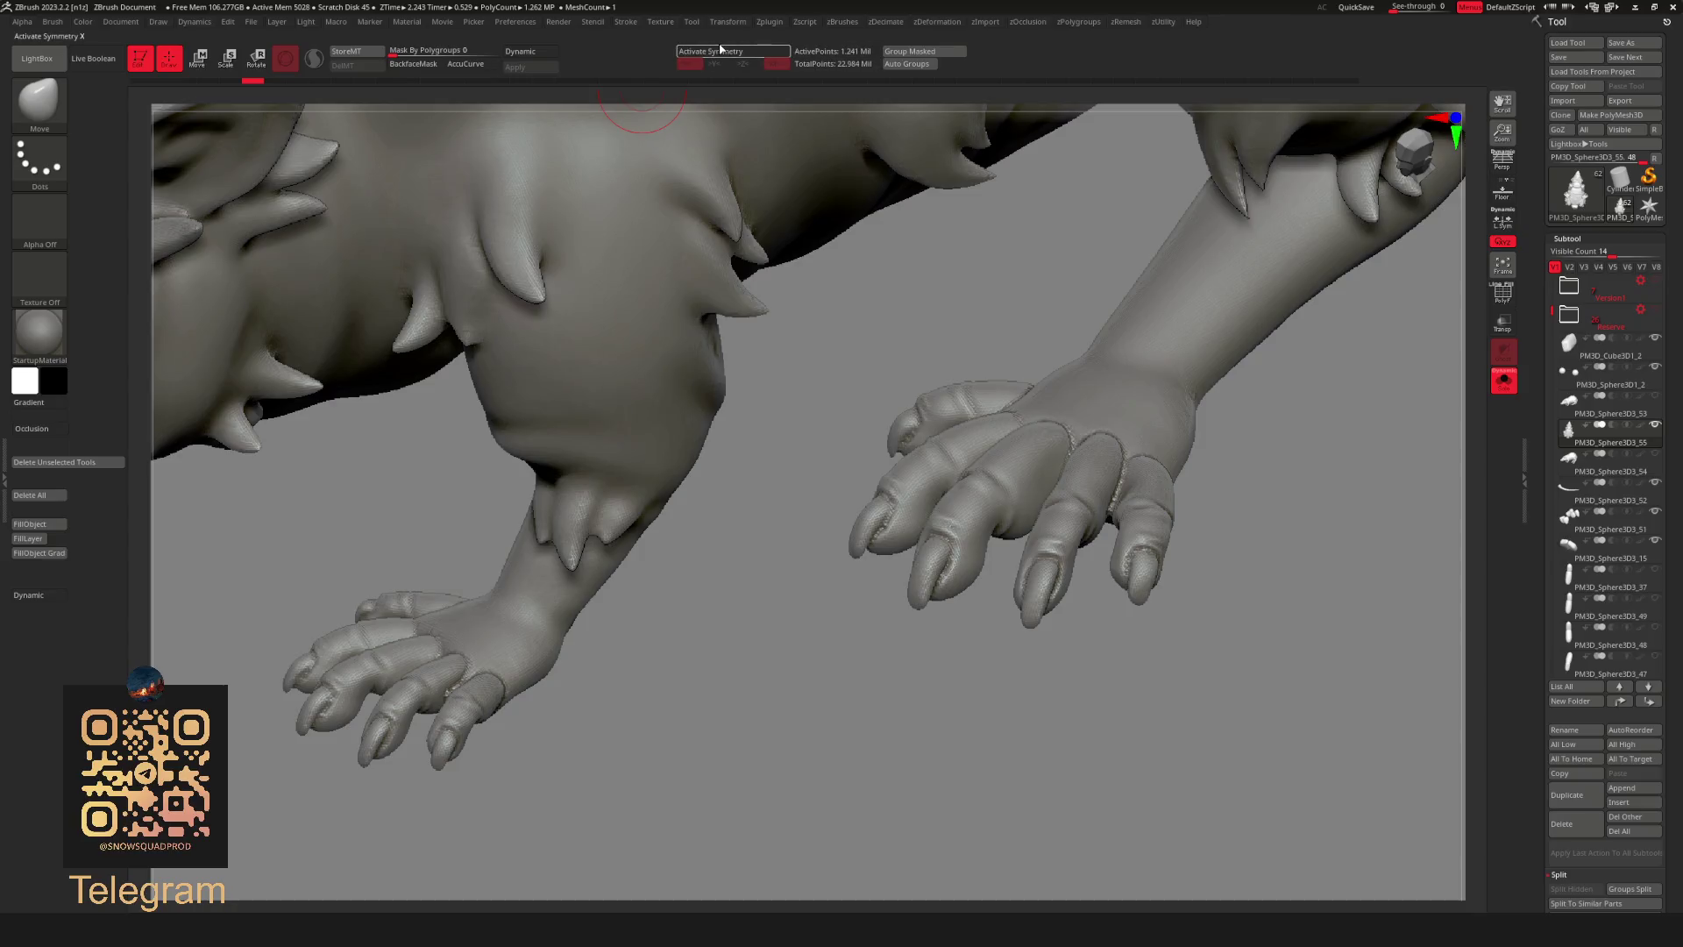
# Raise the mesh subdivision level for smoother, denser detail and switch to rectangle selection.
pyautogui.moveTo(1090, 703)
pyautogui.mouseDown()
pyautogui.moveTo(496, 615)
pyautogui.moveTo(596, 125)
pyautogui.mouseUp()
pyautogui.moveTo(254, 80); pyautogui.dragTo(236, 85)
pyautogui.press('f')
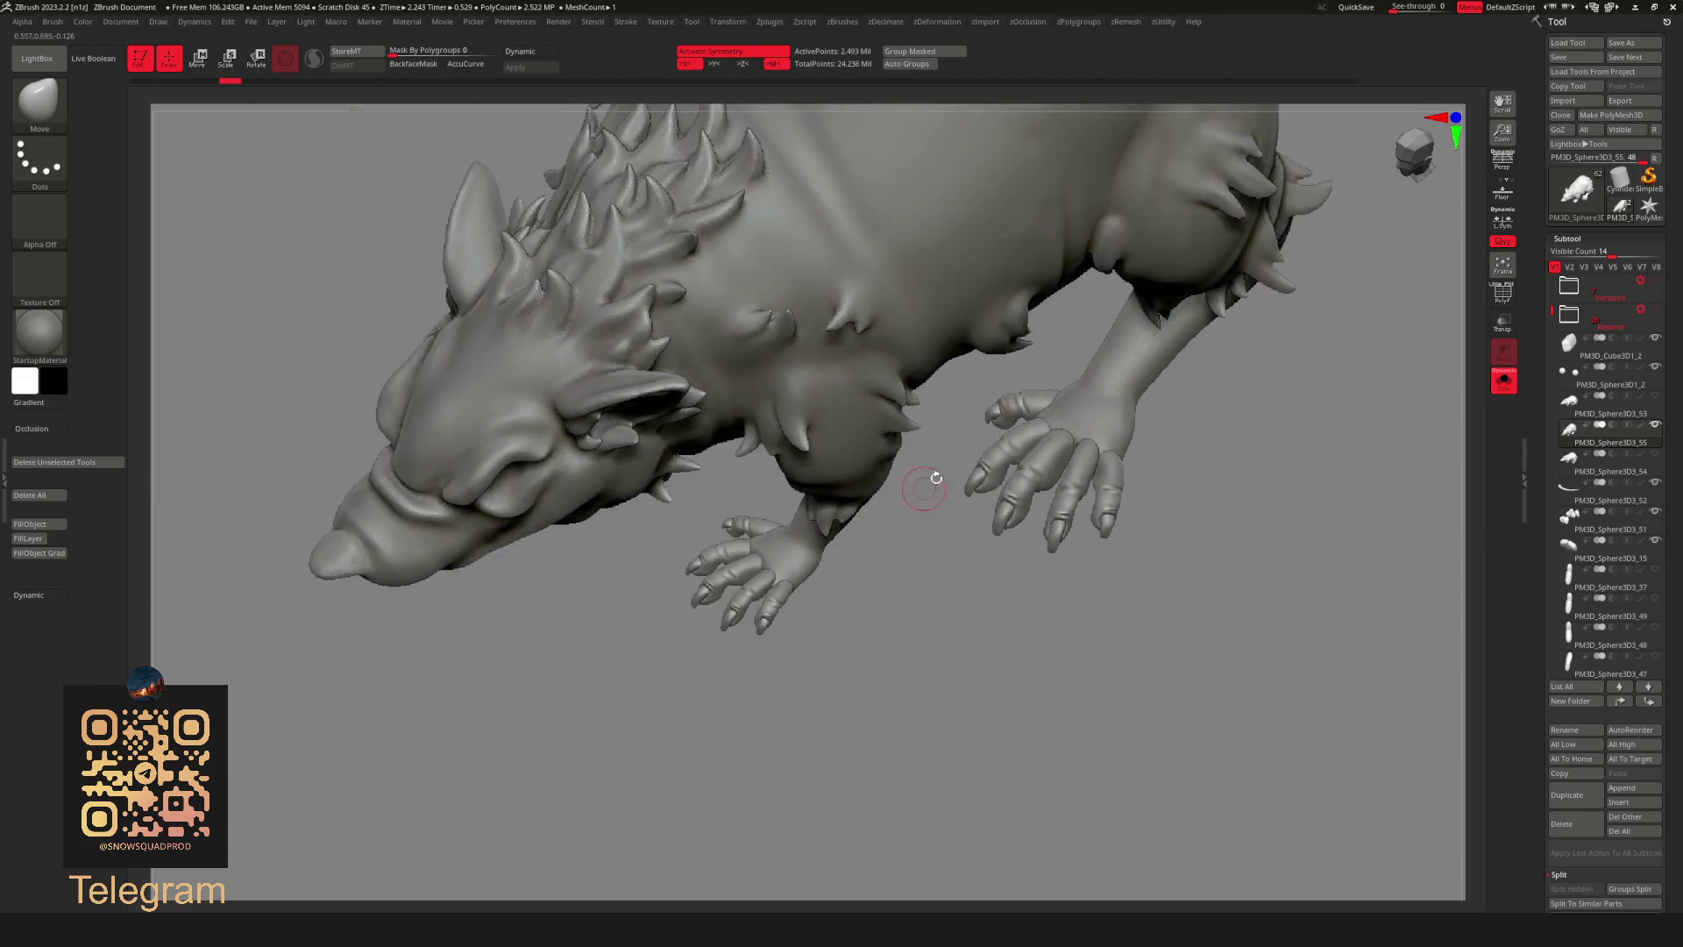
pyautogui.moveTo(1091, 572)
pyautogui.mouseDown()
pyautogui.moveTo(959, 513)
pyautogui.moveTo(1060, 499)
pyautogui.moveTo(1060, 550)
pyautogui.mouseUp()
pyautogui.press('space')
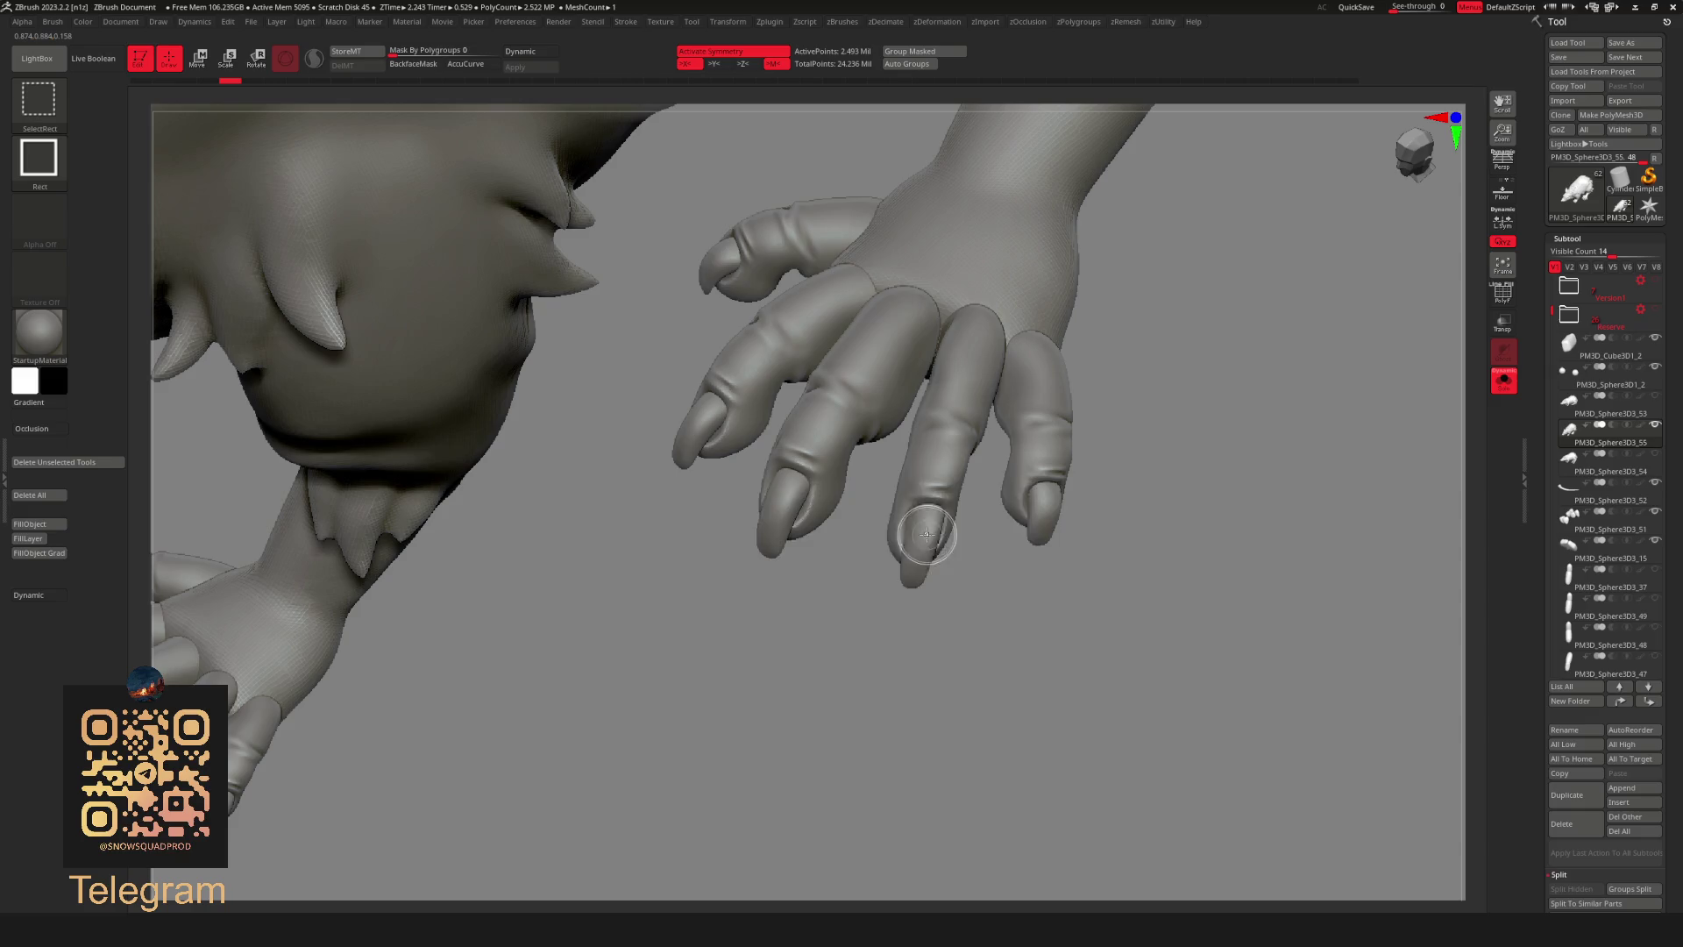
pyautogui.keyDown('ctrl'); pyautogui.keyDown('shift'); pyautogui.click(1060, 551); pyautogui.keyUp('shift'); pyautogui.keyUp('ctrl')
# Isolate the claws by hiding the rest of the creature, then show everything again.
pyautogui.click(931, 580)
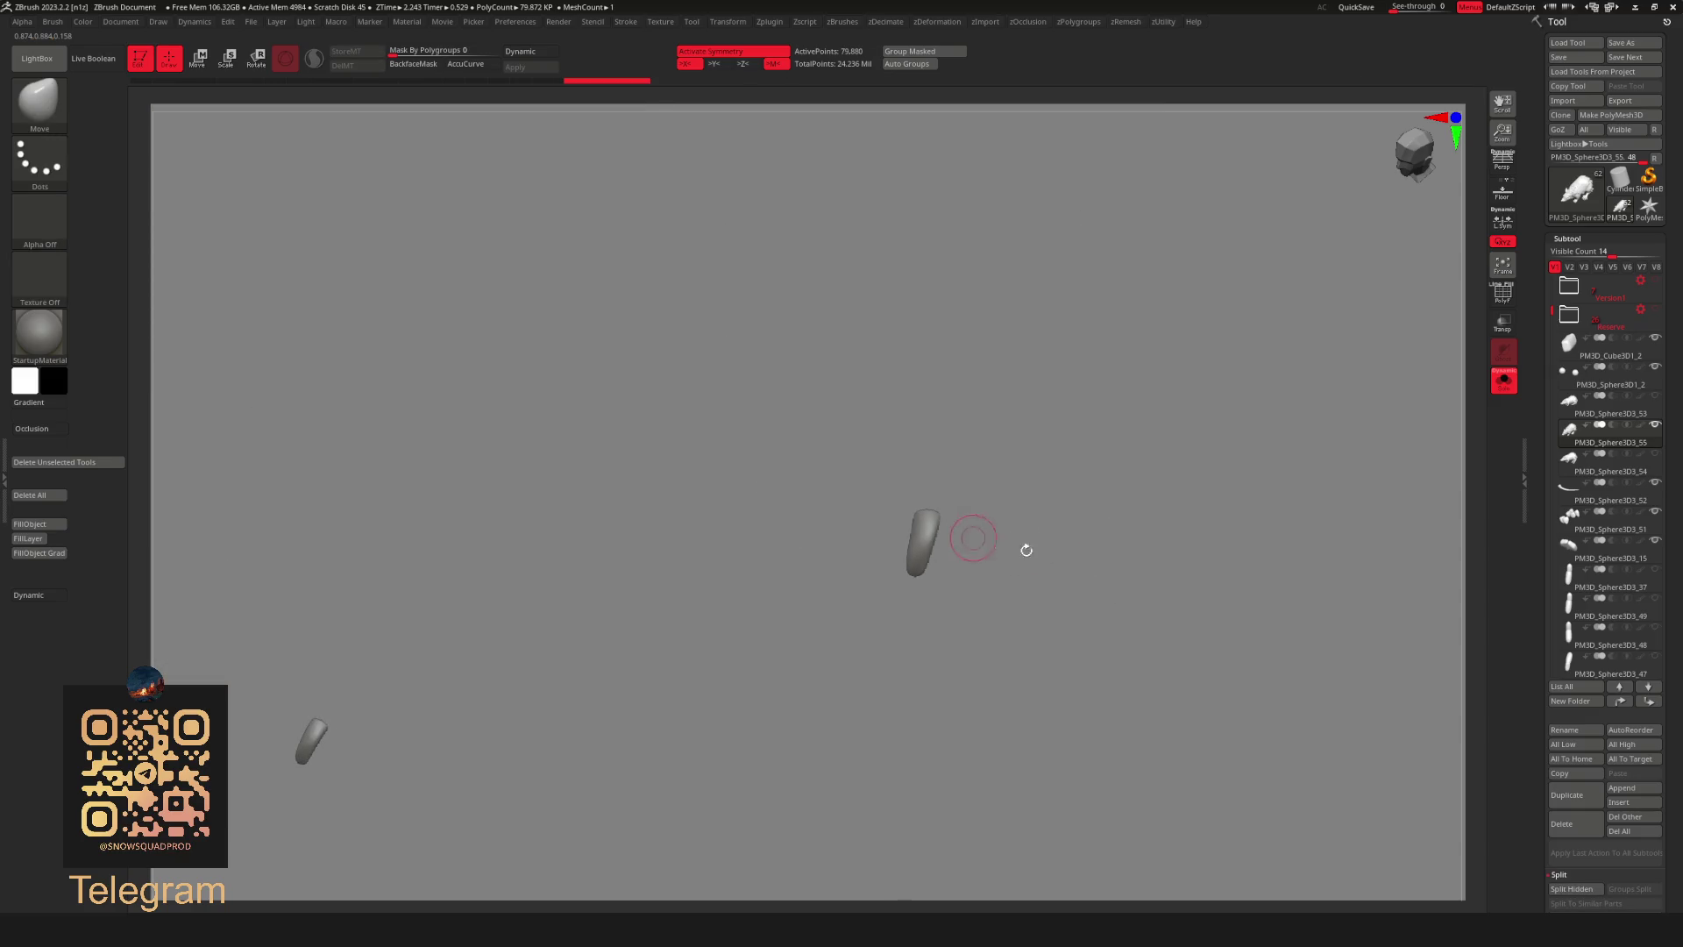
pyautogui.keyDown('ctrl'); pyautogui.keyDown('shift'); pyautogui.click(1017, 581); pyautogui.keyUp('shift'); pyautogui.keyUp('ctrl')
pyautogui.moveTo(1016, 579)
pyautogui.keyDown('alt'); pyautogui.mouseDown()
pyautogui.moveTo(1008, 537)
pyautogui.moveTo(856, 520)
pyautogui.mouseUp(); pyautogui.keyUp('alt')
pyautogui.keyDown('ctrl'); pyautogui.keyDown('shift'); pyautogui.click(999, 526); pyautogui.keyUp('shift'); pyautogui.keyUp('ctrl')
pyautogui.keyDown('ctrl'); pyautogui.keyDown('shift'); pyautogui.click(953, 568); pyautogui.keyUp('shift'); pyautogui.keyUp('ctrl')
pyautogui.keyDown('ctrl'); pyautogui.keyDown('shift'); pyautogui.click(868, 526); pyautogui.keyUp('shift'); pyautogui.keyUp('ctrl')
pyautogui.keyDown('ctrl'); pyautogui.keyDown('shift'); pyautogui.click(957, 576); pyautogui.keyUp('shift'); pyautogui.keyUp('ctrl')
pyautogui.keyDown('ctrl'); pyautogui.keyDown('shift'); pyautogui.click(822, 486); pyautogui.keyUp('shift'); pyautogui.keyUp('ctrl')
pyautogui.keyDown('ctrl'); pyautogui.keyDown('shift'); pyautogui.click(1077, 581); pyautogui.keyUp('shift'); pyautogui.keyUp('ctrl')
pyautogui.moveTo(1078, 581)
pyautogui.keyDown('alt'); pyautogui.mouseDown()
pyautogui.moveTo(860, 568)
pyautogui.moveTo(806, 601)
pyautogui.moveTo(1018, 583)
pyautogui.mouseUp(); pyautogui.keyUp('alt')
pyautogui.press('u')
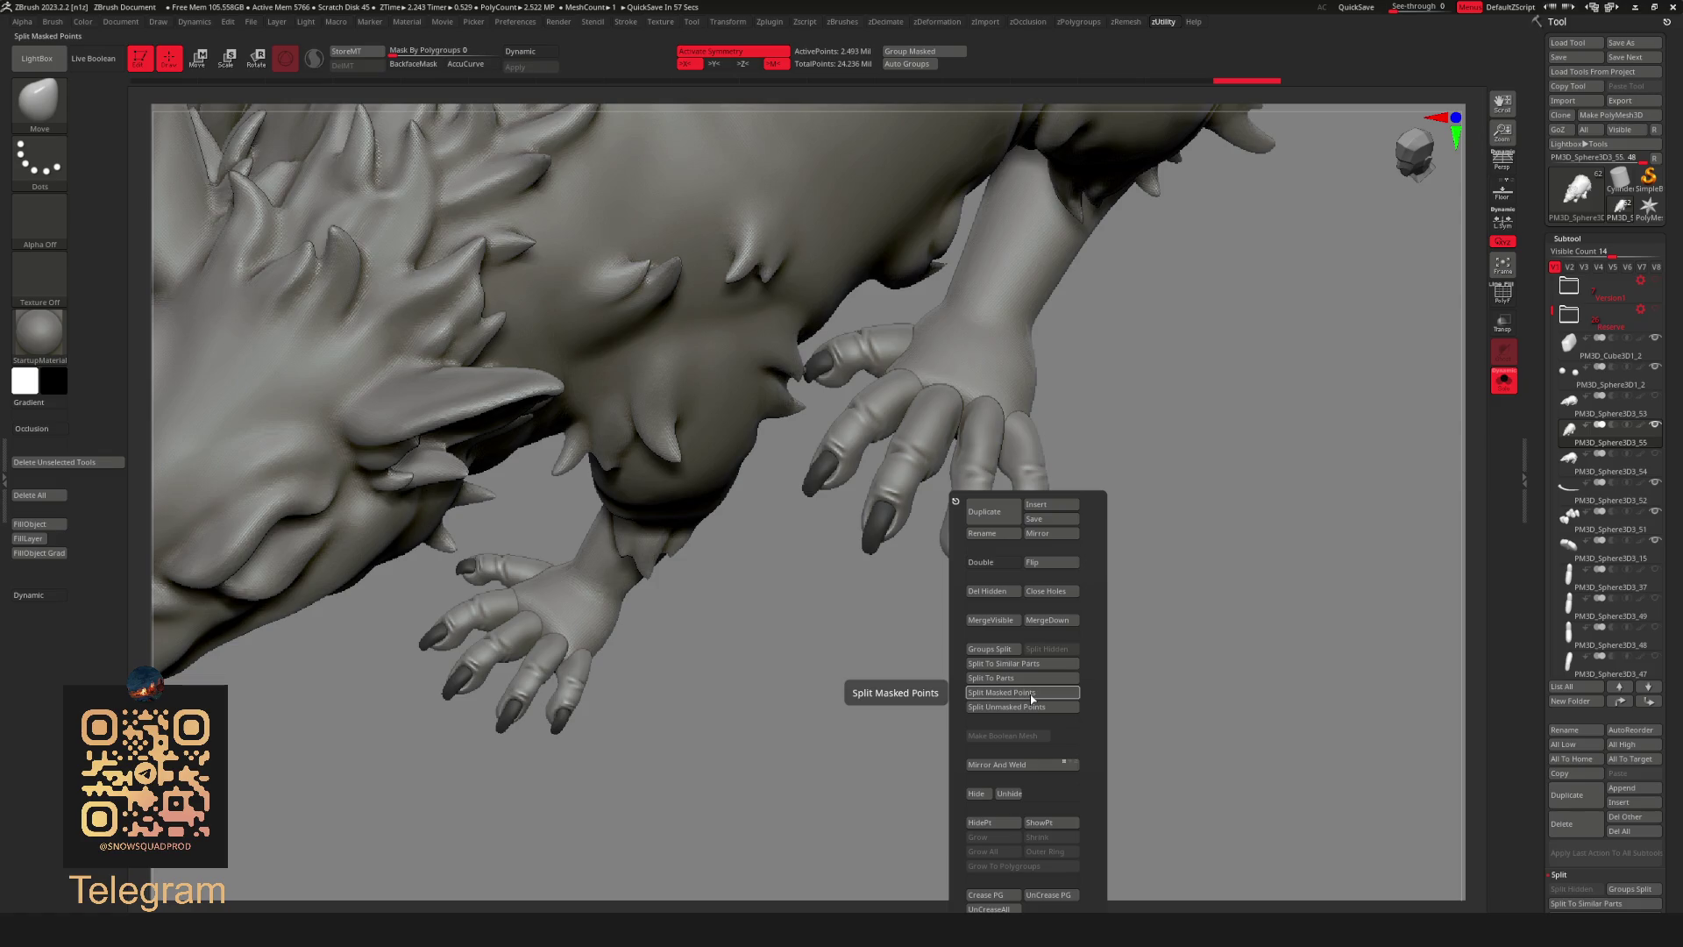
# Split the masked claws into their own subtool and unhide all subtools.
pyautogui.click(1030, 694)
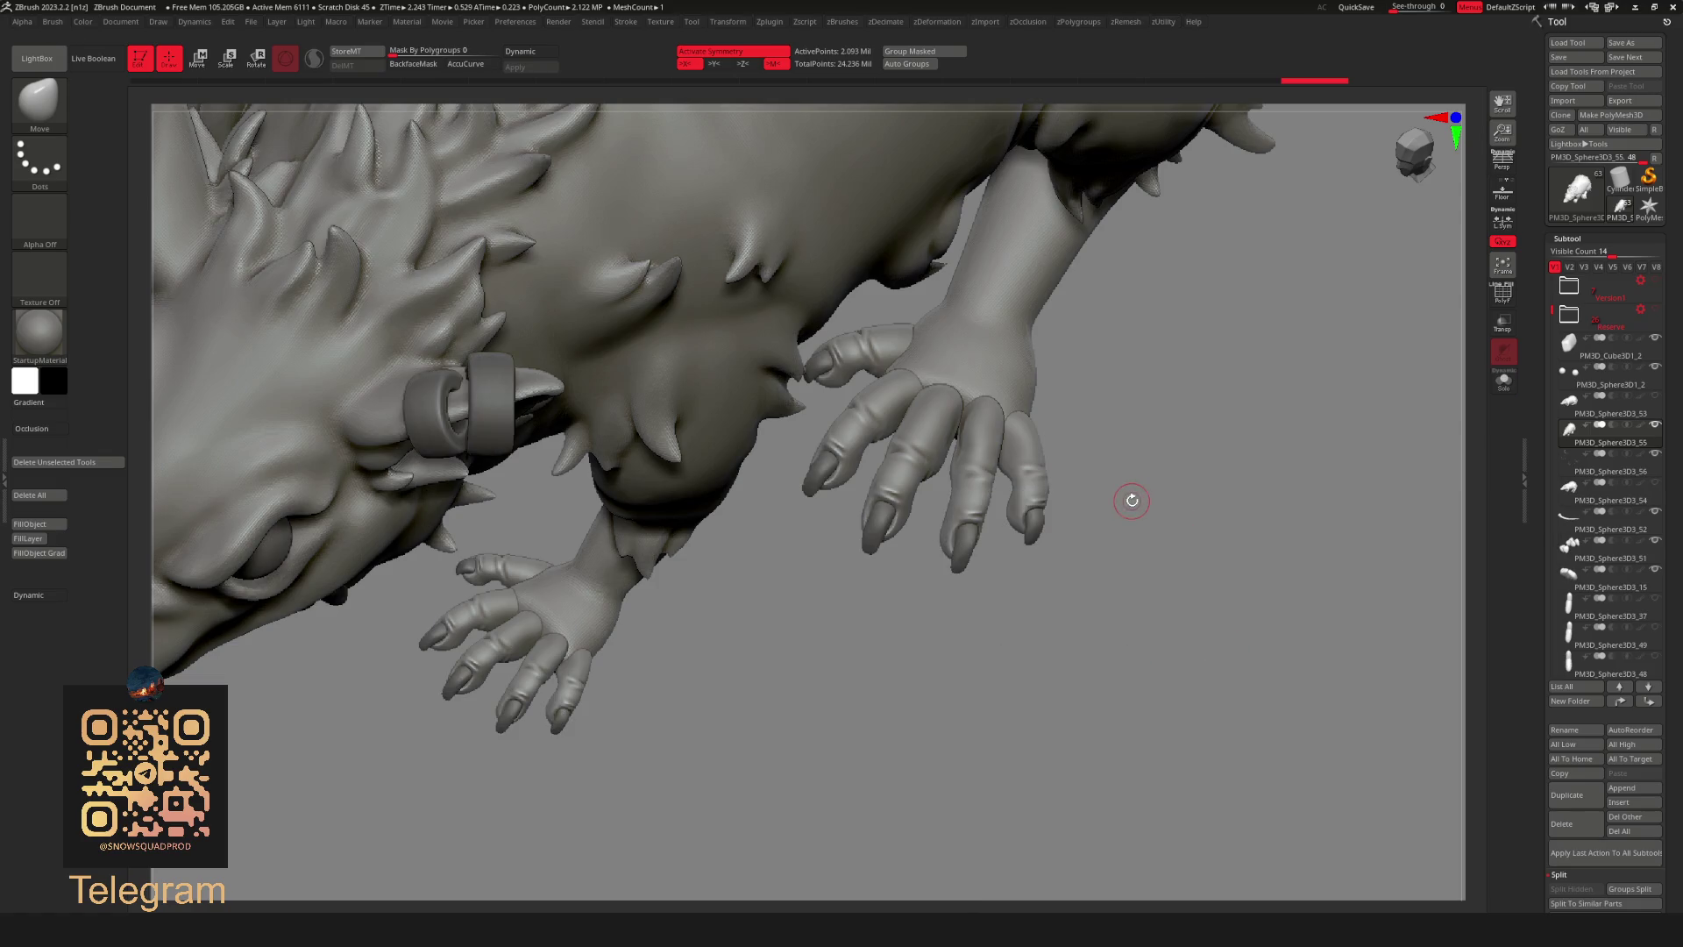
pyautogui.press('f')
pyautogui.moveTo(771, 487)
pyautogui.mouseDown()
pyautogui.moveTo(789, 526)
pyautogui.moveTo(706, 564)
pyautogui.moveTo(890, 518)
pyautogui.mouseUp()
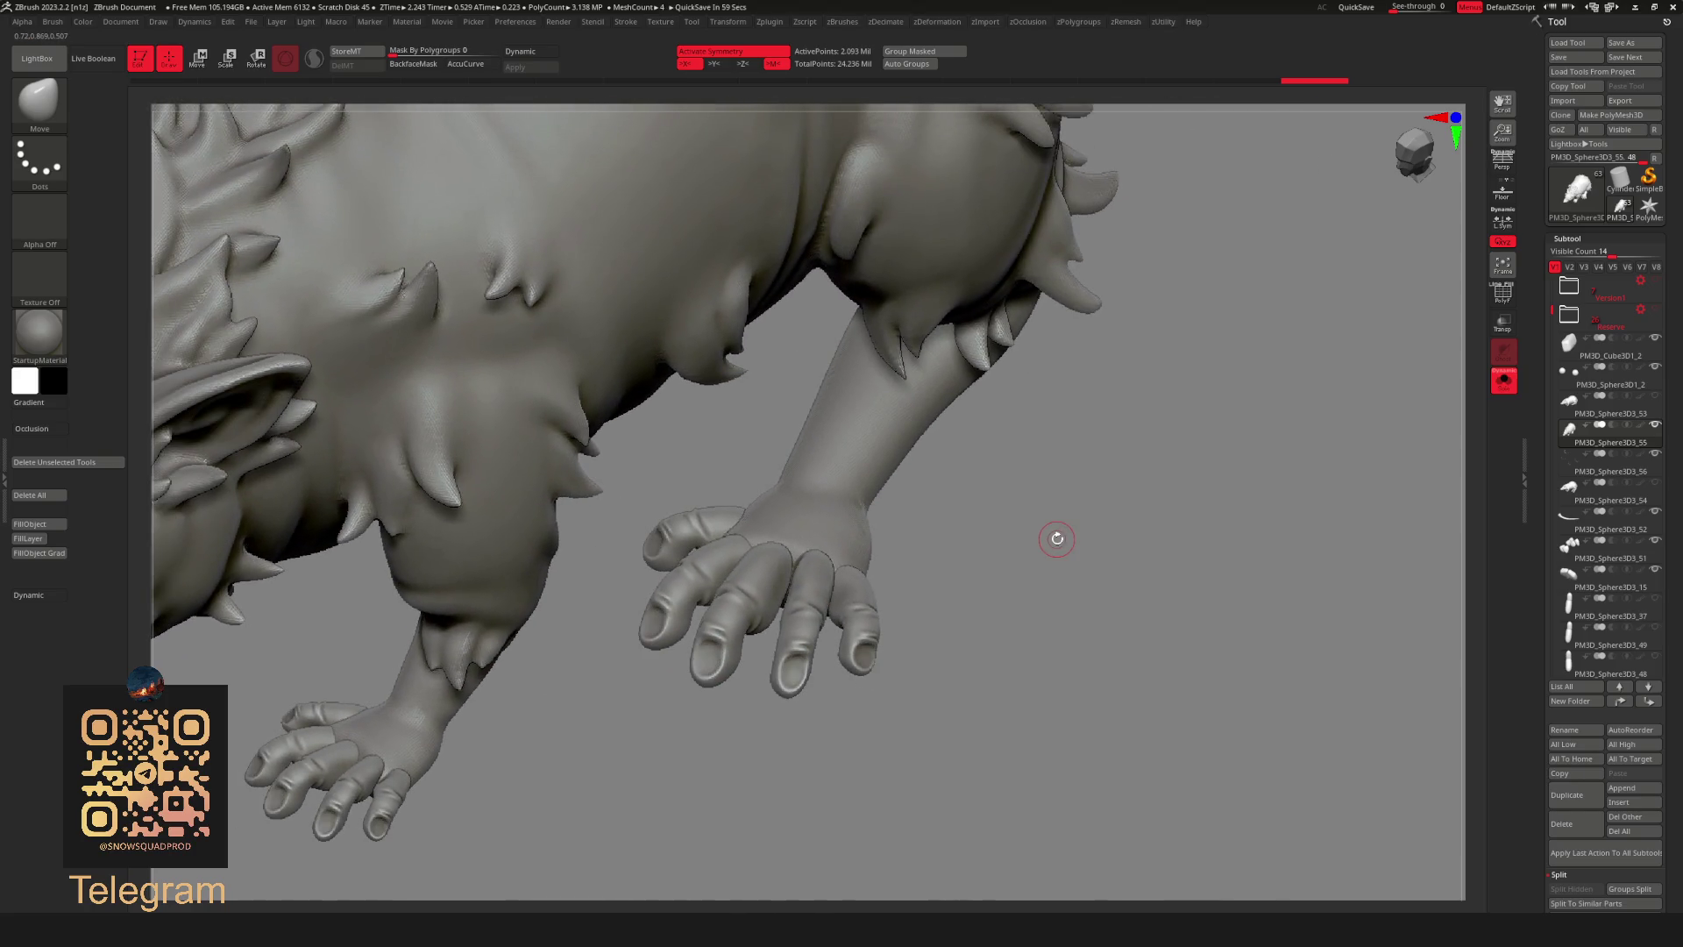
pyautogui.moveTo(925, 534); pyautogui.dragTo(1078, 586)
# Remesh the remaining hand geometry into one closed DynaMesh.
pyautogui.press('space')
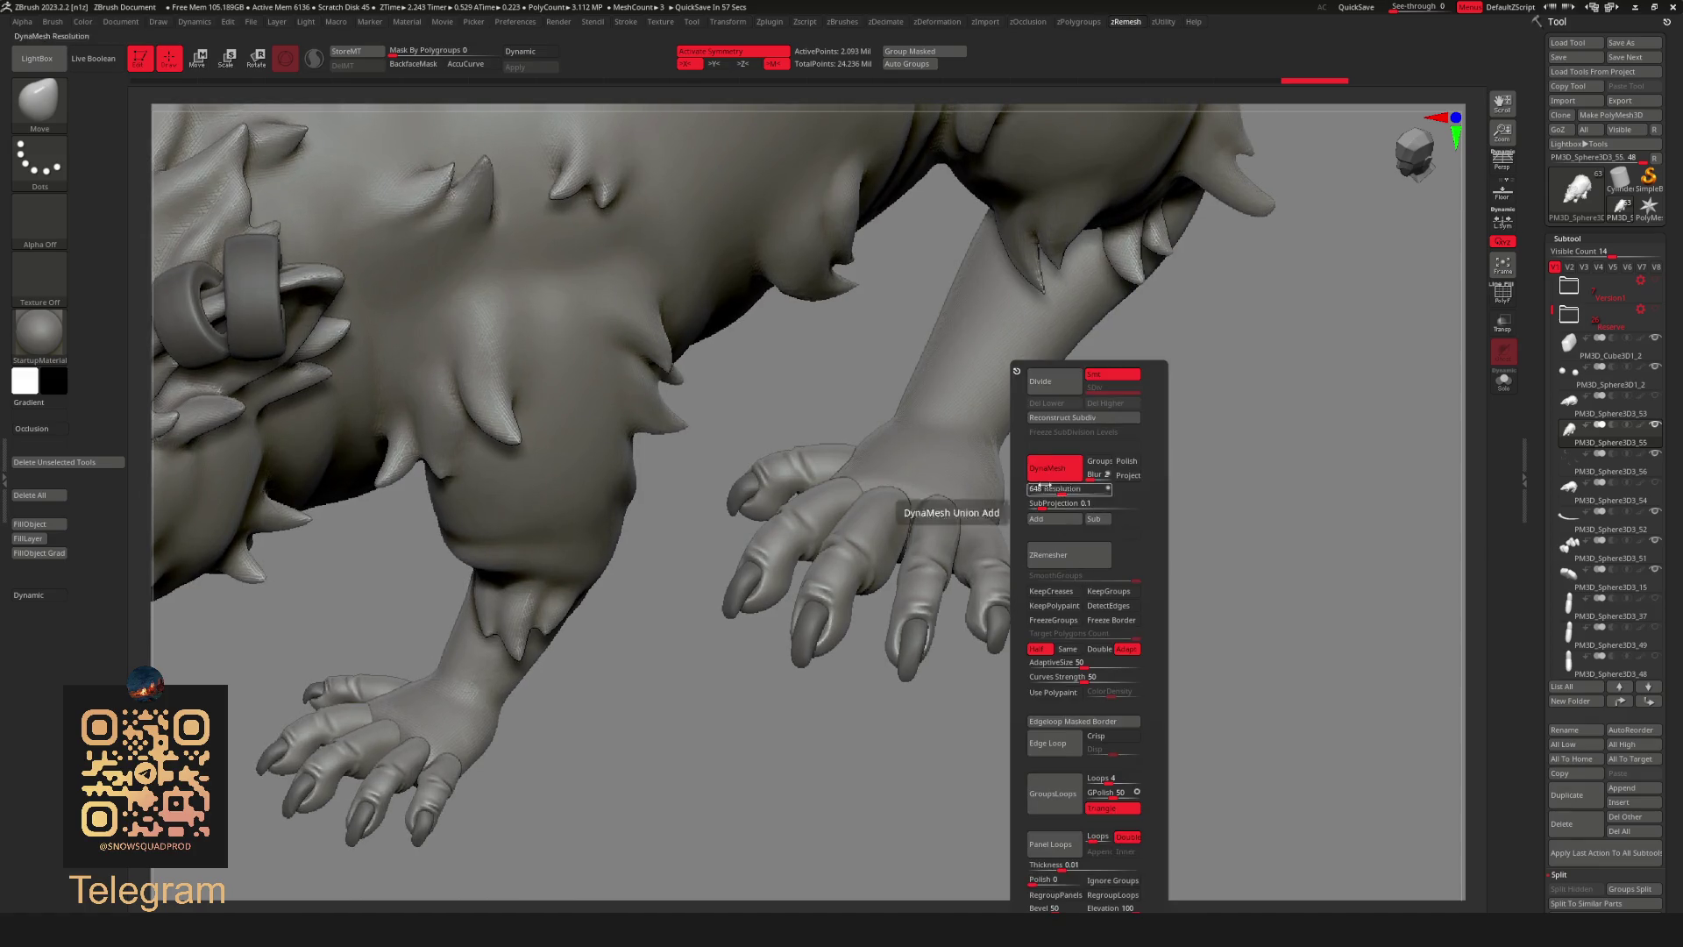
pyautogui.click(1065, 521)
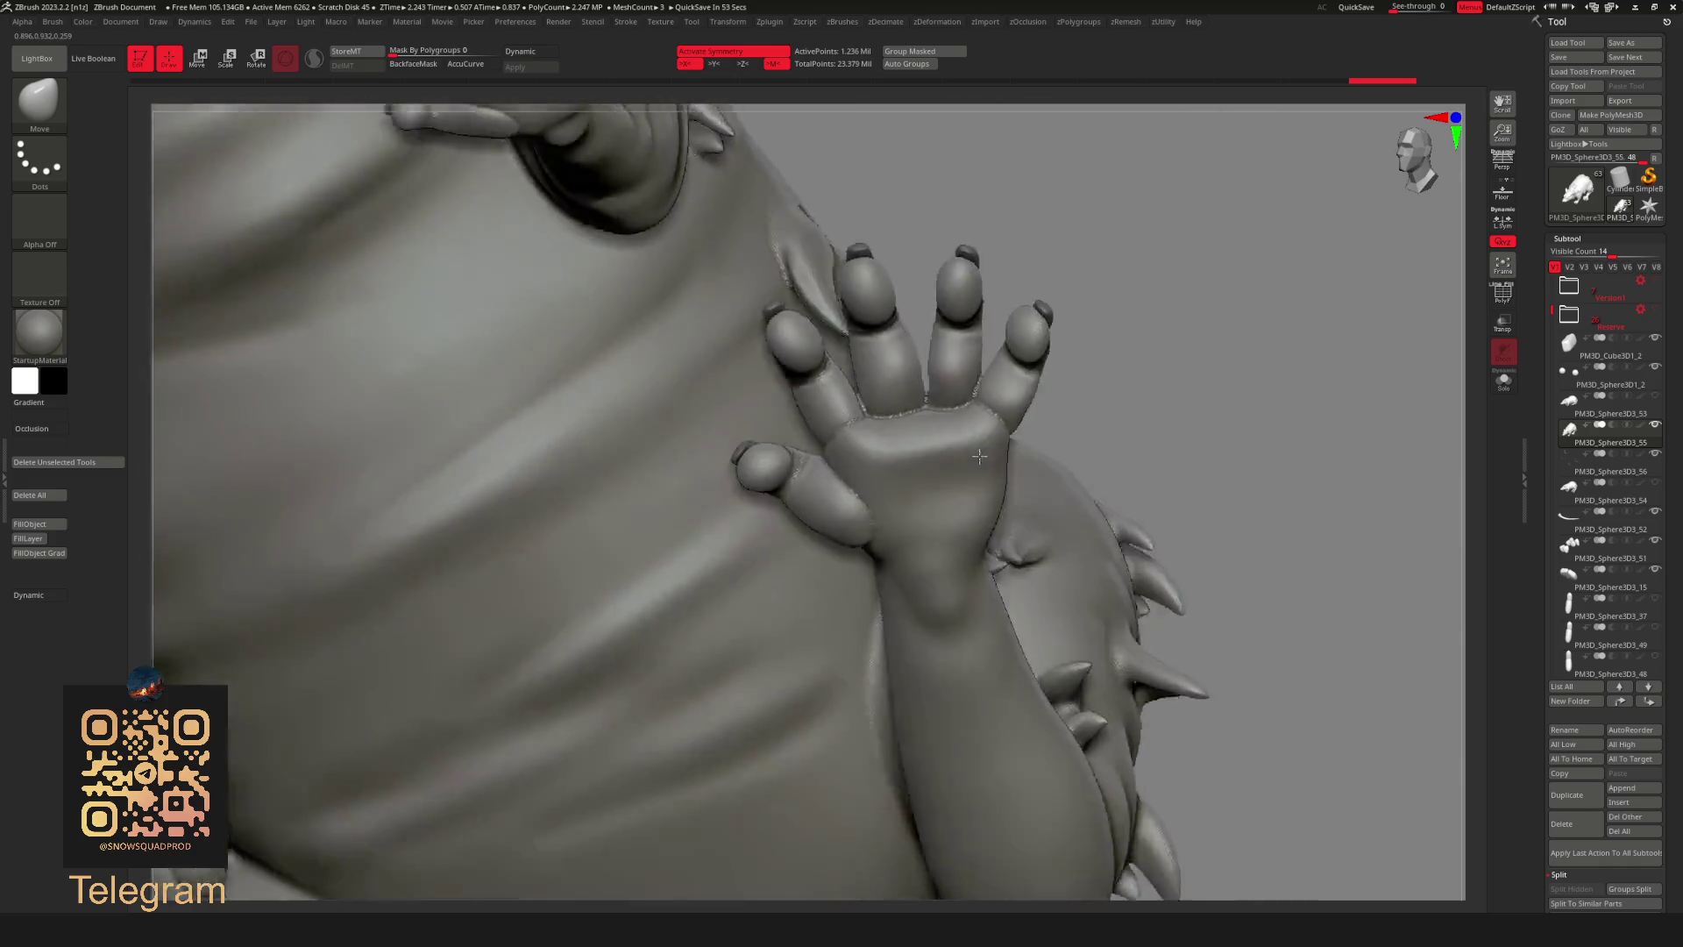
pyautogui.moveTo(1026, 606)
pyautogui.mouseDown(button='right')
pyautogui.moveTo(986, 419)
pyautogui.moveTo(884, 489)
pyautogui.mouseUp(button='right')
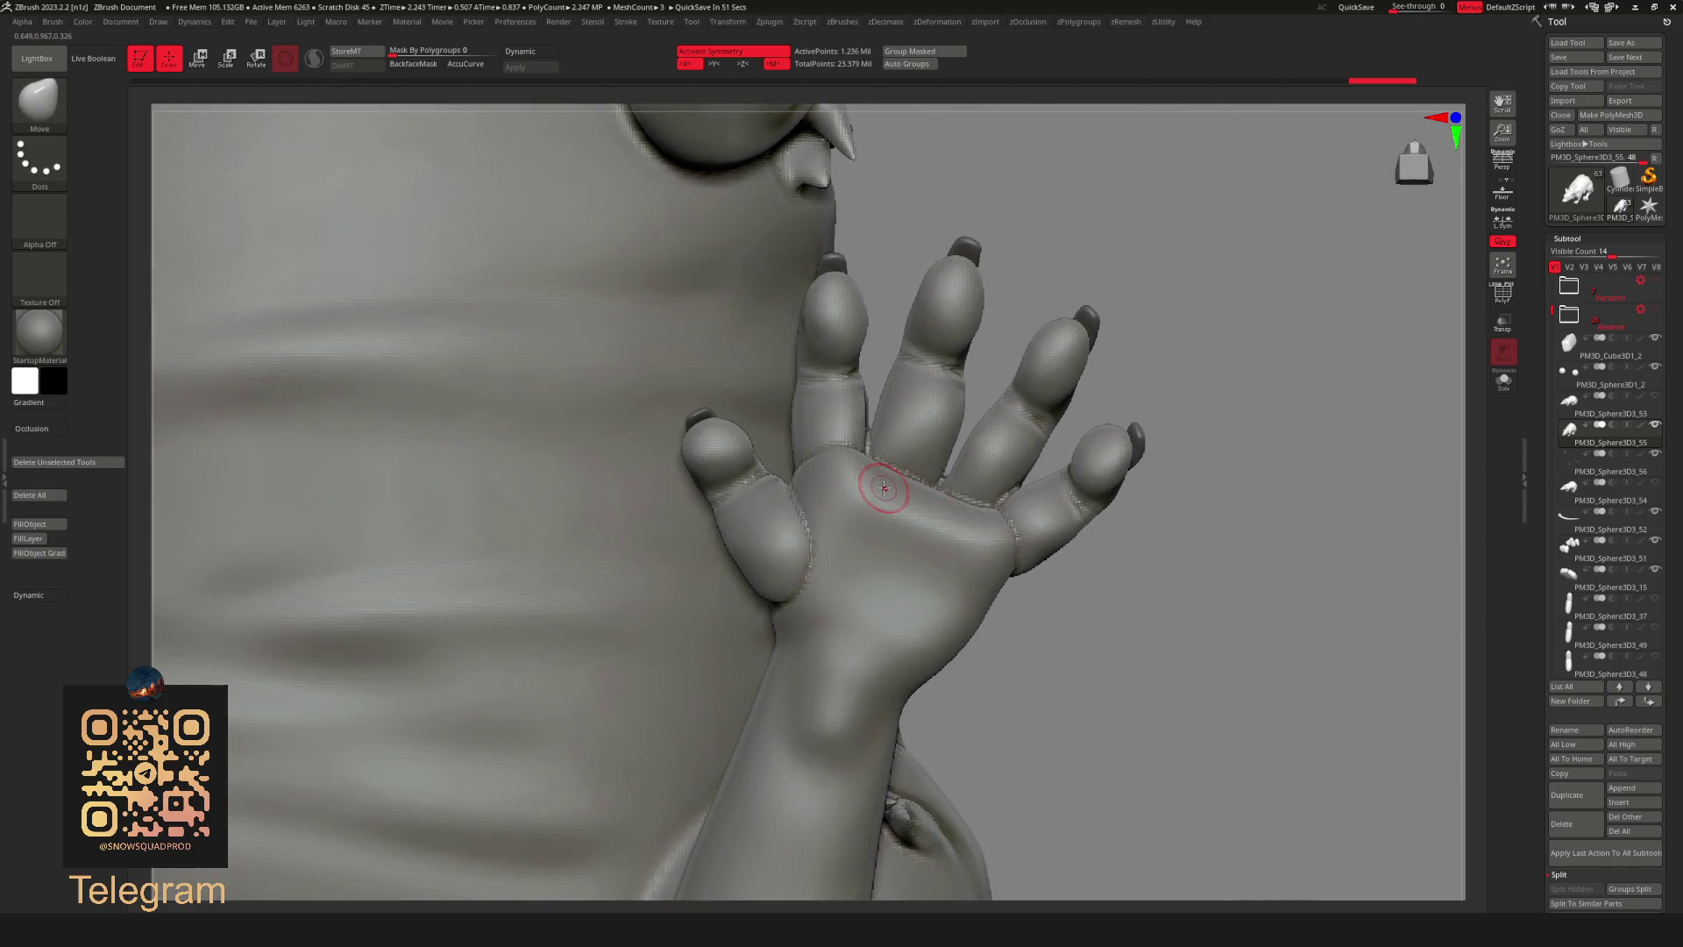
# Smooth the raised hand and fingers from several angles with Shift-smooth strokes.
pyautogui.press('shift')
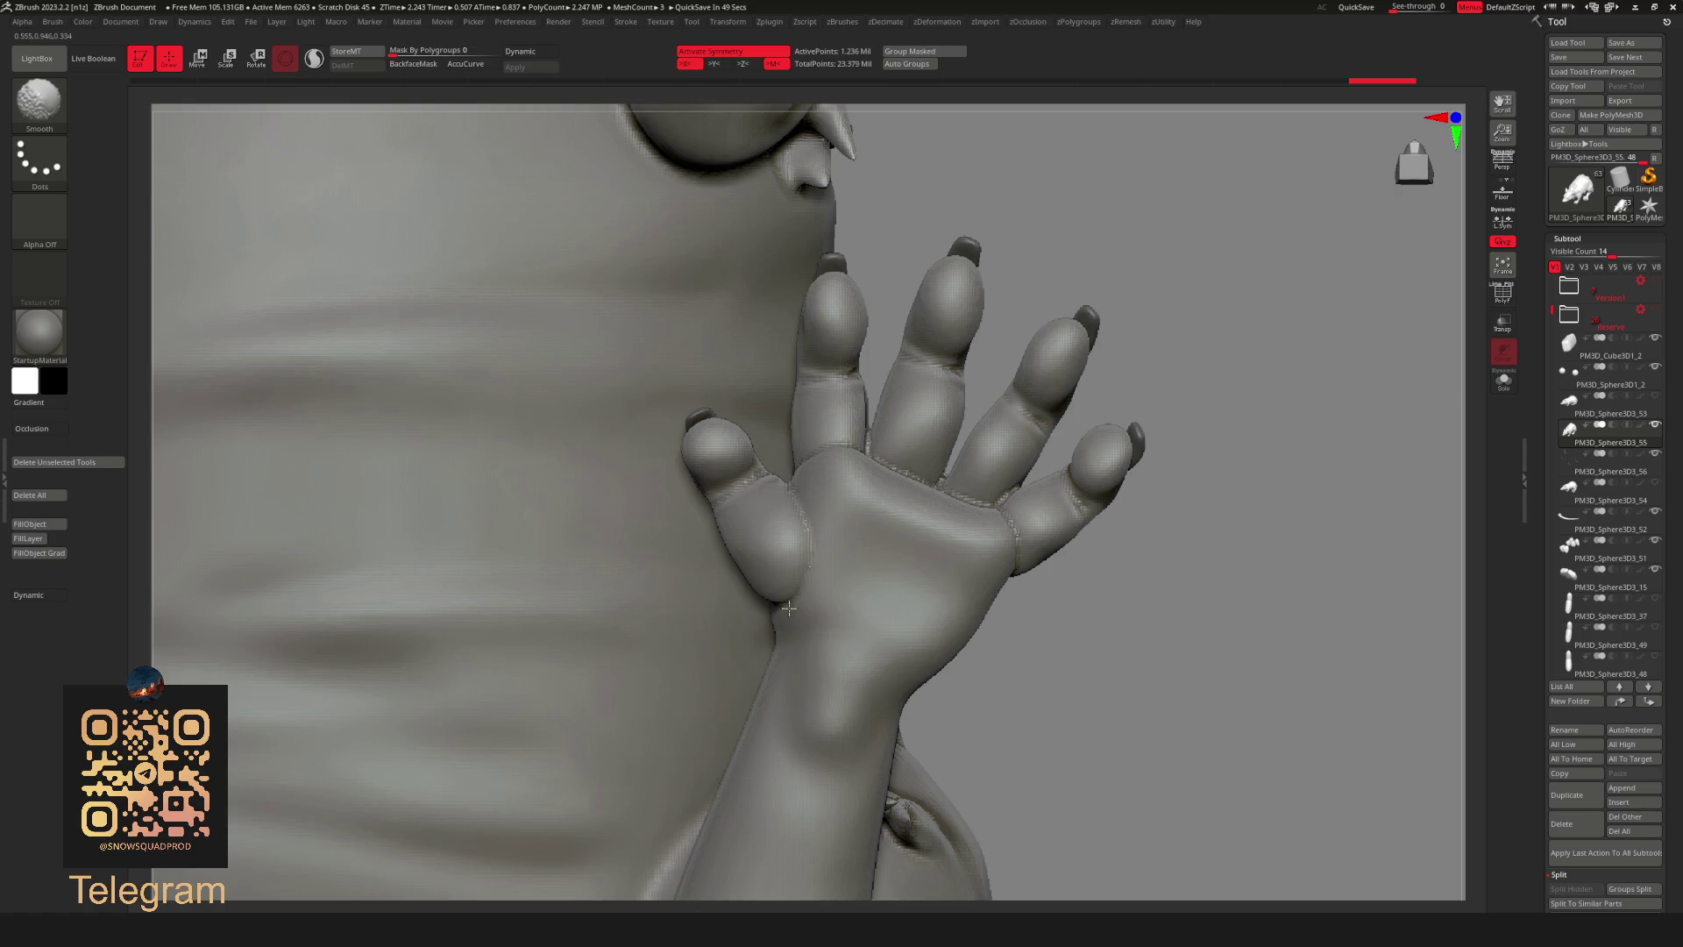
pyautogui.press('shift')
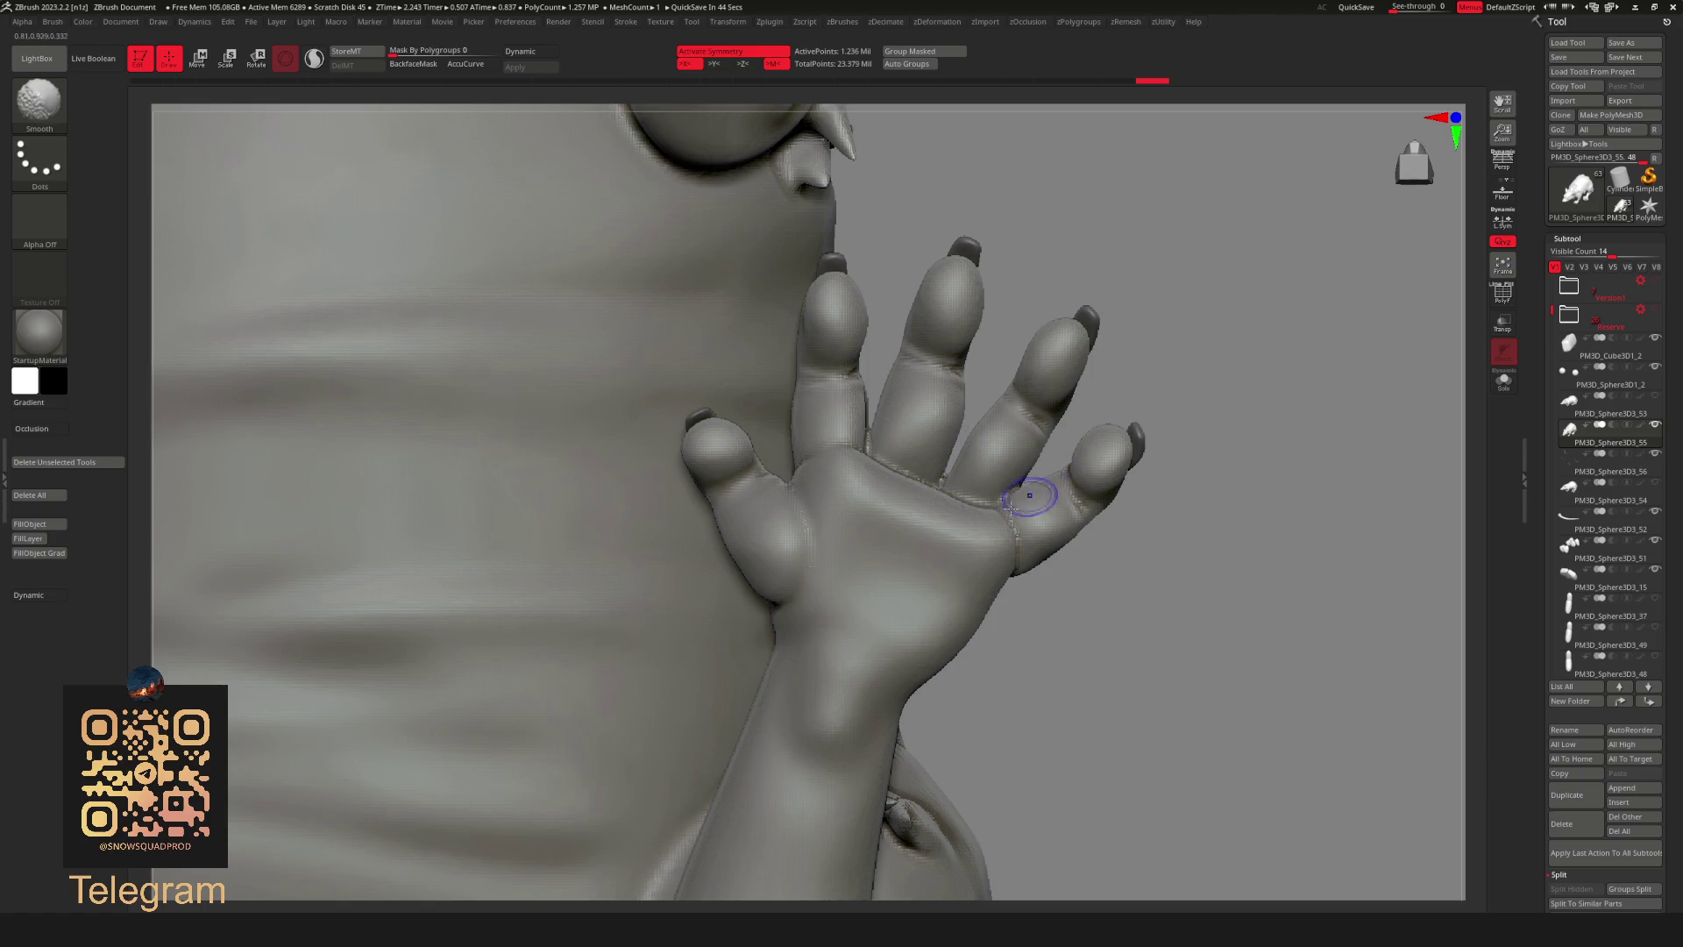
pyautogui.moveTo(1187, 539); pyautogui.dragTo(1013, 526)
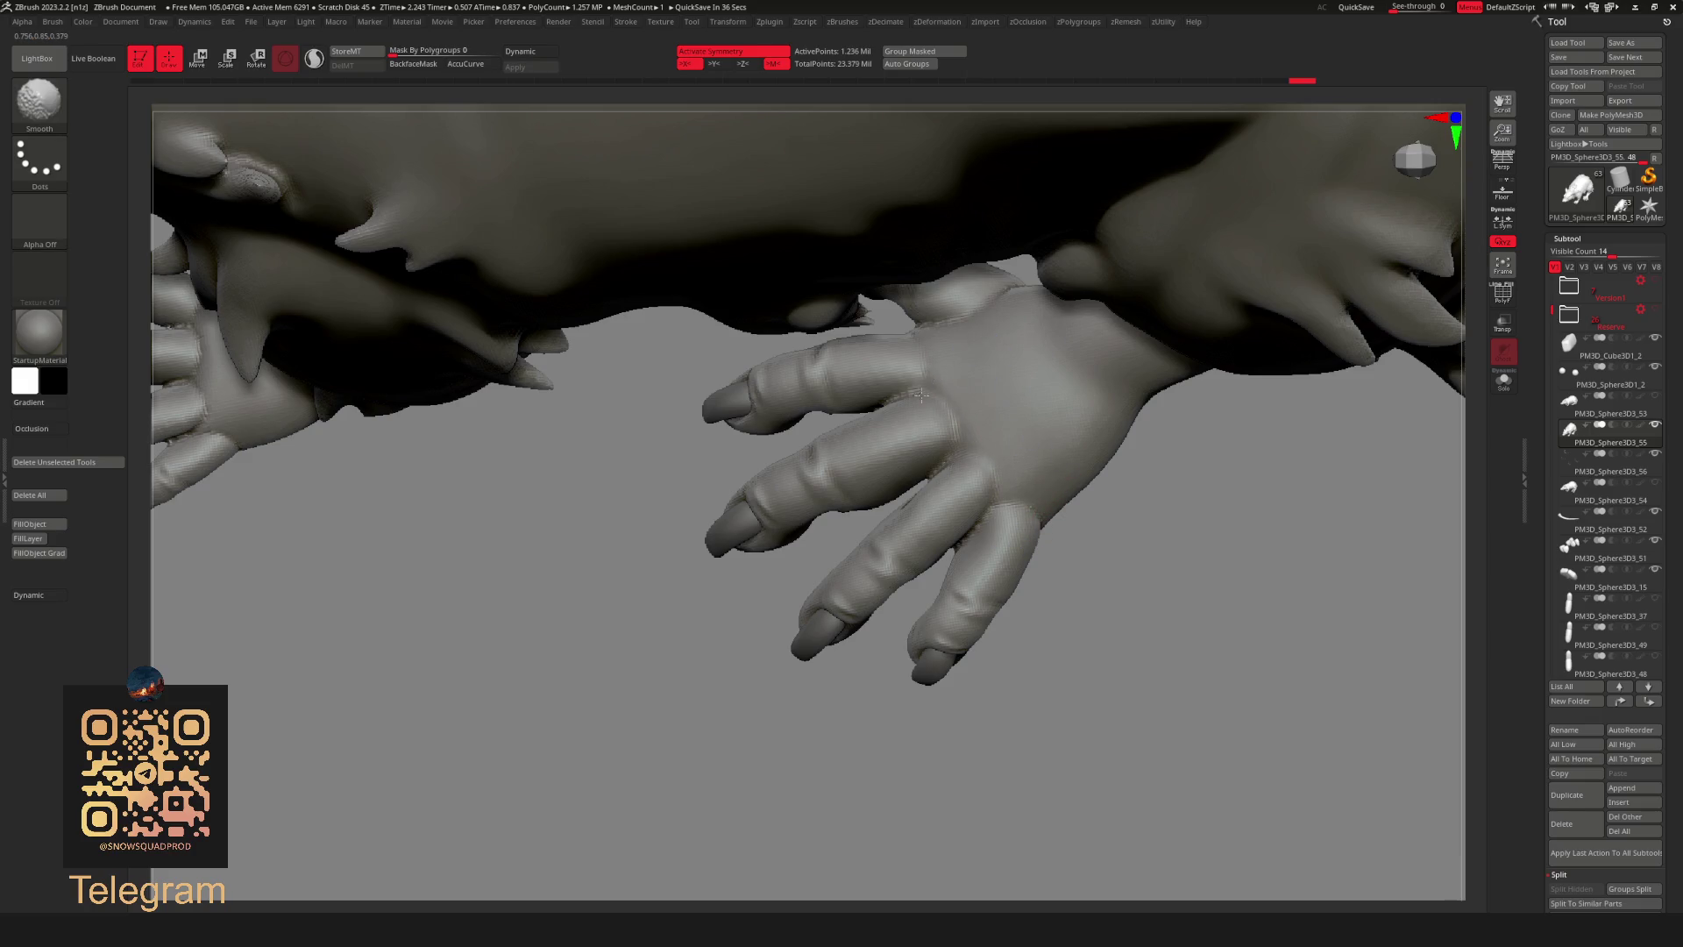
pyautogui.moveTo(1013, 469)
pyautogui.keyDown('ctrl'); pyautogui.mouseDown(button='right')
pyautogui.moveTo(1105, 685)
pyautogui.moveTo(1224, 424)
pyautogui.moveTo(1008, 404)
pyautogui.mouseUp(button='right'); pyautogui.keyUp('ctrl')
pyautogui.keyDown('shift'); pyautogui.moveTo(1167, 307); pyautogui.dragTo(1063, 376, button='right'); pyautogui.keyUp('shift')
pyautogui.moveTo(1008, 282)
pyautogui.mouseDown(button='right')
pyautogui.moveTo(1170, 346)
pyautogui.moveTo(1128, 421)
pyautogui.moveTo(1154, 488)
pyautogui.moveTo(1116, 477)
pyautogui.mouseUp(button='right')
pyautogui.press('b')
# Enable AccuCurve brush falloff and lower the active mesh resolution.
pyautogui.click(1060, 522)
pyautogui.click(480, 64)
pyautogui.rightClick(1025, 536)
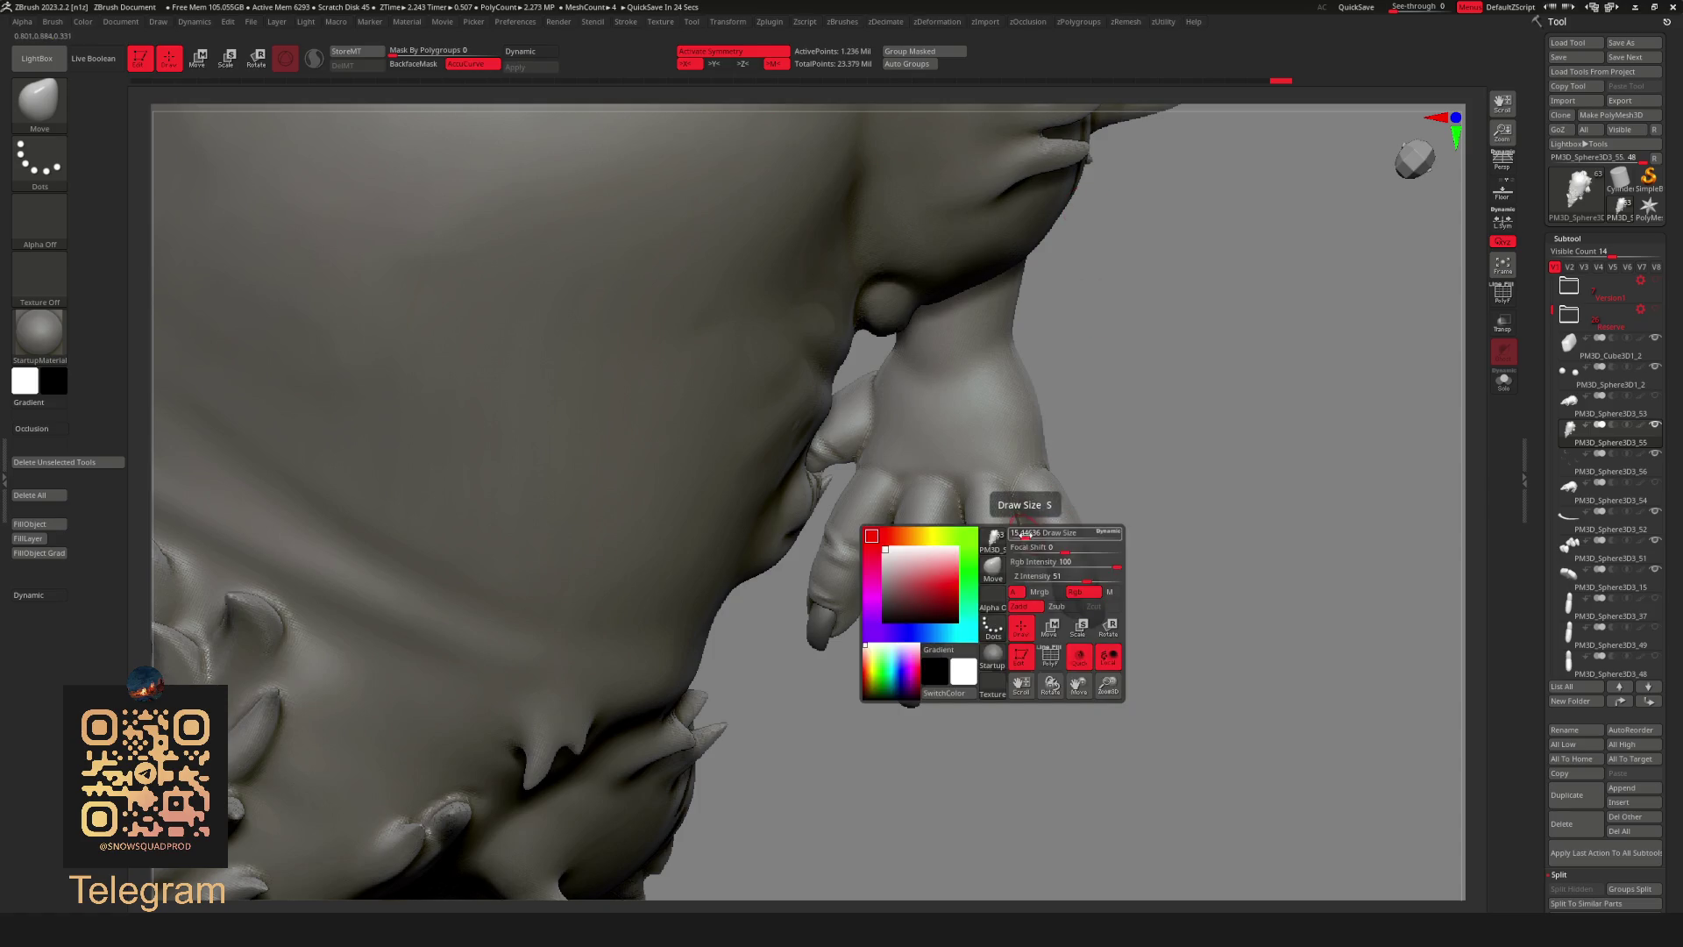
pyautogui.moveTo(1081, 481)
pyautogui.mouseDown(button='right')
pyautogui.moveTo(1023, 539)
pyautogui.moveTo(1053, 489)
pyautogui.mouseUp(button='right')
pyautogui.moveTo(1087, 413); pyautogui.dragTo(904, 512, button='right')
pyautogui.keyDown('alt'); pyautogui.click(899, 500); pyautogui.keyUp('alt')
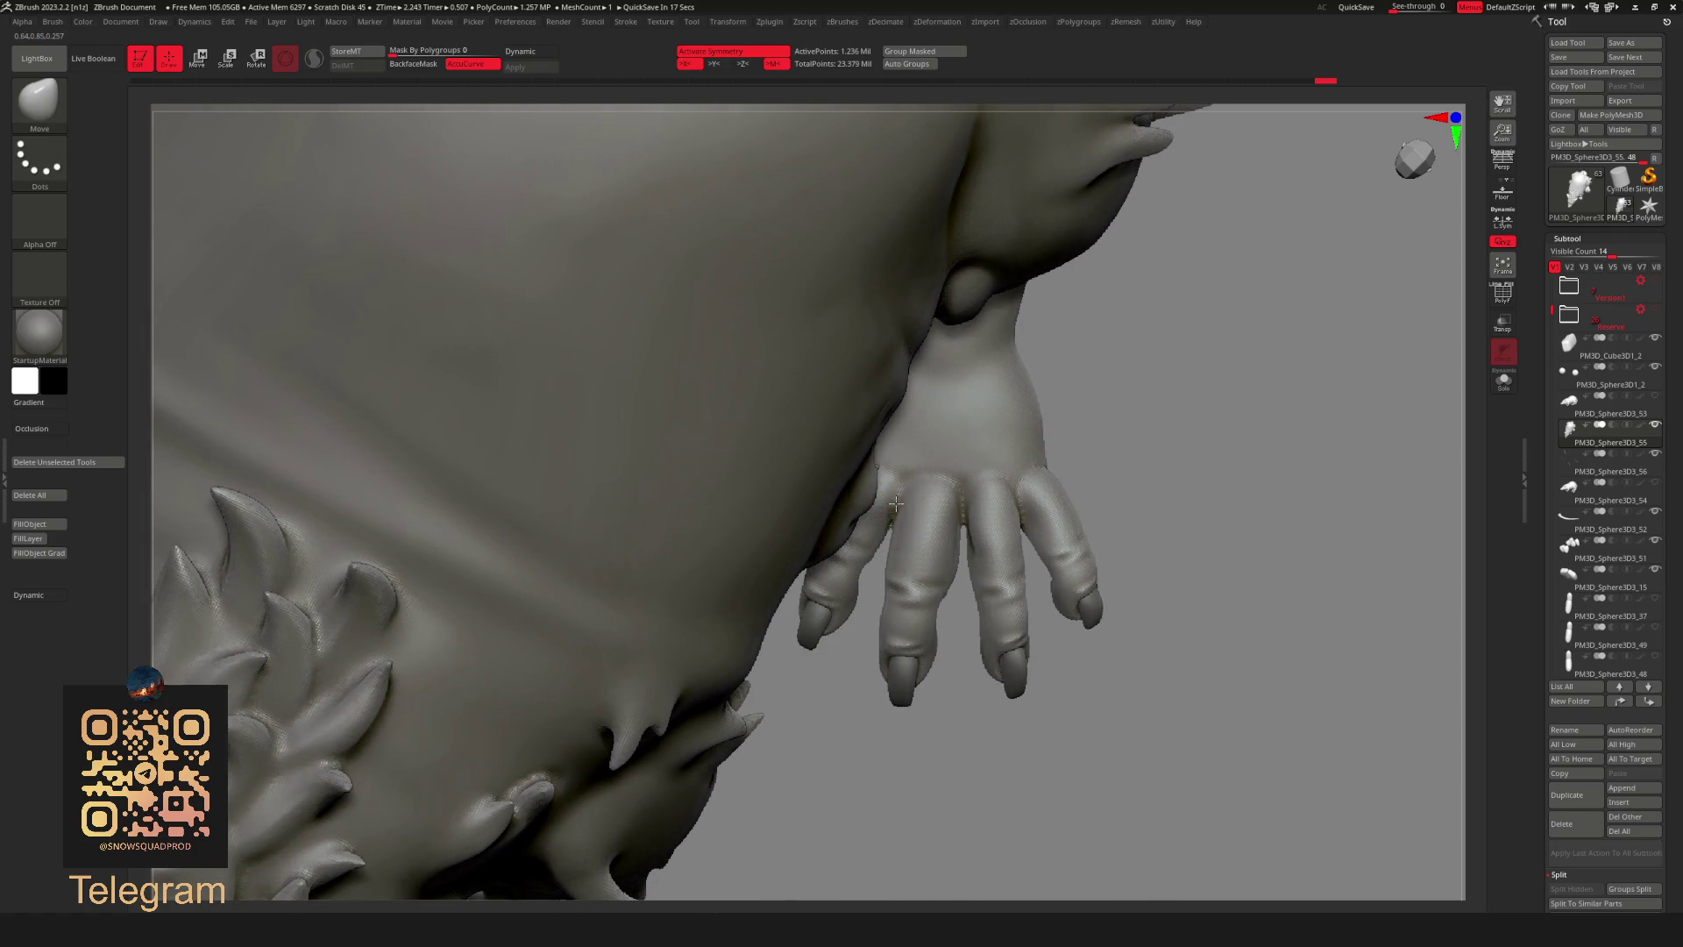
# Mask and repose the fingers so they spread apart beside the chest.
pyautogui.press('ctrl')
pyautogui.moveTo(1193, 583)
pyautogui.mouseDown(button='right')
pyautogui.moveTo(1157, 331)
pyautogui.moveTo(1187, 294)
pyautogui.mouseUp(button='right')
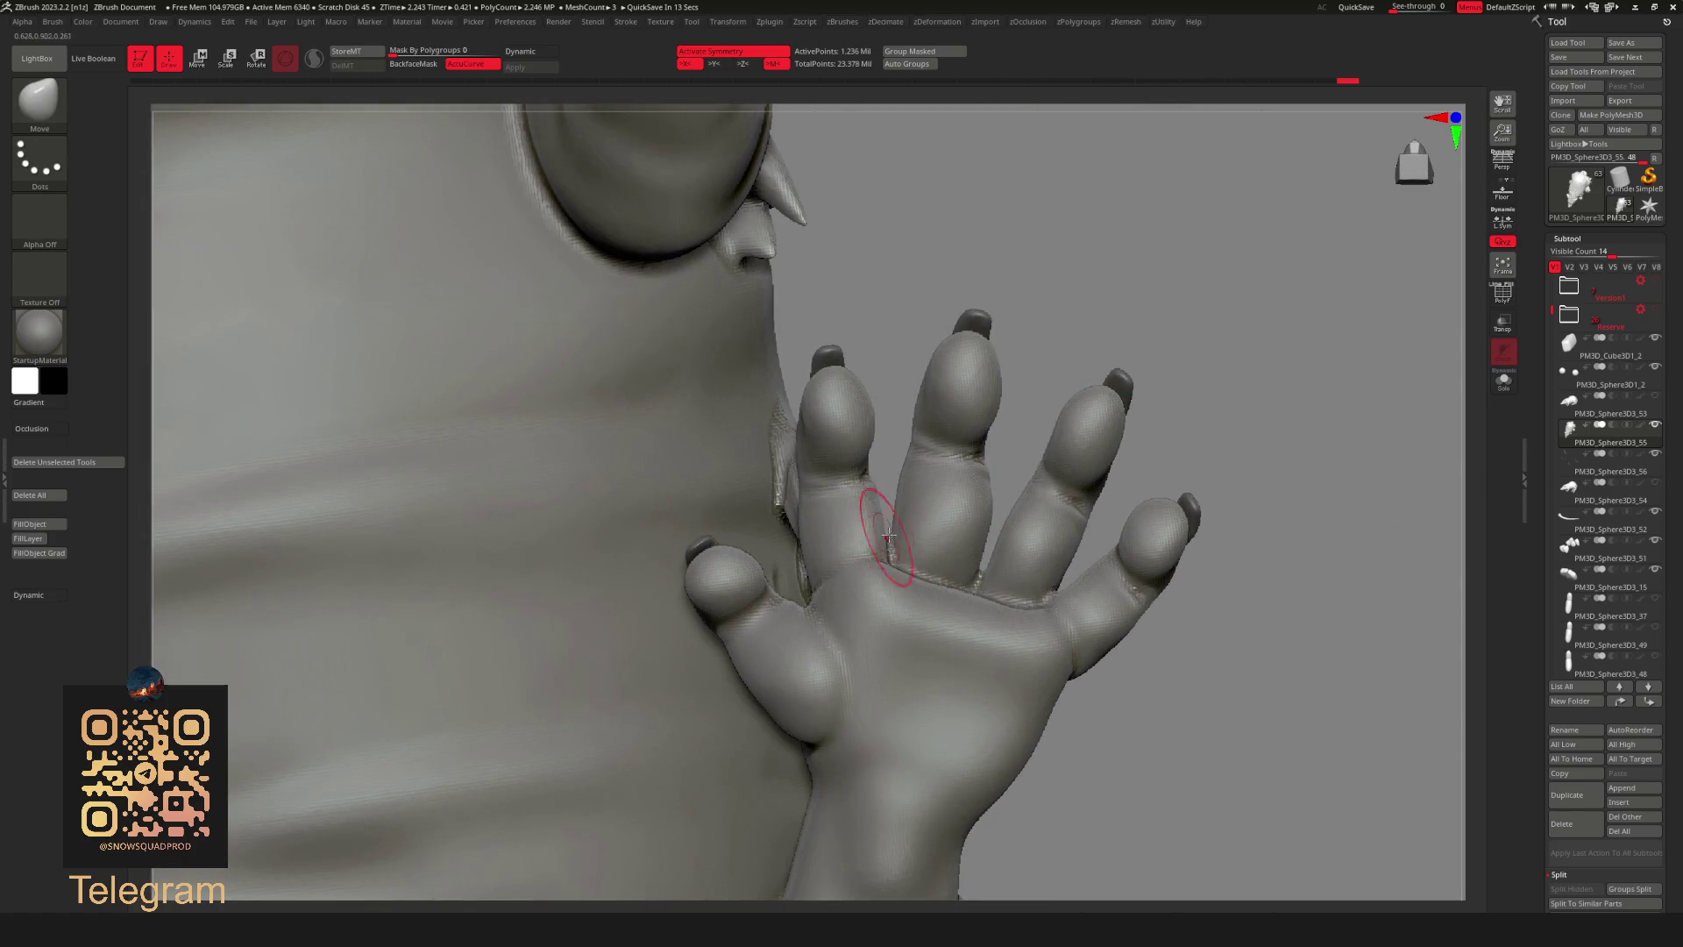
pyautogui.moveTo(1126, 341)
pyautogui.mouseDown(button='right')
pyautogui.moveTo(1175, 357)
pyautogui.moveTo(1055, 592)
pyautogui.moveTo(1239, 377)
pyautogui.moveTo(1016, 594)
pyautogui.mouseUp(button='right')
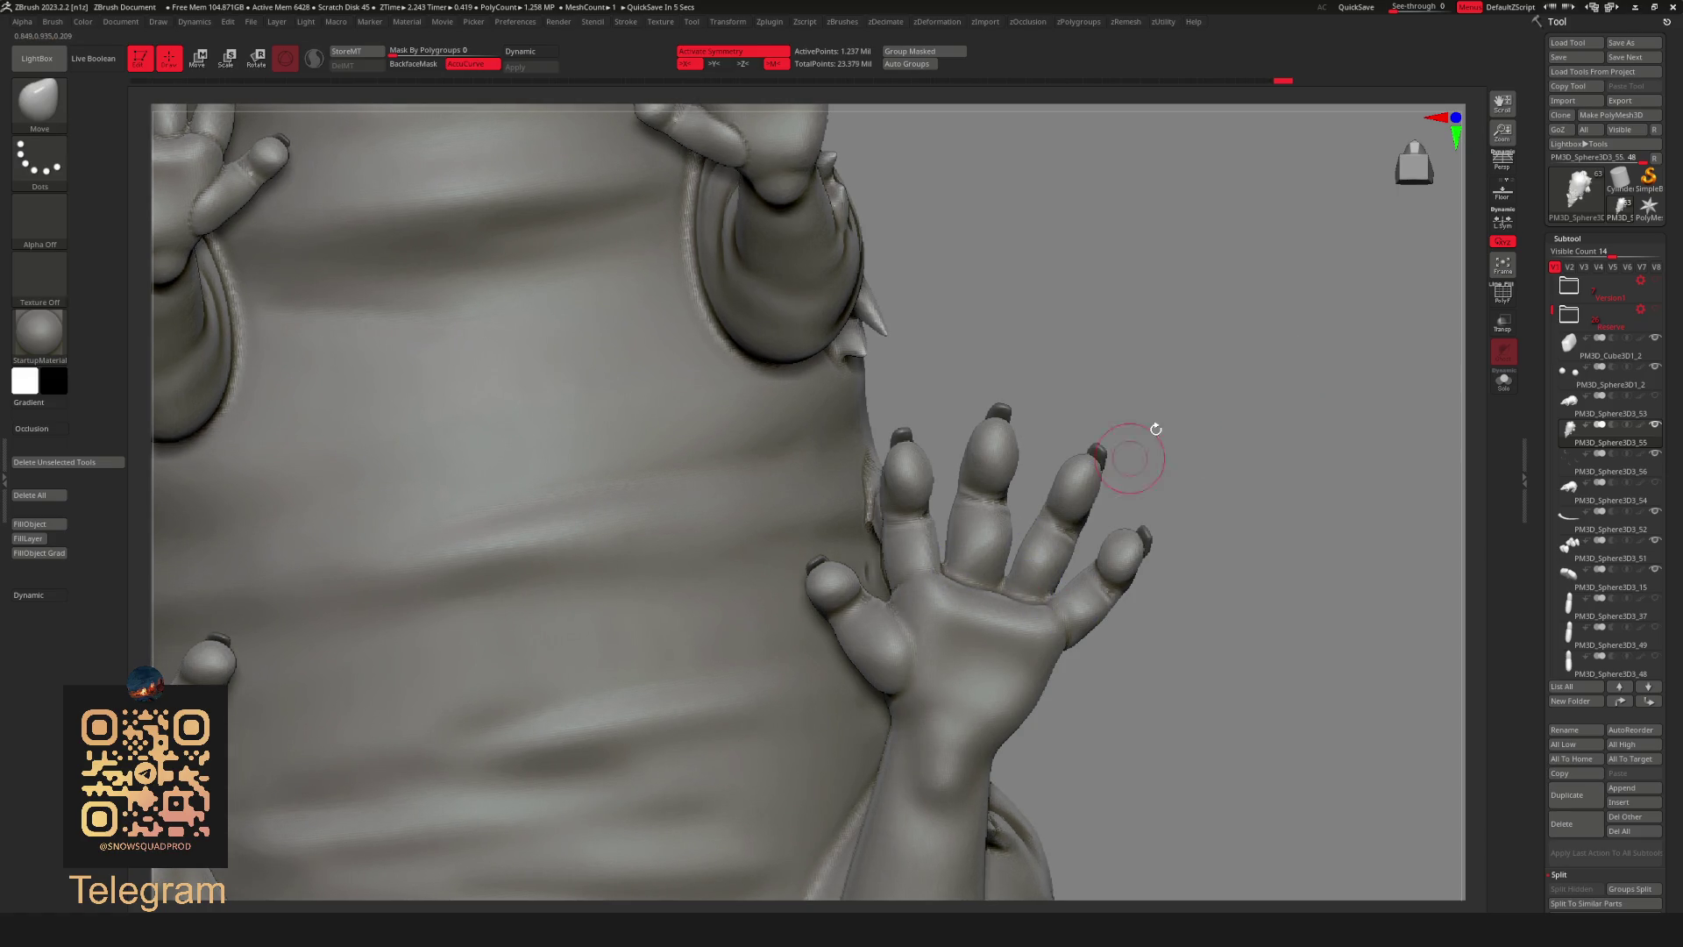
pyautogui.press('f')
pyautogui.moveTo(1176, 251)
pyautogui.mouseDown(button='right')
pyautogui.moveTo(1290, 258)
pyautogui.moveTo(1063, 549)
pyautogui.moveTo(1127, 376)
pyautogui.moveTo(1170, 608)
pyautogui.moveTo(1199, 588)
pyautogui.mouseUp(button='right')
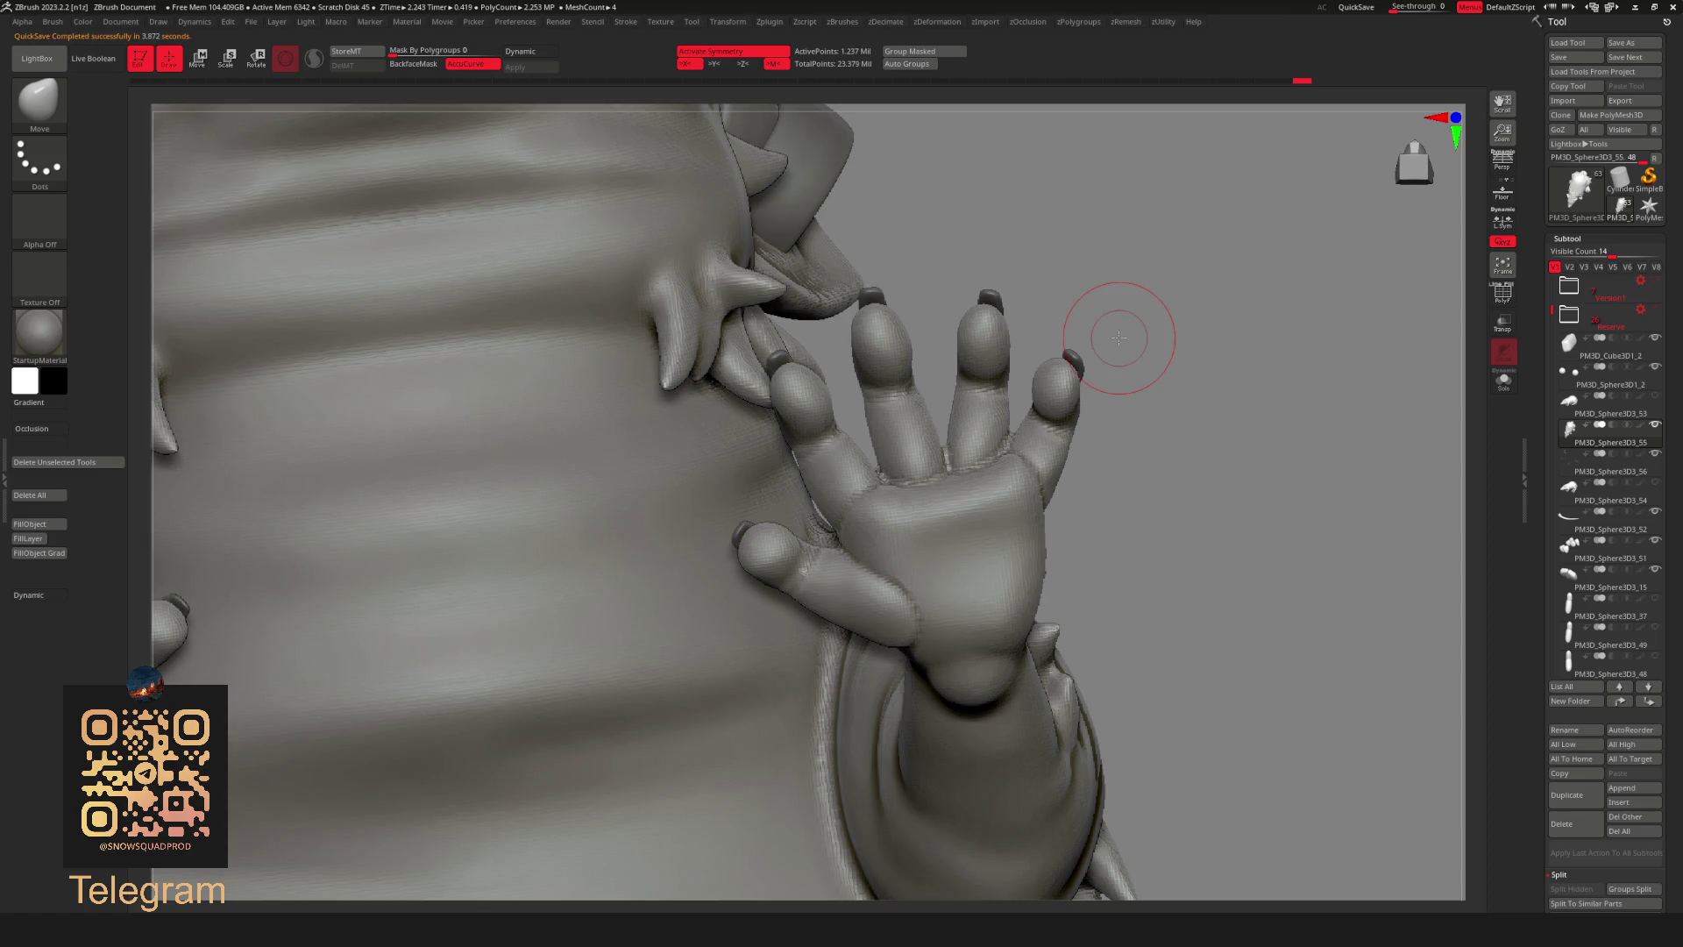
# Smooth the palm and index-finger crease, then slice a cut across the fingers.
pyautogui.moveTo(864, 526)
pyautogui.keyDown('shift'); pyautogui.mouseDown()
pyautogui.moveTo(920, 583)
pyautogui.moveTo(916, 491)
pyautogui.mouseUp(); pyautogui.keyUp('shift')
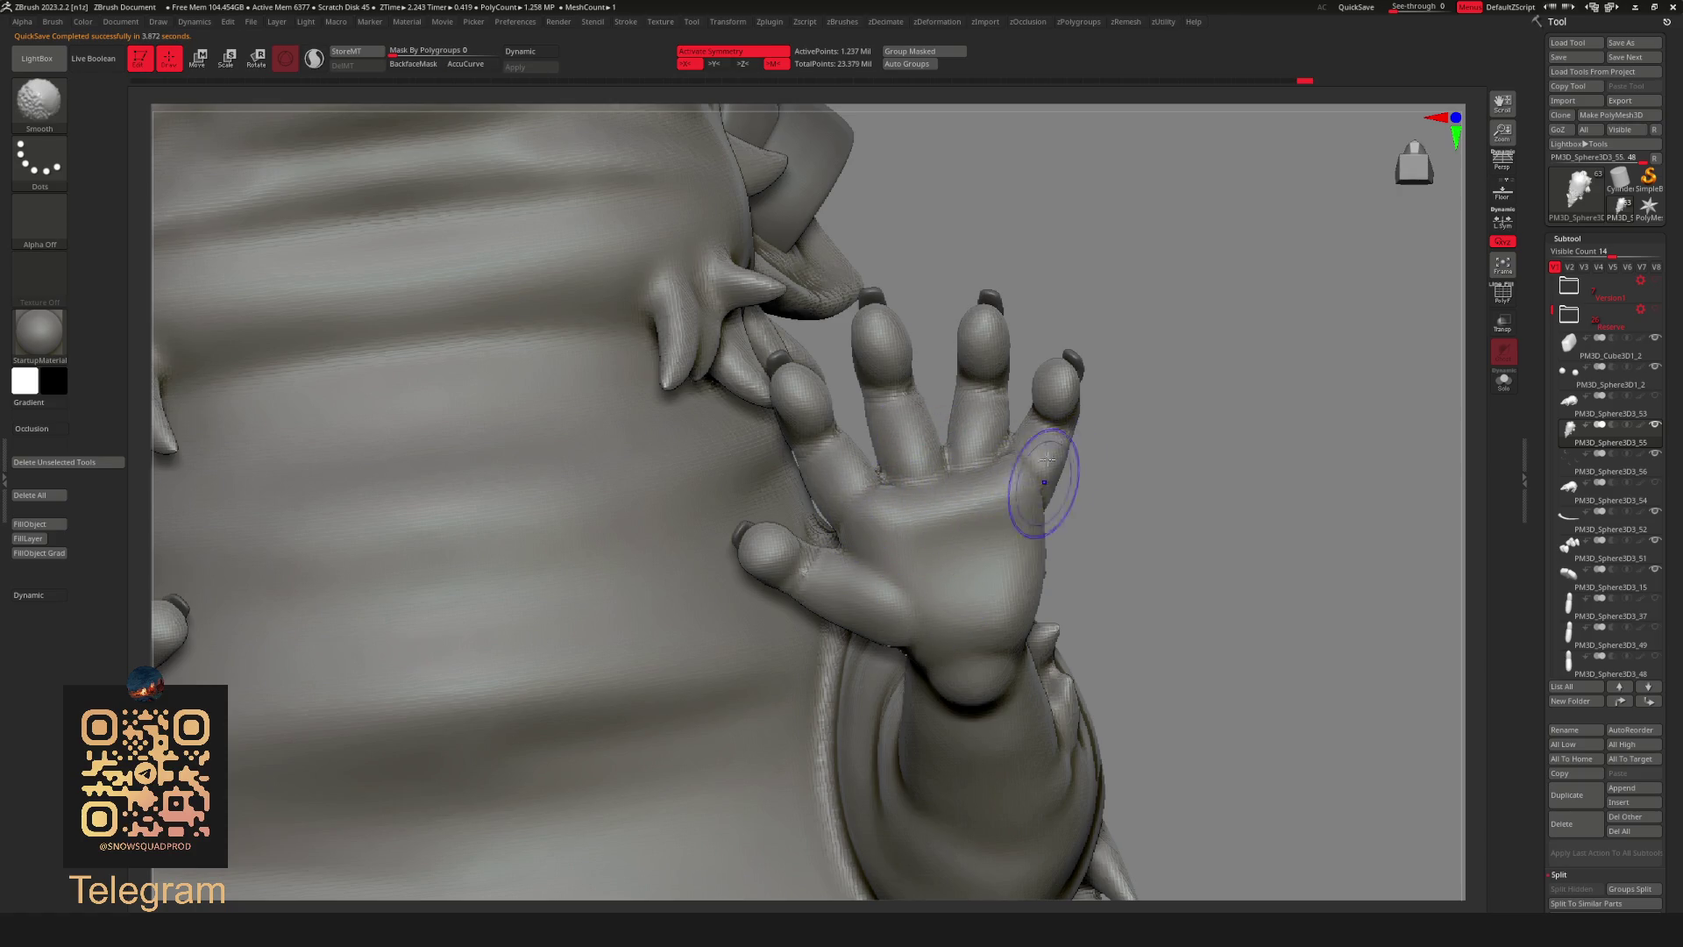
pyautogui.moveTo(851, 523)
pyautogui.keyDown('shift'); pyautogui.mouseDown()
pyautogui.moveTo(882, 444)
pyautogui.moveTo(1063, 413)
pyautogui.moveTo(1067, 395)
pyautogui.mouseUp(); pyautogui.keyUp('shift')
pyautogui.hotkey('ctrl', 'z')
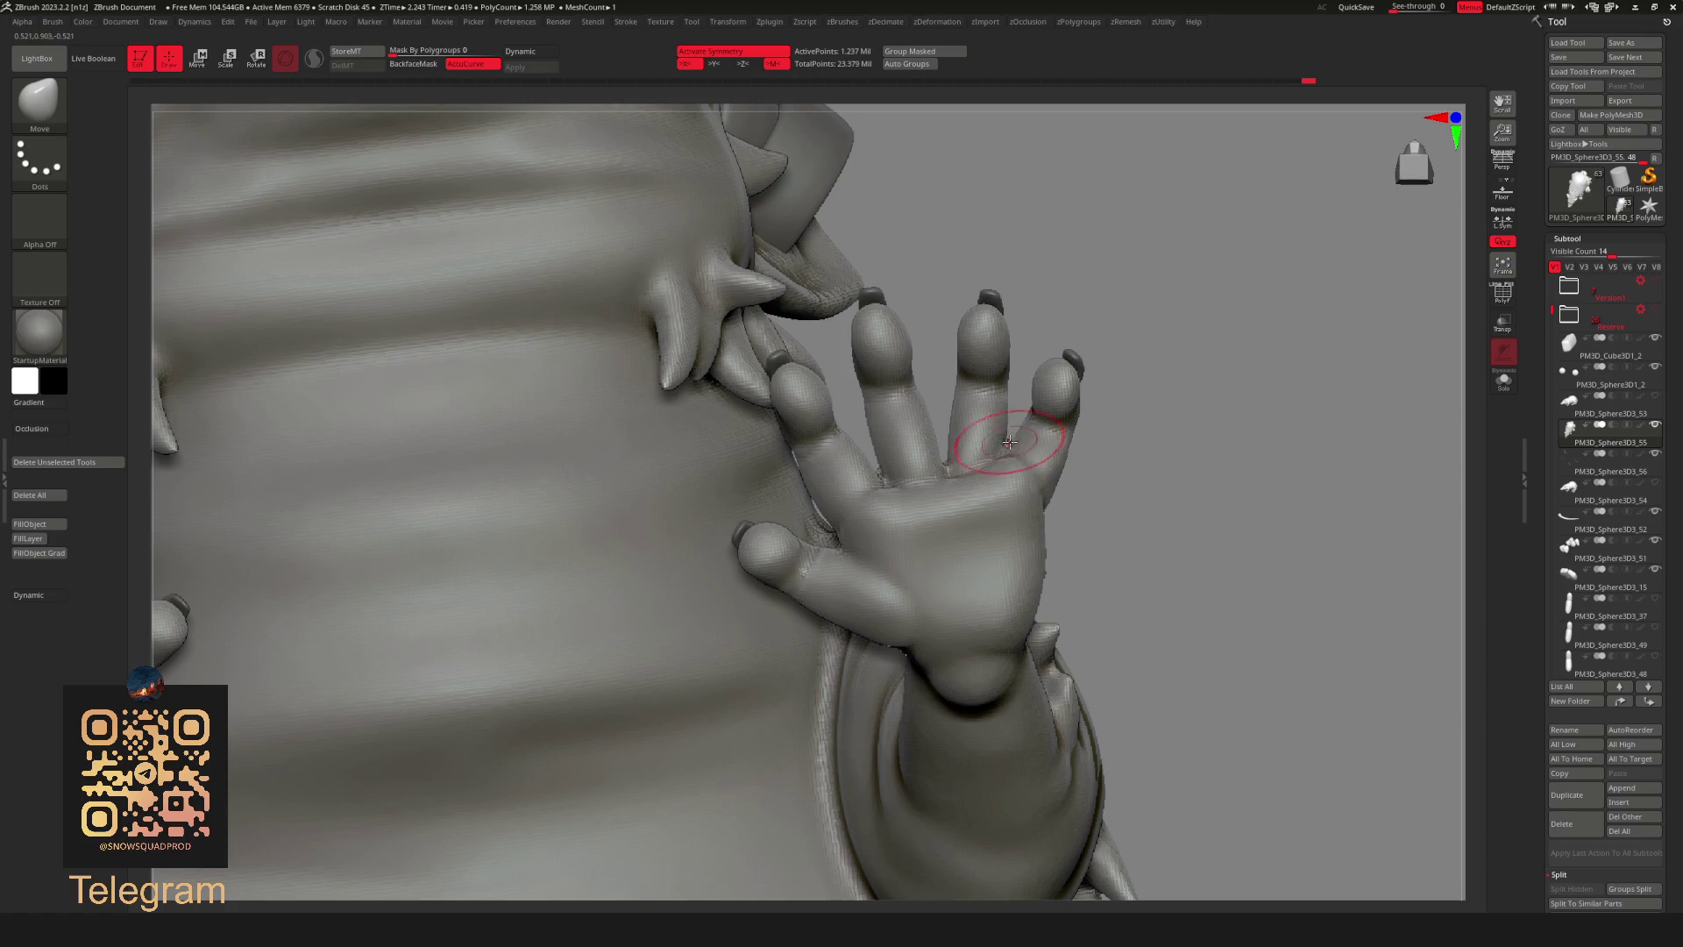
pyautogui.moveTo(1157, 432)
pyautogui.mouseDown()
pyautogui.moveTo(1028, 451)
pyautogui.moveTo(1139, 594)
pyautogui.mouseUp()
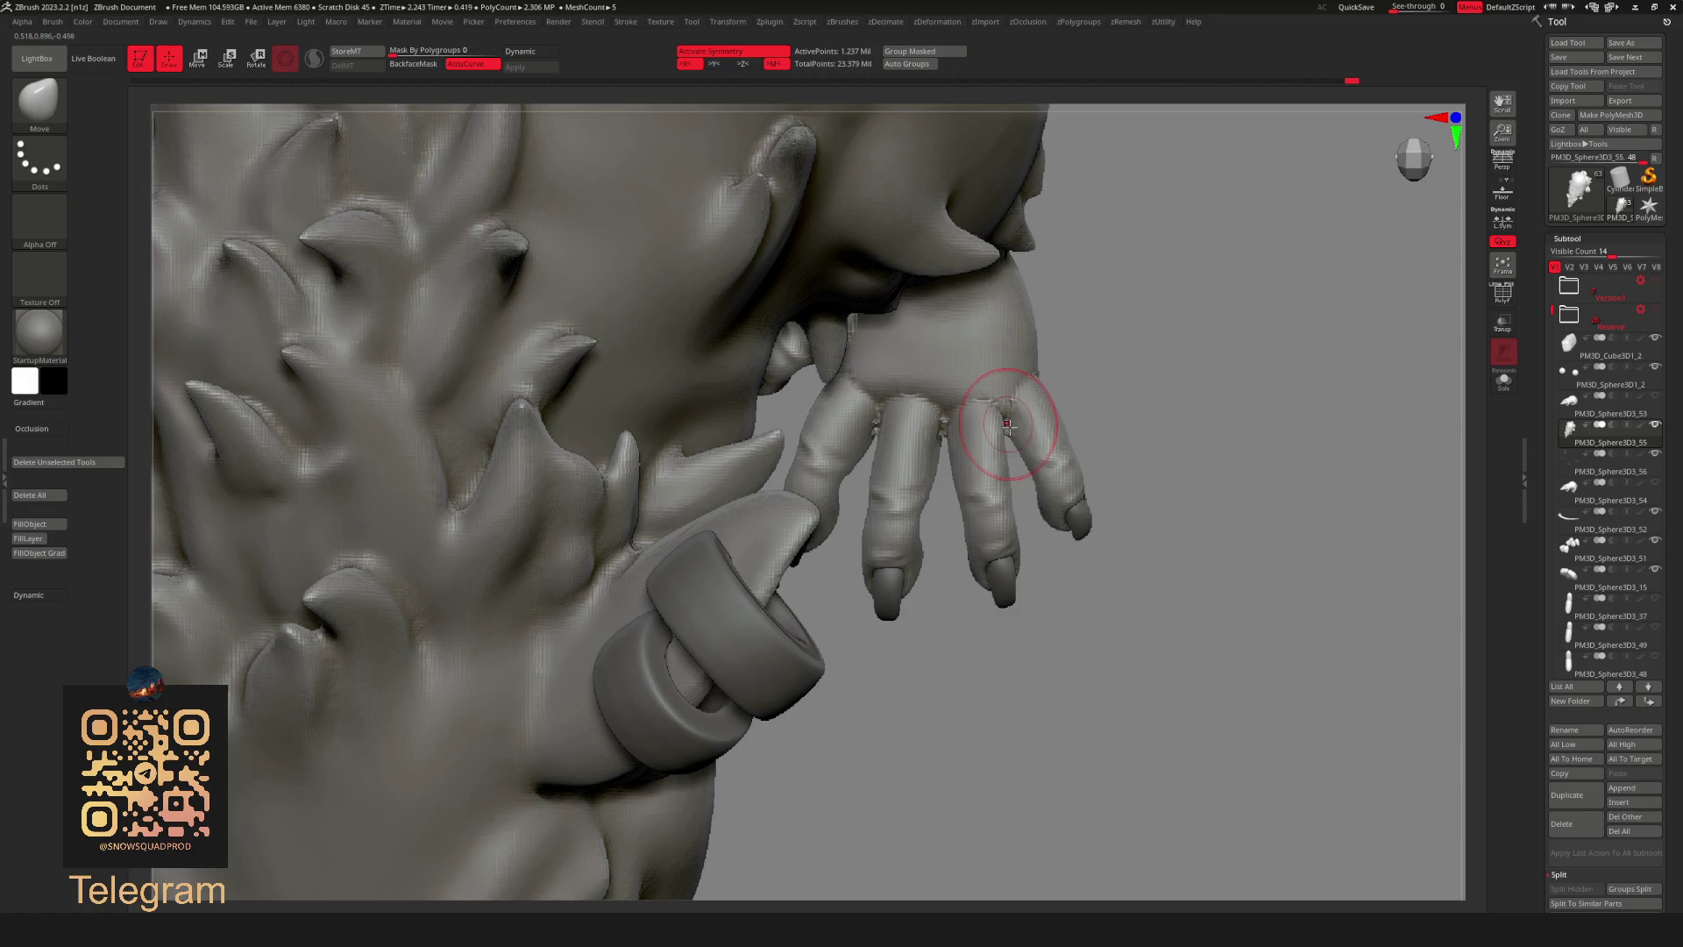
pyautogui.keyDown('ctrl'); pyautogui.keyDown('shift'); pyautogui.moveTo(953, 400); pyautogui.dragTo(1092, 440); pyautogui.keyUp('shift'); pyautogui.keyUp('ctrl')
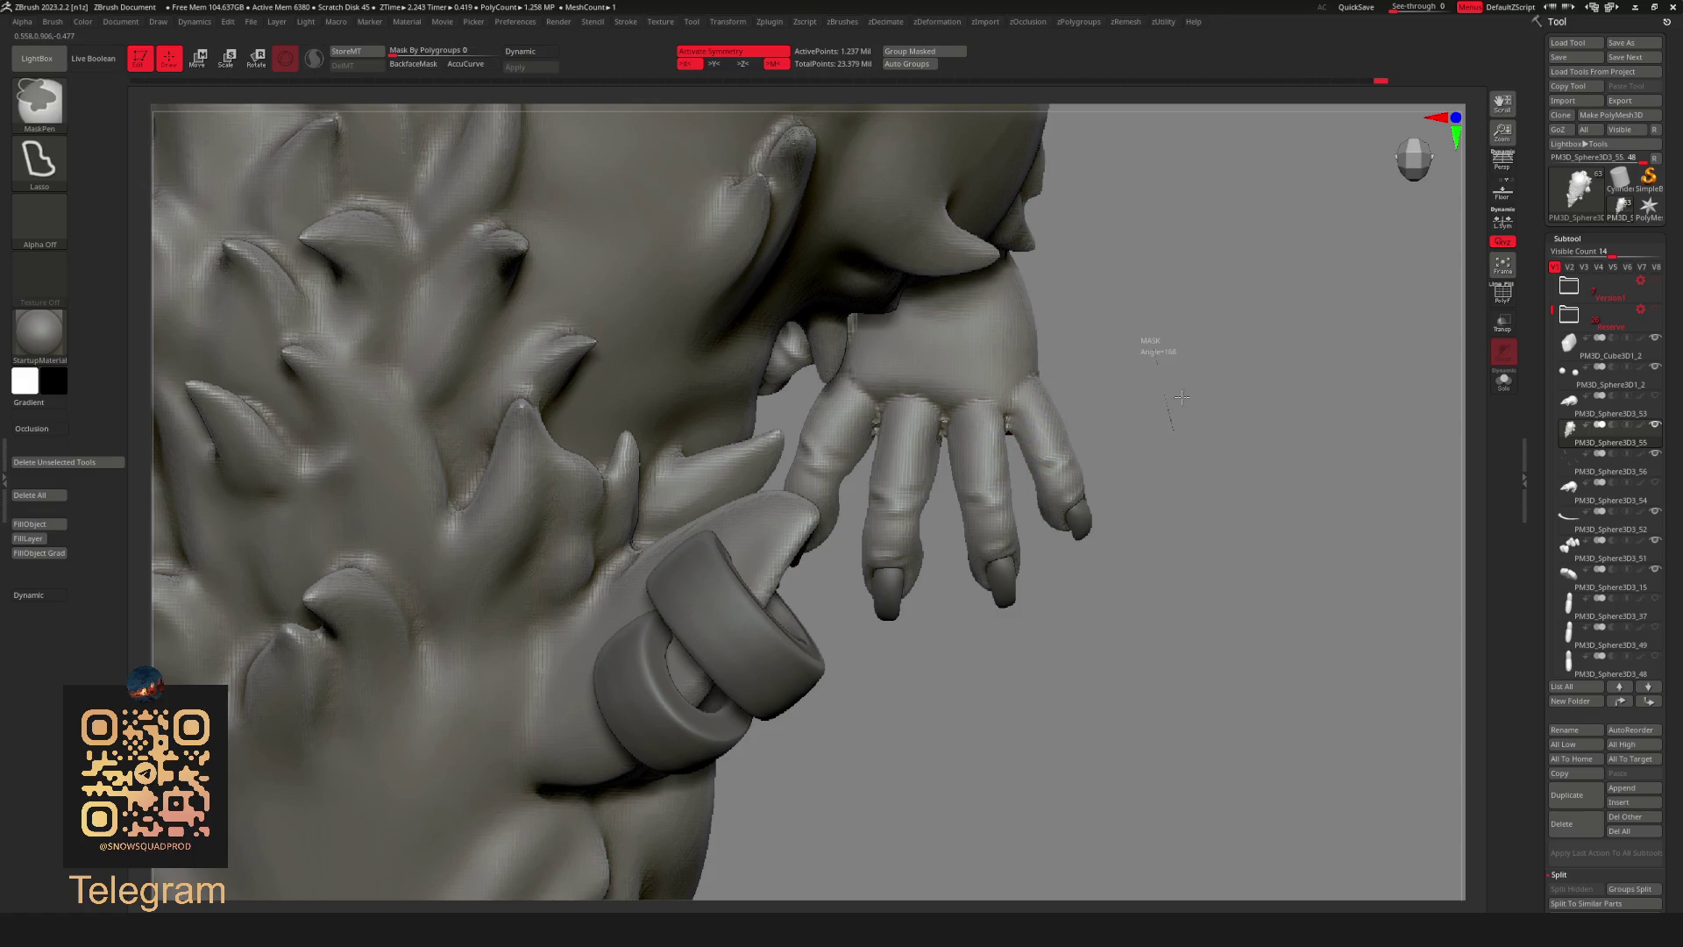
pyautogui.moveTo(1121, 335); pyautogui.dragTo(952, 435)
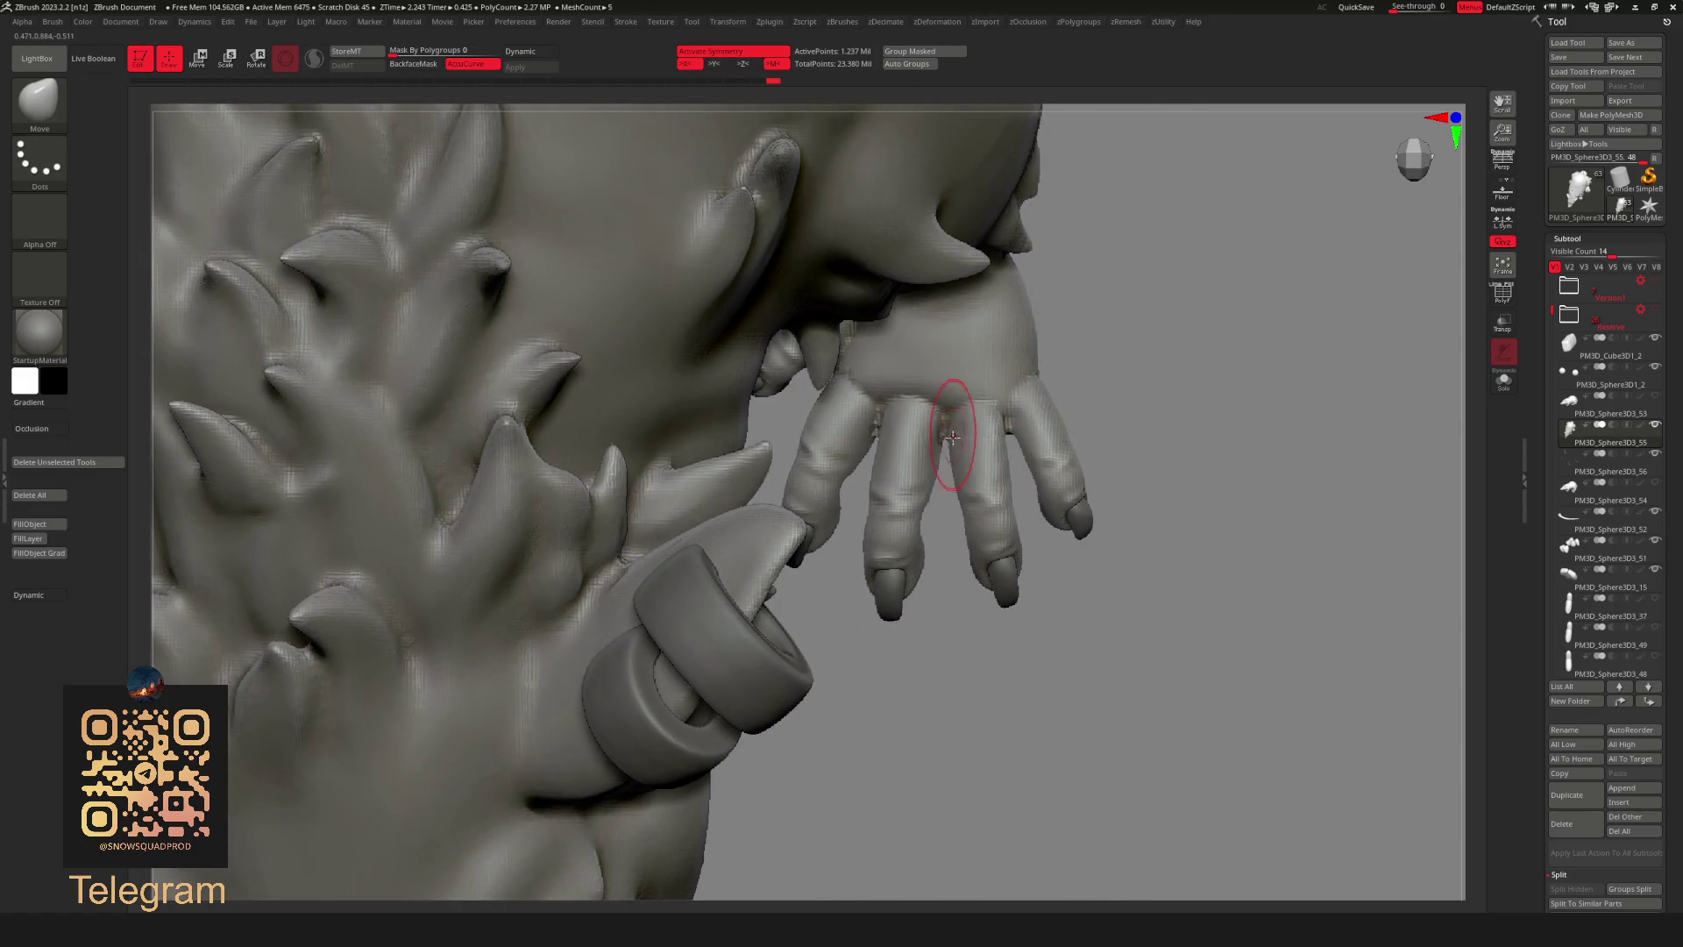
# Hide the spikes and ring, keeping only the head and hand visible.
pyautogui.moveTo(1135, 335)
pyautogui.mouseDown()
pyautogui.moveTo(1009, 432)
pyautogui.moveTo(1069, 380)
pyautogui.mouseUp()
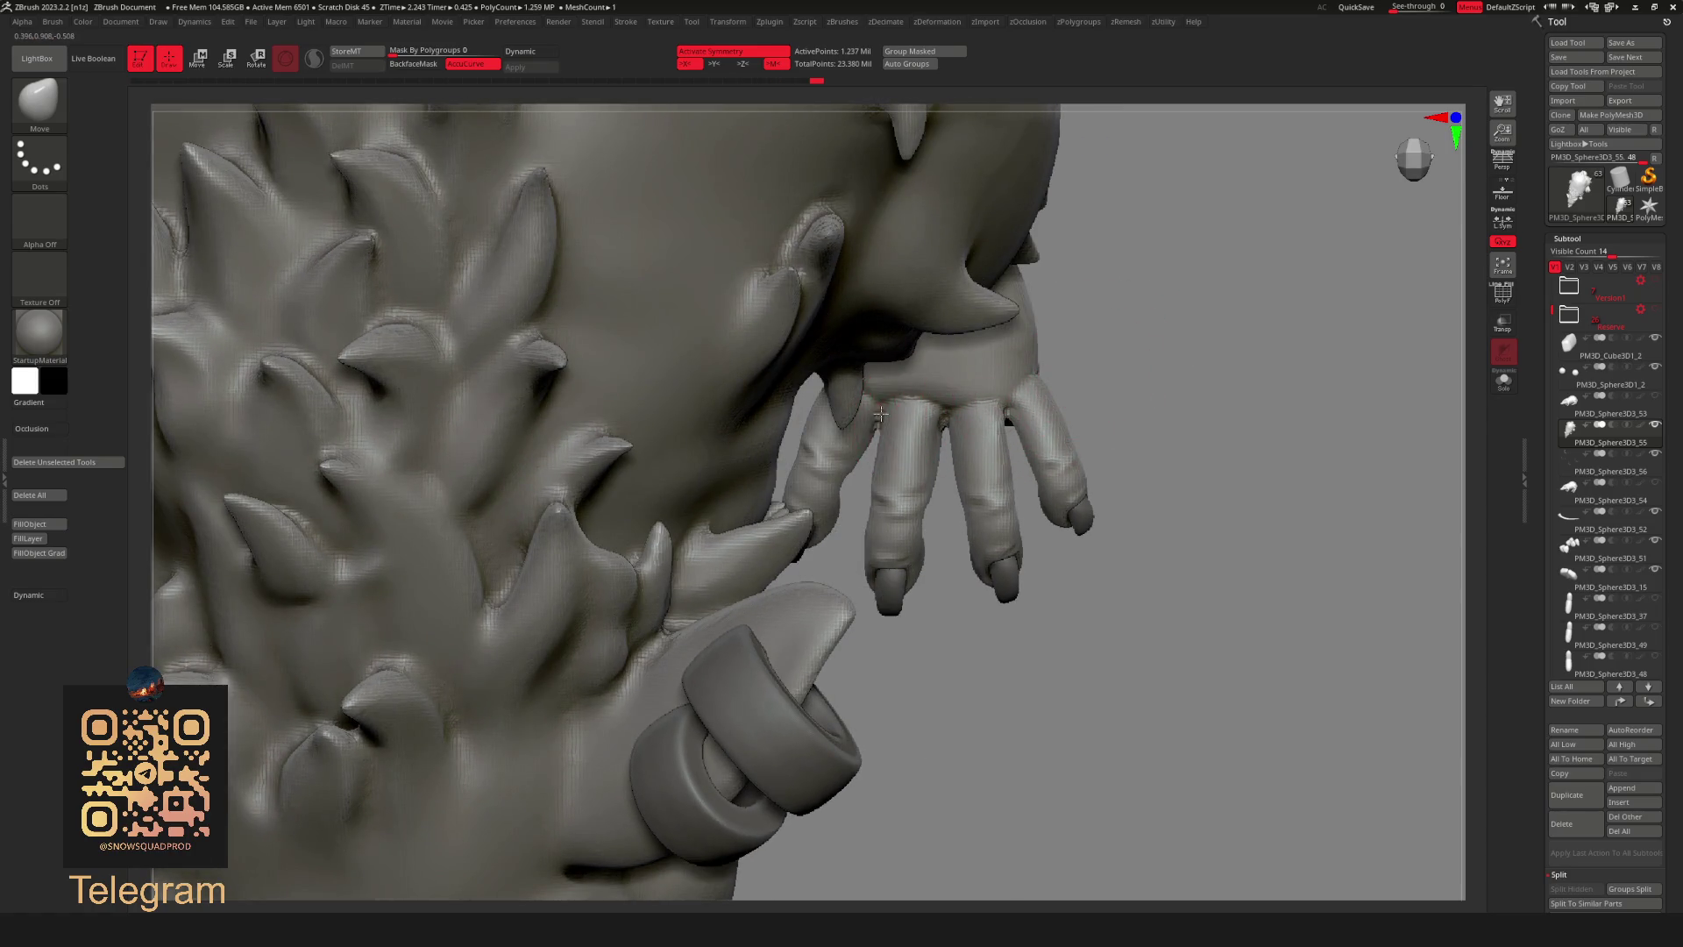
pyautogui.press('ctrl')
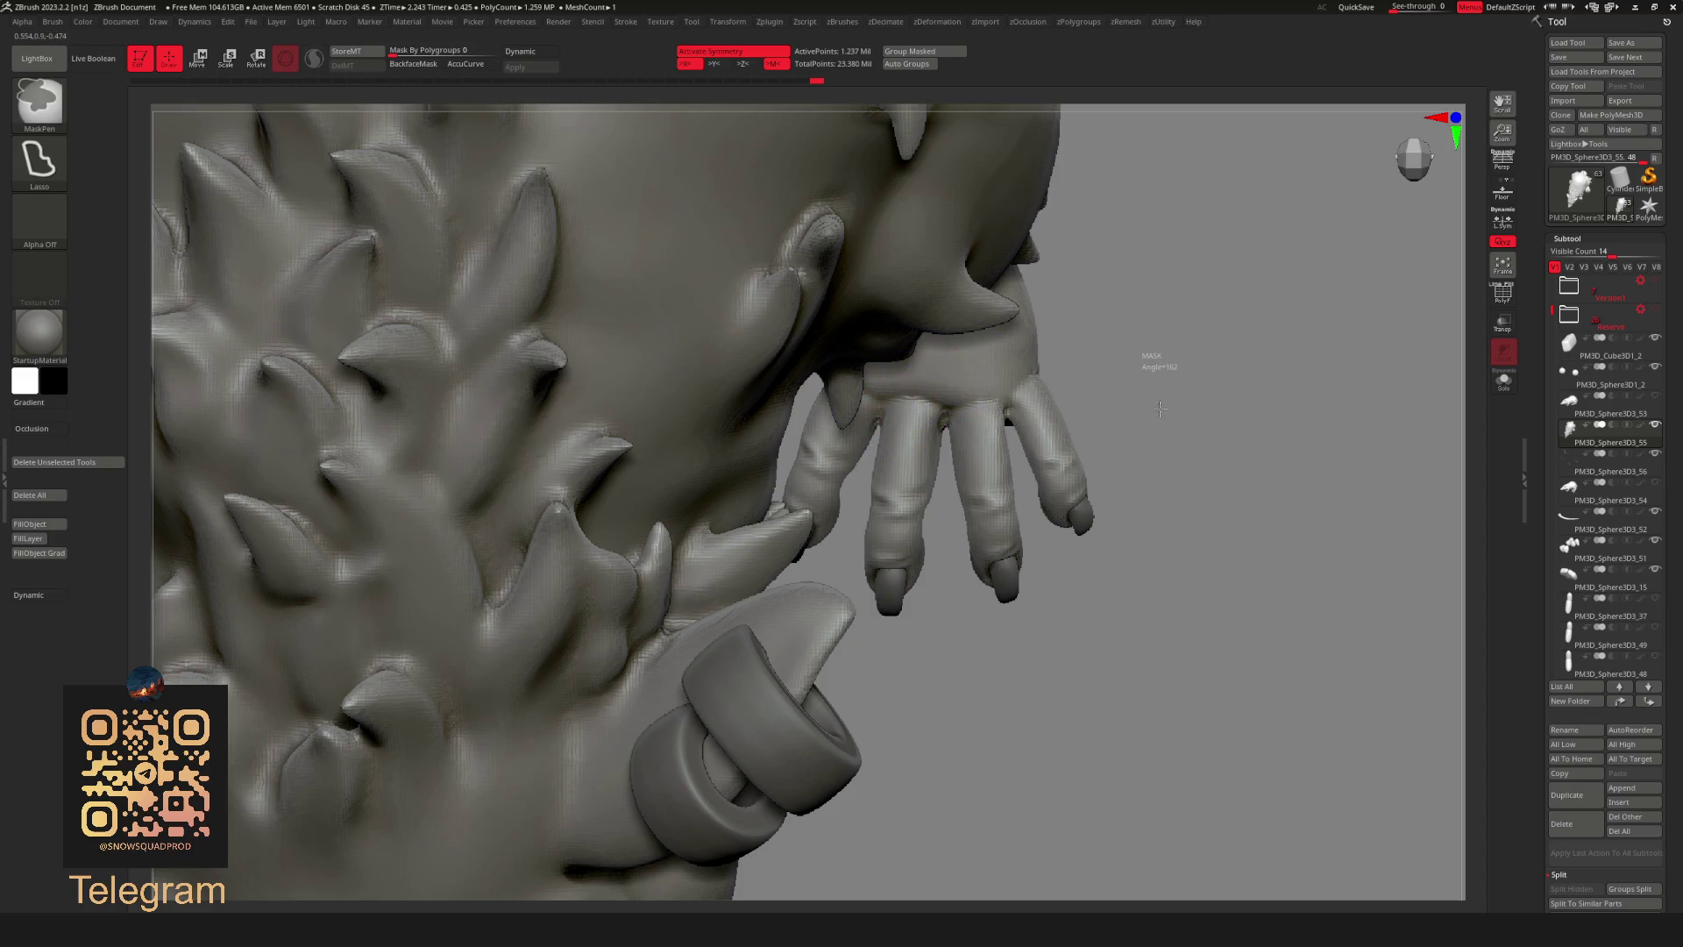
pyautogui.keyDown('ctrl'); pyautogui.keyDown('shift'); pyautogui.click(1026, 434); pyautogui.keyUp('shift'); pyautogui.keyUp('ctrl')
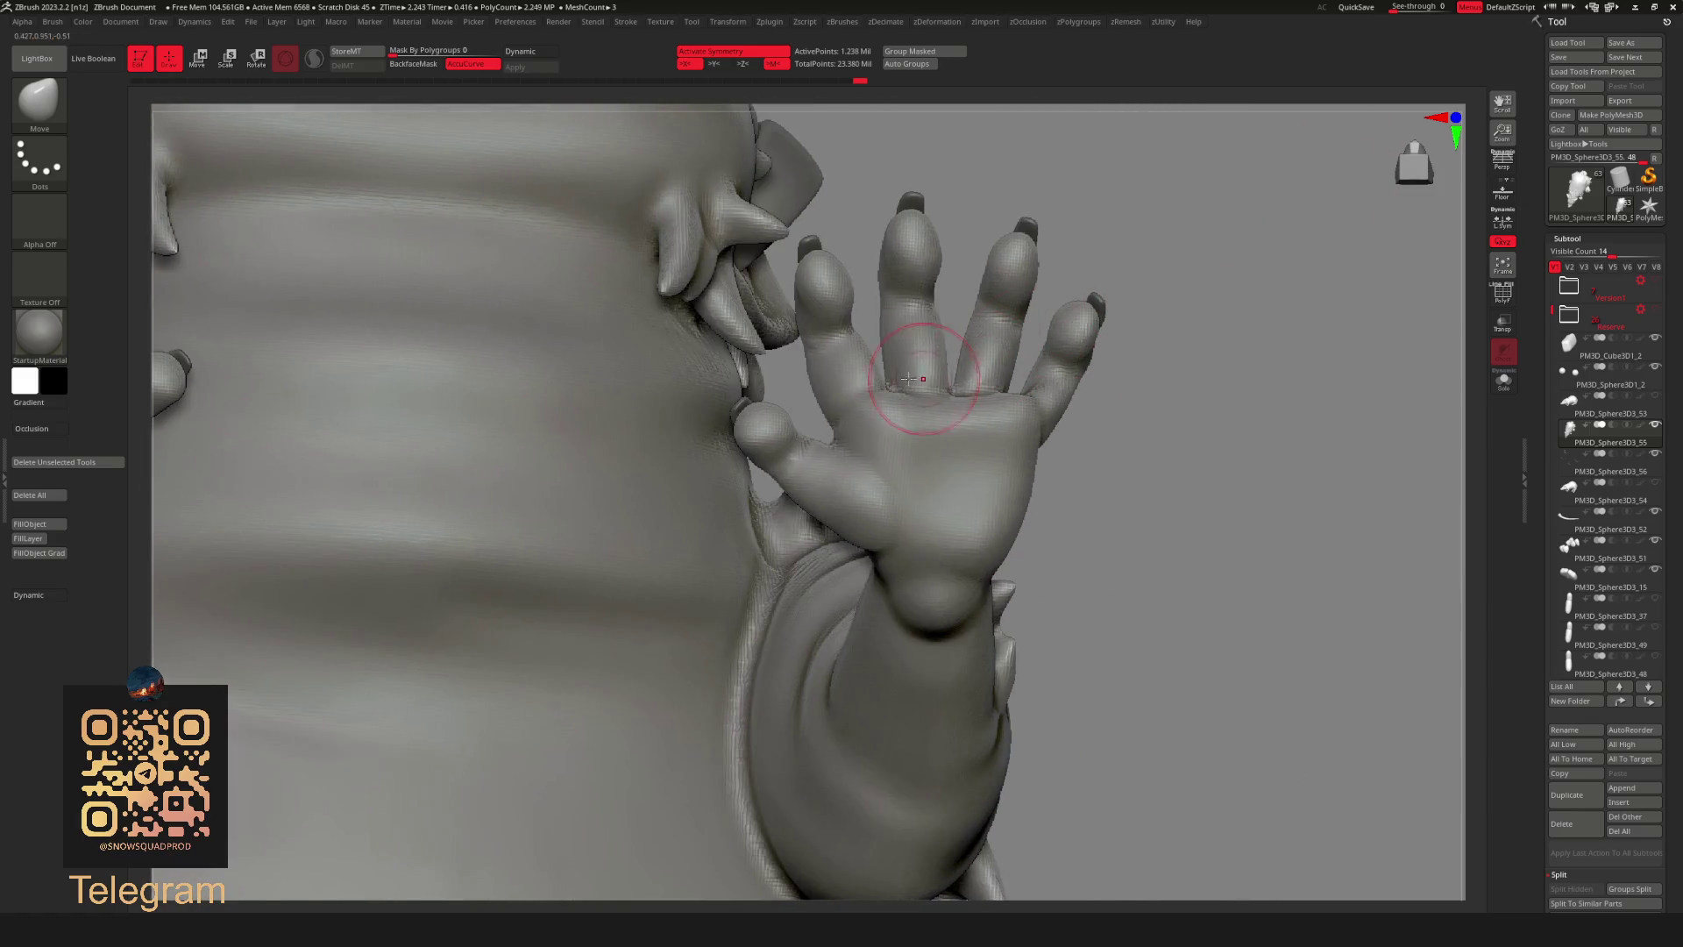
pyautogui.moveTo(1138, 285); pyautogui.dragTo(963, 386)
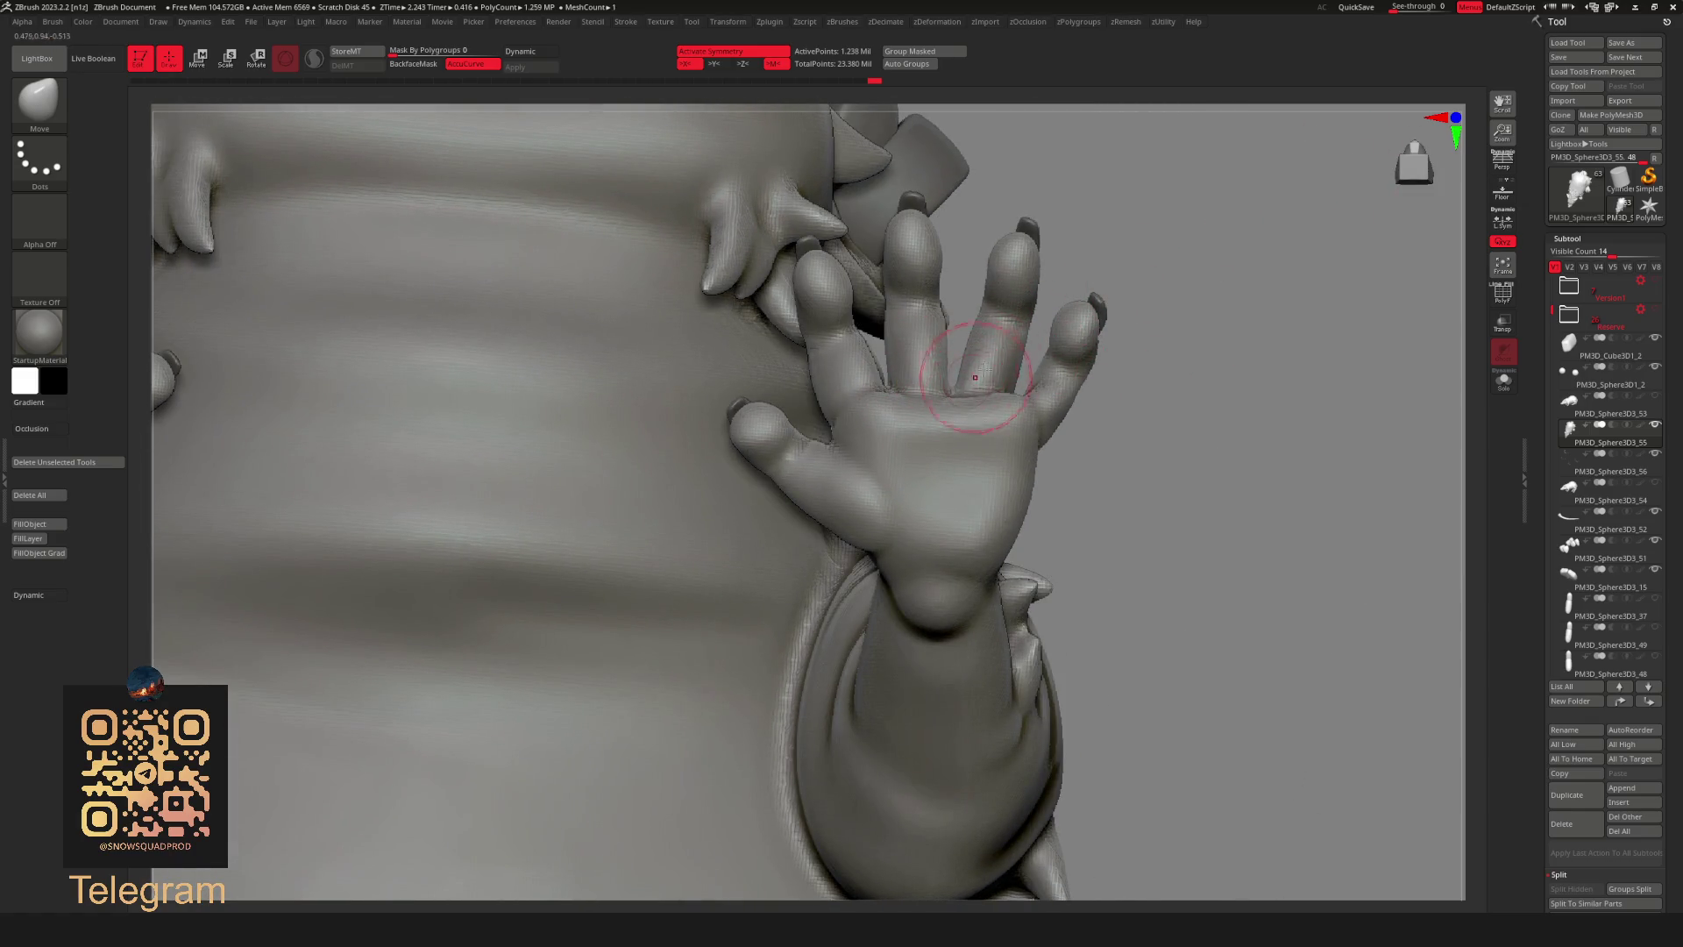
pyautogui.press('f')
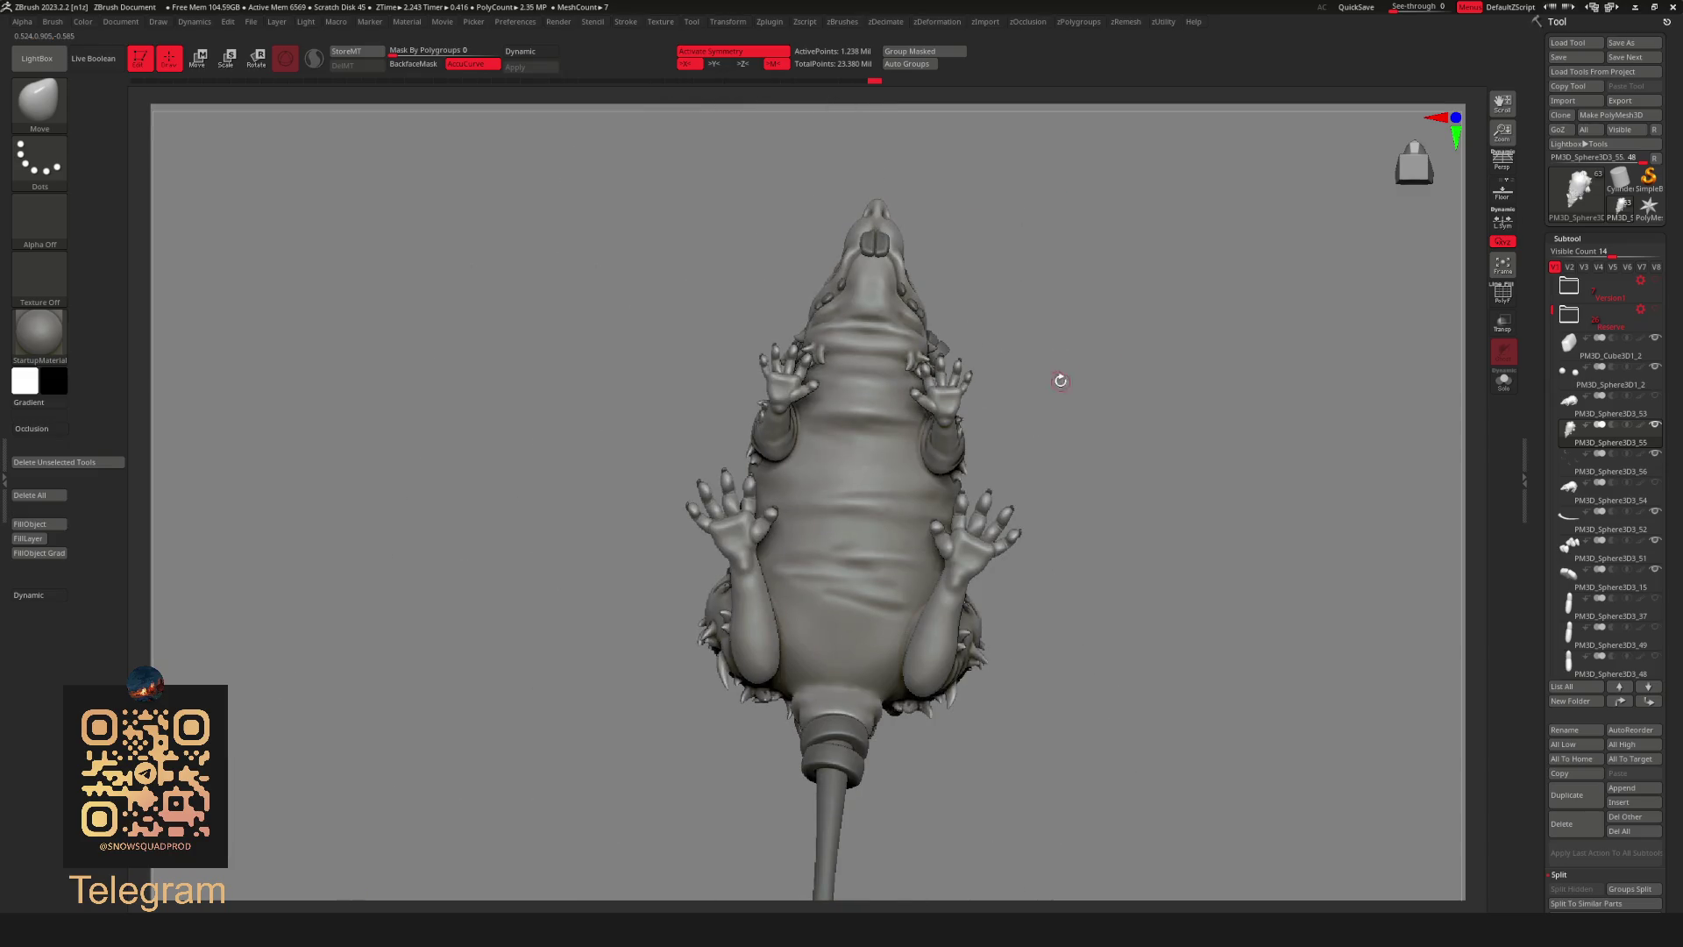
# Flatten the upper hands with TrimDynamic at an adjusted draw size and smooth the upper right palm.
pyautogui.moveTo(1062, 380); pyautogui.dragTo(1124, 299)
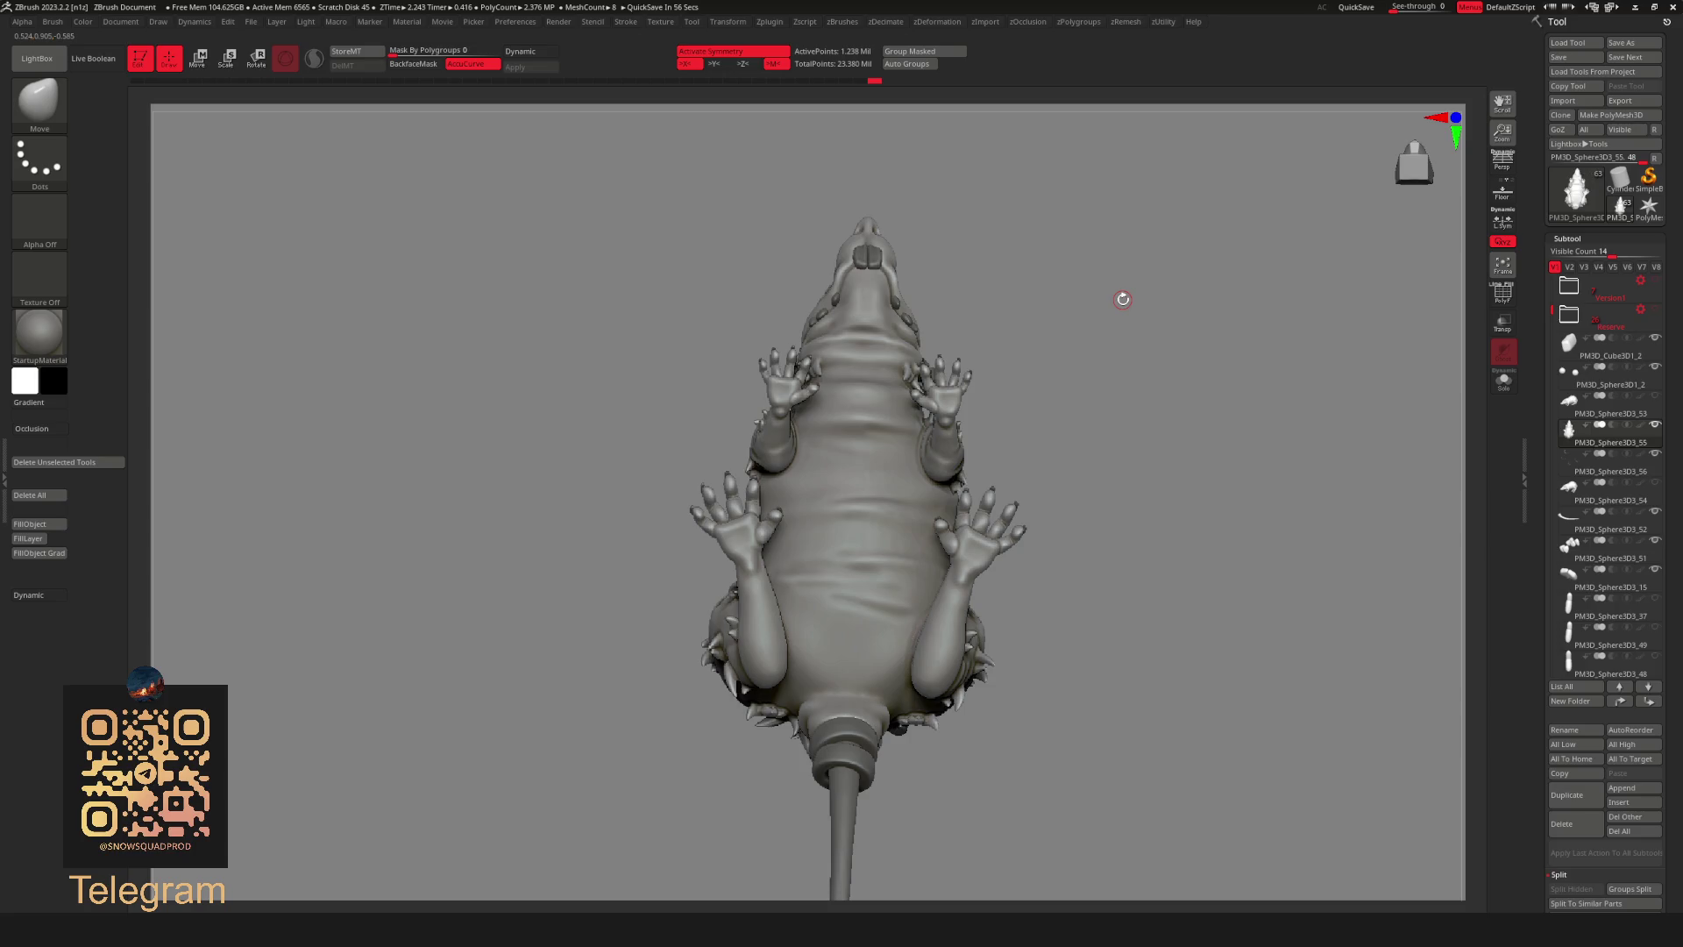
pyautogui.moveTo(1123, 298)
pyautogui.keyDown('alt'); pyautogui.mouseDown()
pyautogui.moveTo(1138, 412)
pyautogui.moveTo(1230, 331)
pyautogui.mouseUp(); pyautogui.keyUp('alt')
pyautogui.press('b')
pyautogui.press('t')
pyautogui.press('d')
pyautogui.press('s')
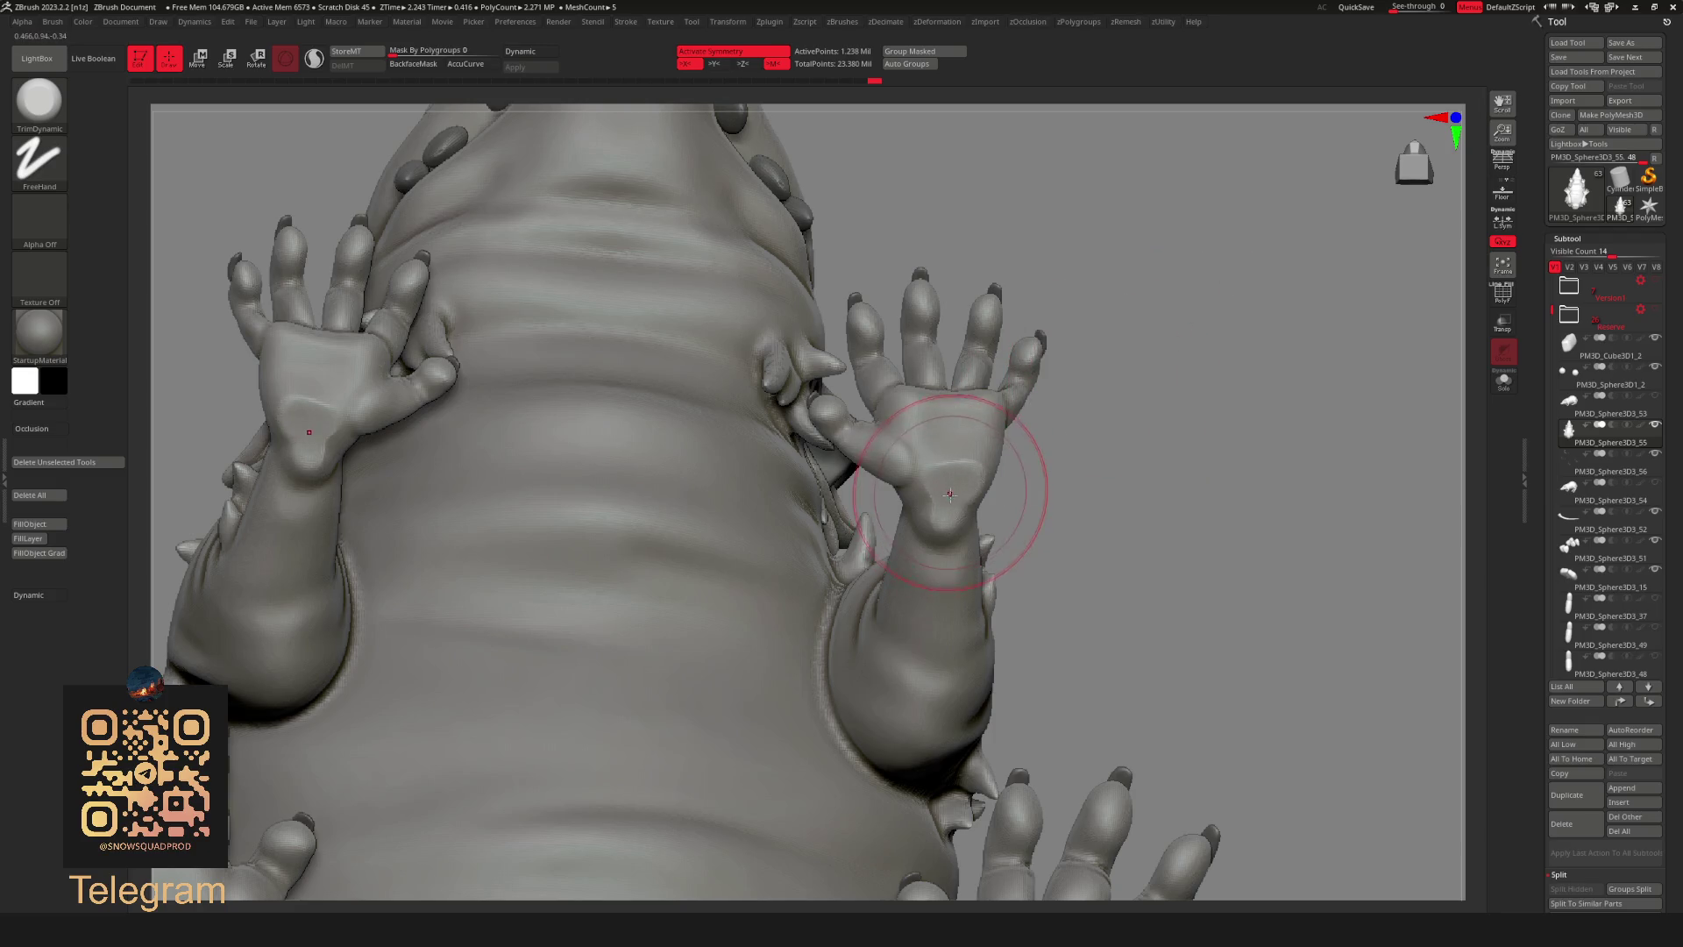
pyautogui.press('s')
pyautogui.moveTo(1076, 411); pyautogui.dragTo(1016, 412)
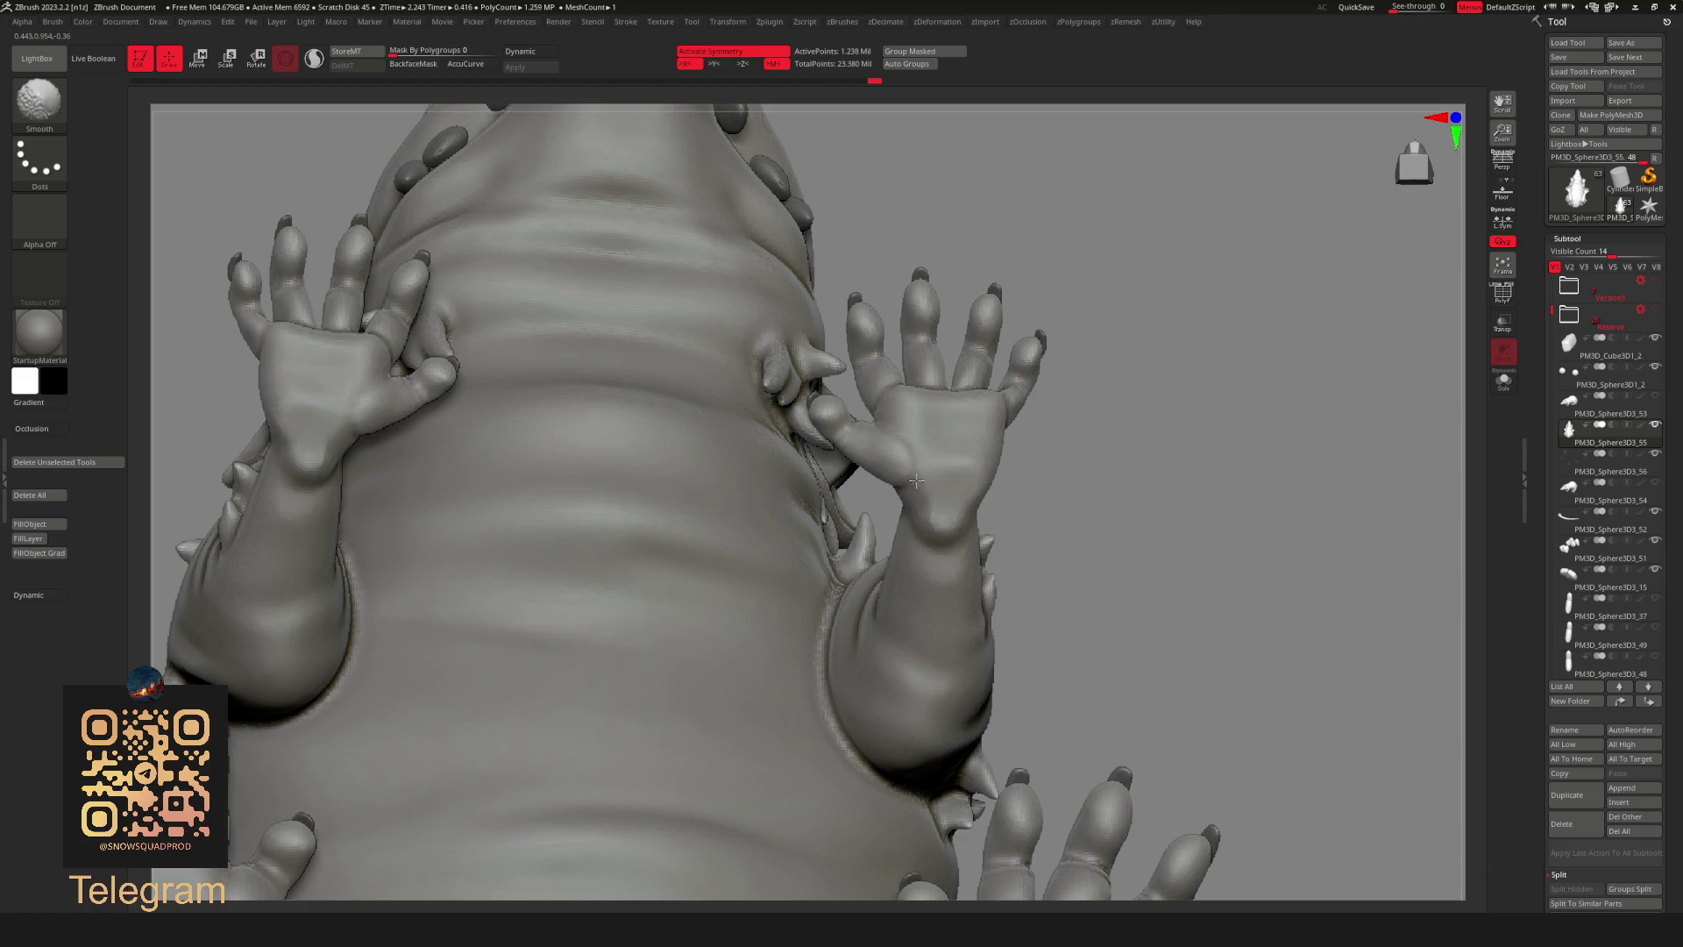
pyautogui.moveTo(942, 500)
pyautogui.keyDown('ctrl'); pyautogui.mouseDown(button='right')
pyautogui.moveTo(1048, 327)
pyautogui.moveTo(1116, 609)
pyautogui.moveTo(1052, 609)
pyautogui.moveTo(876, 529)
pyautogui.mouseUp(button='right'); pyautogui.keyUp('ctrl')
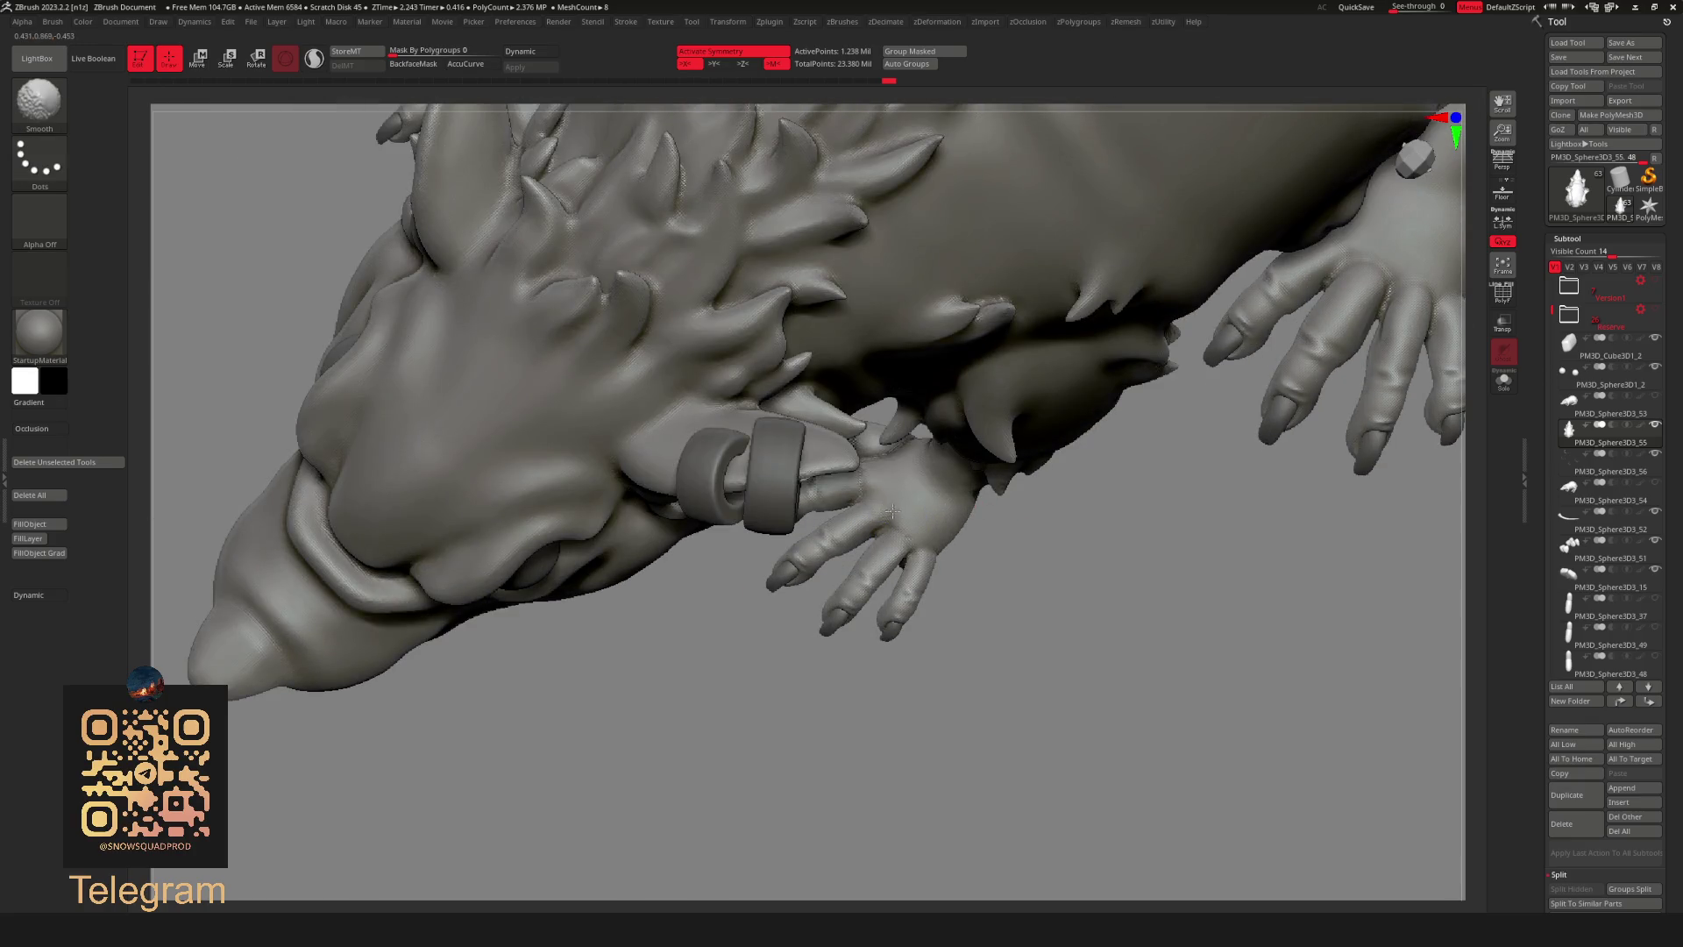
# Build up the small front paw with the Standard brush and smooth its palm and wrist.
pyautogui.moveTo(902, 489); pyautogui.dragTo(872, 454, button='right')
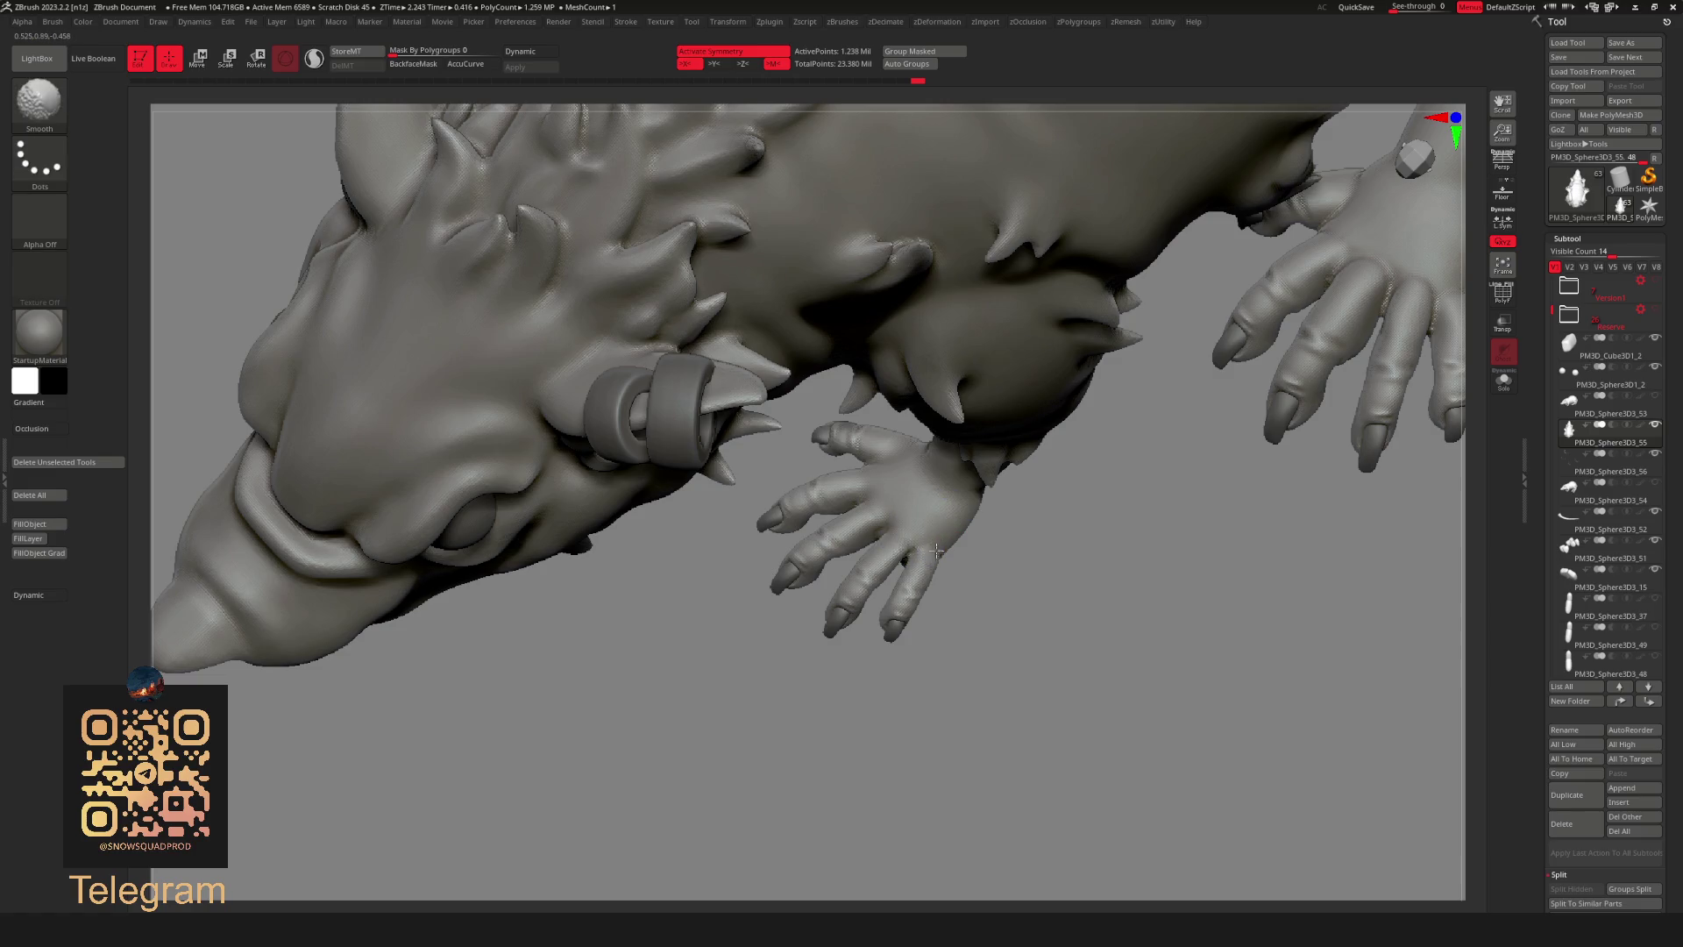
pyautogui.press('b')
pyautogui.press('s')
pyautogui.press('t')
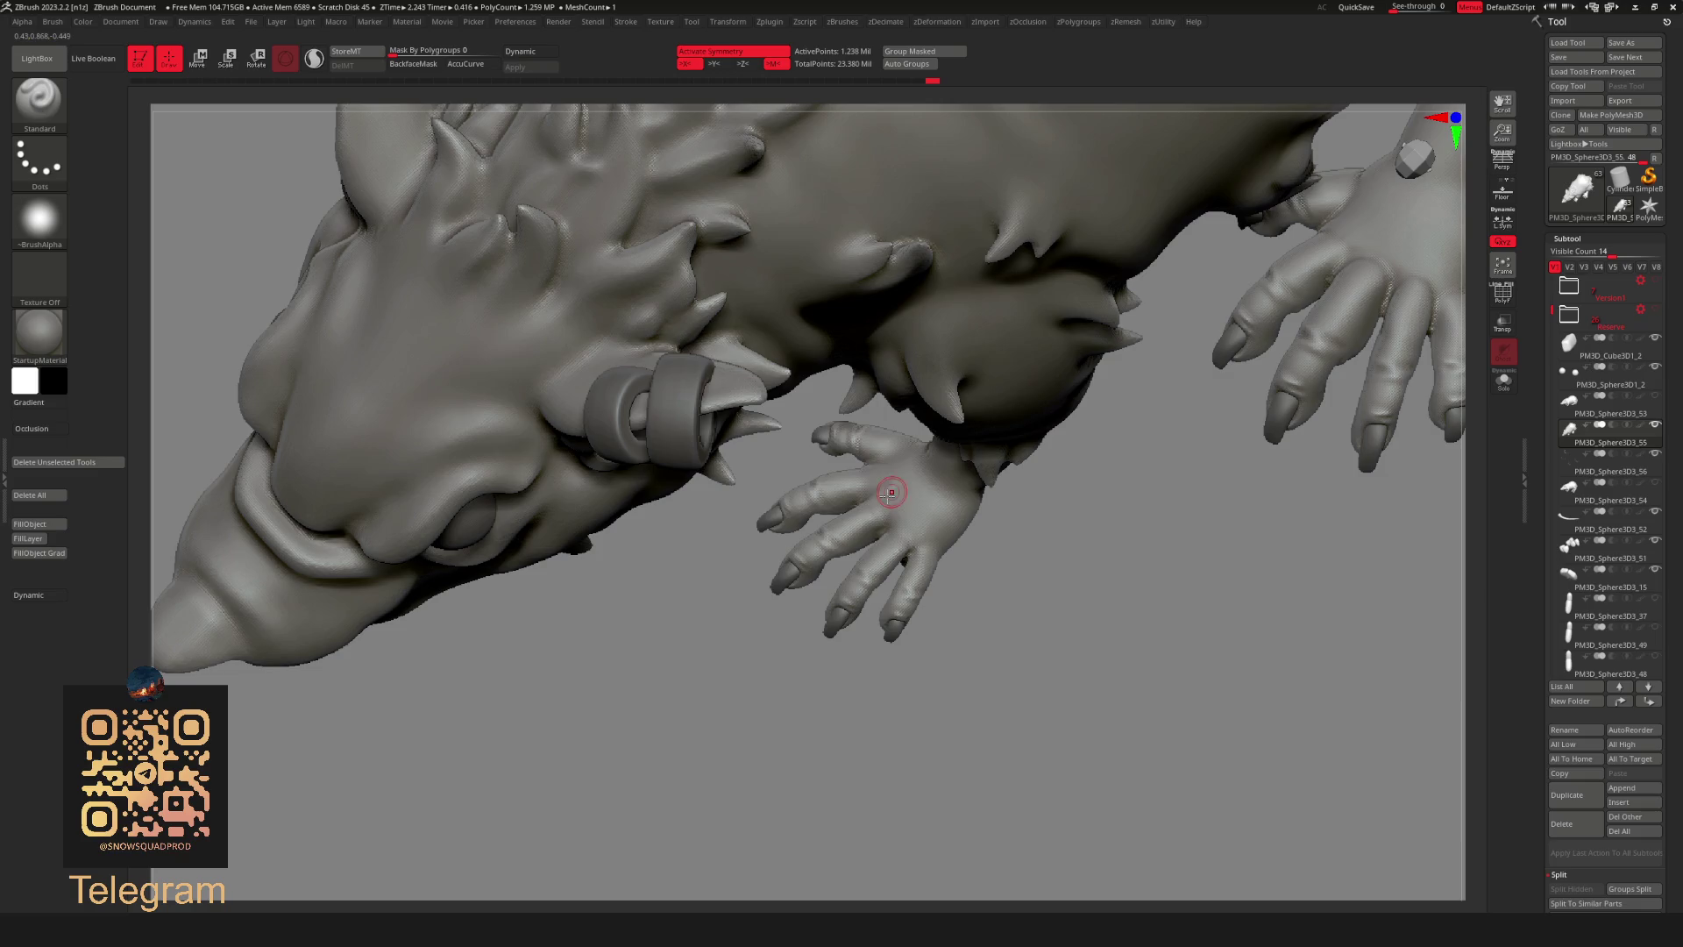
pyautogui.press('shift')
pyautogui.press('shift')
pyautogui.press('shift')
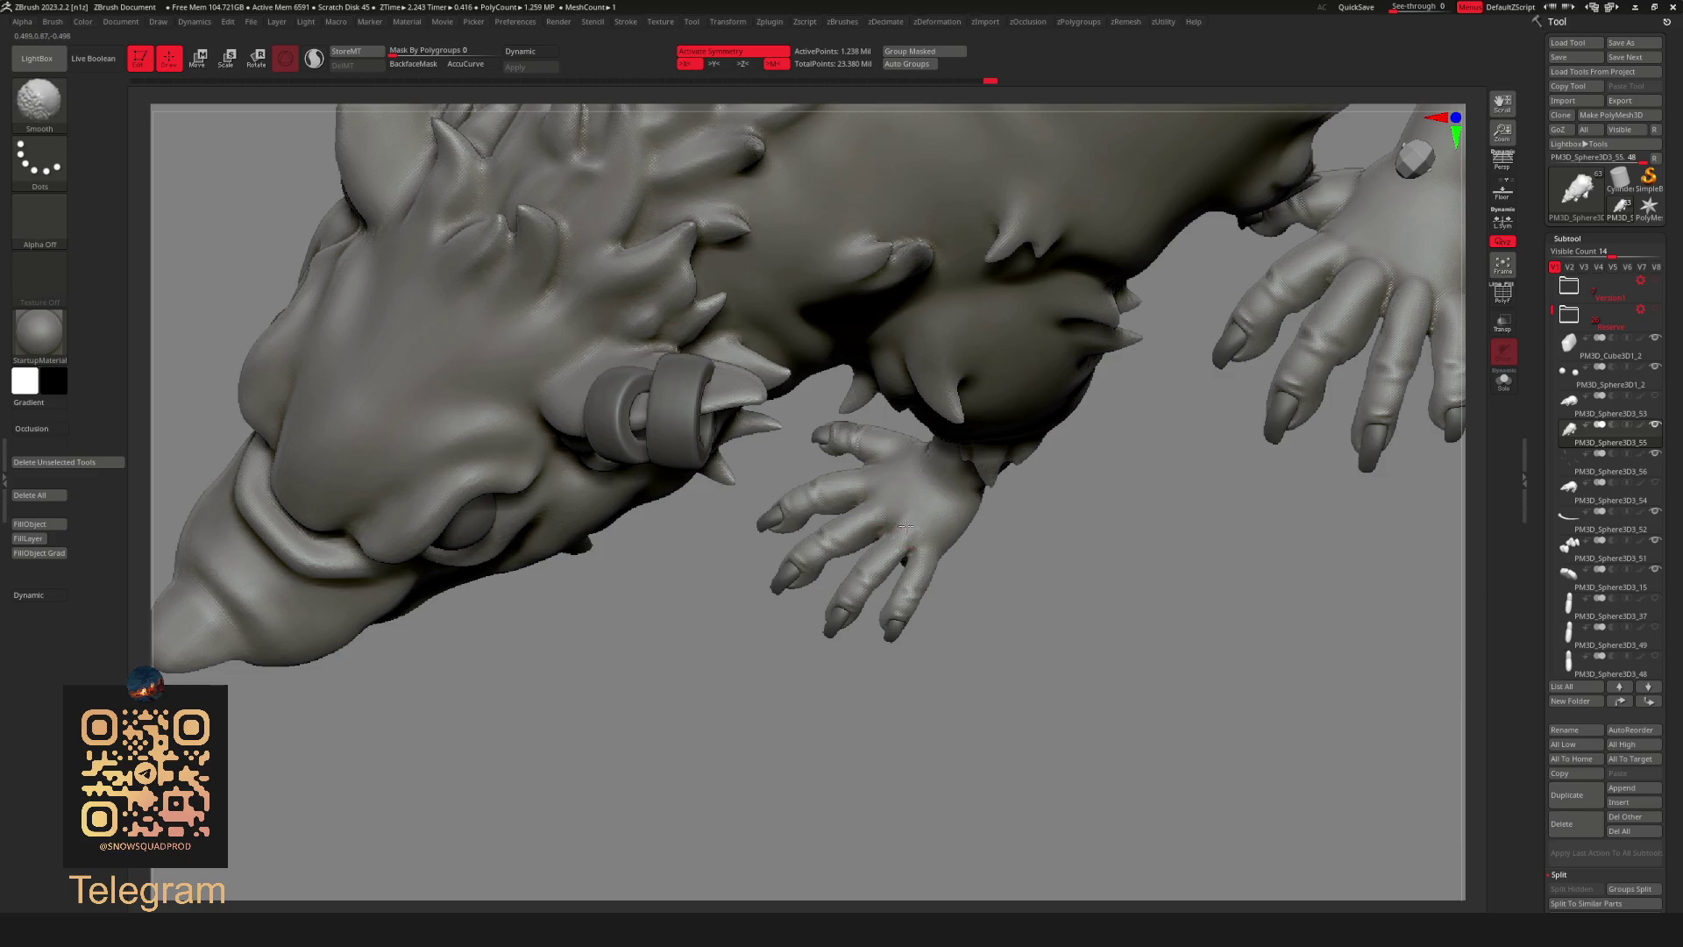
pyautogui.press('shift')
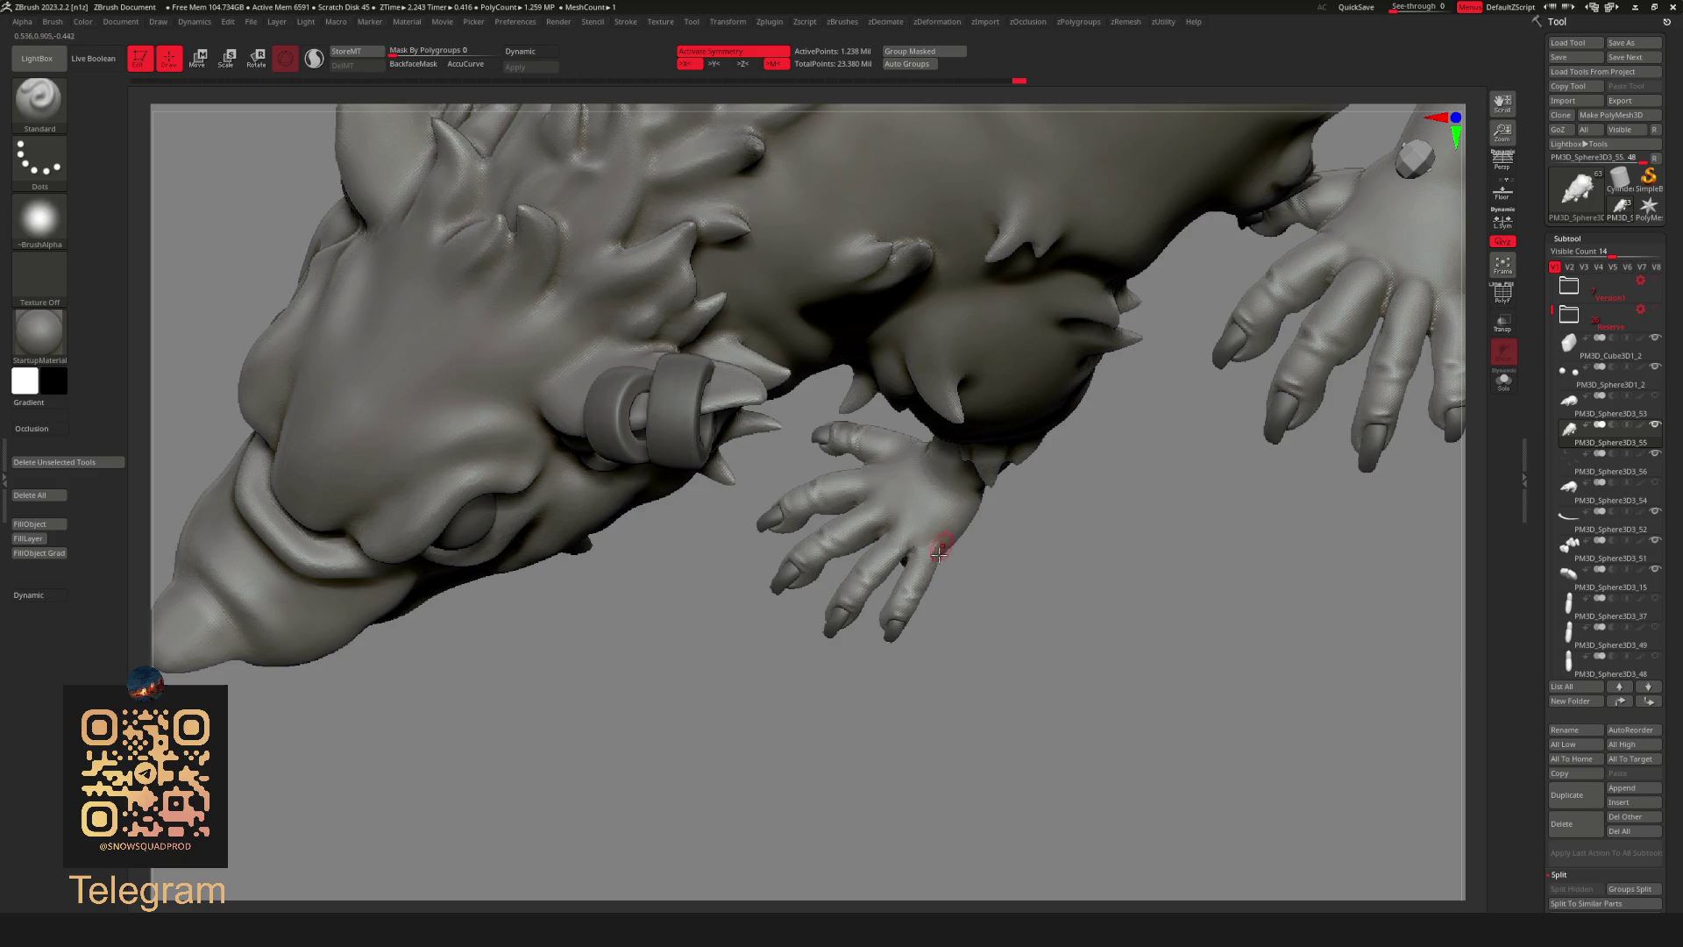
pyautogui.press('shift')
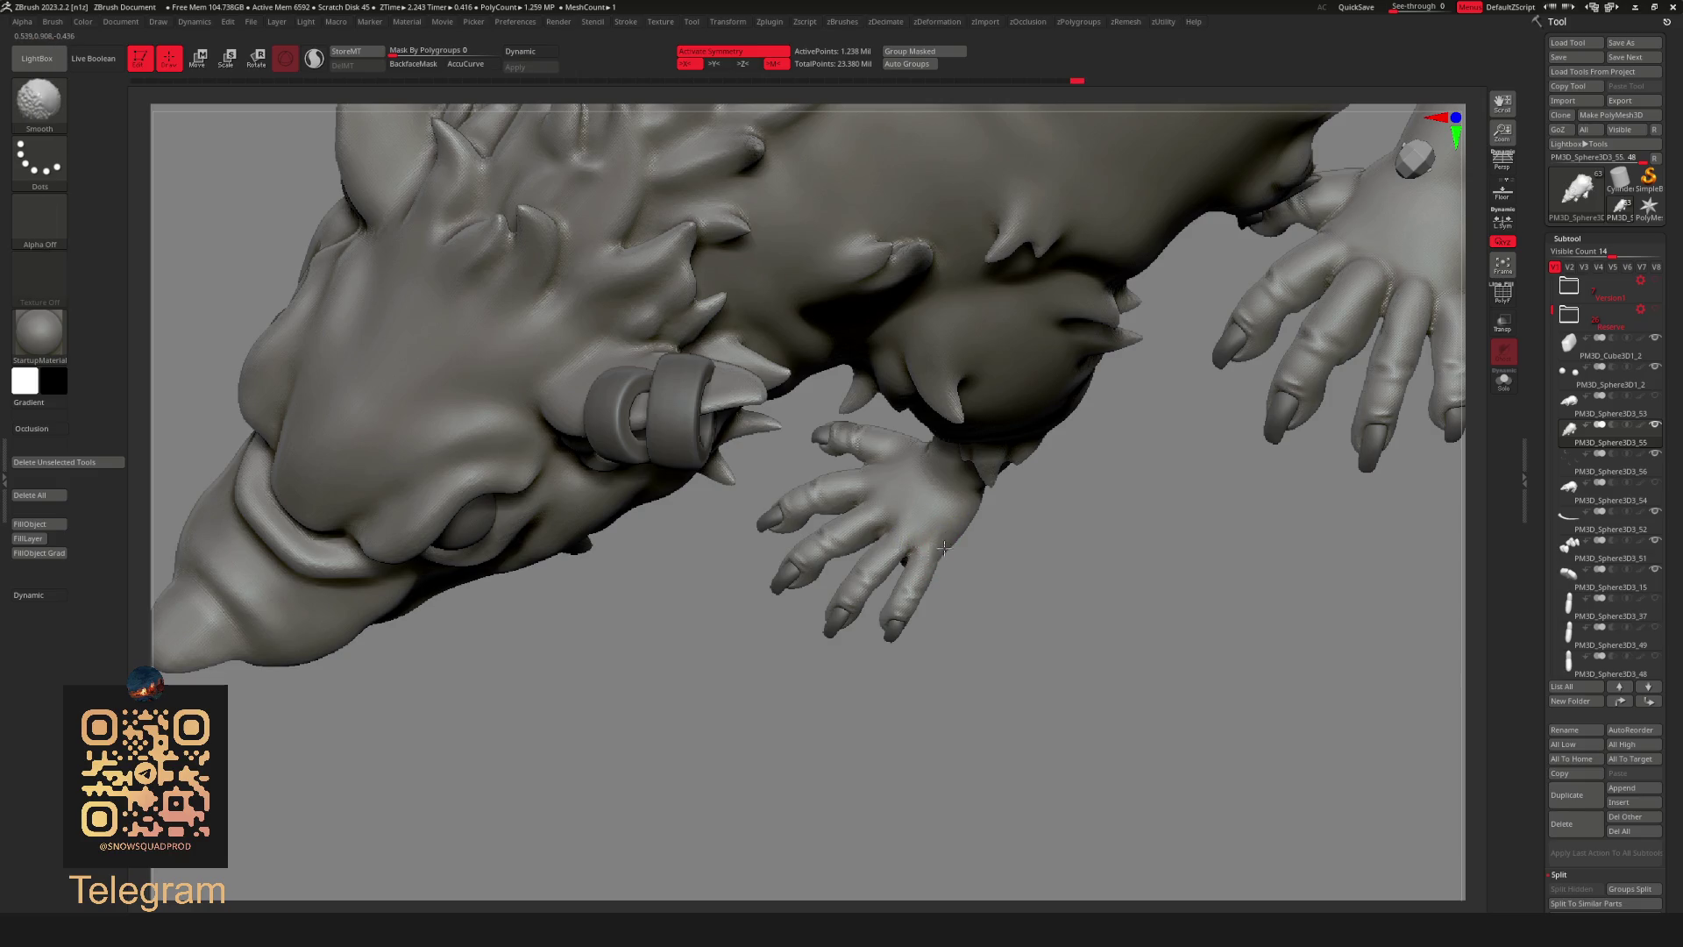
pyautogui.moveTo(957, 560)
pyautogui.mouseDown()
pyautogui.moveTo(1265, 508)
pyautogui.moveTo(1026, 583)
pyautogui.mouseUp()
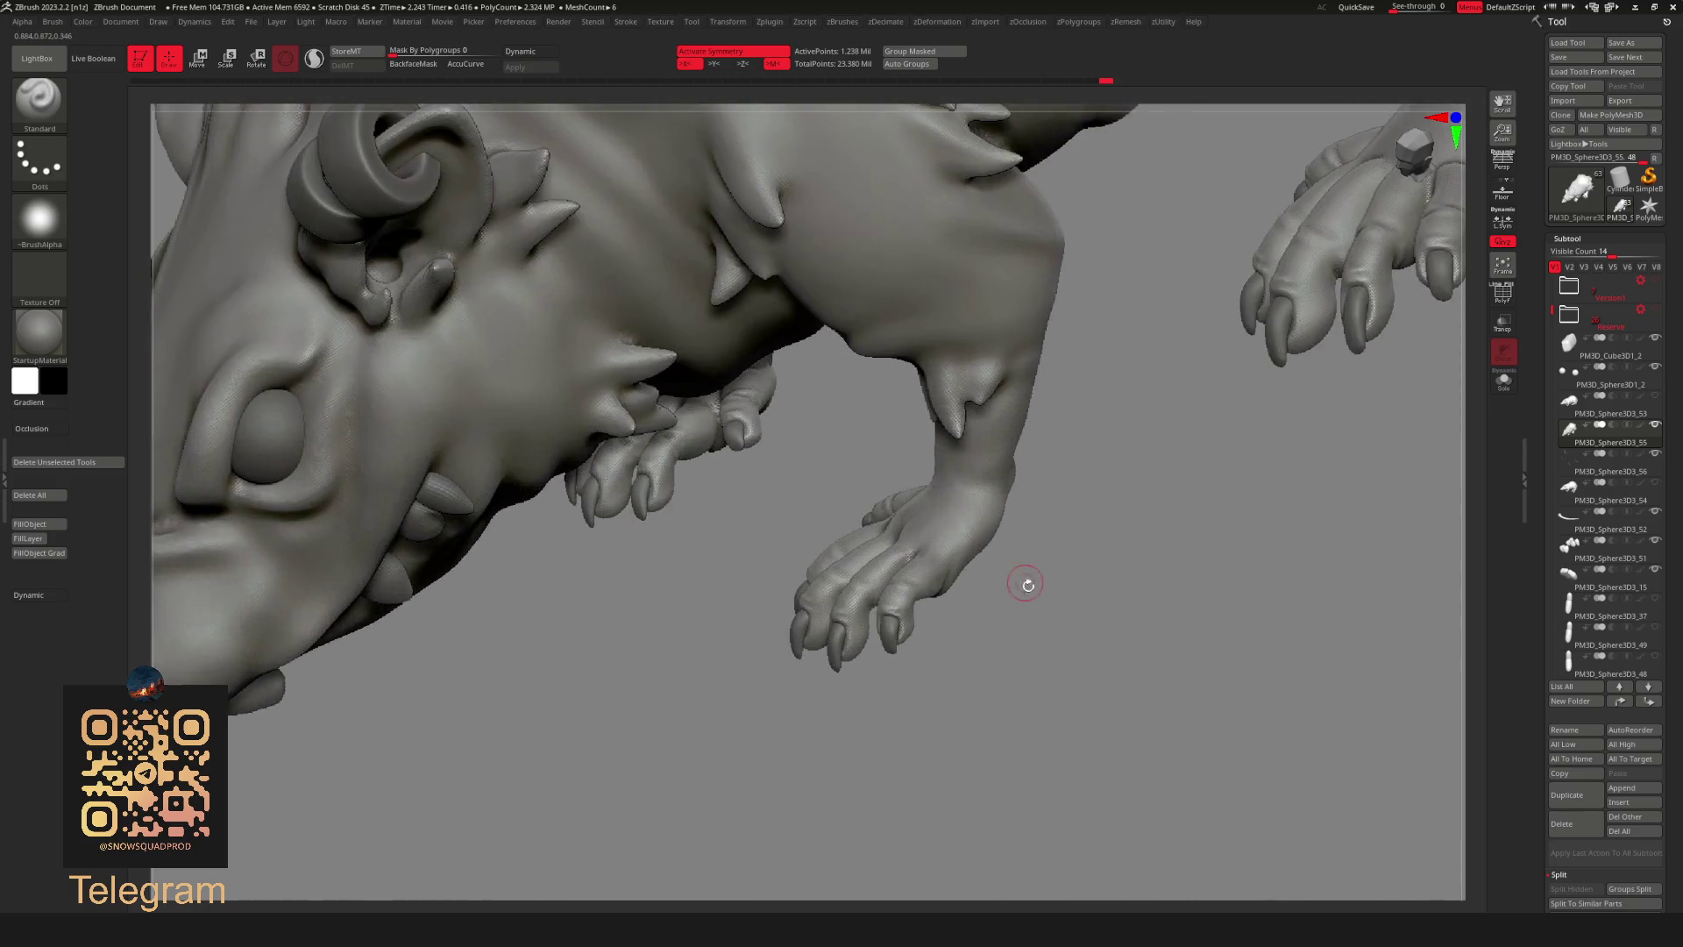
# Select the hand subtool and alternate Standard and smoothing strokes on its palm and fingers.
pyautogui.press('space')
pyautogui.moveTo(1038, 525)
pyautogui.mouseDown()
pyautogui.moveTo(981, 568)
pyautogui.moveTo(1091, 614)
pyautogui.moveTo(1089, 562)
pyautogui.moveTo(926, 563)
pyautogui.moveTo(1211, 500)
pyautogui.mouseUp()
pyautogui.moveTo(1357, 373)
pyautogui.keyDown('alt'); pyautogui.mouseDown()
pyautogui.moveTo(1146, 488)
pyautogui.moveTo(1087, 500)
pyautogui.mouseUp(); pyautogui.keyUp('alt')
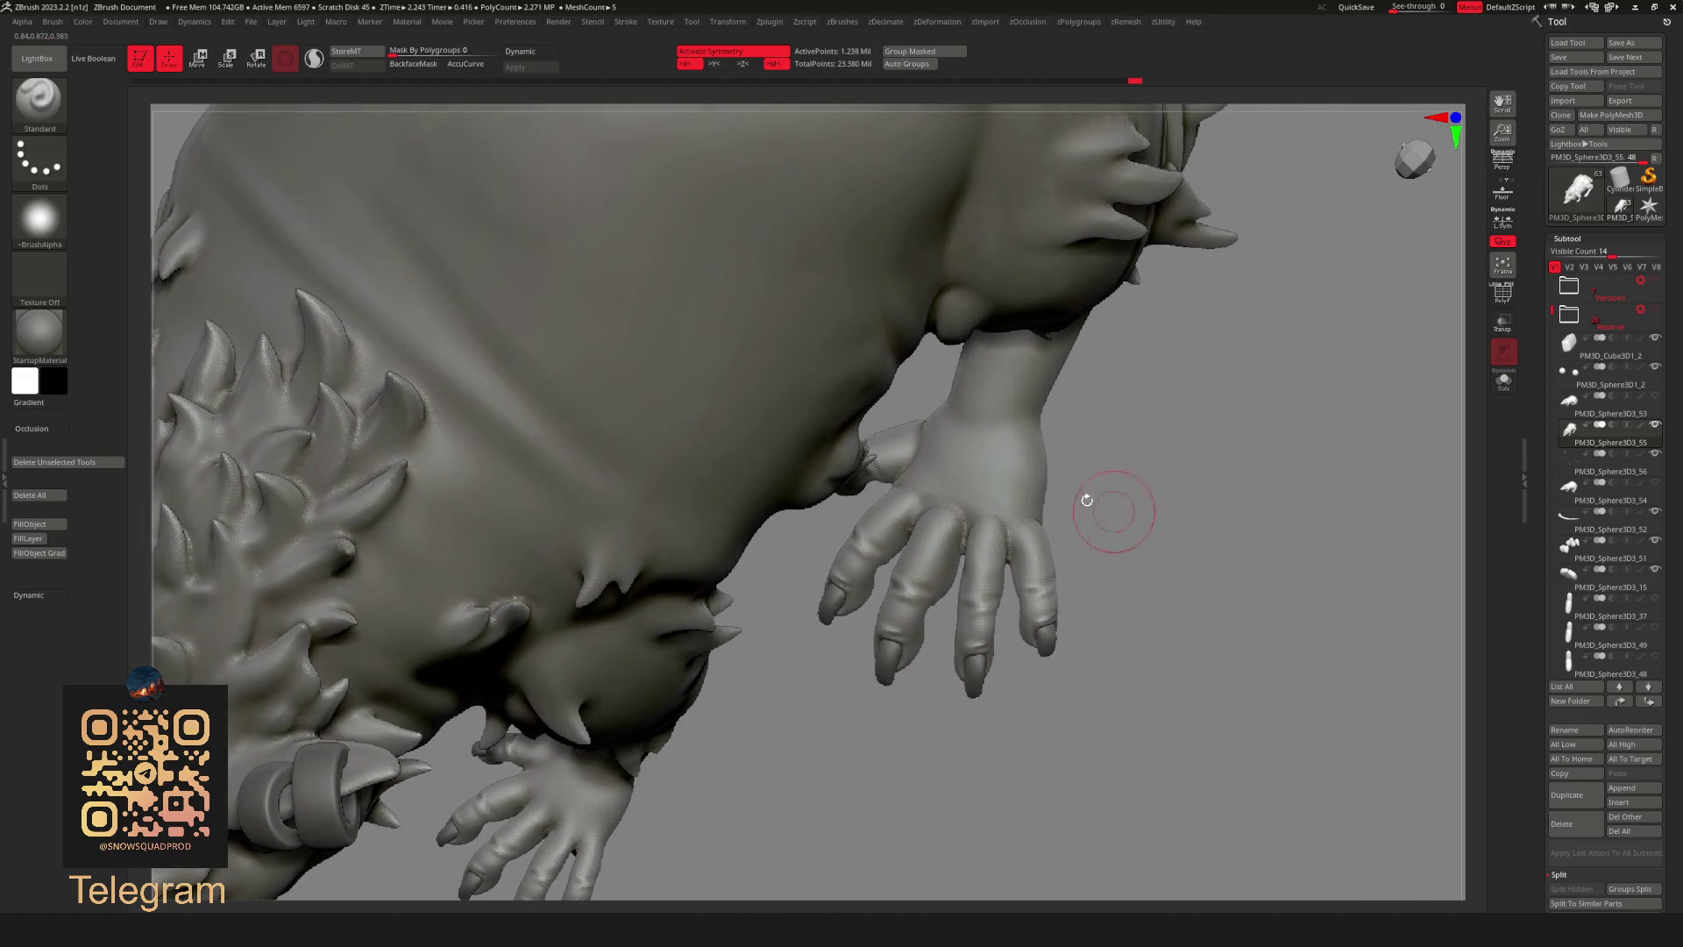
pyautogui.keyDown('alt'); pyautogui.click(1008, 476); pyautogui.keyUp('alt')
pyautogui.press('space')
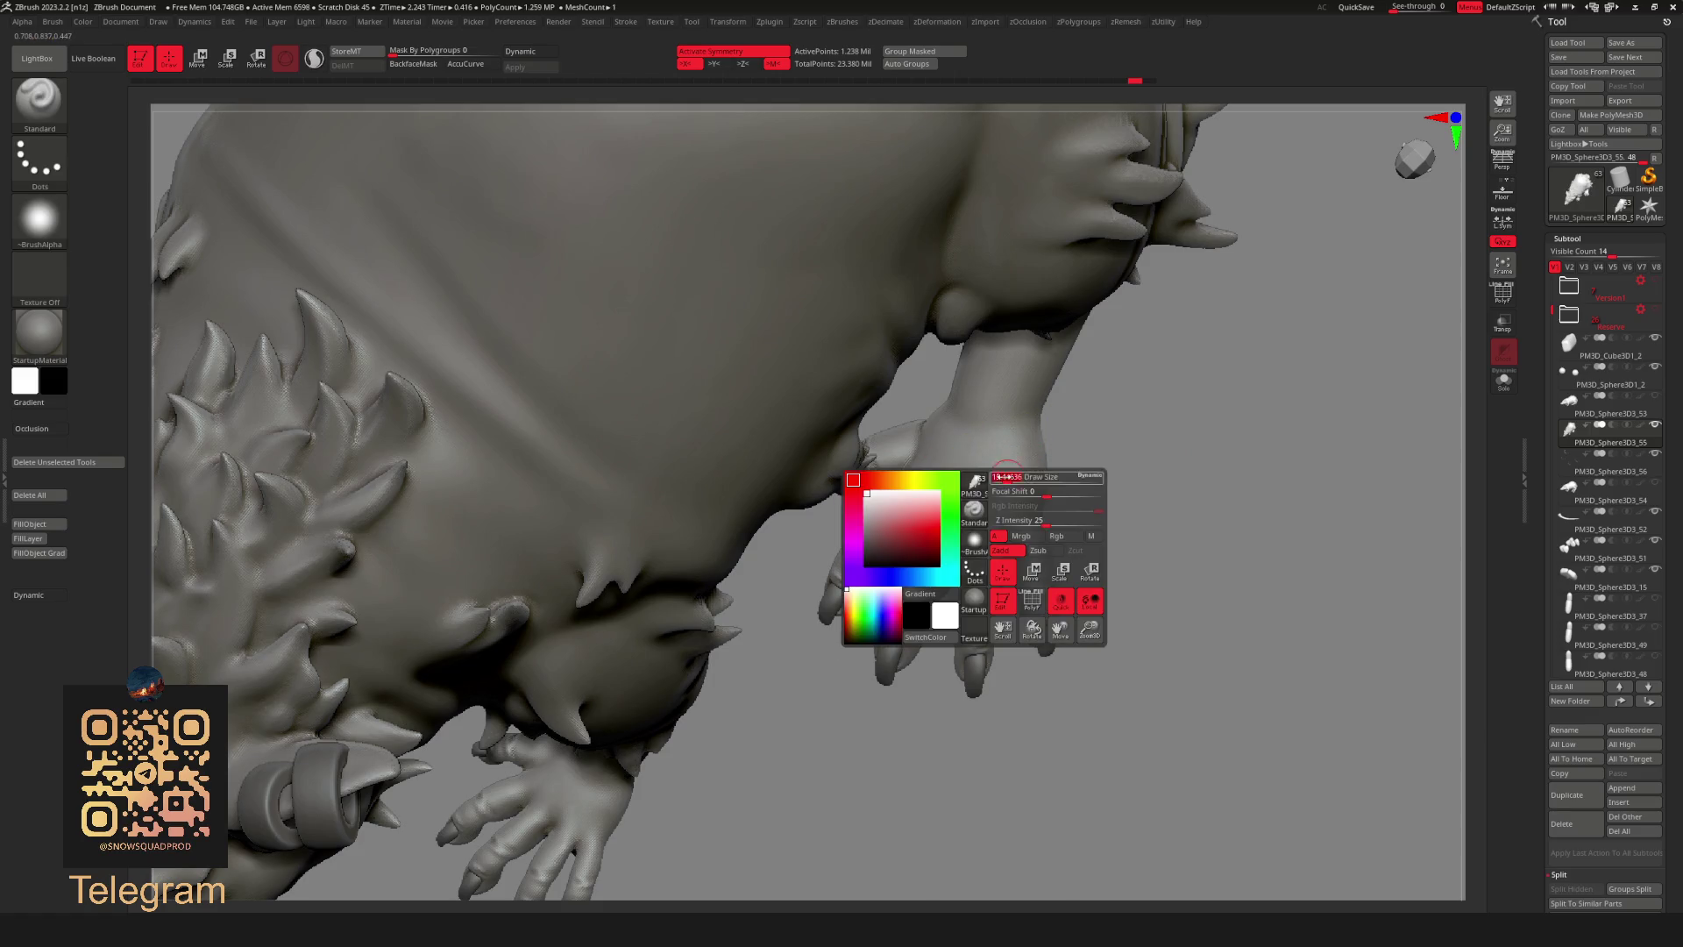
pyautogui.press('shift')
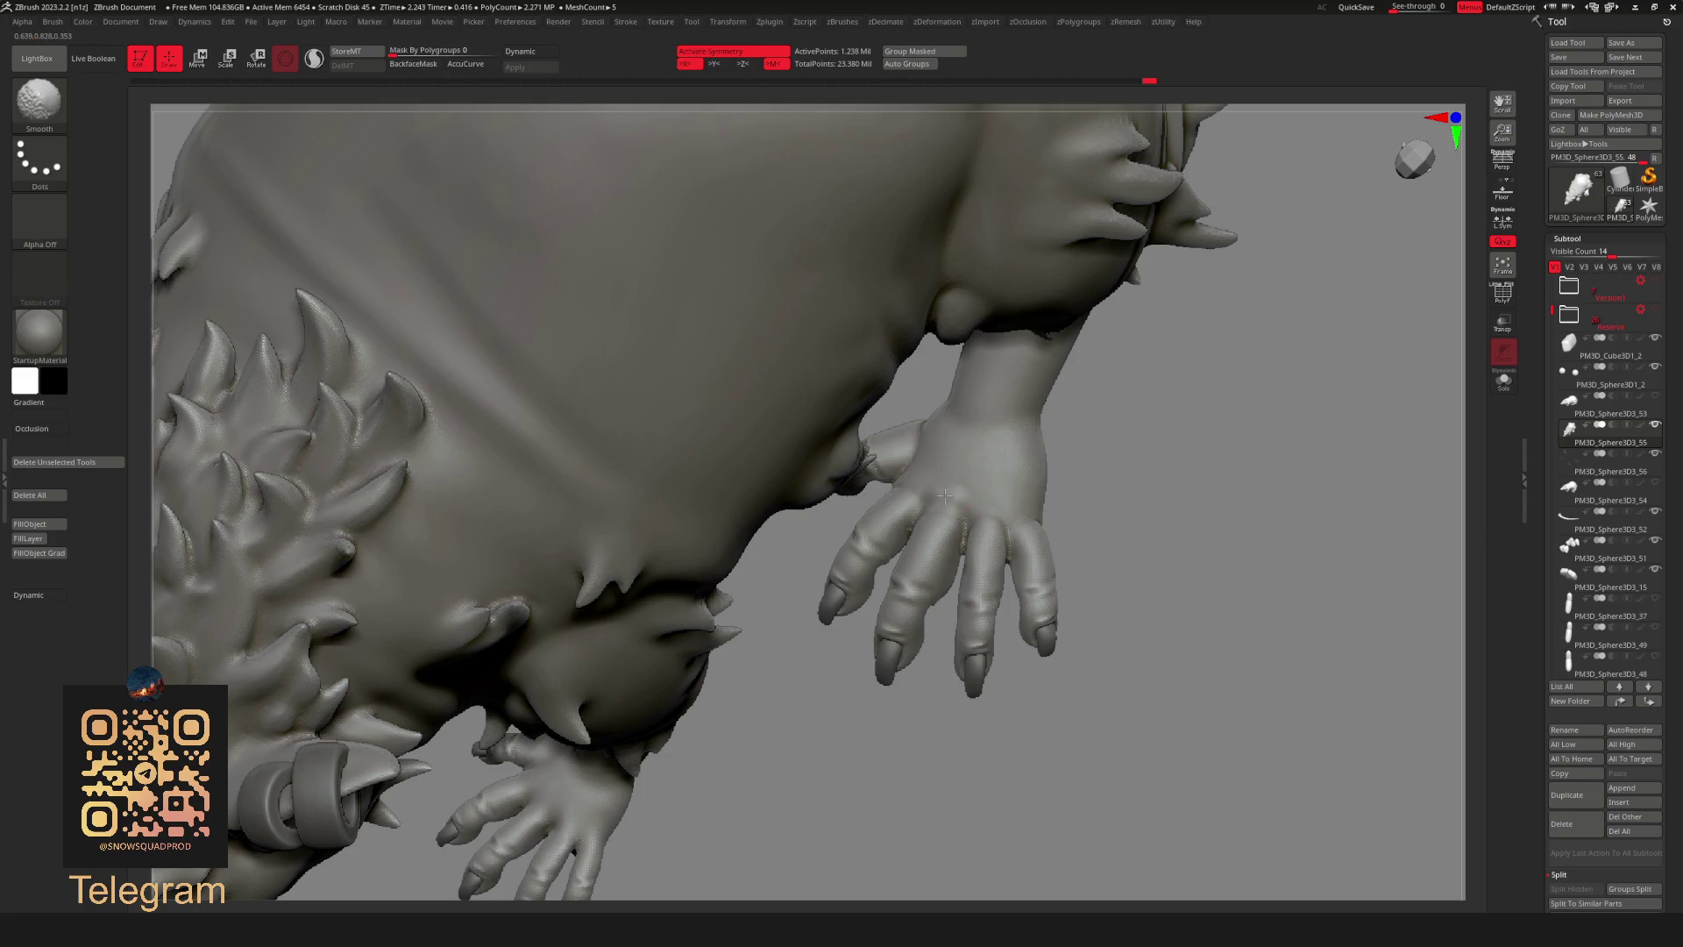
pyautogui.press('shift')
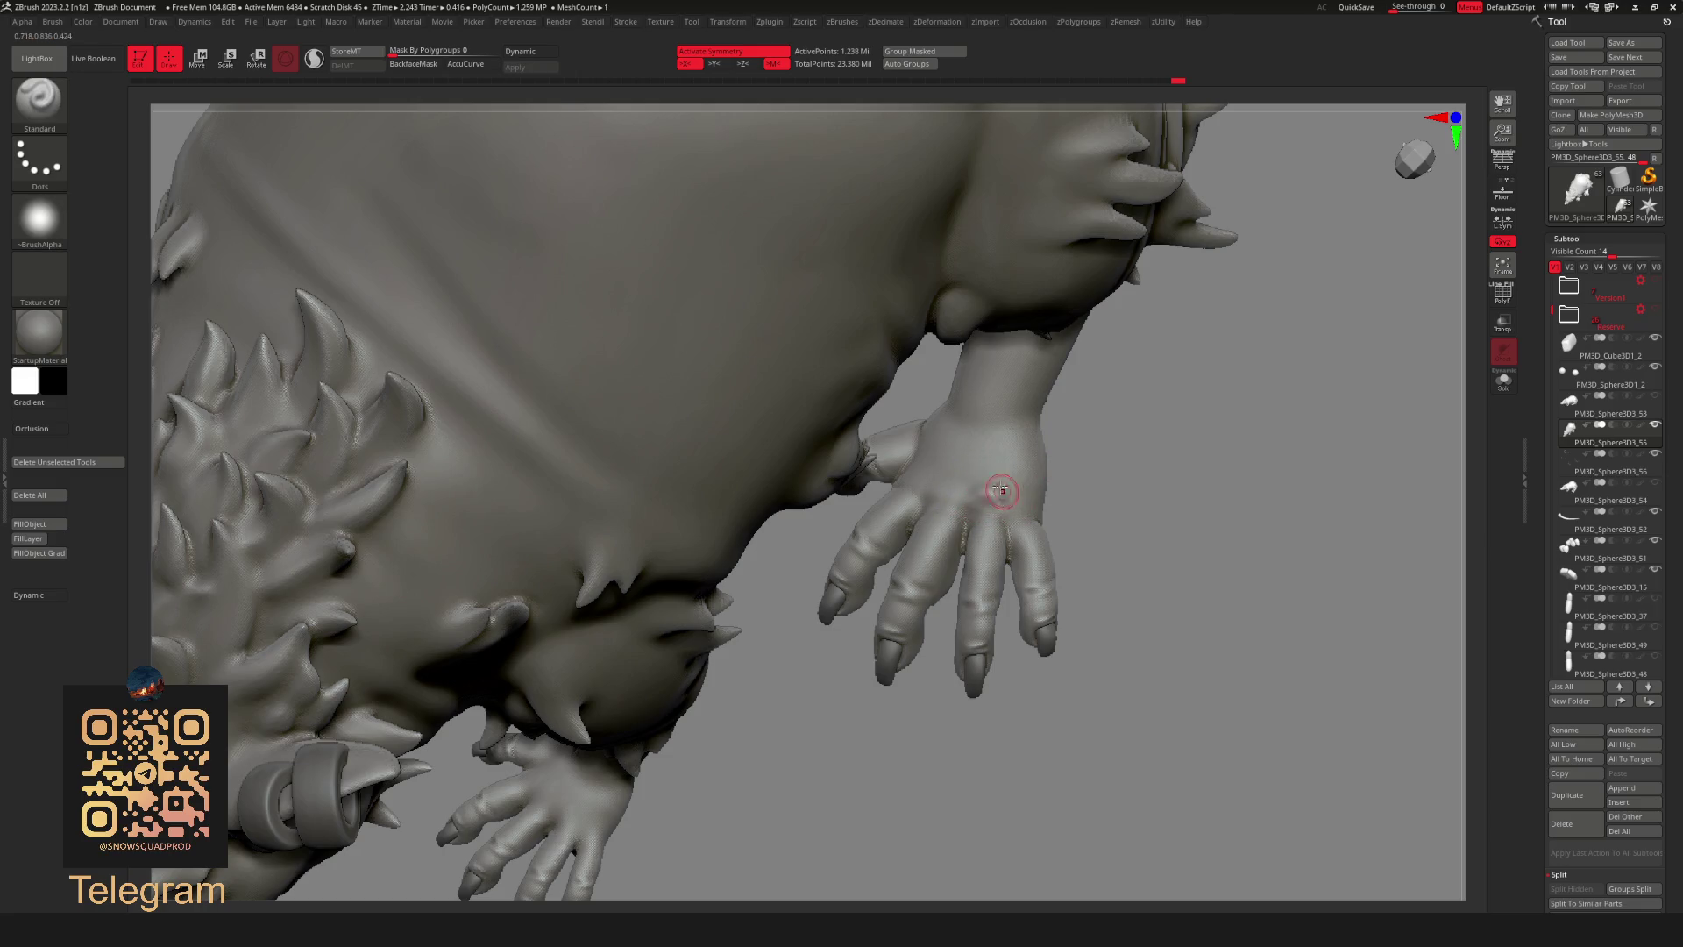
# Reshape the belly surface beside the foreleg and smooth around the hand.
pyautogui.press('shift')
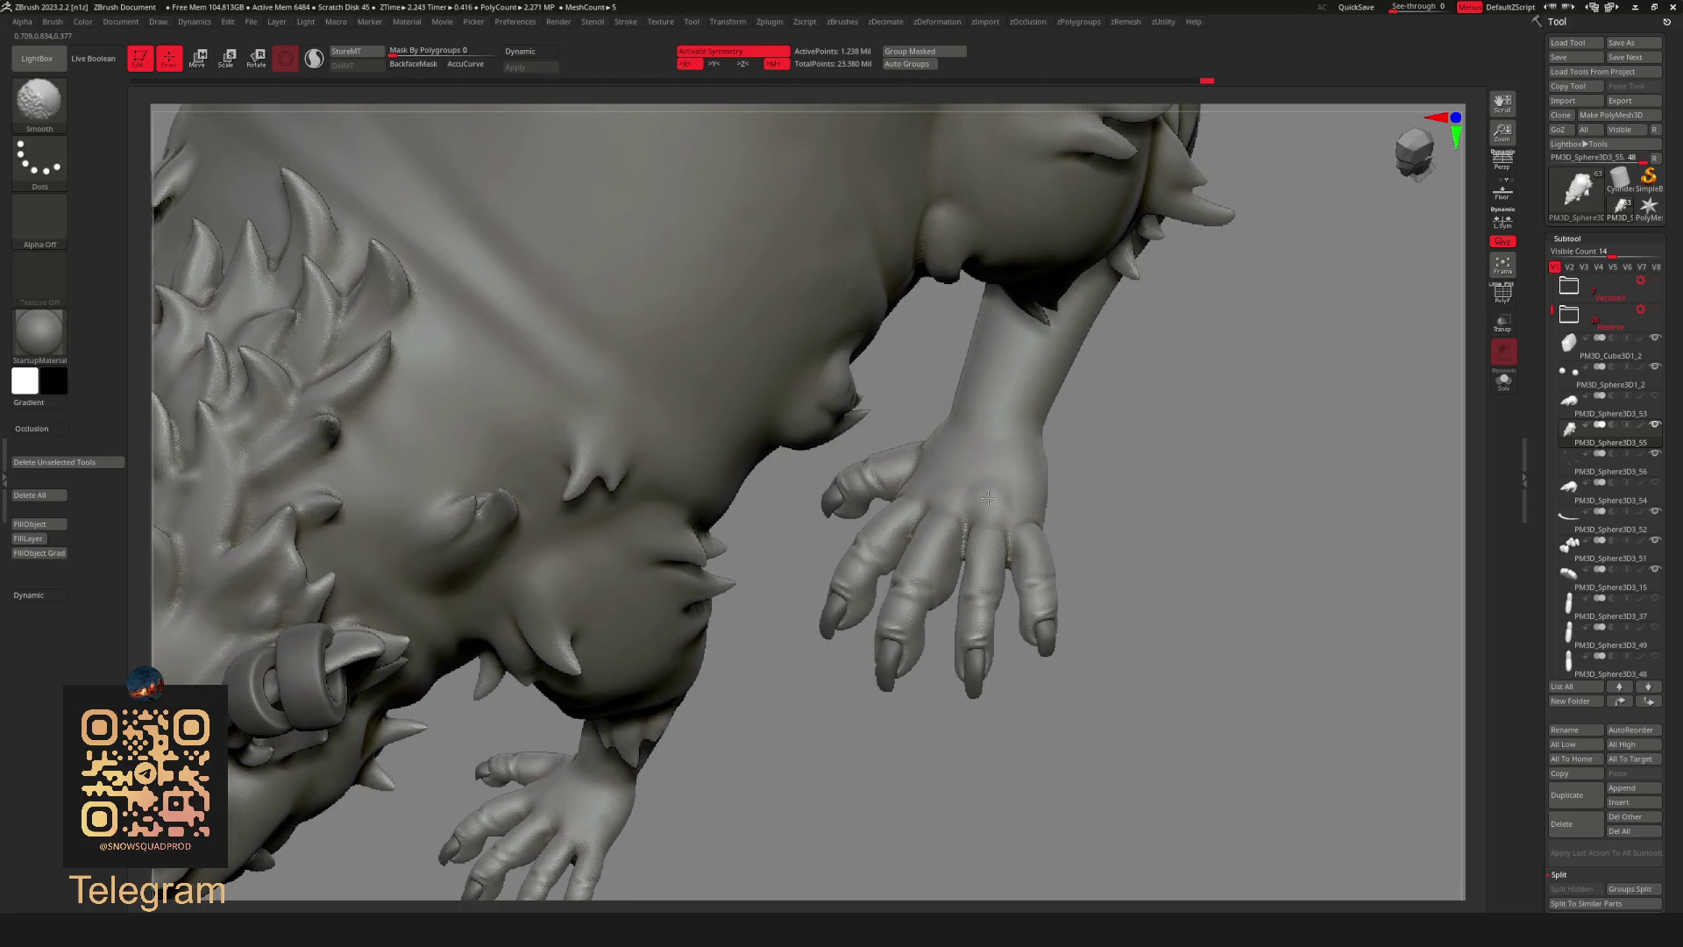
pyautogui.hotkey('ctrl', 'z')
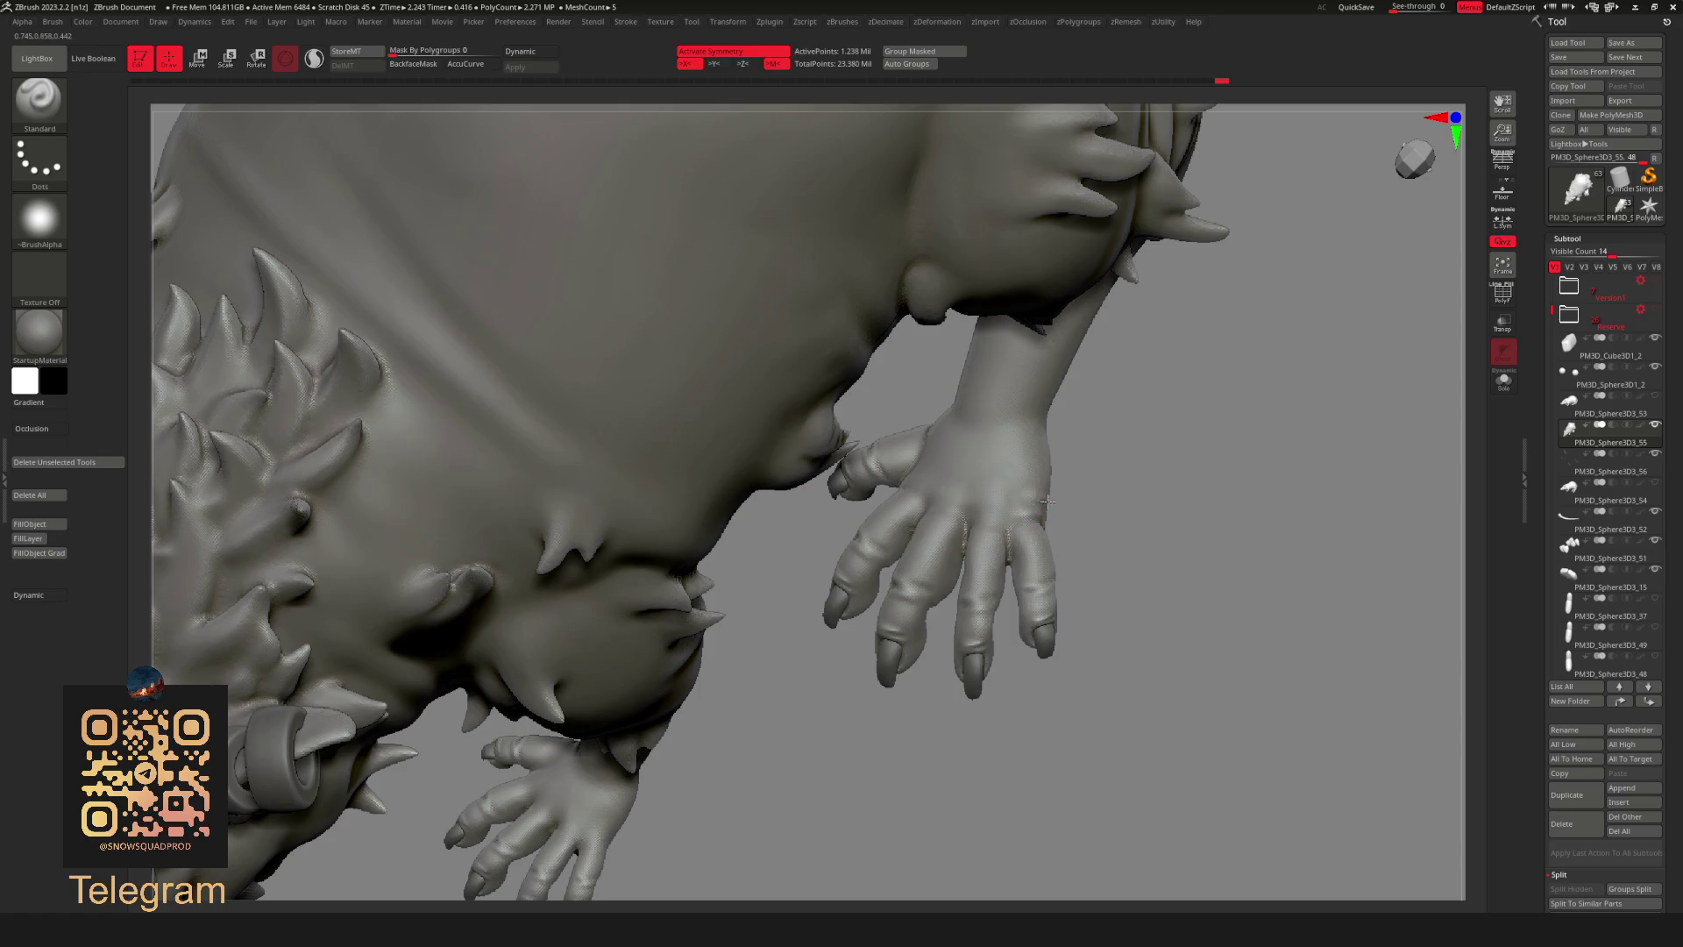
pyautogui.press('shift')
pyautogui.hotkey('ctrl', 'z')
pyautogui.press('shift')
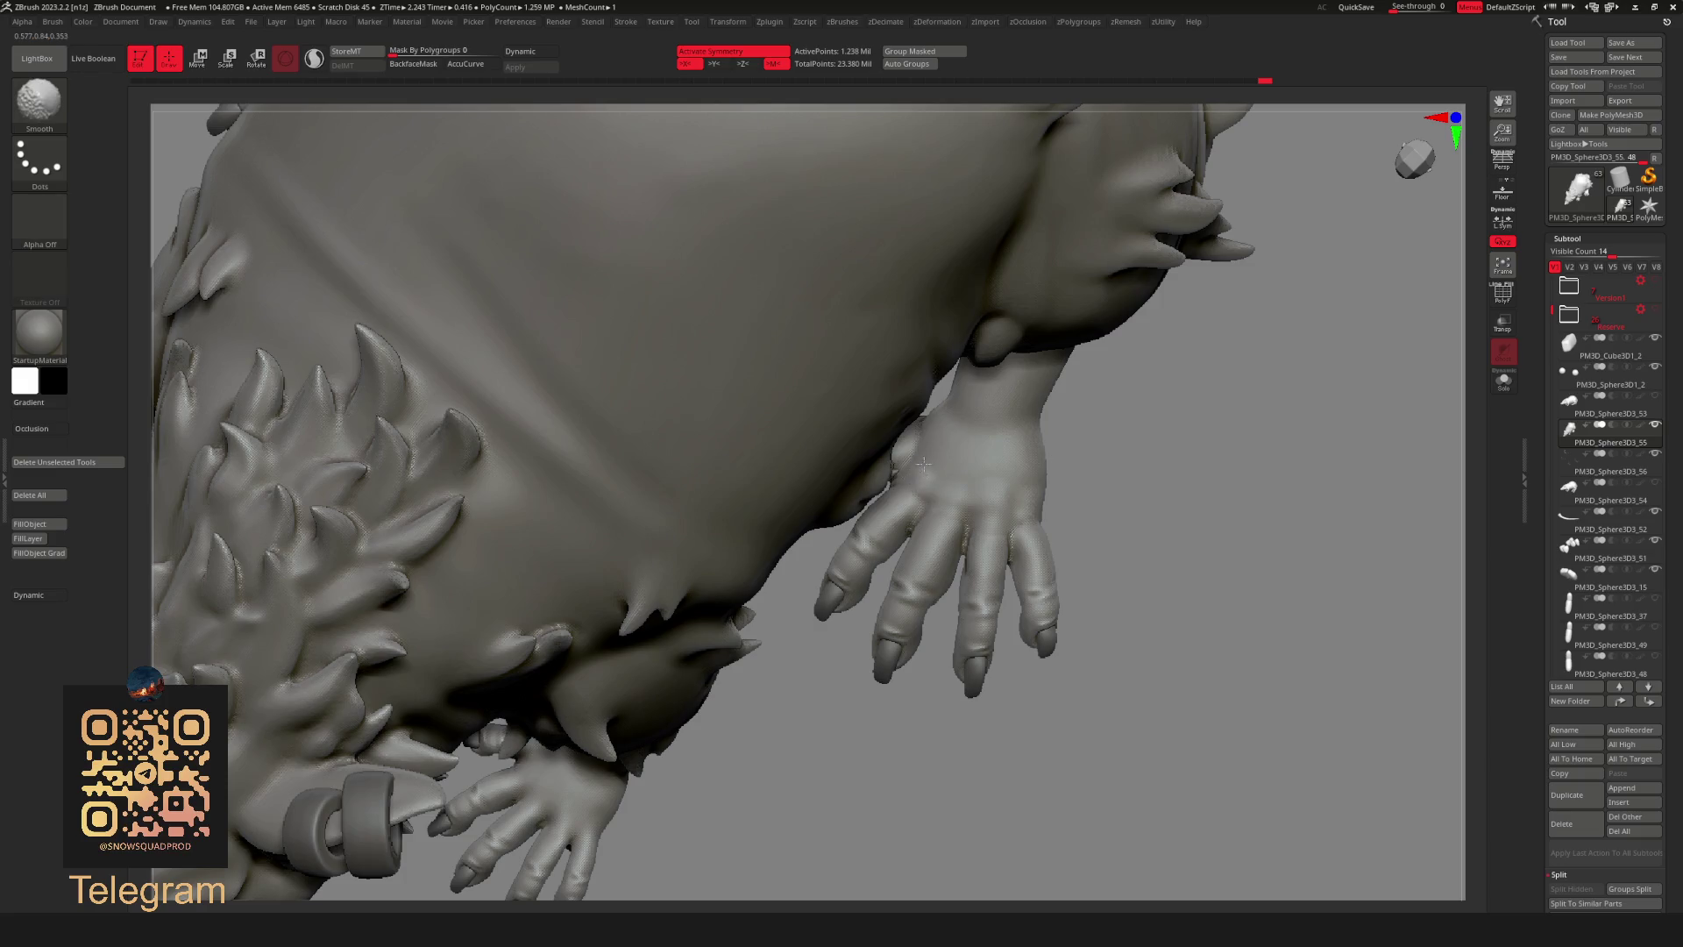
pyautogui.moveTo(891, 504); pyautogui.dragTo(1072, 477, button='right')
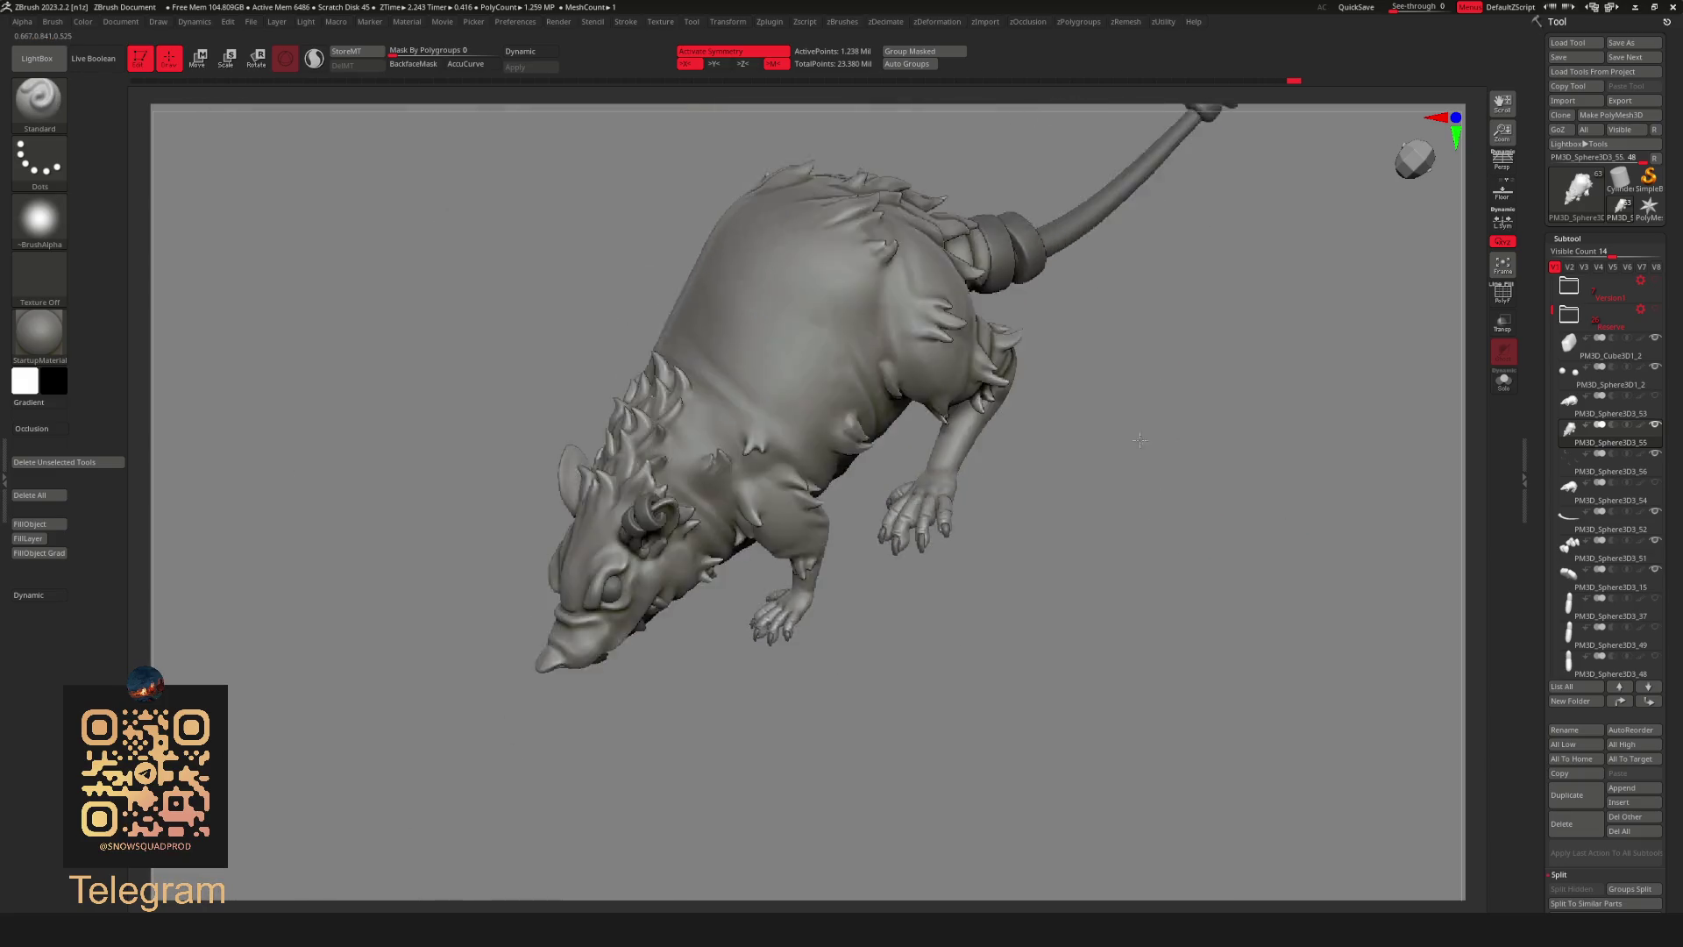
pyautogui.press('space')
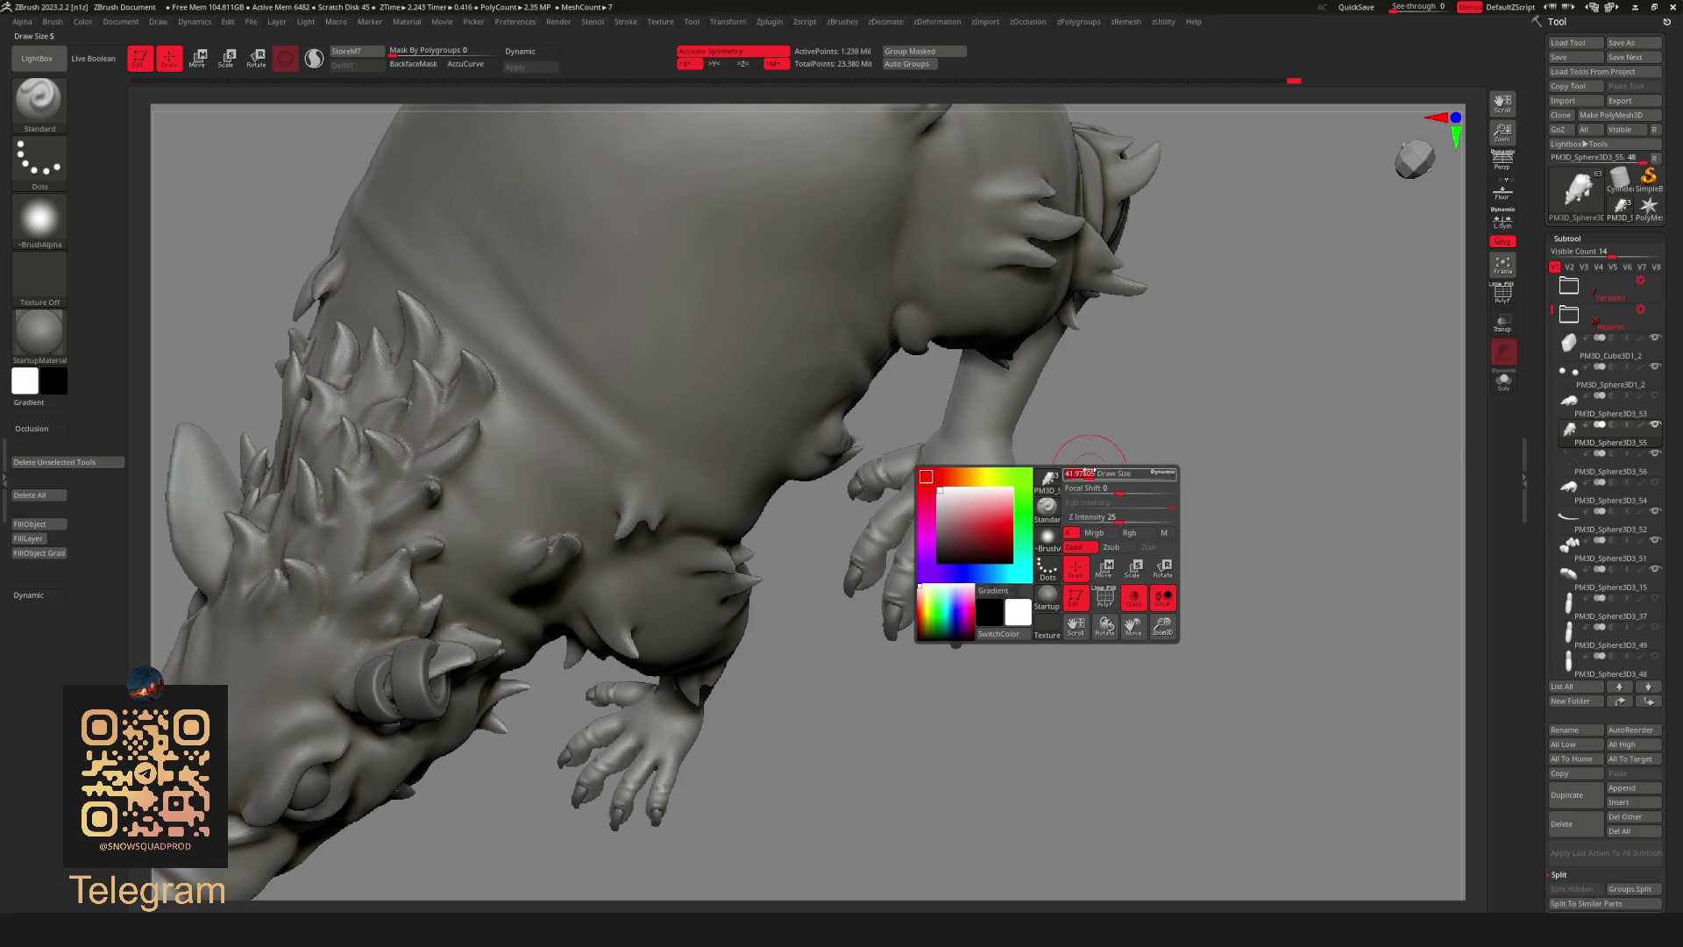
# Build up and smooth the knuckles and wrist on the back of the hand.
pyautogui.moveTo(1060, 433); pyautogui.dragTo(902, 458, button='right')
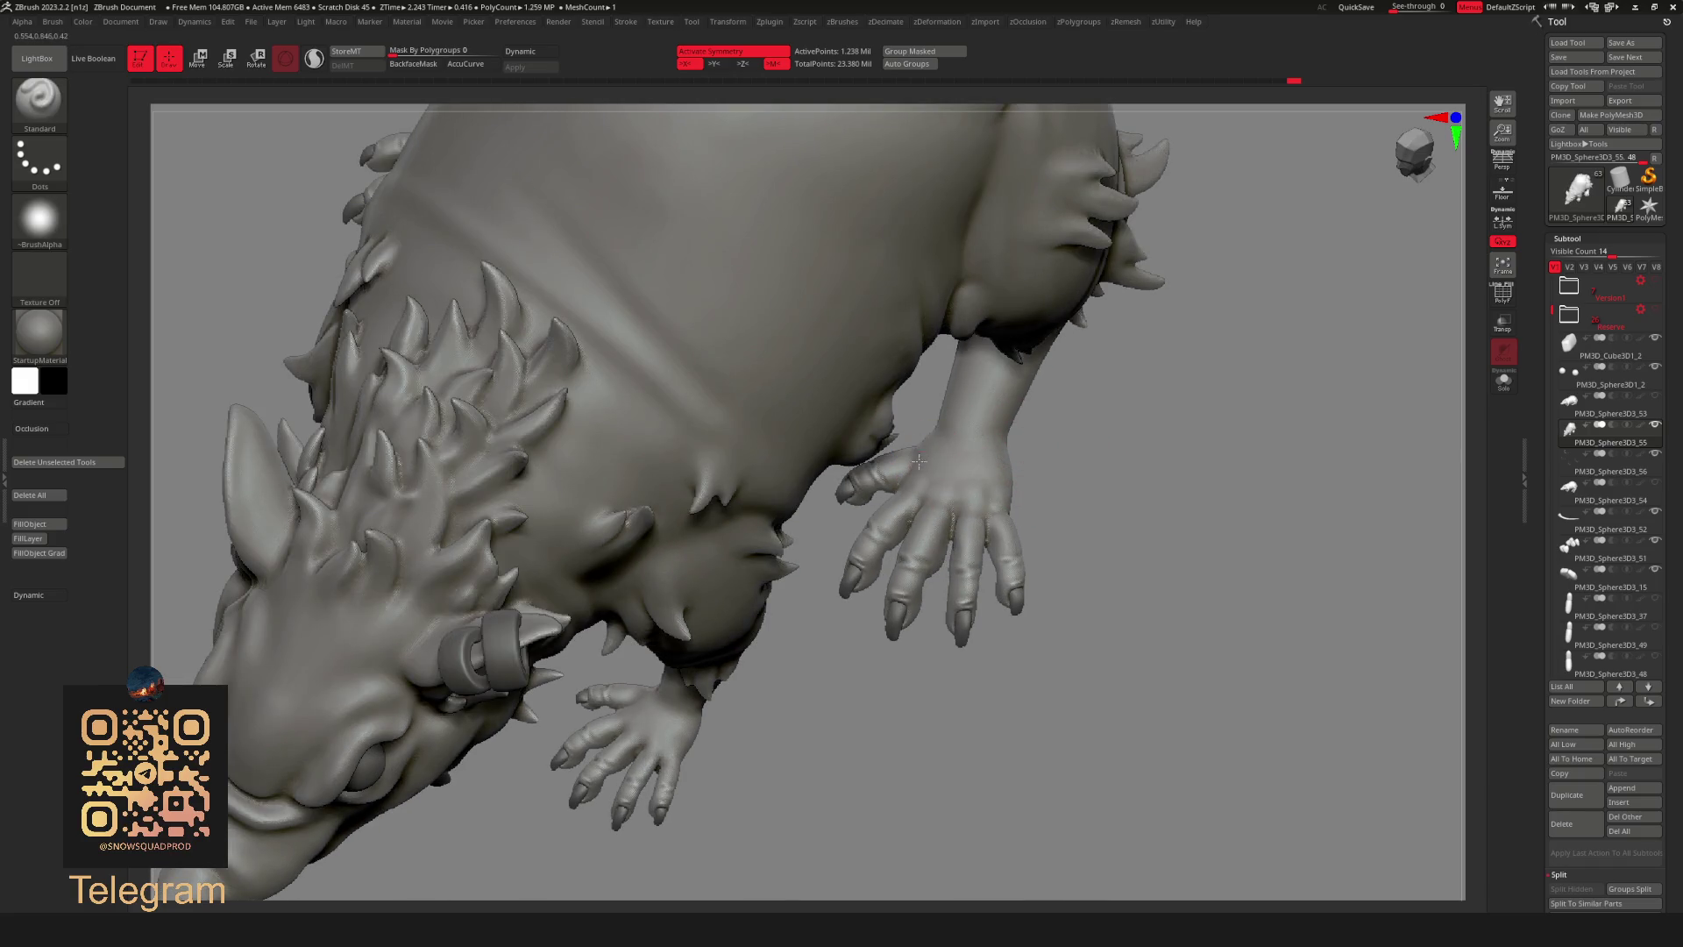
pyautogui.press('shift')
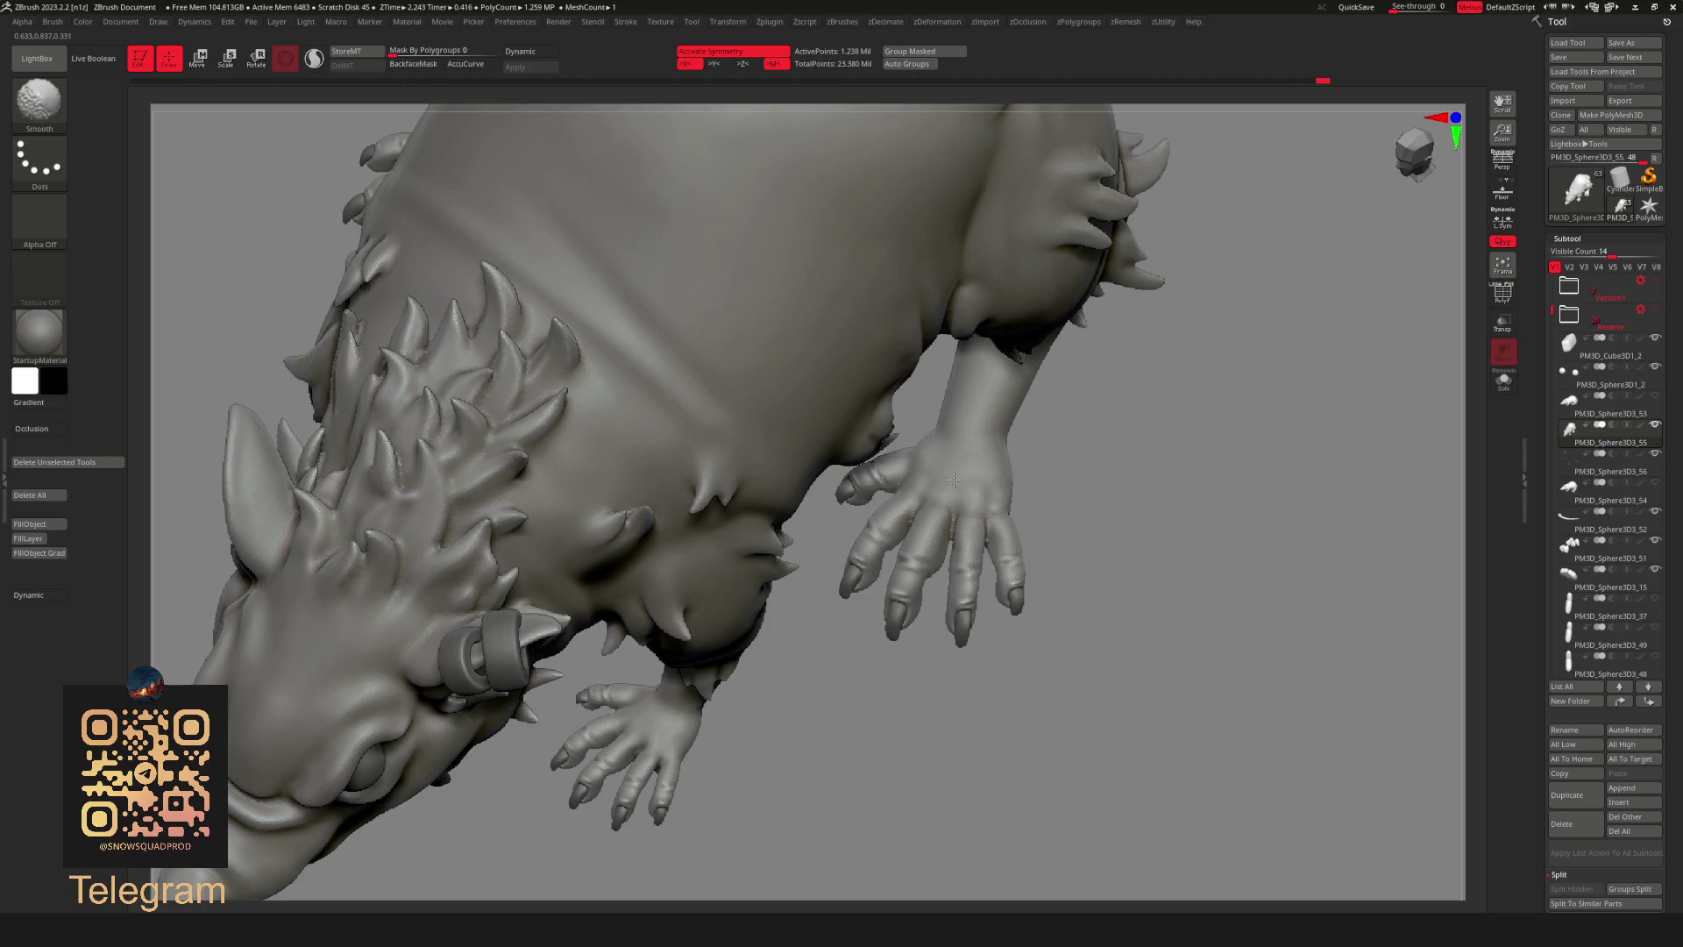
pyautogui.moveTo(1009, 510)
pyautogui.mouseDown(button='right')
pyautogui.moveTo(1086, 510)
pyautogui.moveTo(1099, 487)
pyautogui.mouseUp(button='right')
pyautogui.rightClick(1098, 487)
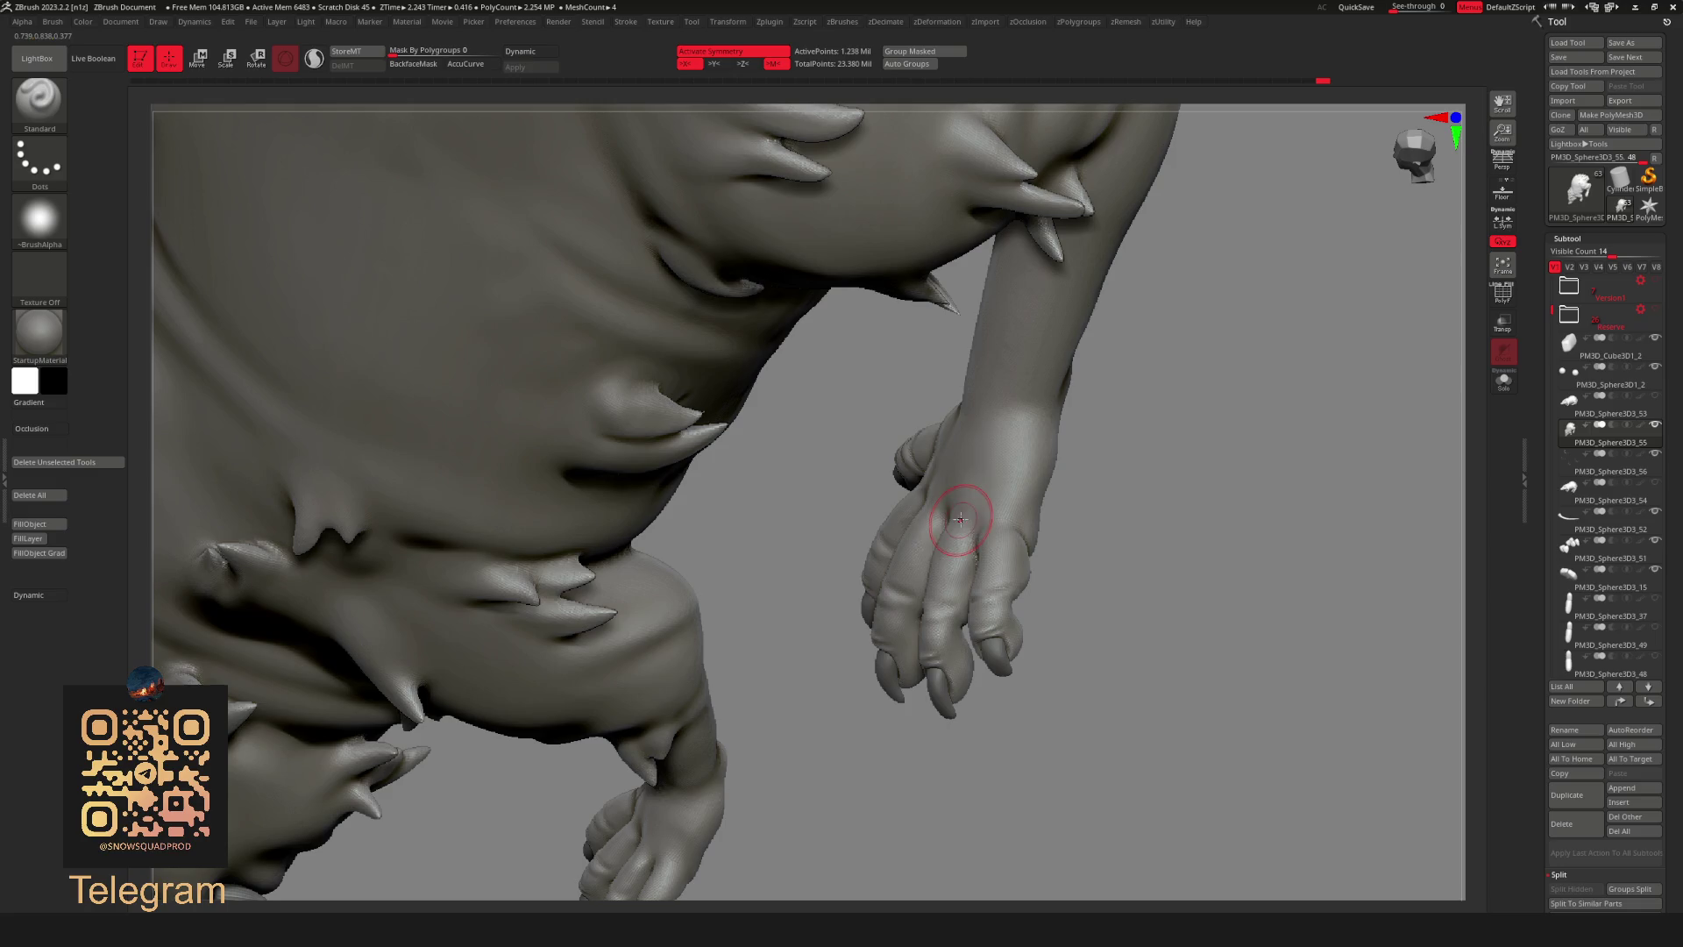
pyautogui.keyDown('shift'); pyautogui.moveTo(1001, 433); pyautogui.dragTo(963, 483); pyautogui.keyUp('shift')
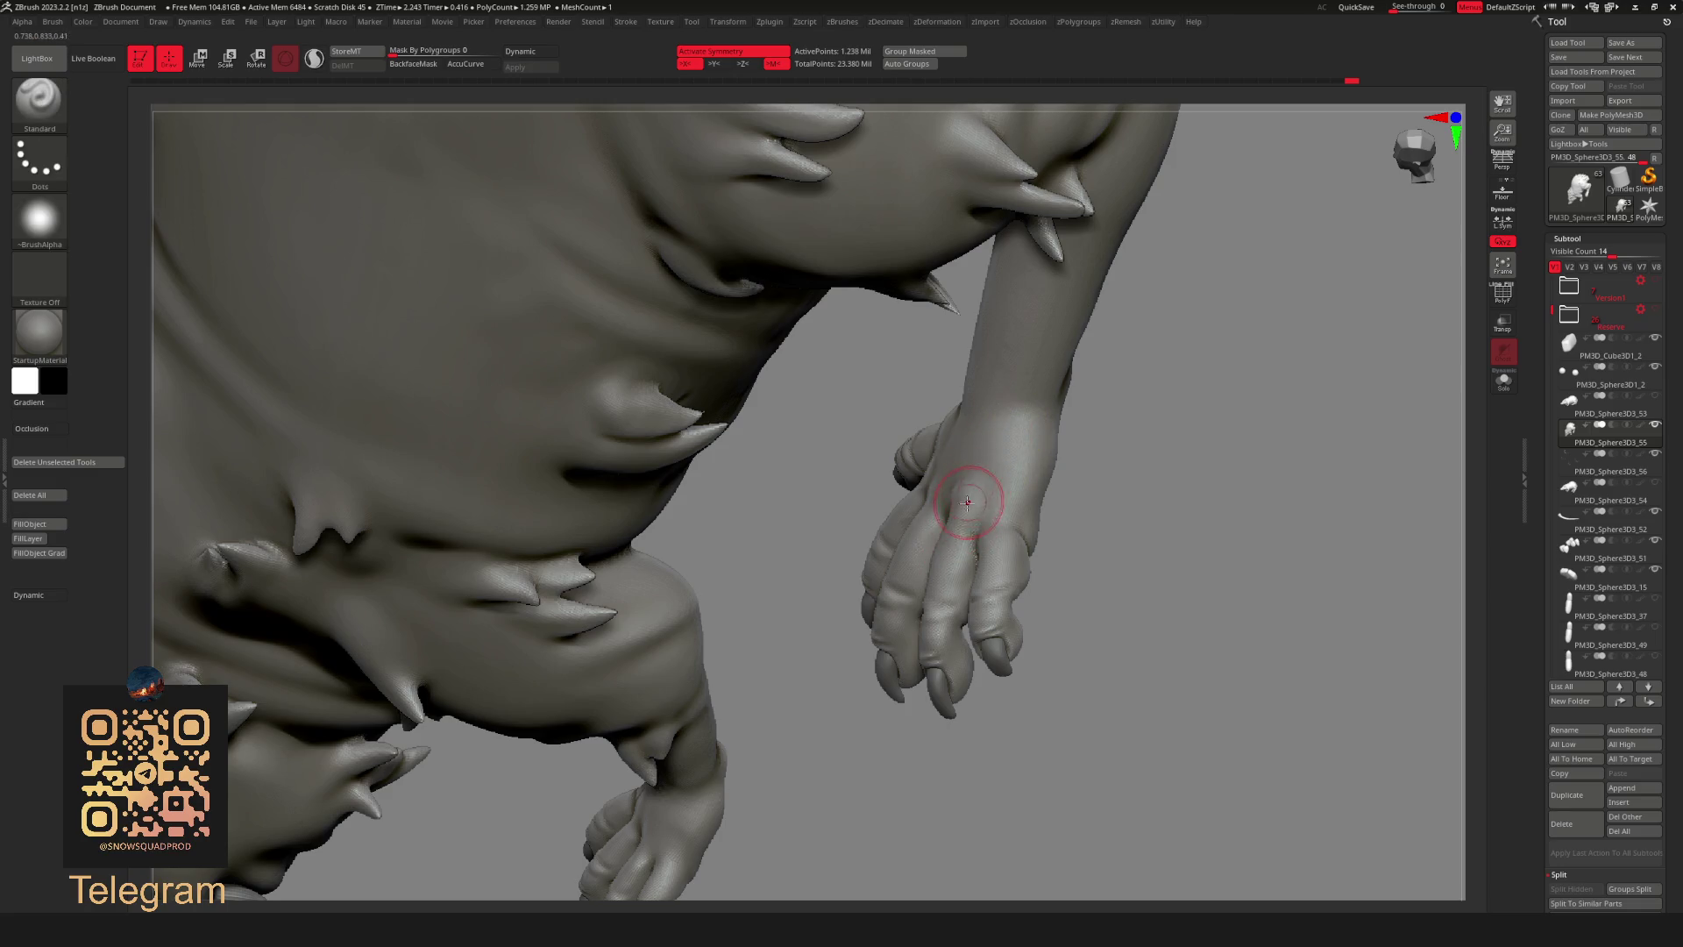
pyautogui.press('shift')
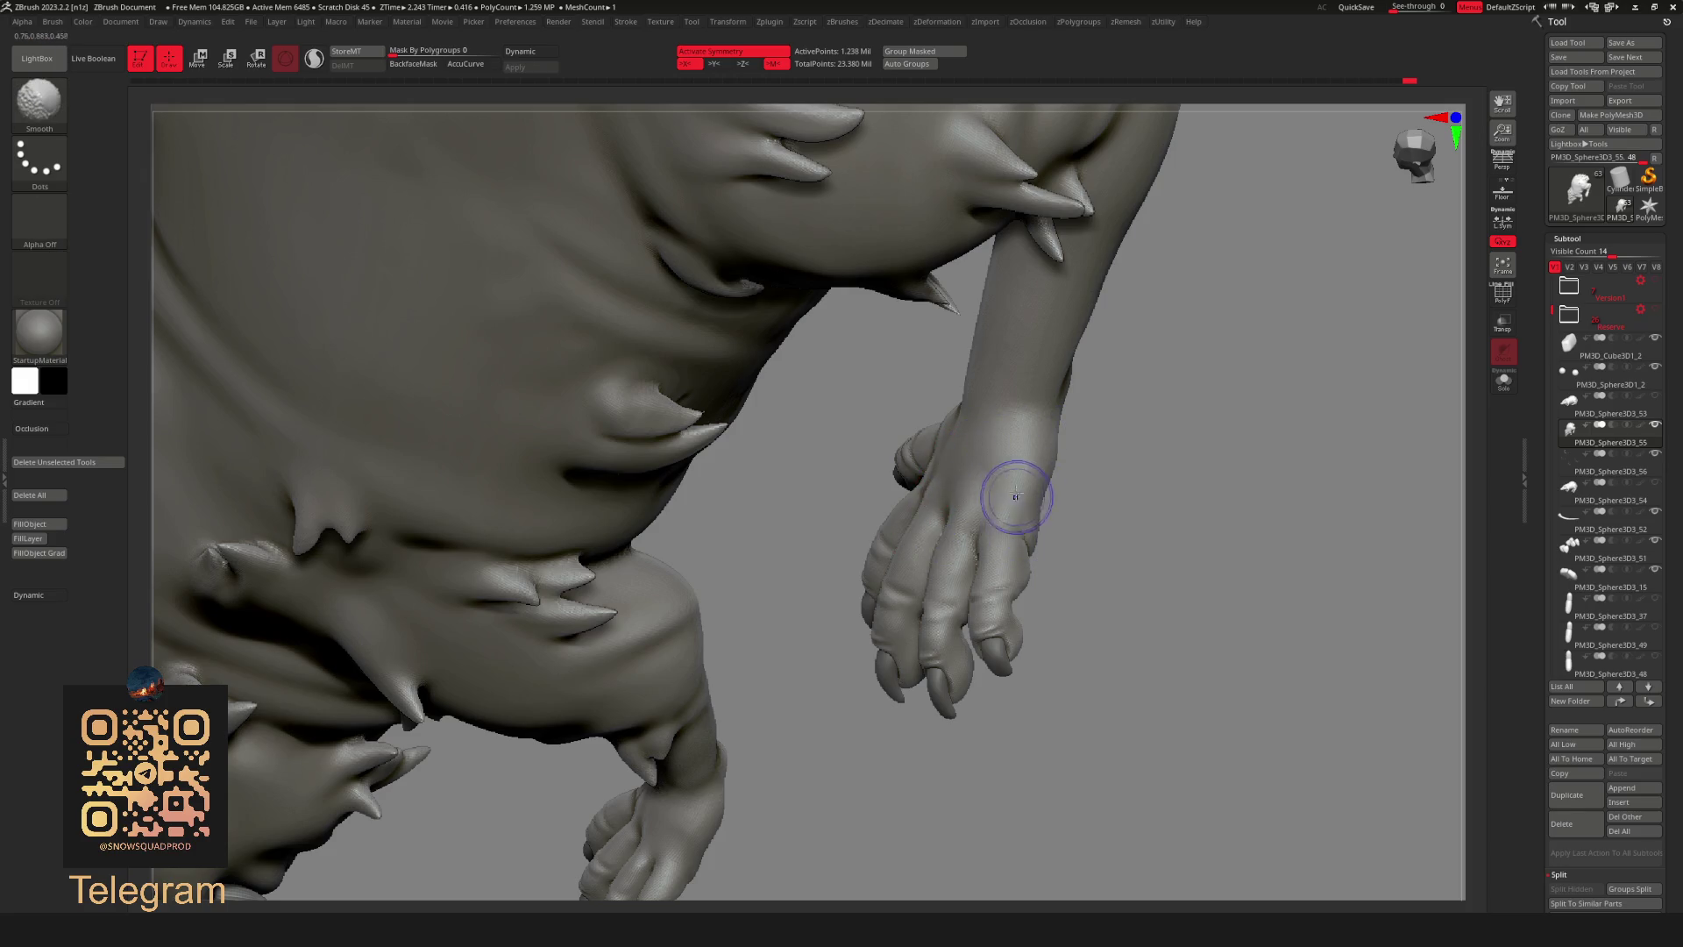
pyautogui.press('f')
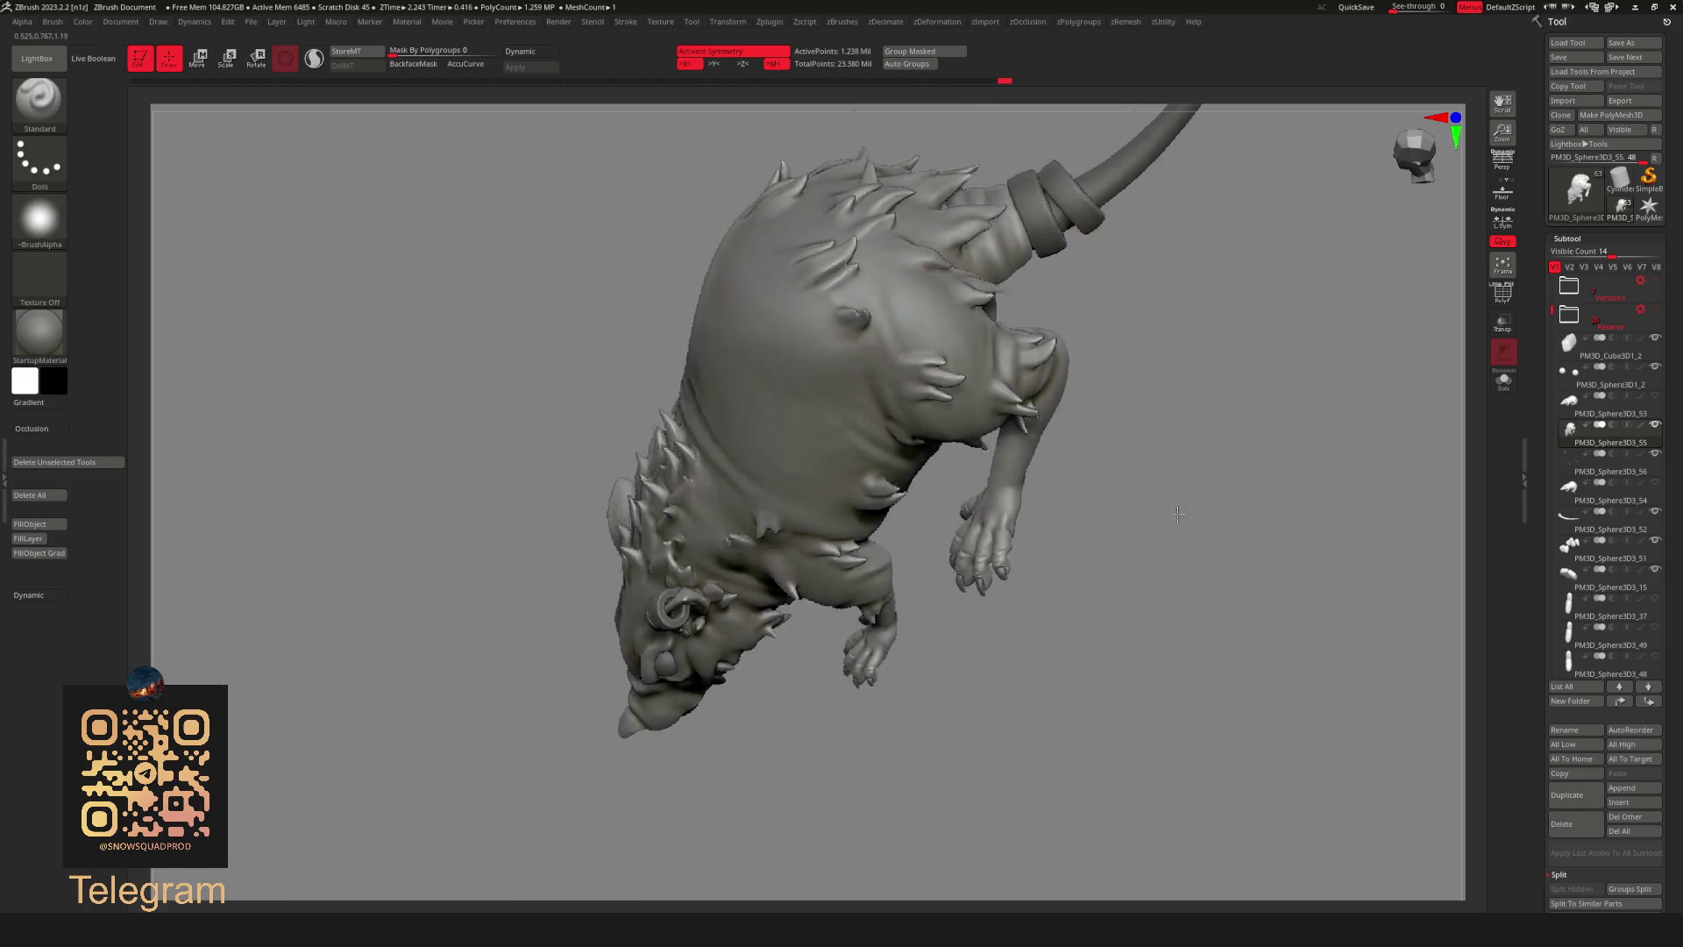
# Revise the fur spikes on the body and smooth the forepaw up close.
pyautogui.moveTo(1166, 526)
pyautogui.mouseDown()
pyautogui.moveTo(1131, 474)
pyautogui.moveTo(1083, 532)
pyautogui.mouseUp()
pyautogui.hotkey('ctrl', 'z')
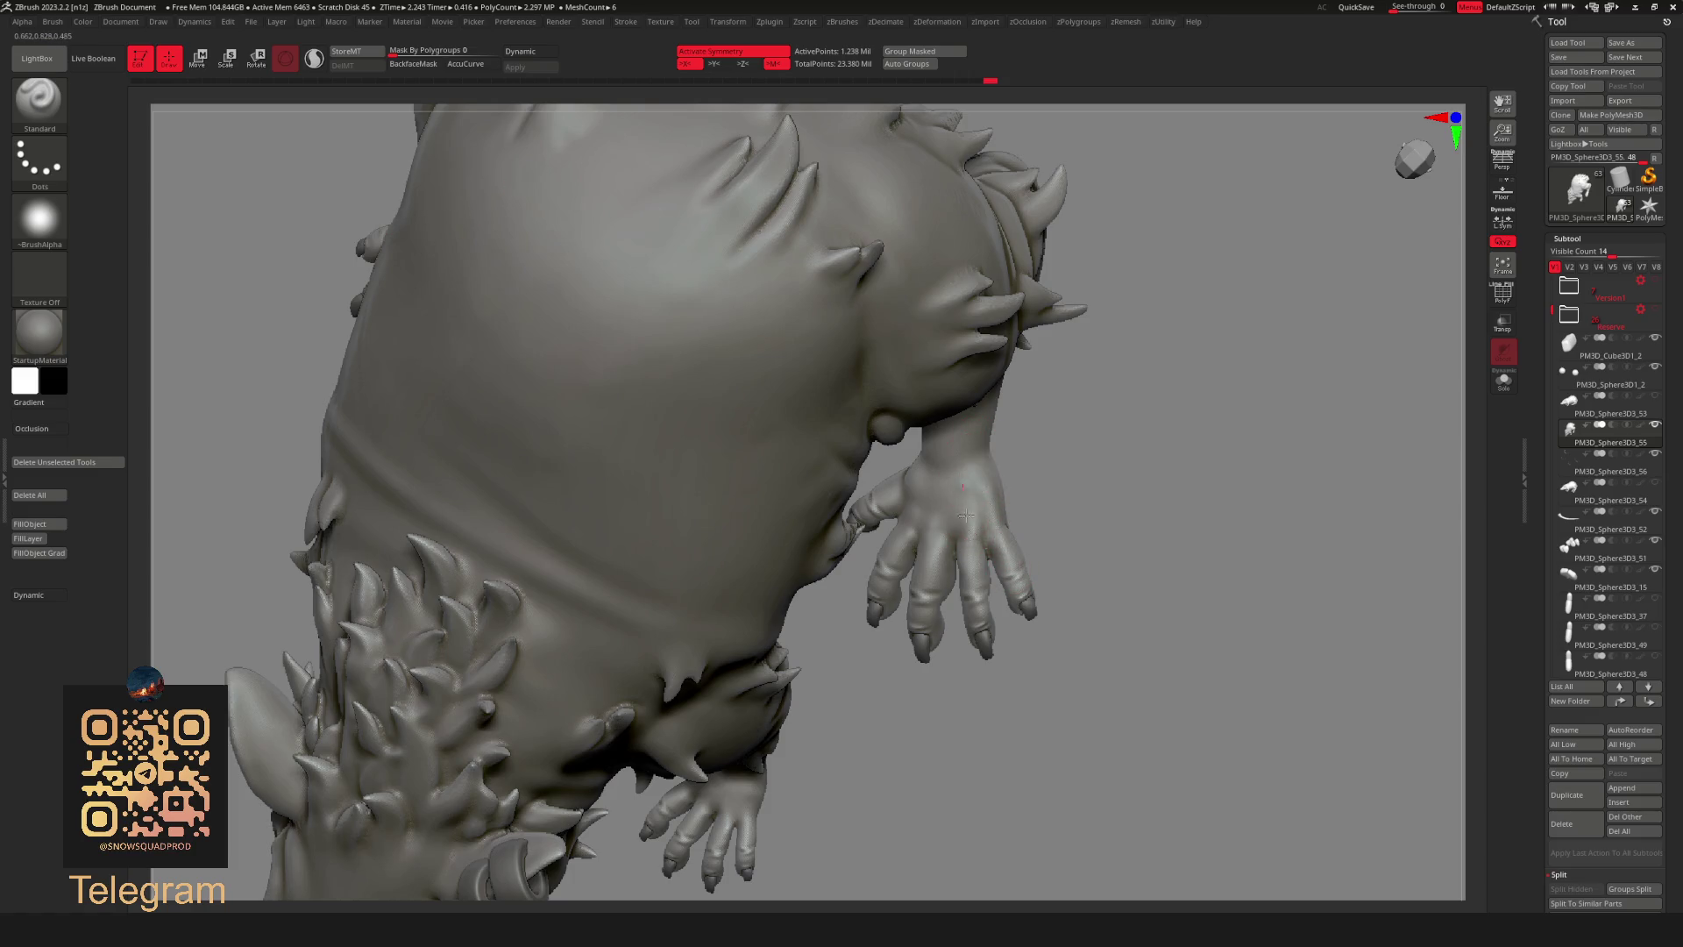
pyautogui.moveTo(1063, 452); pyautogui.dragTo(910, 518)
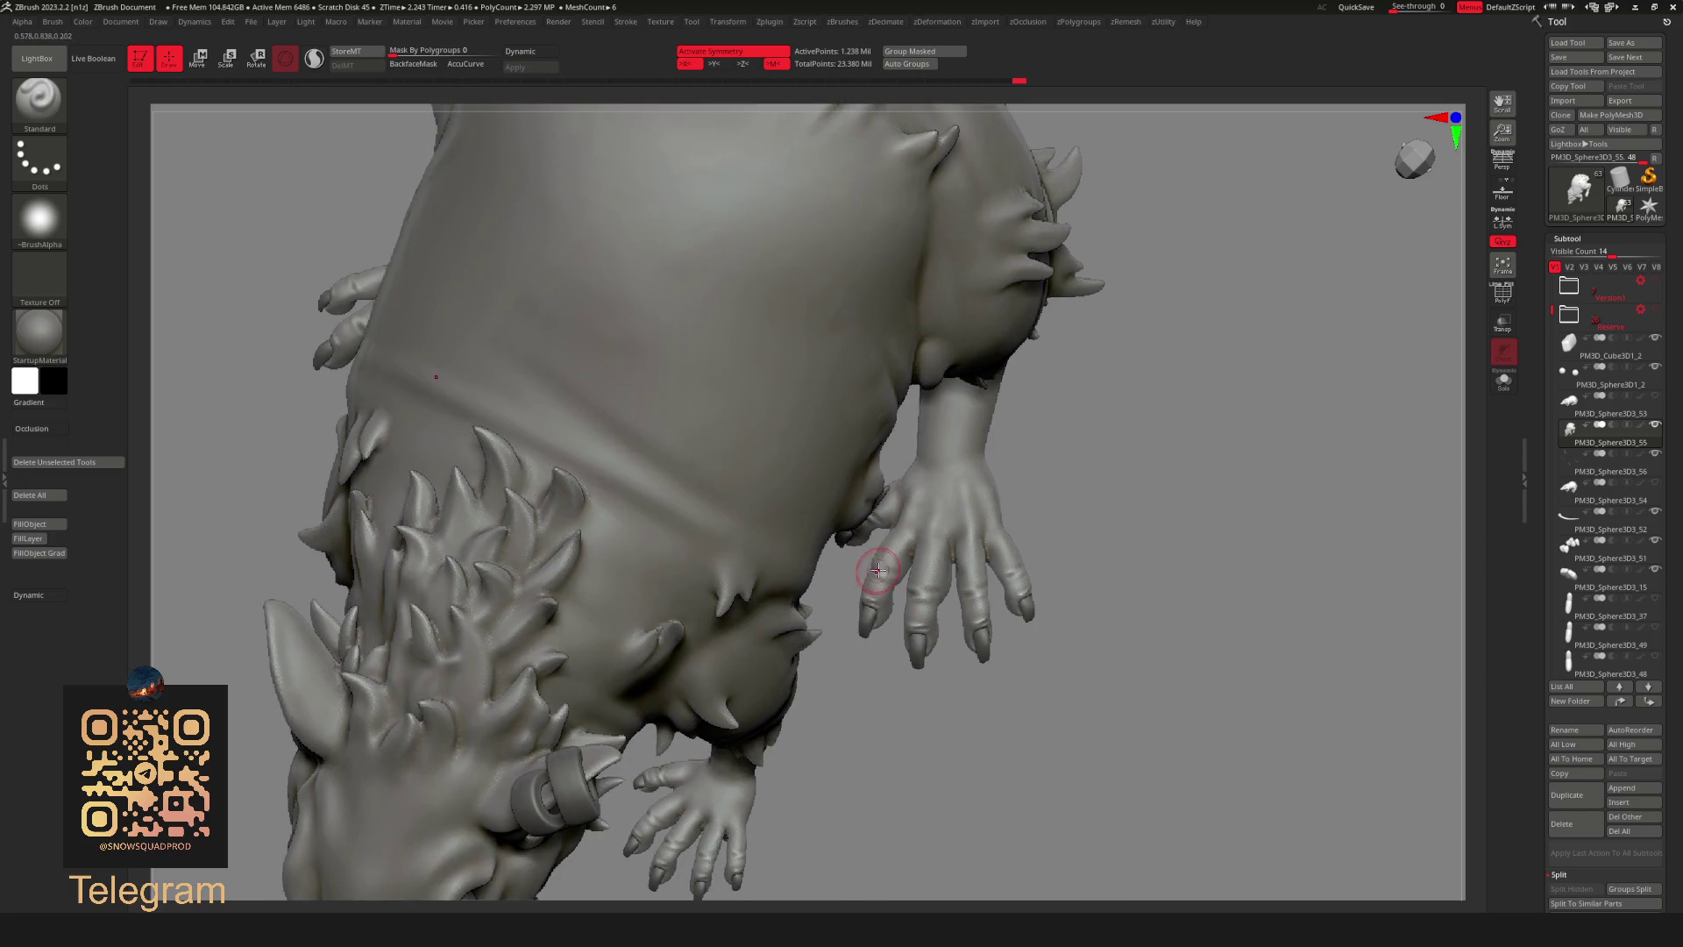
pyautogui.press('shift')
pyautogui.press('f')
pyautogui.moveTo(1146, 395)
pyautogui.mouseDown()
pyautogui.moveTo(1040, 619)
pyautogui.moveTo(944, 516)
pyautogui.mouseUp()
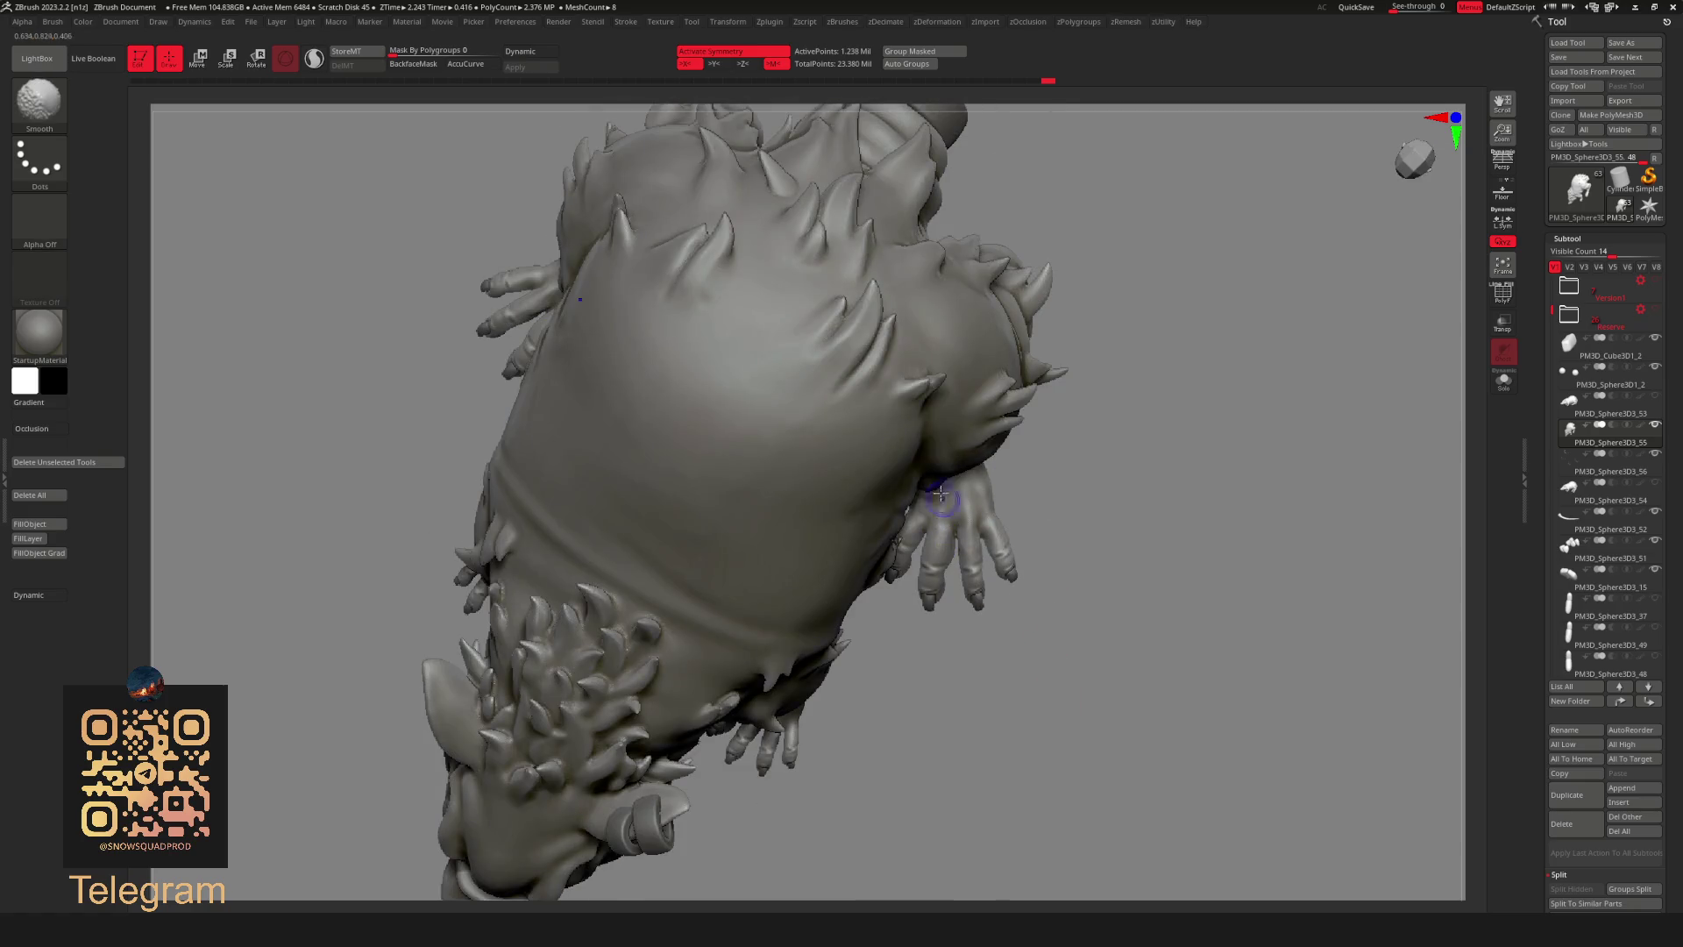
pyautogui.moveTo(1062, 469); pyautogui.dragTo(970, 499)
# Smooth the underside forepaw near the head, then return to a side view of the whole rat.
pyautogui.press('shift')
pyautogui.moveTo(1037, 443)
pyautogui.mouseDown()
pyautogui.moveTo(1113, 487)
pyautogui.moveTo(952, 646)
pyautogui.moveTo(1049, 650)
pyautogui.mouseUp()
pyautogui.moveTo(1158, 603)
pyautogui.mouseDown()
pyautogui.moveTo(1251, 620)
pyautogui.moveTo(1184, 553)
pyautogui.moveTo(1060, 499)
pyautogui.mouseUp()
pyautogui.press('space')
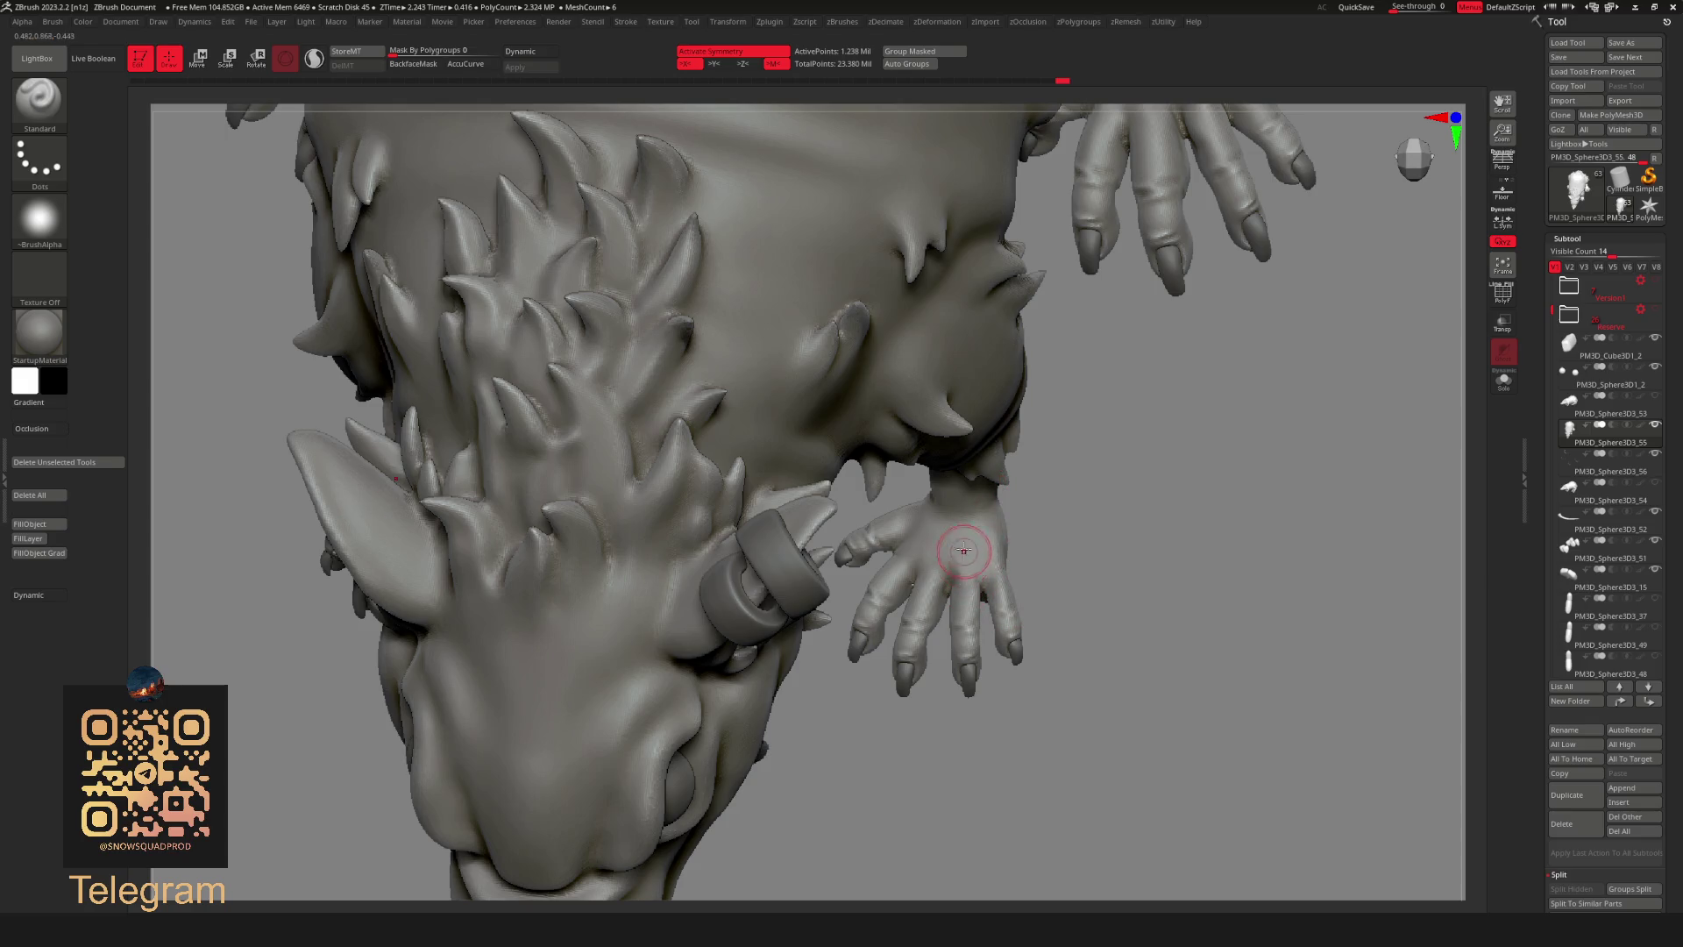
pyautogui.moveTo(994, 524)
pyautogui.mouseDown()
pyautogui.moveTo(1090, 489)
pyautogui.moveTo(911, 564)
pyautogui.mouseUp()
pyautogui.moveTo(1131, 487)
pyautogui.keyDown('alt'); pyautogui.mouseDown()
pyautogui.moveTo(1126, 526)
pyautogui.moveTo(929, 540)
pyautogui.moveTo(1183, 417)
pyautogui.moveTo(1270, 583)
pyautogui.moveTo(1272, 432)
pyautogui.moveTo(1119, 557)
pyautogui.moveTo(1125, 622)
pyautogui.mouseUp(); pyautogui.keyUp('alt')
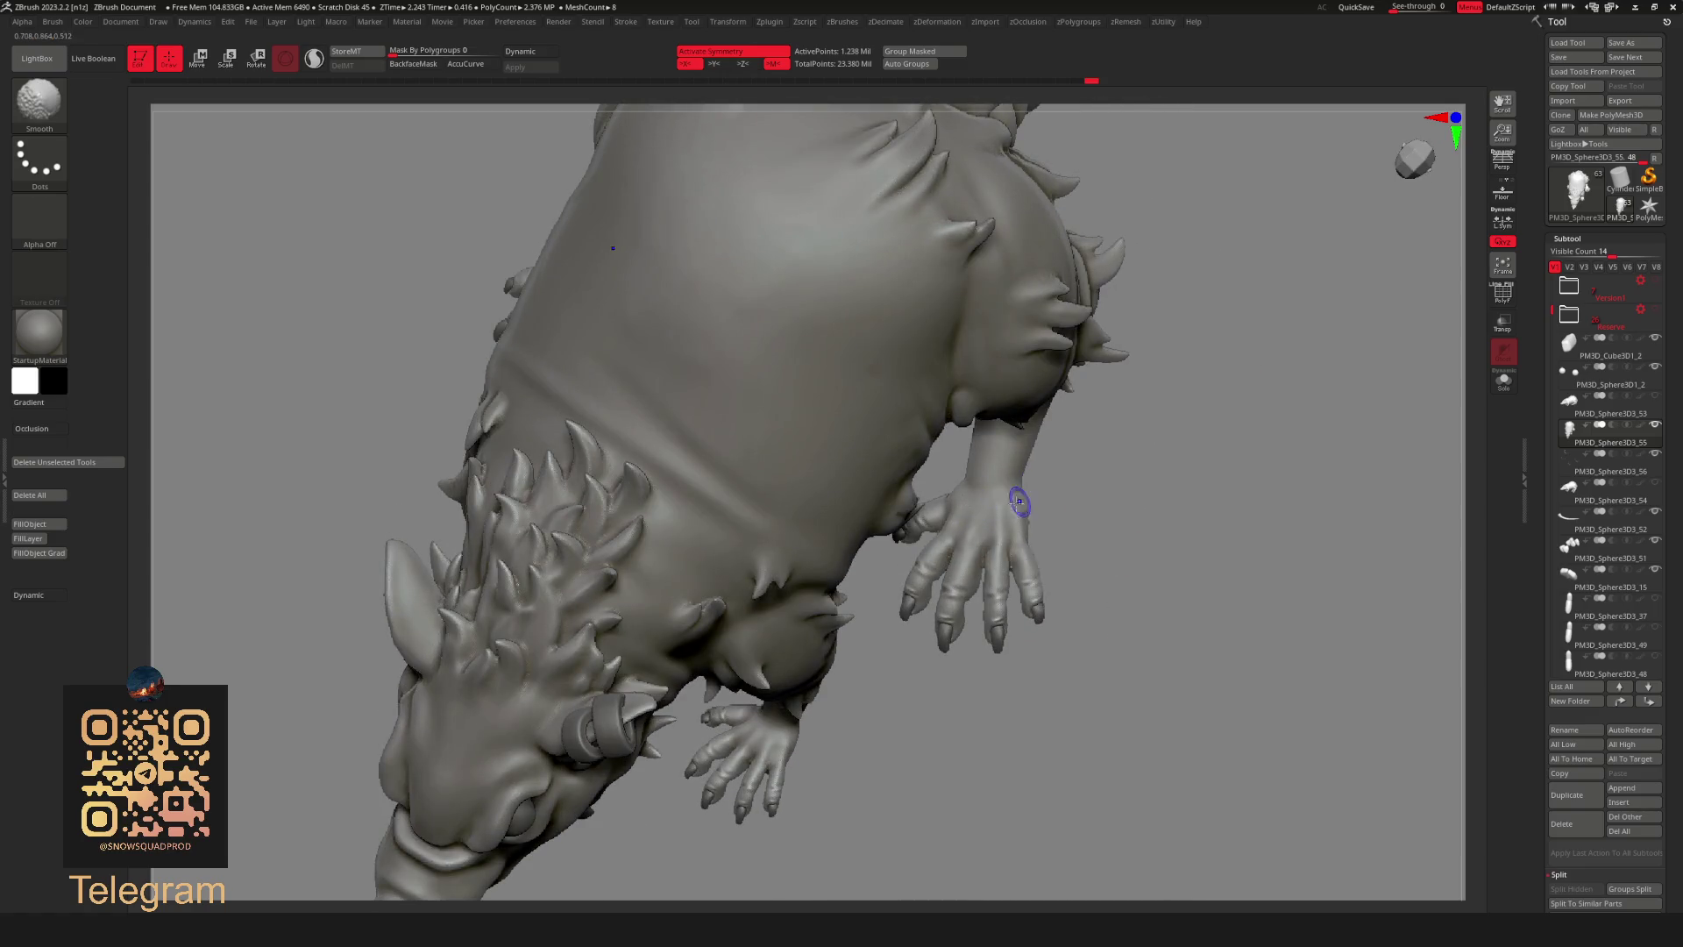
pyautogui.moveTo(1100, 500); pyautogui.dragTo(1108, 549)
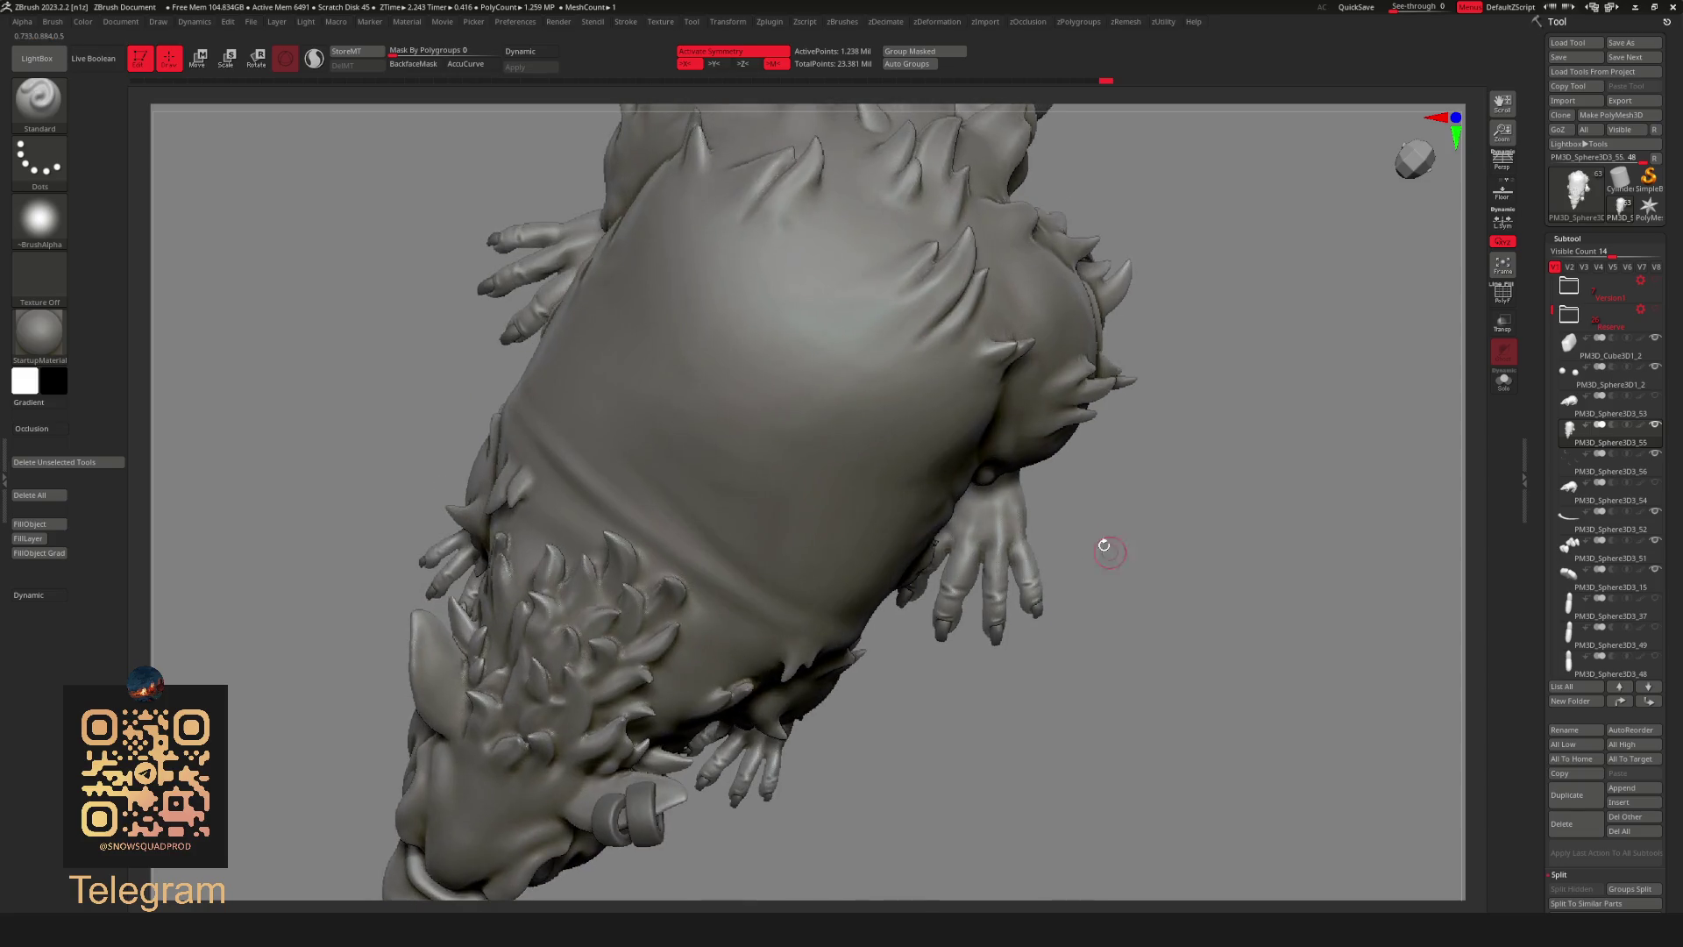
pyautogui.moveTo(983, 560)
pyautogui.mouseDown()
pyautogui.moveTo(1153, 514)
pyautogui.moveTo(1154, 569)
pyautogui.moveTo(984, 648)
pyautogui.mouseUp()
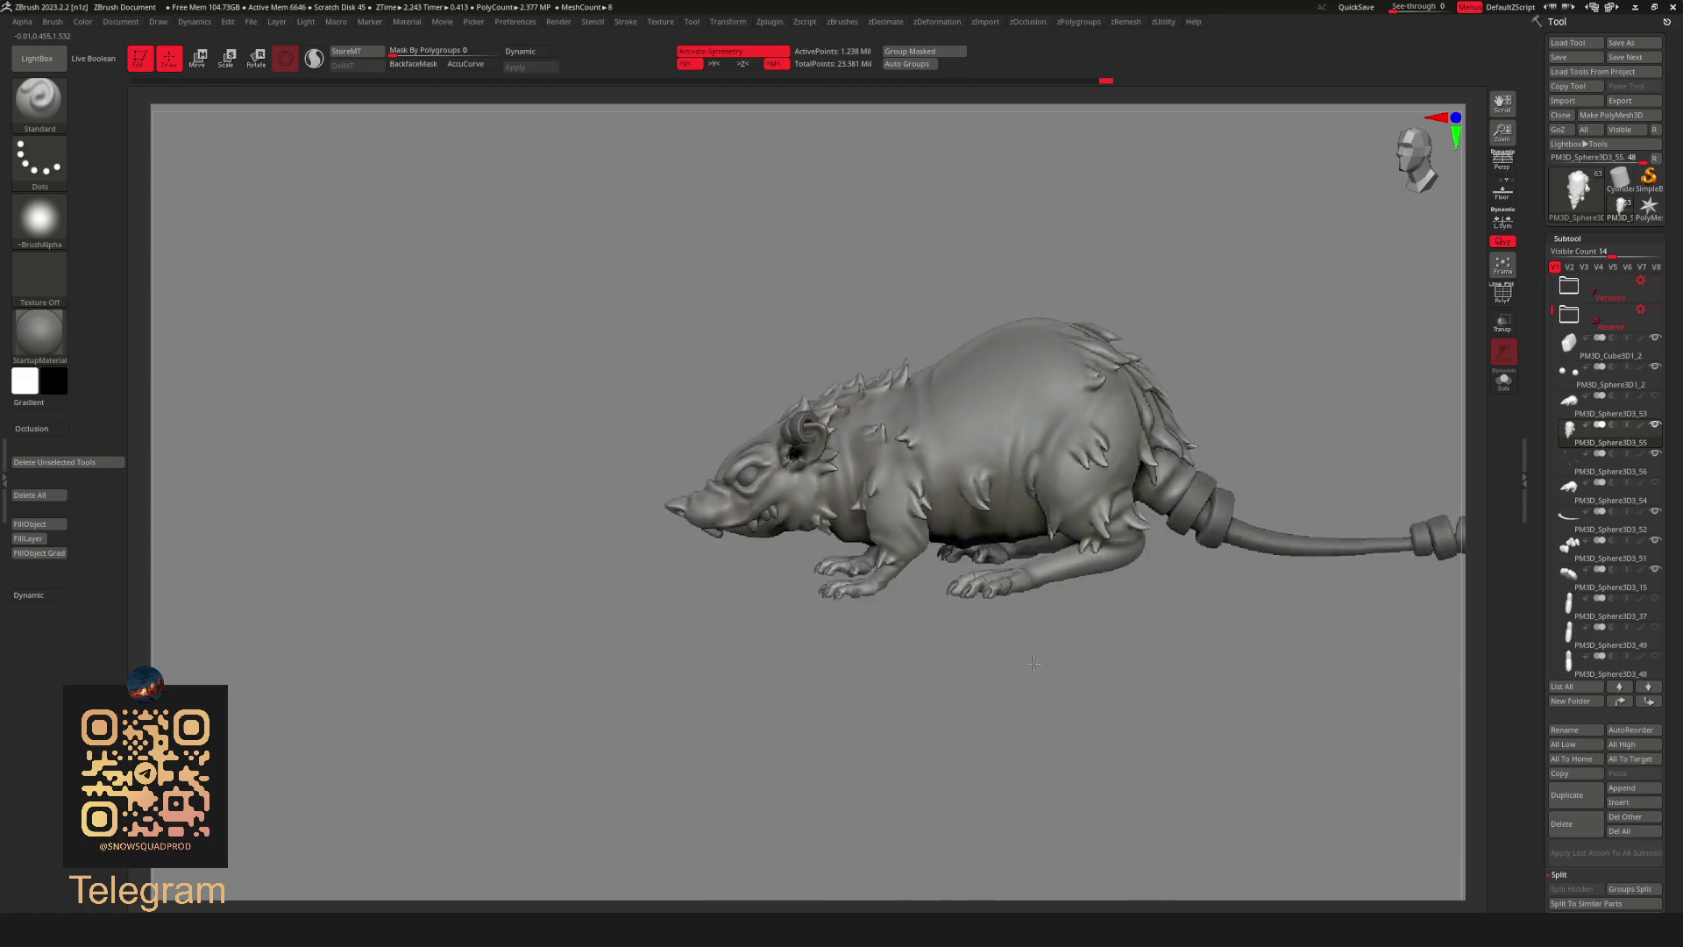
pyautogui.moveTo(984, 648); pyautogui.dragTo(1263, 394)
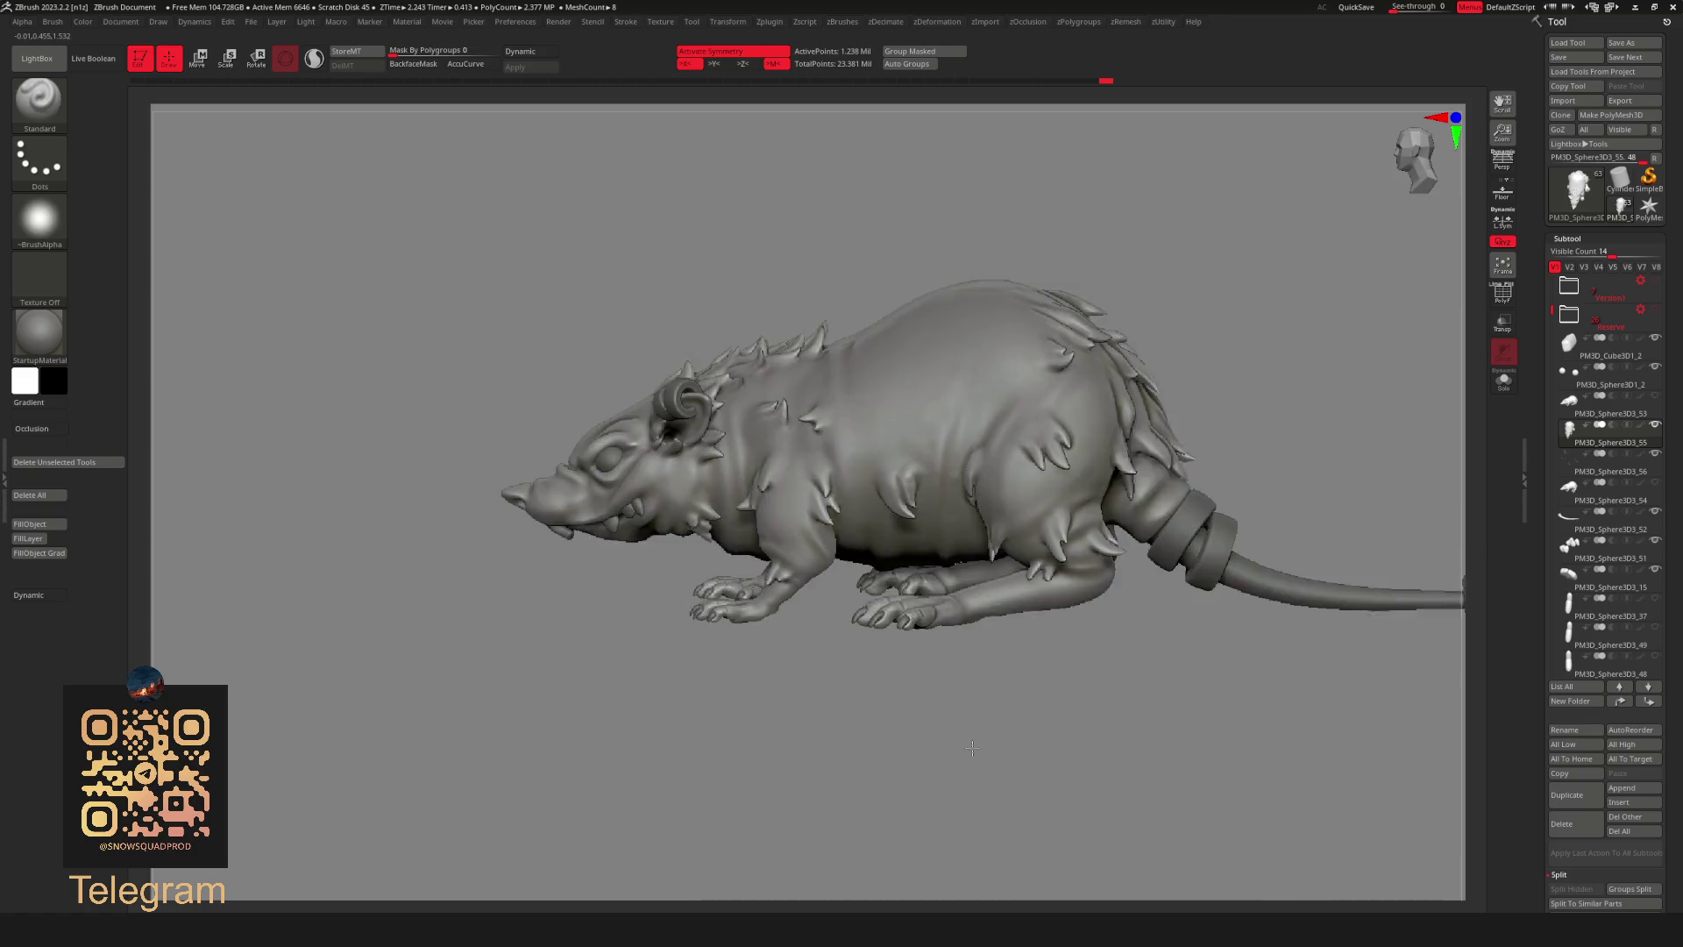
pyautogui.moveTo(1102, 380)
pyautogui.mouseDown()
pyautogui.moveTo(1251, 207)
pyautogui.moveTo(1085, 305)
pyautogui.moveTo(1092, 323)
pyautogui.mouseUp()
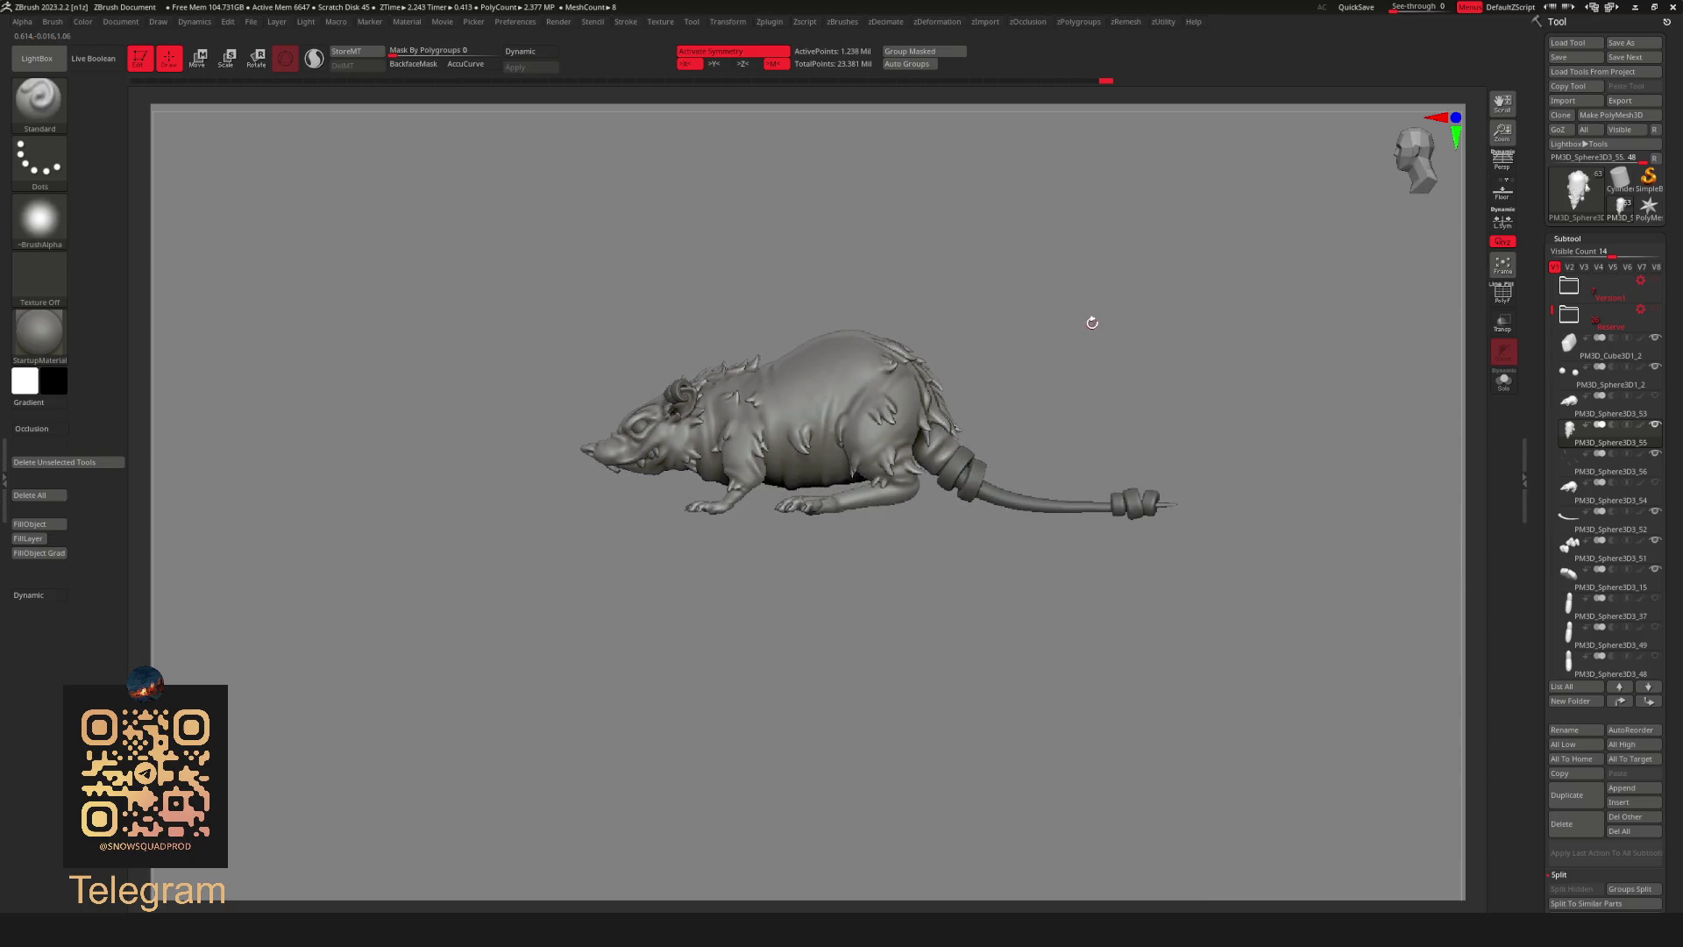
pyautogui.moveTo(697, 447); pyautogui.dragTo(975, 453)
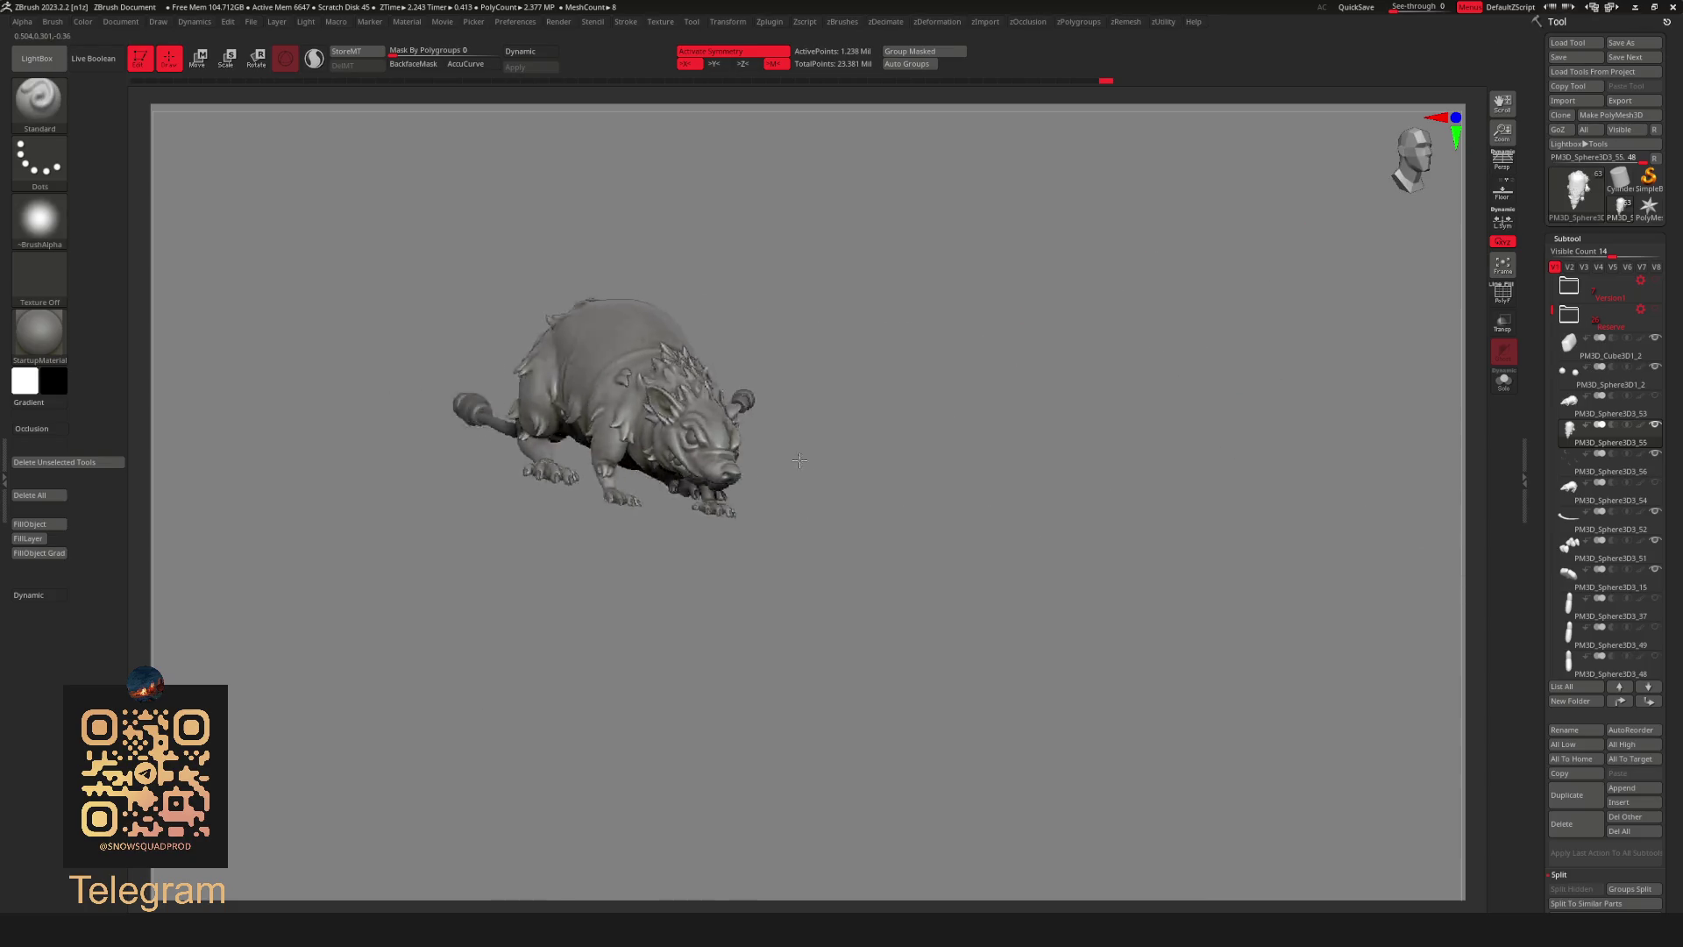
pyautogui.moveTo(706, 453)
pyautogui.mouseDown()
pyautogui.moveTo(832, 539)
pyautogui.moveTo(1378, 365)
pyautogui.mouseUp()
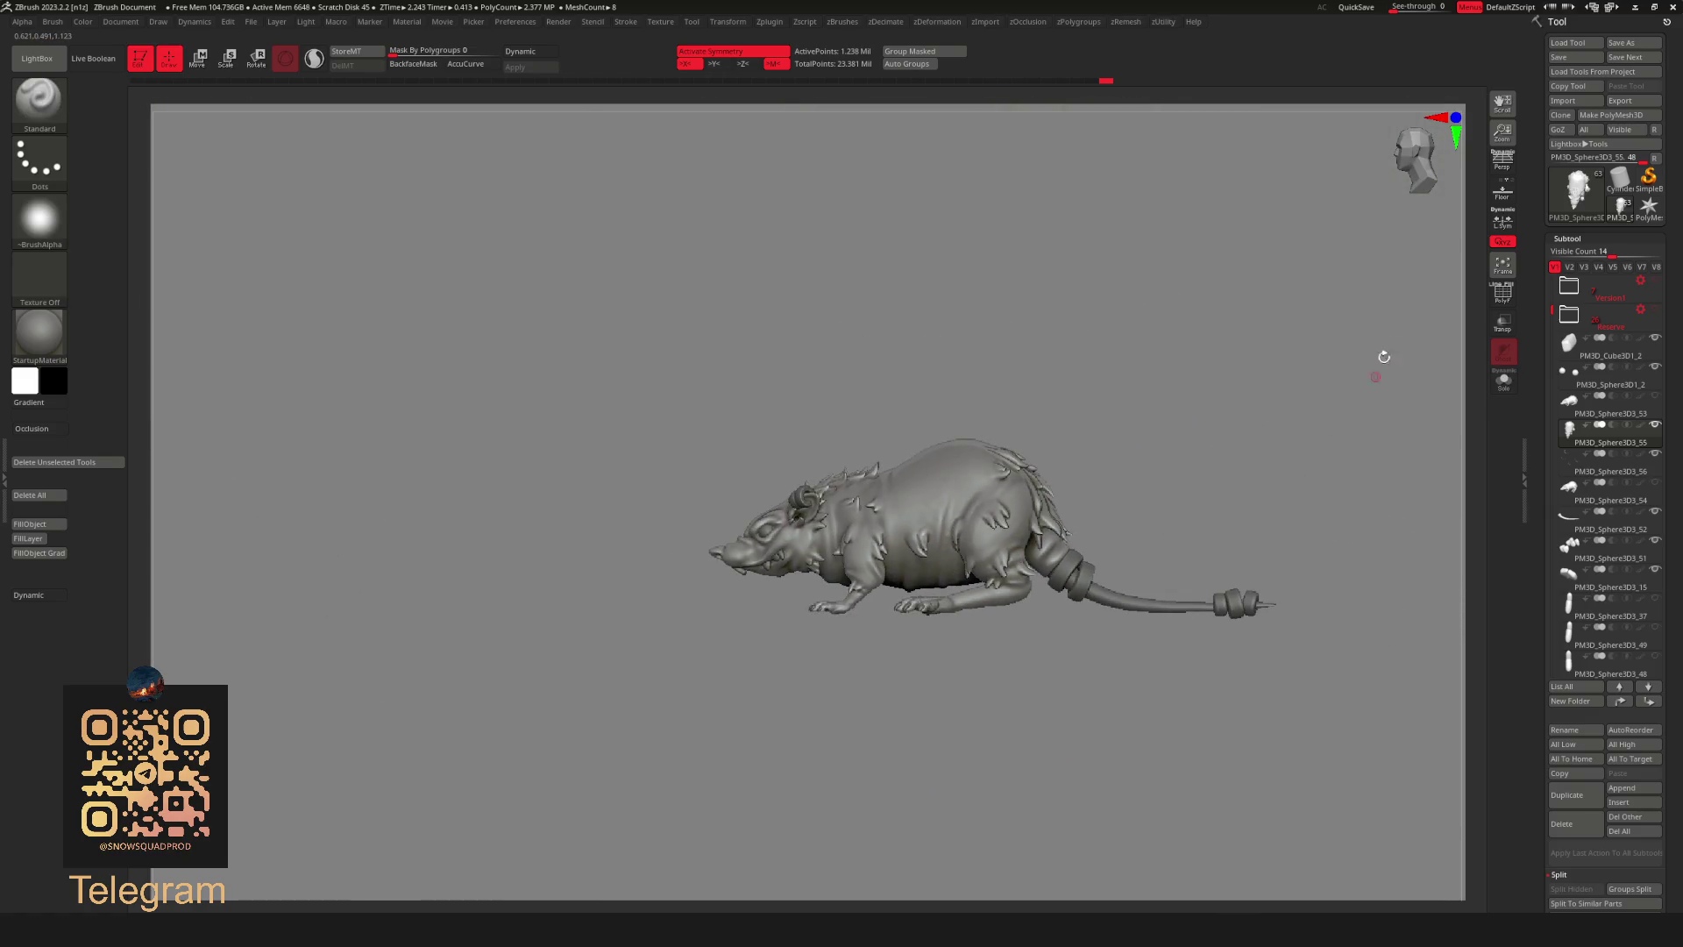
pyautogui.moveTo(1545, 311); pyautogui.dragTo(1560, 373)
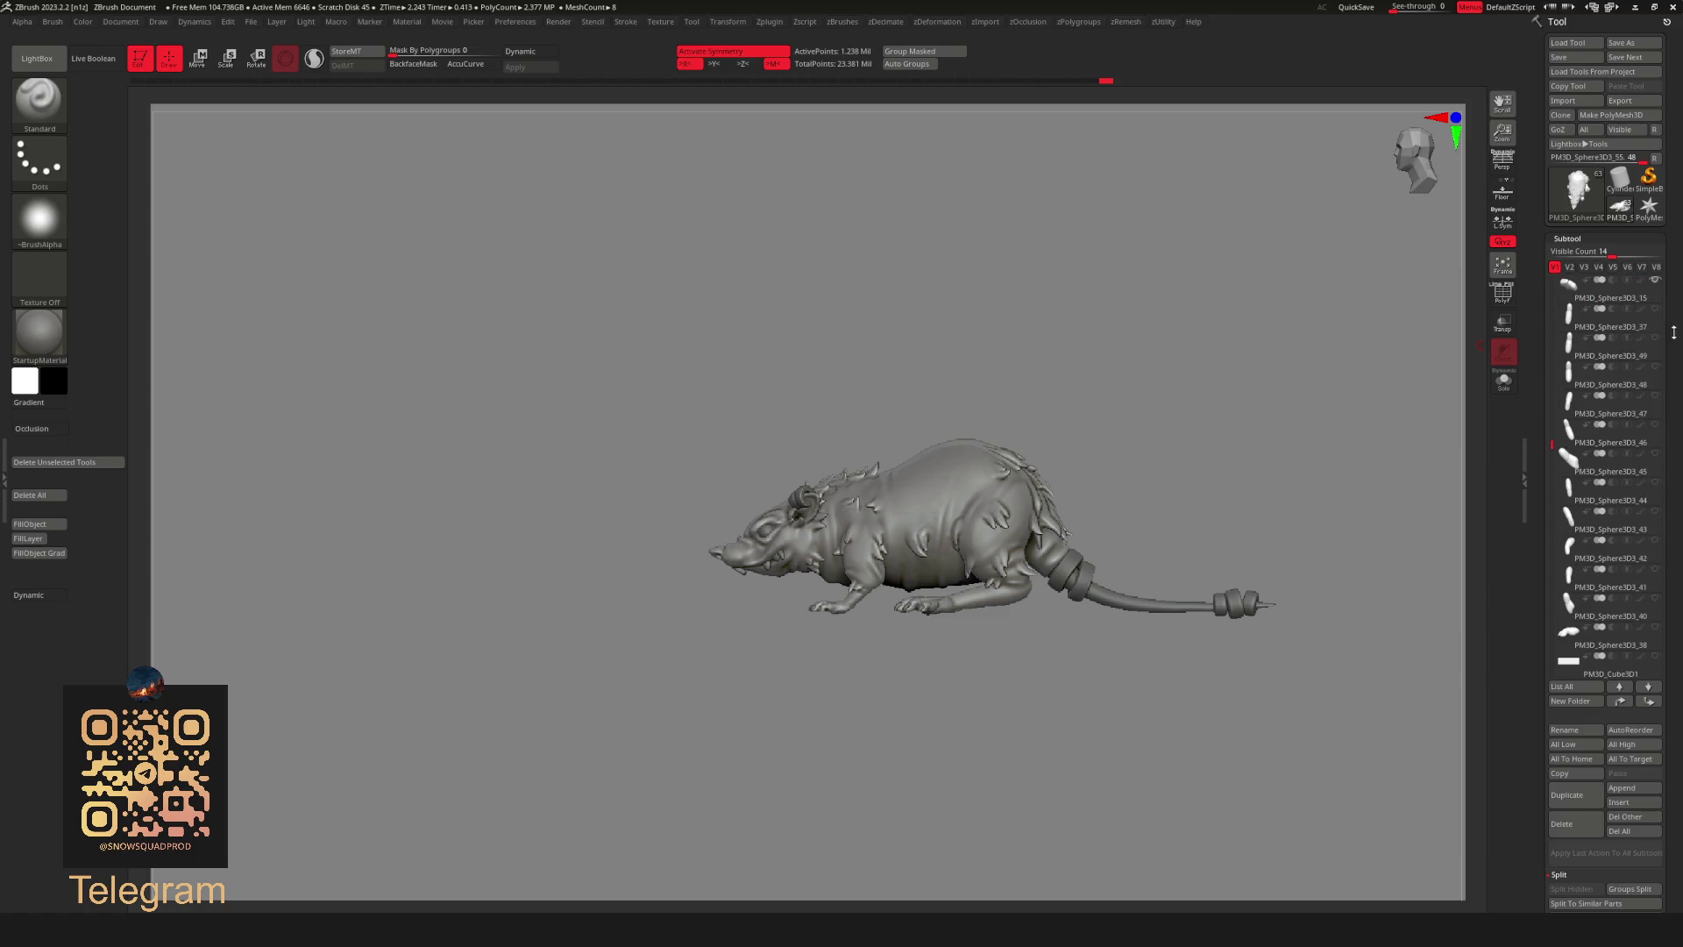
pyautogui.moveTo(1611, 324)
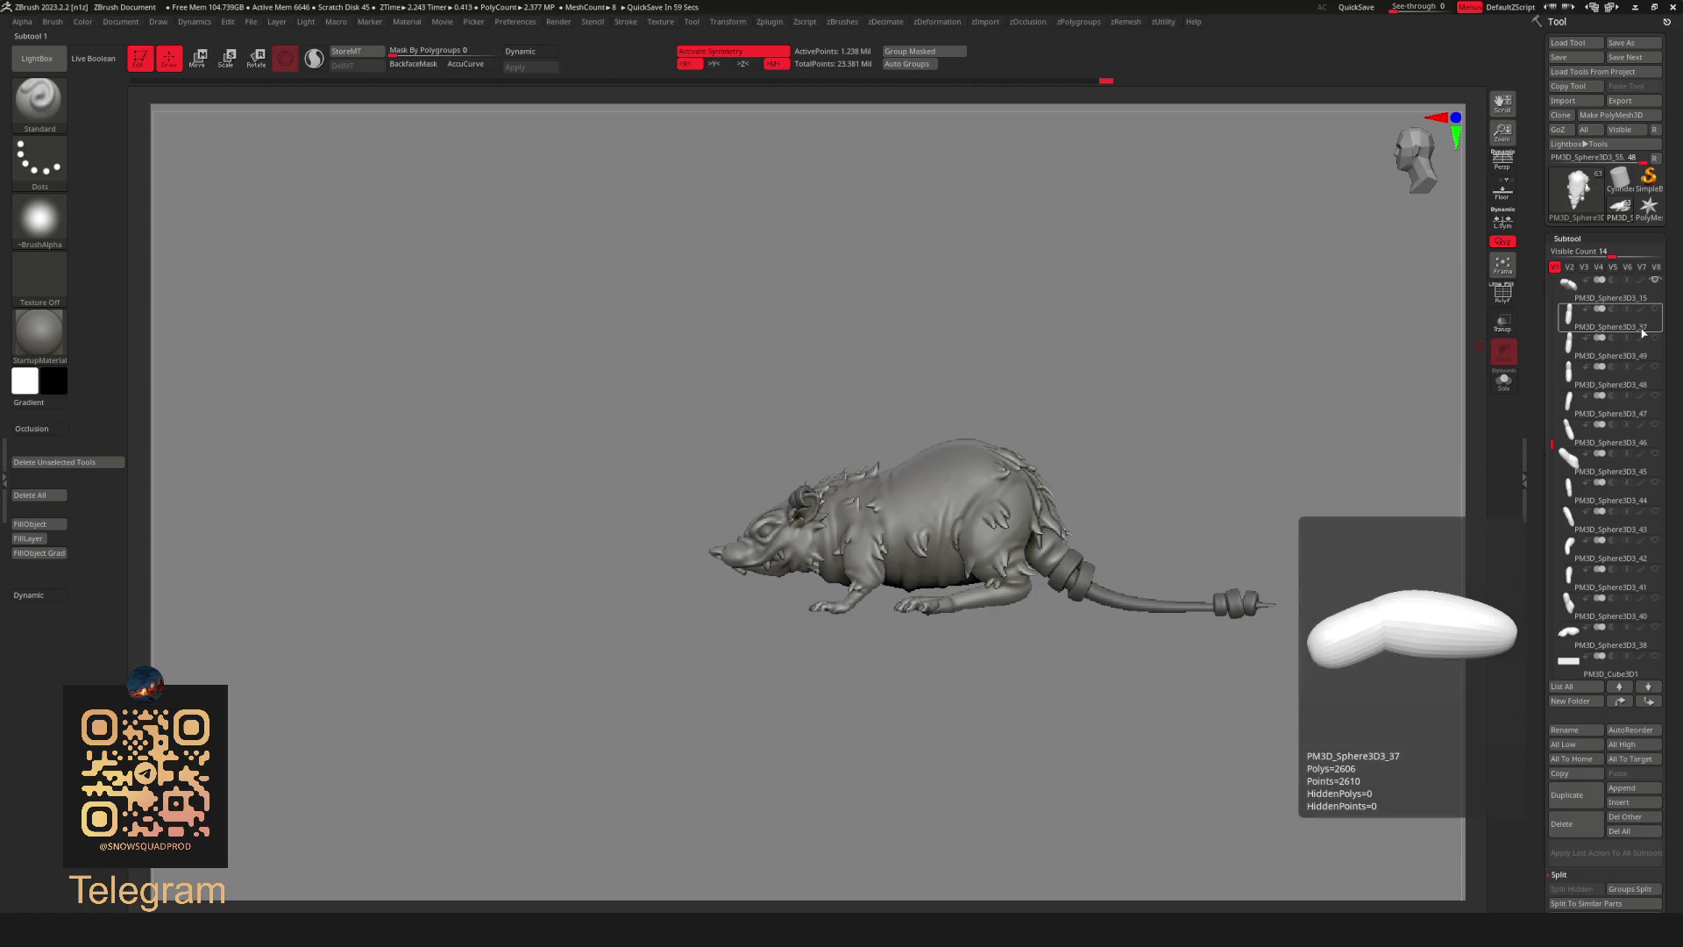
# Make PM3D_Sphere3D3_37 the active piece and view the rat from the rear.
pyautogui.click(1641, 333)
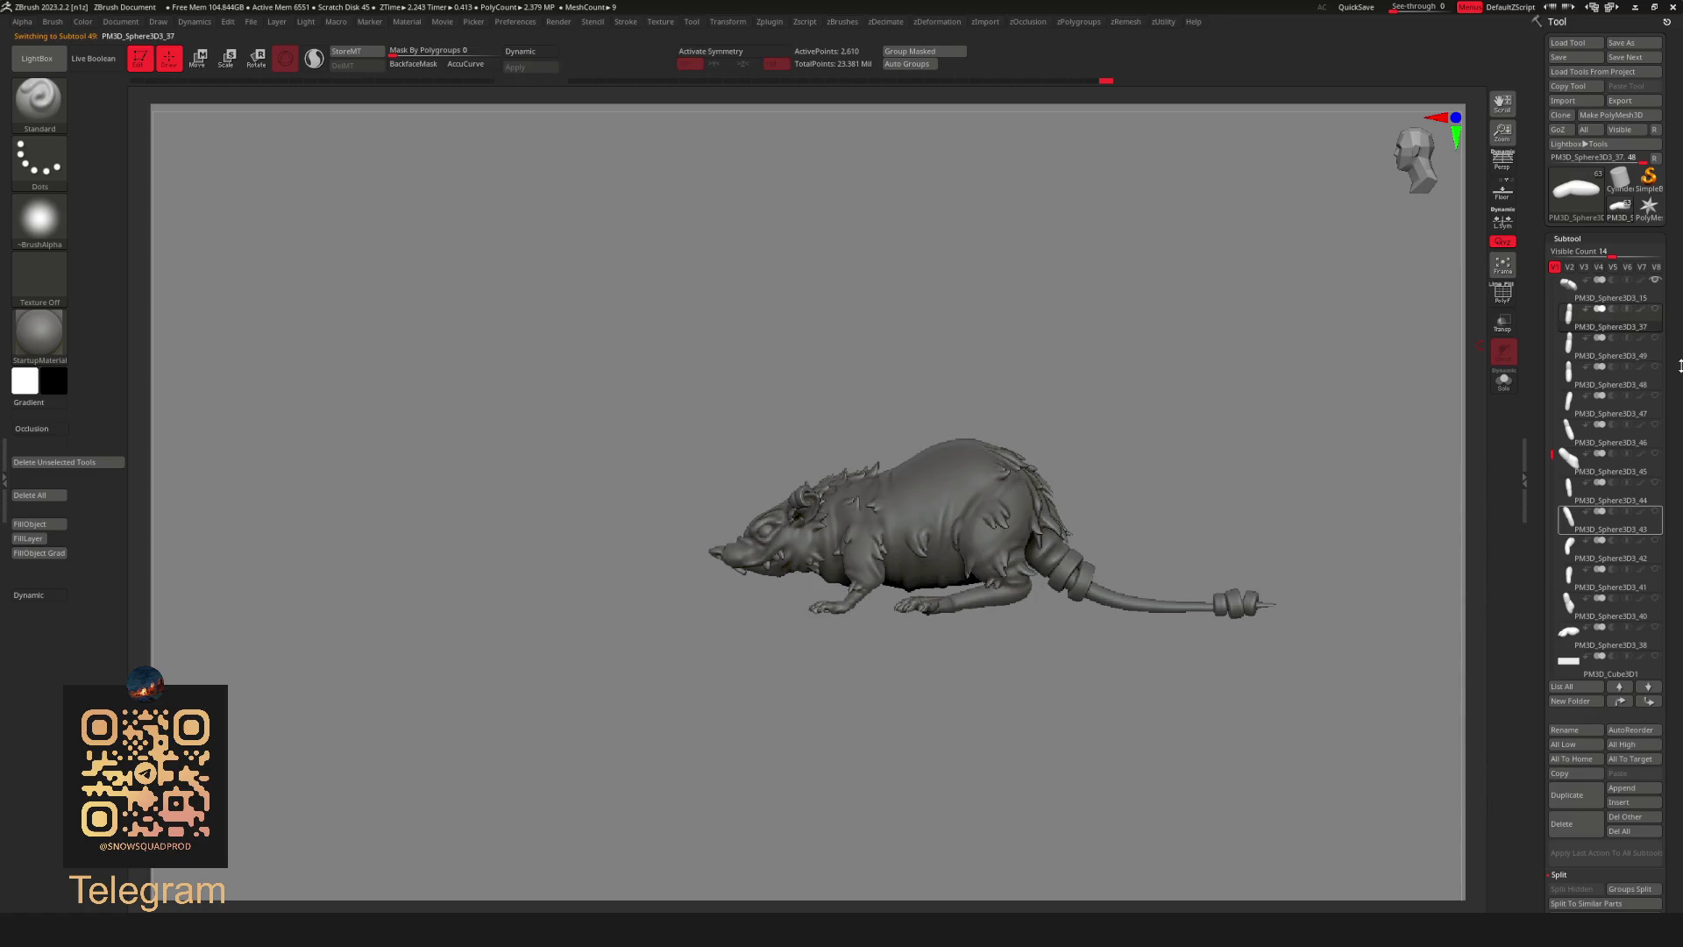
pyautogui.moveTo(1301, 502)
pyautogui.mouseDown()
pyautogui.moveTo(1300, 542)
pyautogui.moveTo(920, 662)
pyautogui.mouseUp()
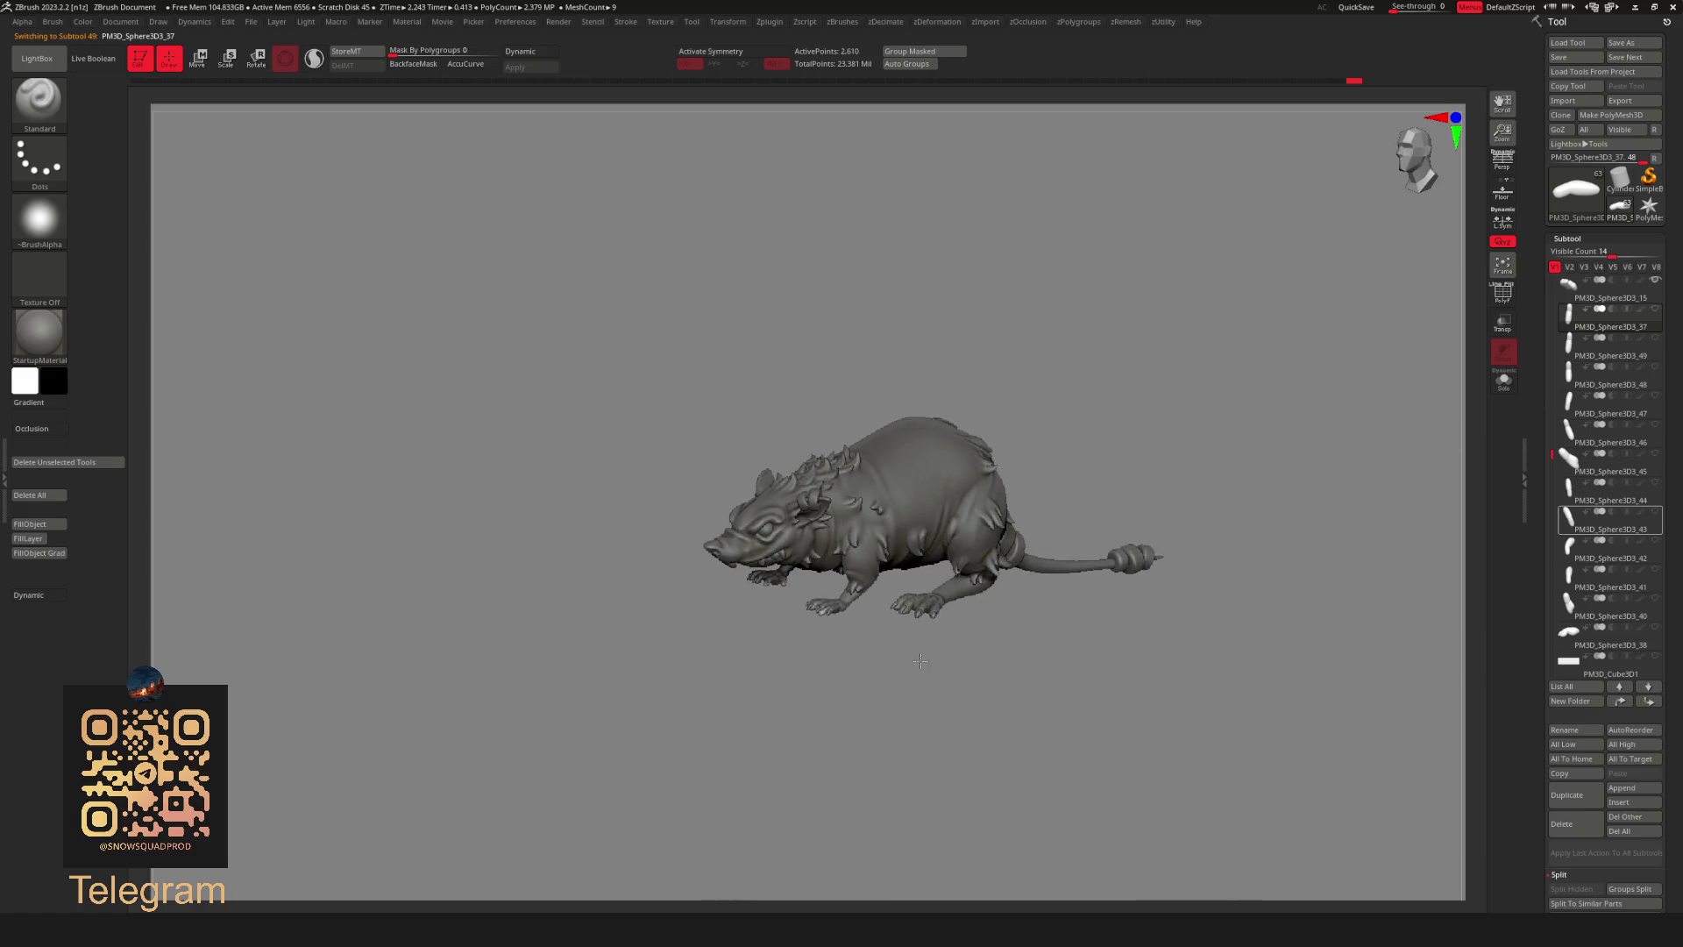
pyautogui.press('f')
pyautogui.moveTo(1198, 628)
pyautogui.mouseDown()
pyautogui.moveTo(1204, 585)
pyautogui.moveTo(722, 649)
pyautogui.moveTo(1119, 658)
pyautogui.mouseUp()
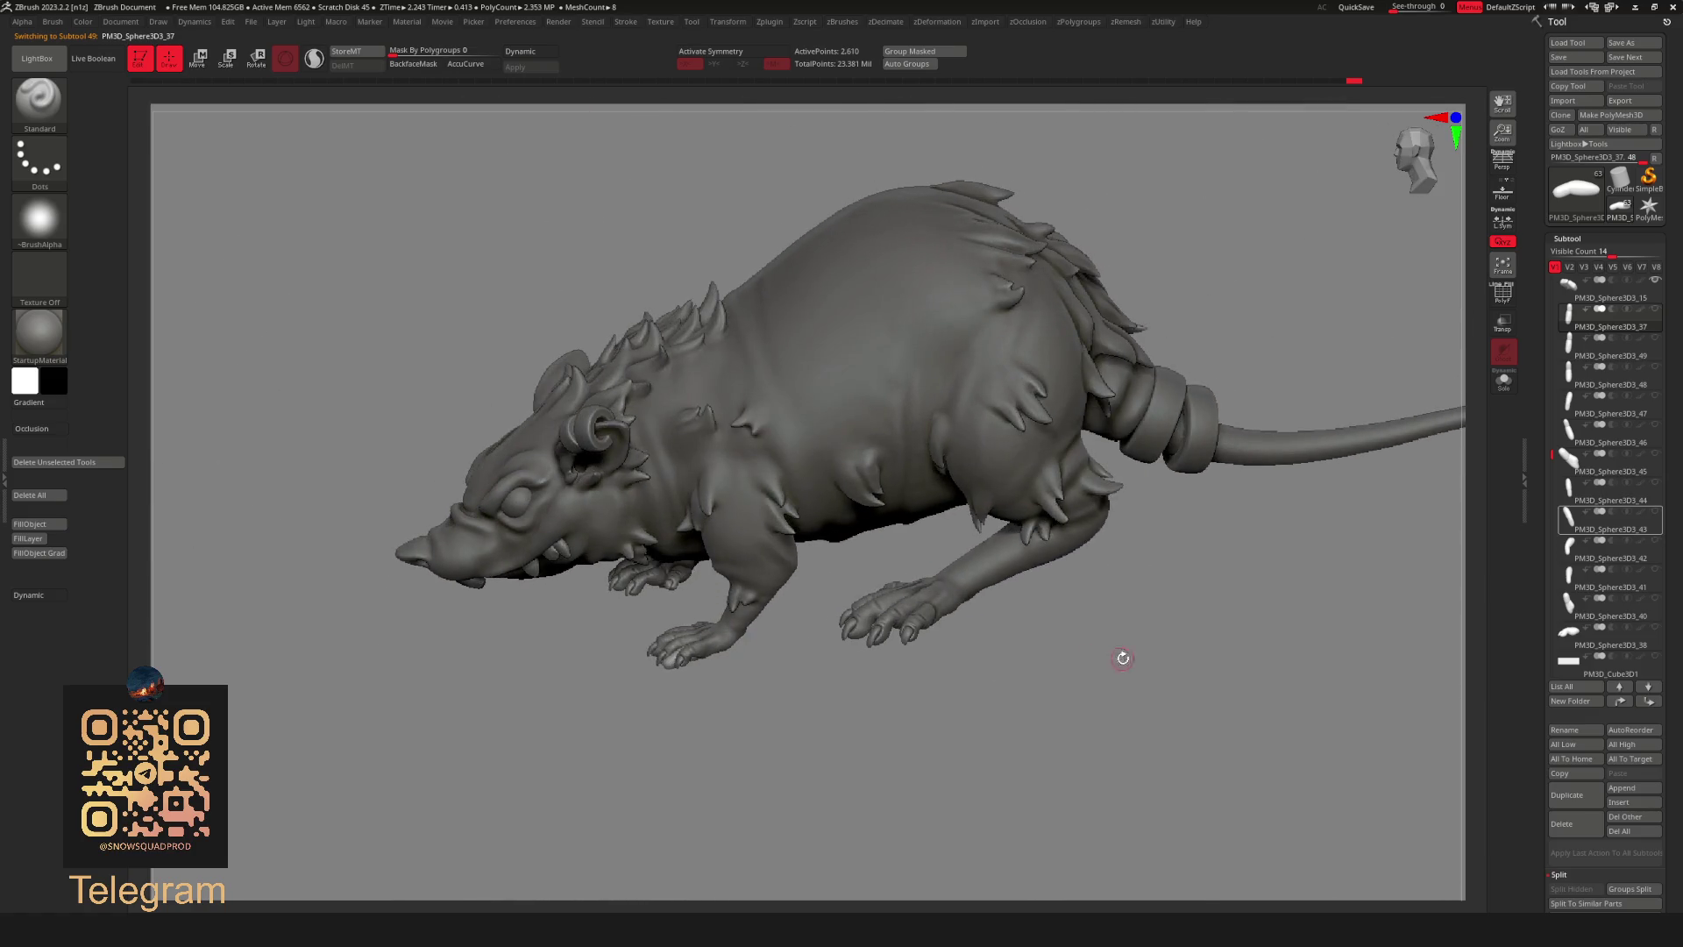
# Merge the following numbered sphere pieces down into it one after another.
pyautogui.press('u')
pyautogui.click(1158, 620)
pyautogui.press('u')
pyautogui.click(1222, 621)
pyautogui.press('u')
pyautogui.click(1244, 620)
pyautogui.press('u')
pyautogui.press('u')
pyautogui.click(1268, 625)
pyautogui.press('u')
pyautogui.click(1271, 622)
pyautogui.press('u')
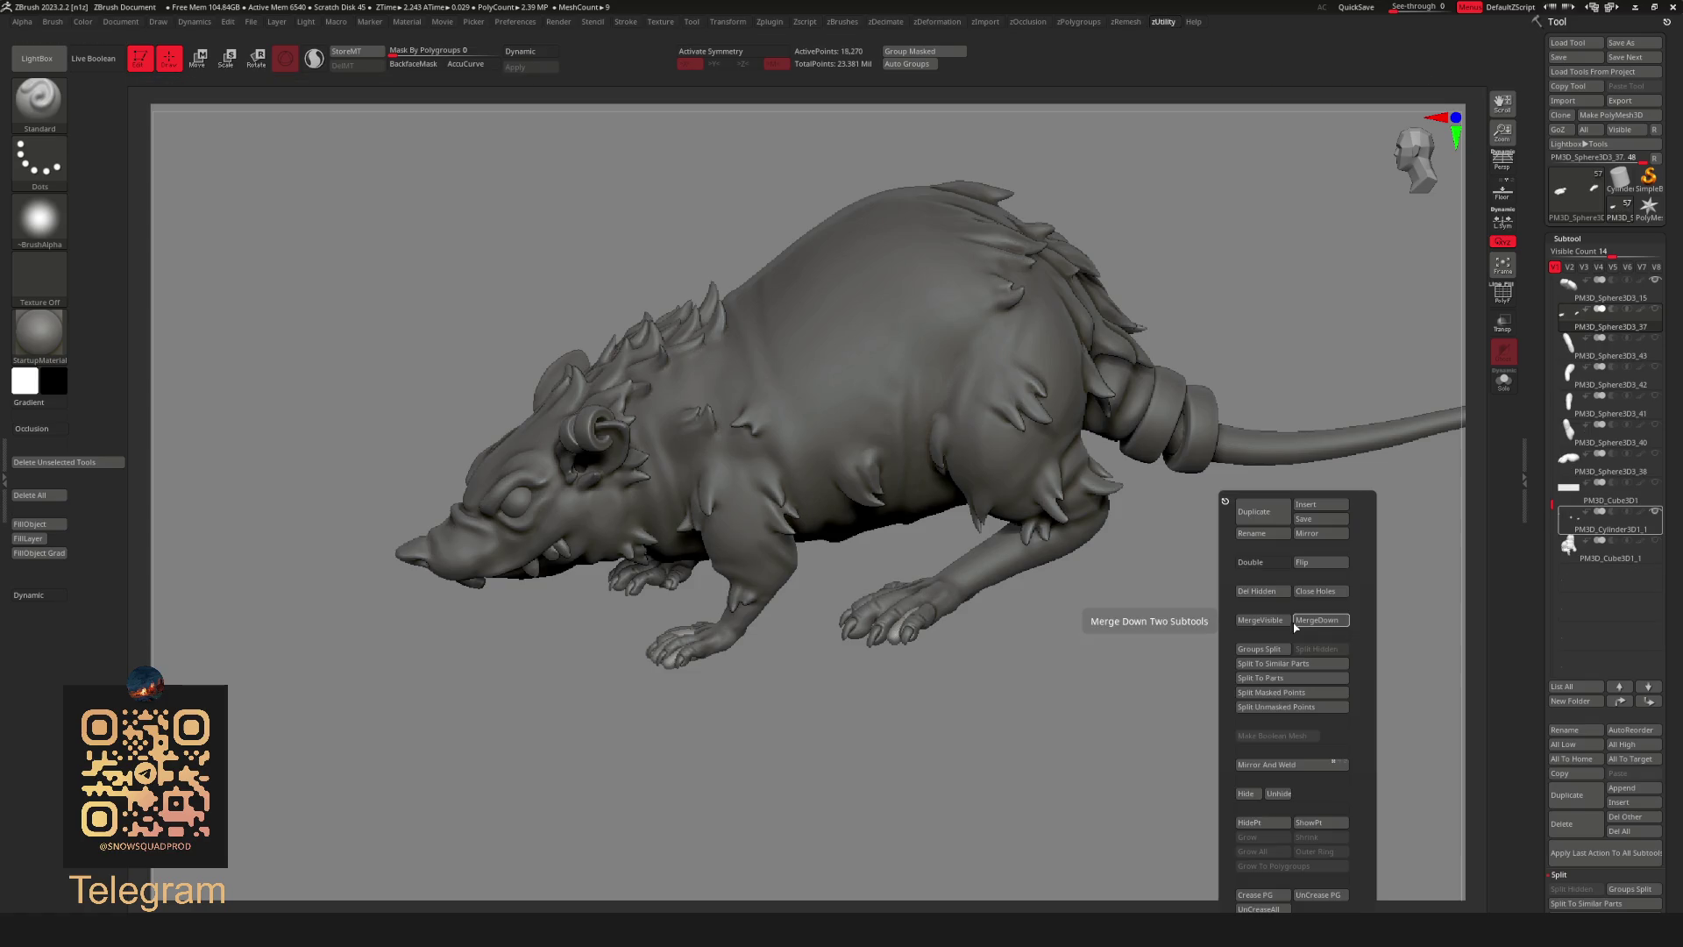
pyautogui.click(1293, 622)
pyautogui.press('u')
pyautogui.press('u')
pyautogui.click(1316, 624)
pyautogui.press('u')
pyautogui.click(1323, 625)
pyautogui.press('u')
pyautogui.click(1381, 622)
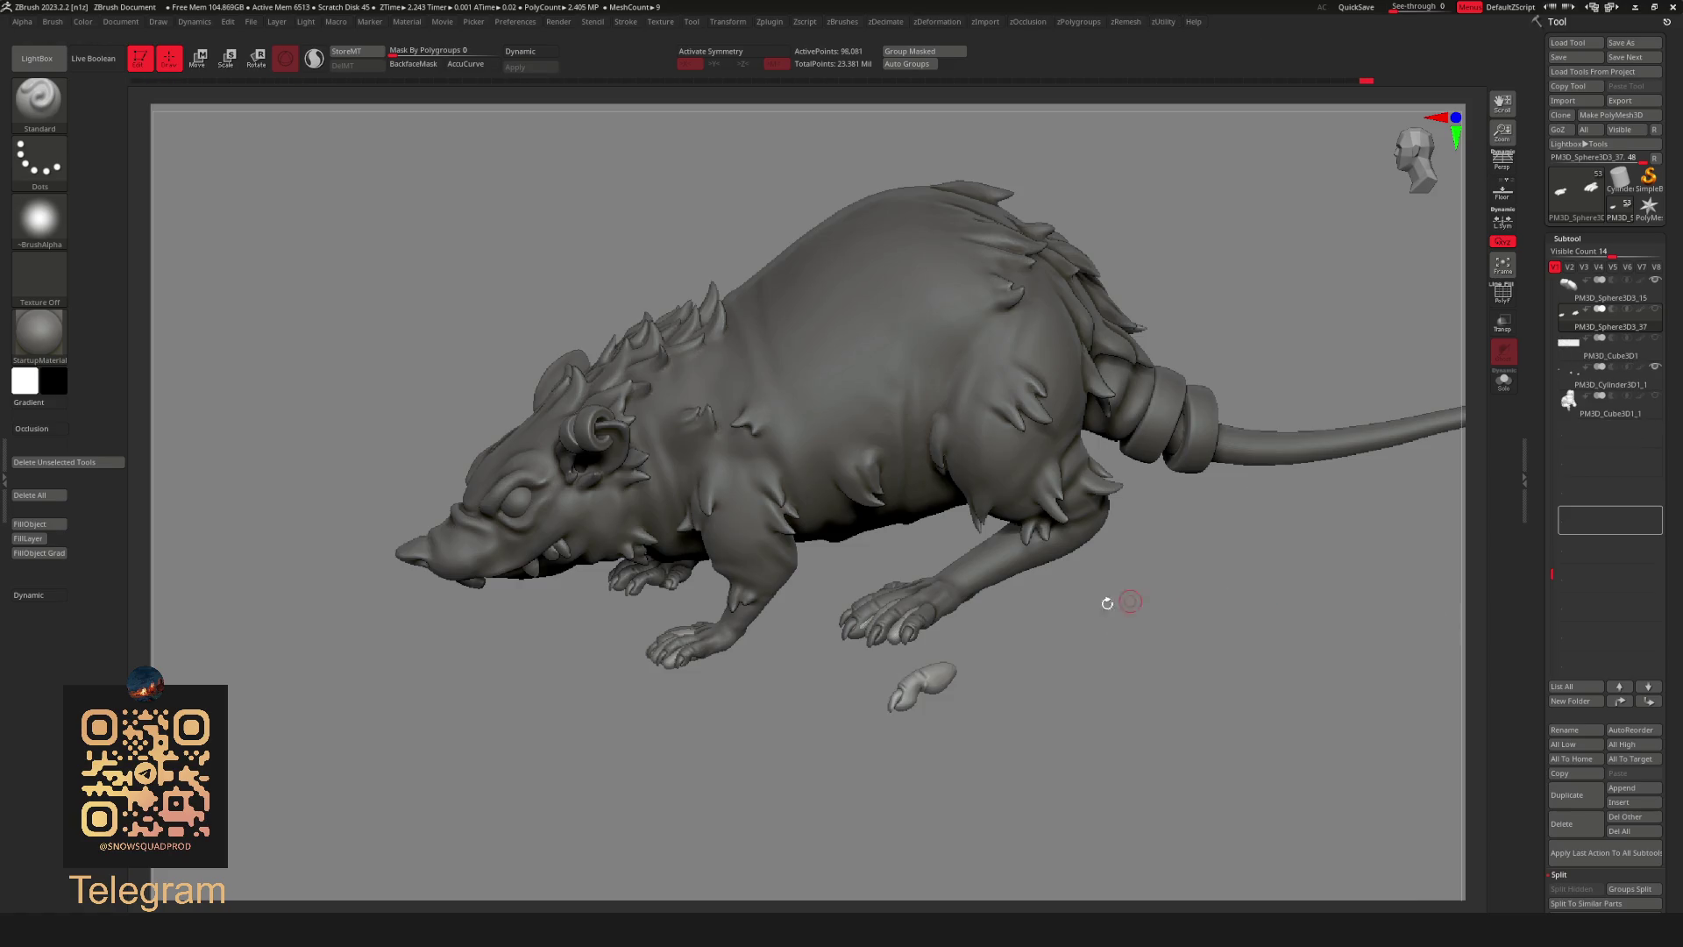
# Solo the merged piece to check it, then show the whole rat again.
pyautogui.hotkey('alt', 's')
pyautogui.hotkey('alt', 's')
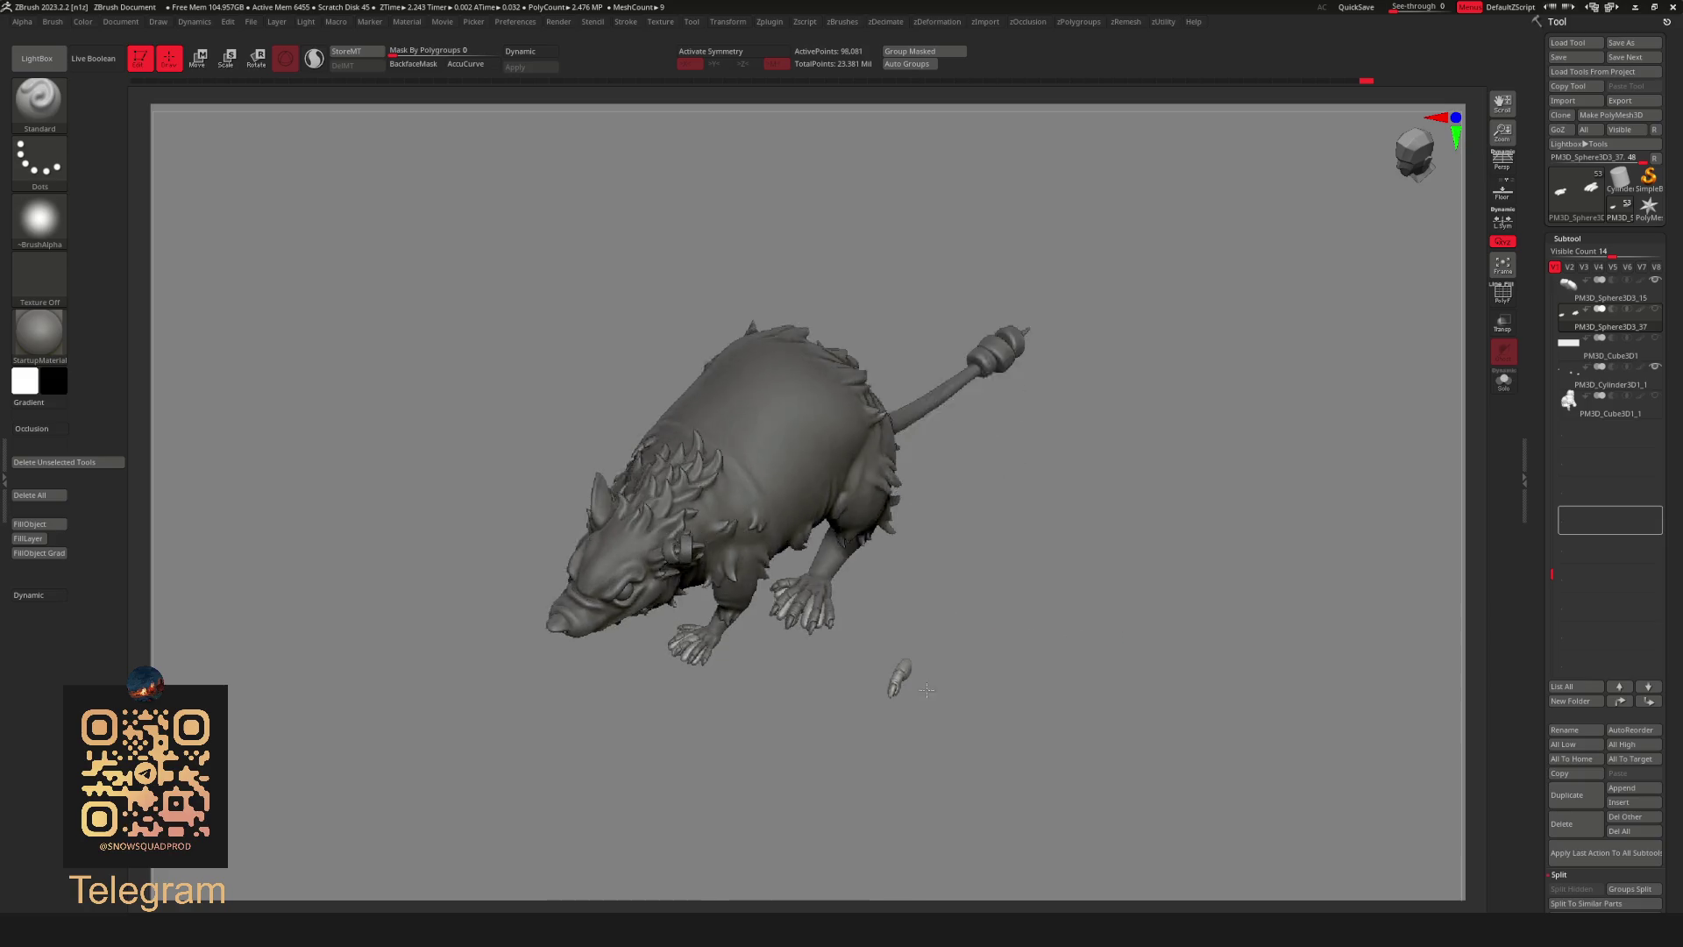
pyautogui.hotkey('alt', 's')
pyautogui.hotkey('alt', 's')
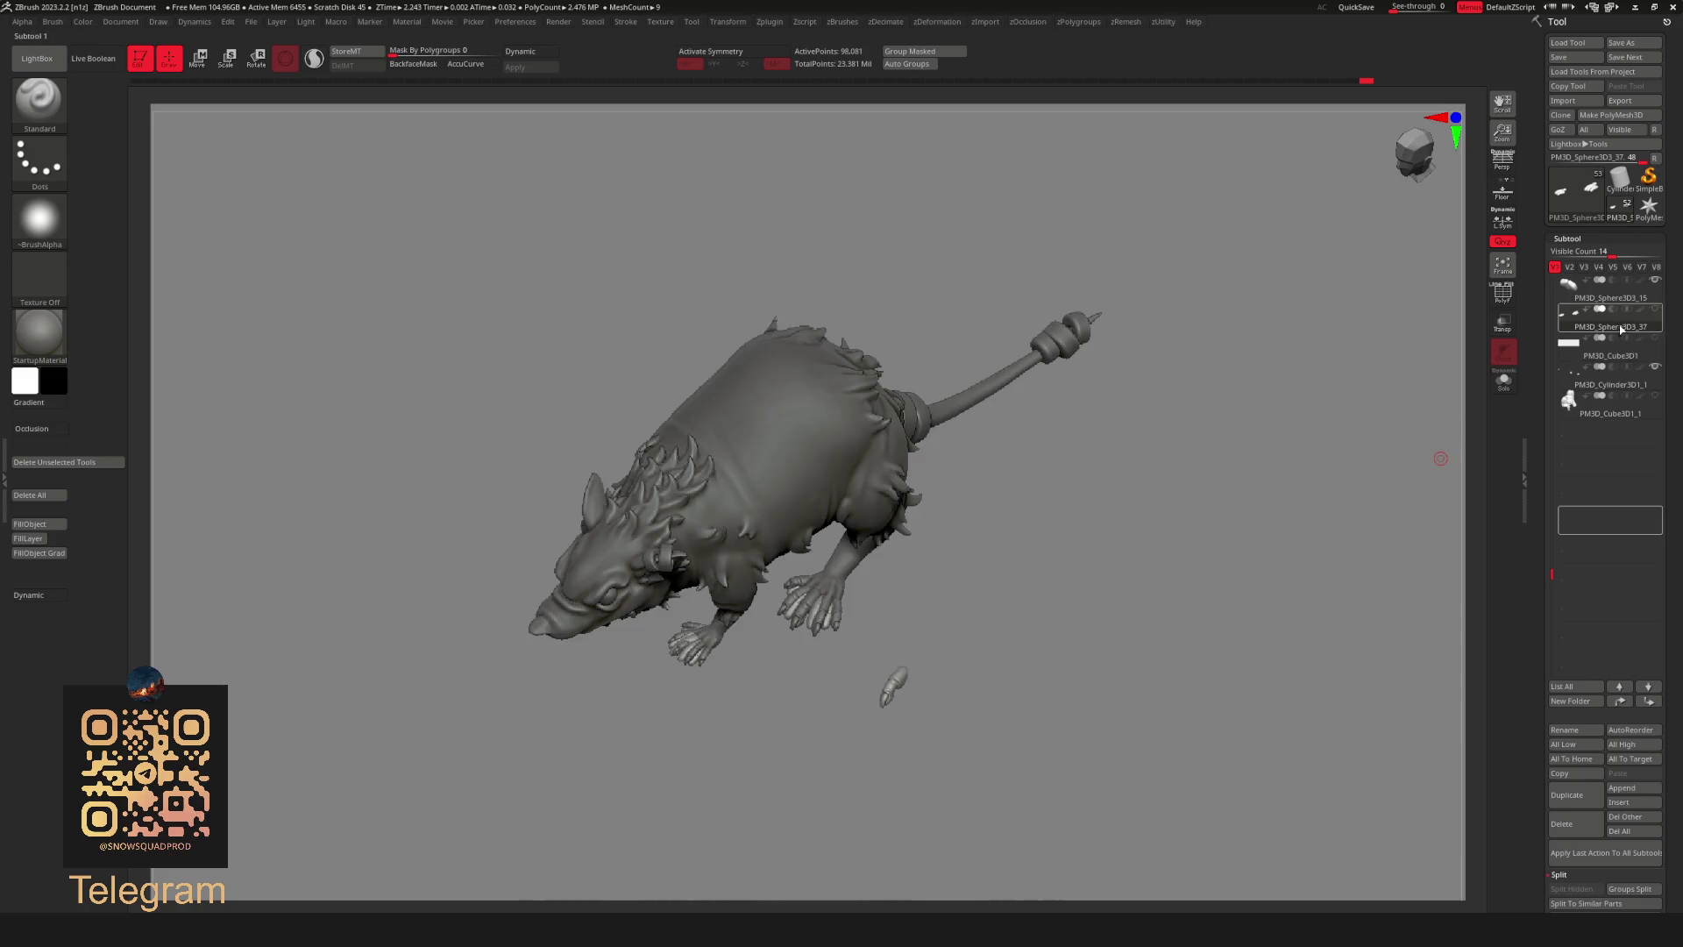
pyautogui.moveTo(1551, 561); pyautogui.dragTo(1555, 316)
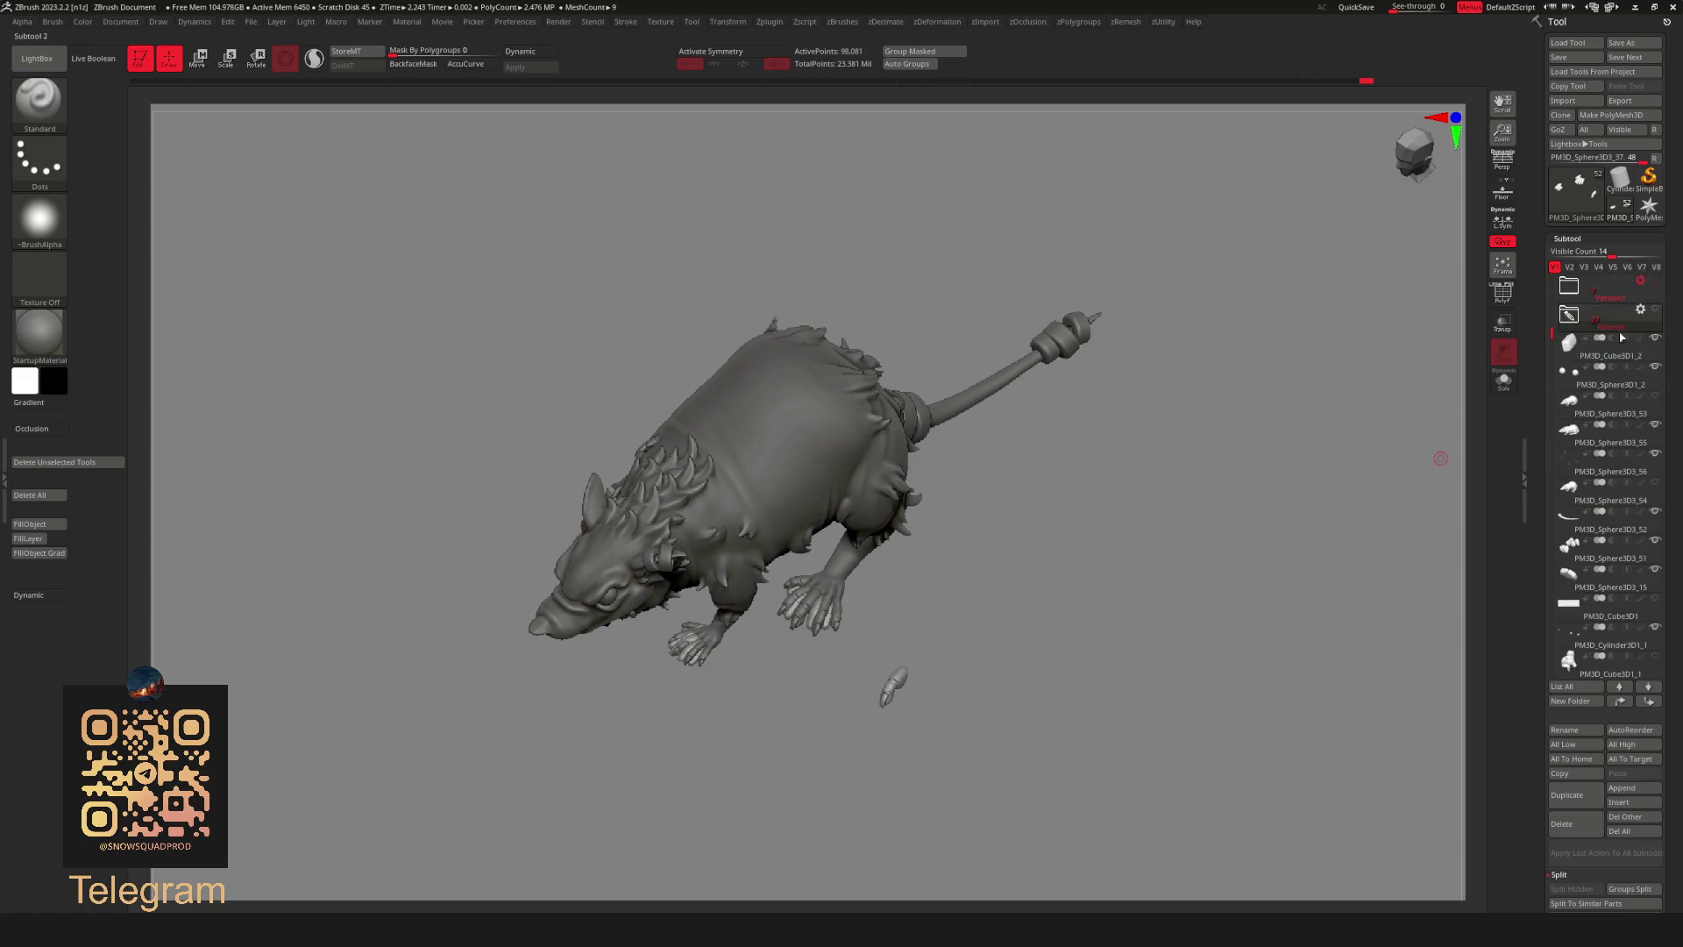
# Activate PM3D_Sphere3D1_2 with X symmetry on and view the rat from the side.
pyautogui.click(1592, 369)
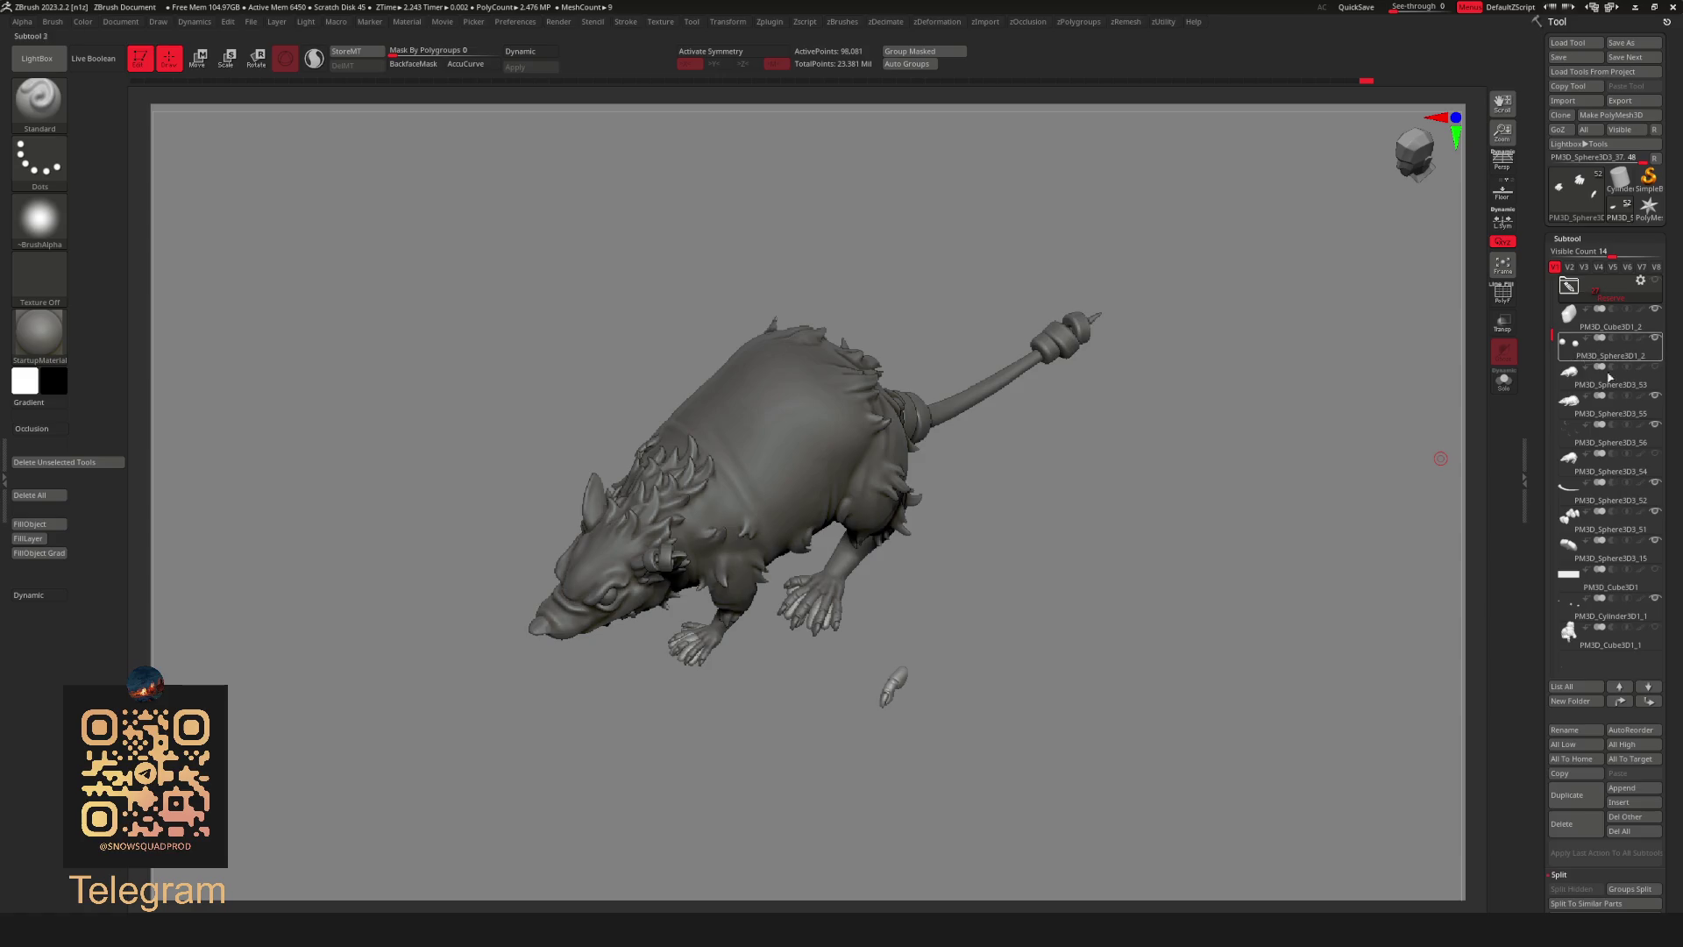
pyautogui.press('x')
pyautogui.moveTo(1277, 442); pyautogui.dragTo(1189, 563)
pyautogui.press('f')
# Move to the tail, make the tail rings PM3D_Cylinder3D1_1 active and hide part of them.
pyautogui.click(1590, 502)
pyautogui.moveTo(1430, 568); pyautogui.dragTo(1003, 558)
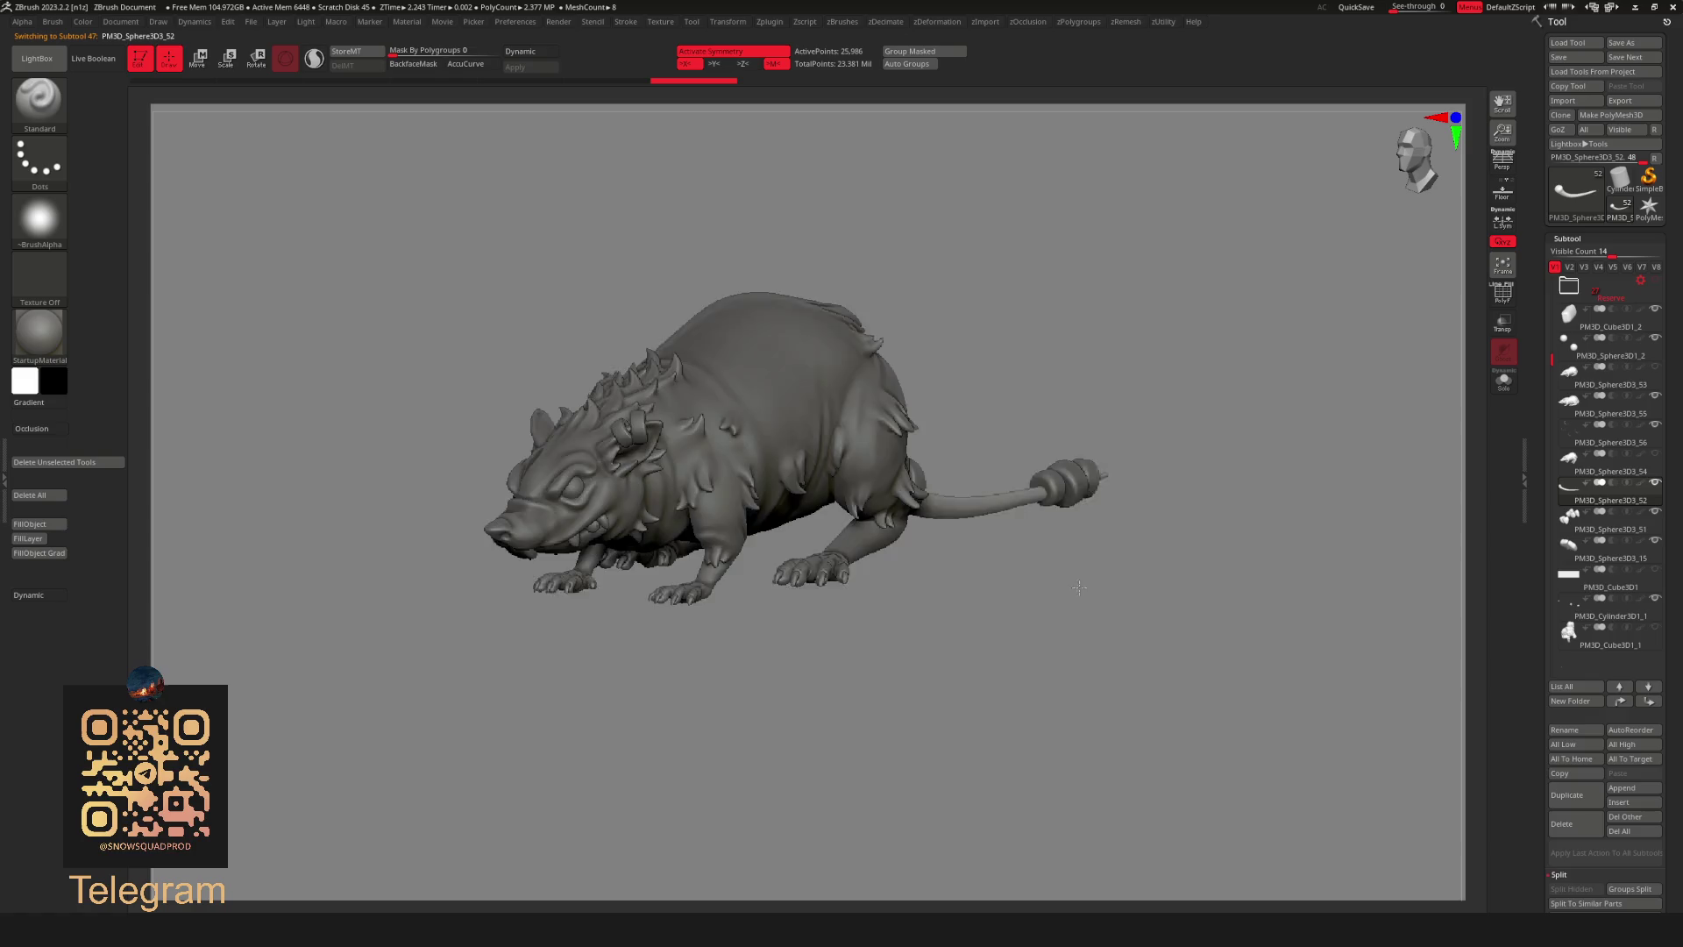
pyautogui.press('f')
pyautogui.moveTo(1232, 583)
pyautogui.mouseDown()
pyautogui.moveTo(1120, 571)
pyautogui.moveTo(1184, 553)
pyautogui.mouseUp()
pyautogui.keyDown('alt'); pyautogui.click(1120, 571); pyautogui.keyUp('alt')
pyautogui.keyDown('ctrl'); pyautogui.keyDown('shift'); pyautogui.click(1079, 553); pyautogui.keyUp('shift'); pyautogui.keyUp('ctrl')
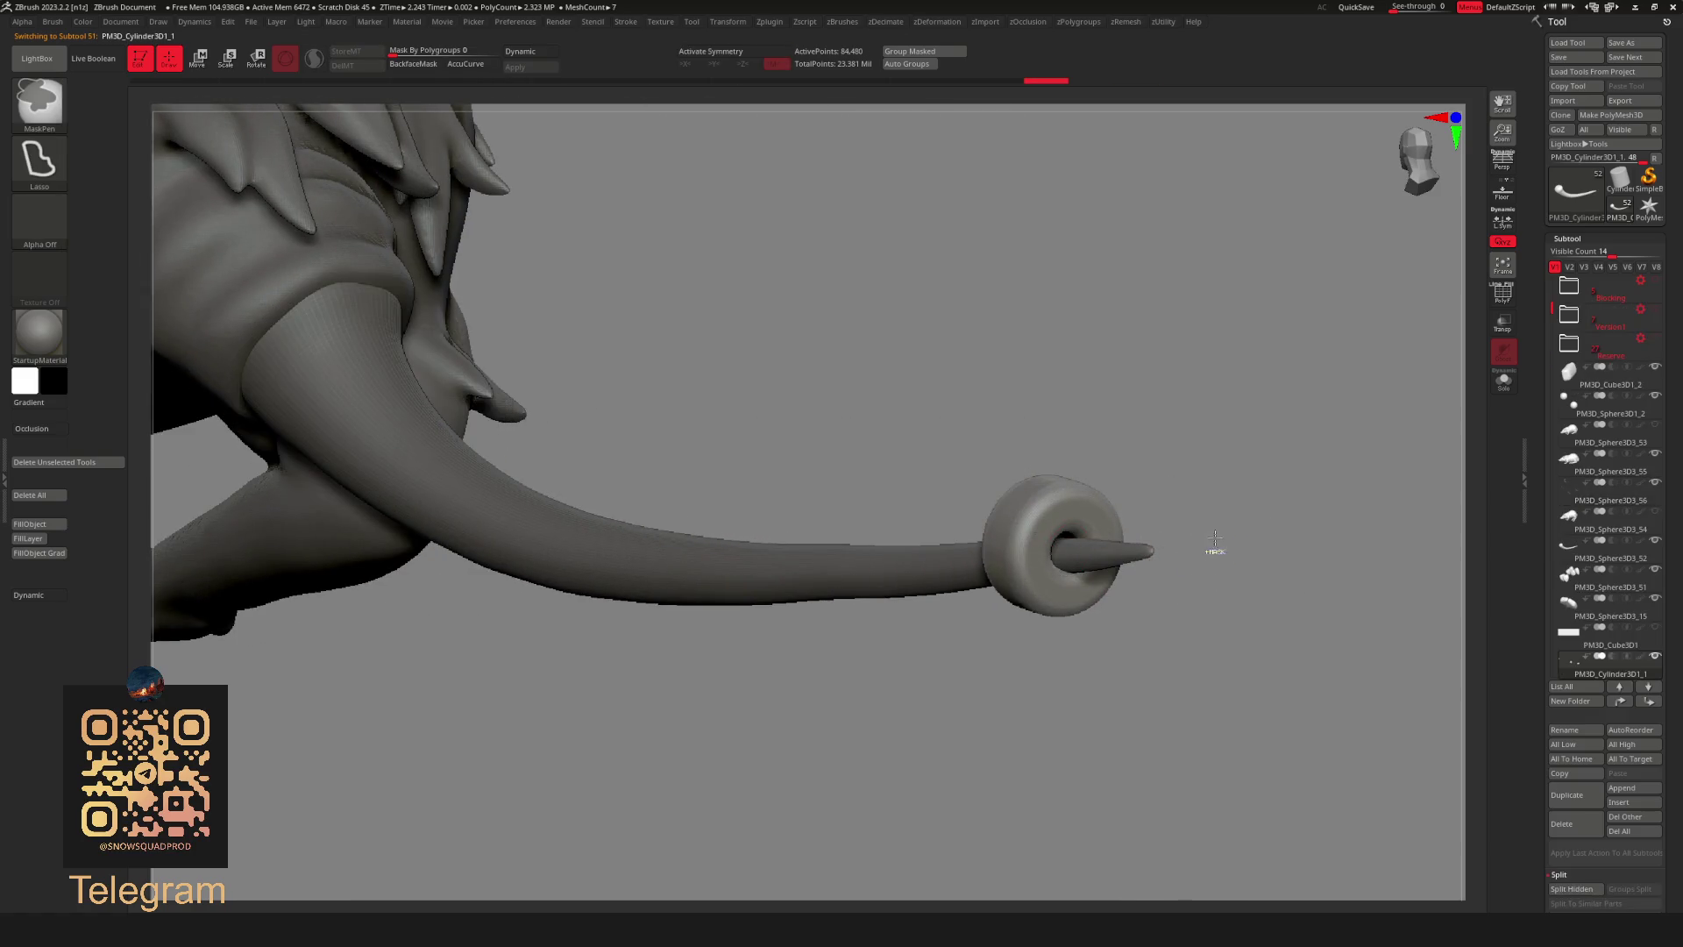
# Unhide the rings and invert the tail mask between tip and rings in Move mode.
pyautogui.keyDown('ctrl'); pyautogui.keyDown('shift'); pyautogui.click(1308, 508); pyautogui.keyUp('shift'); pyautogui.keyUp('ctrl')
pyautogui.press('w')
pyautogui.moveTo(1302, 569); pyautogui.dragTo(1131, 536)
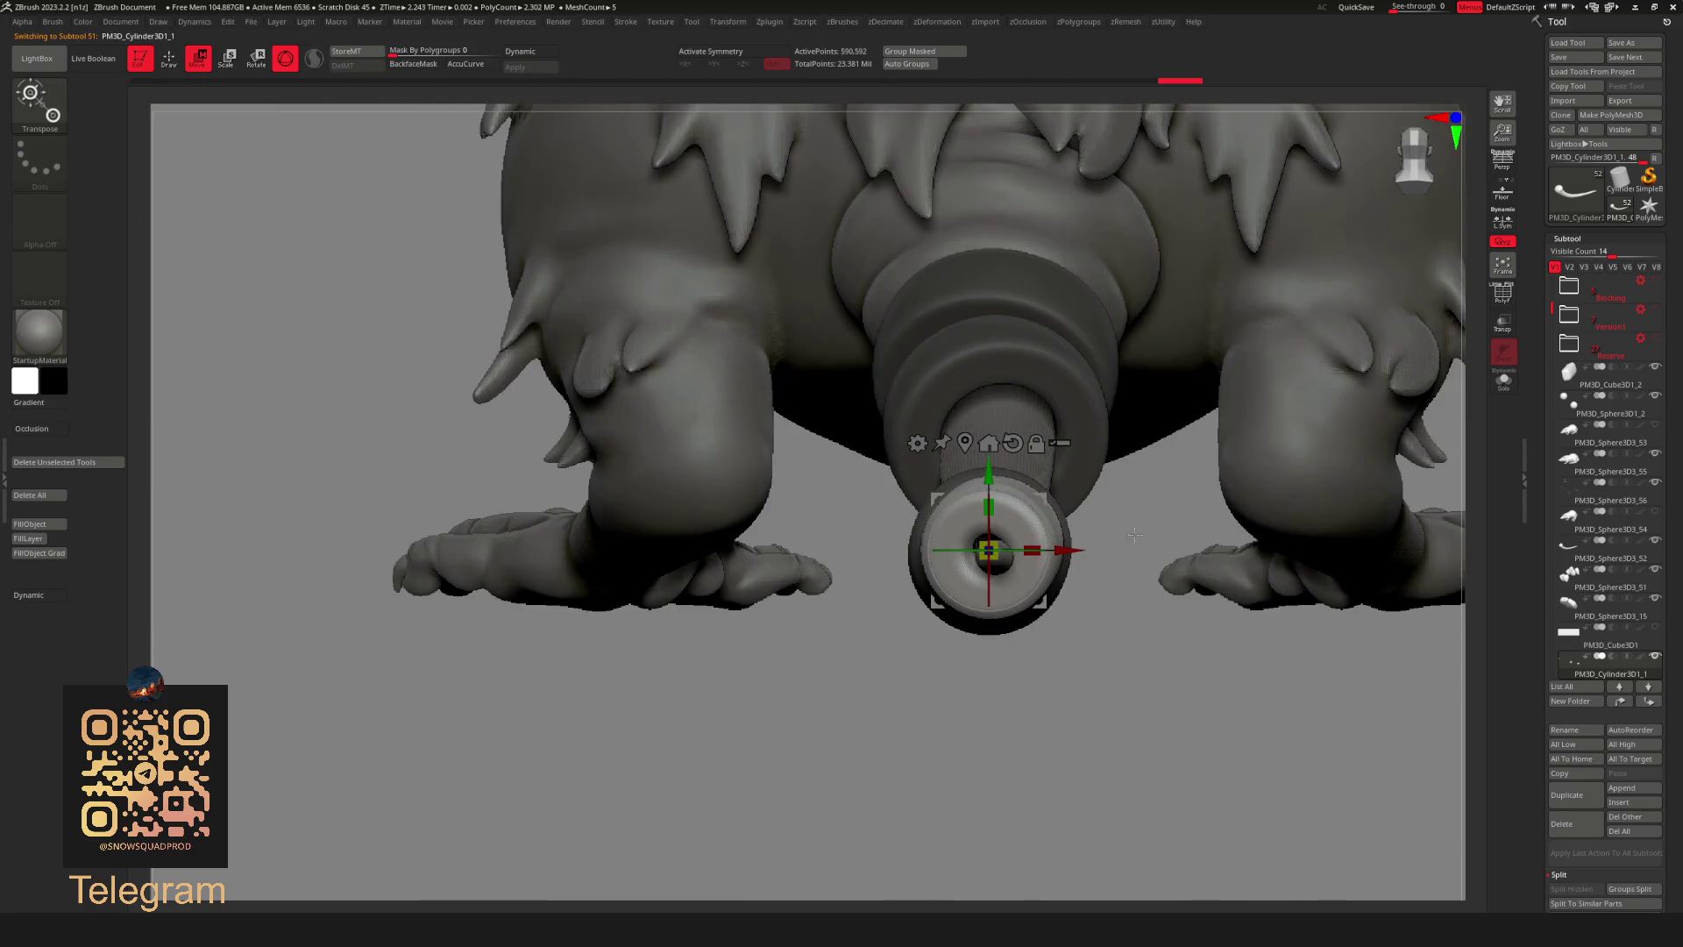
pyautogui.keyDown('ctrl'); pyautogui.click(1072, 489); pyautogui.keyUp('ctrl')
pyautogui.keyDown('ctrl'); pyautogui.click(1158, 605); pyautogui.keyUp('ctrl')
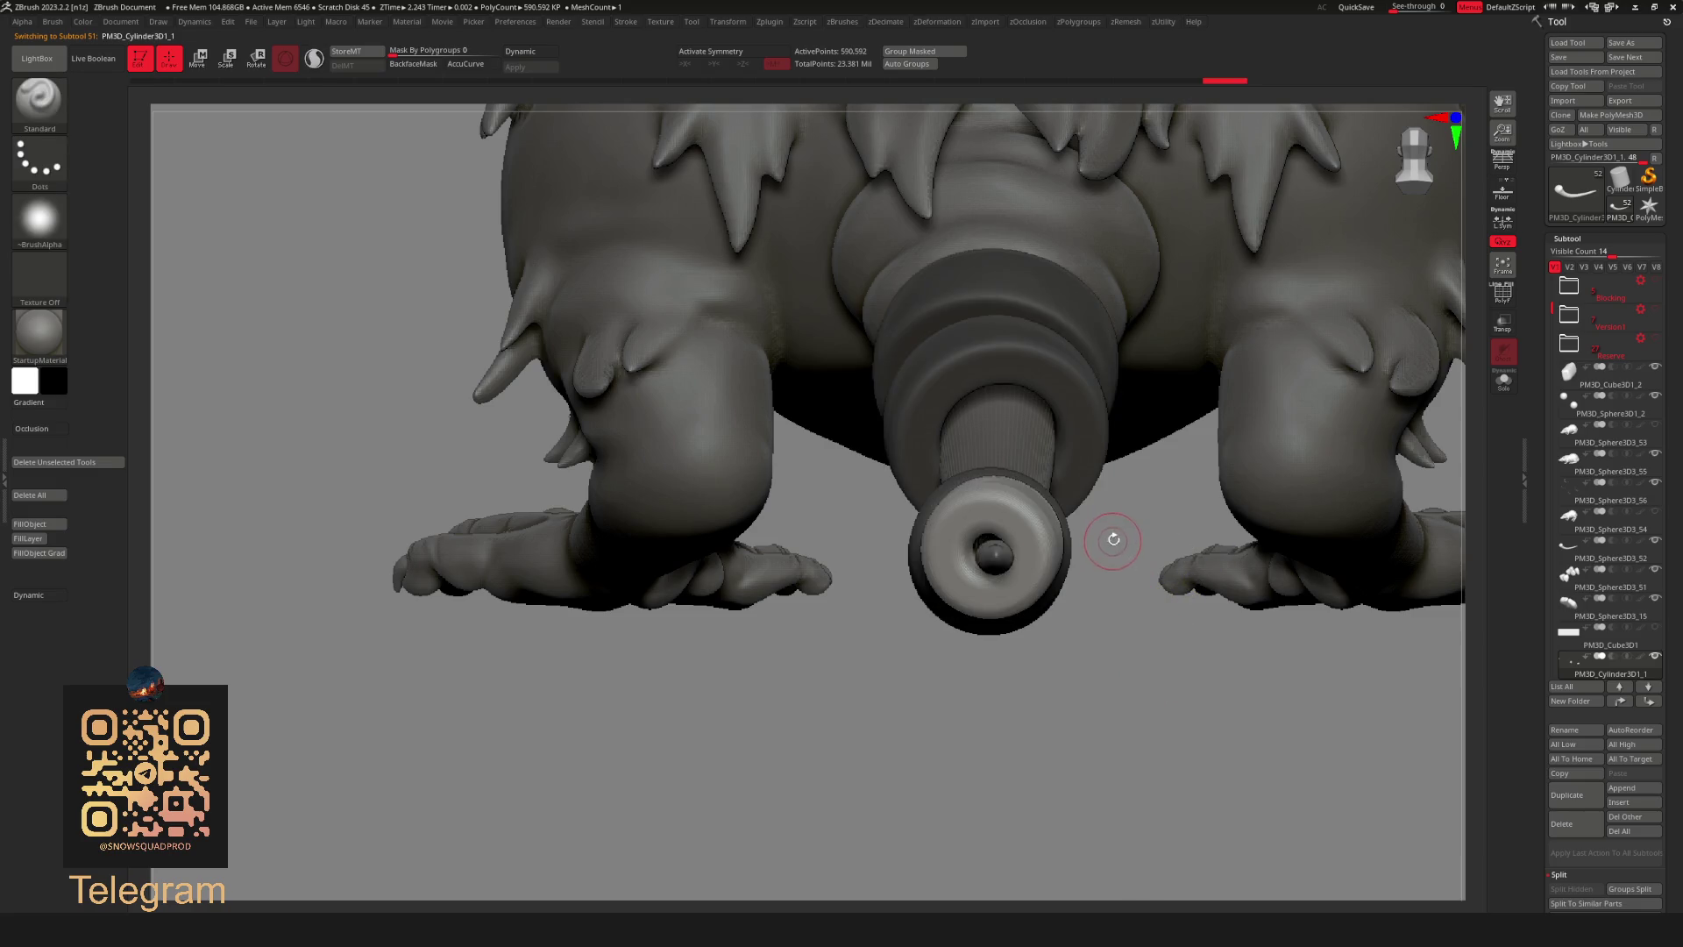
pyautogui.press('w')
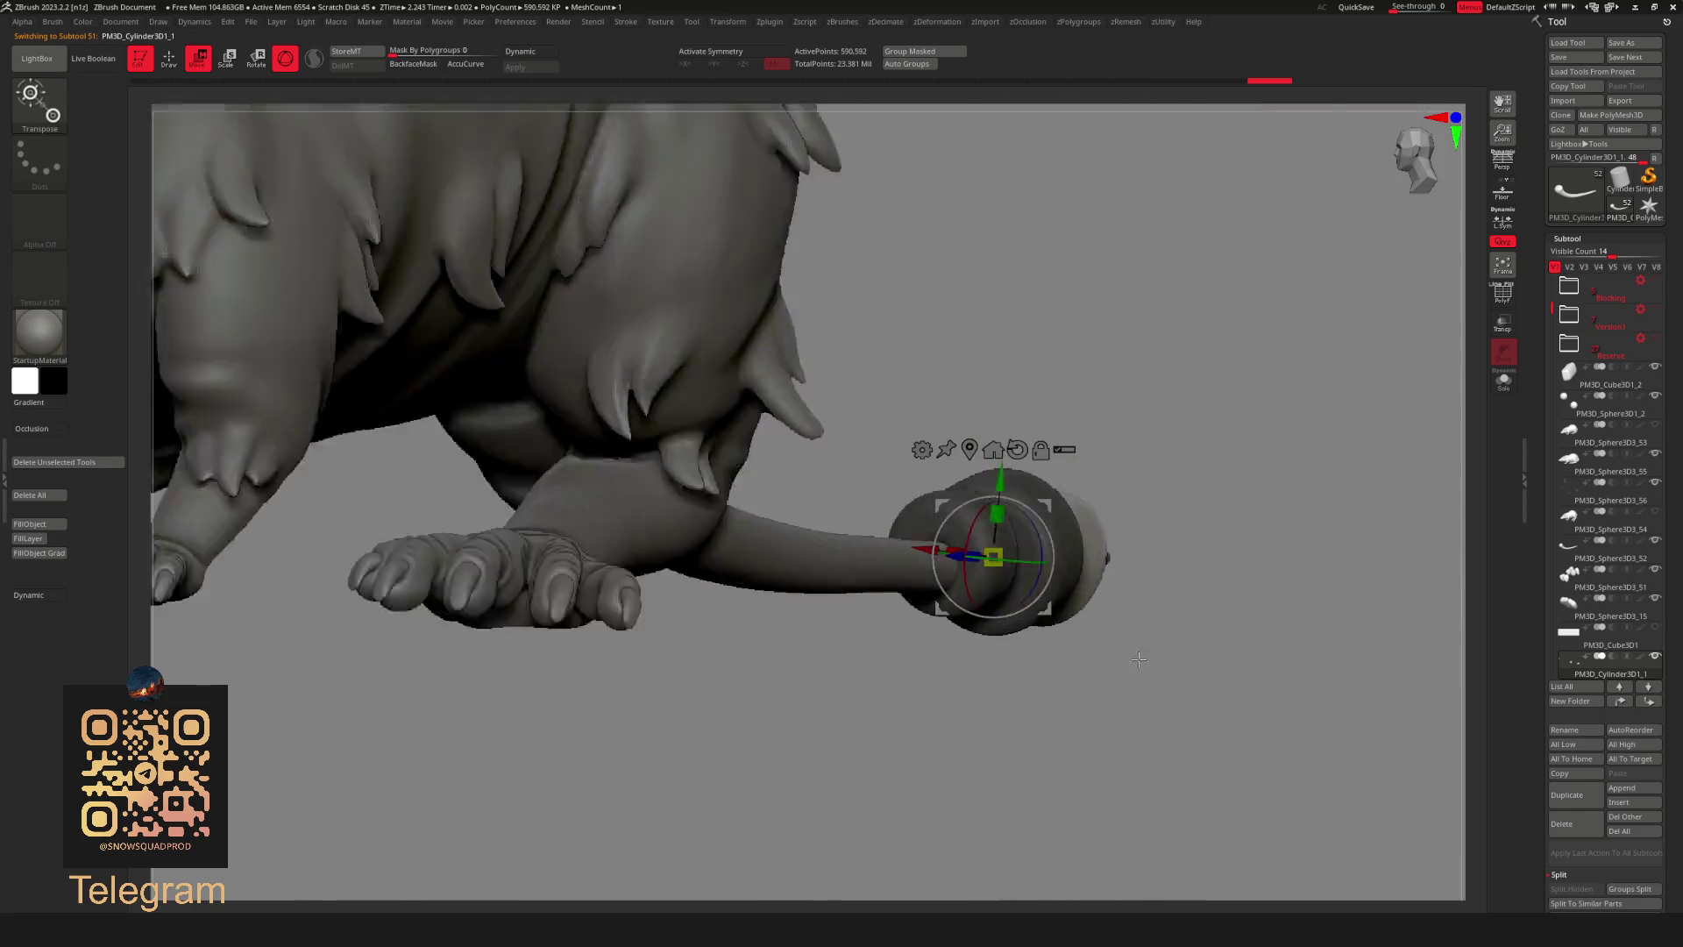
# Keep flipping the tail mask from several angles to isolate the rings from the spiked tip.
pyautogui.moveTo(1045, 503); pyautogui.dragTo(1152, 690)
pyautogui.keyDown('ctrl'); pyautogui.click(1153, 690); pyautogui.keyUp('ctrl')
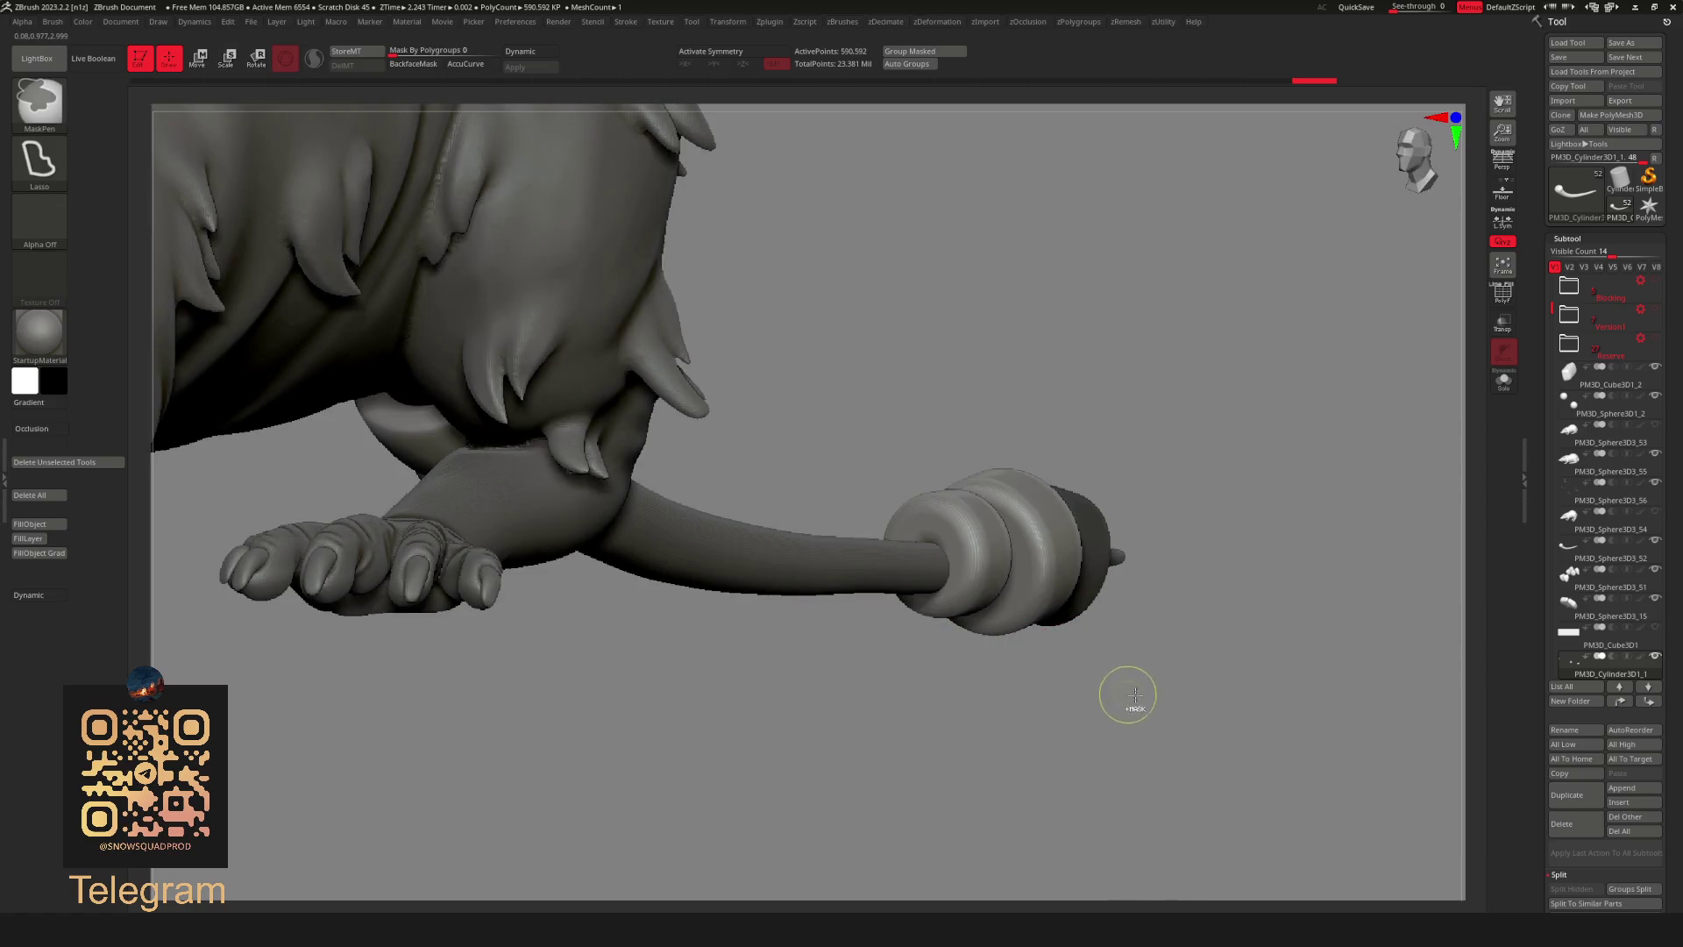
pyautogui.keyDown('ctrl'); pyautogui.click(1209, 649); pyautogui.keyUp('ctrl')
pyautogui.keyDown('ctrl'); pyautogui.click(1144, 665); pyautogui.keyUp('ctrl')
pyautogui.press('w')
pyautogui.keyDown('ctrl'); pyautogui.click(1109, 668); pyautogui.keyUp('ctrl')
pyautogui.moveTo(1108, 669); pyautogui.dragTo(1053, 499)
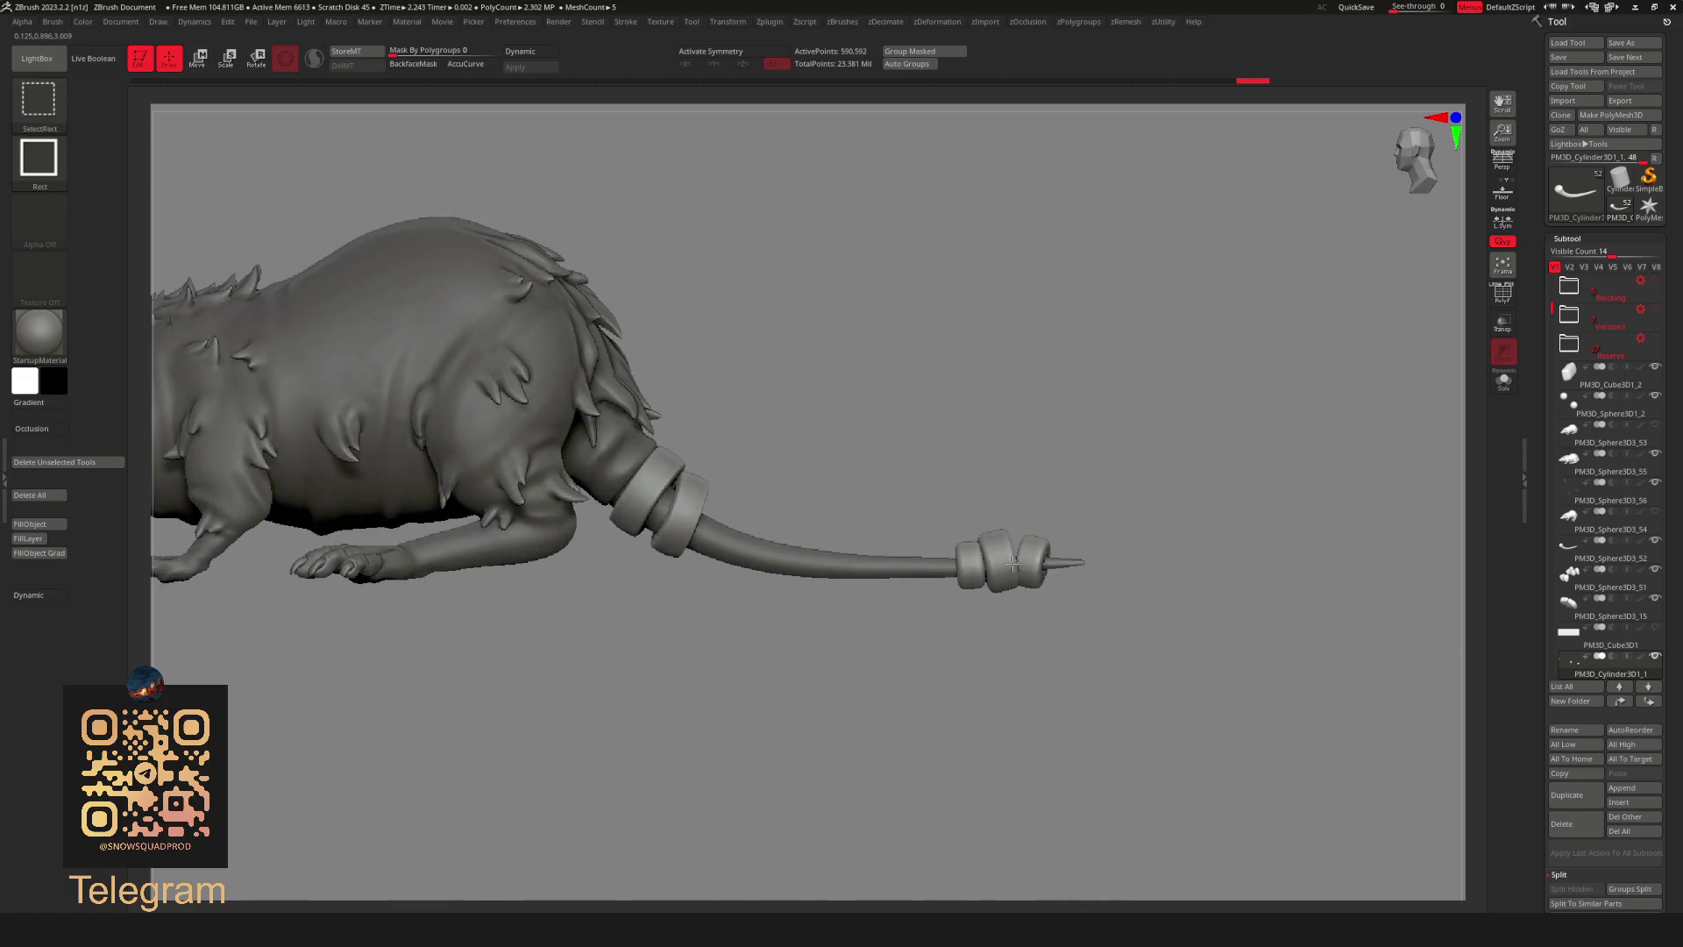
# Bunch the tip ring tightly beside the spike with the gizmo, then frame the whole rat from the side.
pyautogui.keyDown('ctrl'); pyautogui.keyDown('shift'); pyautogui.click(1184, 591); pyautogui.keyUp('shift'); pyautogui.keyUp('ctrl')
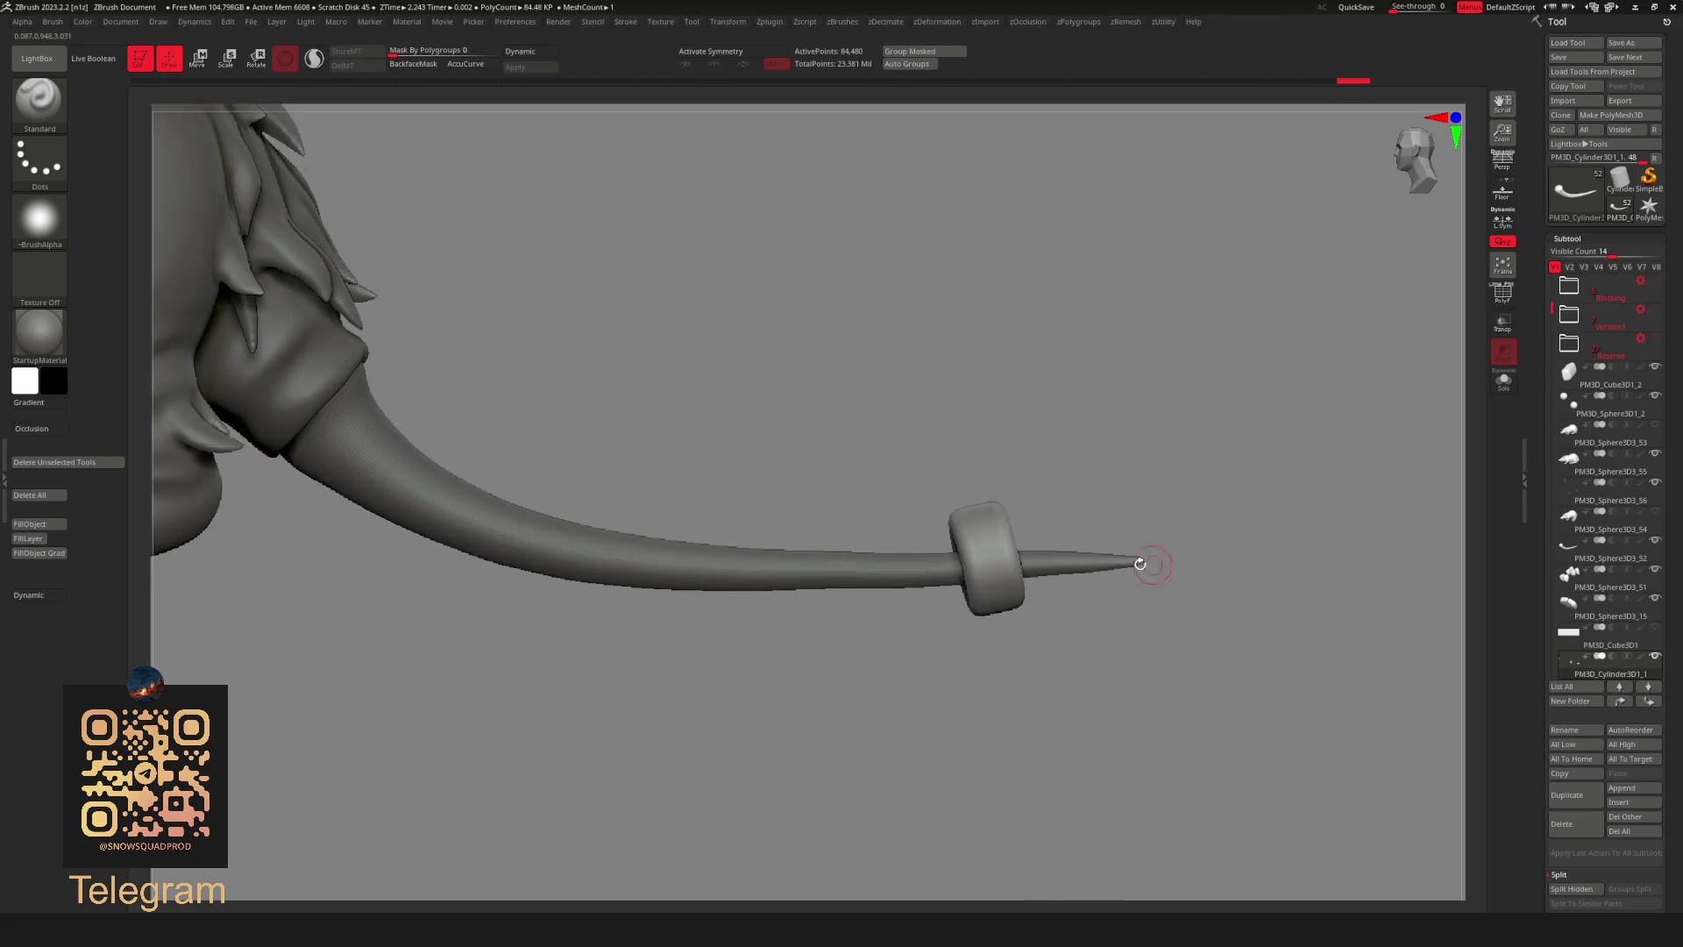
pyautogui.keyDown('ctrl'); pyautogui.keyDown('shift'); pyautogui.click(1295, 589); pyautogui.keyUp('shift'); pyautogui.keyUp('ctrl')
pyautogui.moveTo(1295, 589); pyautogui.dragTo(1262, 578)
pyautogui.press('w')
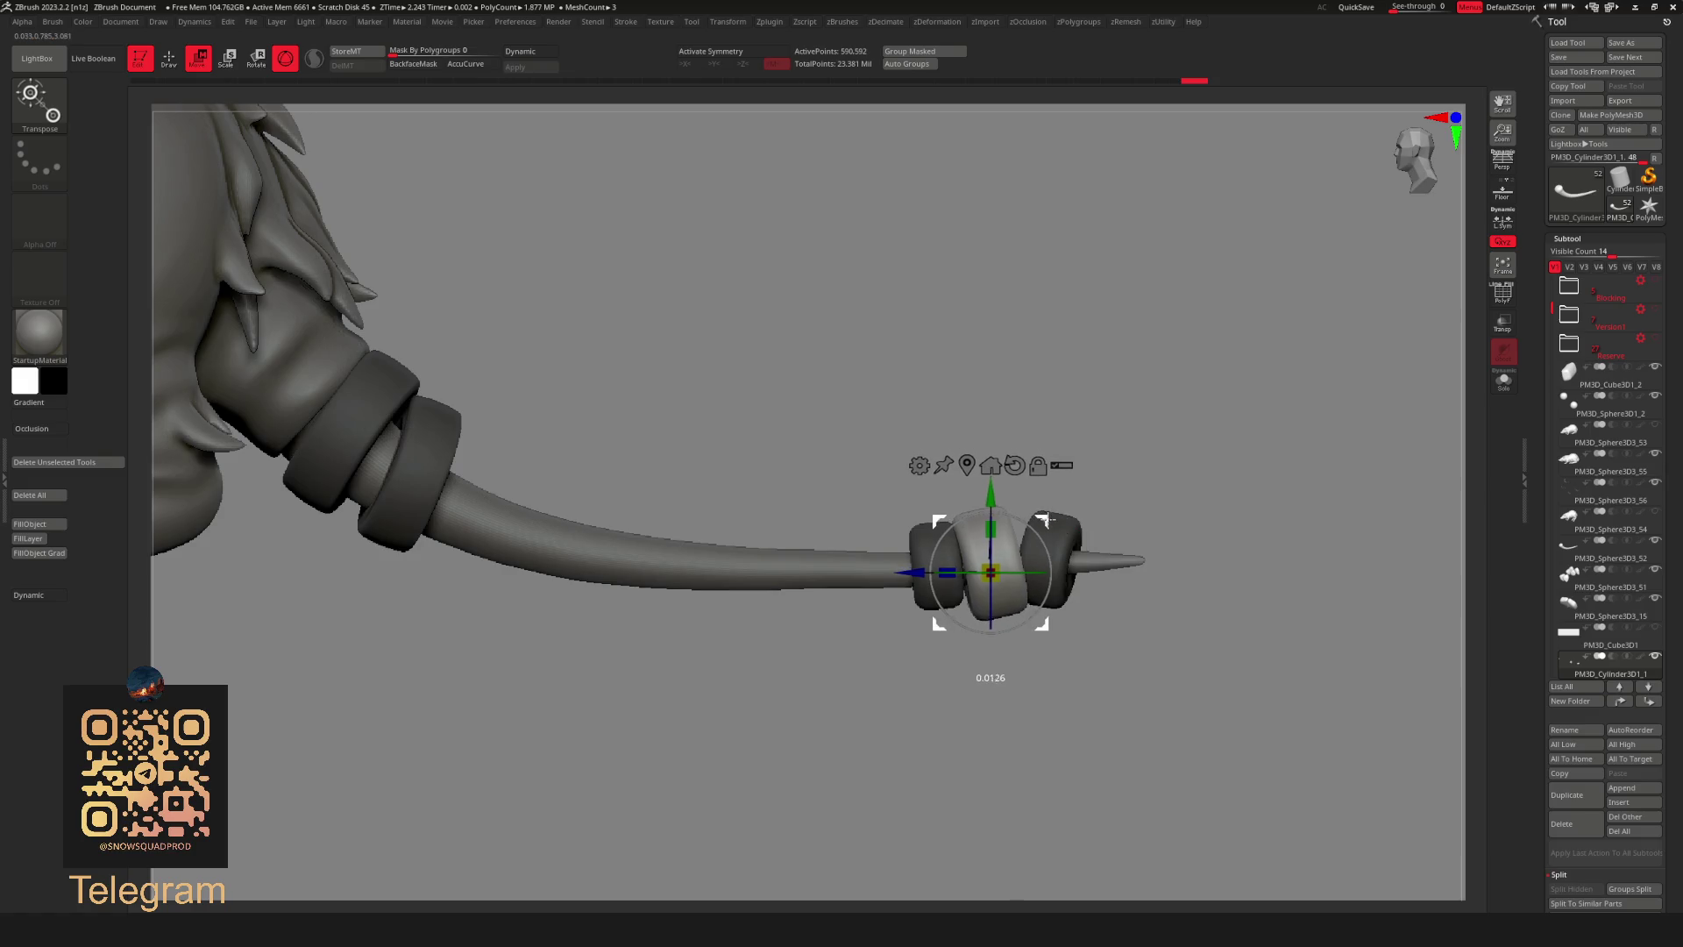
pyautogui.press('q')
pyautogui.press('f')
pyautogui.moveTo(1311, 540)
pyautogui.mouseDown()
pyautogui.moveTo(1017, 553)
pyautogui.moveTo(1090, 436)
pyautogui.moveTo(926, 547)
pyautogui.moveTo(1254, 531)
pyautogui.moveTo(1426, 564)
pyautogui.mouseUp()
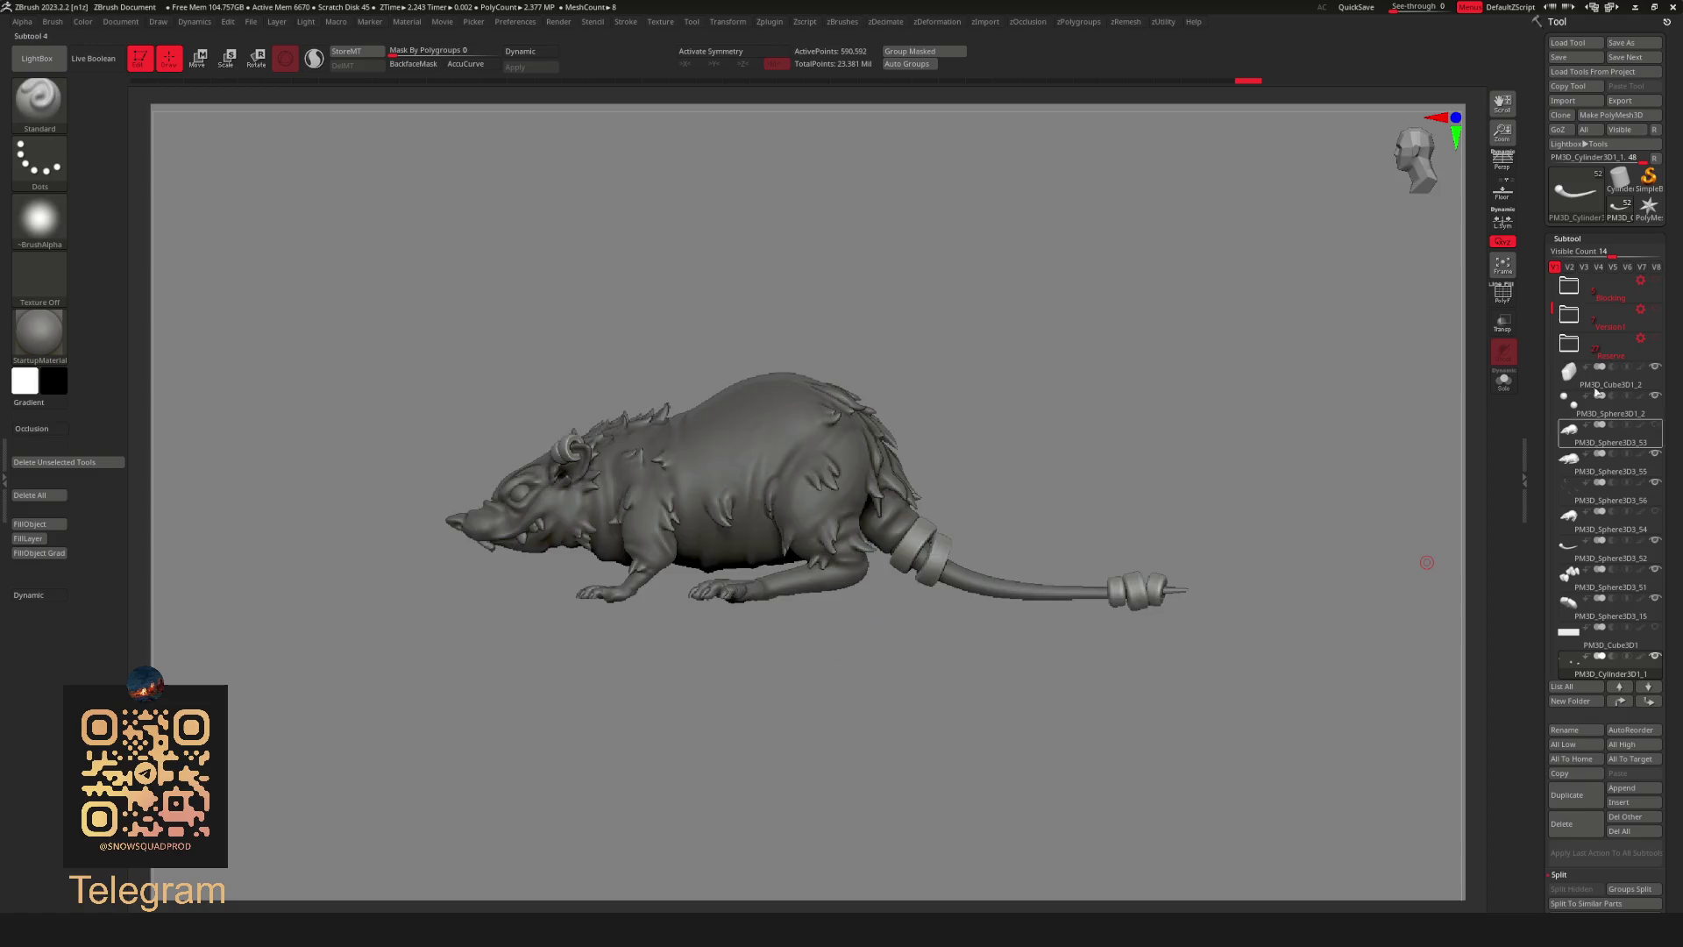
pyautogui.moveTo(1552, 307); pyautogui.dragTo(1554, 365)
# Stretch the box PM3D_Cube3D1 wider along X with the gizmo.
pyautogui.click(1623, 575)
pyautogui.moveTo(1075, 568)
pyautogui.mouseDown()
pyautogui.moveTo(772, 546)
pyautogui.moveTo(957, 664)
pyautogui.moveTo(988, 640)
pyautogui.mouseUp()
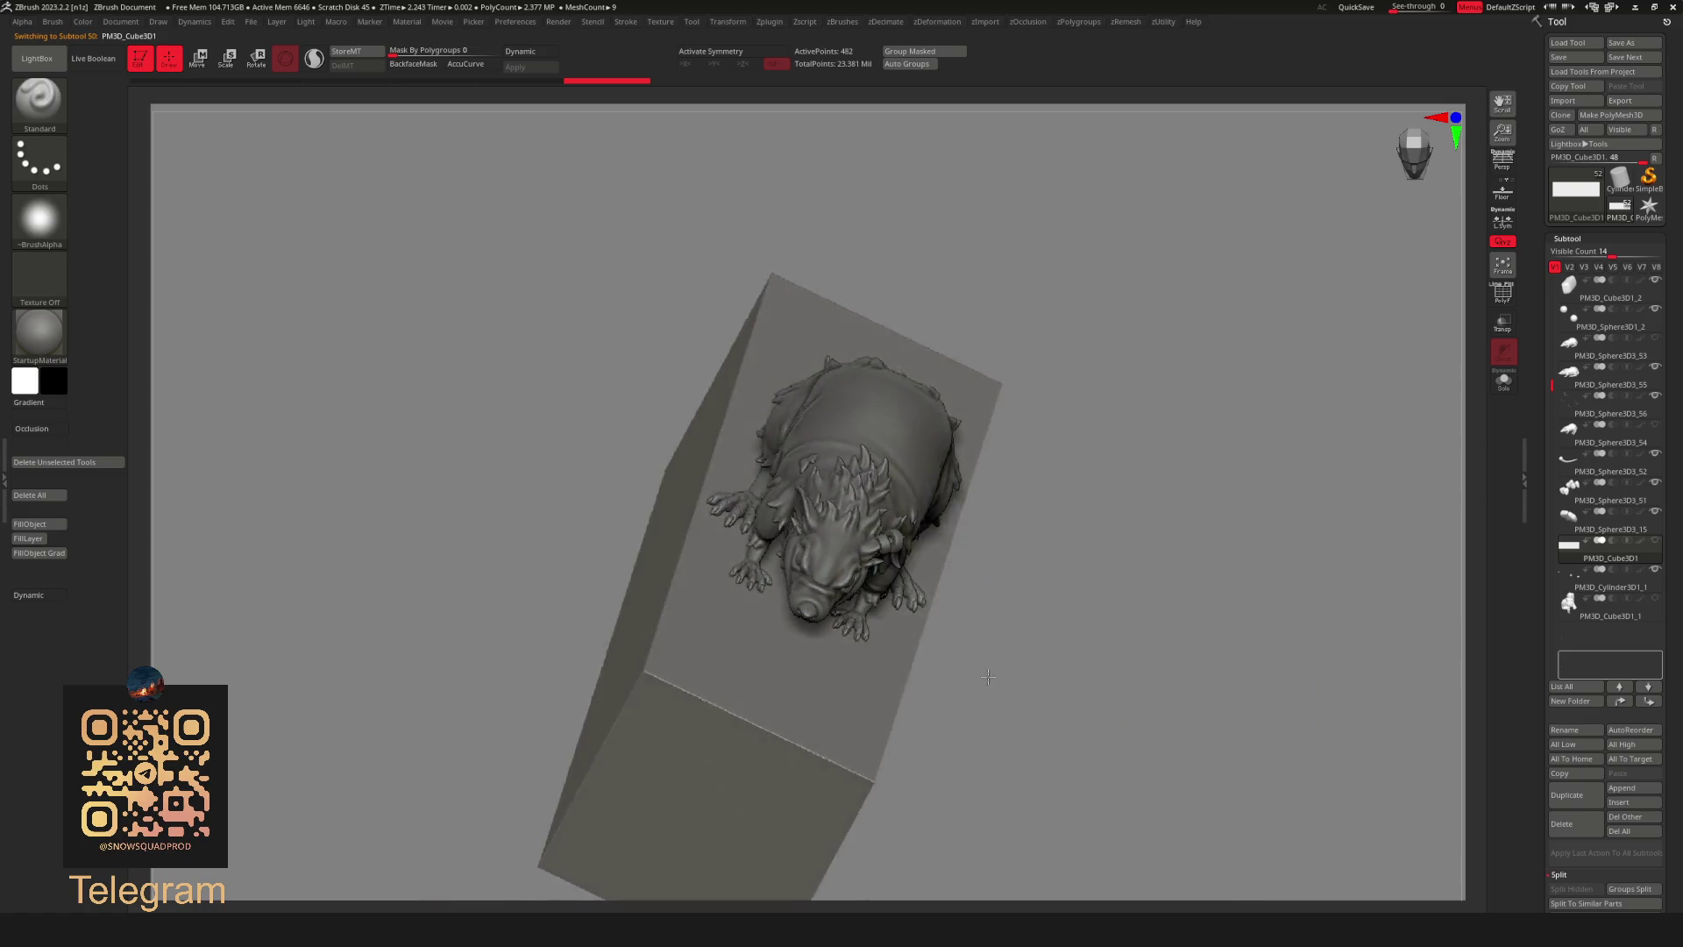
pyautogui.press('w')
pyautogui.moveTo(776, 703)
pyautogui.mouseDown()
pyautogui.moveTo(659, 711)
pyautogui.moveTo(987, 602)
pyautogui.mouseUp()
pyautogui.press('q')
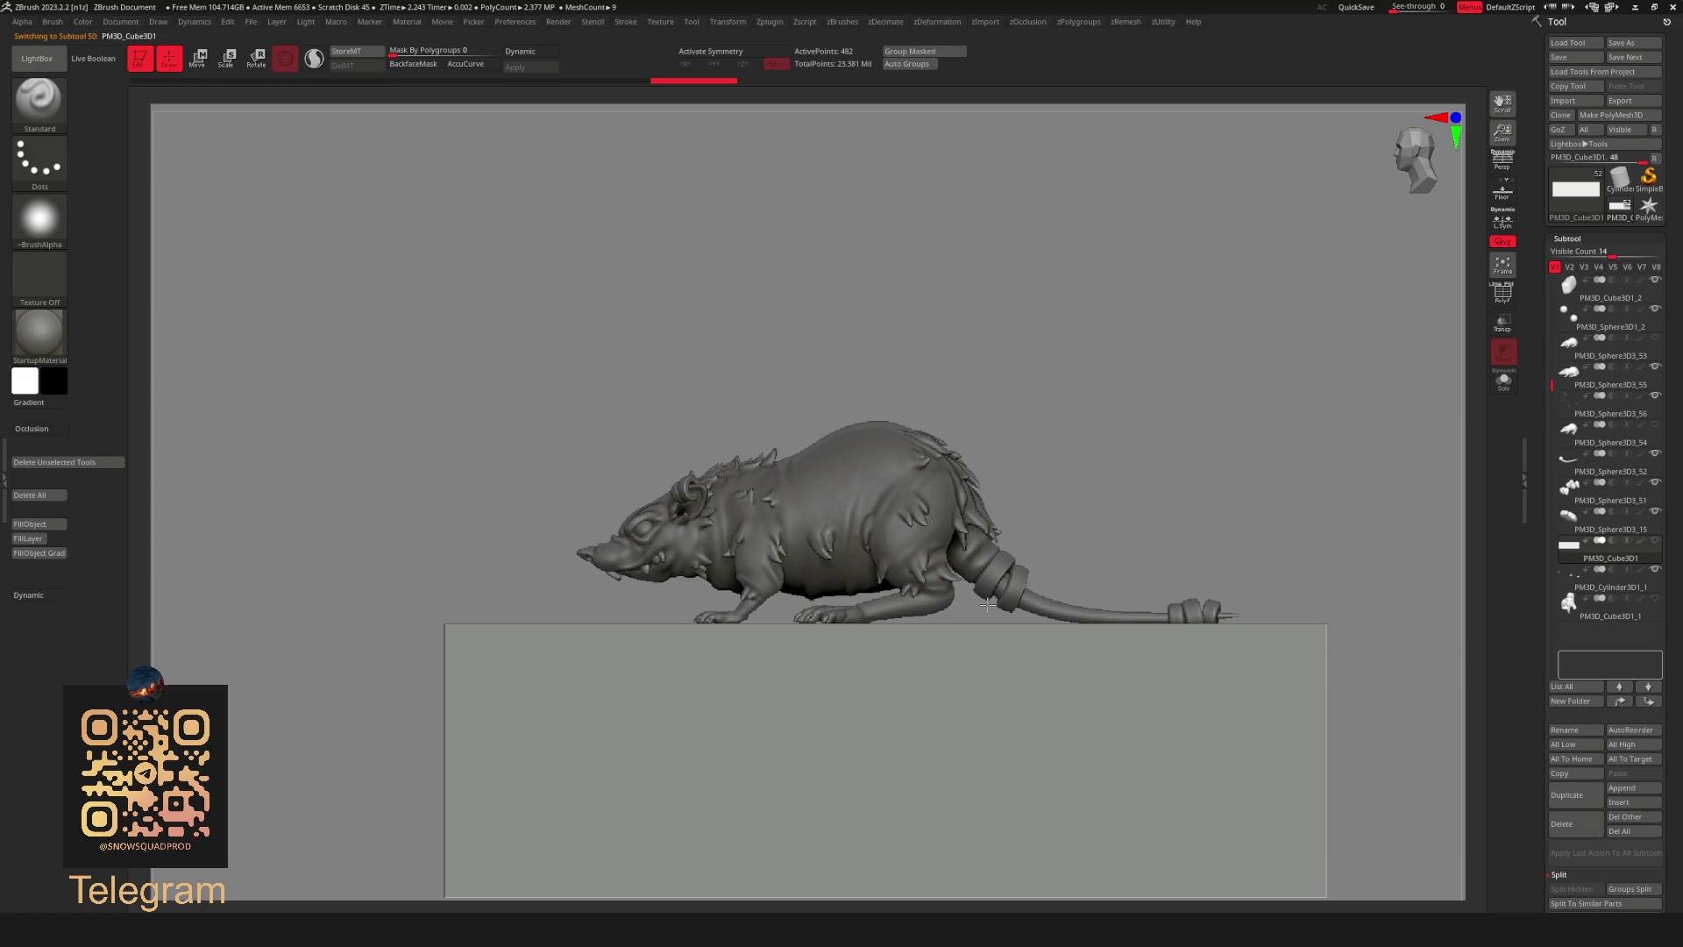
pyautogui.moveTo(1610, 561)
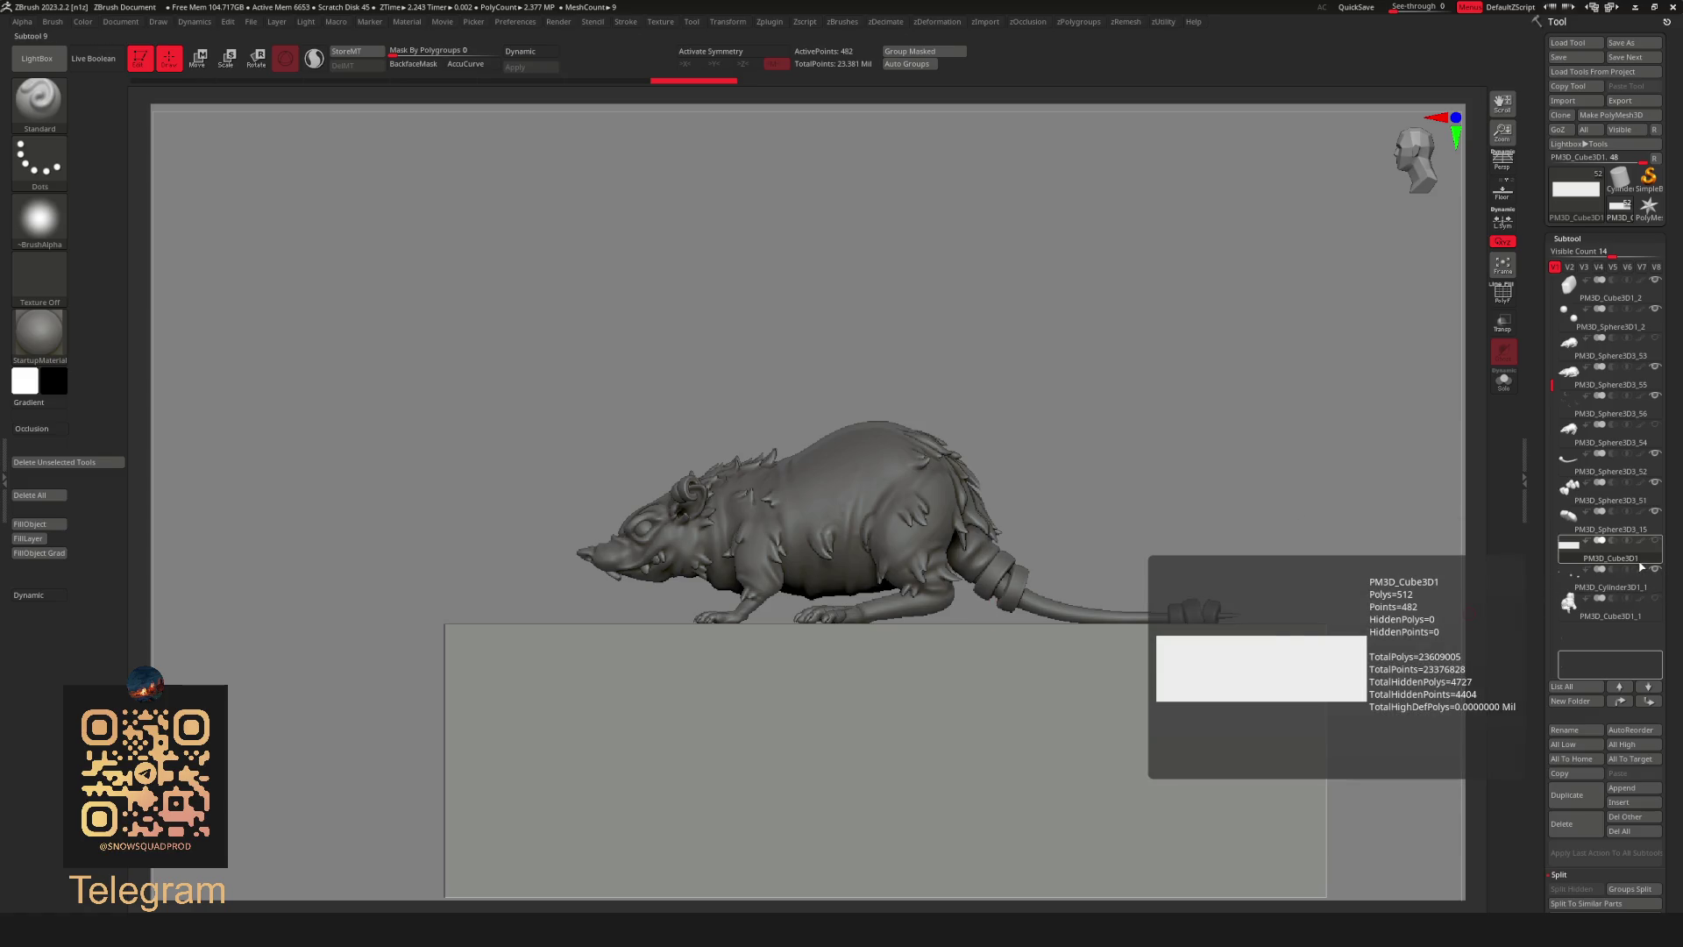
# Drag PM3D_Cube3D1 to the bottom of the subtool order and return to the rat's front view.
pyautogui.moveTo(1631, 559)
pyautogui.mouseDown()
pyautogui.moveTo(1634, 603)
pyautogui.moveTo(1595, 592)
pyautogui.mouseUp()
pyautogui.moveTo(1159, 580)
pyautogui.mouseDown(button='right')
pyautogui.moveTo(945, 530)
pyautogui.moveTo(1579, 558)
pyautogui.mouseUp(button='right')
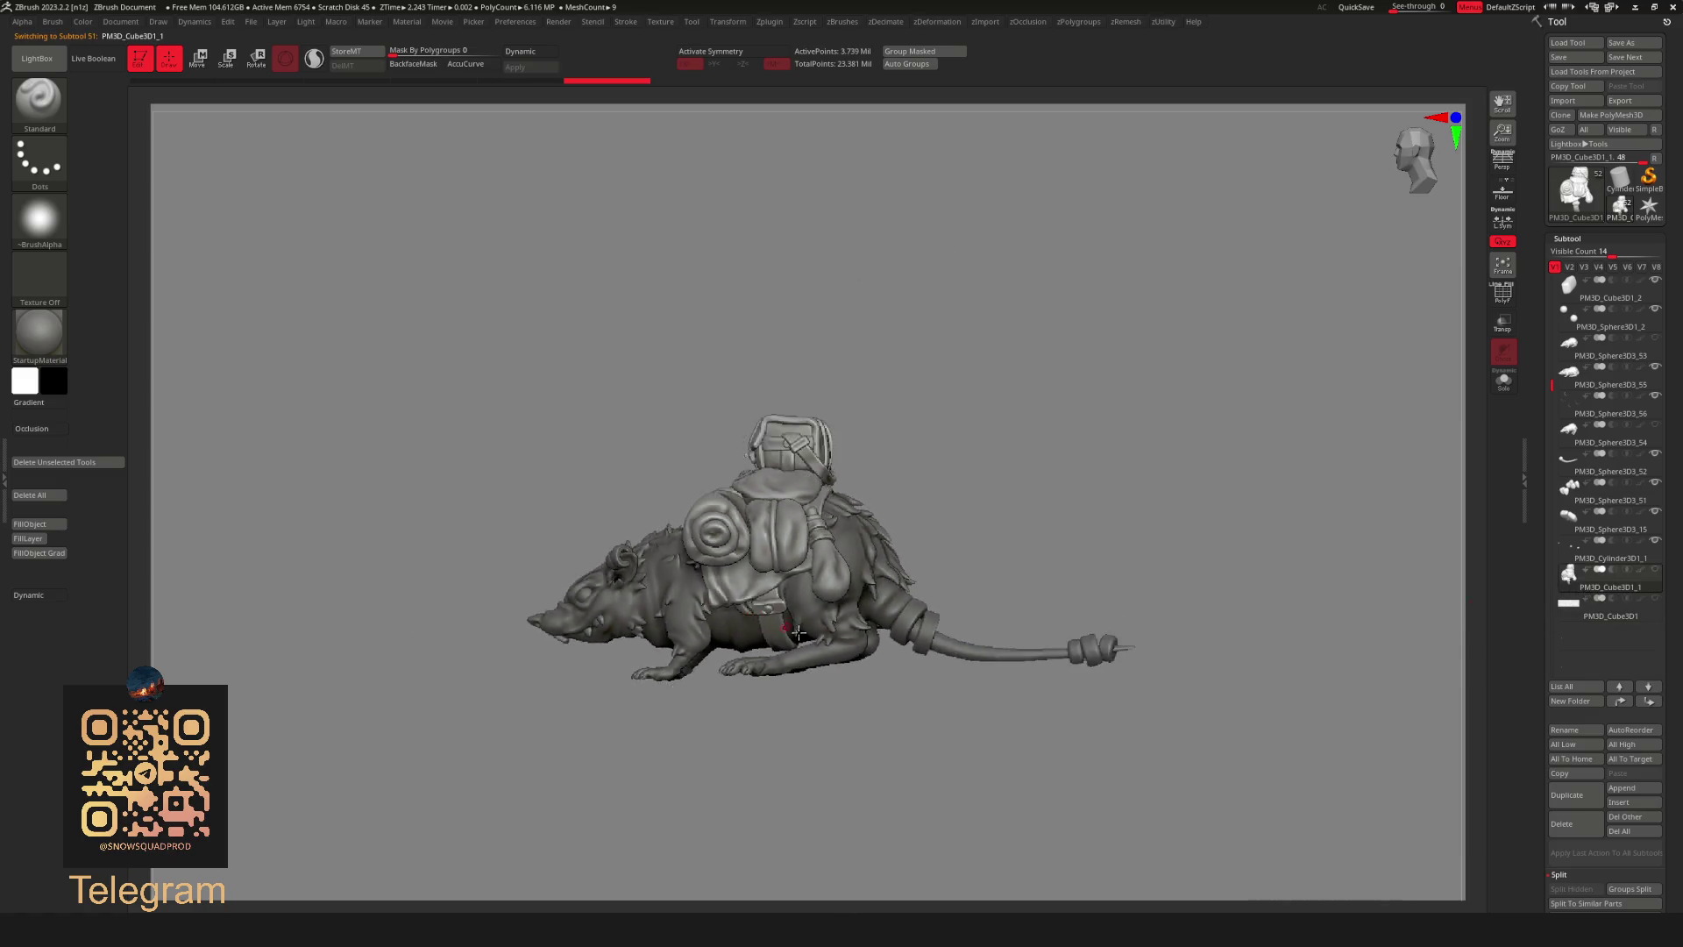
pyautogui.click(1583, 560)
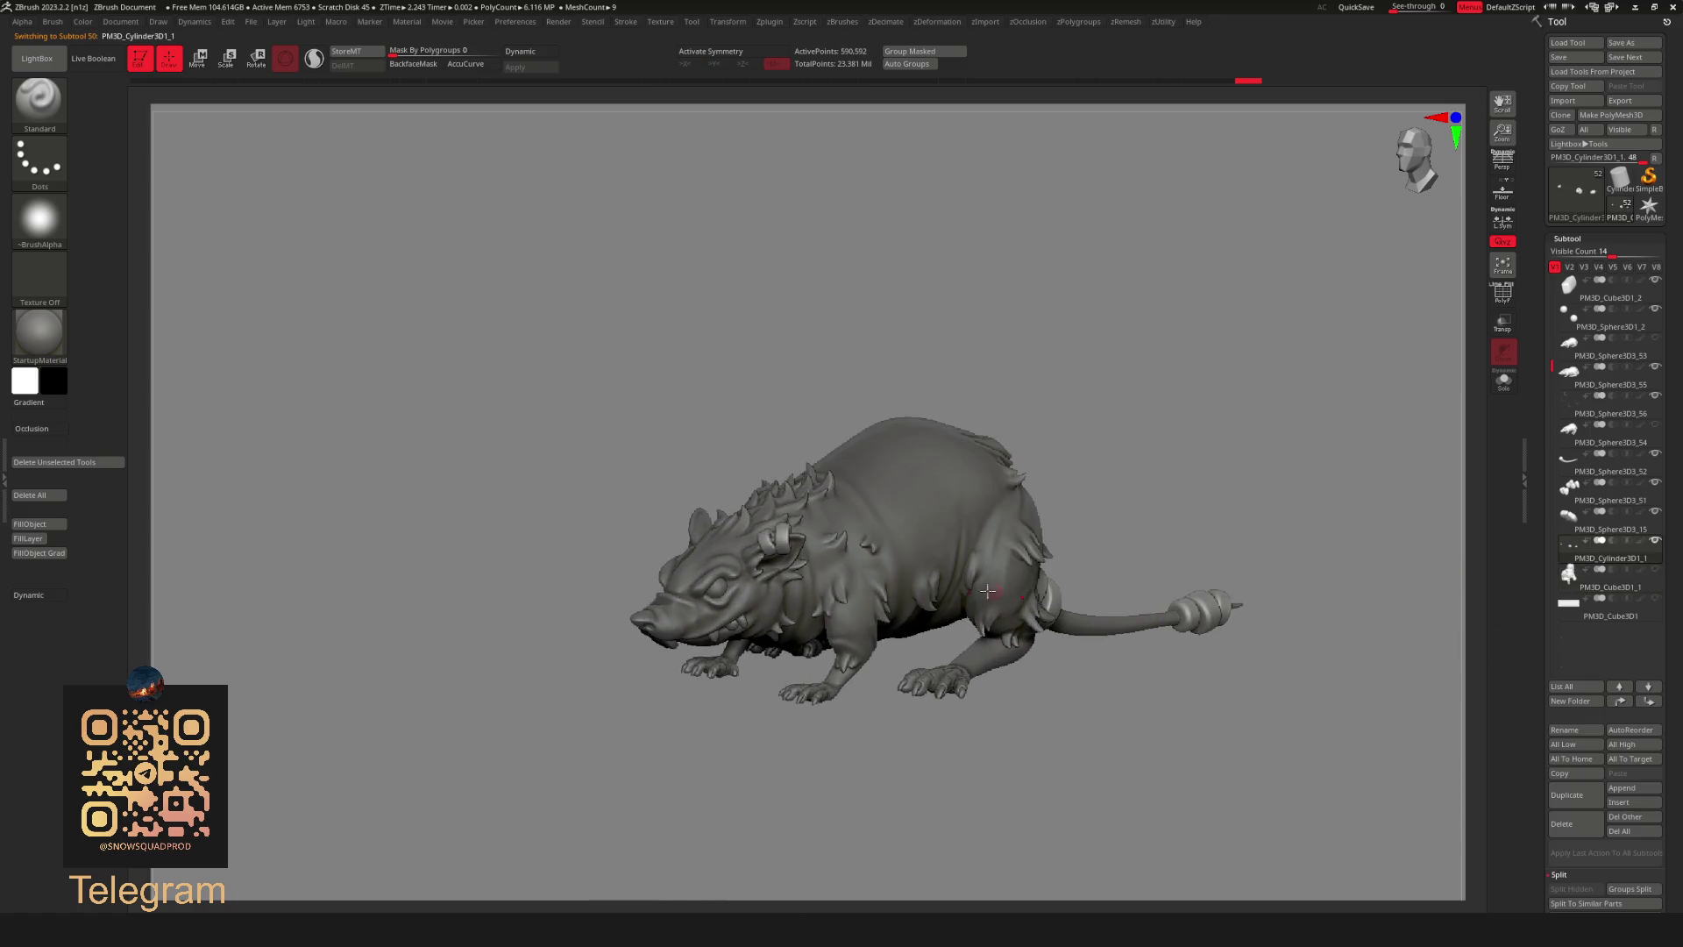
pyautogui.moveTo(999, 591); pyautogui.dragTo(1369, 568, button='right')
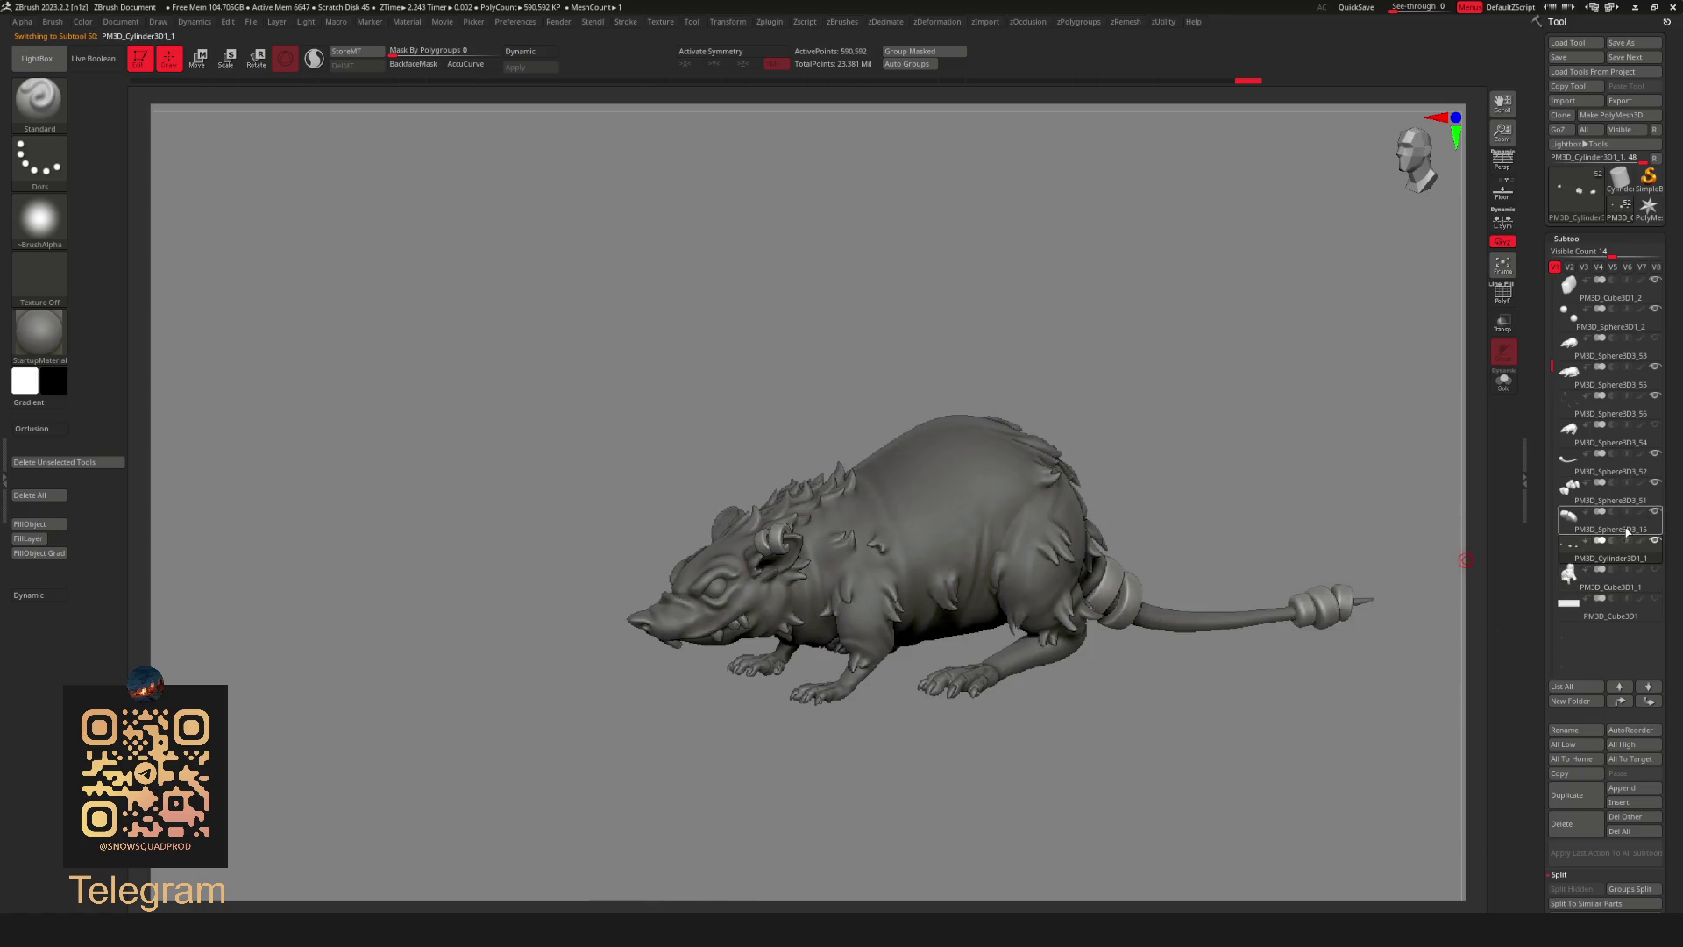
pyautogui.click(1629, 529)
pyautogui.moveTo(1172, 545)
pyautogui.mouseDown(button='right')
pyautogui.moveTo(790, 558)
pyautogui.moveTo(1045, 595)
pyautogui.moveTo(957, 618)
pyautogui.moveTo(953, 640)
pyautogui.mouseUp(button='right')
# With symmetry on, inspect the underside of the head and solo the head piece.
pyautogui.press('x')
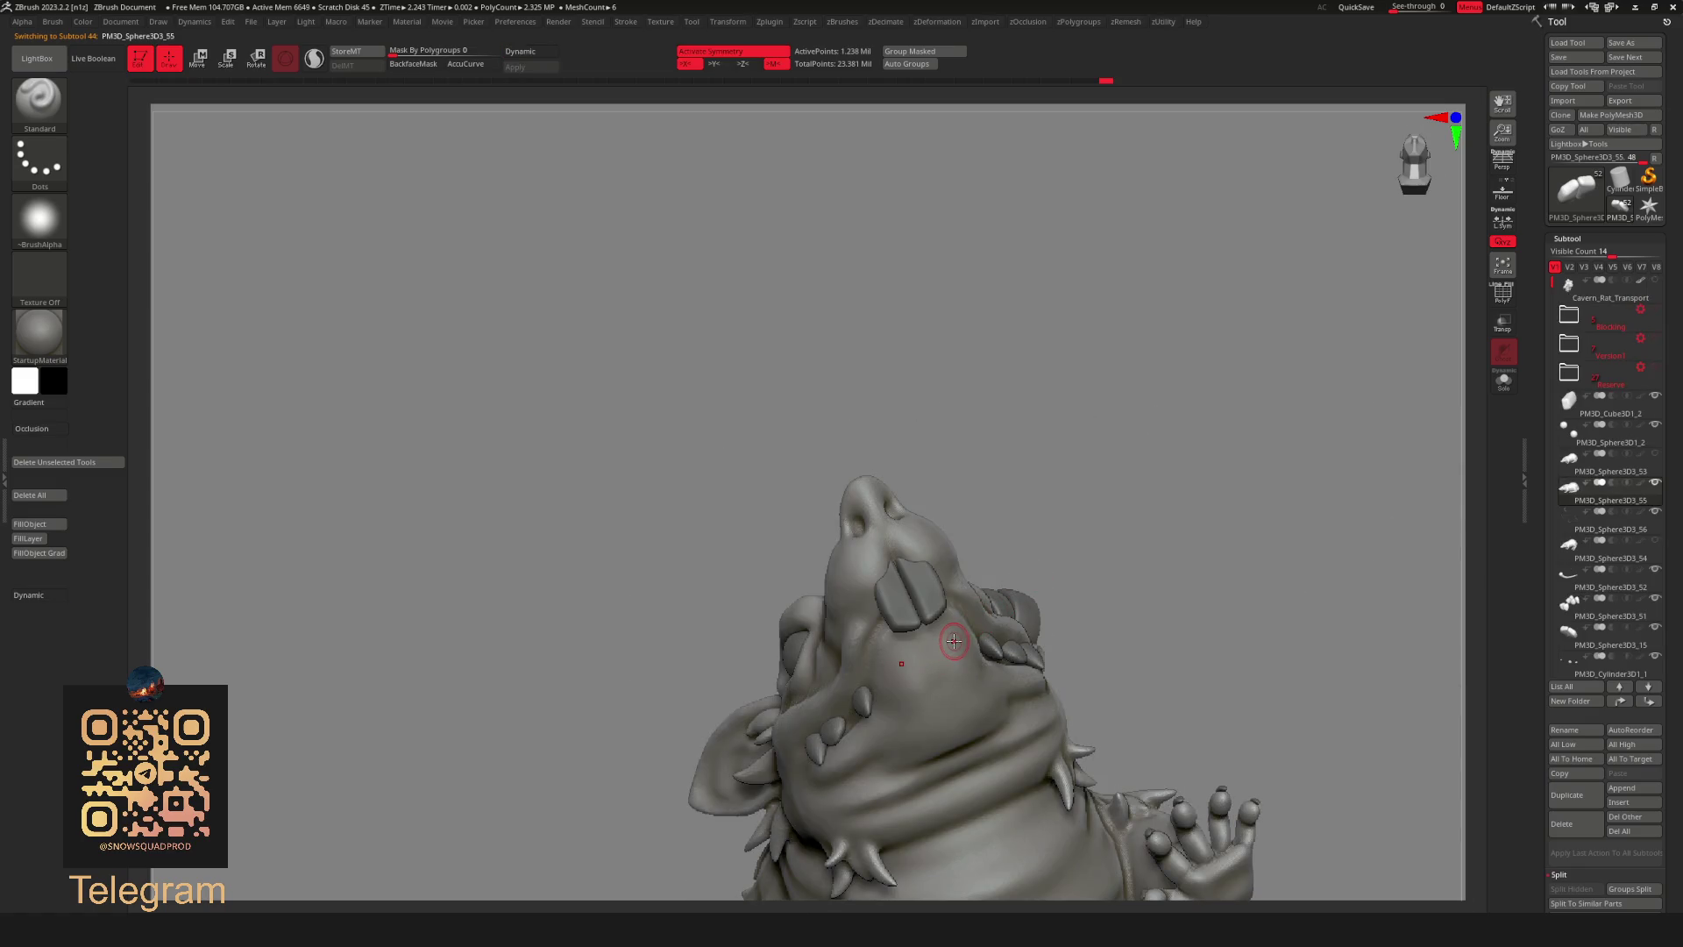
pyautogui.moveTo(953, 639); pyautogui.dragTo(1131, 328, button='right')
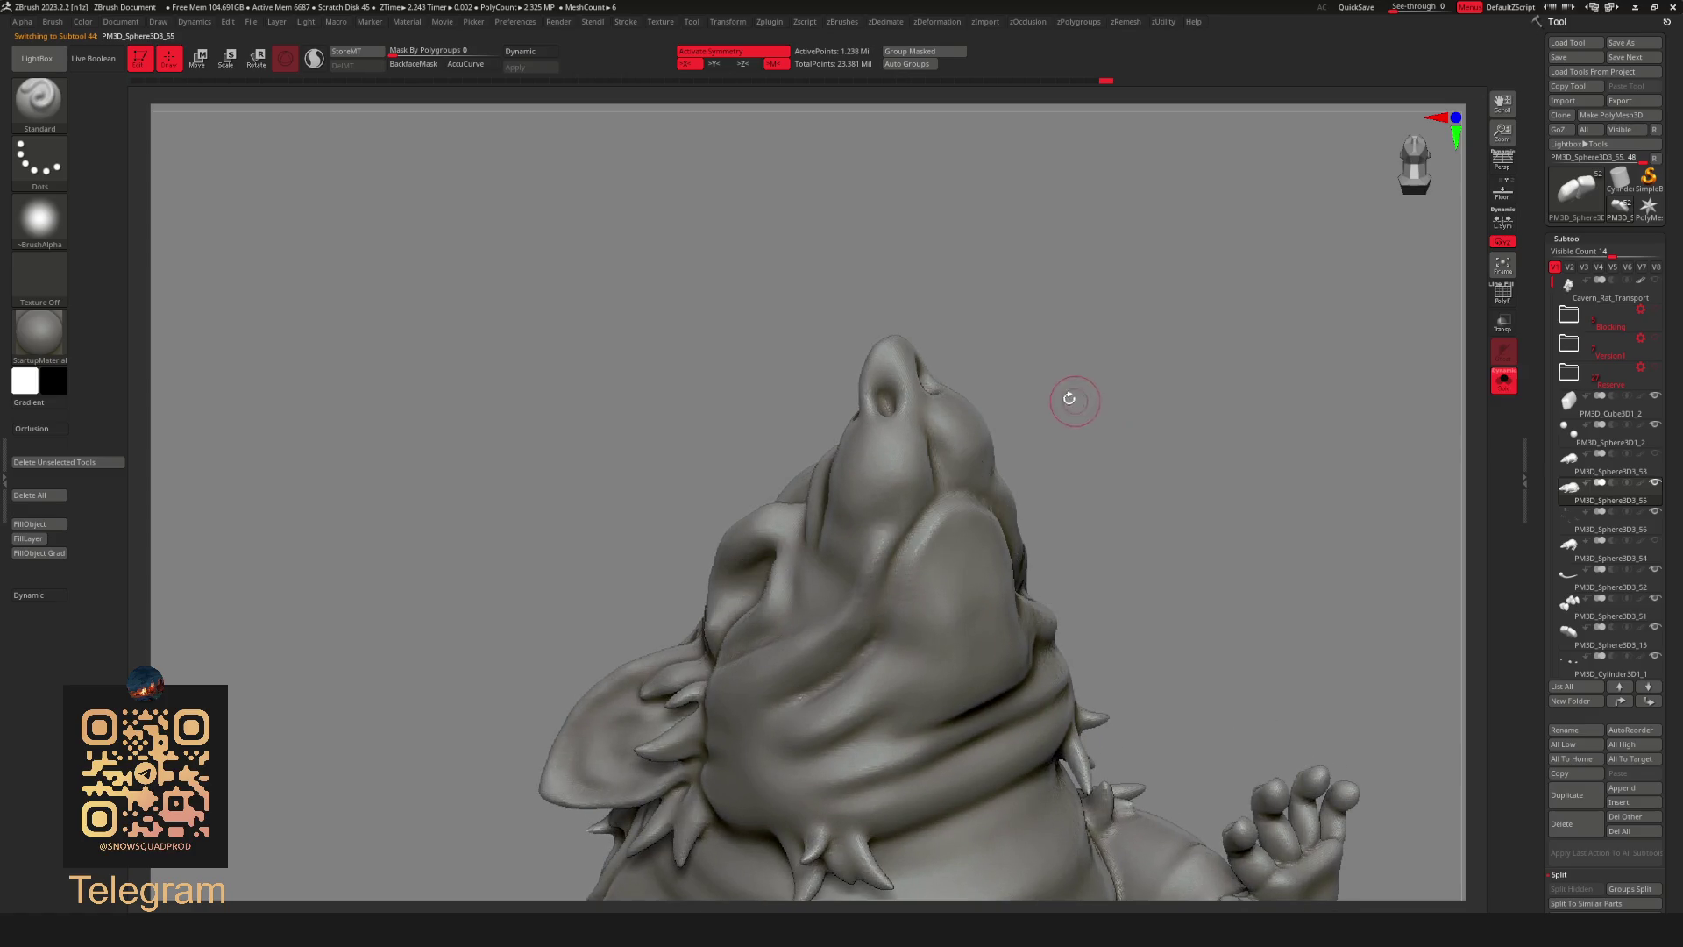
pyautogui.press('space')
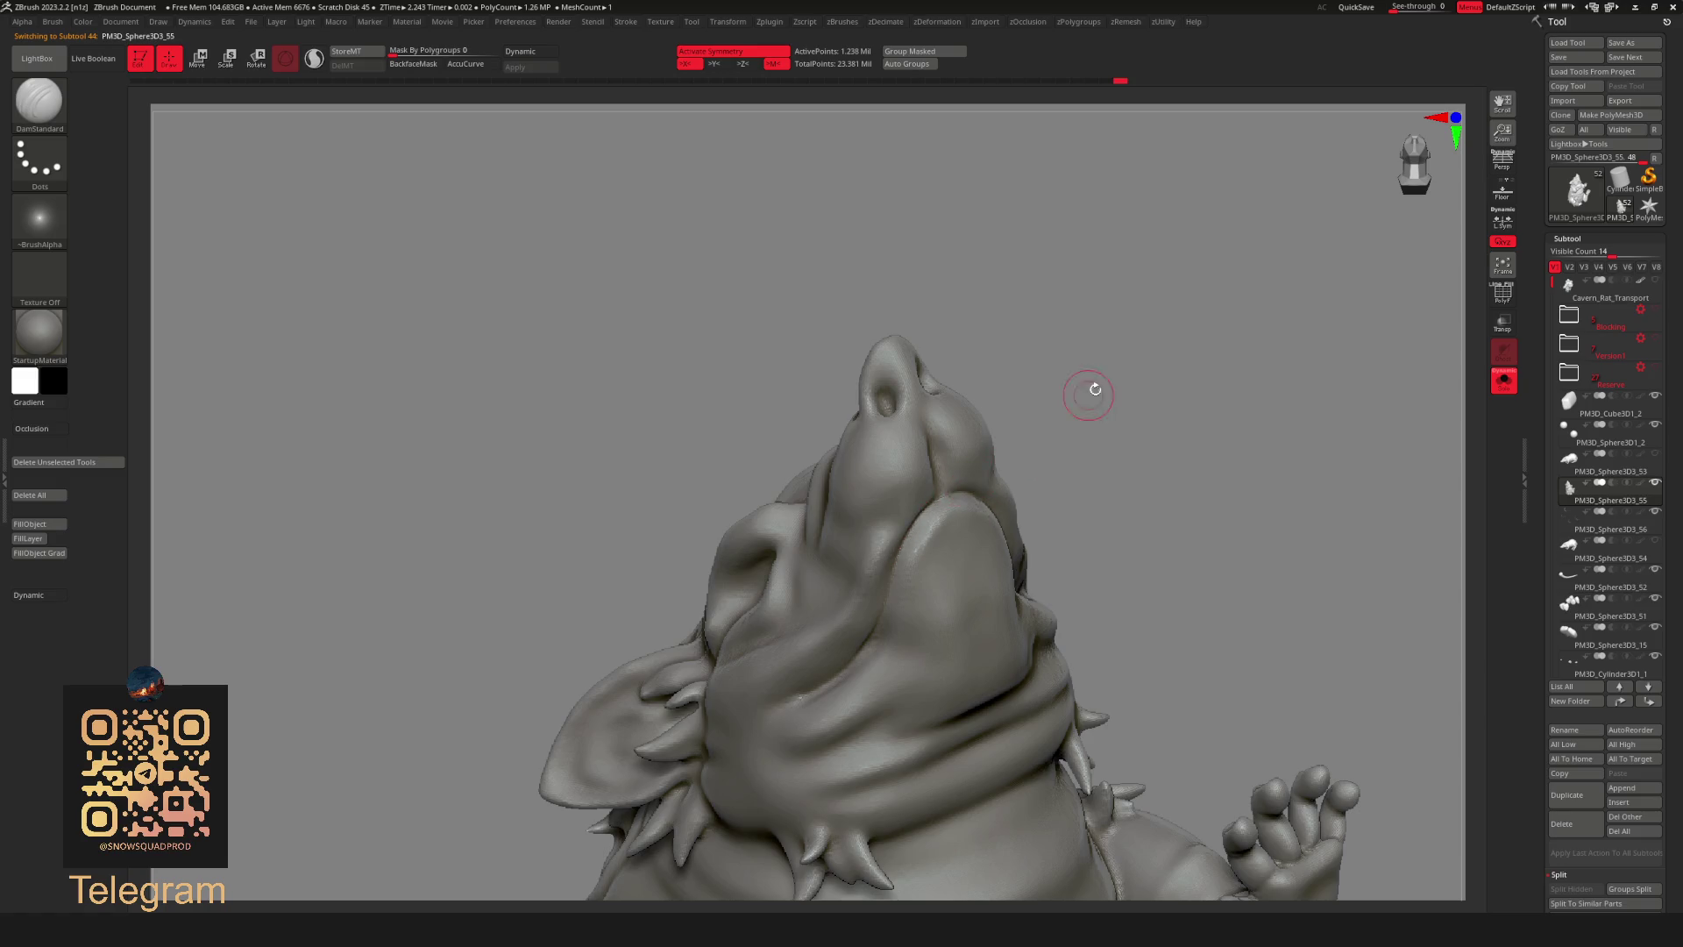
pyautogui.moveTo(1082, 399); pyautogui.dragTo(1019, 450, button='right')
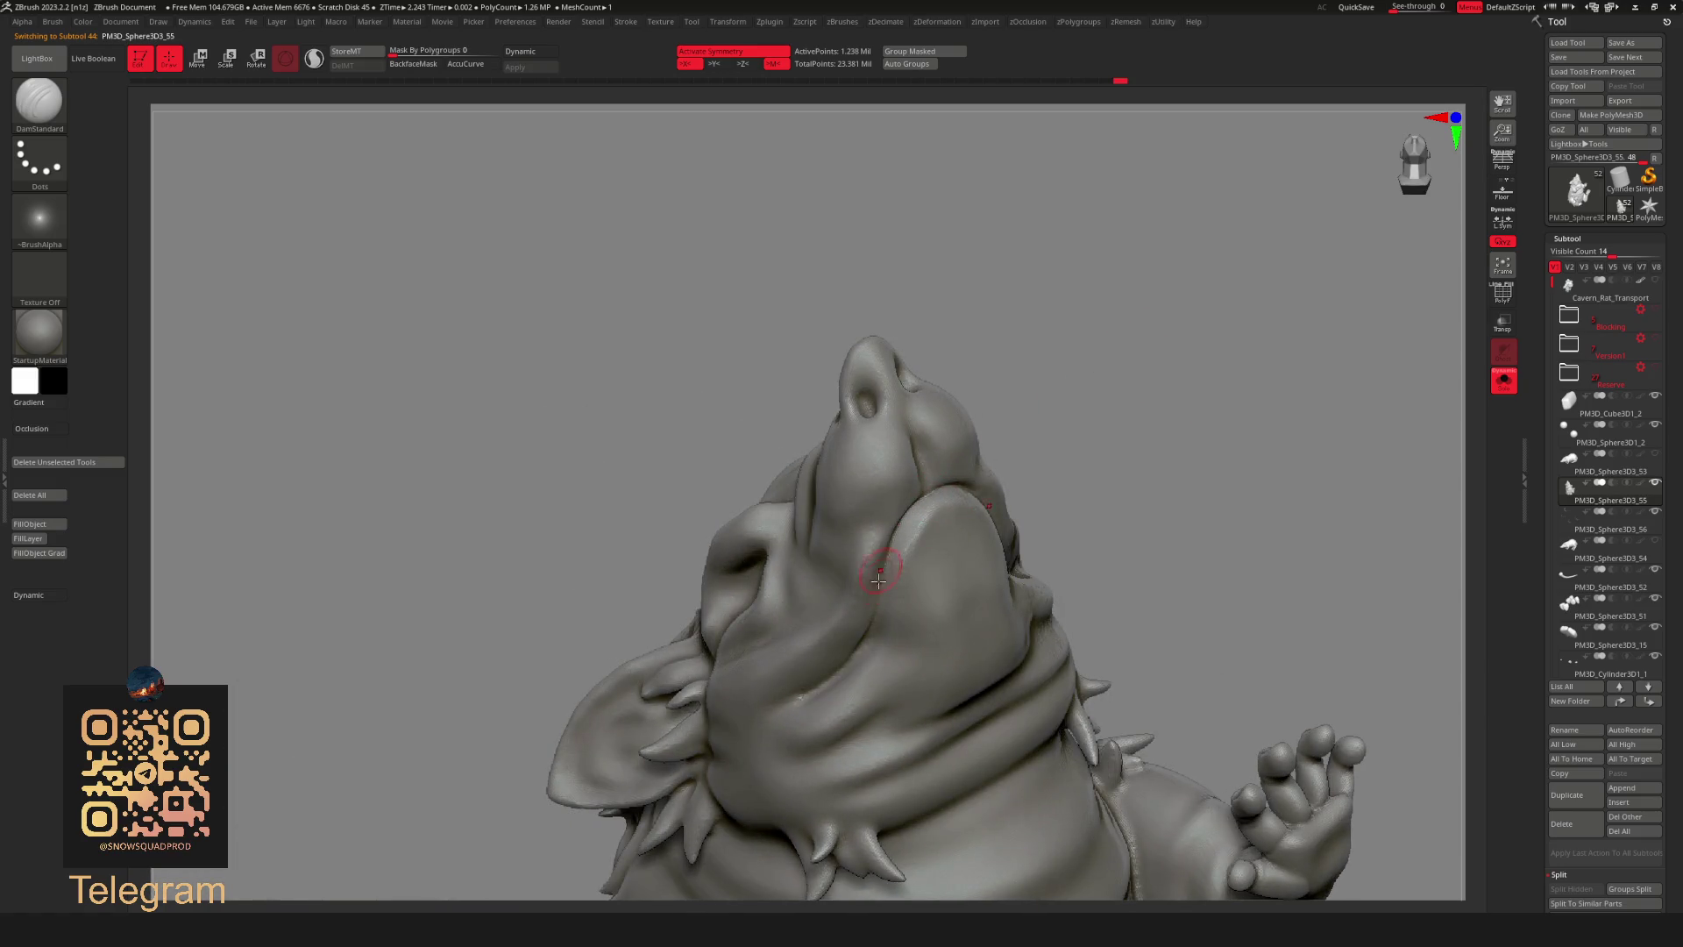
pyautogui.moveTo(878, 568); pyautogui.dragTo(928, 494, button='right')
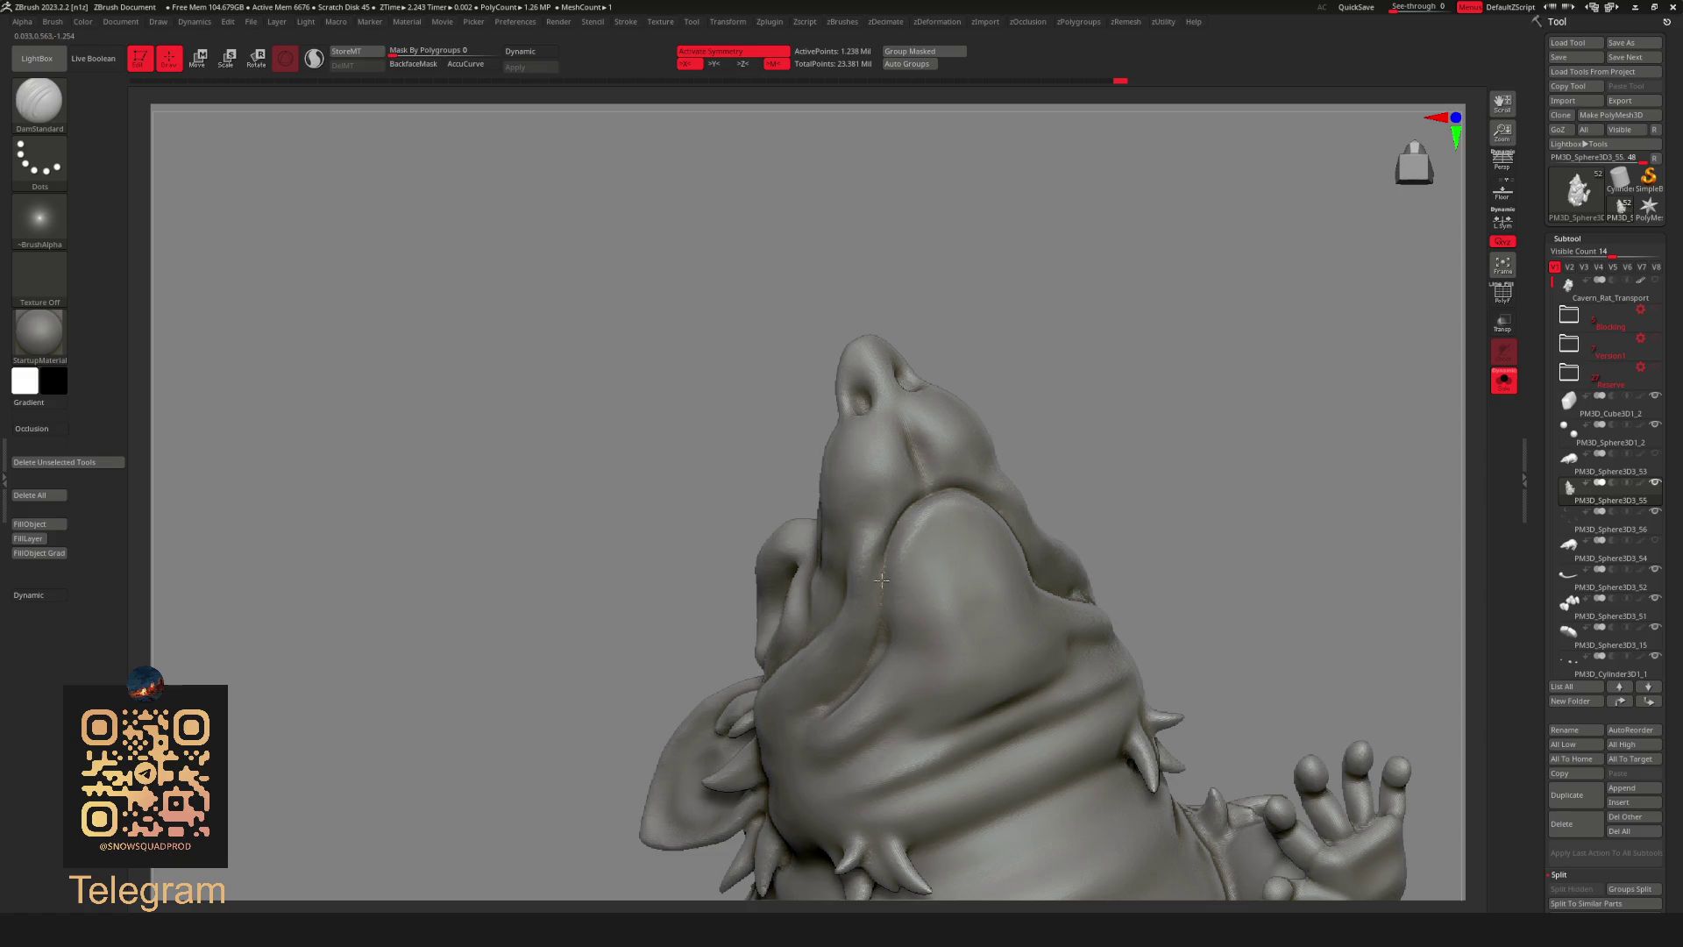
pyautogui.moveTo(1029, 419); pyautogui.dragTo(941, 492, button='right')
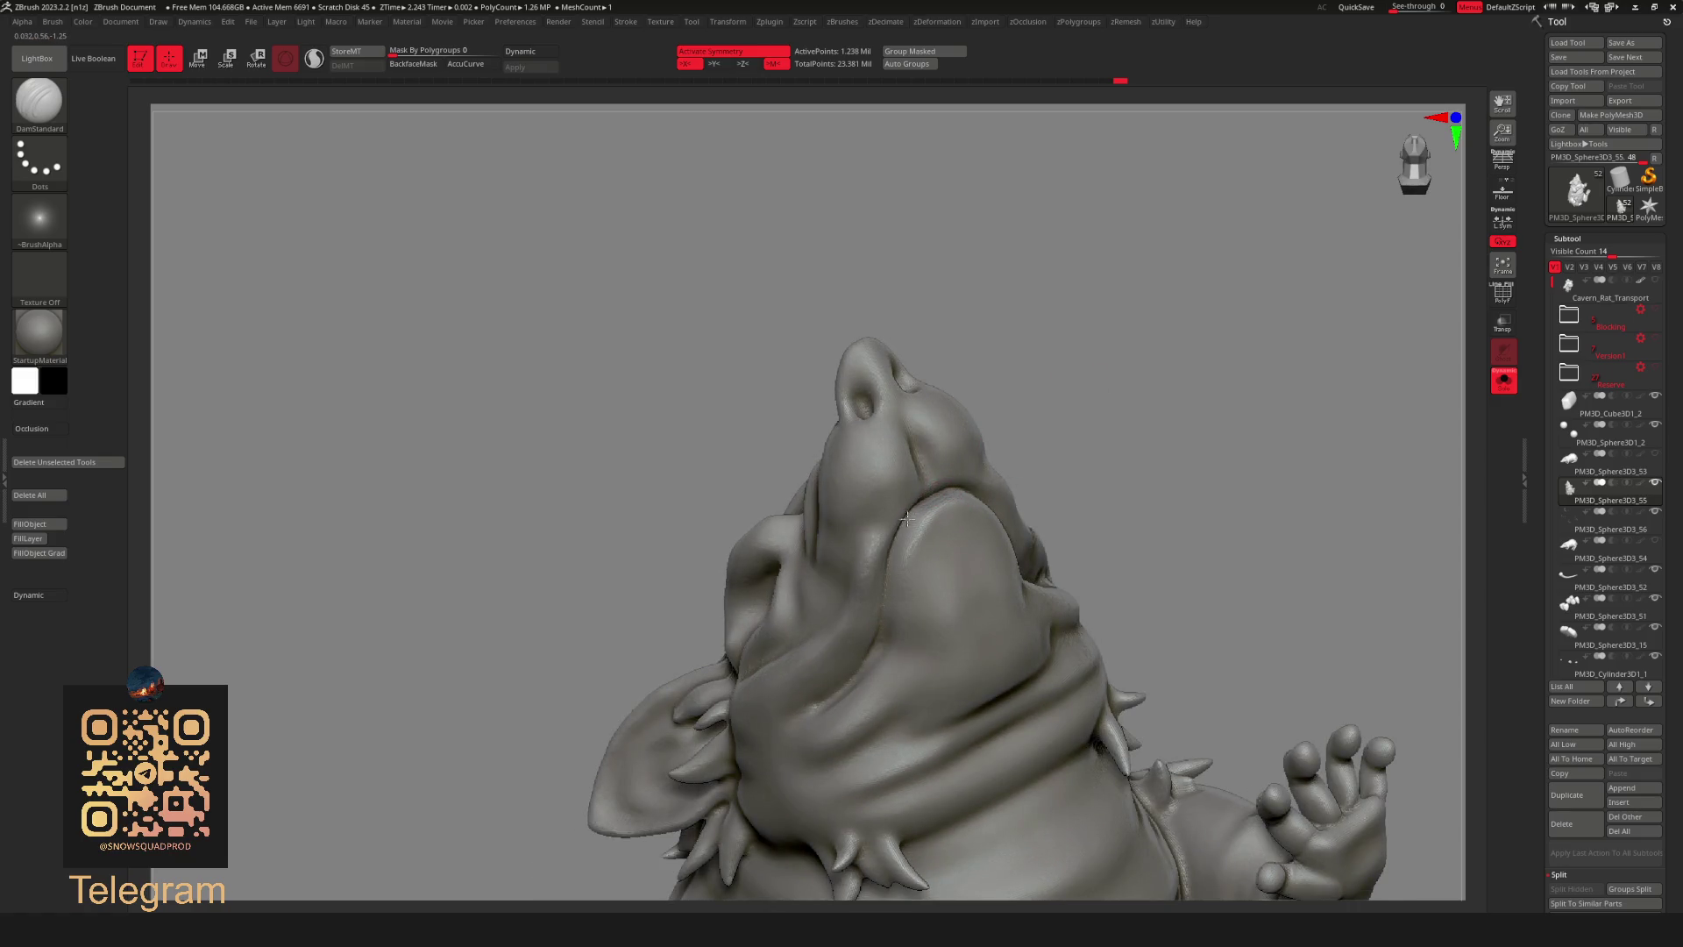
pyautogui.moveTo(881, 624)
pyautogui.keyDown('shift'); pyautogui.mouseDown(button='right')
pyautogui.moveTo(1133, 368)
pyautogui.moveTo(1127, 477)
pyautogui.moveTo(1206, 328)
pyautogui.moveTo(1169, 316)
pyautogui.moveTo(1095, 379)
pyautogui.mouseUp(button='right'); pyautogui.keyUp('shift')
pyautogui.moveTo(1137, 332); pyautogui.dragTo(1095, 360)
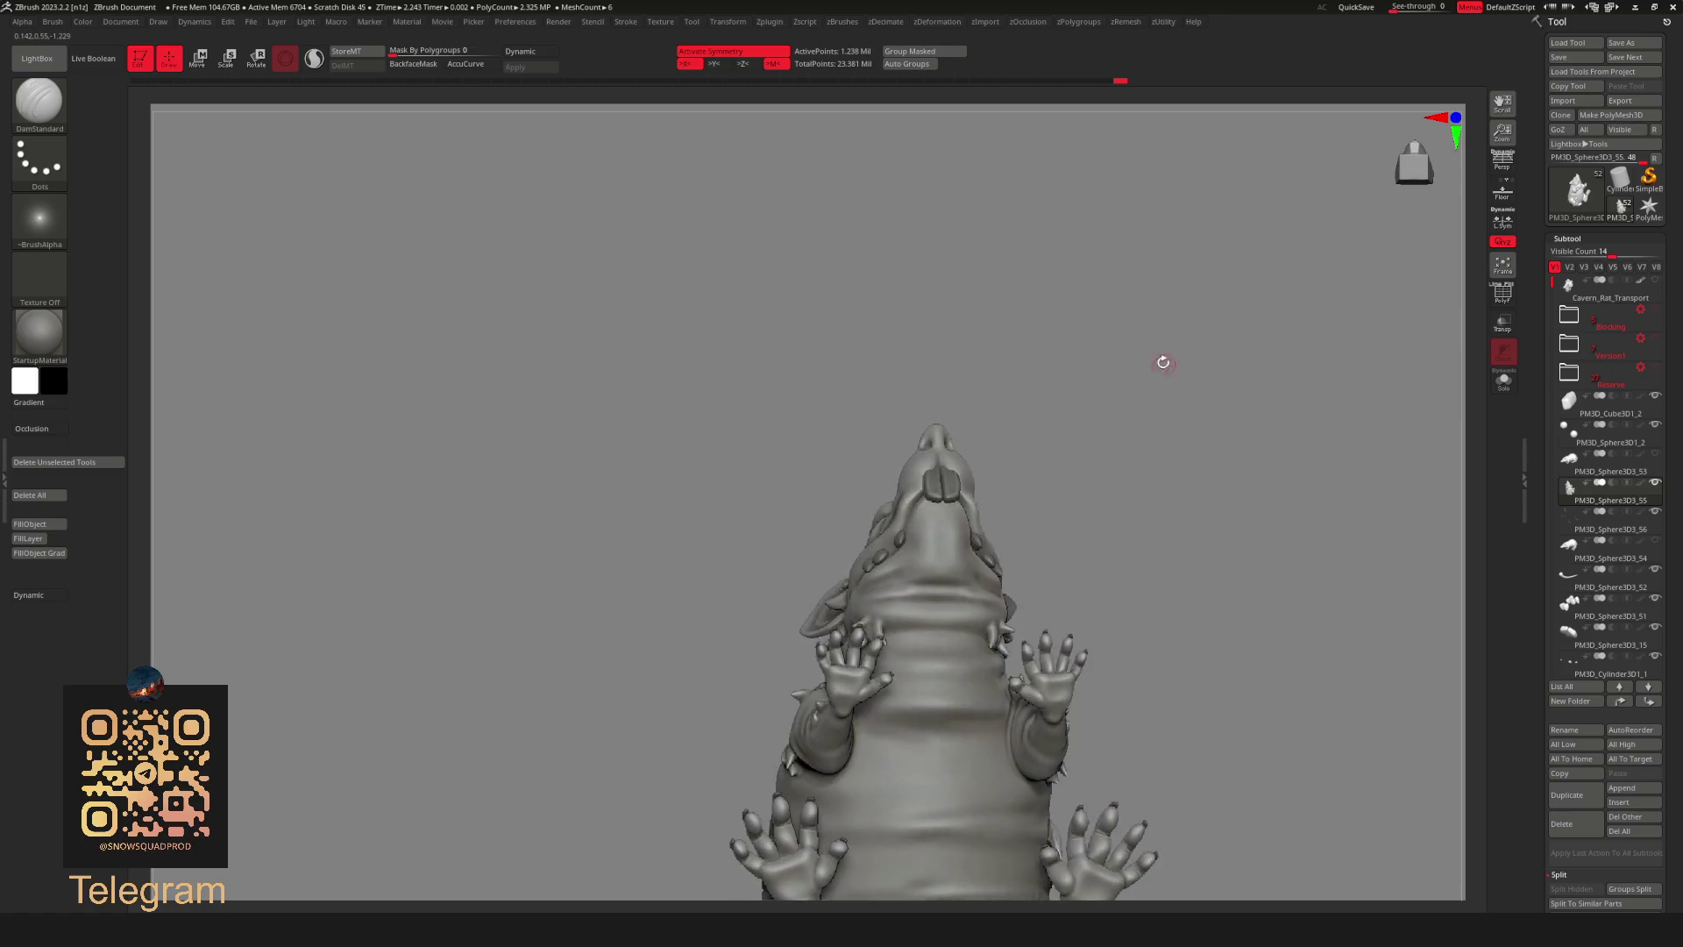
pyautogui.hotkey('alt', 's')
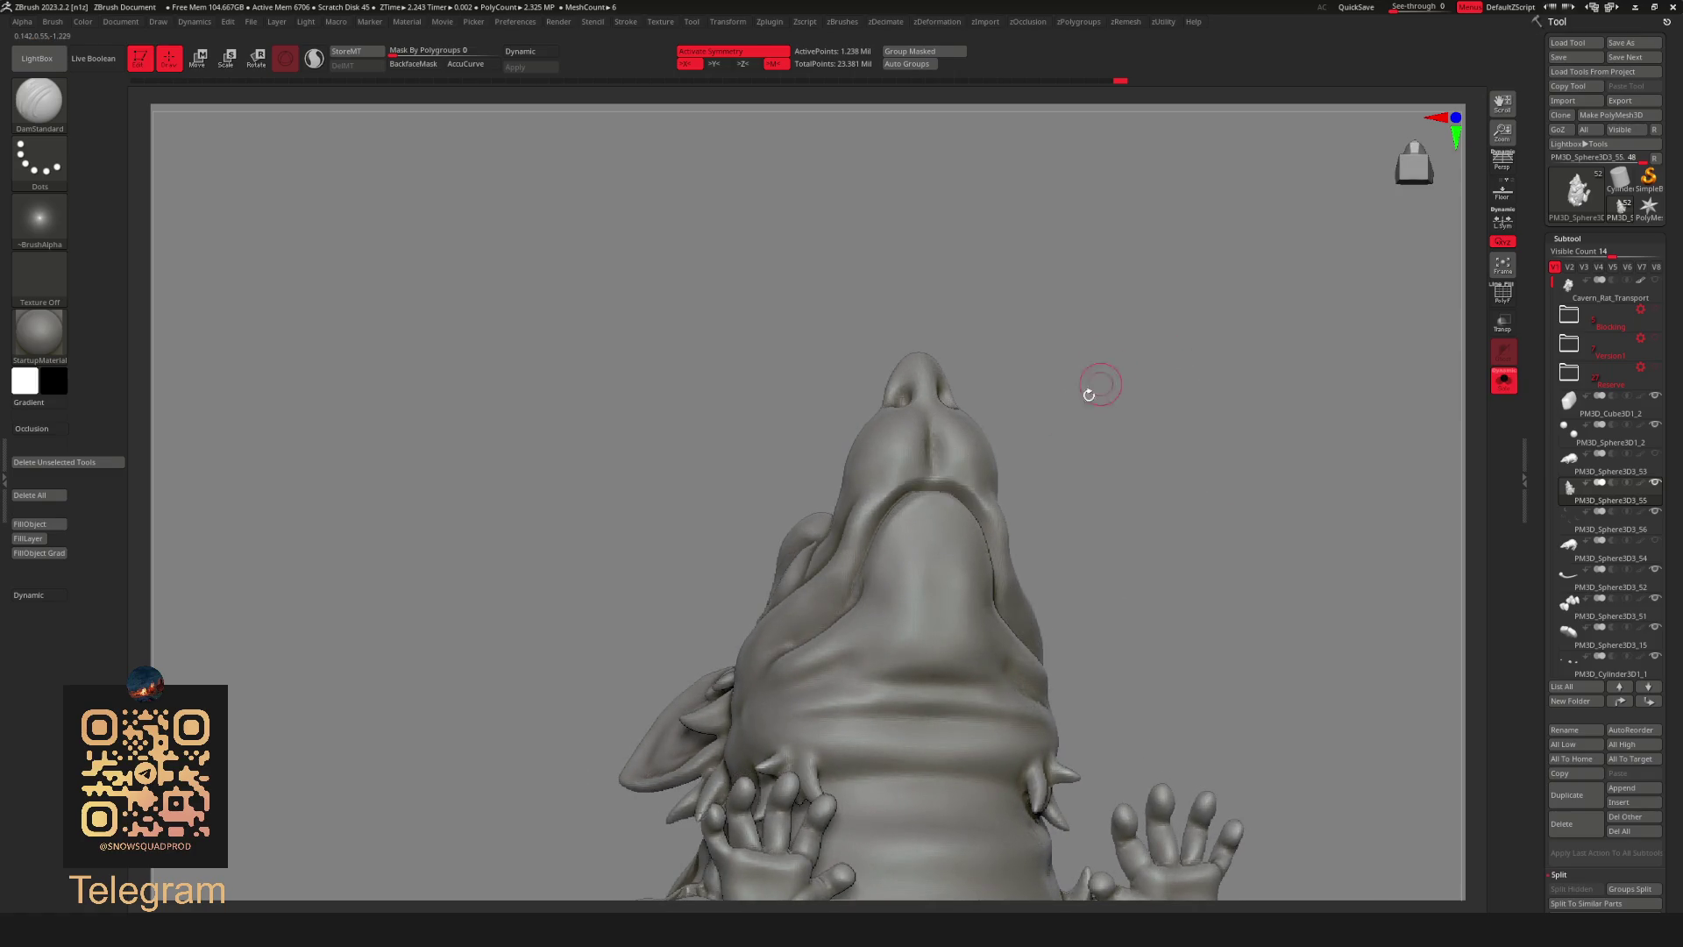
# Sculpt and smooth under the snout with Standard, Smooth and Move brushes, AccuCurve off.
pyautogui.press('b')
pyautogui.click(1056, 368)
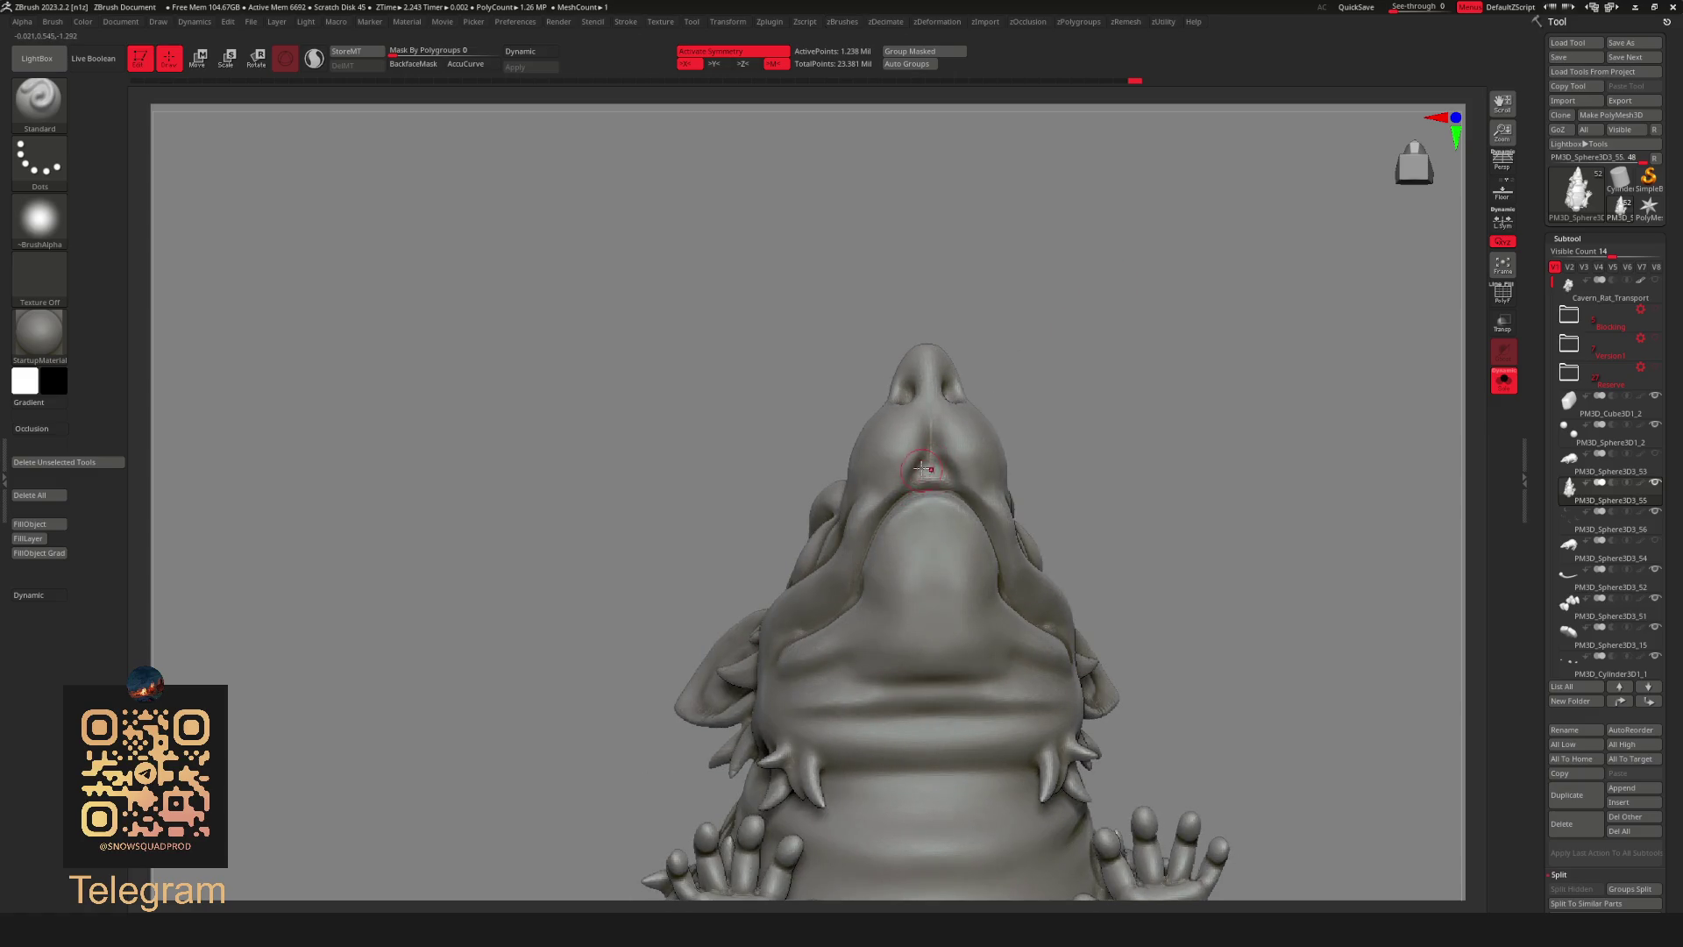
pyautogui.press('shift')
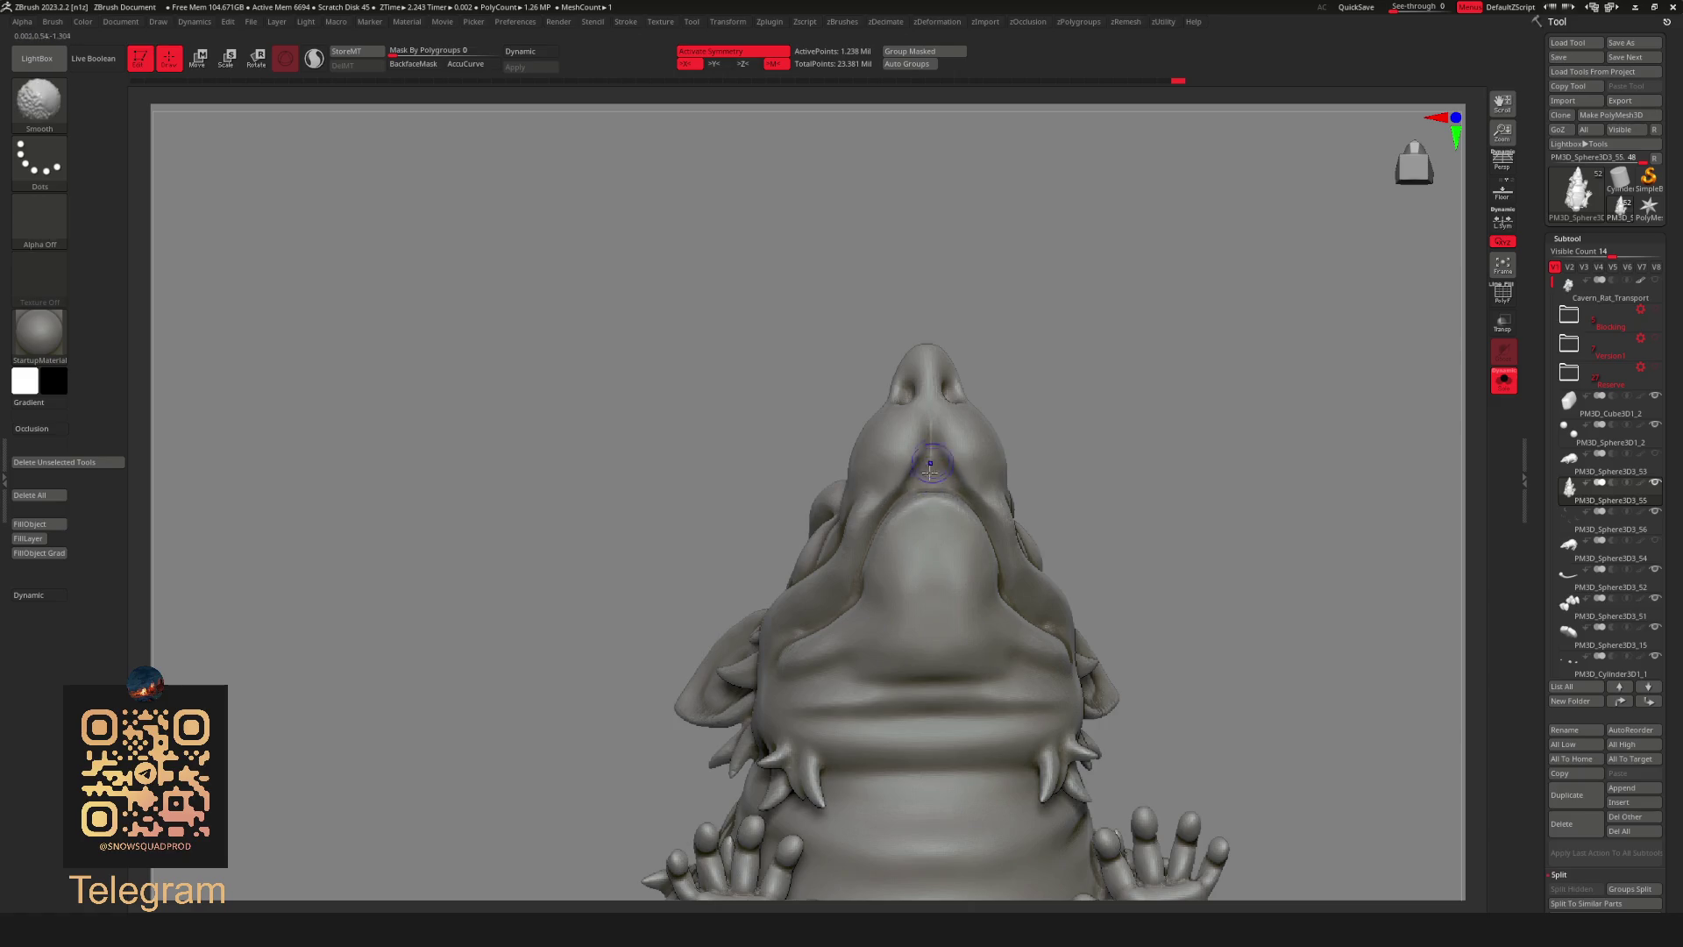
pyautogui.moveTo(1191, 403); pyautogui.dragTo(1259, 455)
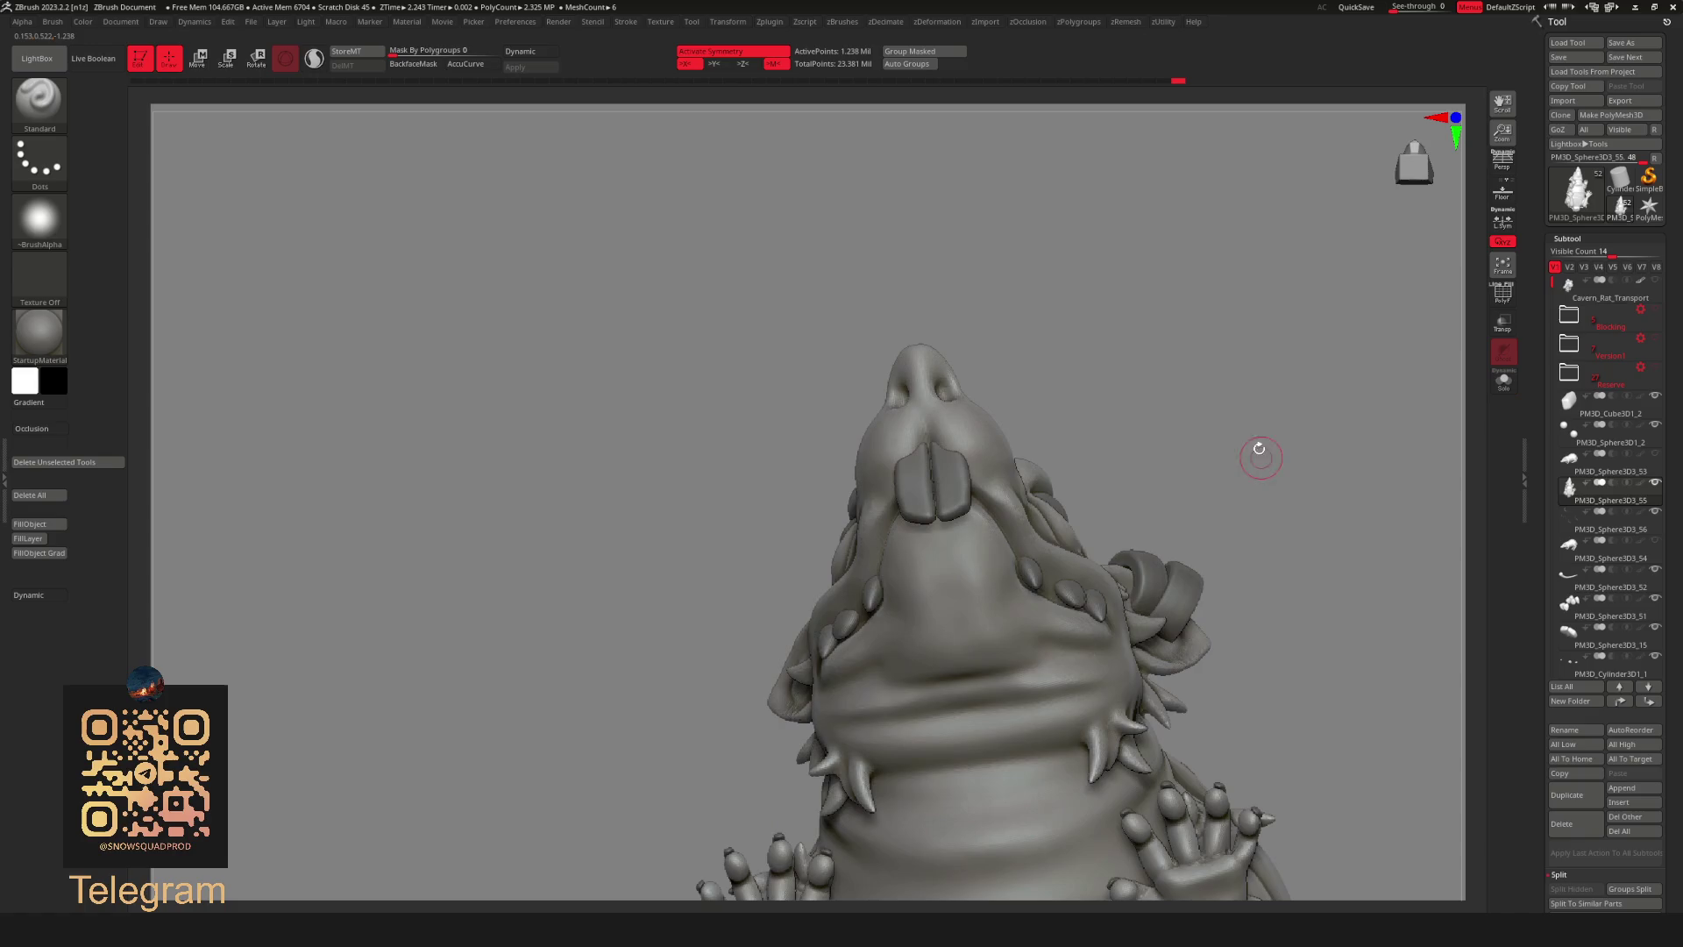
pyautogui.moveTo(1144, 367); pyautogui.dragTo(1078, 327)
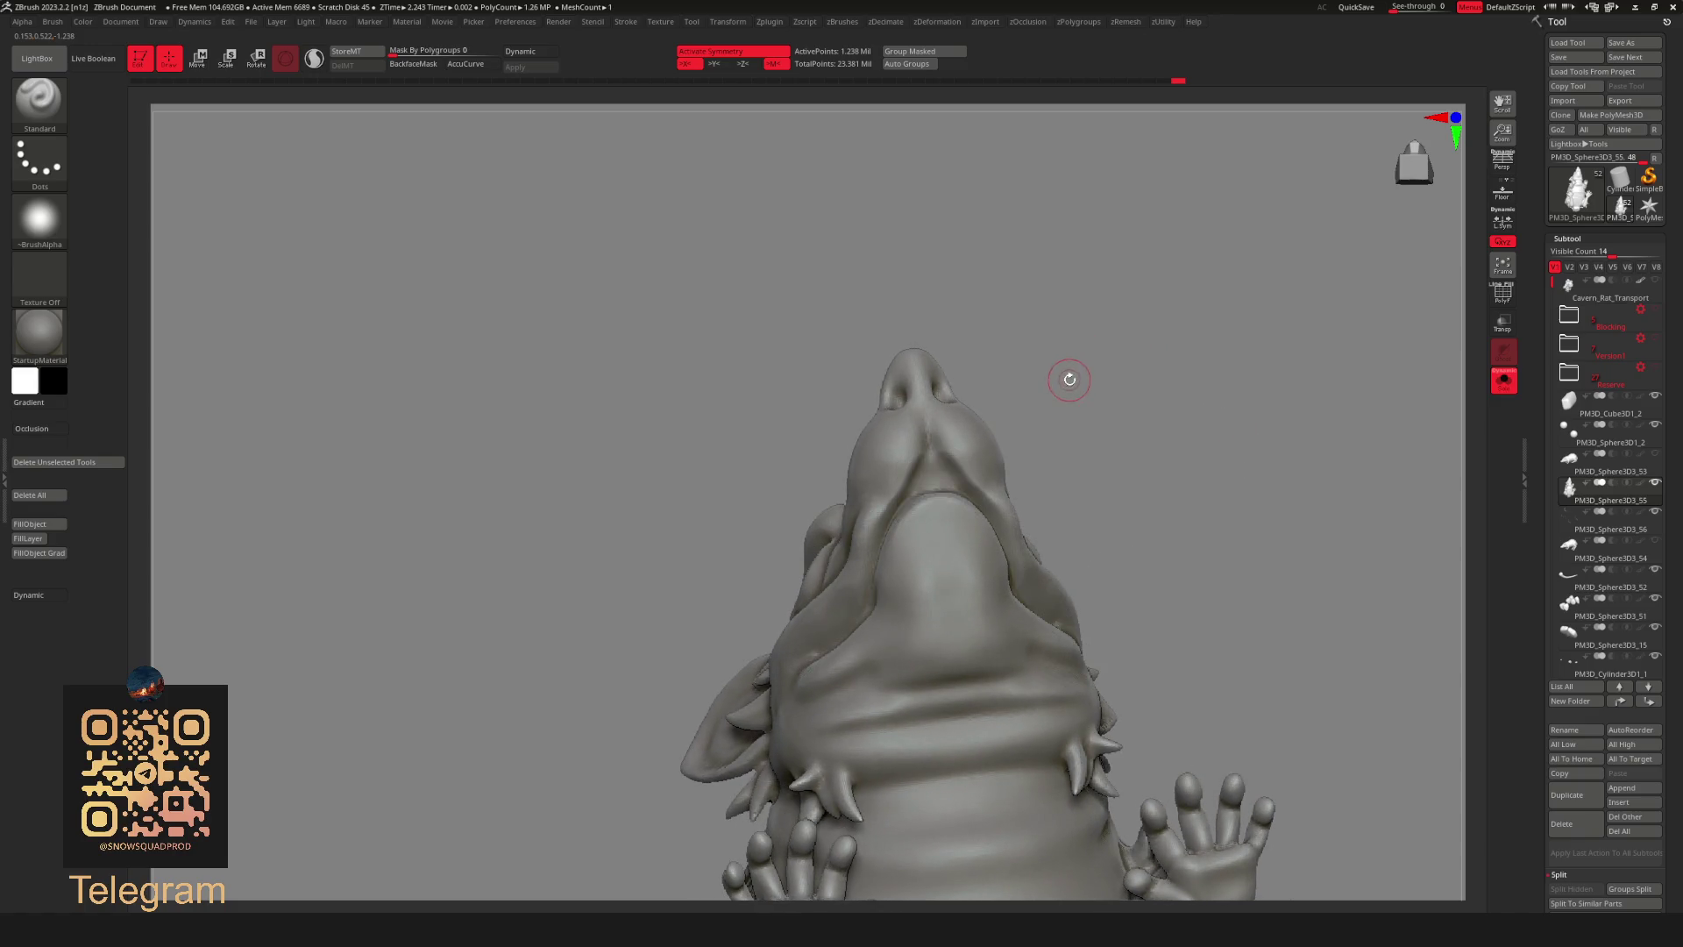
pyautogui.press('b')
pyautogui.click(1024, 422)
pyautogui.press('space')
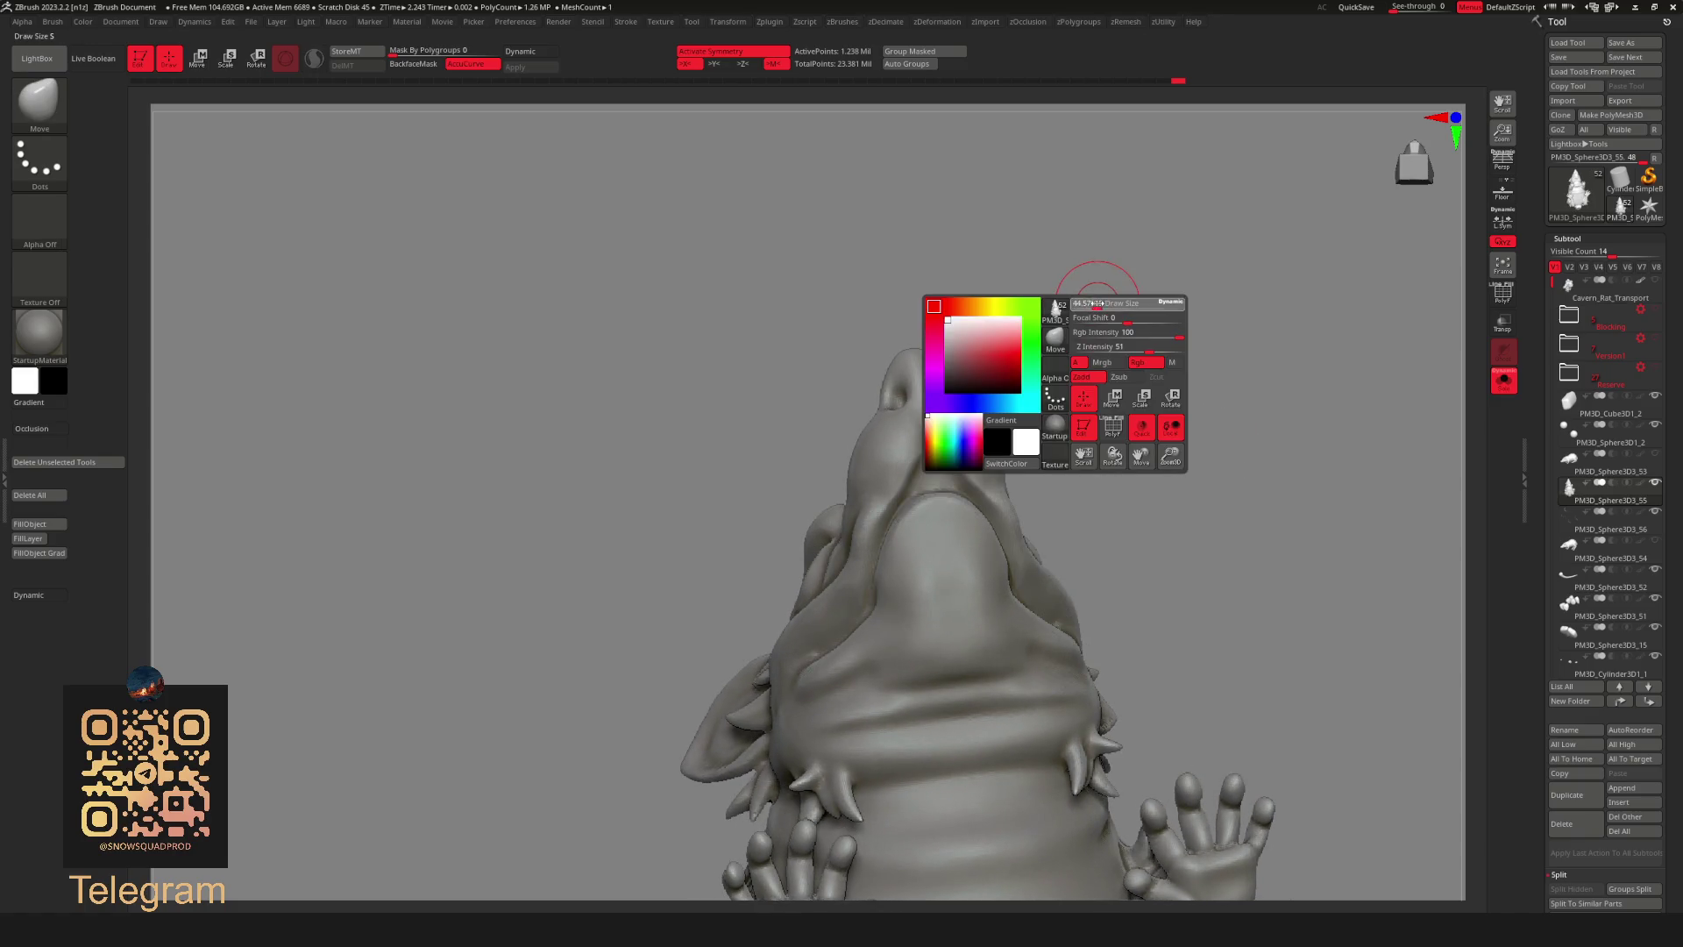
pyautogui.keyDown('shift'); pyautogui.moveTo(1022, 376); pyautogui.dragTo(912, 476); pyautogui.keyUp('shift')
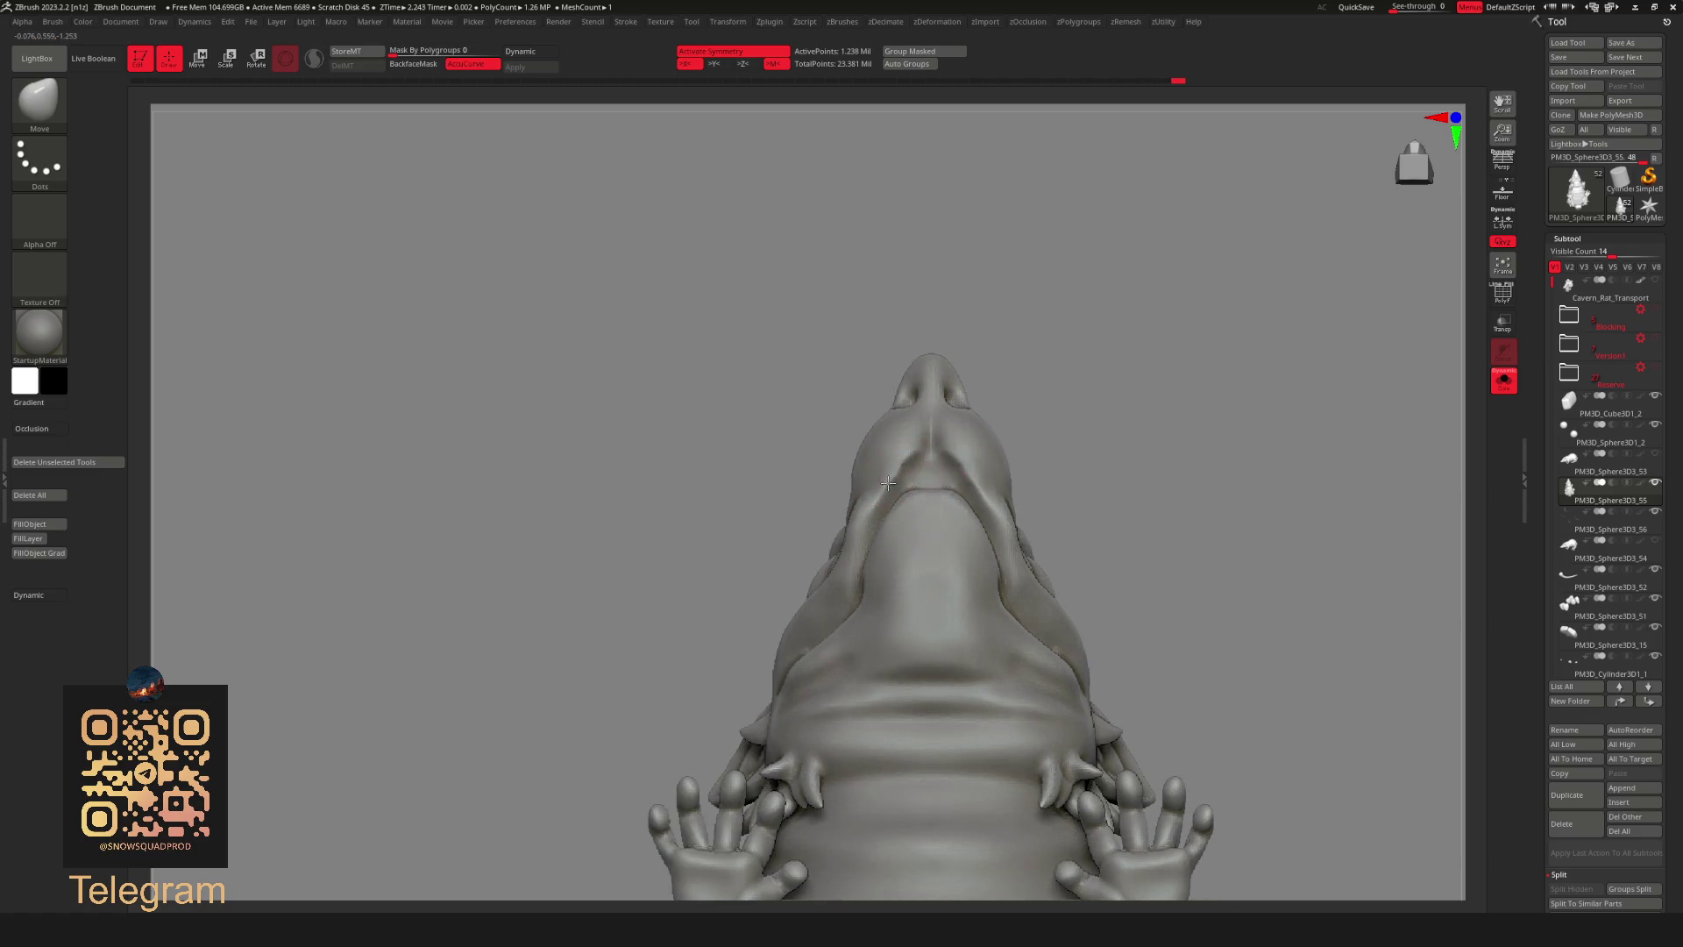
pyautogui.click(488, 67)
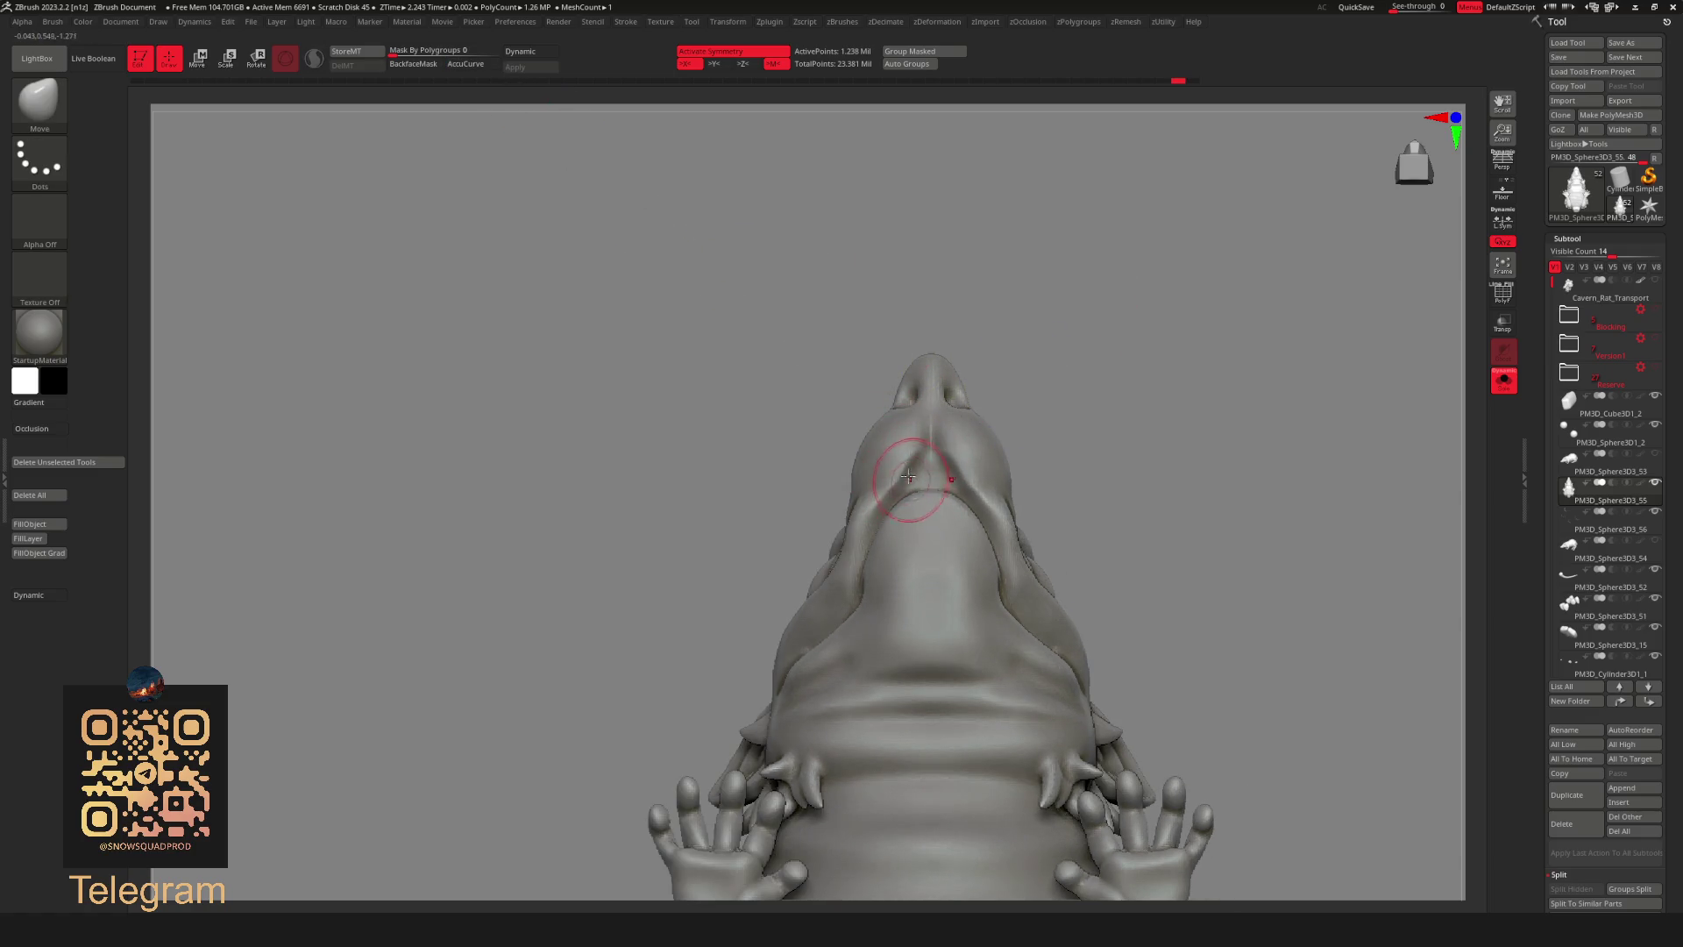
# Refine the snout with the Standard brush, then select and solo the buck tooth piece.
pyautogui.keyDown('alt'); pyautogui.moveTo(1074, 335); pyautogui.dragTo(1101, 357); pyautogui.keyUp('alt')
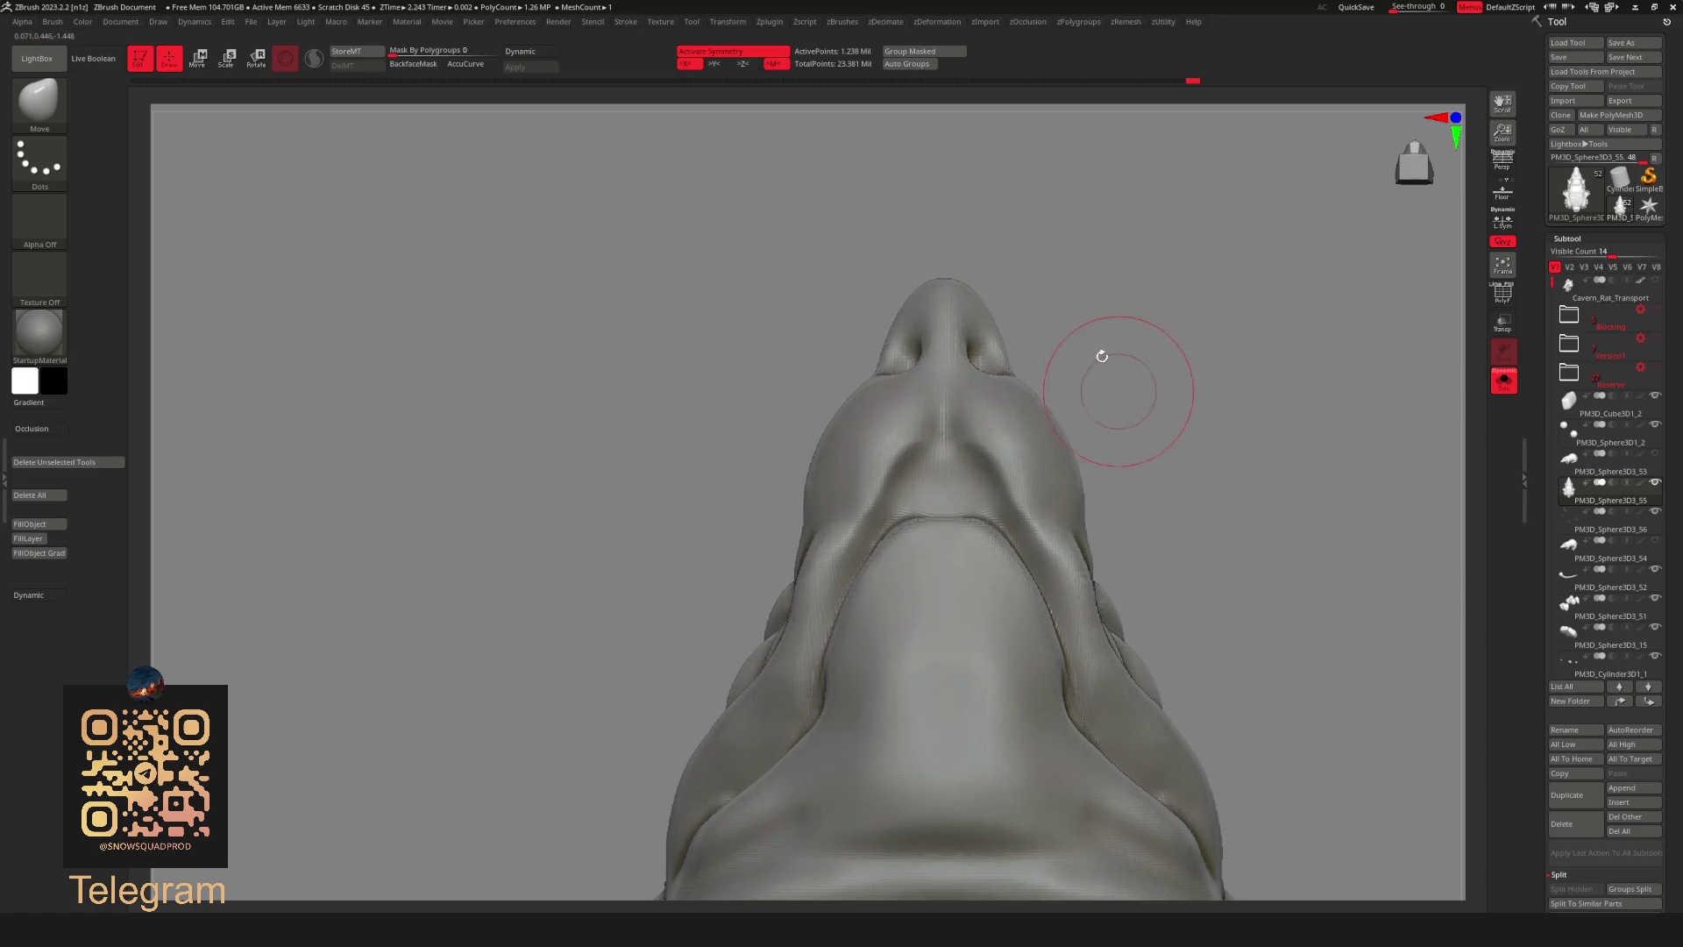
pyautogui.moveTo(979, 424)
pyautogui.keyDown('alt'); pyautogui.mouseDown()
pyautogui.moveTo(1162, 312)
pyautogui.moveTo(1302, 302)
pyautogui.moveTo(1263, 224)
pyautogui.moveTo(1091, 376)
pyautogui.mouseUp(); pyautogui.keyUp('alt')
pyautogui.press('b')
pyautogui.click(1109, 382)
pyautogui.press('space')
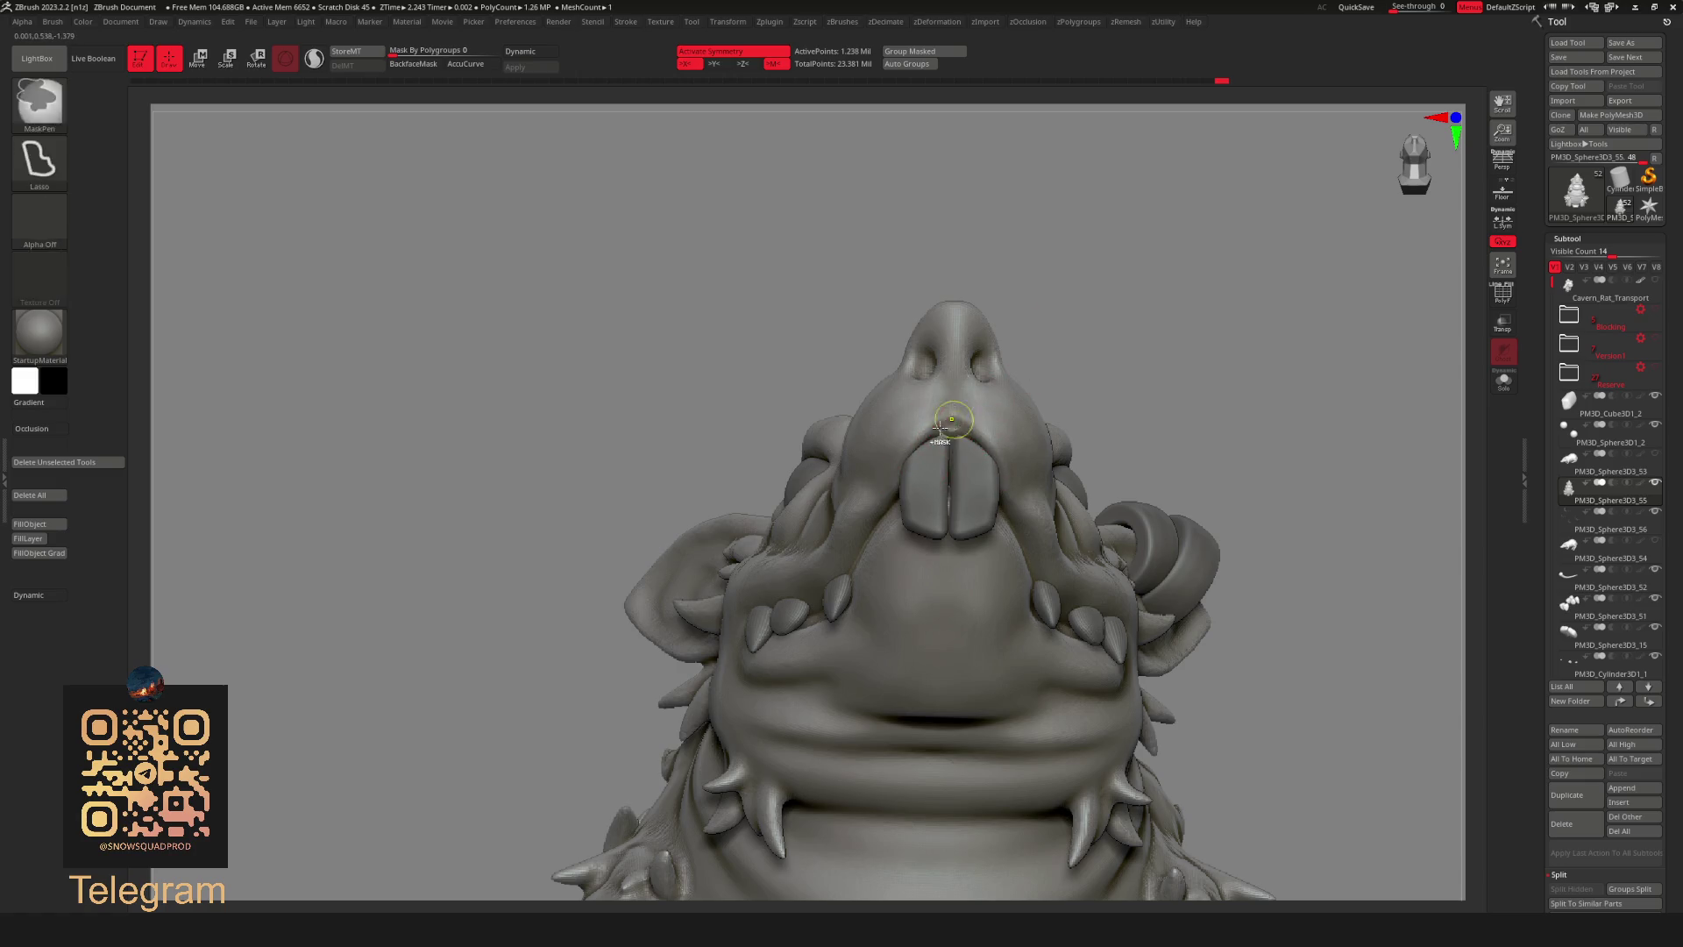
pyautogui.moveTo(966, 428)
pyautogui.keyDown('shift'); pyautogui.mouseDown(button='right')
pyautogui.moveTo(1095, 391)
pyautogui.moveTo(1306, 172)
pyautogui.moveTo(1169, 281)
pyautogui.moveTo(1239, 320)
pyautogui.moveTo(1183, 571)
pyautogui.mouseUp(button='right'); pyautogui.keyUp('shift')
pyautogui.keyDown('alt'); pyautogui.click(1128, 597); pyautogui.keyUp('alt')
pyautogui.hotkey('alt', 's')
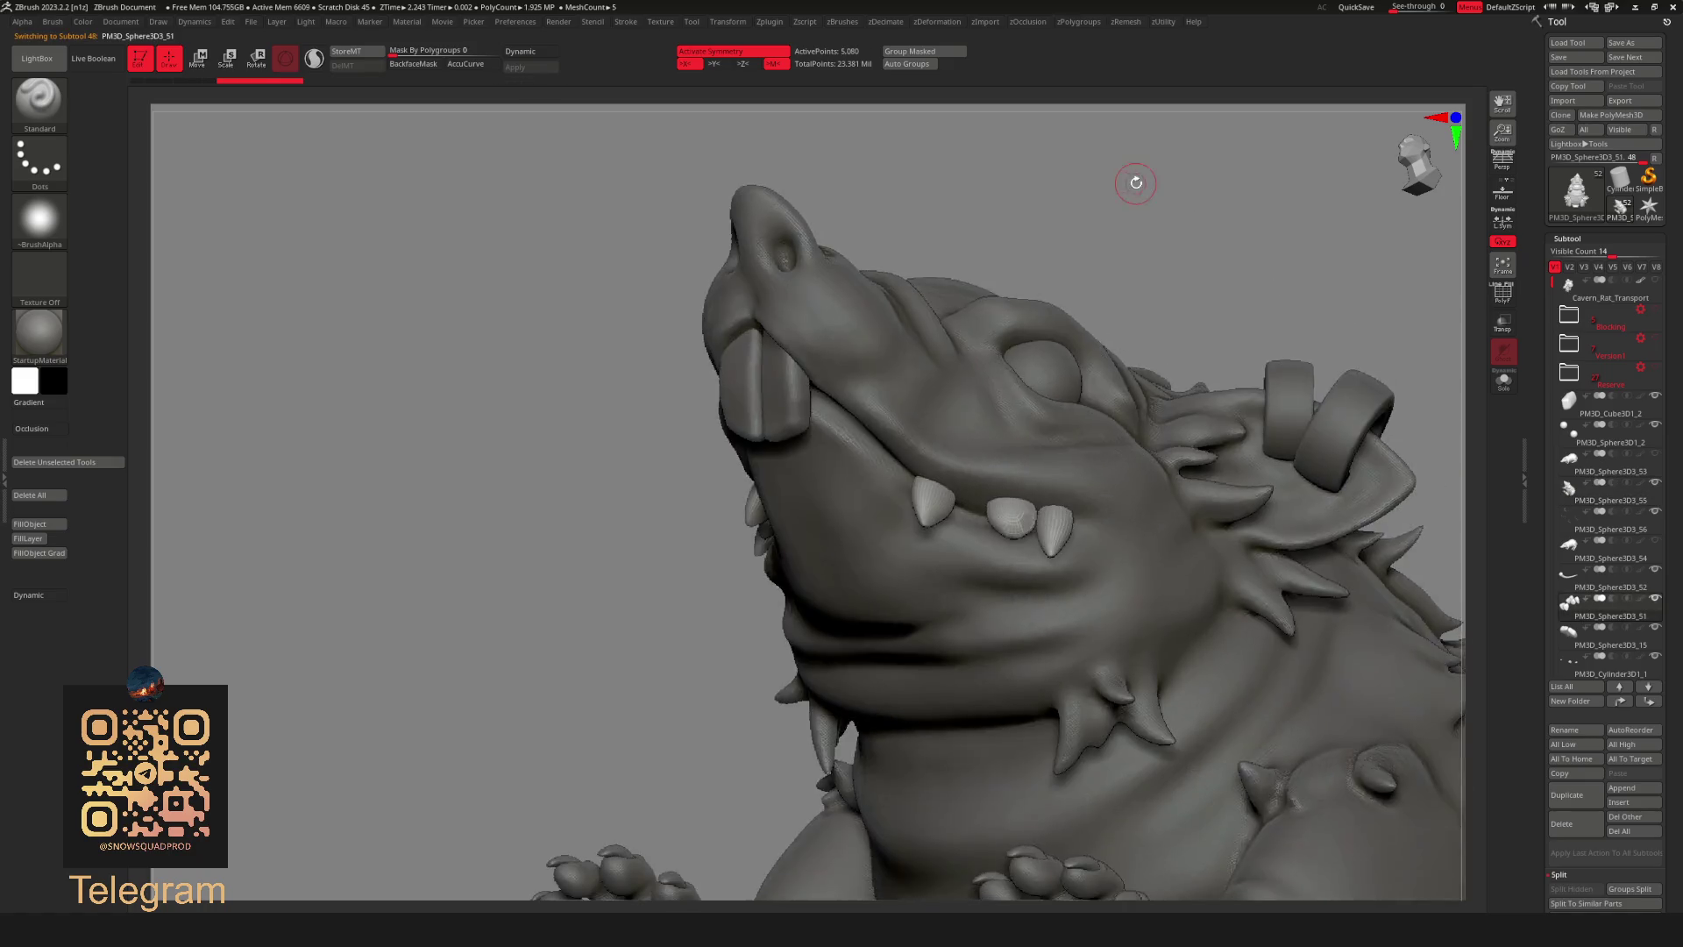
# Subdivide the isolated teeth via Geometry > Divide for smoother, rounder surfaces.
pyautogui.moveTo(1214, 320); pyautogui.dragTo(1183, 461, button='right')
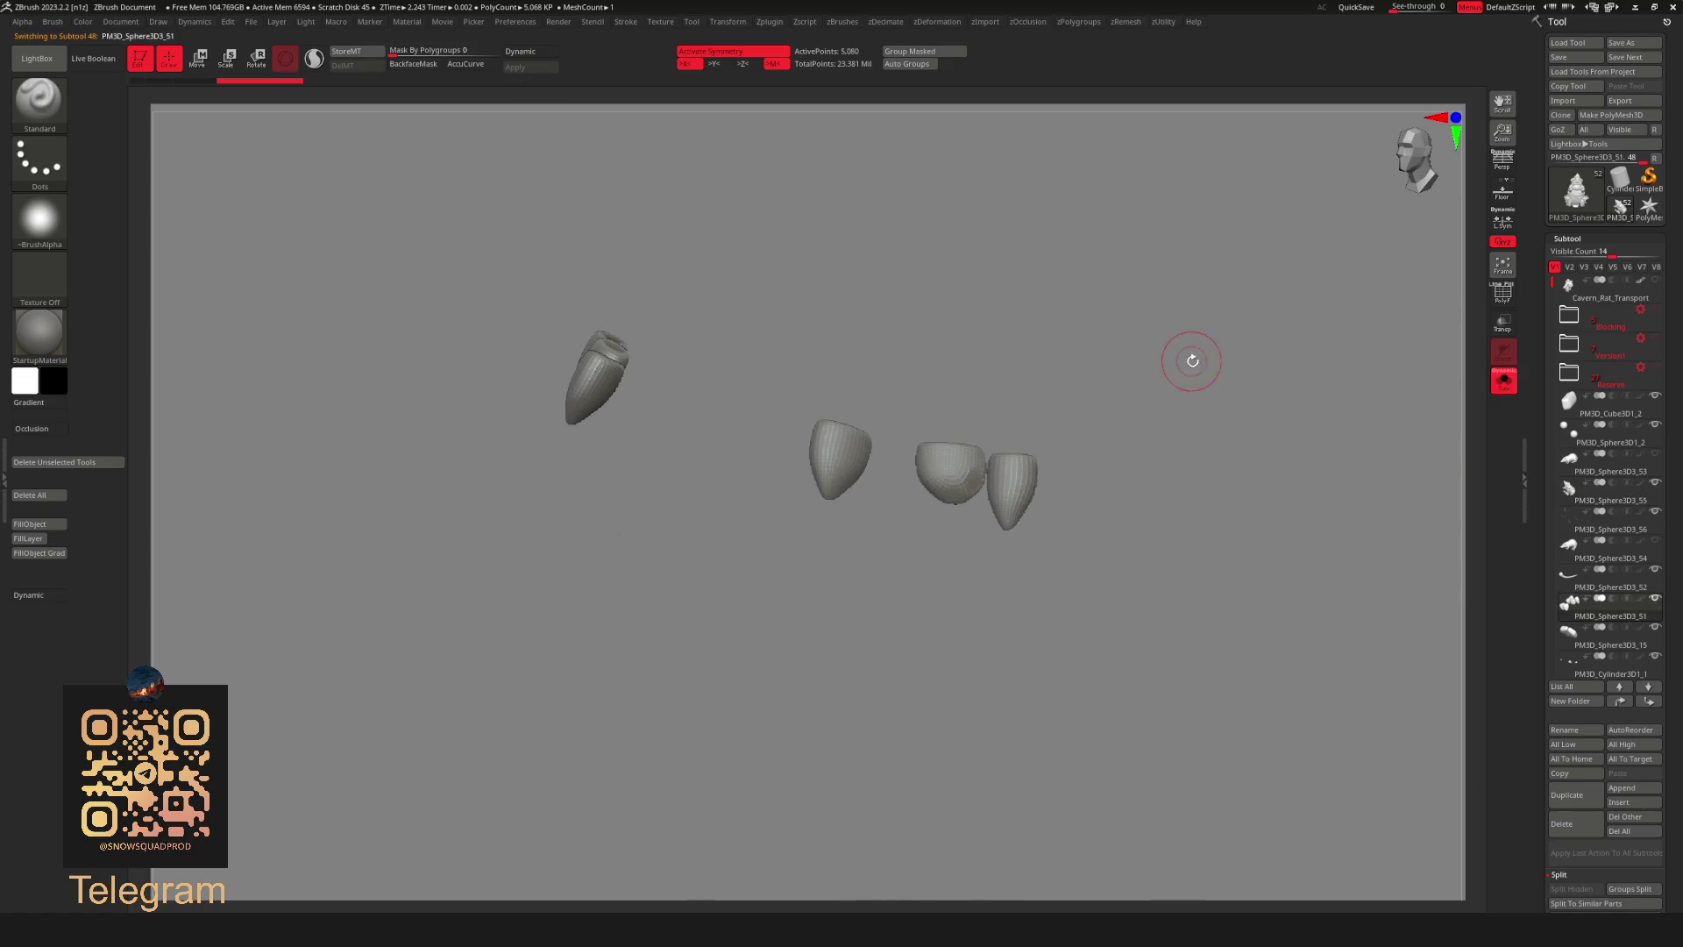
pyautogui.moveTo(1202, 357); pyautogui.dragTo(1191, 435, button='right')
pyautogui.press('g')
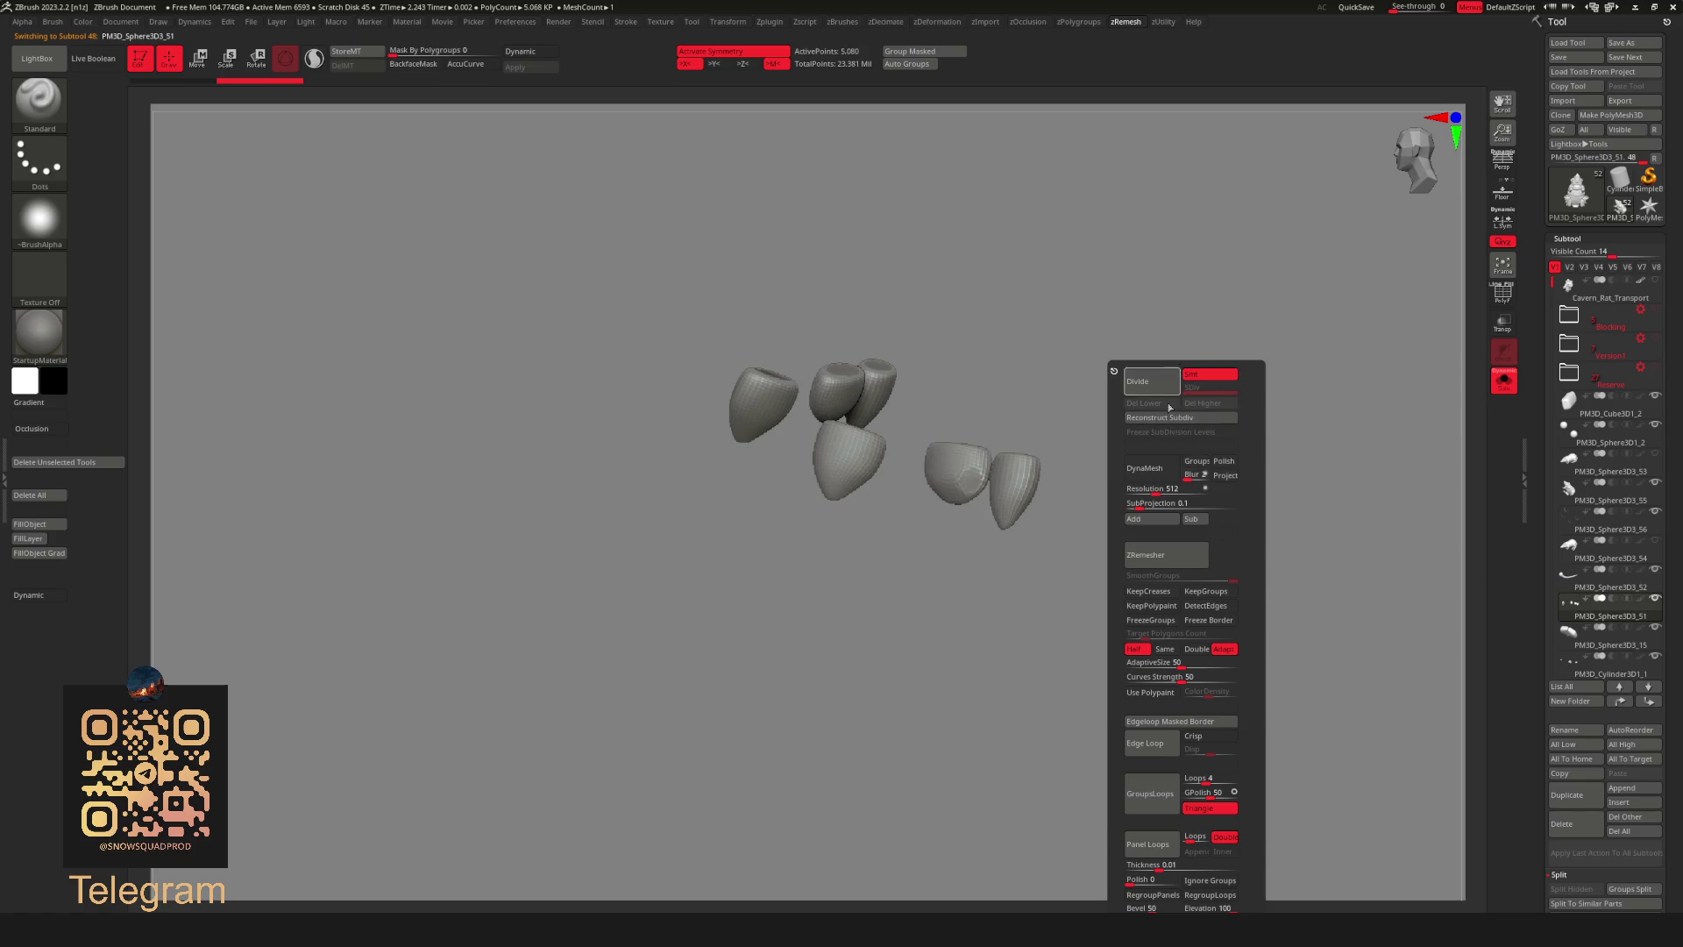
pyautogui.click(1139, 380)
pyautogui.press('space')
pyautogui.keyDown('shift'); pyautogui.moveTo(1153, 350); pyautogui.dragTo(1041, 477, button='right'); pyautogui.keyUp('shift')
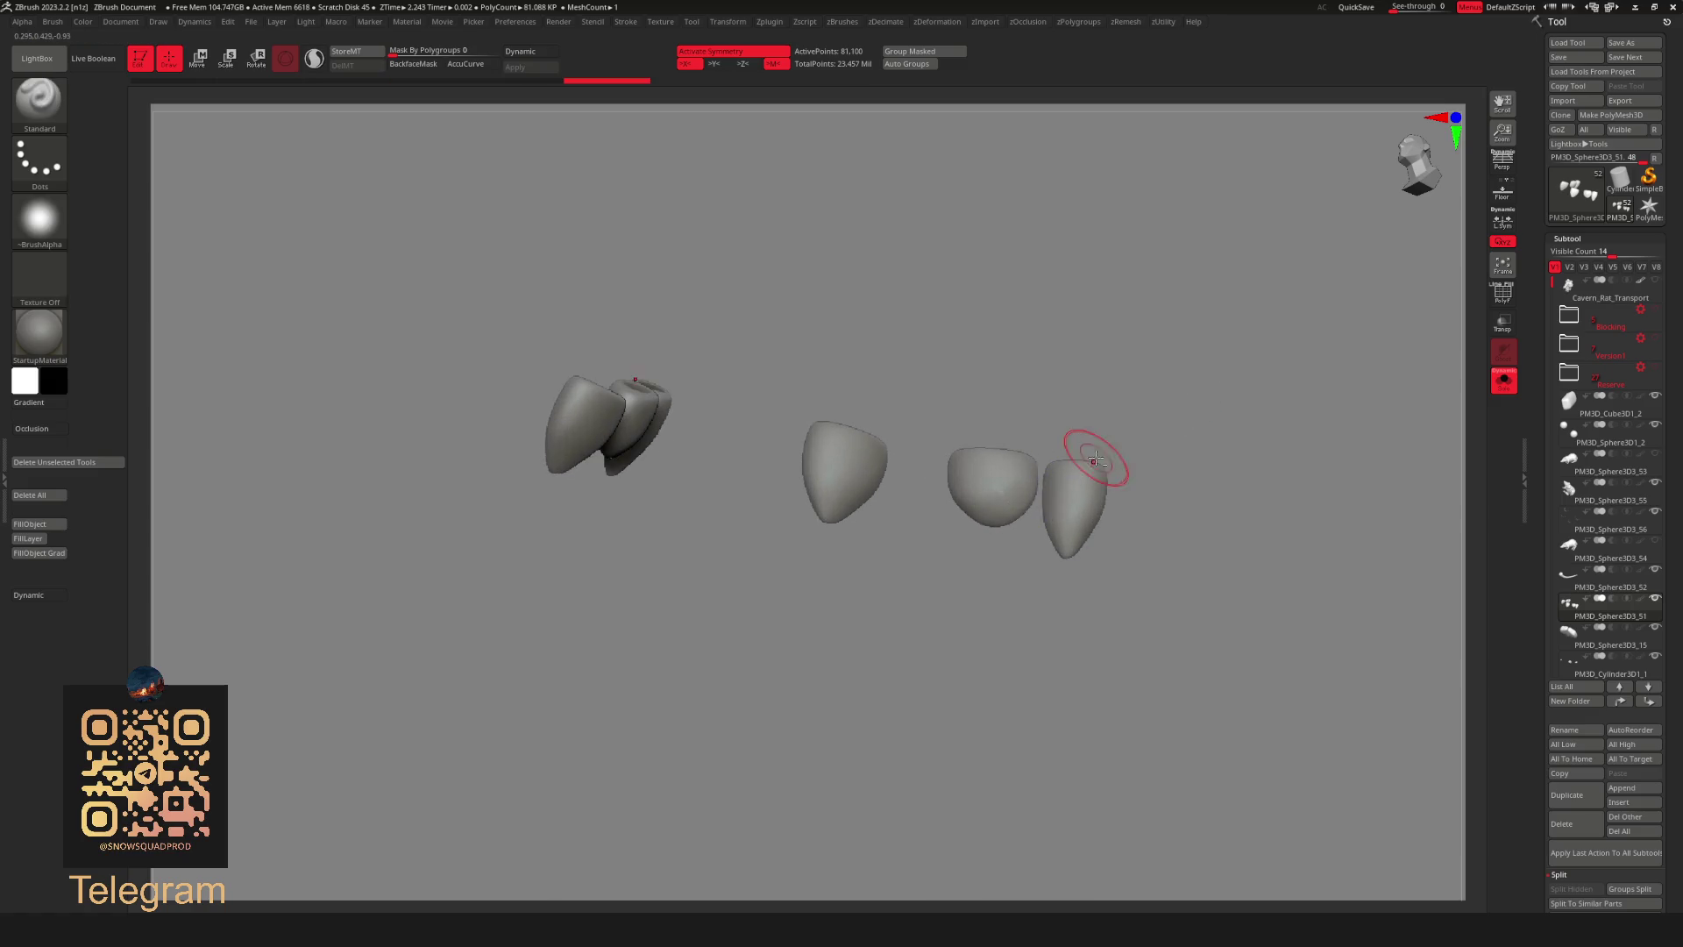
# Show the whole rat again and select the tooth at the side of the mouth.
pyautogui.hotkey('shift', 'ctrl', 's')
pyautogui.moveTo(1089, 459); pyautogui.dragTo(1256, 148, button='right')
pyautogui.moveTo(1098, 410)
pyautogui.mouseDown(button='right')
pyautogui.moveTo(1023, 772)
pyautogui.moveTo(1023, 490)
pyautogui.mouseUp(button='right')
pyautogui.keyDown('alt'); pyautogui.click(1024, 489); pyautogui.keyUp('alt')
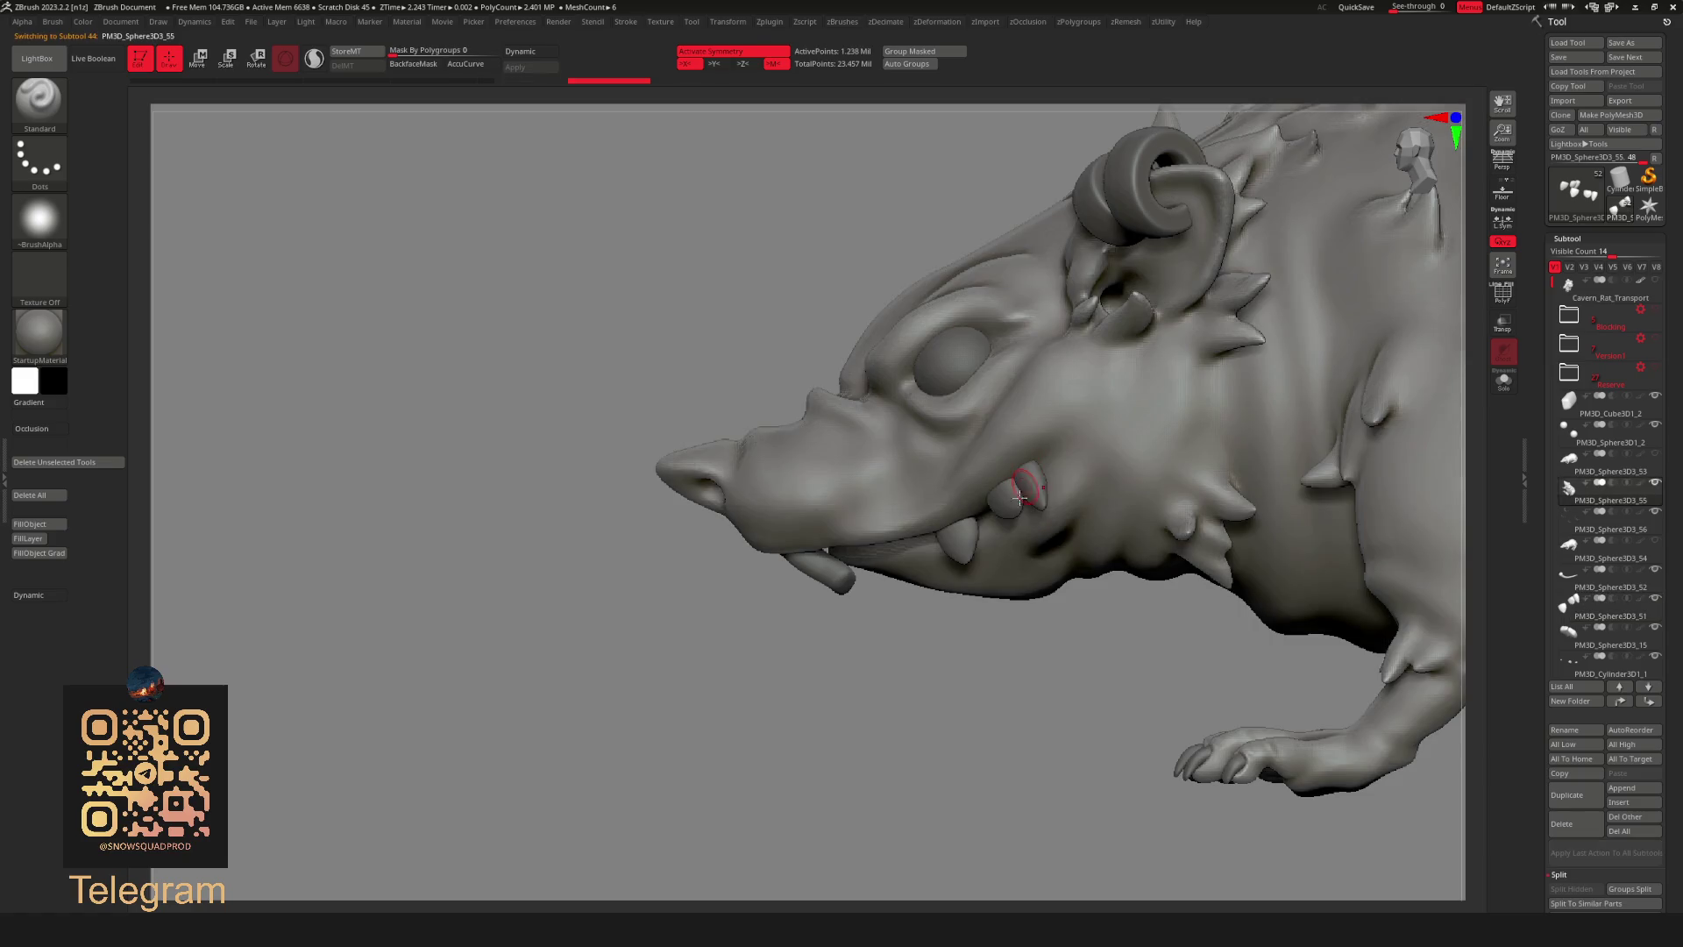
# Smooth the surface around the mouth corner where the side tooth fits, checking from several angles.
pyautogui.press('b')
pyautogui.click(1013, 554)
pyautogui.moveTo(1014, 580)
pyautogui.mouseDown(button='right')
pyautogui.moveTo(956, 629)
pyautogui.moveTo(1020, 463)
pyautogui.mouseUp(button='right')
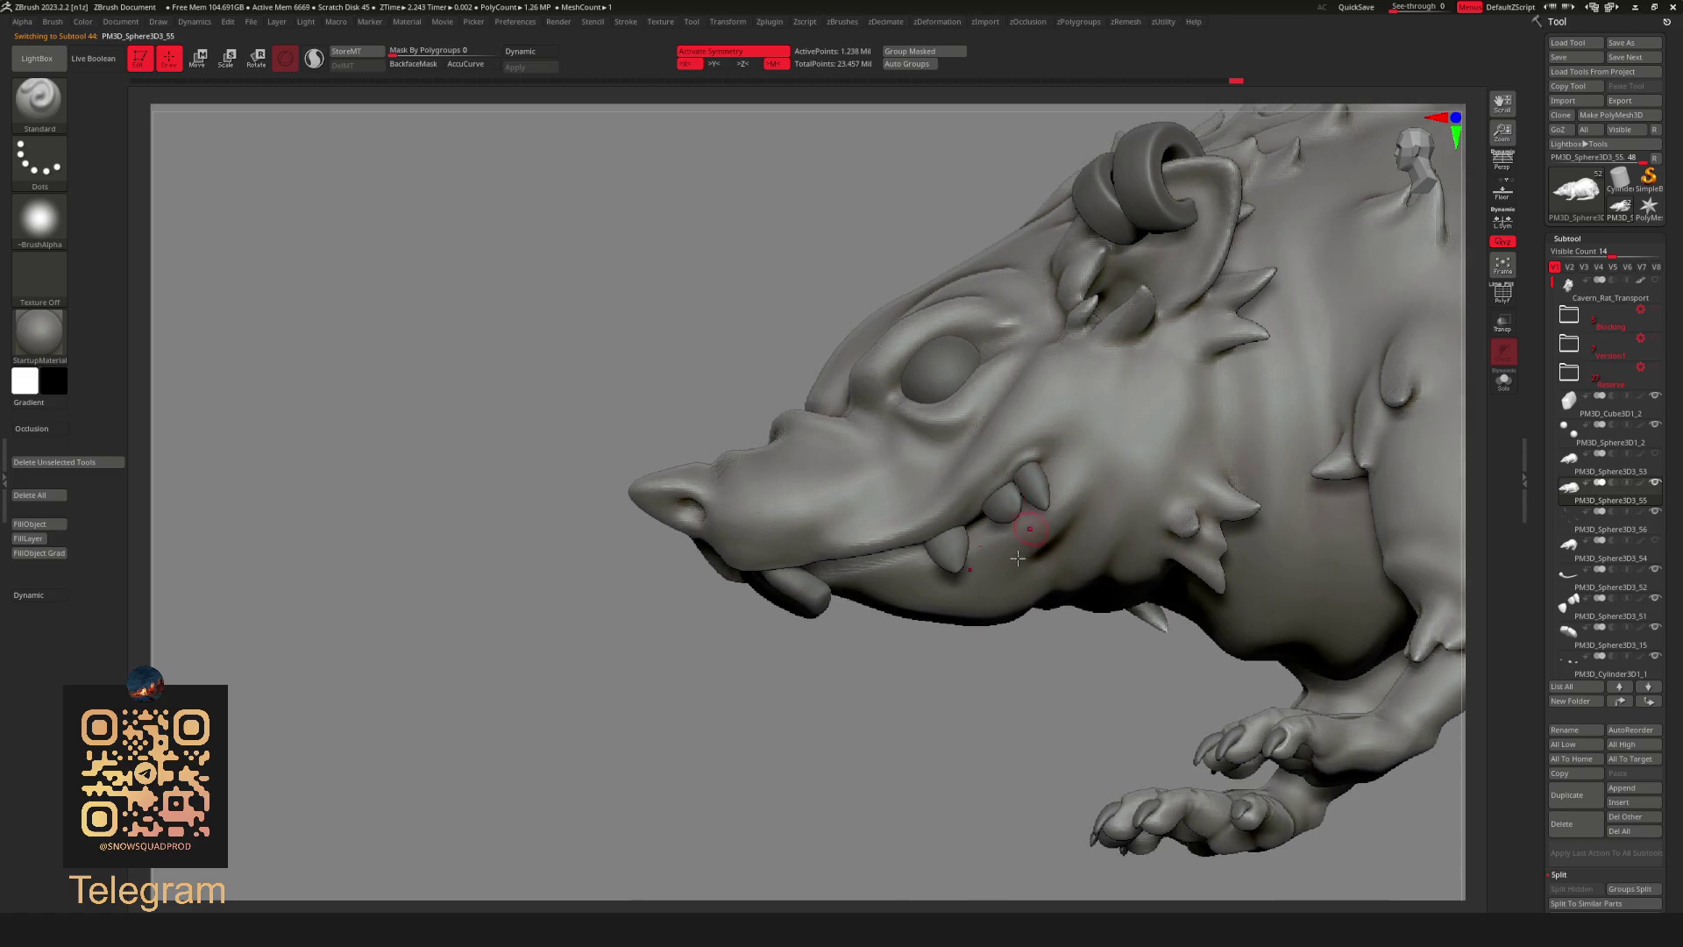
pyautogui.keyDown('shift'); pyautogui.moveTo(1005, 487); pyautogui.dragTo(995, 509); pyautogui.keyUp('shift')
pyautogui.moveTo(1064, 477)
pyautogui.keyDown('alt'); pyautogui.mouseDown(button='right')
pyautogui.moveTo(891, 646)
pyautogui.moveTo(978, 609)
pyautogui.moveTo(1014, 706)
pyautogui.moveTo(960, 753)
pyautogui.moveTo(973, 744)
pyautogui.moveTo(797, 703)
pyautogui.moveTo(999, 540)
pyautogui.moveTo(1061, 703)
pyautogui.moveTo(1139, 688)
pyautogui.moveTo(1221, 403)
pyautogui.moveTo(1187, 458)
pyautogui.moveTo(1013, 529)
pyautogui.mouseUp(button='right'); pyautogui.keyUp('alt')
pyautogui.moveTo(978, 683)
pyautogui.mouseDown(button='right')
pyautogui.moveTo(928, 671)
pyautogui.moveTo(790, 736)
pyautogui.moveTo(884, 764)
pyautogui.moveTo(914, 741)
pyautogui.moveTo(1018, 733)
pyautogui.moveTo(950, 691)
pyautogui.mouseUp(button='right')
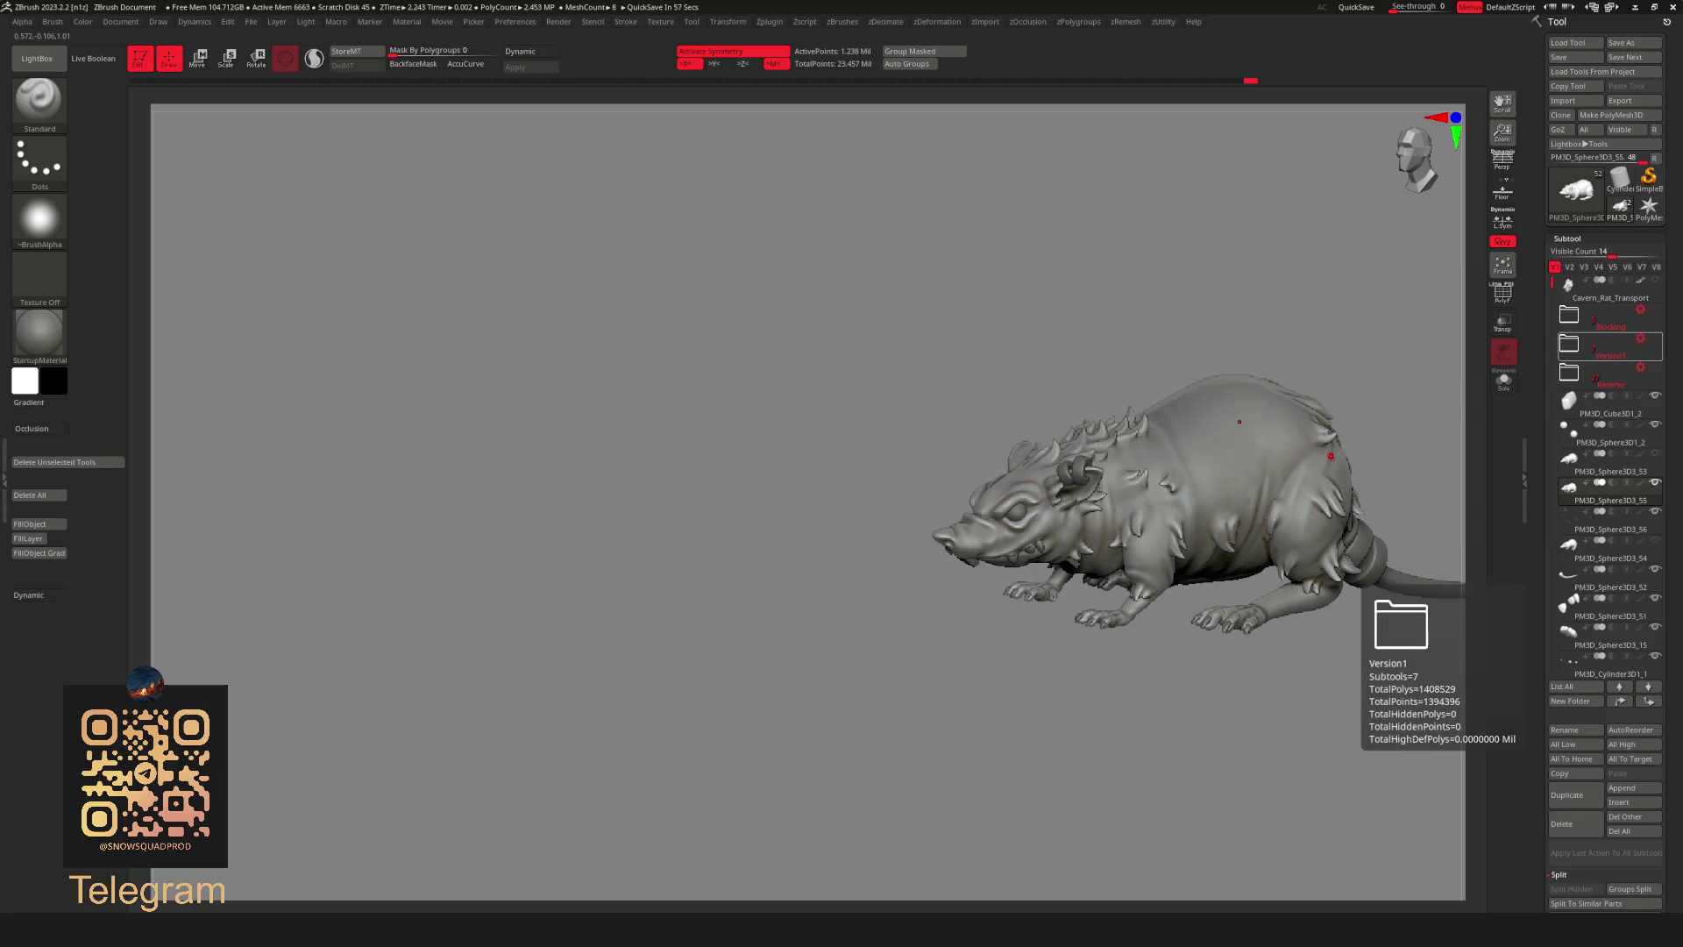
# Turn the backpack subtools visible again and frame the rat with its gear.
pyautogui.moveTo(1115, 578)
pyautogui.mouseDown(button='right')
pyautogui.moveTo(1216, 587)
pyautogui.moveTo(1160, 667)
pyautogui.moveTo(1184, 618)
pyautogui.mouseUp(button='right')
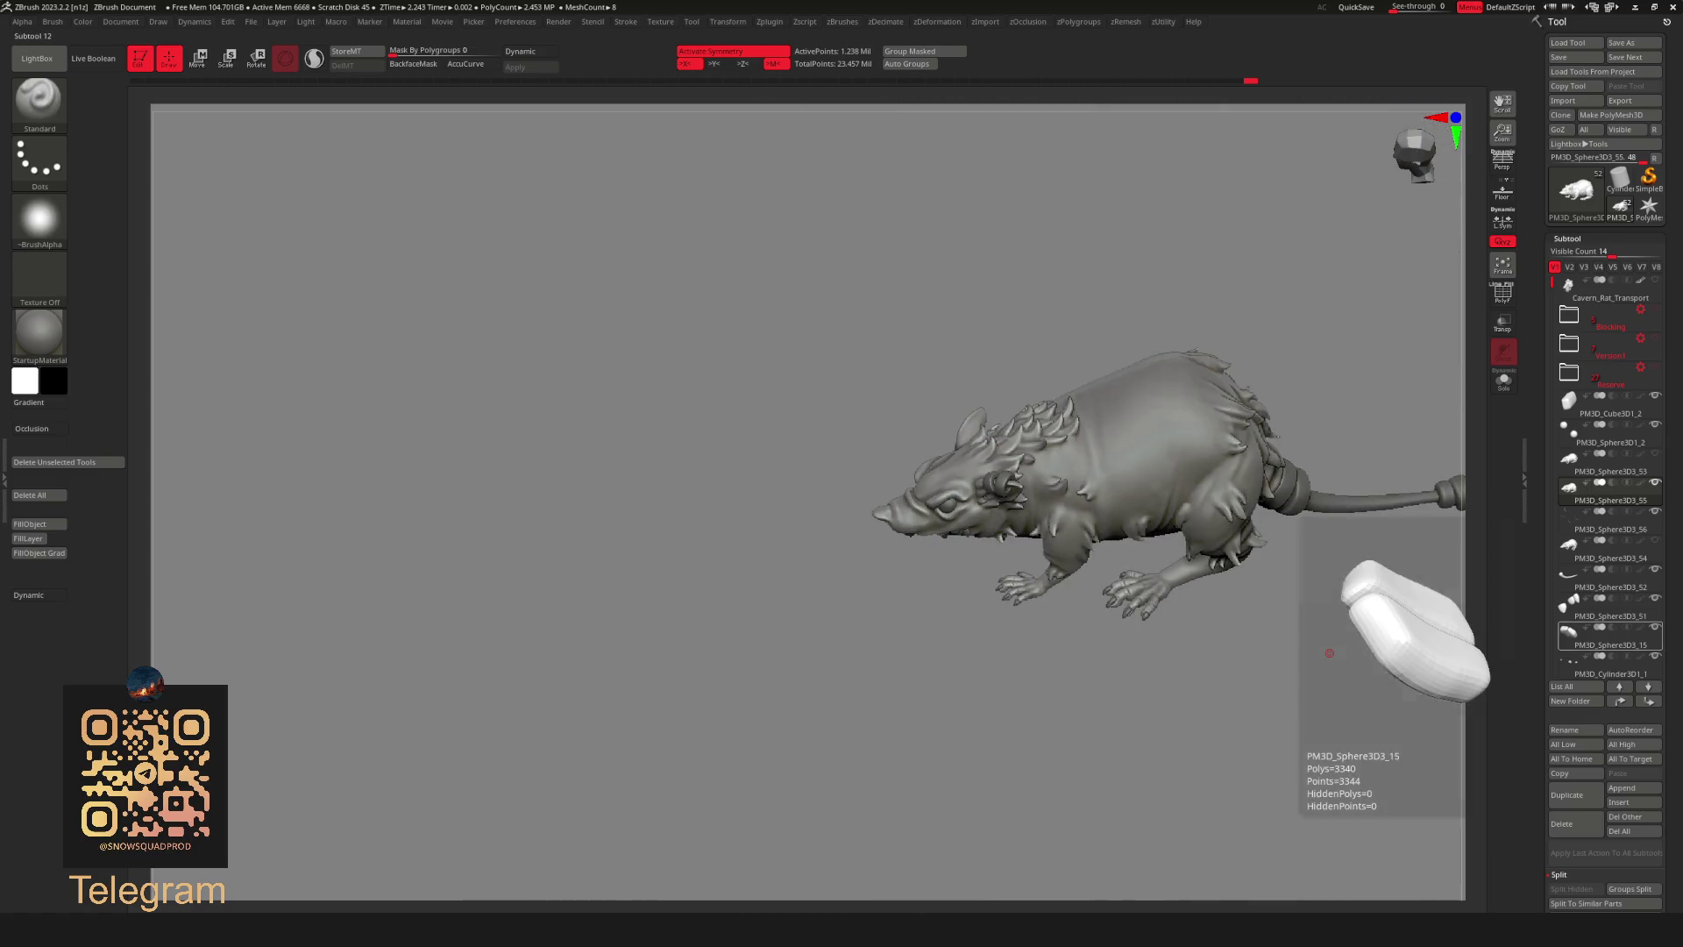
pyautogui.moveTo(1314, 592); pyautogui.dragTo(1325, 507, button='right')
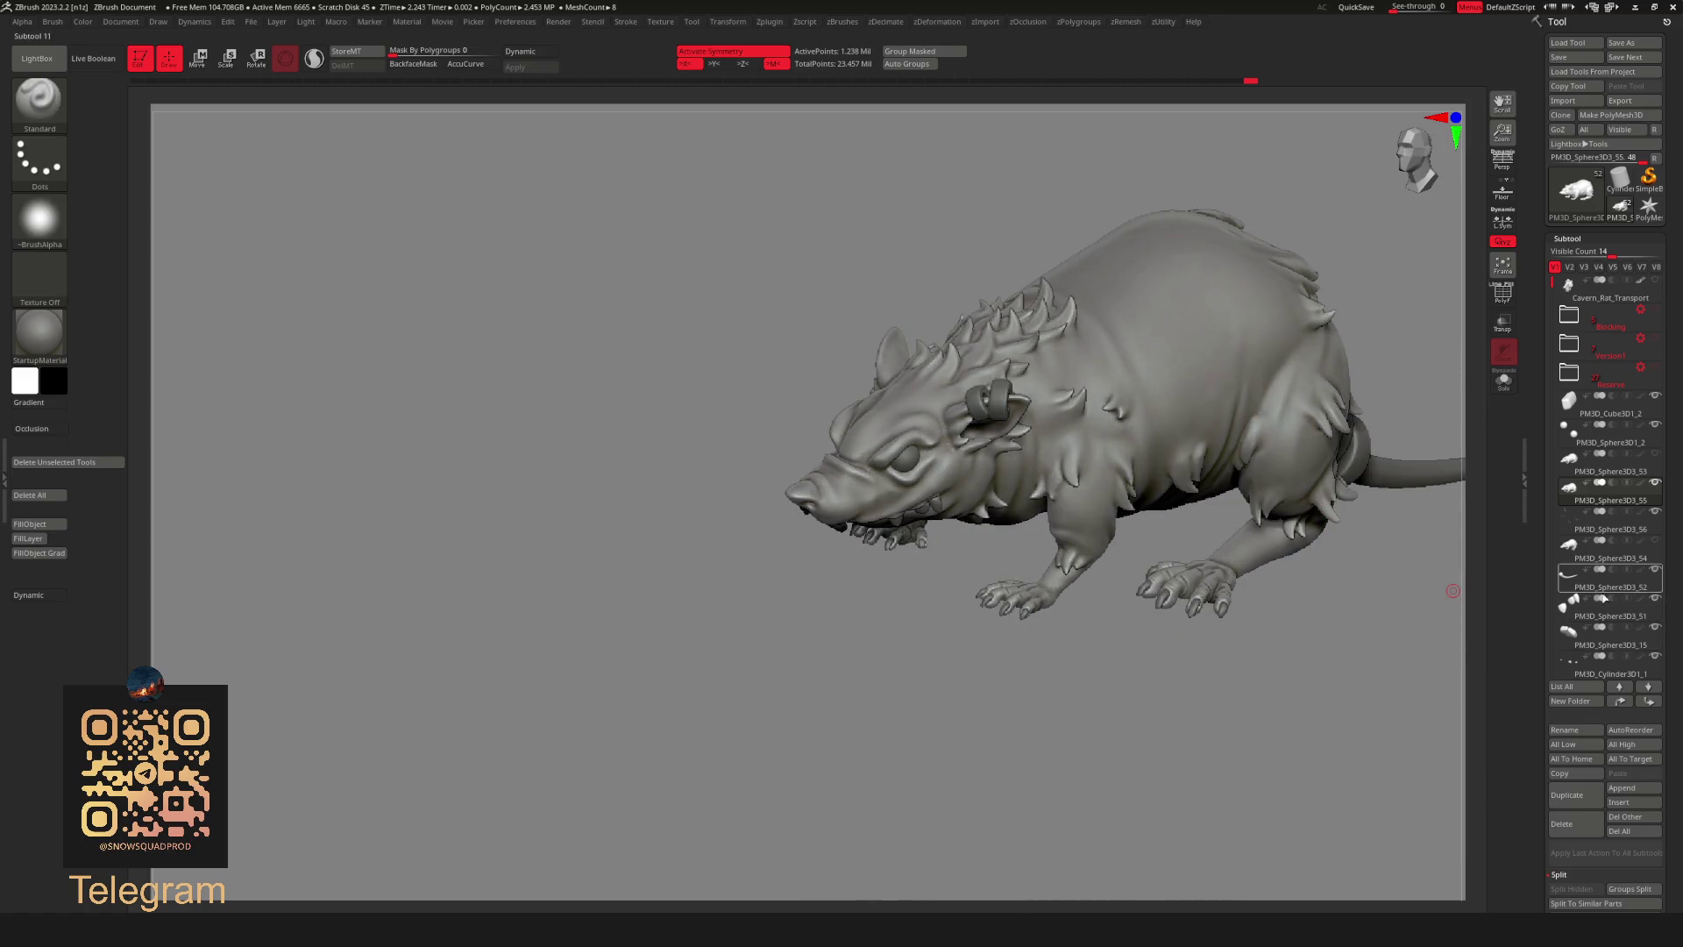
pyautogui.moveTo(1552, 286); pyautogui.dragTo(1553, 391)
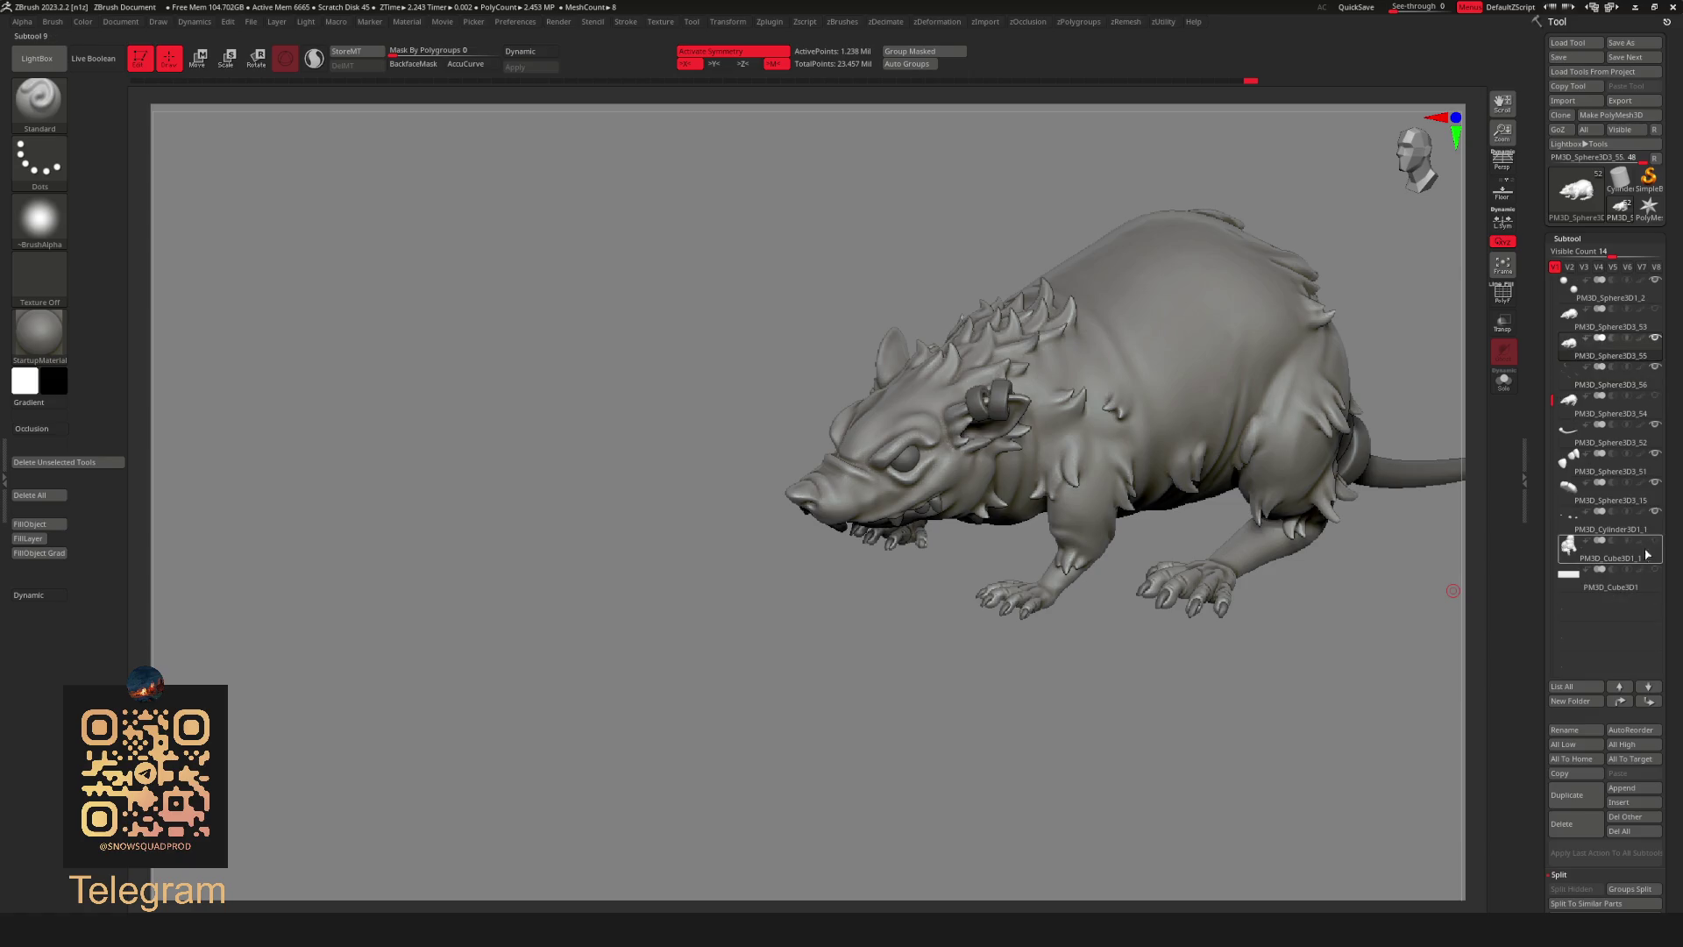
pyautogui.moveTo(1316, 657); pyautogui.dragTo(1394, 619, button='right')
pyautogui.moveTo(1121, 589)
pyautogui.keyDown('alt'); pyautogui.mouseDown(button='right')
pyautogui.moveTo(1152, 575)
pyautogui.moveTo(1118, 596)
pyautogui.moveTo(1014, 564)
pyautogui.moveTo(1100, 612)
pyautogui.moveTo(1290, 460)
pyautogui.mouseUp(button='right'); pyautogui.keyUp('alt')
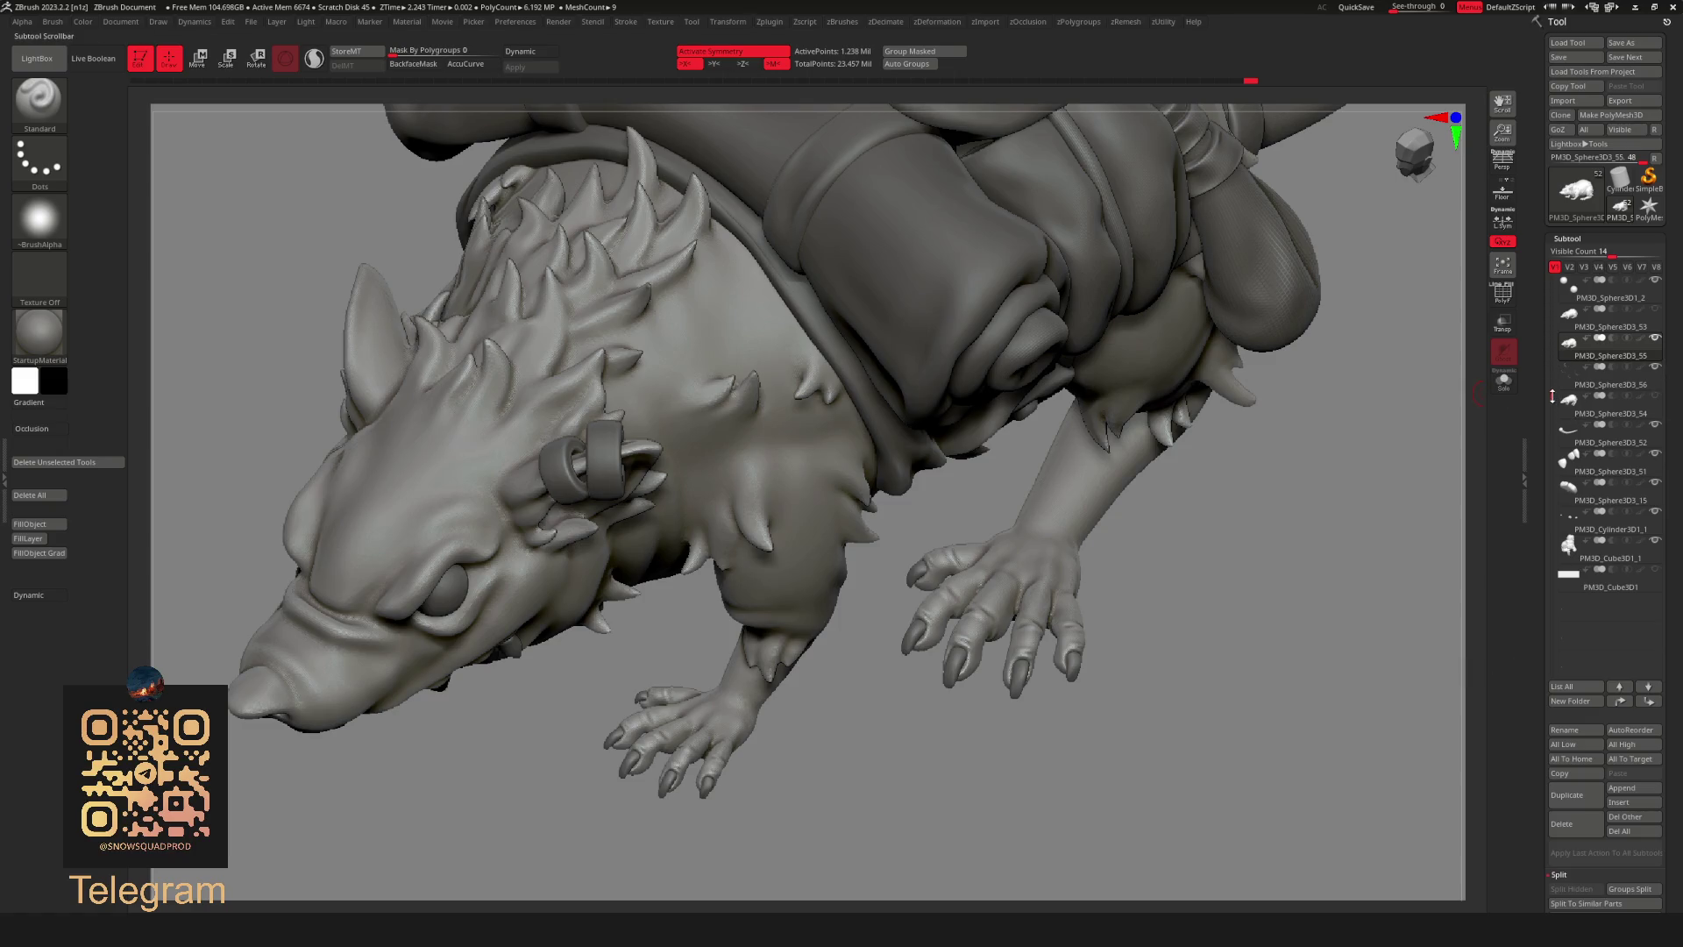
pyautogui.moveTo(1553, 395); pyautogui.dragTo(1551, 296)
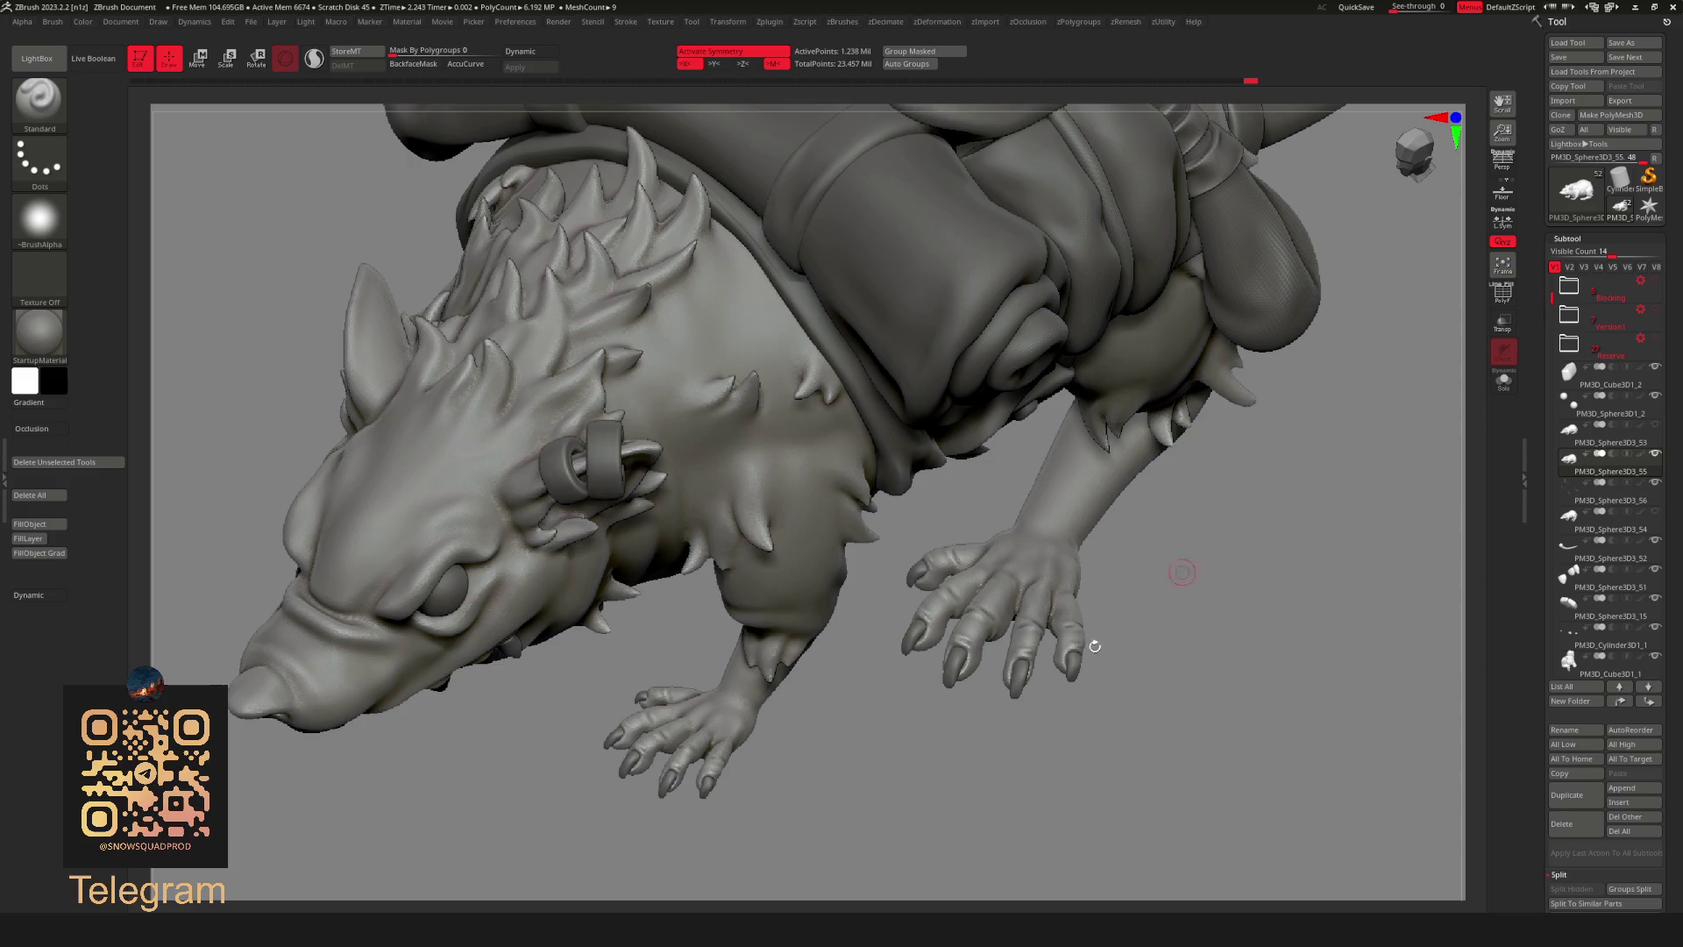
pyautogui.press('f')
# Switch to the FastFurry IMM fur strand brush from the brush library.
pyautogui.moveTo(1127, 545)
pyautogui.mouseDown(button='right')
pyautogui.moveTo(1008, 598)
pyautogui.moveTo(1049, 630)
pyautogui.mouseUp(button='right')
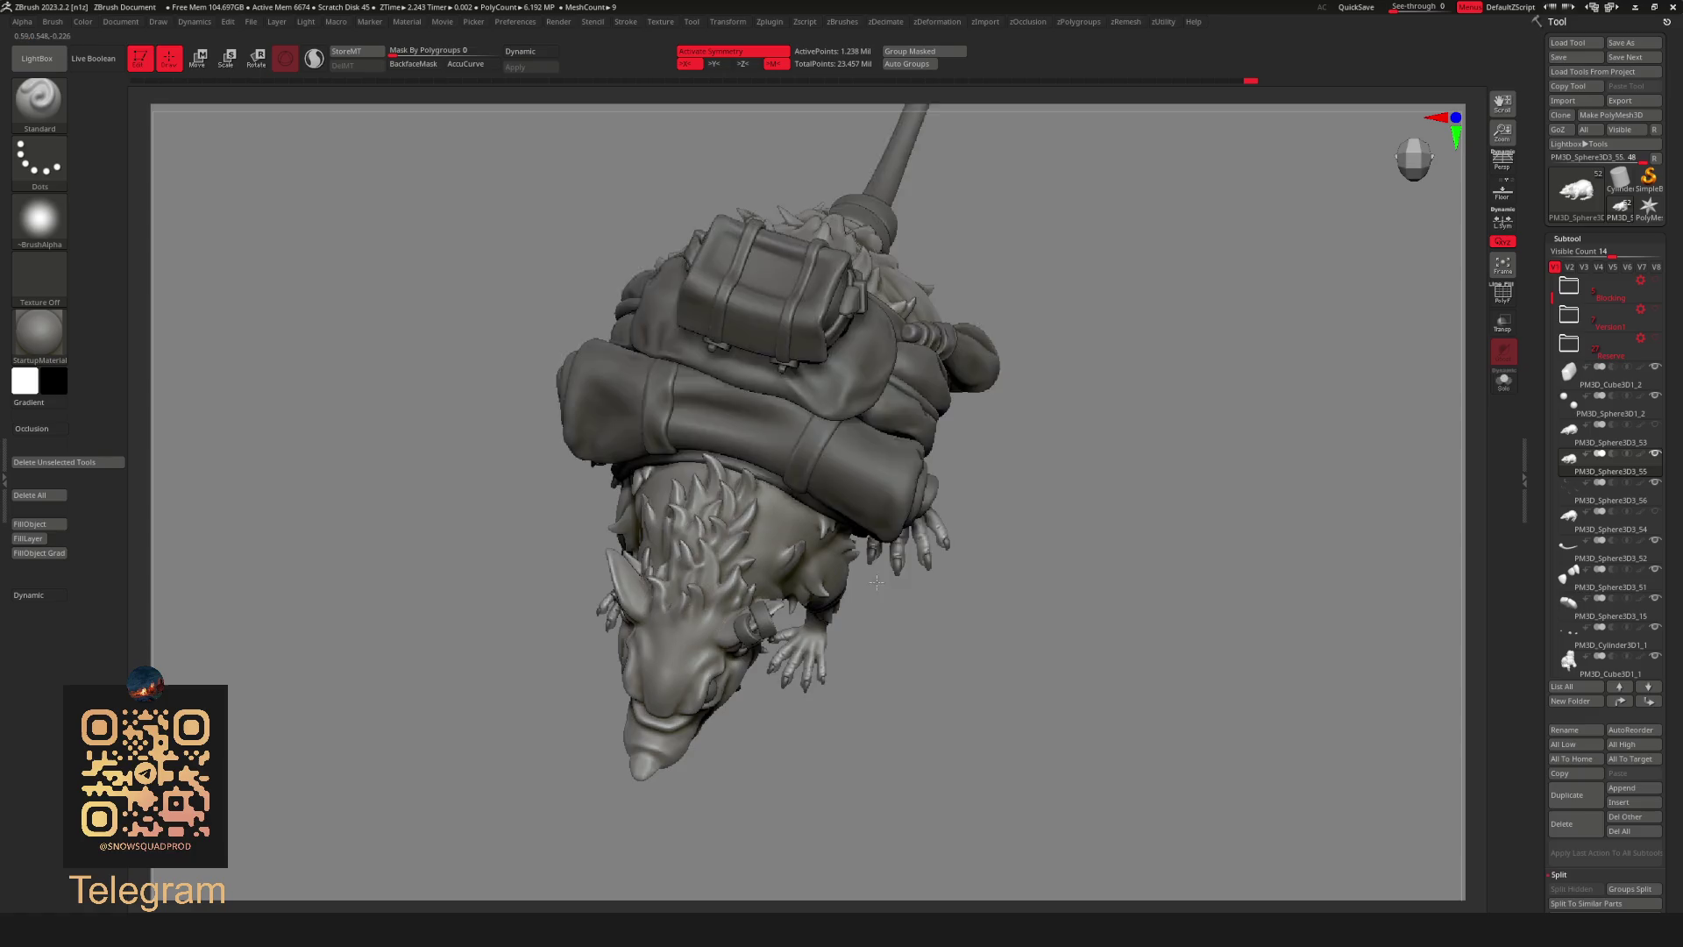
pyautogui.scroll(5, 1048, 630)
pyautogui.press('b')
pyautogui.press('b')
pyautogui.press('Escape')
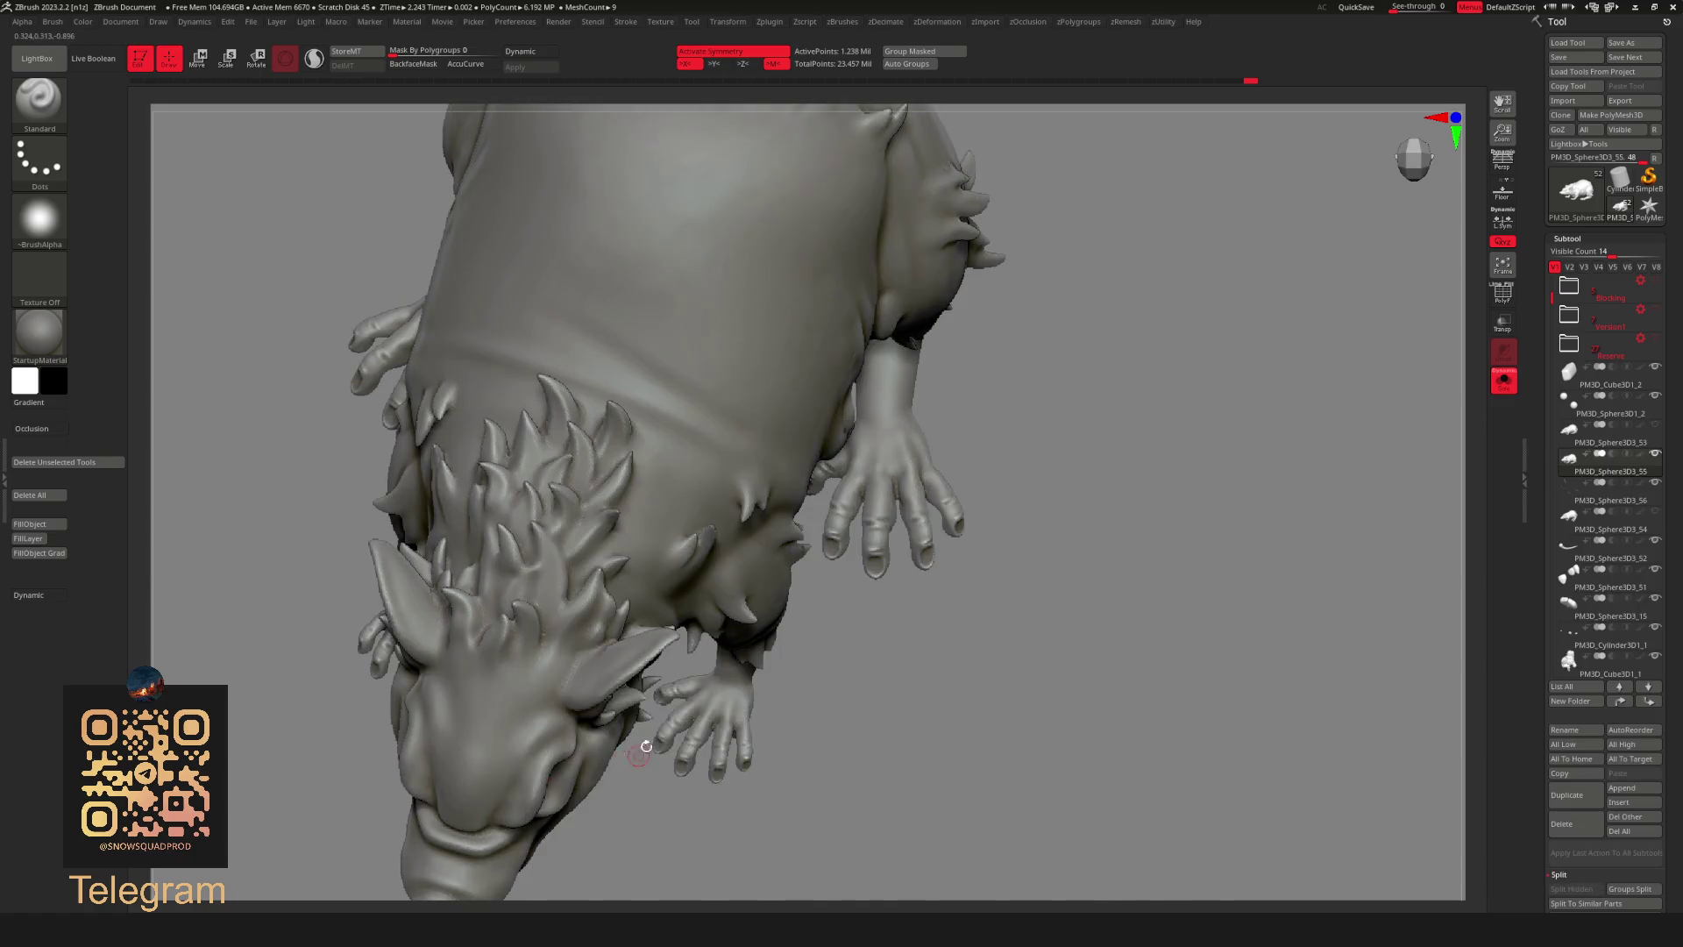
pyautogui.press('b')
pyautogui.press('Escape')
pyautogui.press('b')
pyautogui.press('f')
pyautogui.press('f')
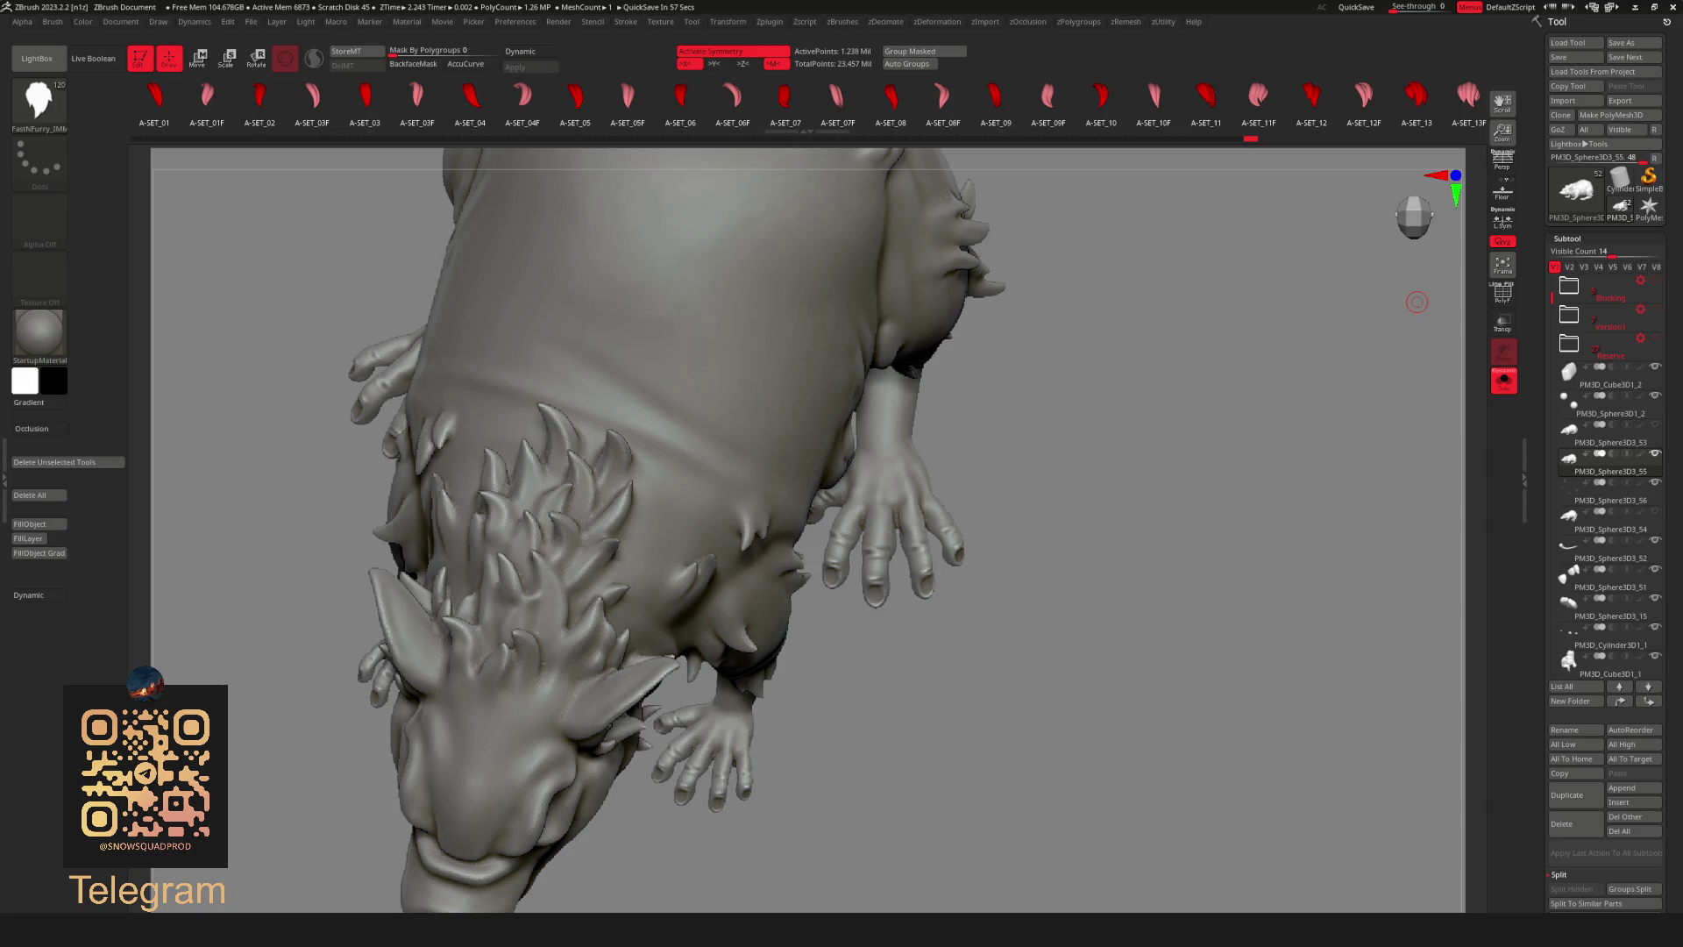
pyautogui.moveTo(897, 503); pyautogui.dragTo(896, 507, button='right')
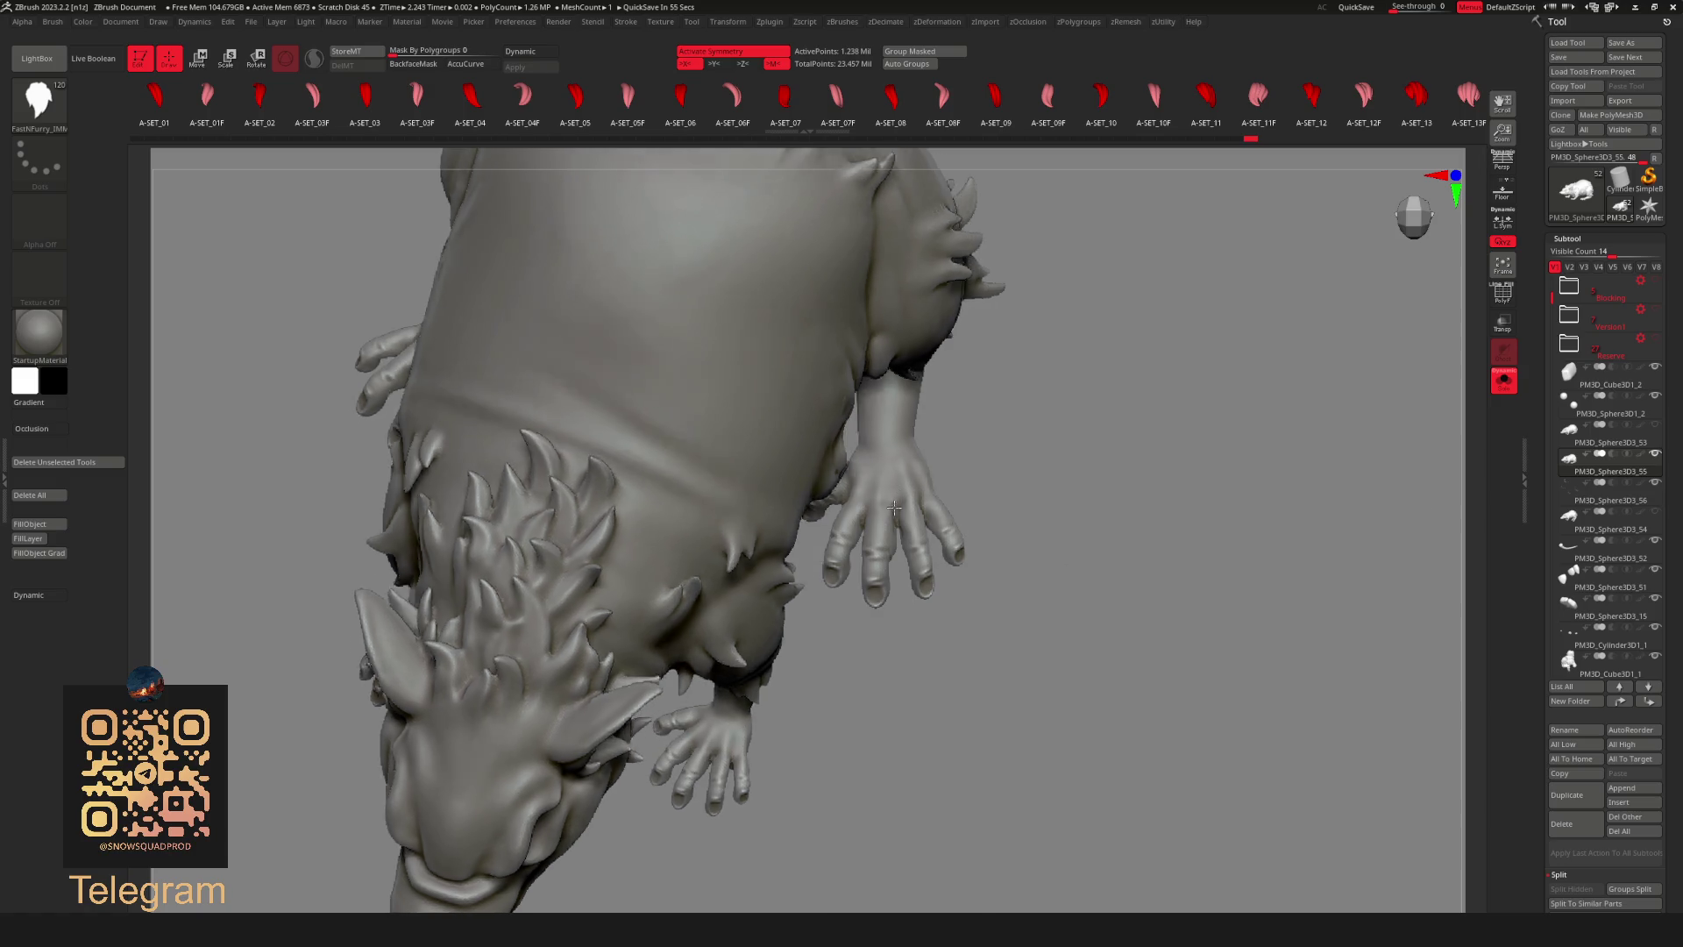
pyautogui.press('m')
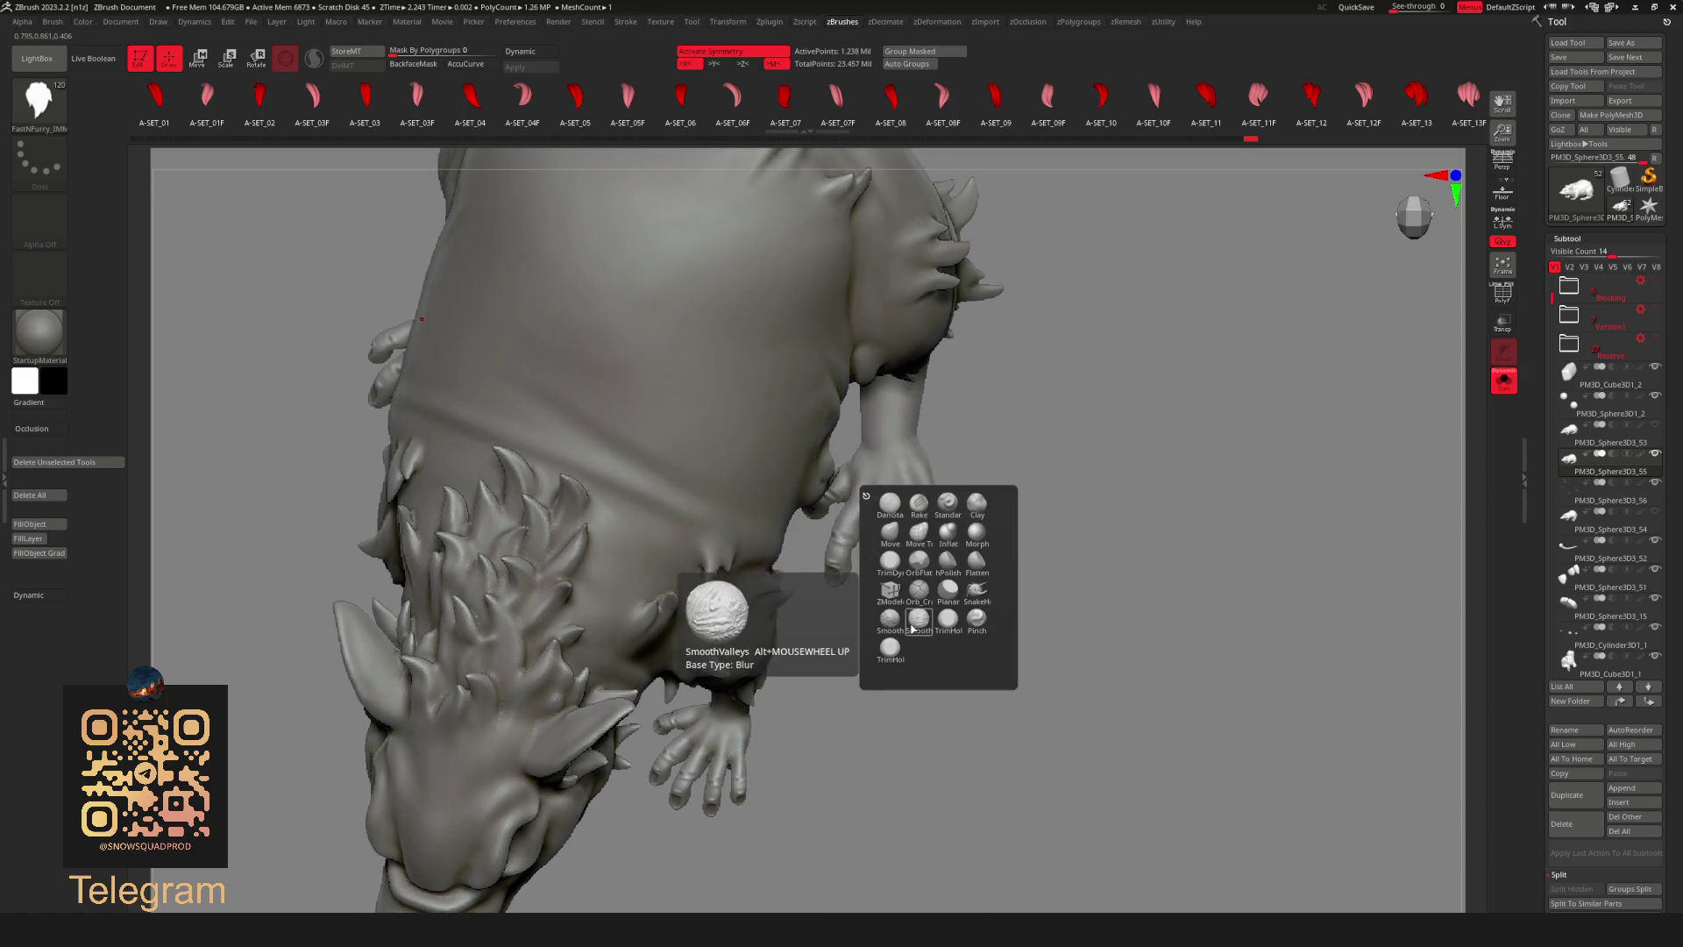
pyautogui.moveTo(1204, 100)
pyautogui.mouseDown()
pyautogui.moveTo(244, 100)
pyautogui.moveTo(1007, 112)
pyautogui.moveTo(978, 110)
pyautogui.mouseUp()
# Insert a fur tuft strand on the forearm just above the clawed hand.
pyautogui.keyDown('alt'); pyautogui.moveTo(979, 388); pyautogui.dragTo(908, 445); pyautogui.keyUp('alt')
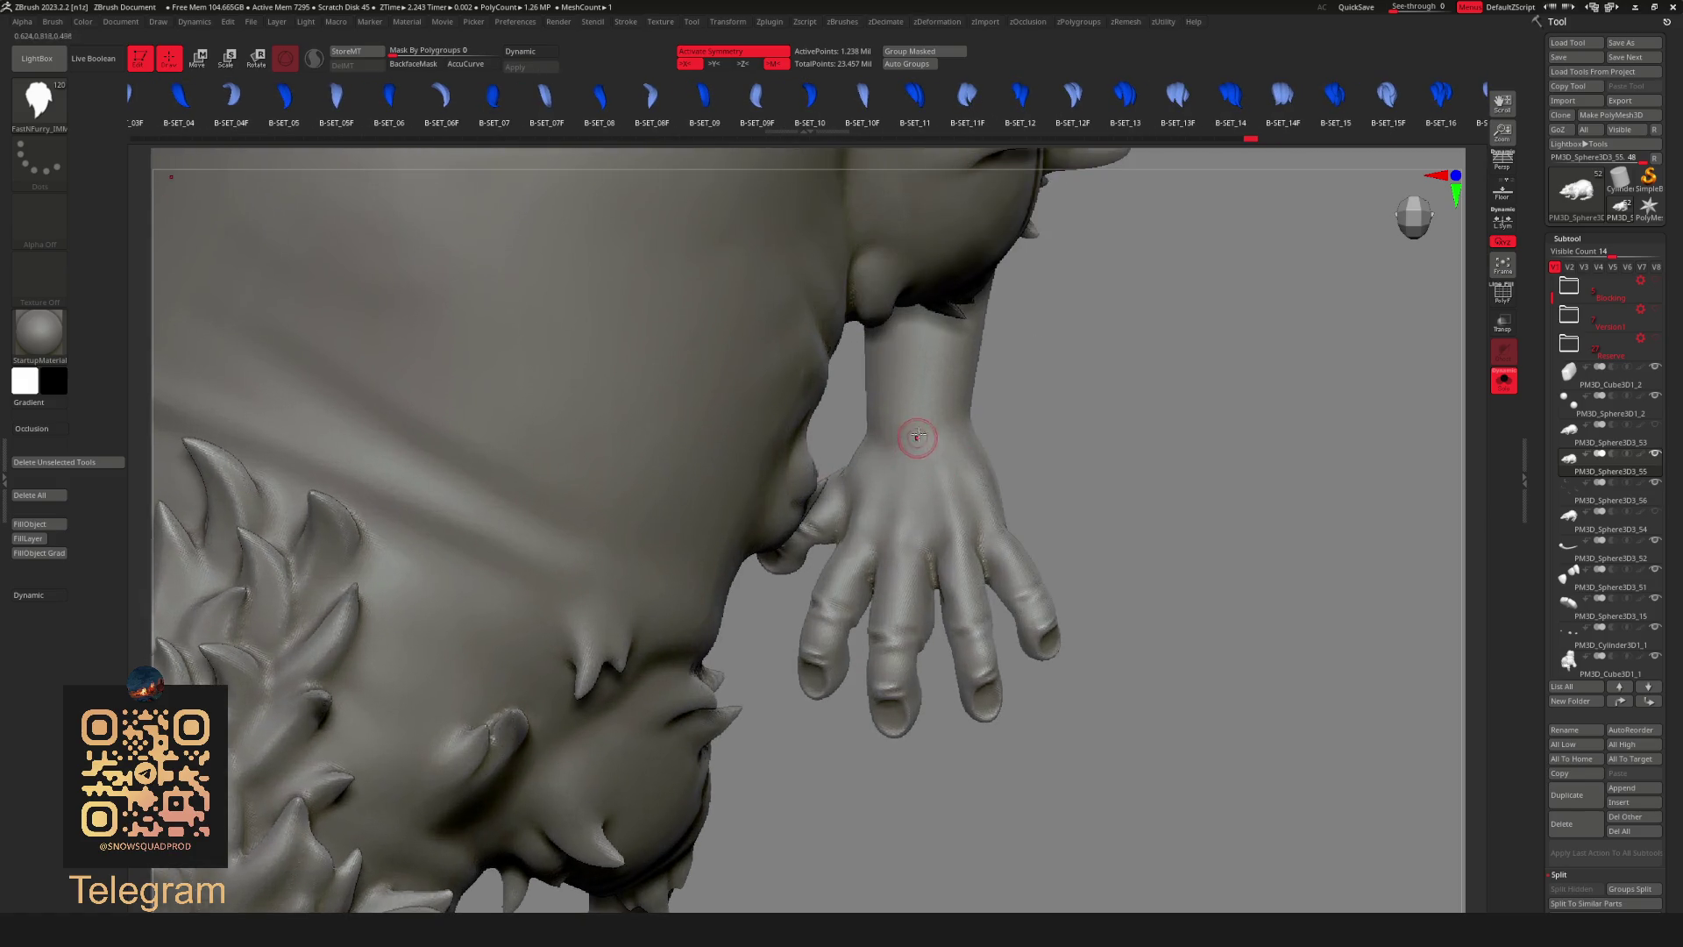
pyautogui.keyDown('alt'); pyautogui.click(908, 445); pyautogui.keyUp('alt')
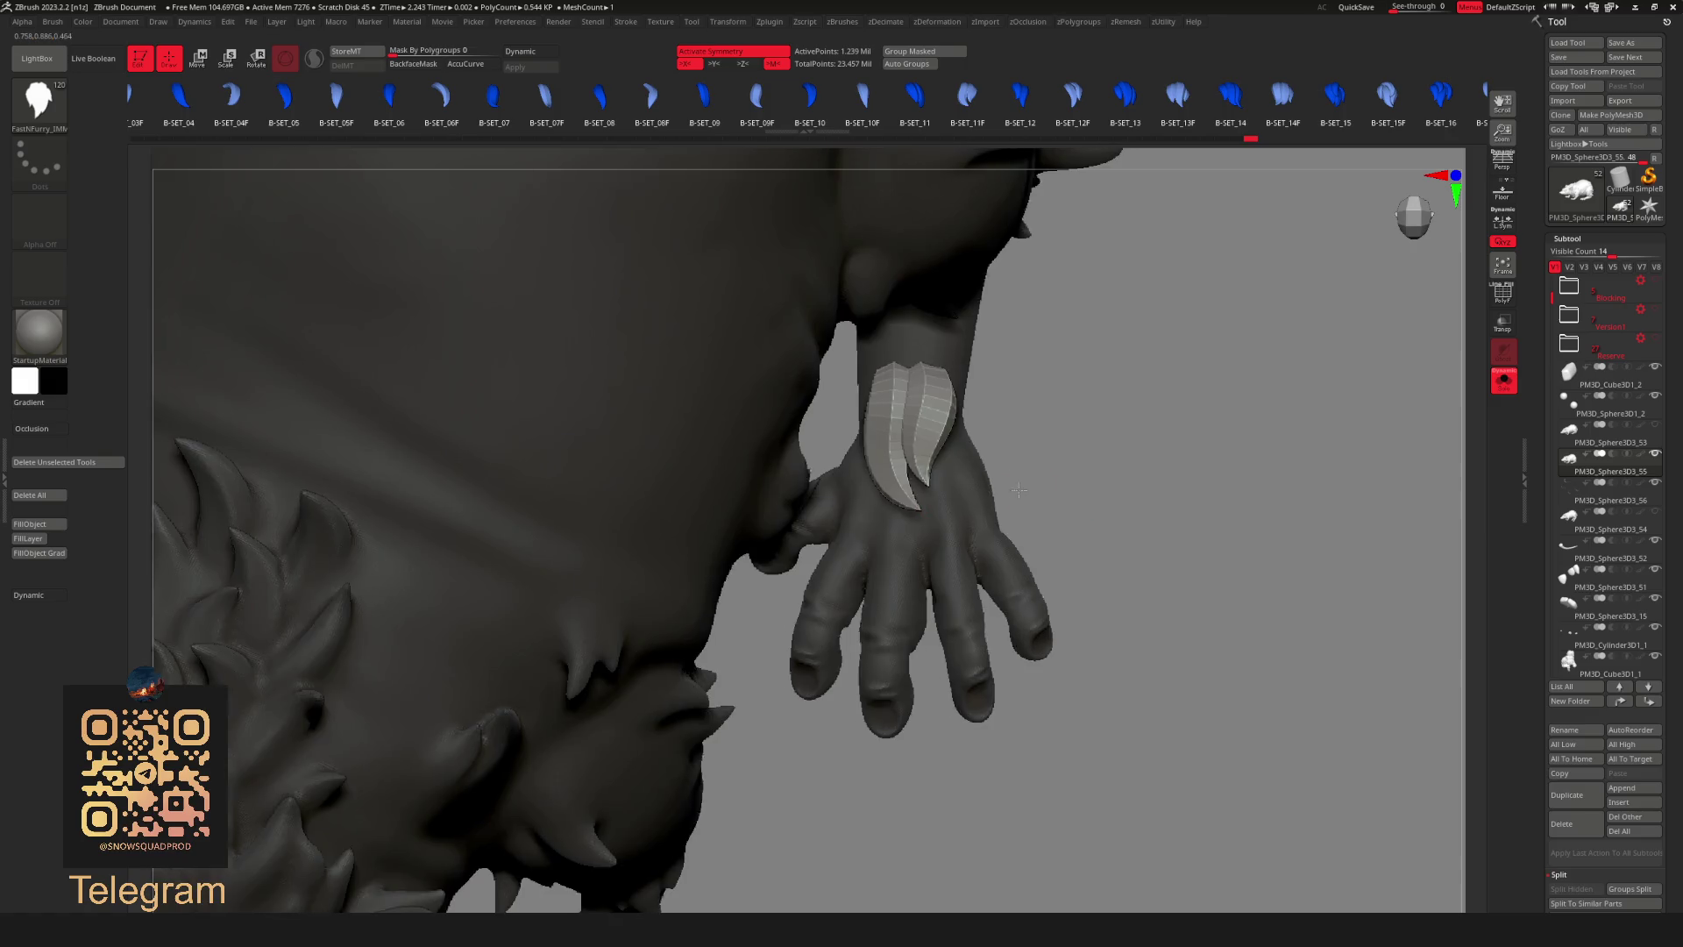
pyautogui.moveTo(933, 505); pyautogui.dragTo(993, 423)
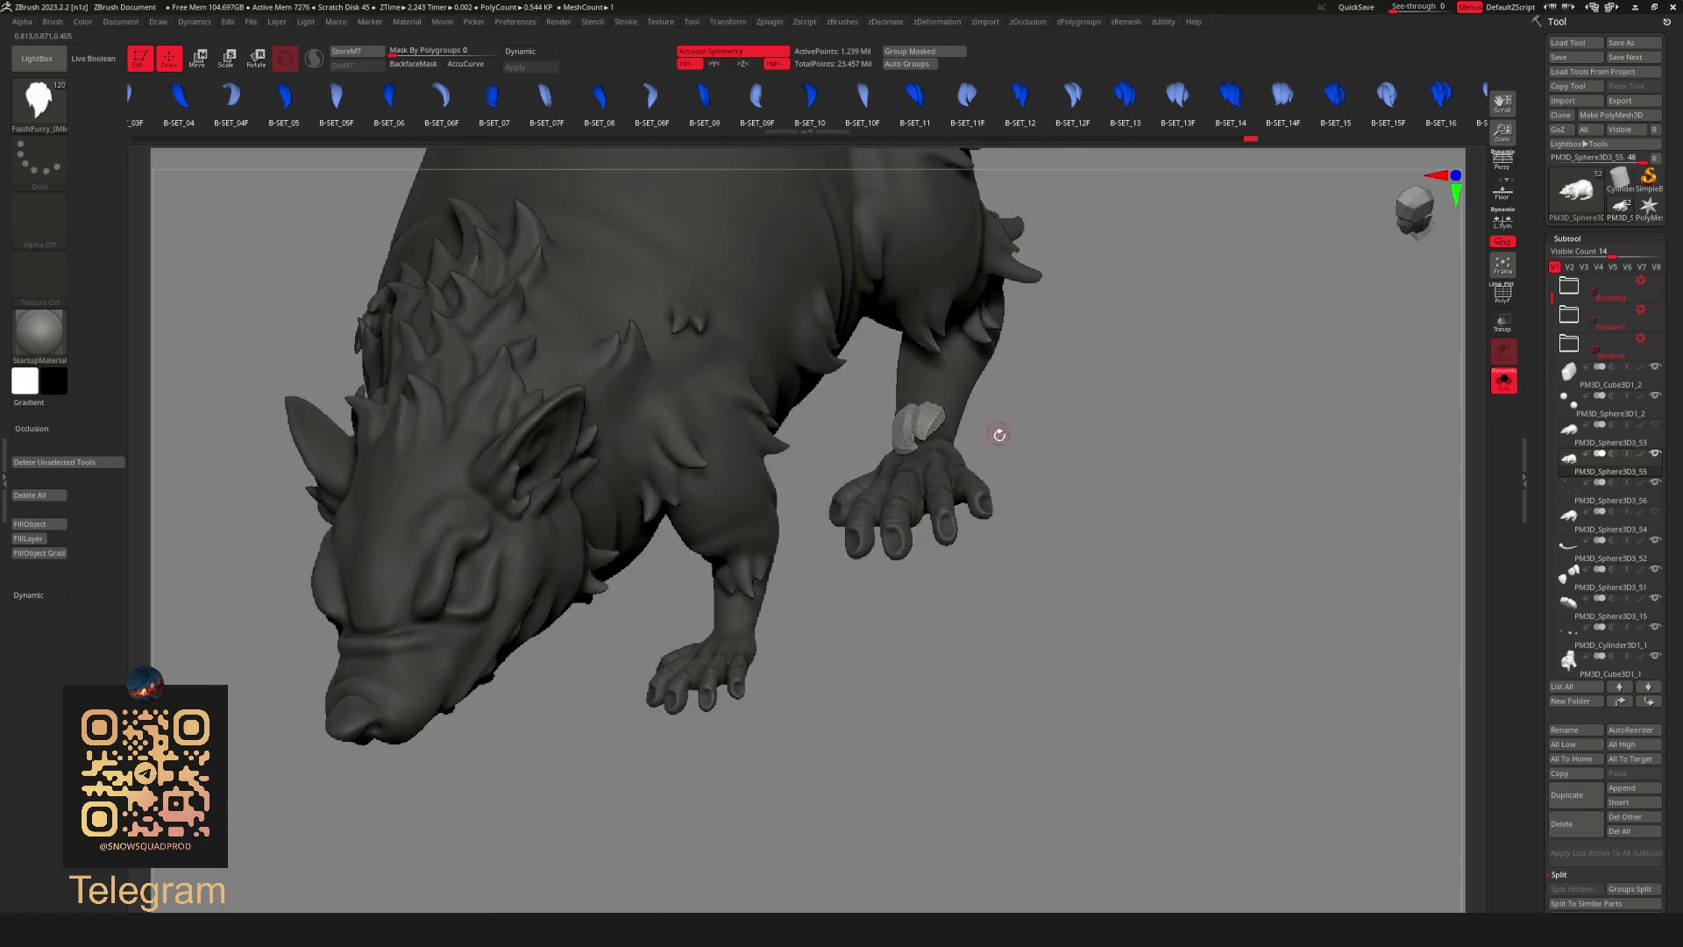
# Shift the fur tuft over the hand with the Transpose gizmo and shrink it to wrist size.
pyautogui.press('w')
pyautogui.keyDown('alt'); pyautogui.moveTo(993, 422); pyautogui.dragTo(922, 454, button='right'); pyautogui.keyUp('alt')
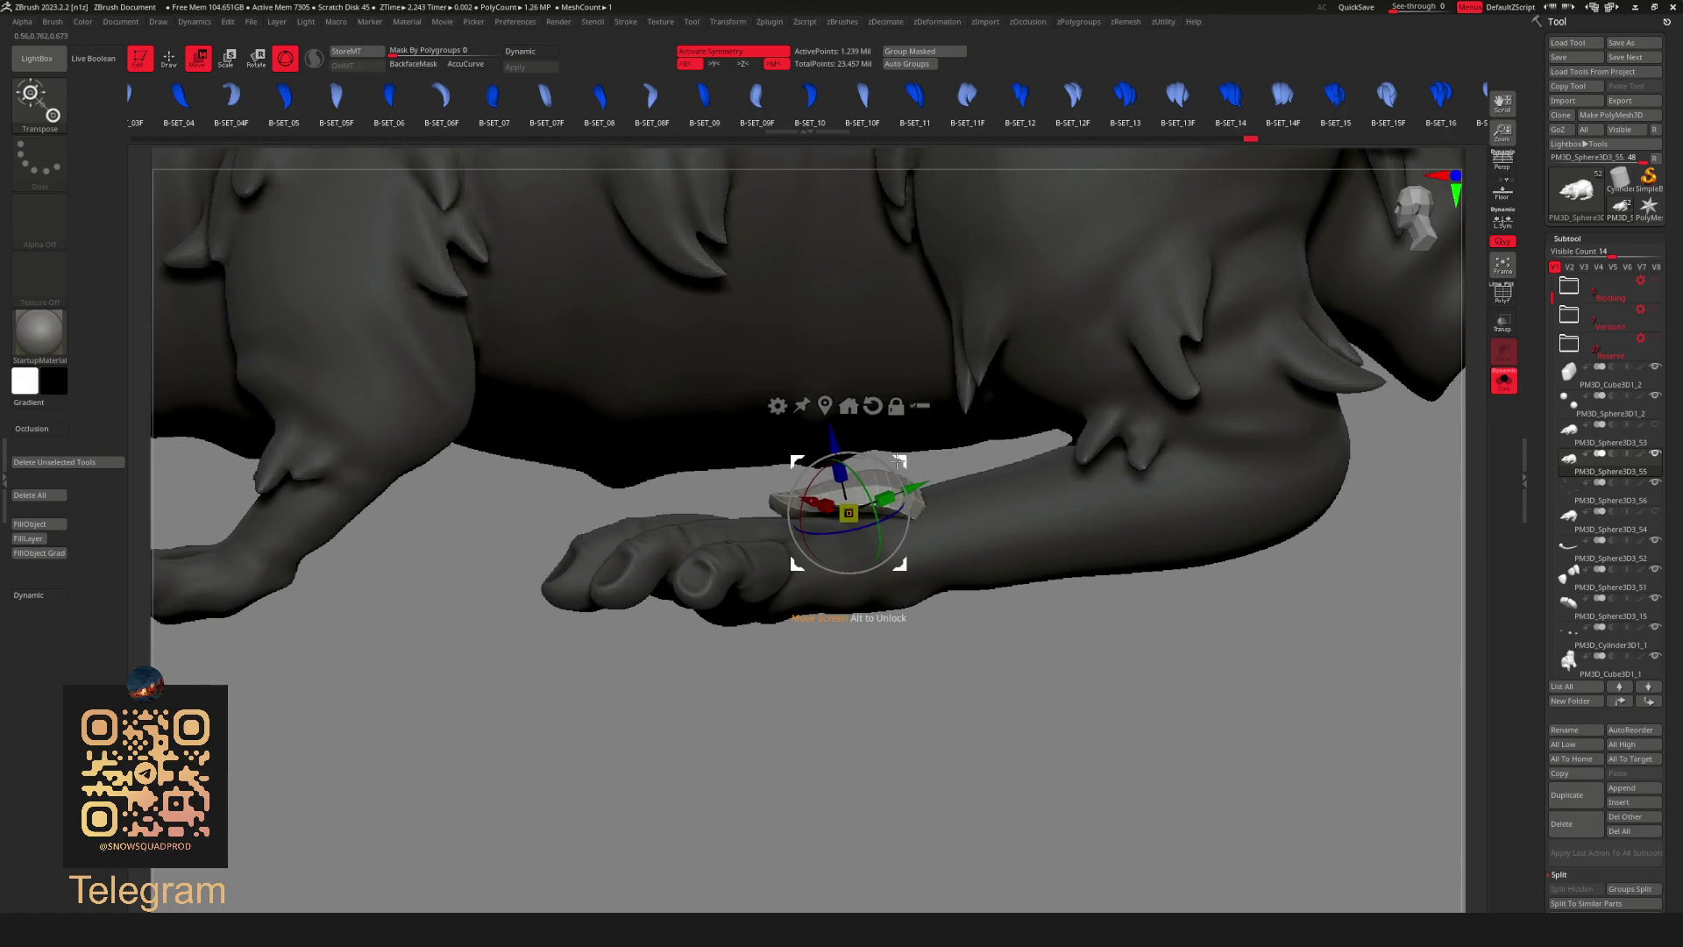
pyautogui.moveTo(899, 475); pyautogui.dragTo(982, 542)
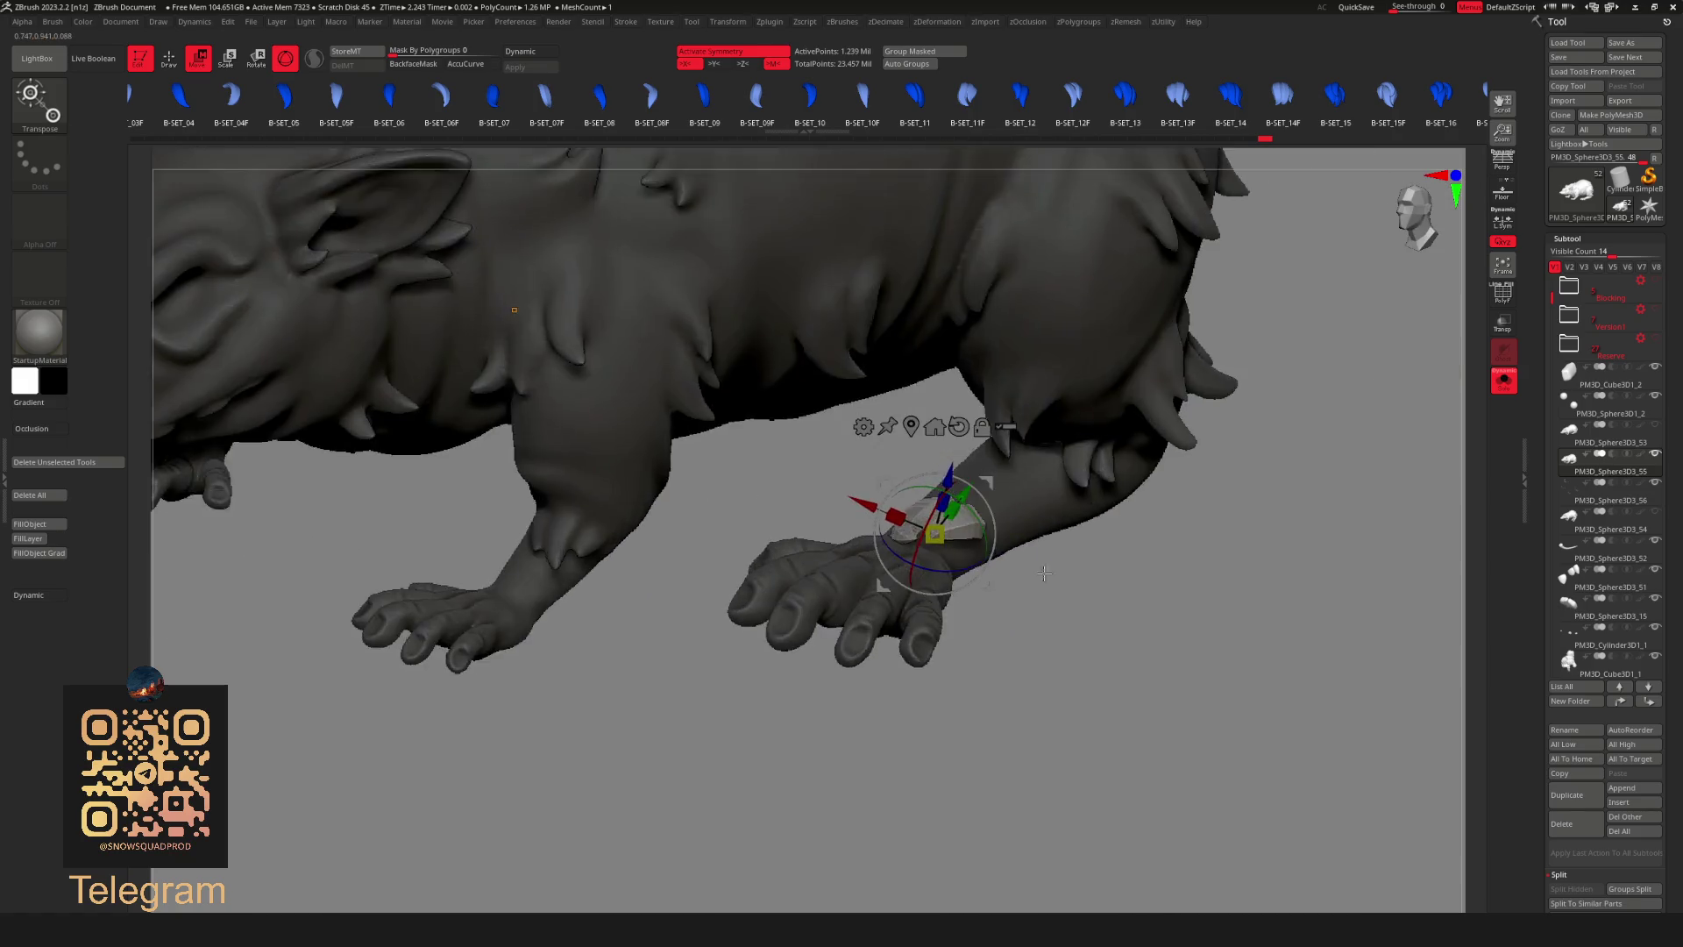
pyautogui.moveTo(981, 542); pyautogui.dragTo(937, 533)
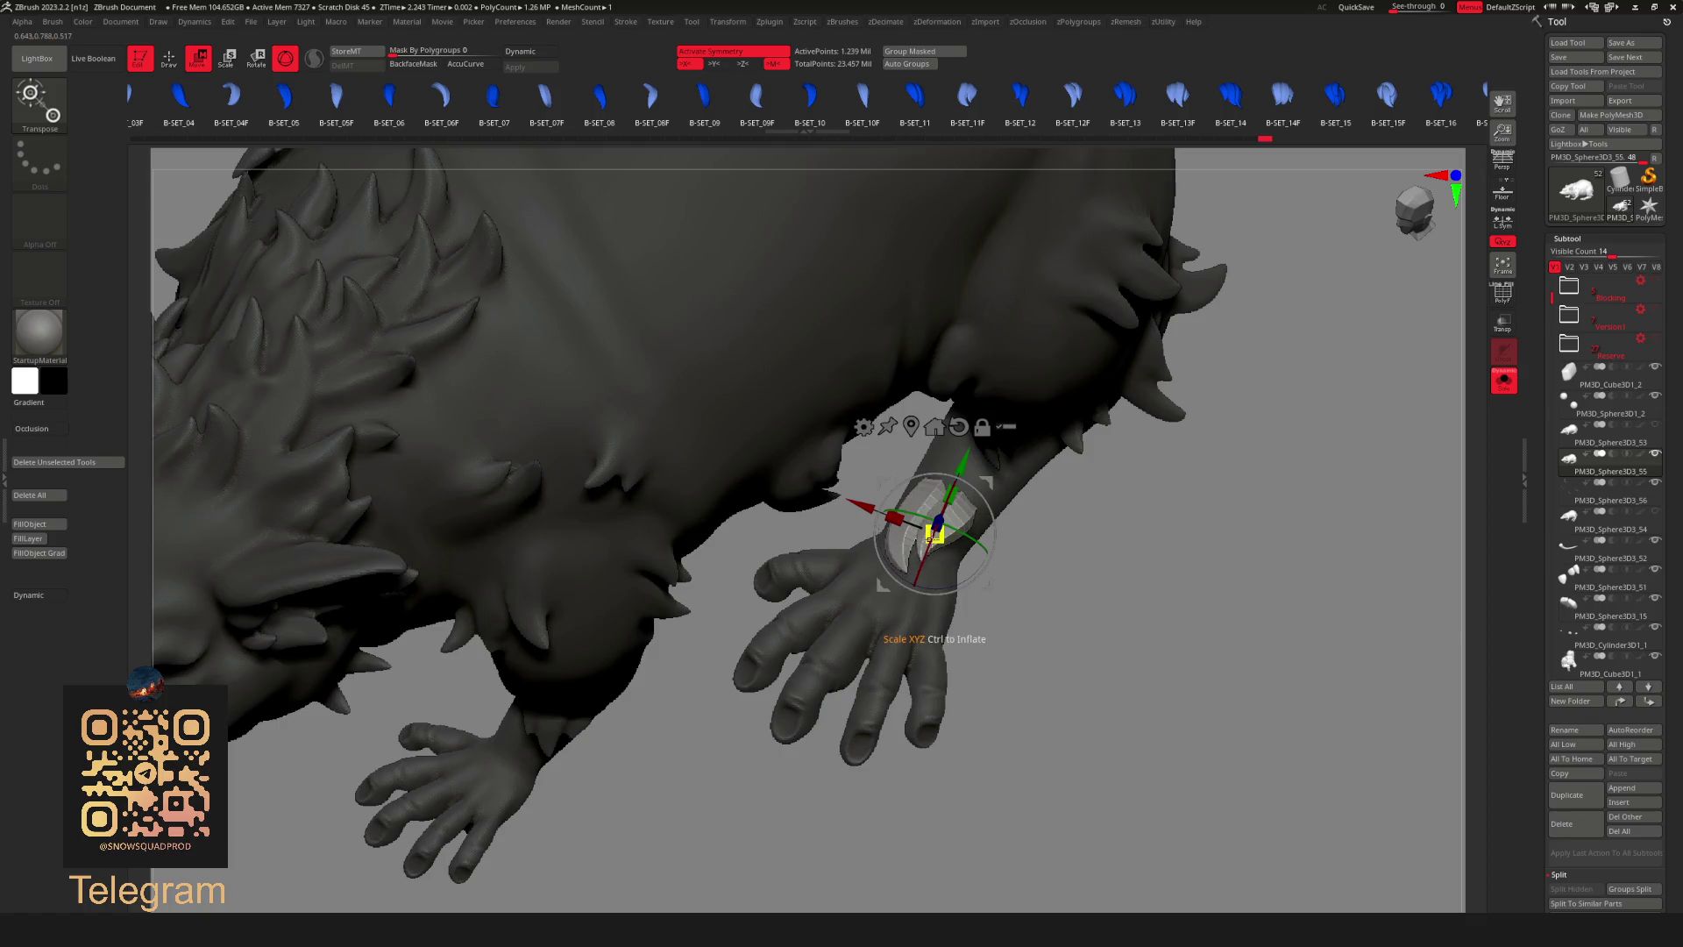
pyautogui.moveTo(934, 533)
pyautogui.mouseDown(button='right')
pyautogui.moveTo(1088, 635)
pyautogui.moveTo(967, 498)
pyautogui.mouseUp(button='right')
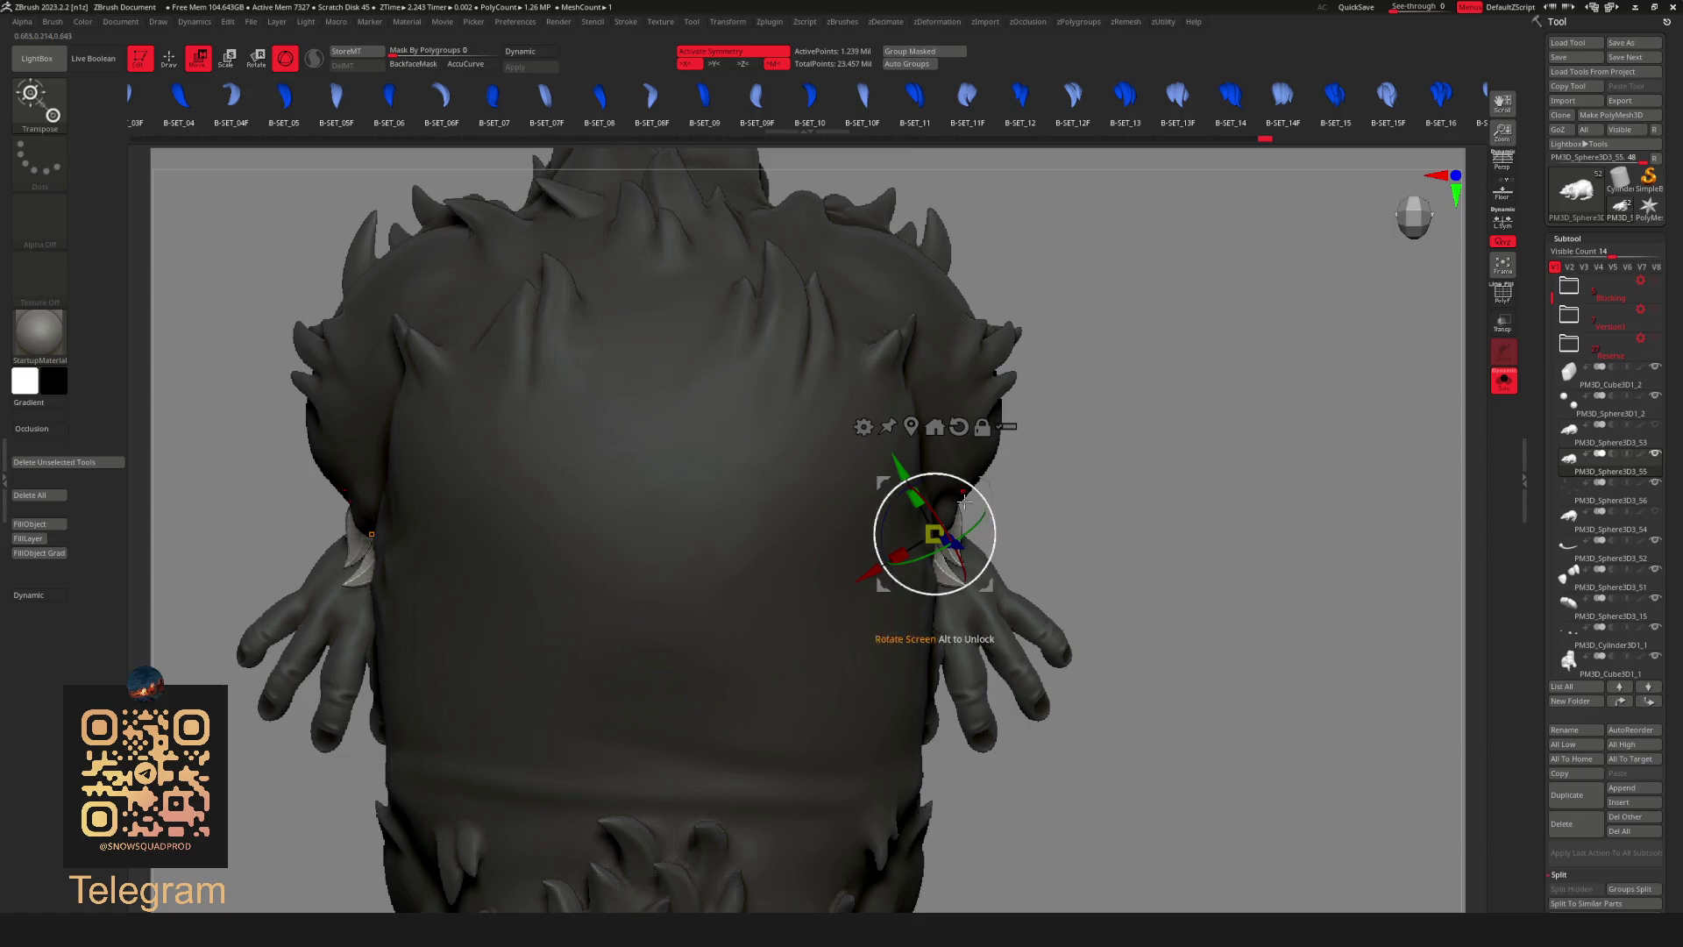
pyautogui.moveTo(933, 533); pyautogui.dragTo(903, 527)
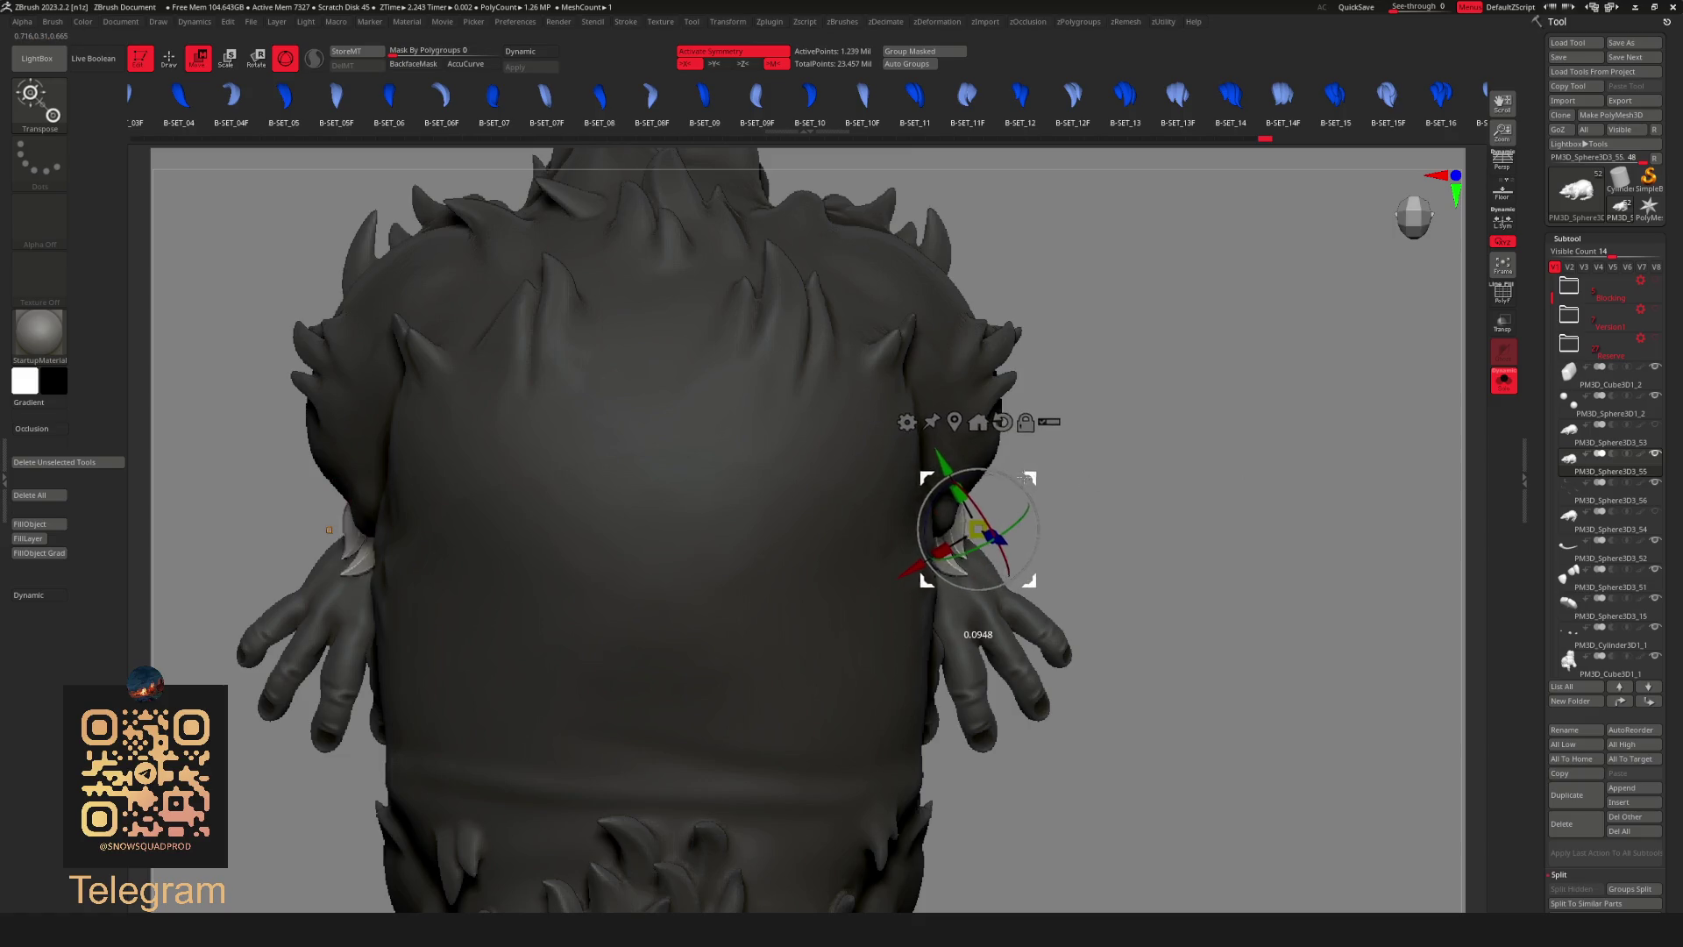
# Check the tuft placement from the back and front, then leave the gizmo.
pyautogui.moveTo(1000, 493); pyautogui.dragTo(1082, 538, button='right')
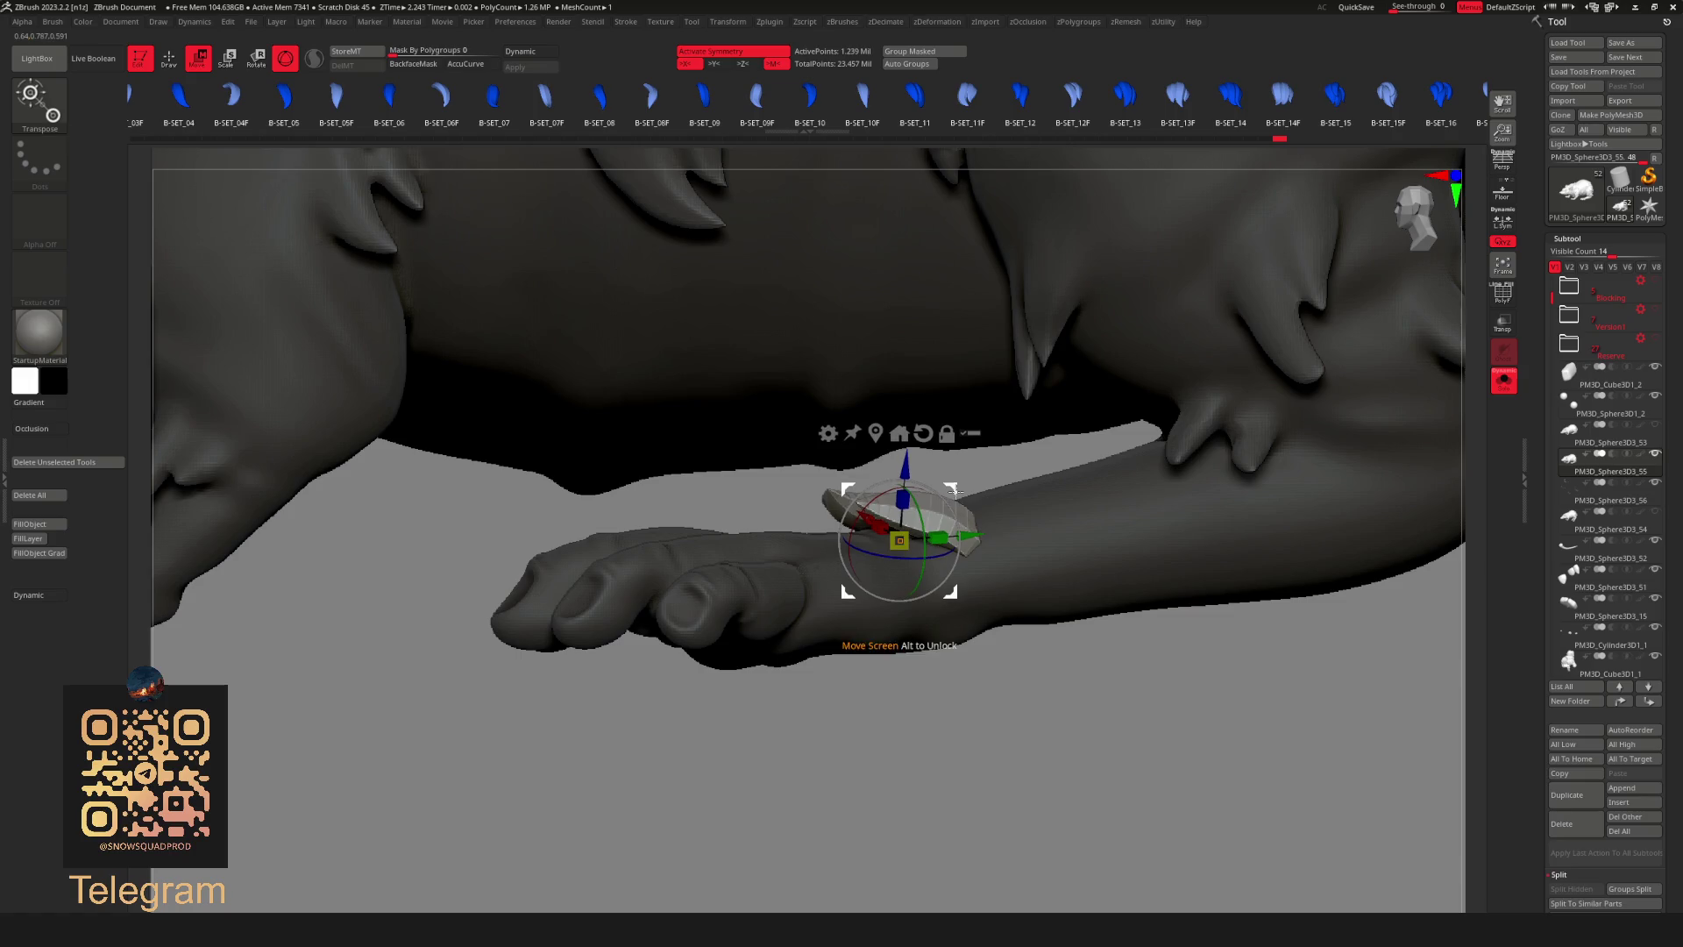
pyautogui.press('f')
pyautogui.press('q')
pyautogui.moveTo(1079, 599); pyautogui.dragTo(1210, 590, button='right')
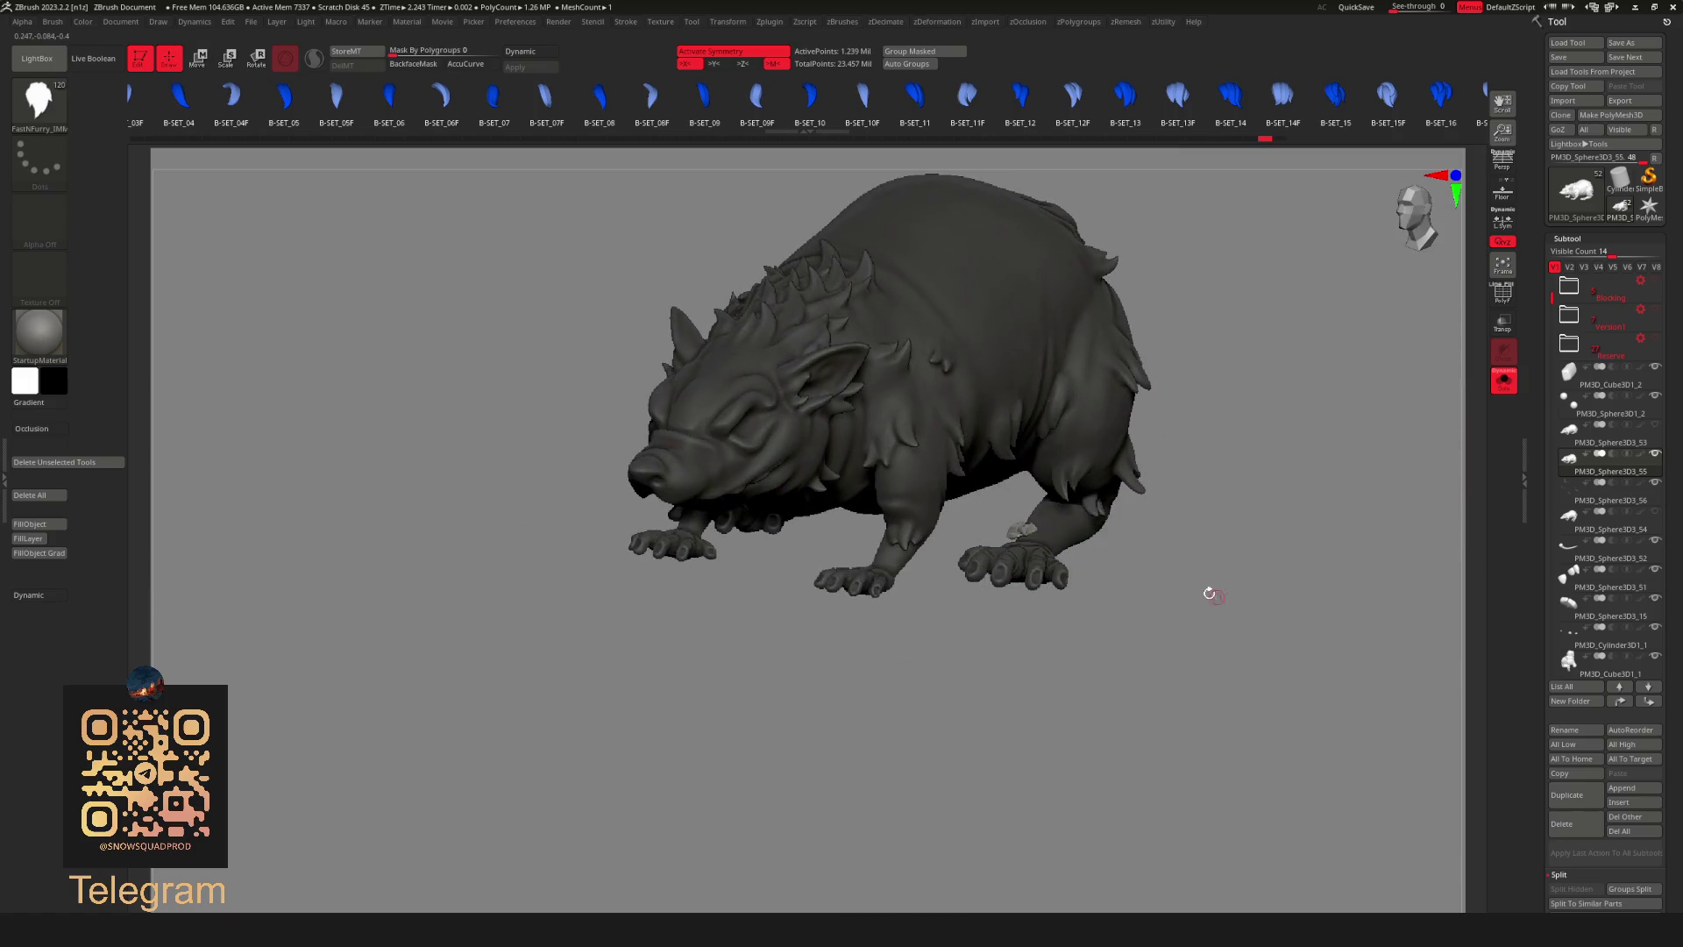
# Turn off symmetry, clear the mask and Solo the wrist tuft to view it alone.
pyautogui.press('x')
pyautogui.moveTo(1113, 527)
pyautogui.keyDown('shift'); pyautogui.mouseDown(button='right')
pyautogui.moveTo(1134, 583)
pyautogui.moveTo(1034, 564)
pyautogui.moveTo(998, 370)
pyautogui.mouseUp(button='right'); pyautogui.keyUp('shift')
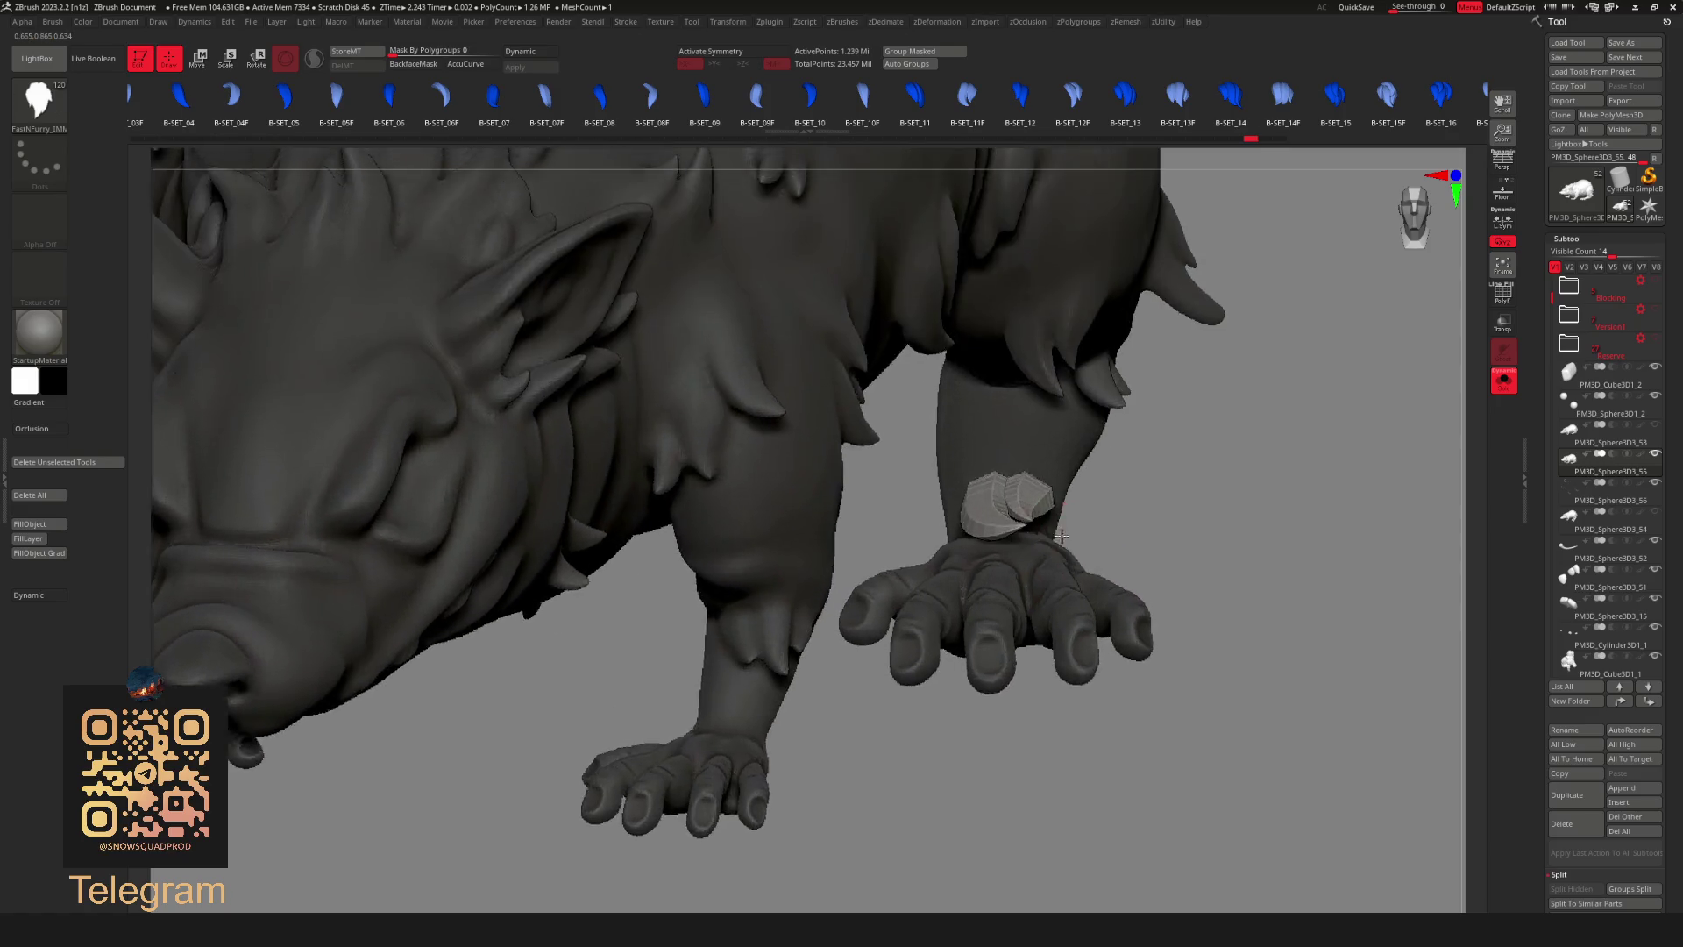
pyautogui.moveTo(1281, 443)
pyautogui.keyDown('alt'); pyautogui.mouseDown(button='right')
pyautogui.moveTo(1223, 342)
pyautogui.moveTo(1157, 434)
pyautogui.moveTo(1131, 525)
pyautogui.moveTo(1147, 562)
pyautogui.moveTo(1039, 529)
pyautogui.mouseUp(button='right'); pyautogui.keyUp('alt')
pyautogui.keyDown('ctrl'); pyautogui.click(1236, 537); pyautogui.keyUp('ctrl')
pyautogui.click(1502, 380)
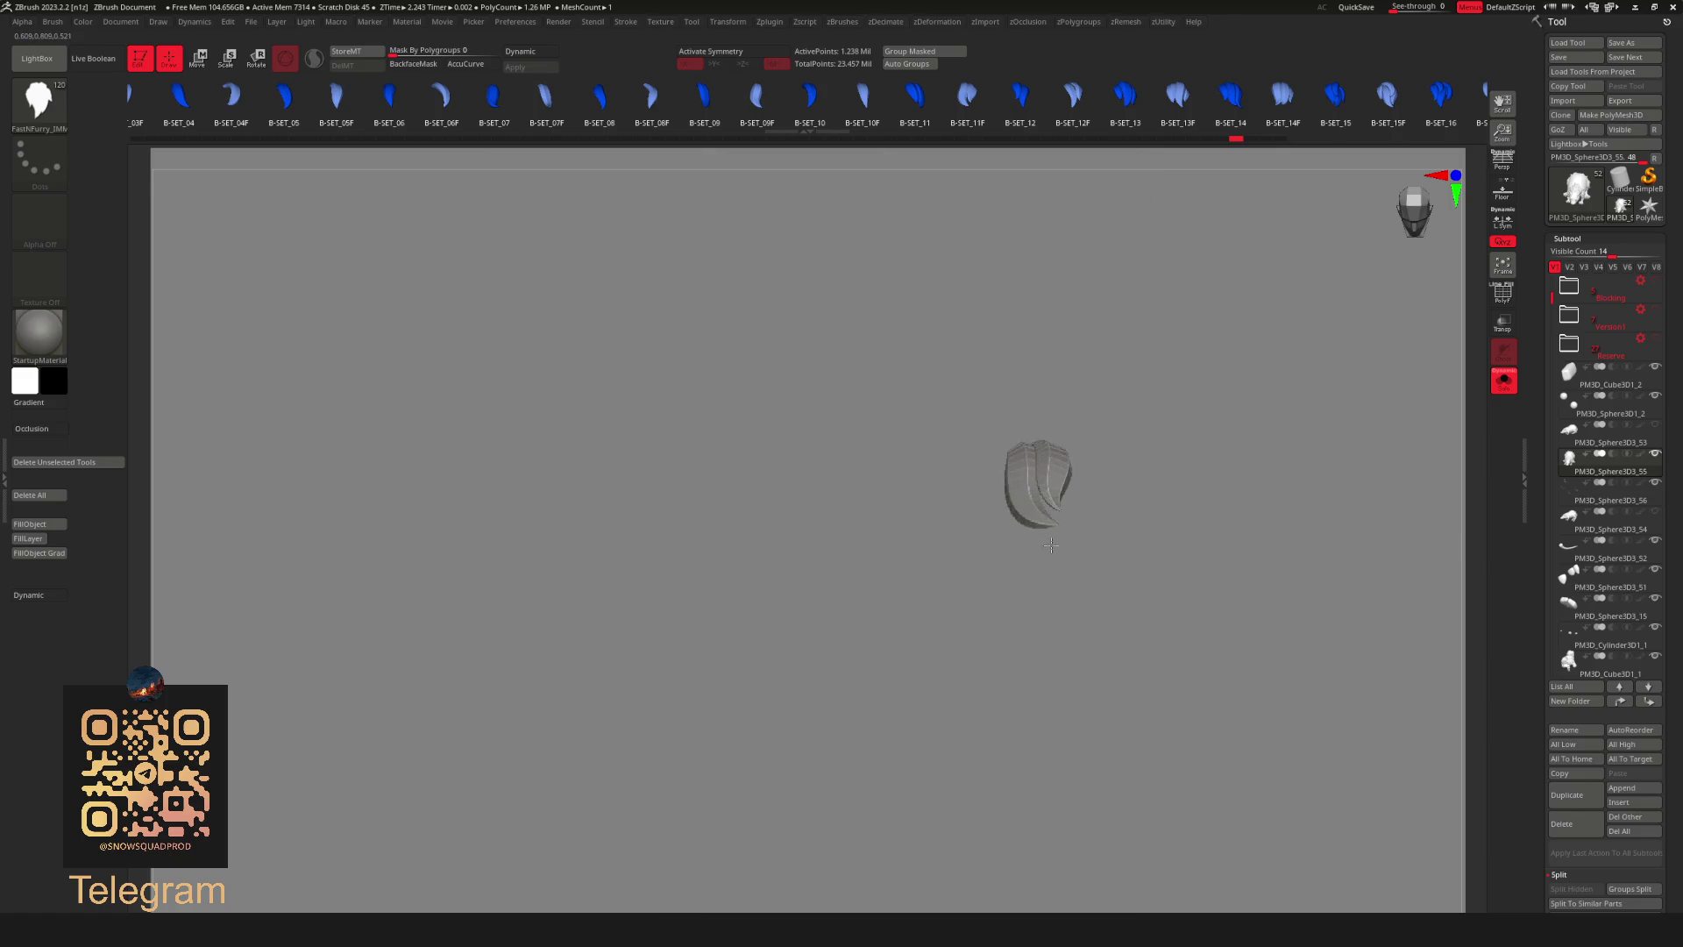
# Toggle Solo off so the whole rat shows again and drop to a low side view.
pyautogui.click(1503, 381)
pyautogui.click(1505, 380)
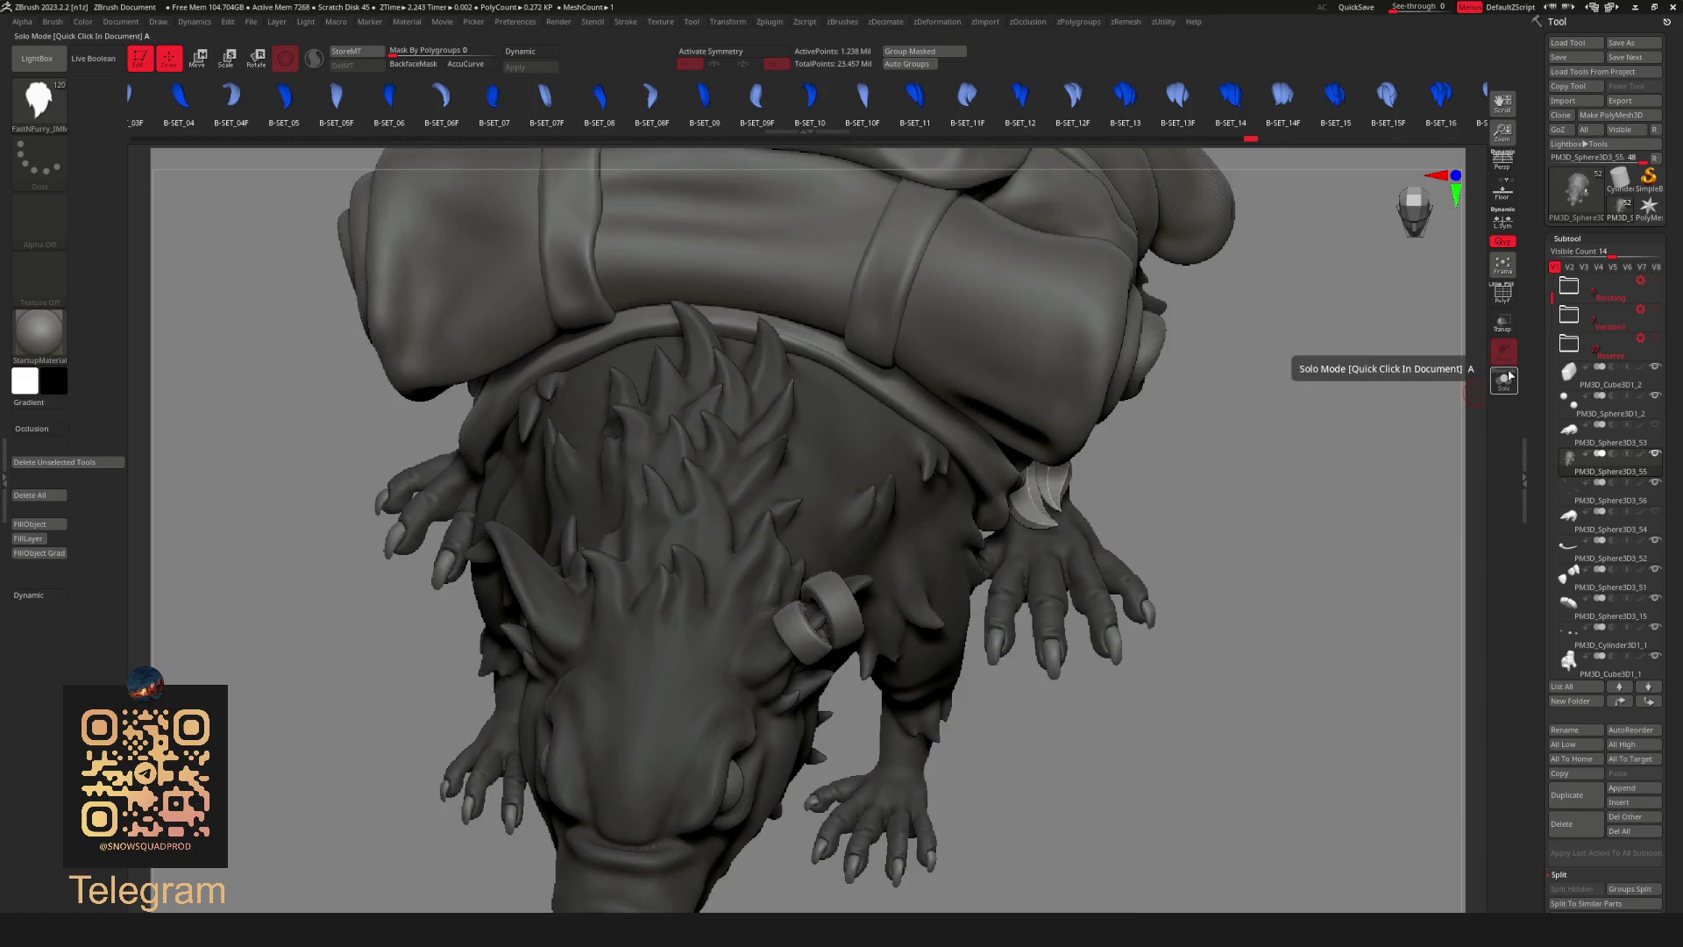
pyautogui.click(1502, 381)
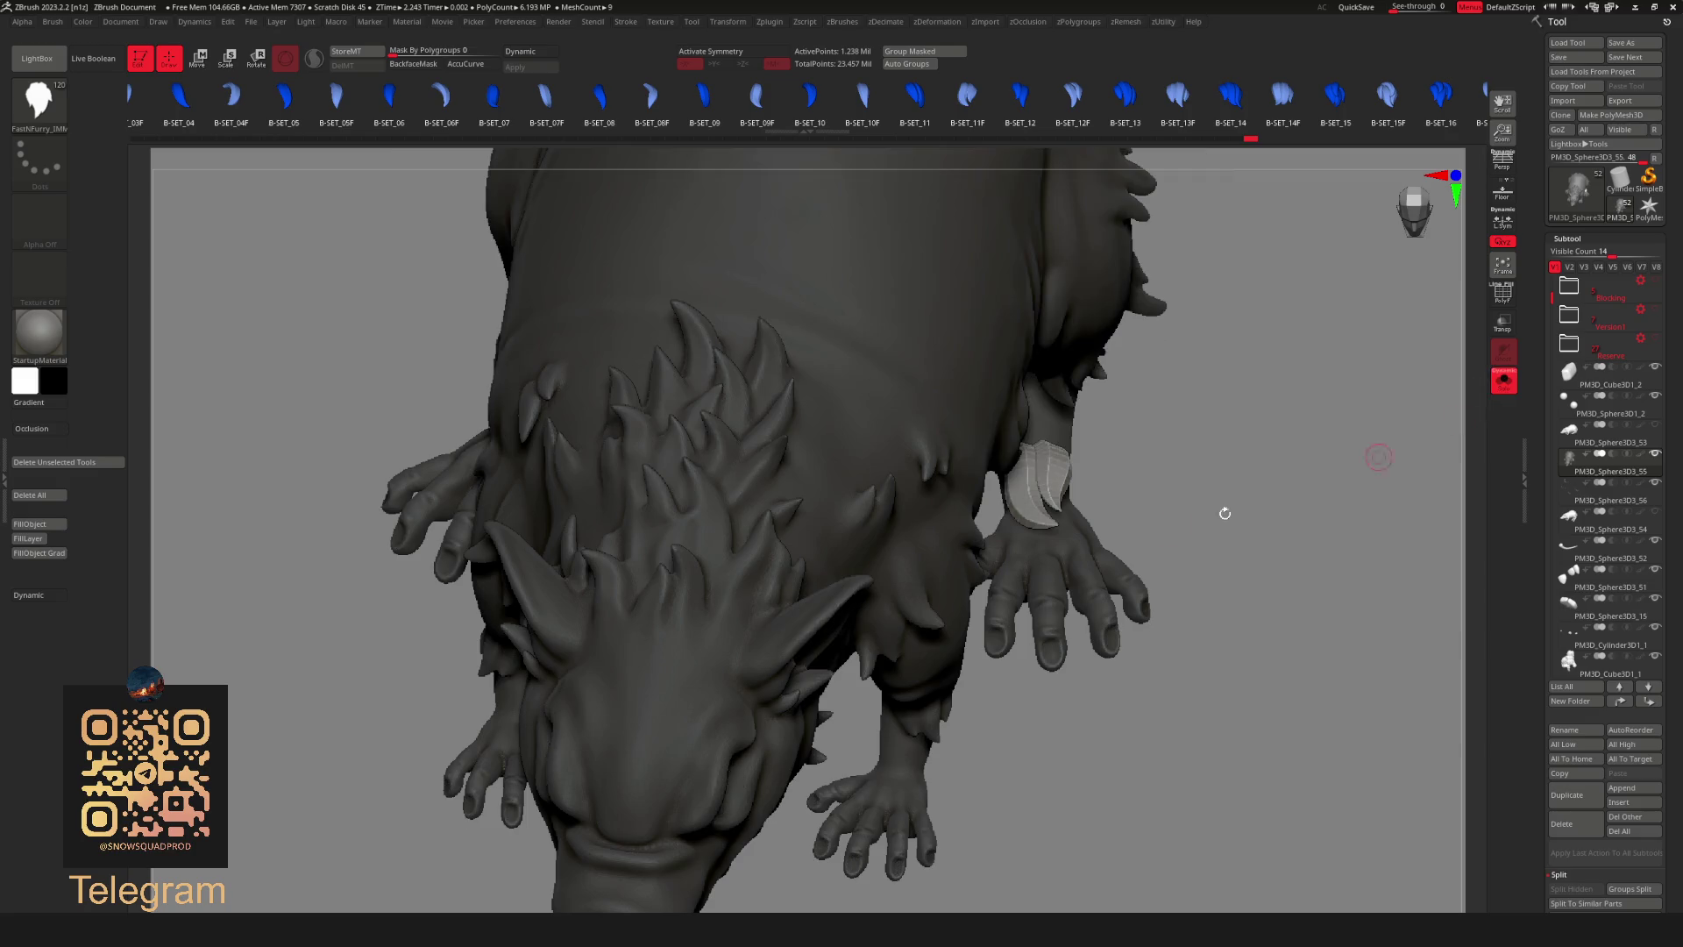
pyautogui.moveTo(1304, 482); pyautogui.dragTo(904, 629, button='right')
# Nudge the wrist tuft slightly right and down with the Move gizmo and check it against the forearm.
pyautogui.press('w')
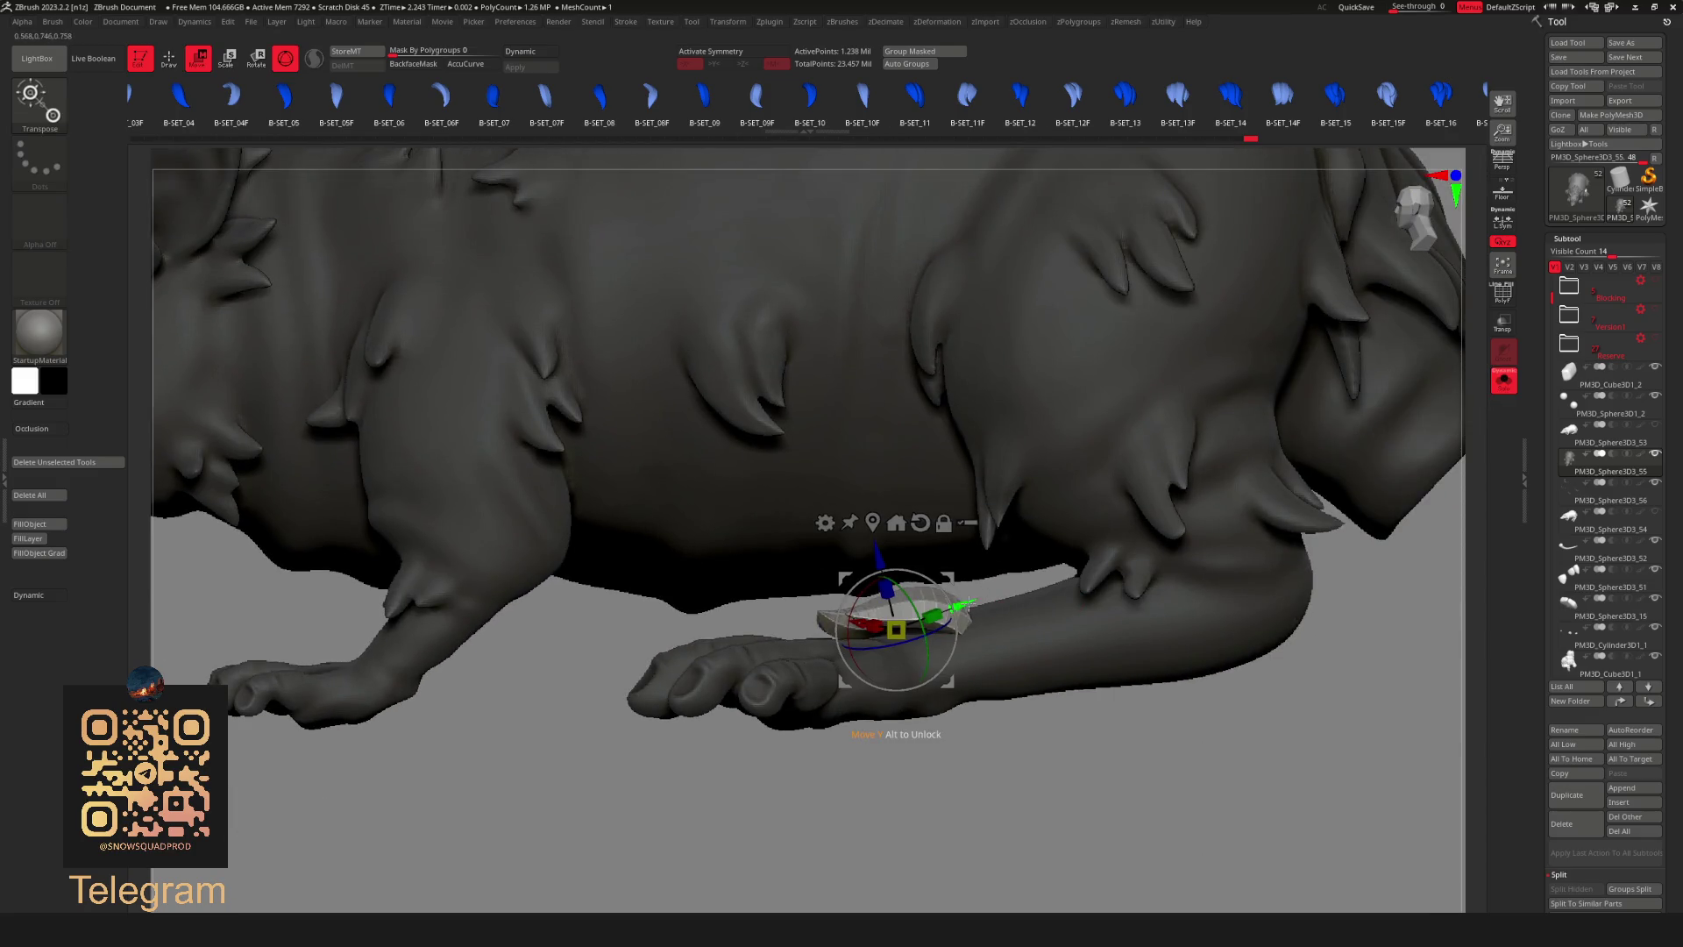
pyautogui.moveTo(952, 598); pyautogui.dragTo(964, 610)
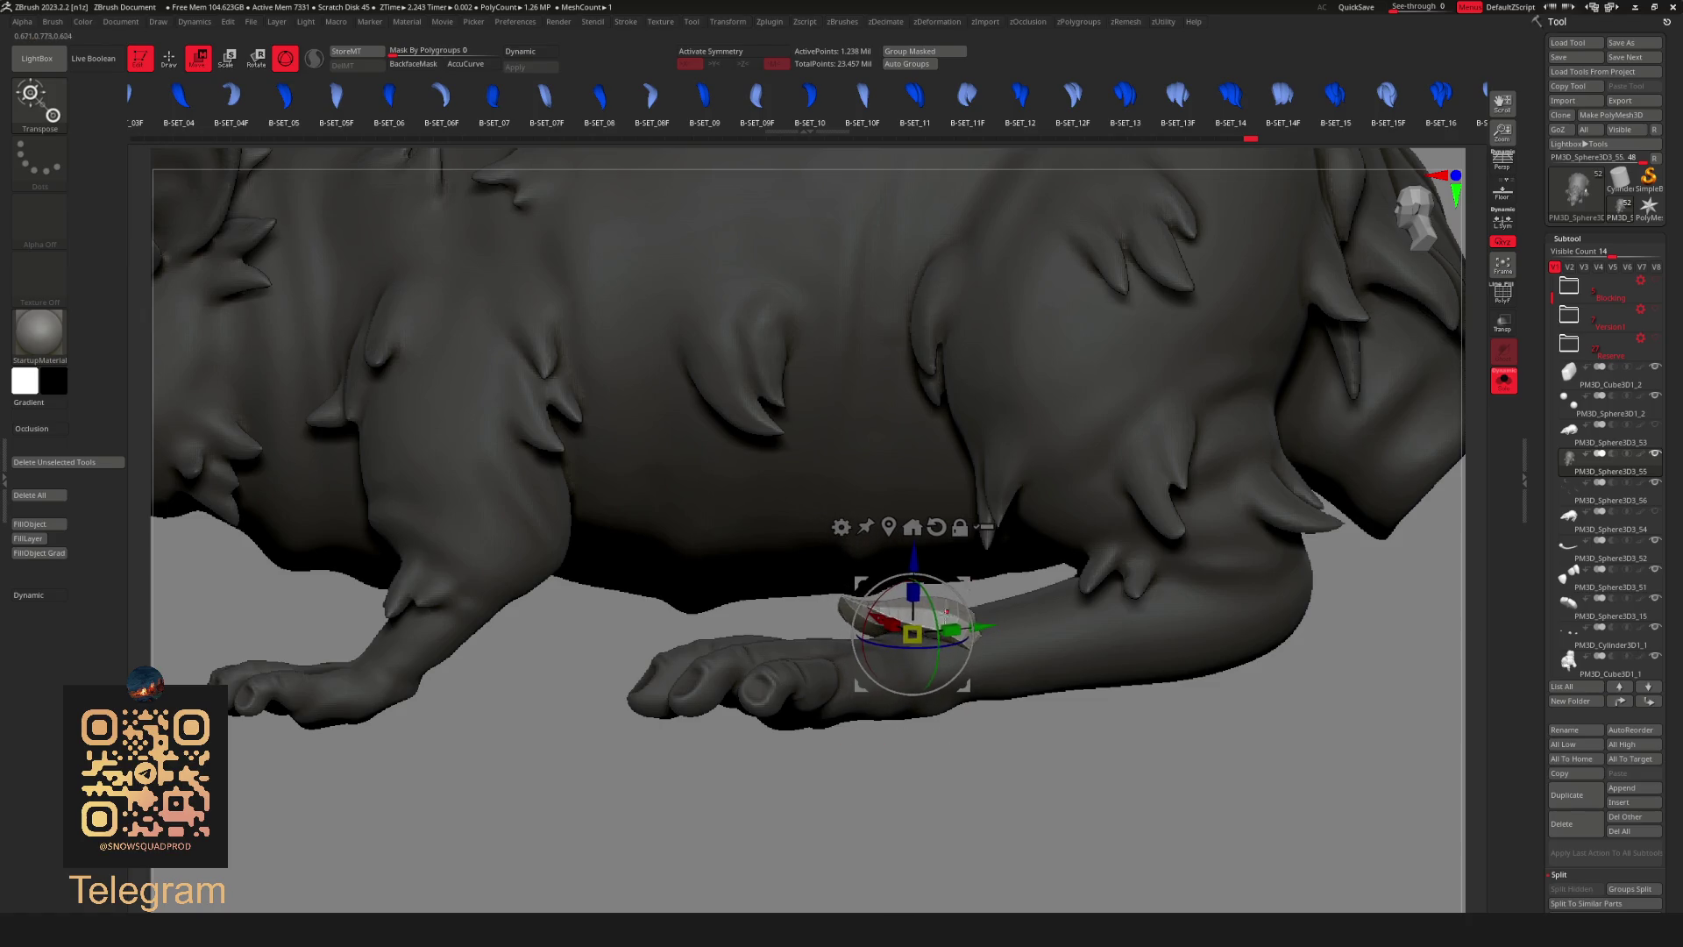
pyautogui.press('q')
pyautogui.press('f')
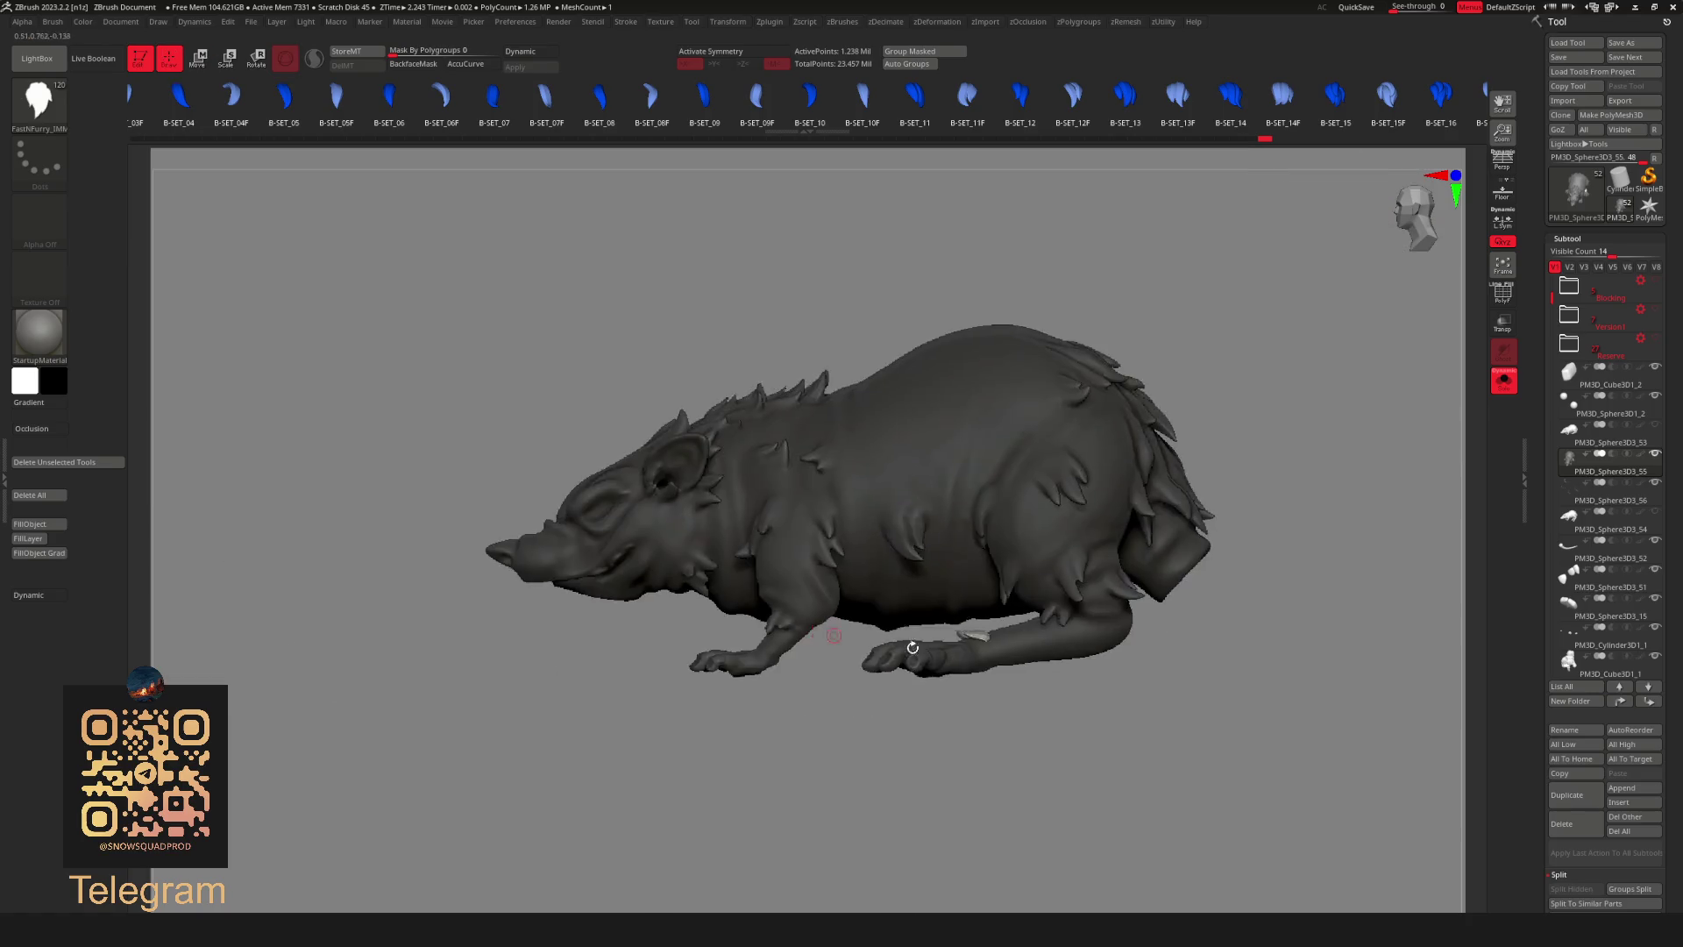
pyautogui.moveTo(921, 593)
pyautogui.mouseDown(button='right')
pyautogui.moveTo(1091, 691)
pyautogui.moveTo(1061, 684)
pyautogui.moveTo(894, 526)
pyautogui.moveTo(1052, 607)
pyautogui.moveTo(999, 618)
pyautogui.moveTo(999, 527)
pyautogui.moveTo(921, 552)
pyautogui.mouseUp(button='right')
pyautogui.press('w')
pyautogui.press('q')
pyautogui.press('f')
pyautogui.keyDown('alt'); pyautogui.moveTo(847, 624); pyautogui.dragTo(940, 618, button='right'); pyautogui.keyUp('alt')
pyautogui.press('b')
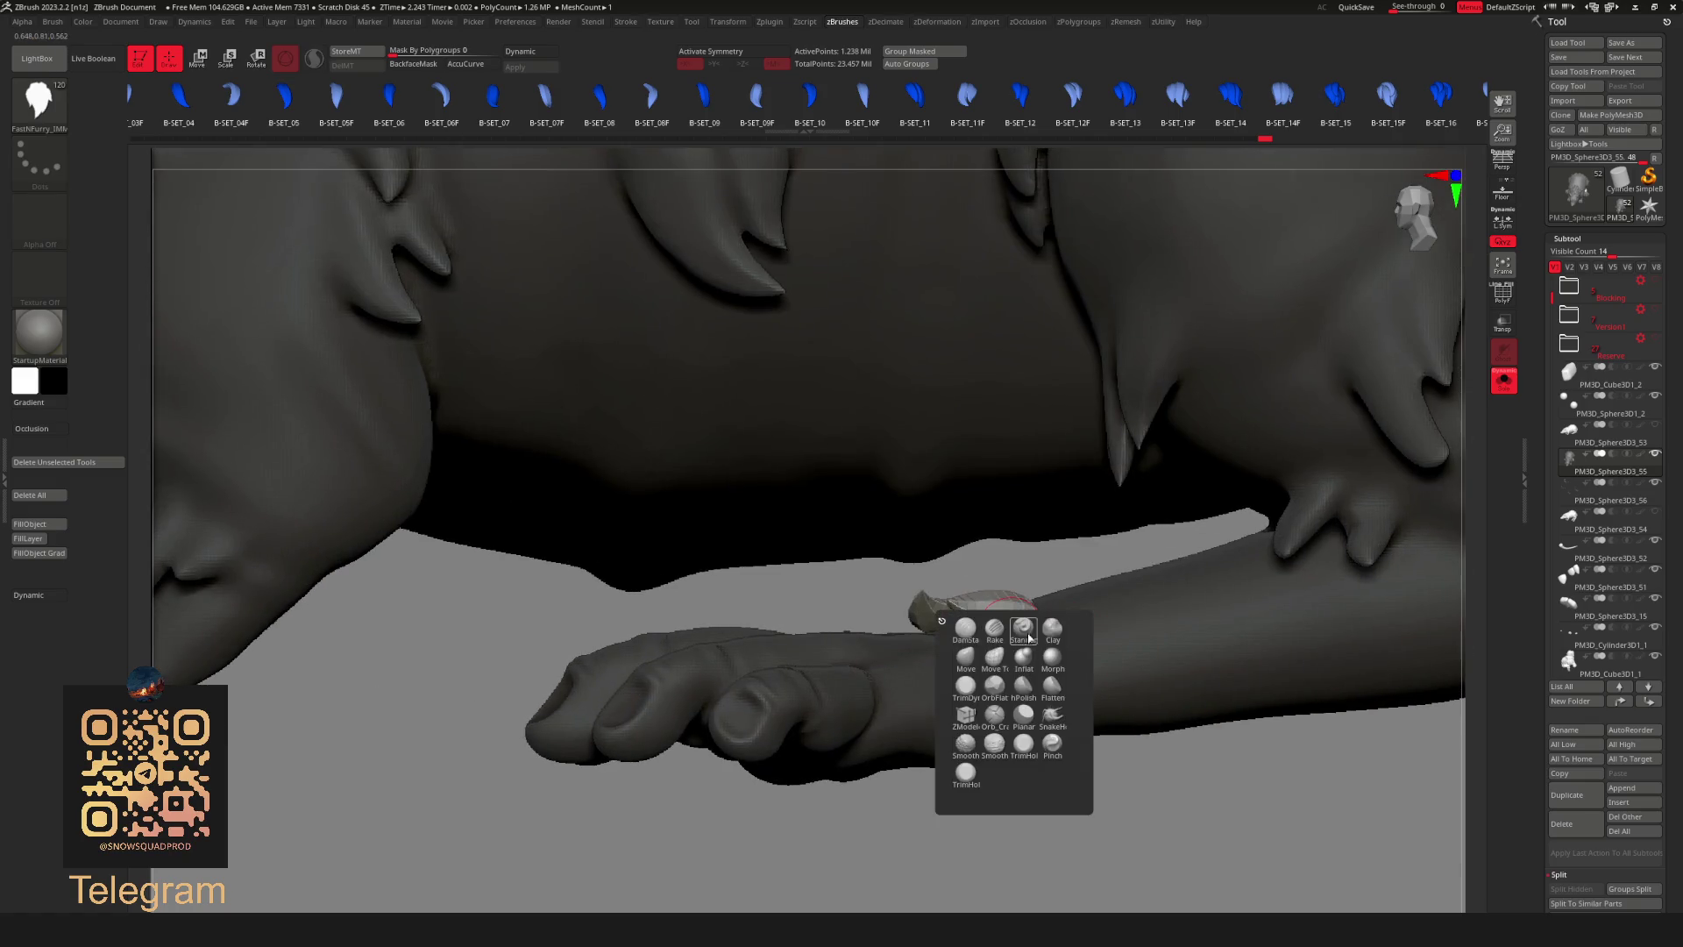
# Switch to the Move brush with AccuCurve falloff and check the tuft with the gizmo from the side.
pyautogui.click(964, 662)
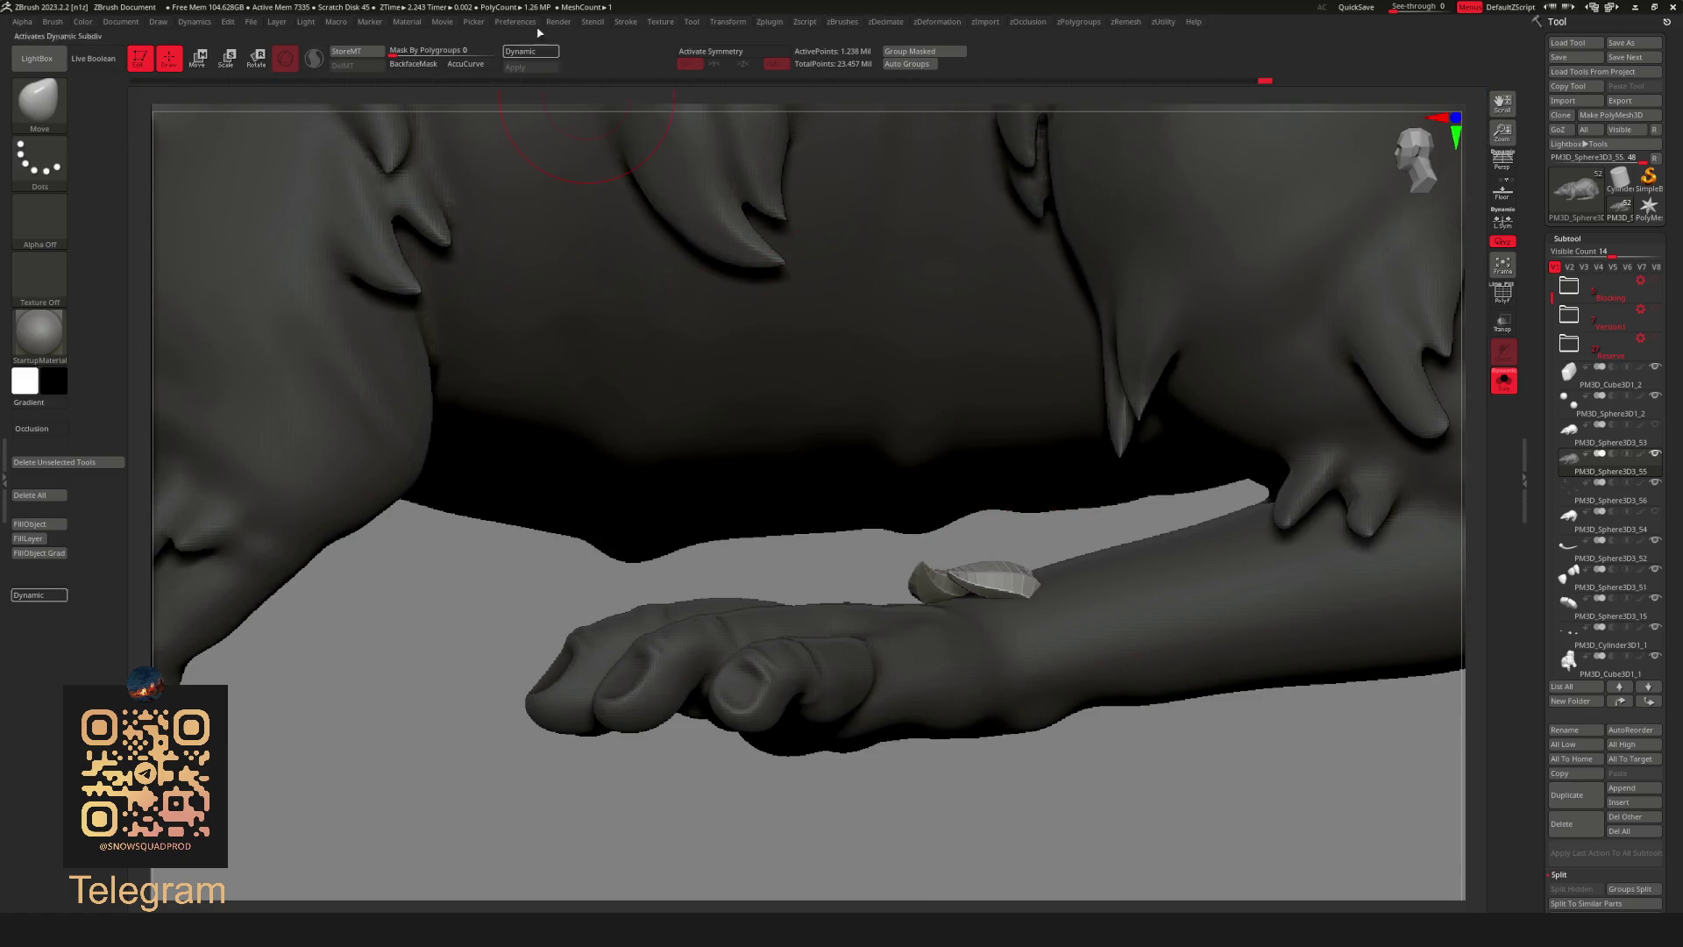
pyautogui.click(466, 63)
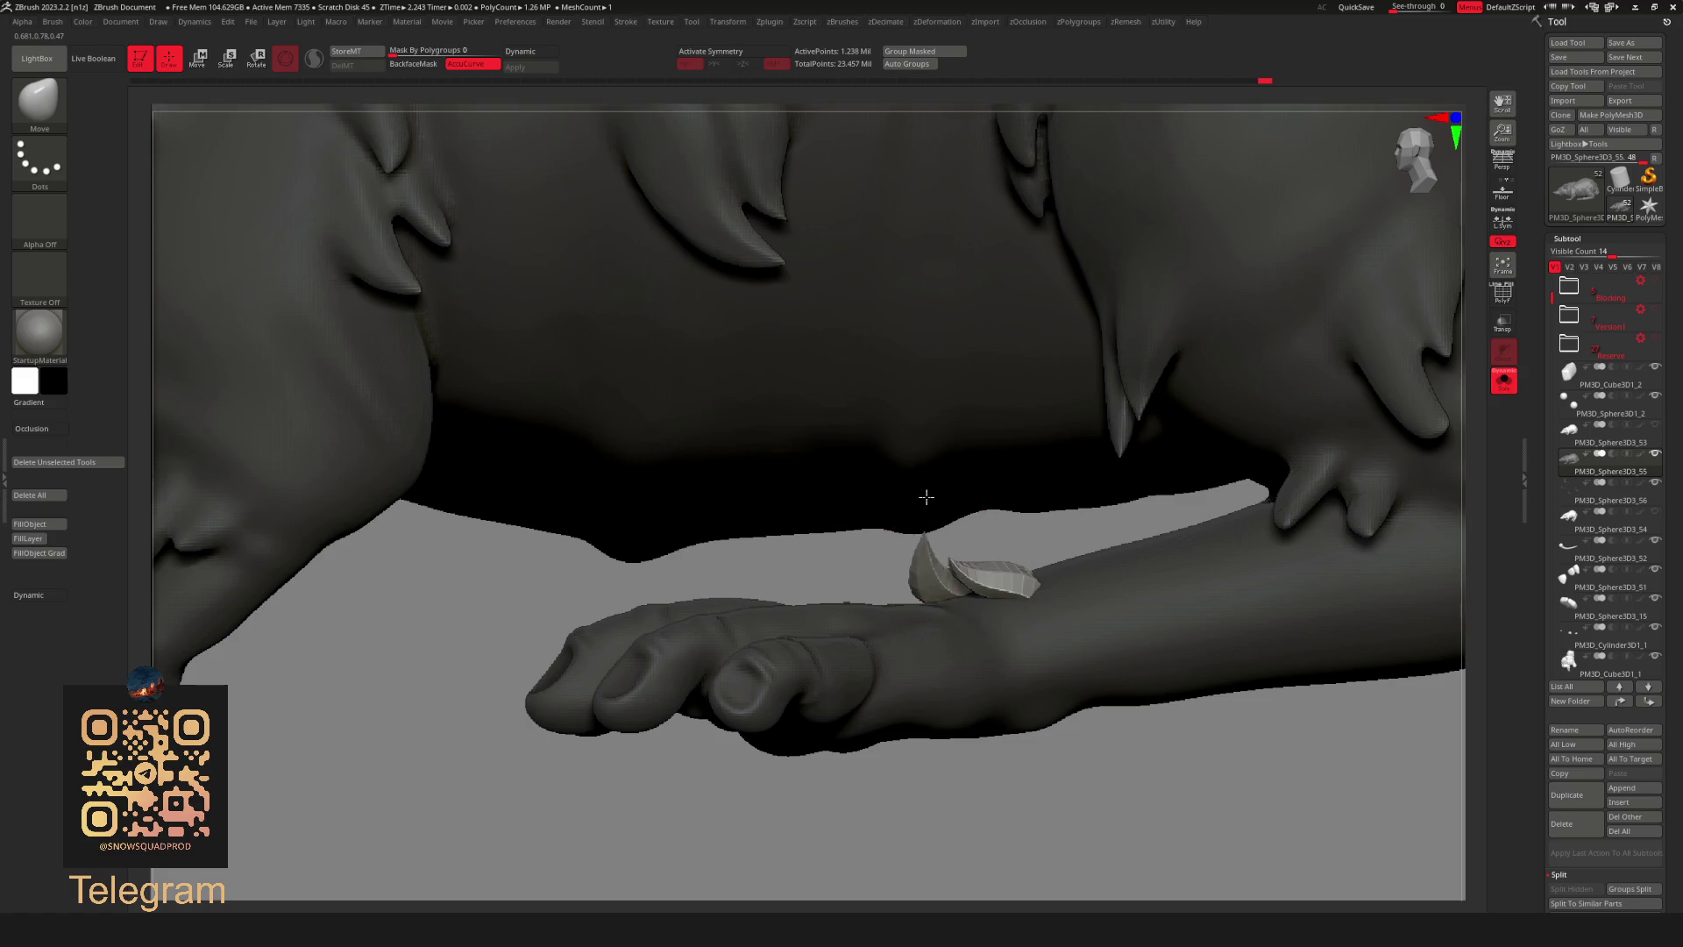
pyautogui.press('f')
pyautogui.moveTo(976, 551)
pyautogui.mouseDown(button='right')
pyautogui.moveTo(1062, 571)
pyautogui.moveTo(1112, 557)
pyautogui.mouseUp(button='right')
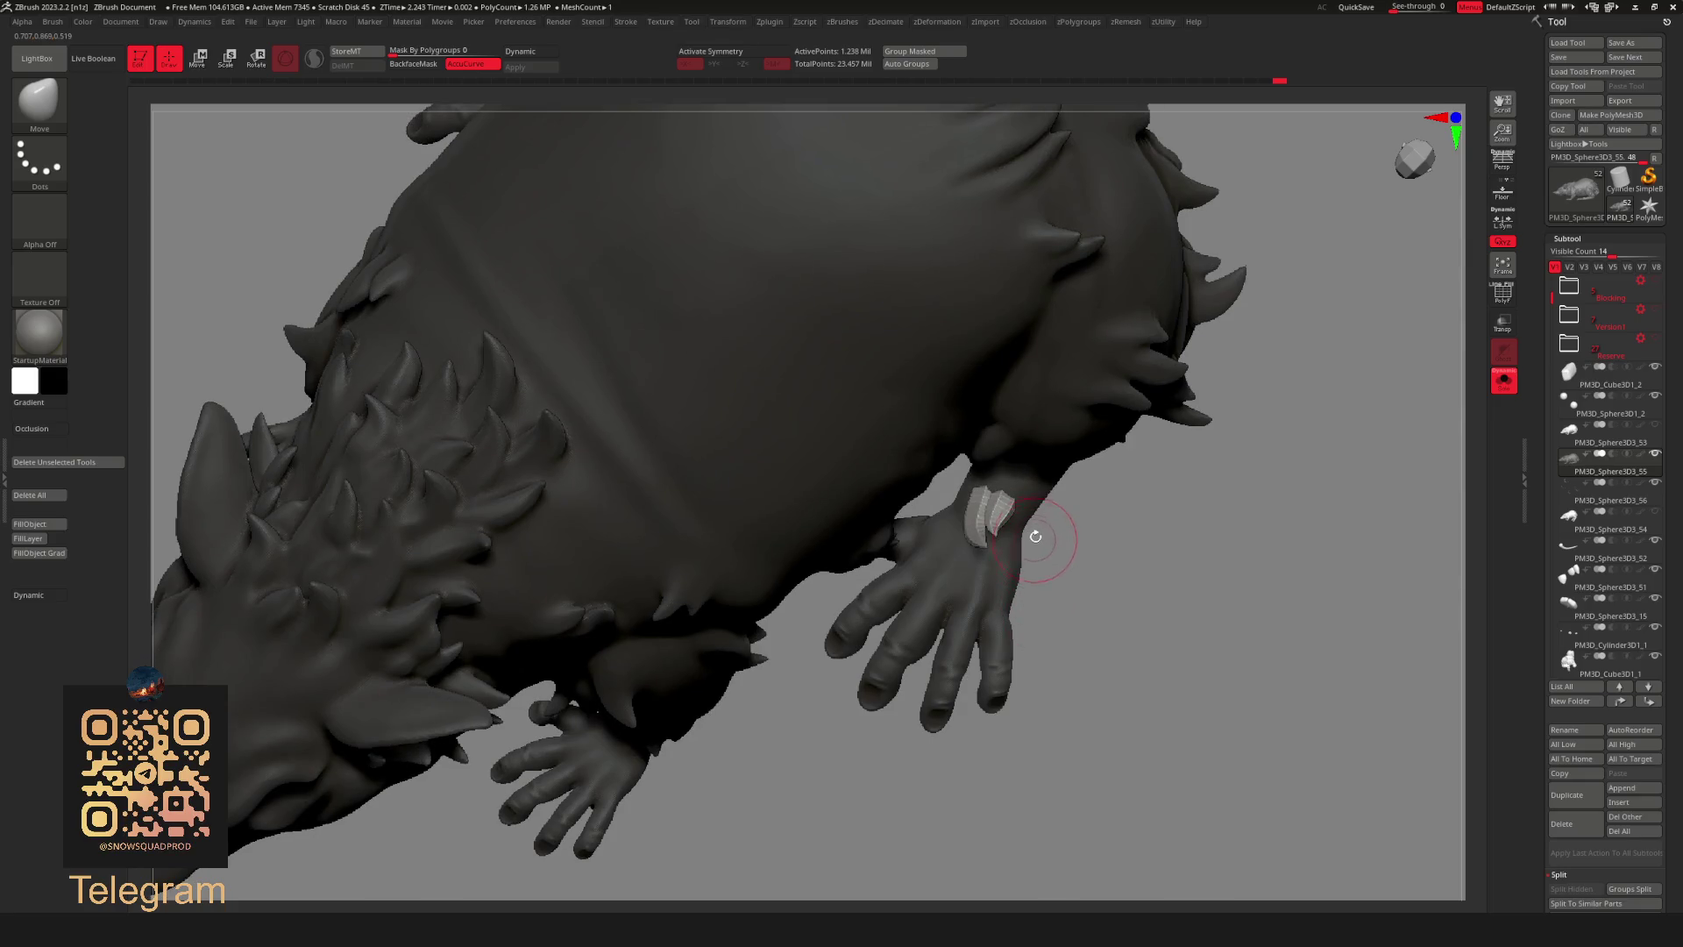
pyautogui.press('w')
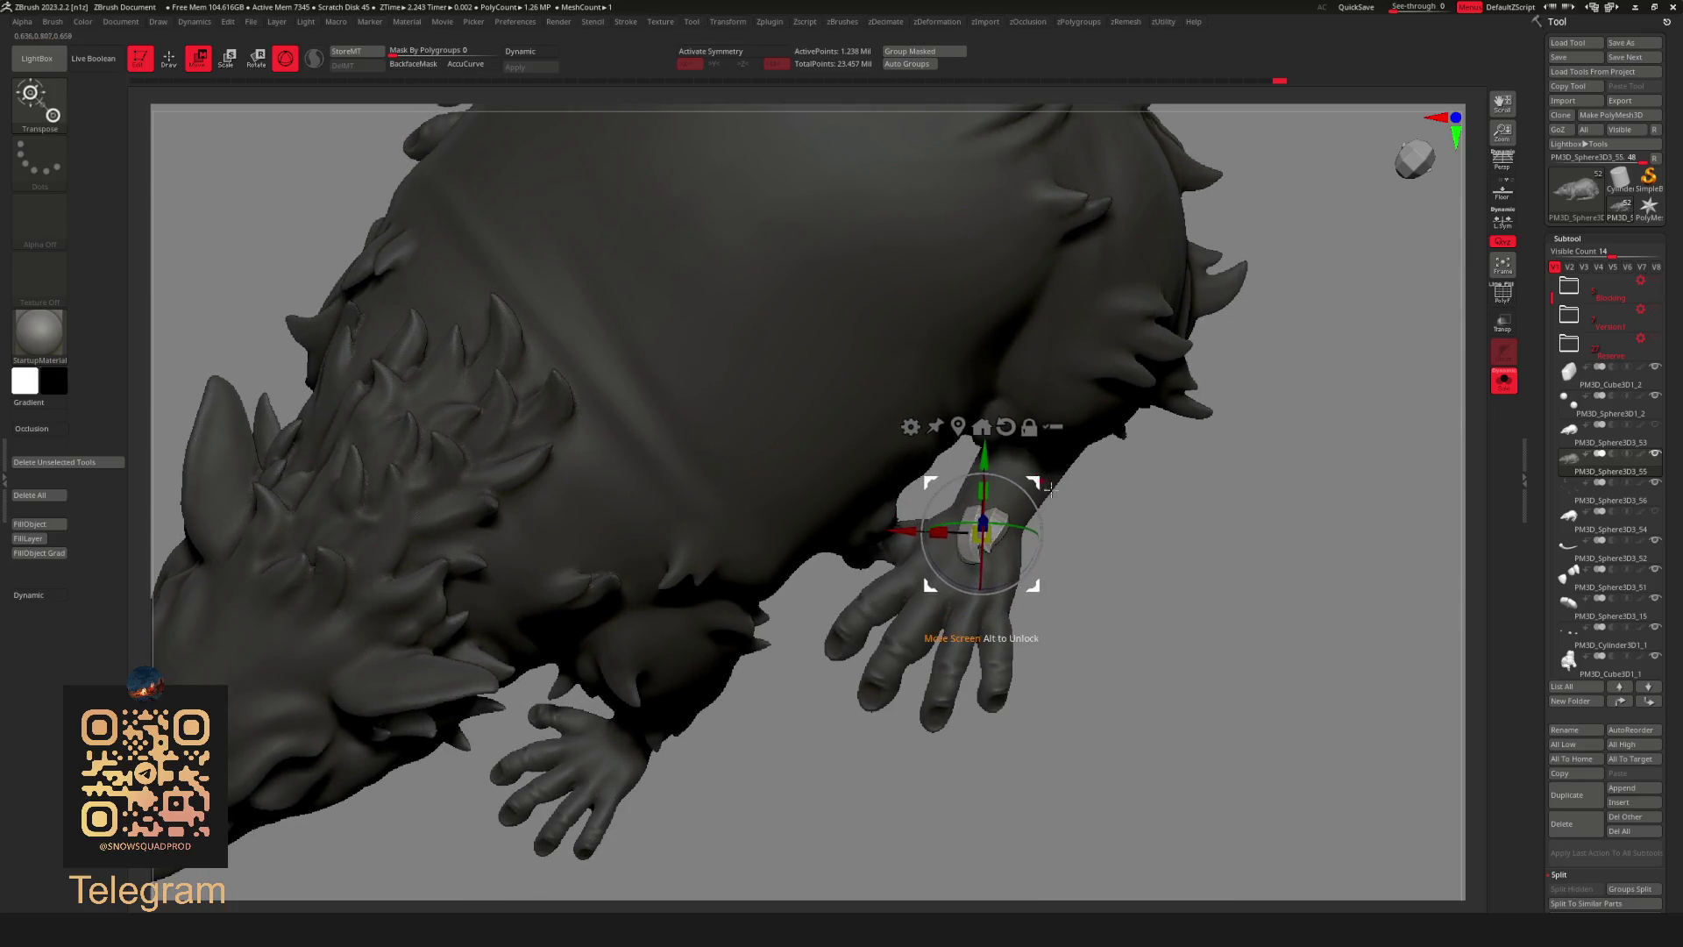
pyautogui.press('q')
pyautogui.press('f')
pyautogui.moveTo(1039, 482)
pyautogui.mouseDown()
pyautogui.moveTo(1007, 543)
pyautogui.moveTo(1116, 547)
pyautogui.moveTo(1125, 464)
pyautogui.mouseUp()
# Pick the Move Topologic brush and conform the tuft around the forearm.
pyautogui.press('b')
pyautogui.press('m')
pyautogui.press('t')
pyautogui.press('space')
pyautogui.moveTo(1165, 508)
pyautogui.mouseDown()
pyautogui.moveTo(964, 552)
pyautogui.moveTo(960, 539)
pyautogui.moveTo(1092, 569)
pyautogui.moveTo(1052, 595)
pyautogui.moveTo(864, 564)
pyautogui.moveTo(940, 646)
pyautogui.moveTo(904, 607)
pyautogui.moveTo(948, 578)
pyautogui.moveTo(981, 612)
pyautogui.moveTo(1128, 591)
pyautogui.moveTo(916, 666)
pyautogui.moveTo(1079, 613)
pyautogui.moveTo(969, 601)
pyautogui.moveTo(839, 513)
pyautogui.moveTo(985, 537)
pyautogui.mouseUp()
pyautogui.press('f')
pyautogui.press('space')
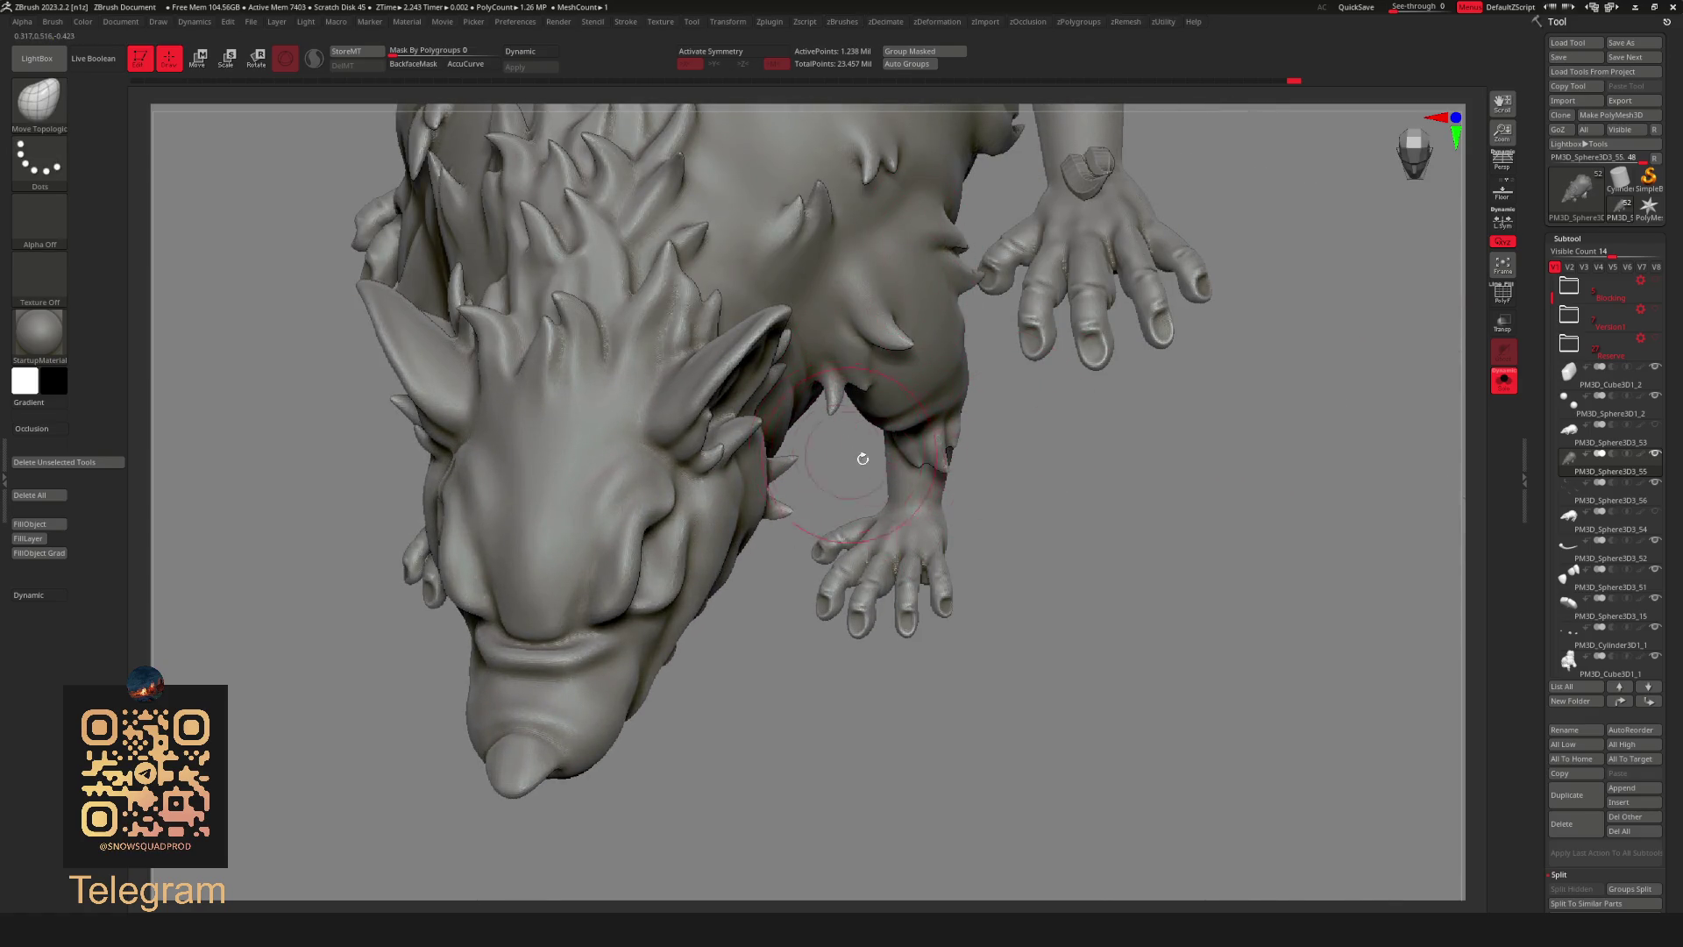
# Insert a new FastFurry IMM fur tuft onto the raised hand.
pyautogui.press('b')
pyautogui.click(385, 852)
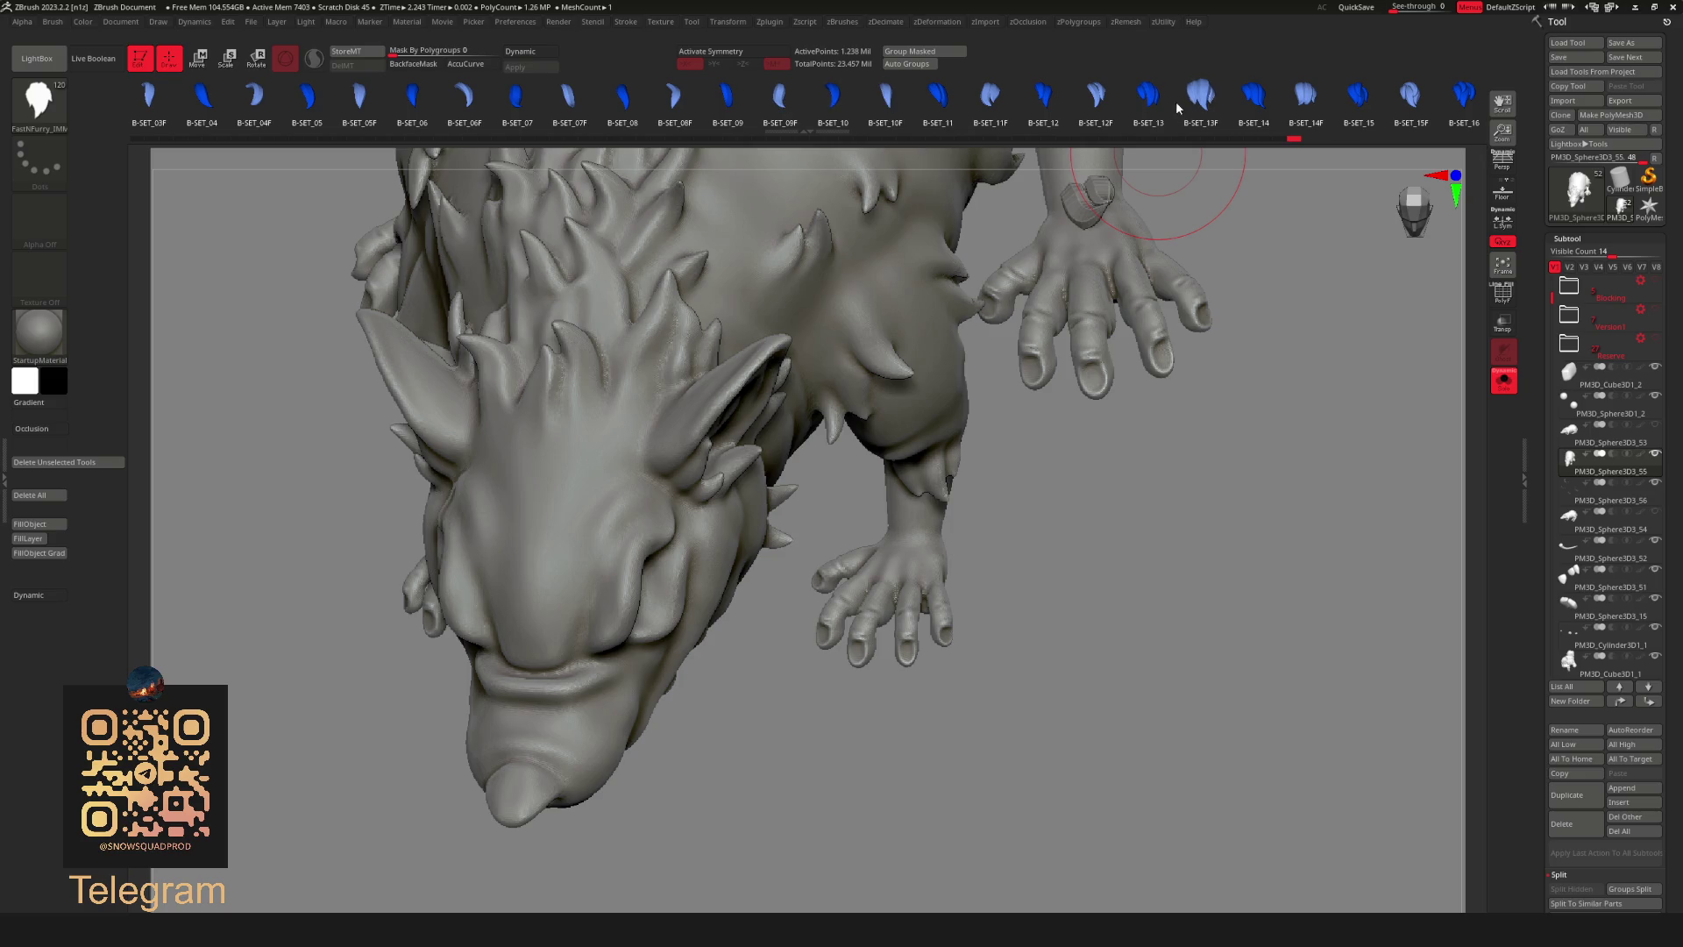
pyautogui.moveTo(1029, 511); pyautogui.dragTo(920, 526, button='right')
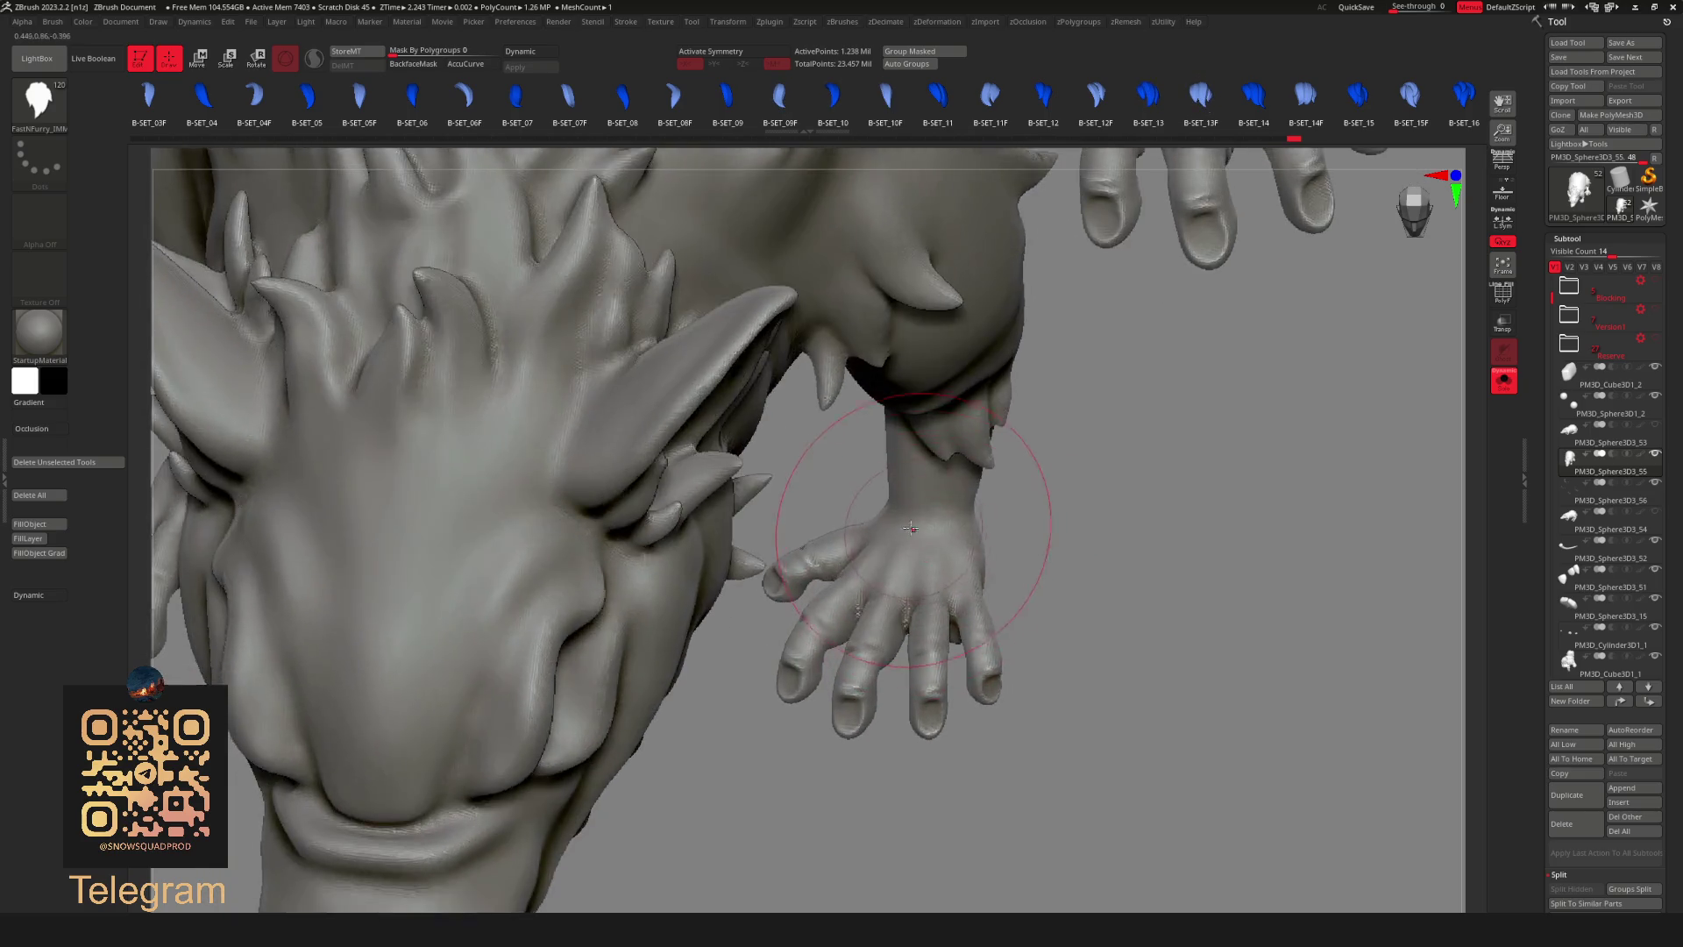
pyautogui.moveTo(914, 499); pyautogui.dragTo(946, 583)
pyautogui.press('f')
pyautogui.moveTo(946, 583); pyautogui.dragTo(977, 553, button='right')
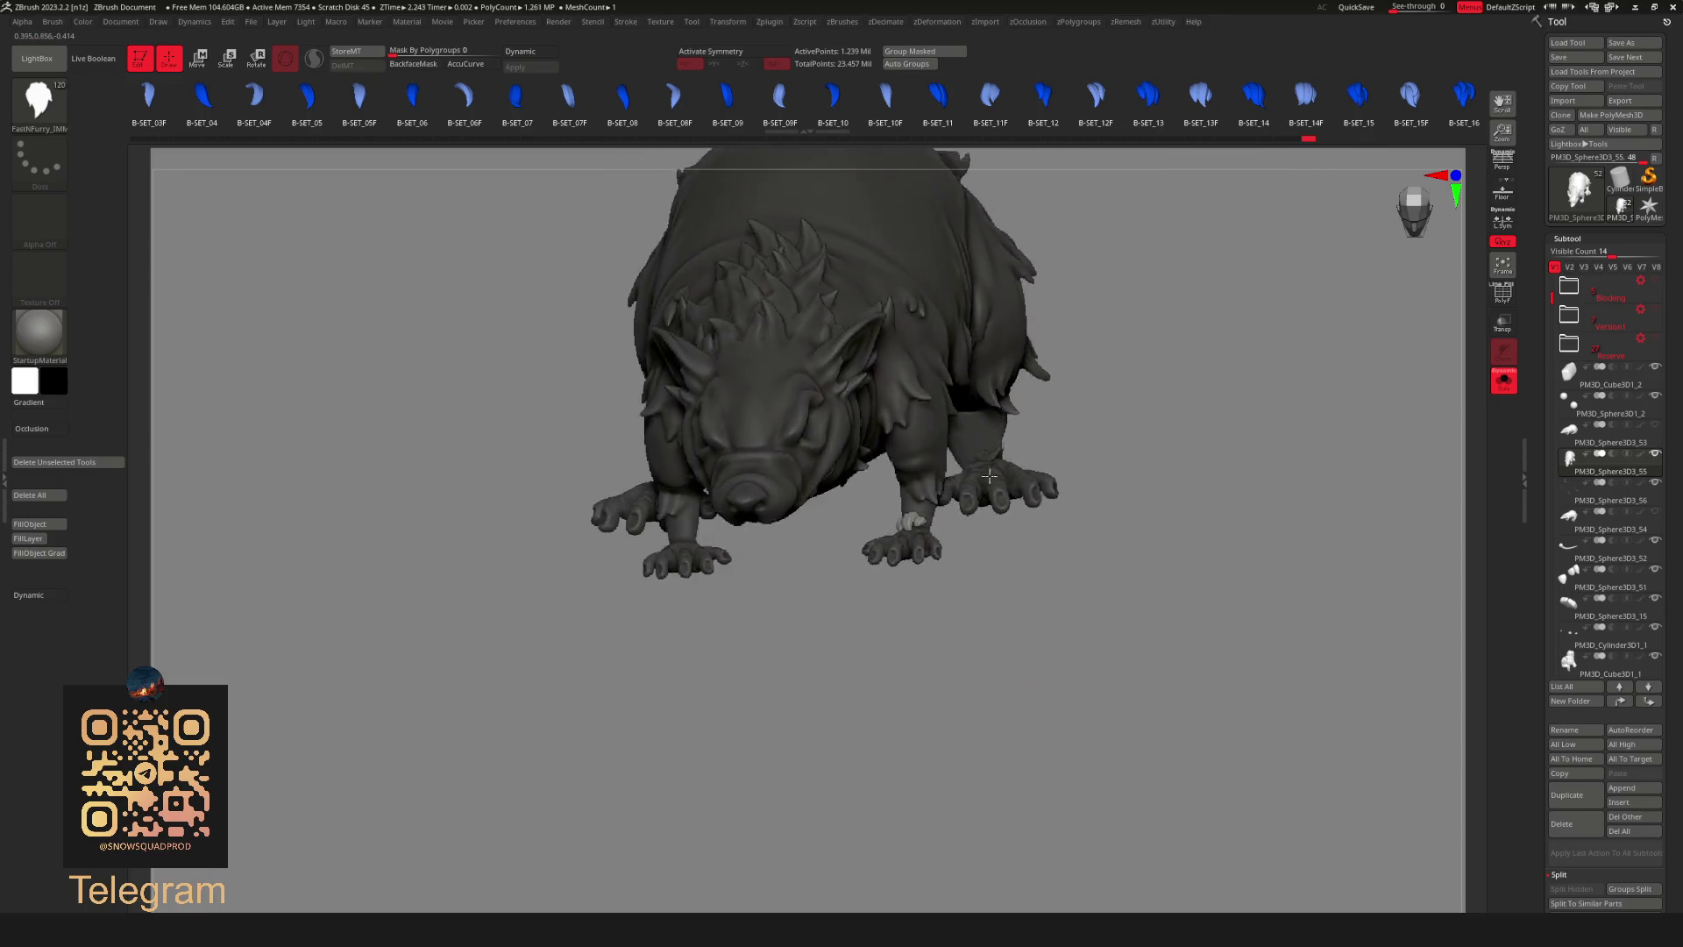
# Invert and clear the mask to free the new tuft, Solo-check it and bring up the Move gizmo on it.
pyautogui.keyDown('ctrl'); pyautogui.moveTo(1052, 556); pyautogui.dragTo(1090, 544); pyautogui.keyUp('ctrl')
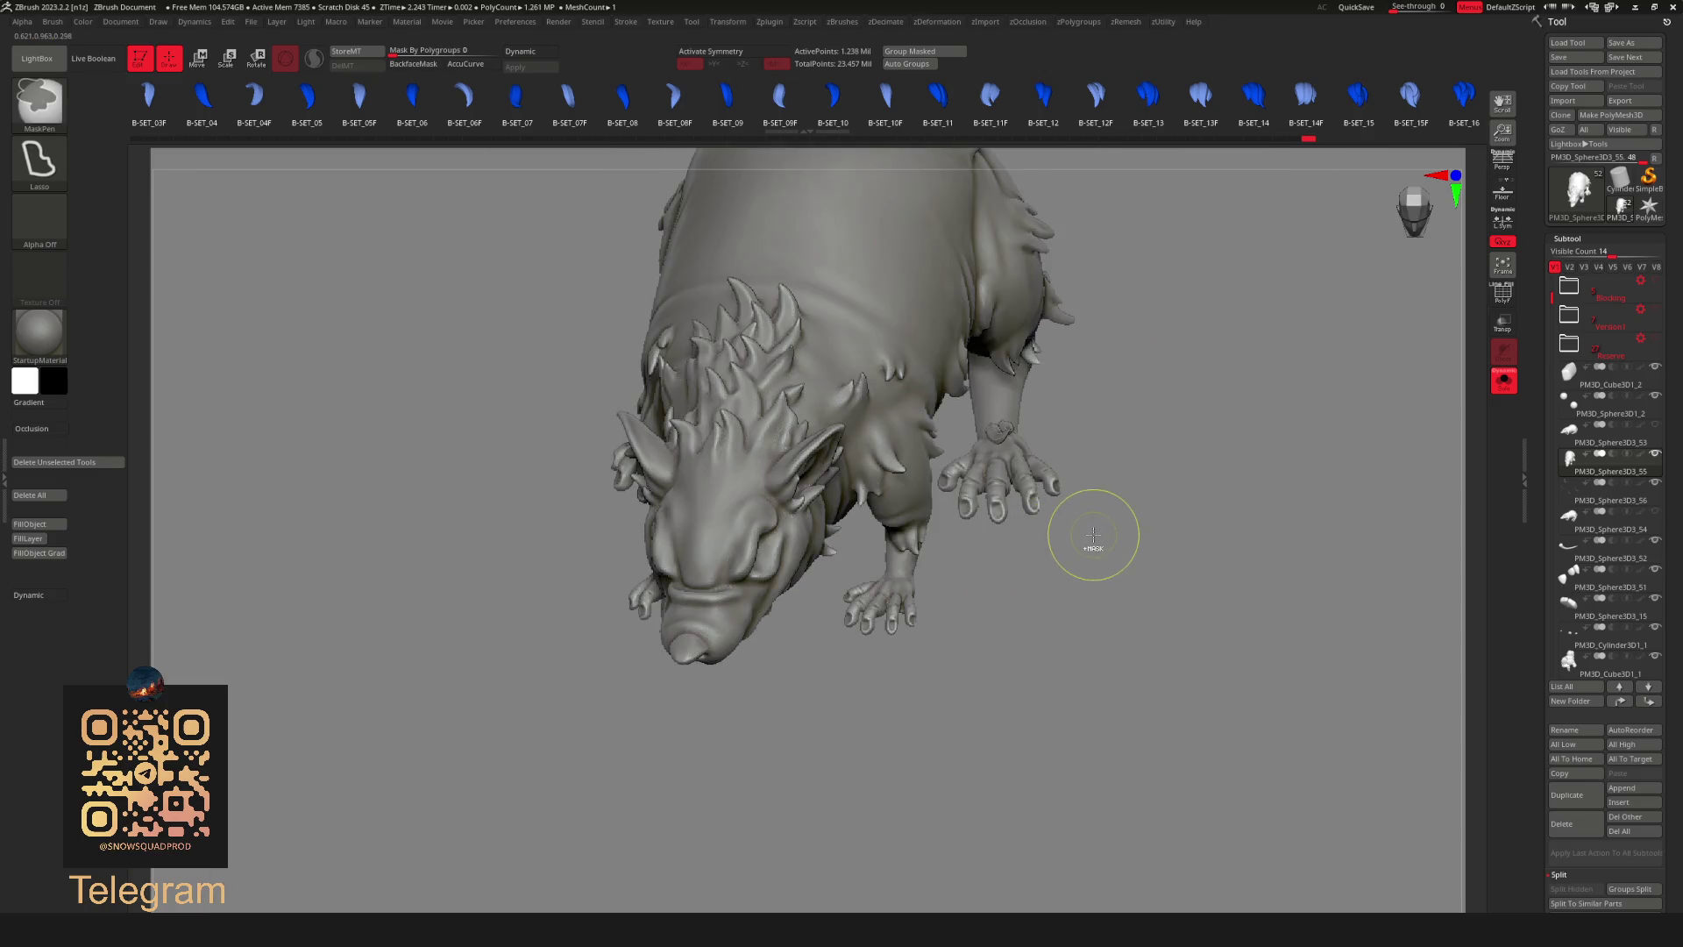
pyautogui.keyDown('ctrl'); pyautogui.moveTo(1090, 544); pyautogui.dragTo(1188, 441, button='right'); pyautogui.keyUp('ctrl')
pyautogui.keyDown('ctrl'); pyautogui.click(1187, 440); pyautogui.keyUp('ctrl')
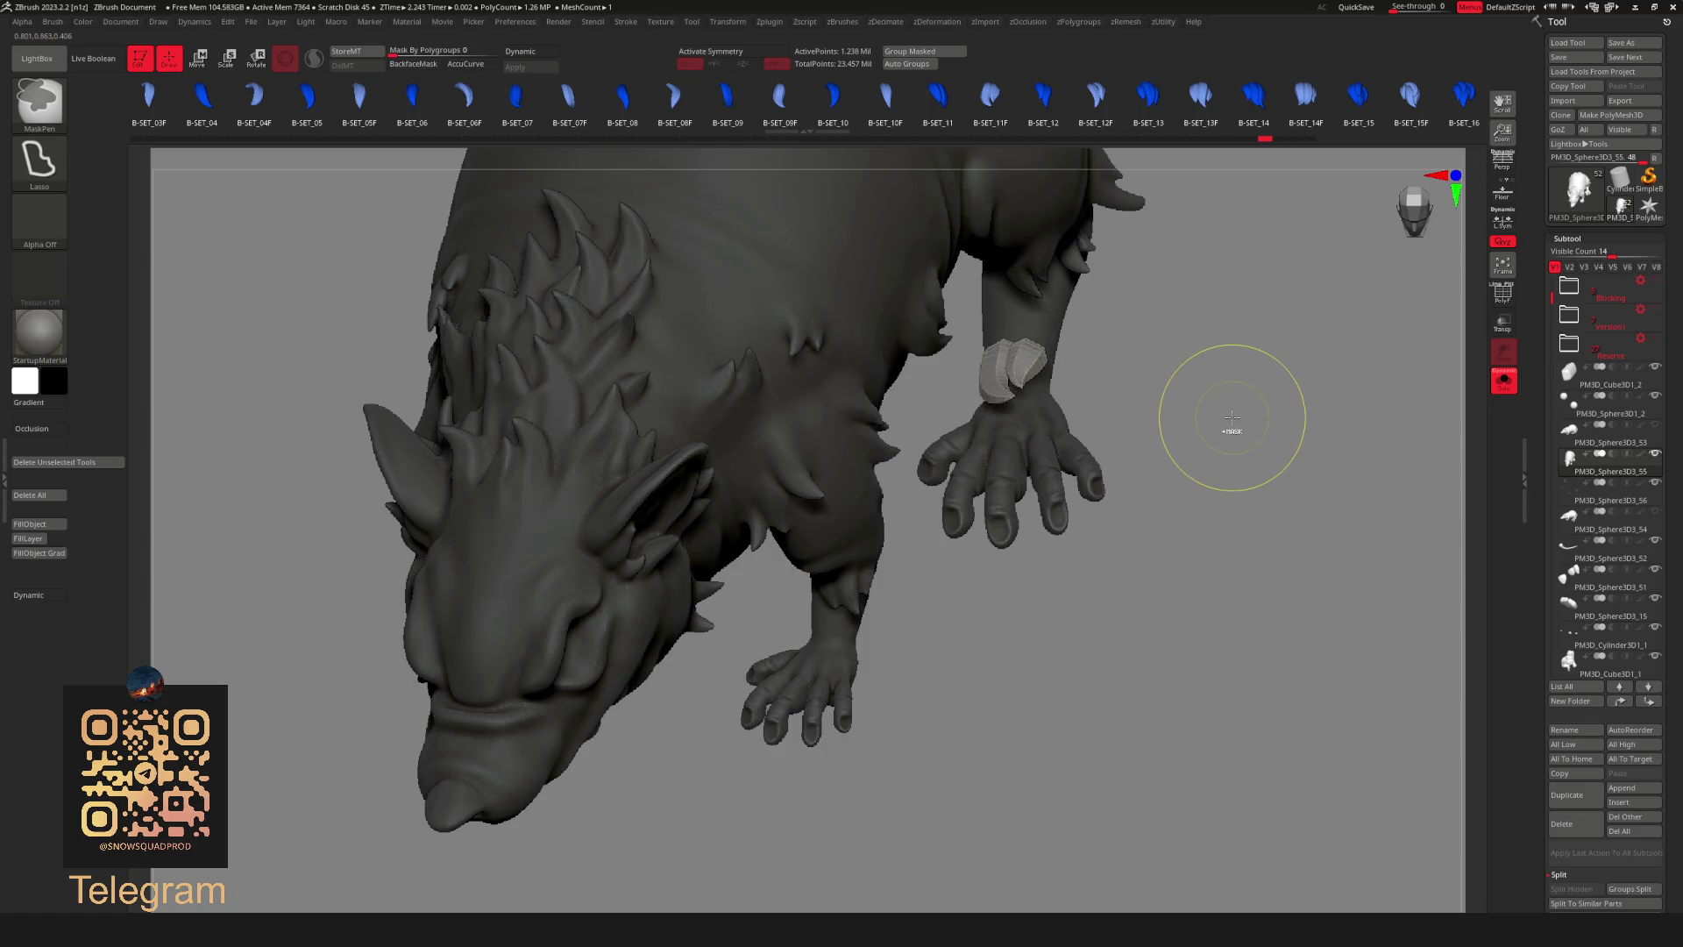
pyautogui.keyDown('ctrl'); pyautogui.click(1233, 420); pyautogui.keyUp('ctrl')
pyautogui.moveTo(1070, 388)
pyautogui.keyDown('alt'); pyautogui.mouseDown(button='right')
pyautogui.moveTo(1014, 320)
pyautogui.moveTo(1018, 378)
pyautogui.mouseUp(button='right'); pyautogui.keyUp('alt')
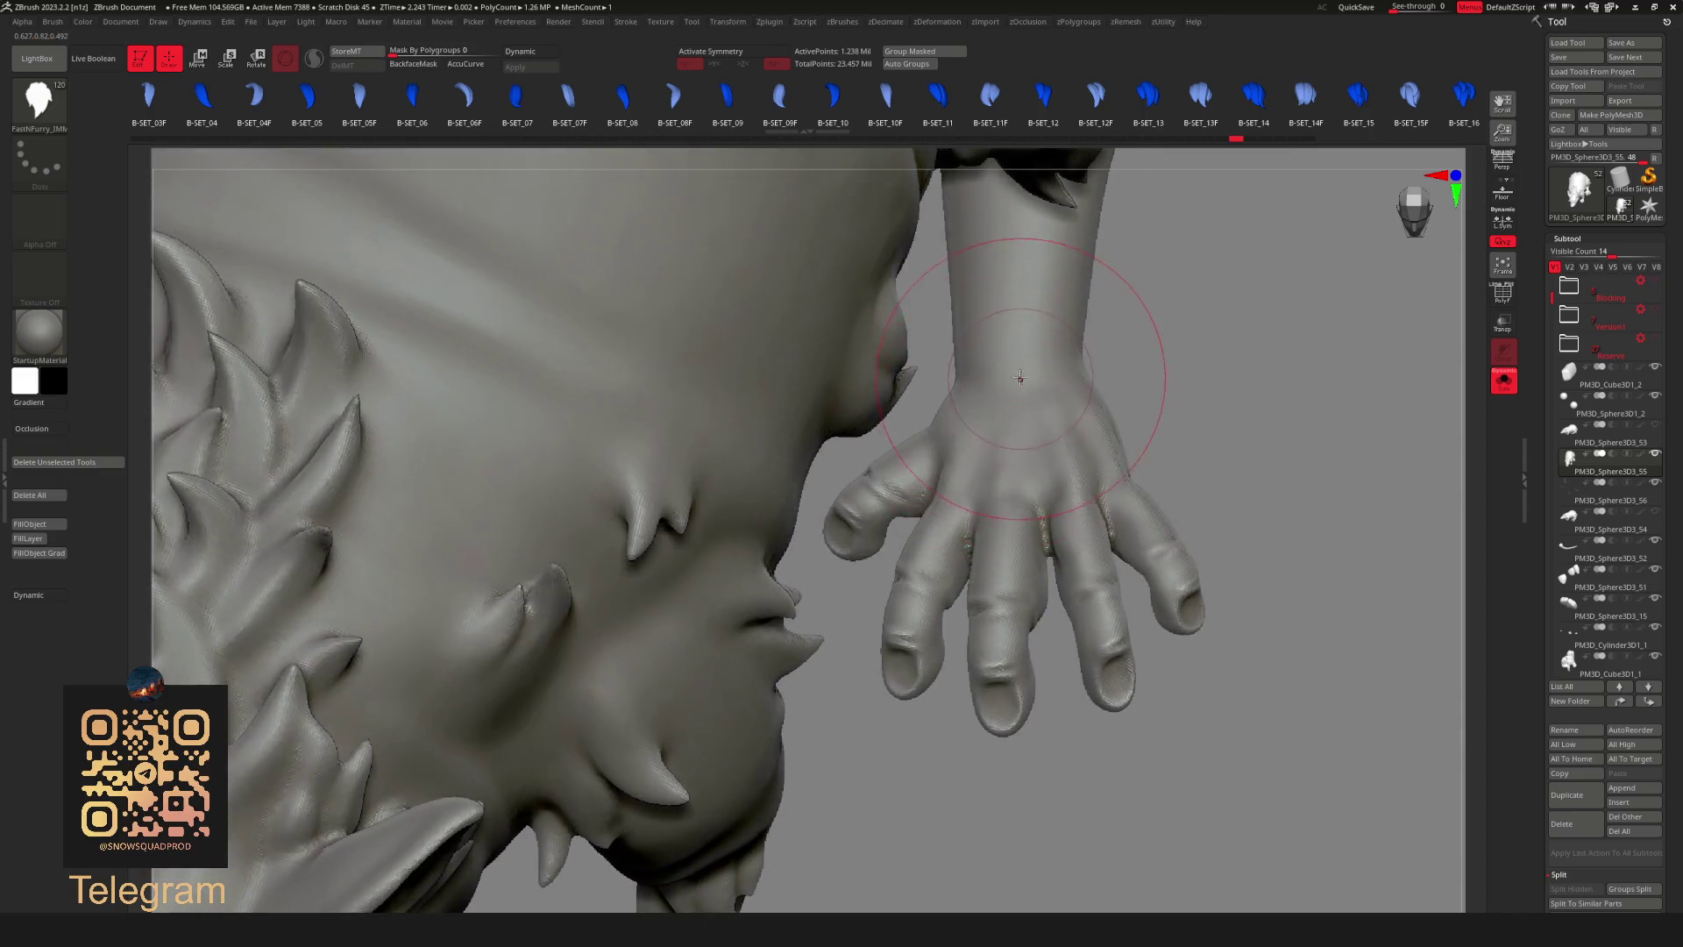
pyautogui.keyDown('ctrl'); pyautogui.keyDown('shift'); pyautogui.click(1020, 378); pyautogui.keyUp('shift'); pyautogui.keyUp('ctrl')
pyautogui.keyDown('ctrl'); pyautogui.keyDown('shift'); pyautogui.click(1184, 440); pyautogui.keyUp('shift'); pyautogui.keyUp('ctrl')
pyautogui.keyDown('alt'); pyautogui.moveTo(1184, 440); pyautogui.dragTo(1069, 470, button='right'); pyautogui.keyUp('alt')
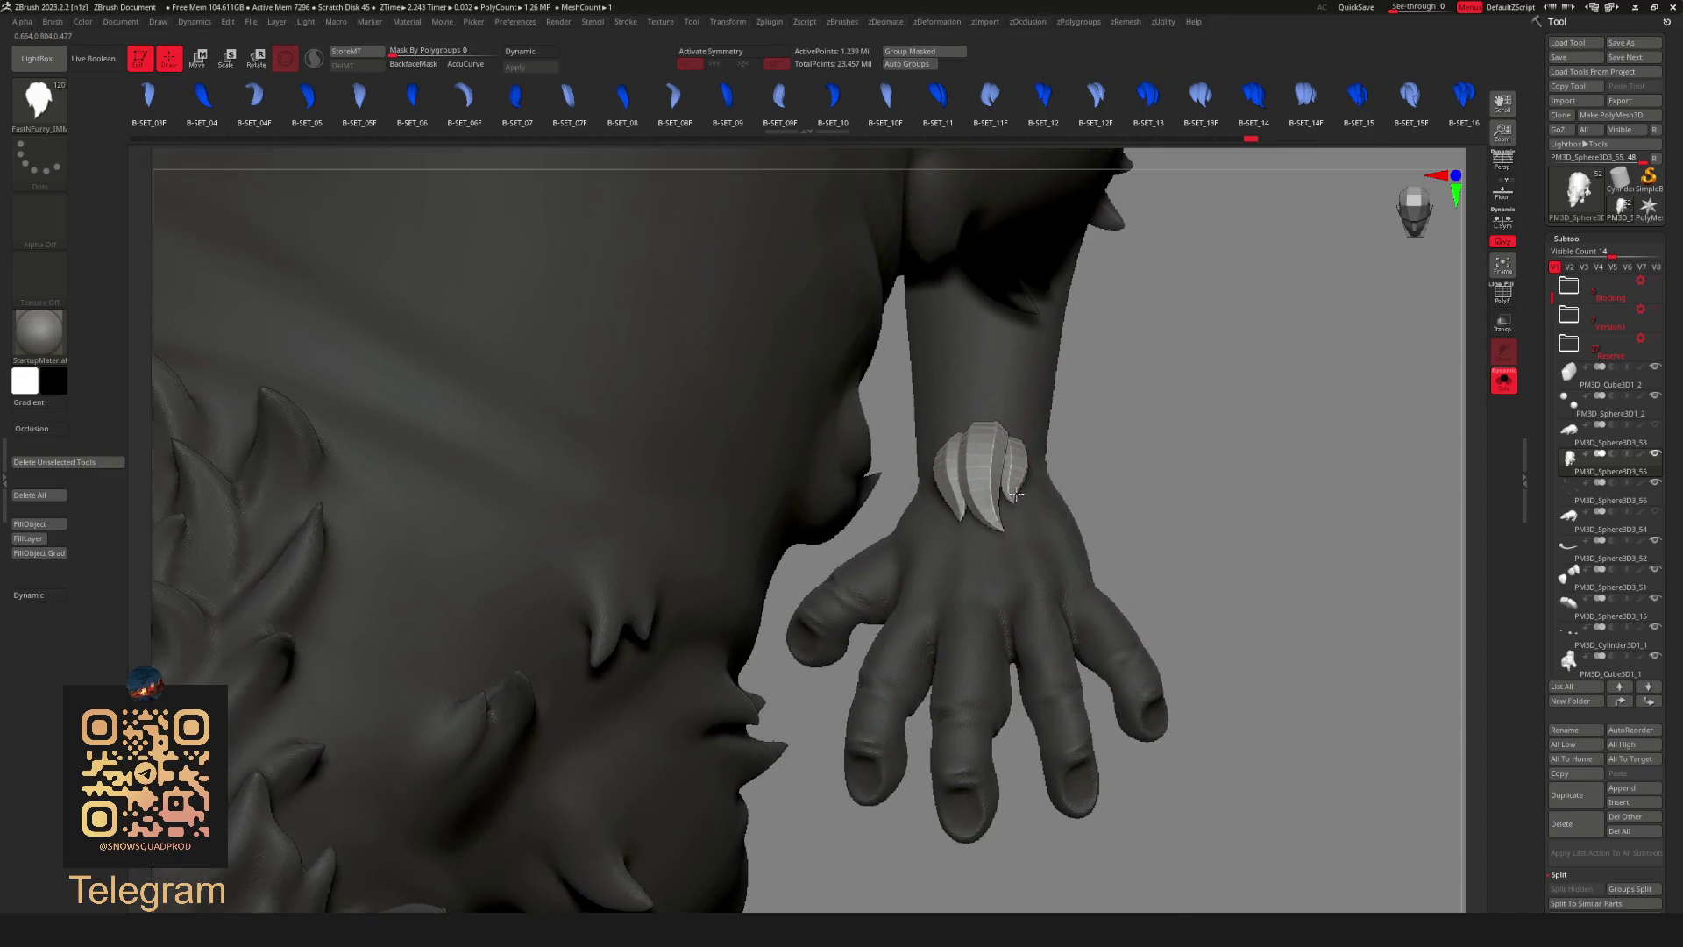
pyautogui.press('w')
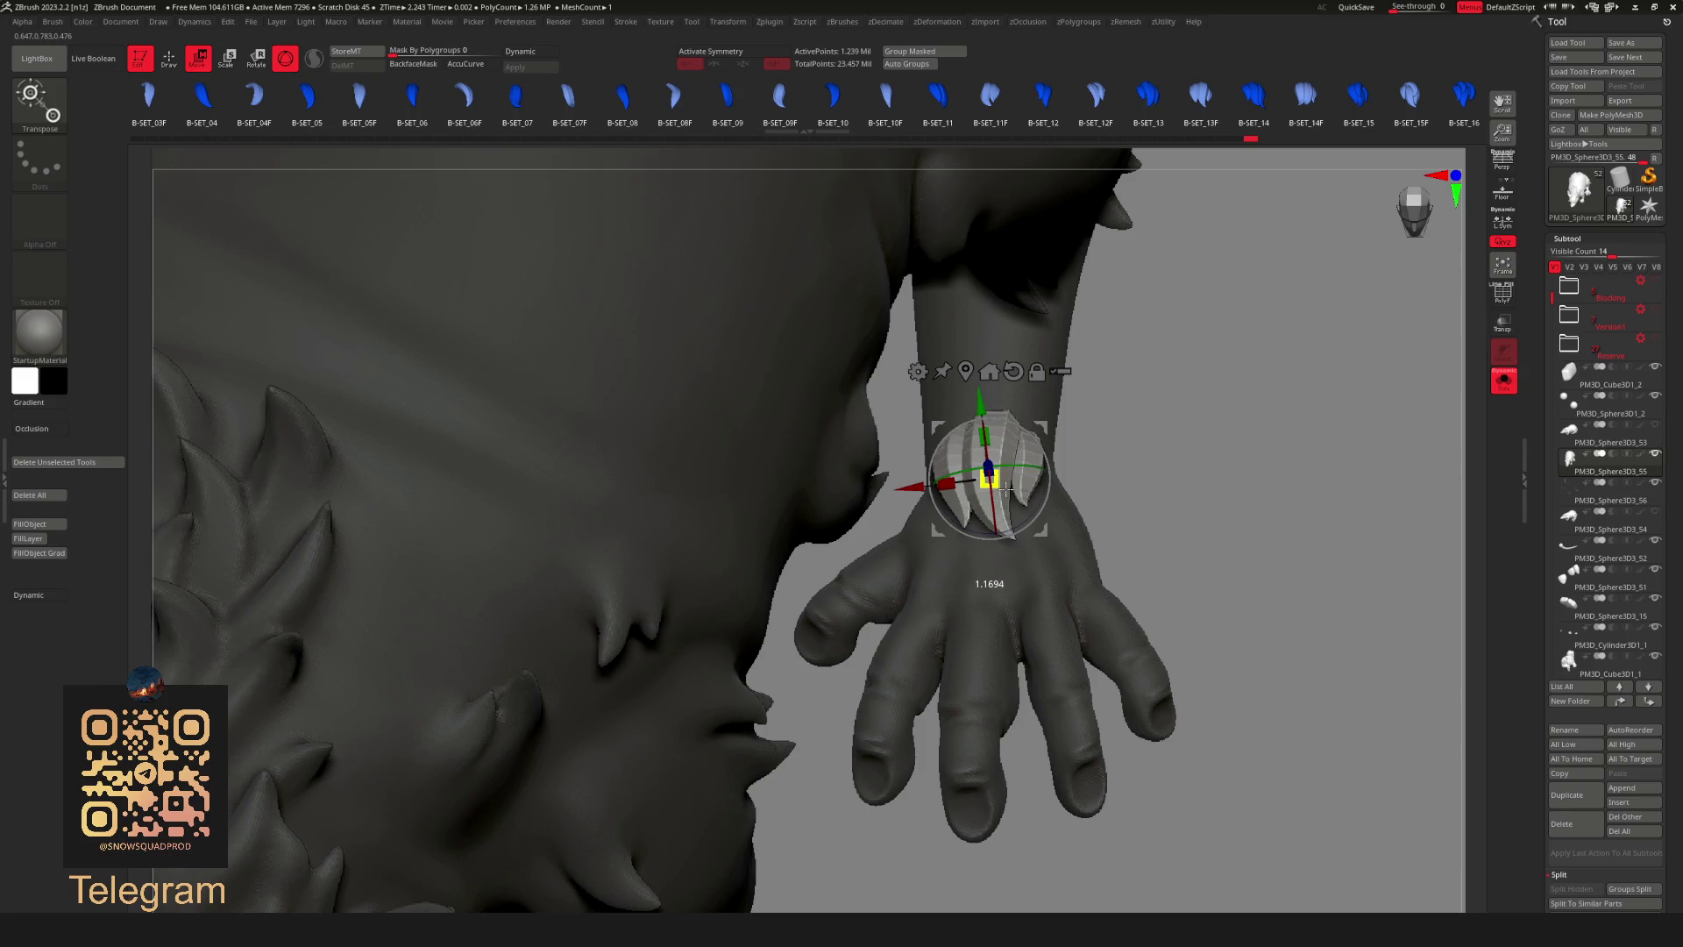
pyautogui.moveTo(989, 583); pyautogui.dragTo(1128, 463, button='right')
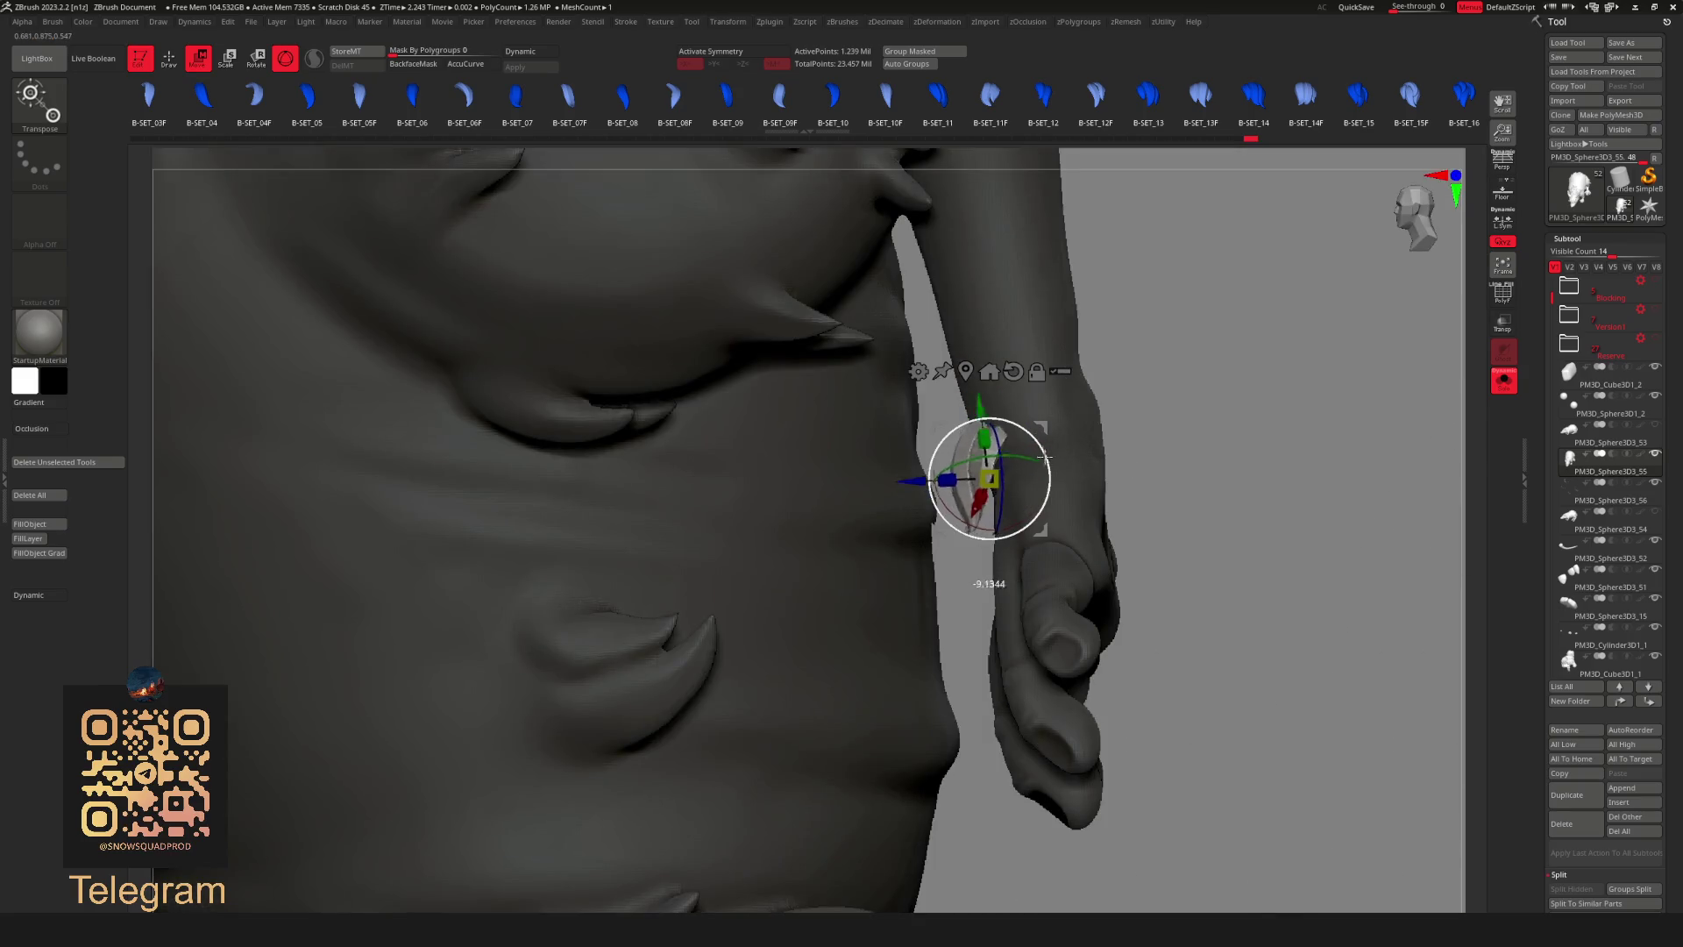
# Leave the gizmo and switch to the Move Topologic brush for the new tuft.
pyautogui.press('q')
pyautogui.moveTo(989, 474)
pyautogui.mouseDown(button='right')
pyautogui.moveTo(992, 457)
pyautogui.moveTo(1127, 496)
pyautogui.moveTo(1100, 421)
pyautogui.mouseUp(button='right')
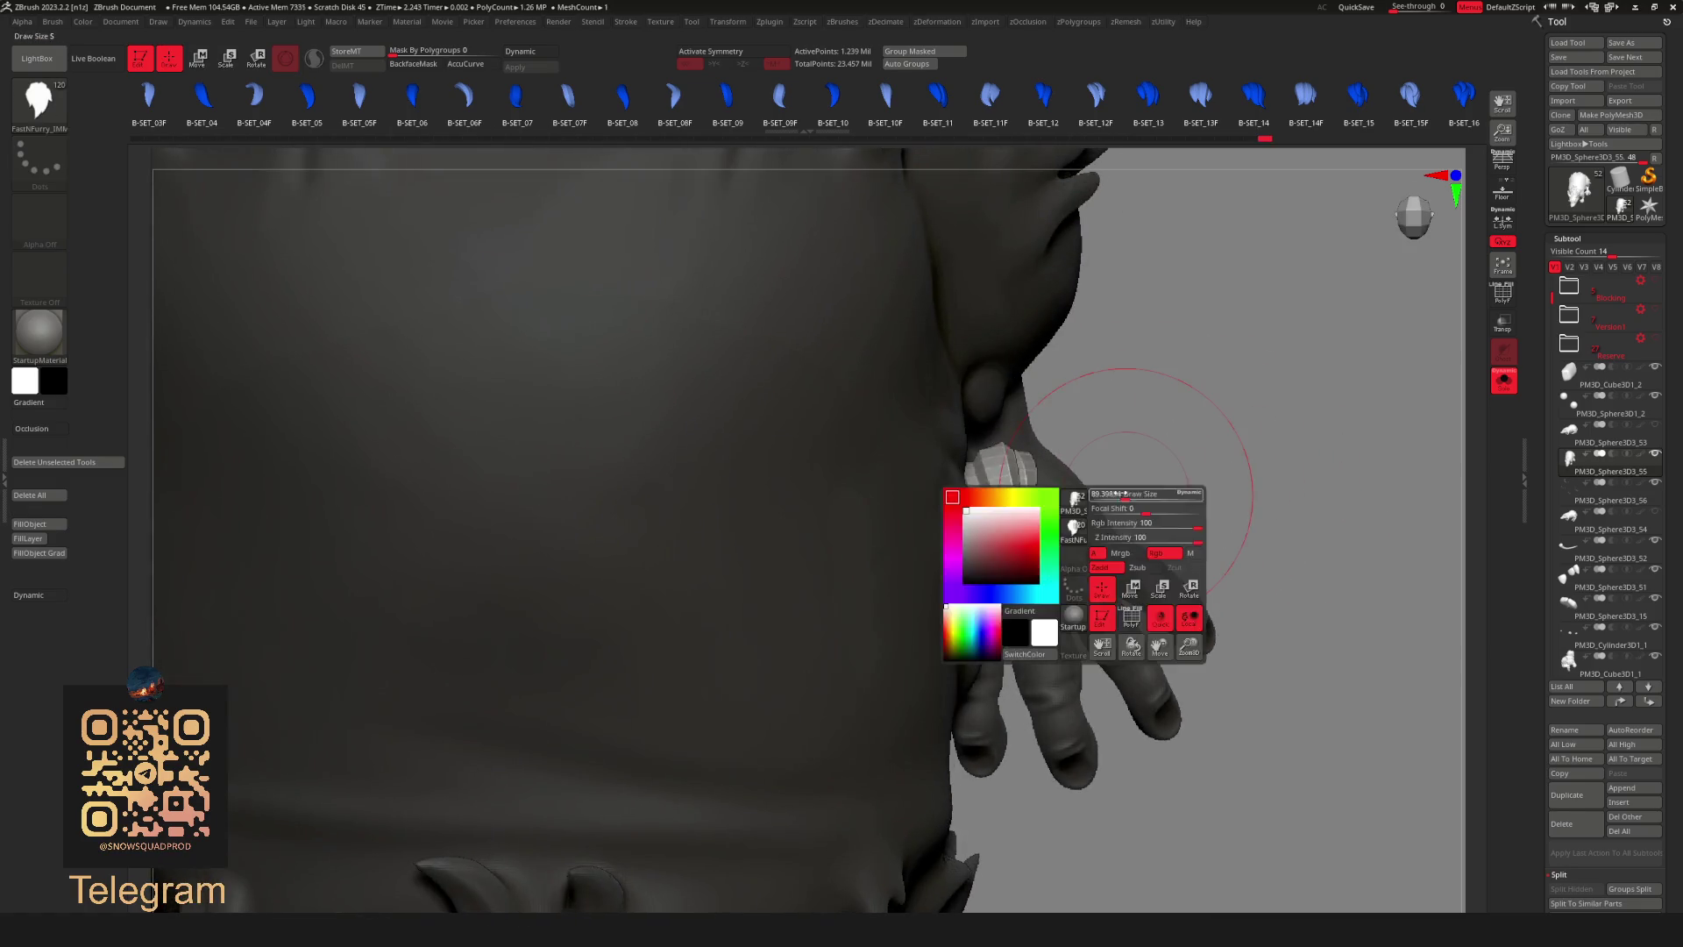
pyautogui.press('w')
pyautogui.press('q')
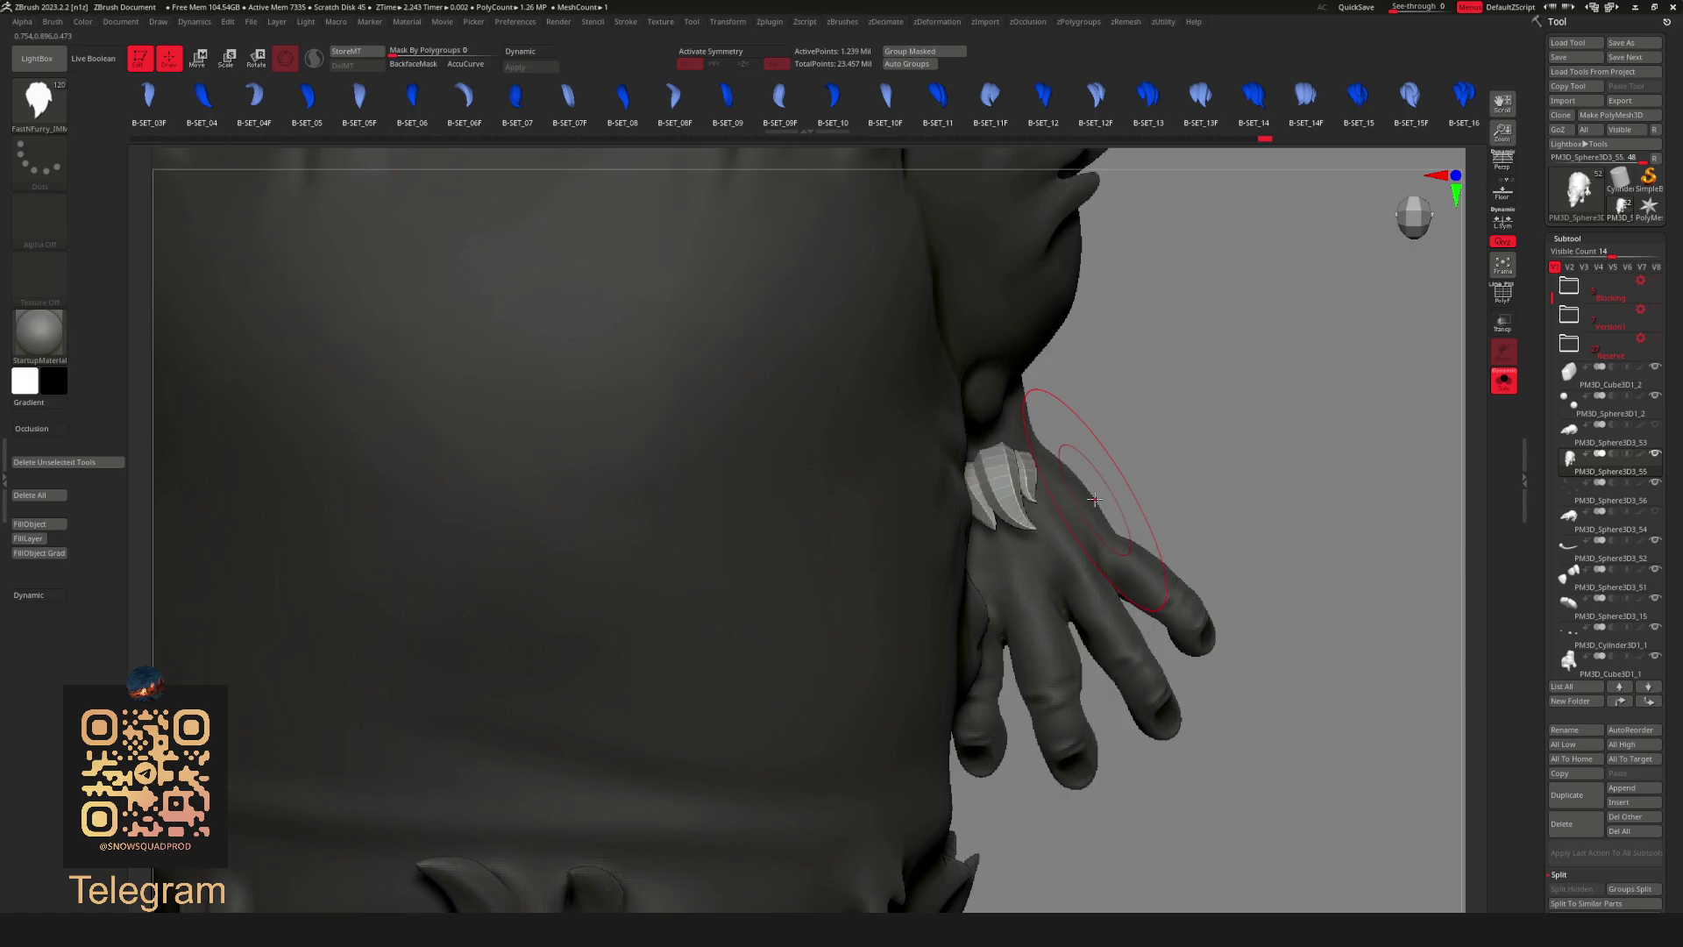
pyautogui.press('b')
pyautogui.press('m')
pyautogui.press('t')
# Pull back to a three-quarter front view of the whole rat and bring up the Subtool actions.
pyautogui.moveTo(1271, 398); pyautogui.dragTo(1076, 453, button='right')
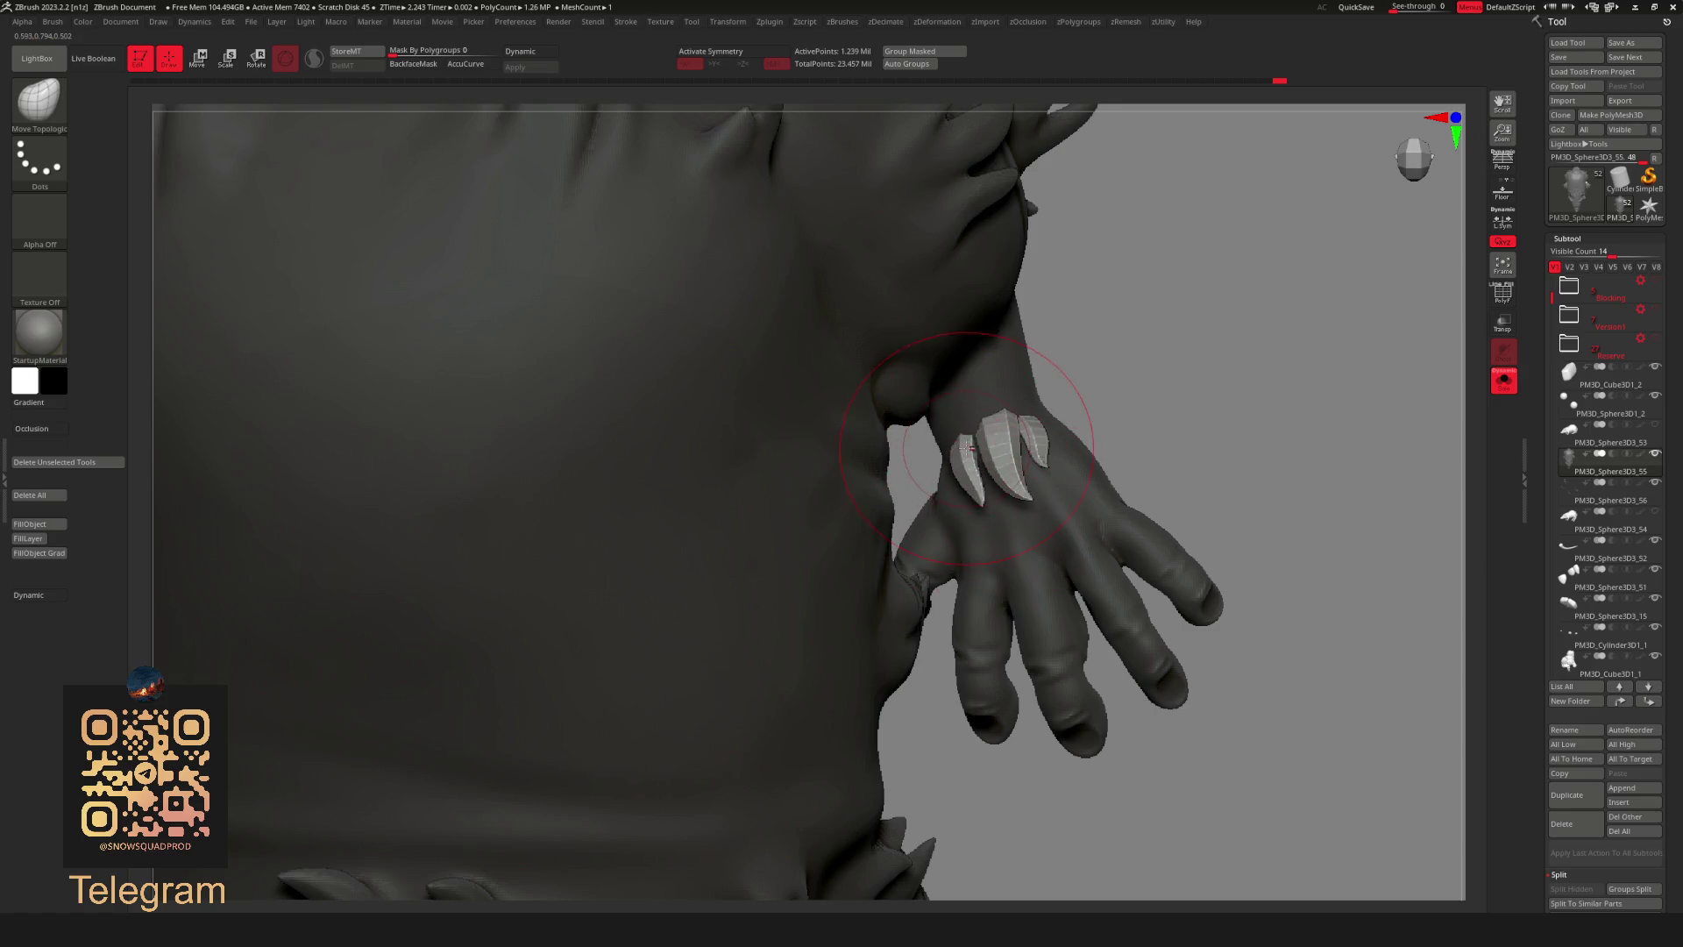
pyautogui.press('f')
pyautogui.moveTo(980, 445)
pyautogui.mouseDown(button='right')
pyautogui.moveTo(1290, 529)
pyautogui.moveTo(1092, 562)
pyautogui.mouseUp(button='right')
pyautogui.press('space')
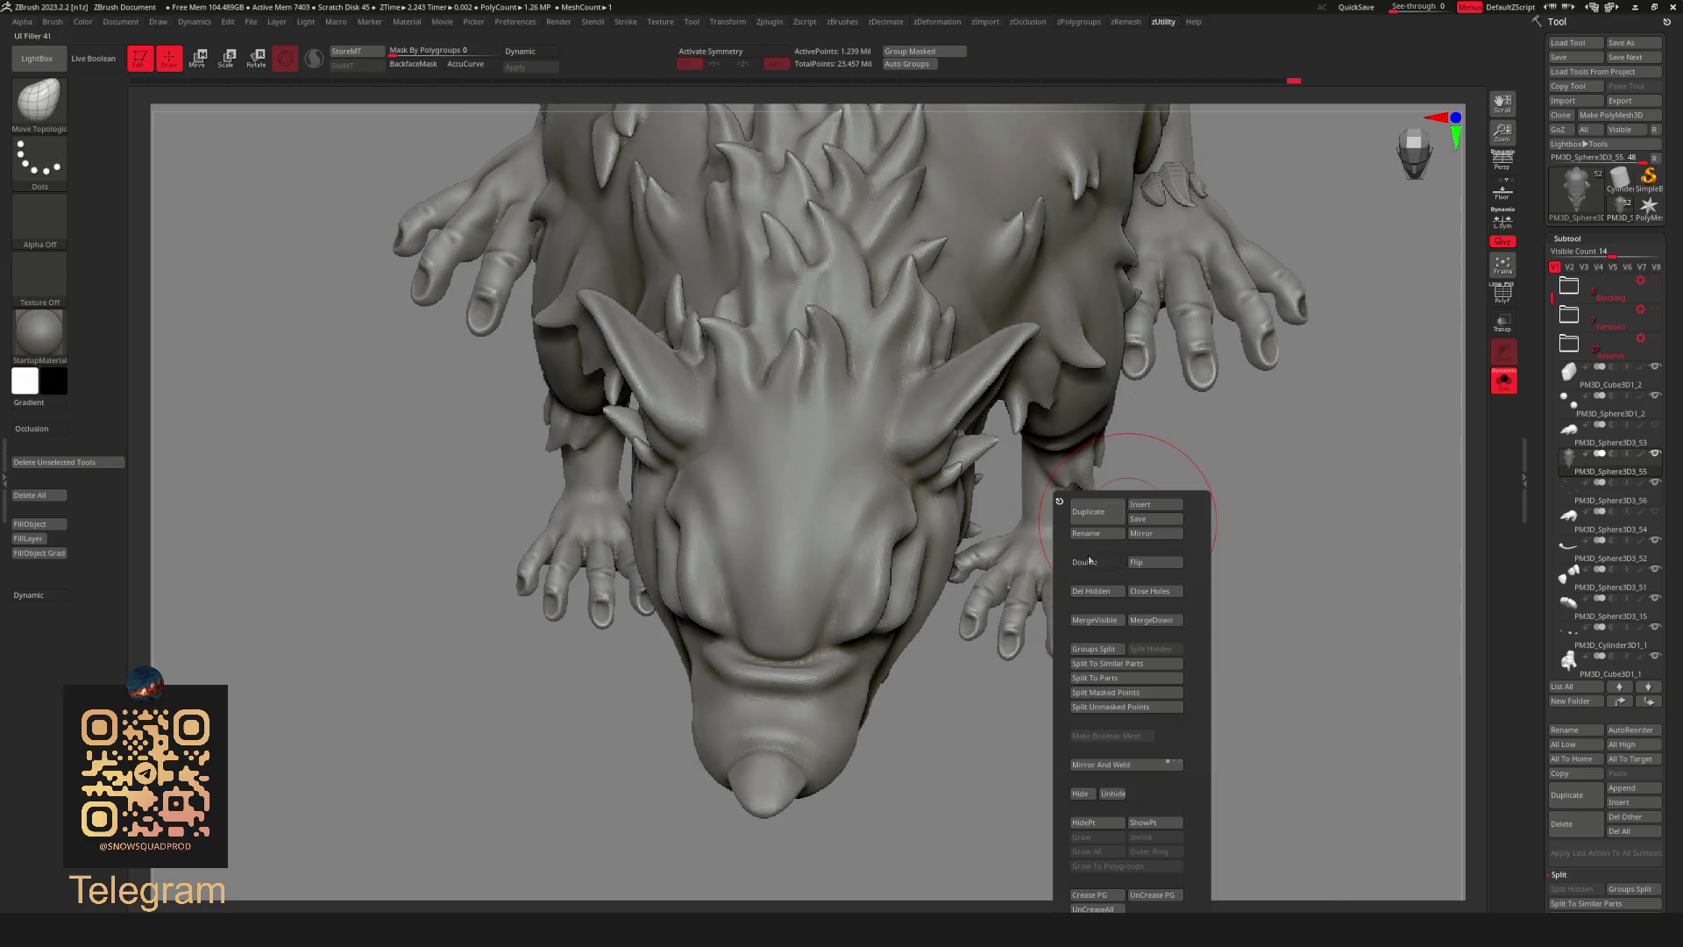
# Insert a third FastFurry IMM tuft onto the front wrist and start moving it with the gizmo.
pyautogui.press('b')
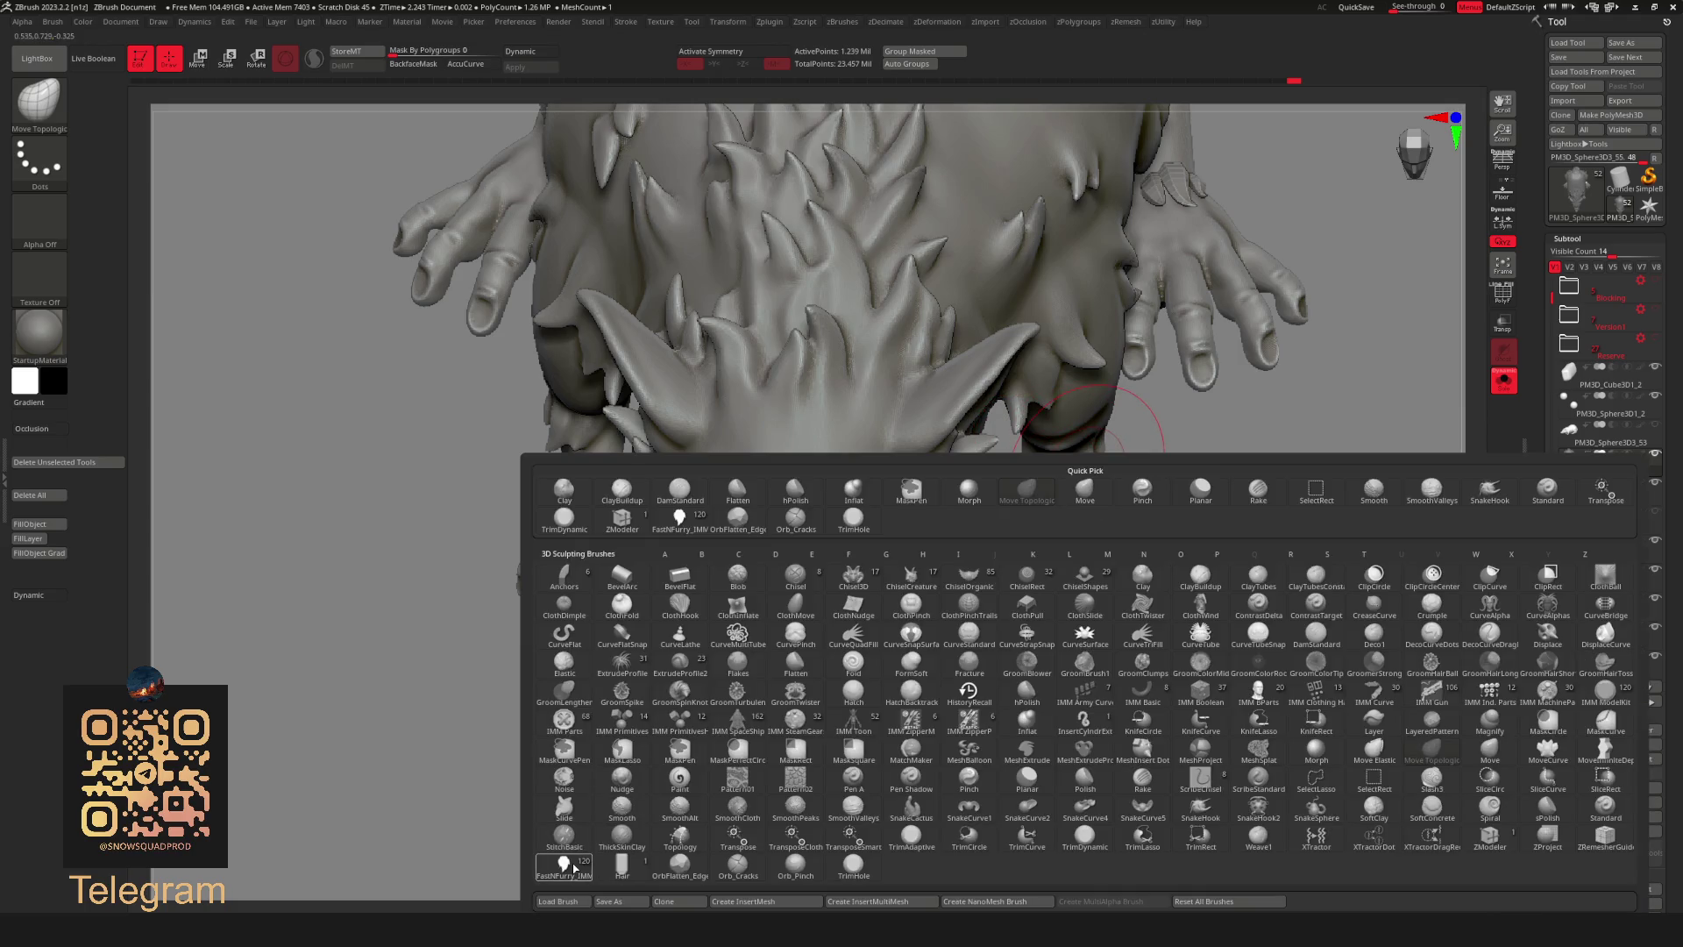
pyautogui.click(563, 864)
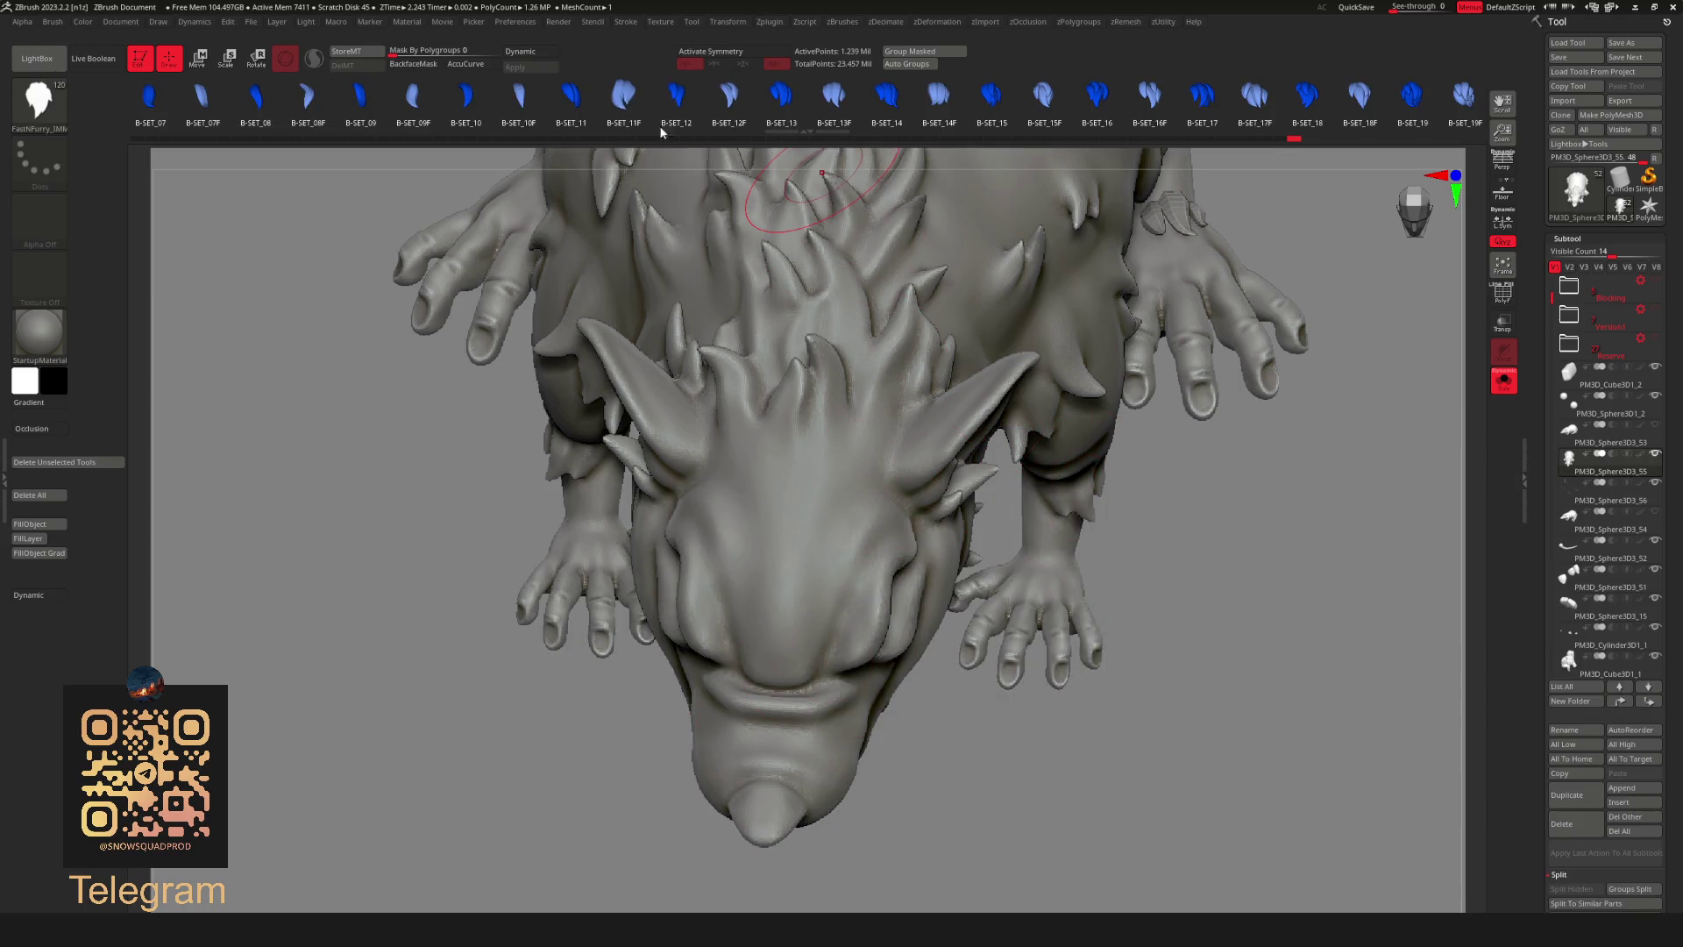
pyautogui.moveTo(815, 395)
pyautogui.keyDown('ctrl'); pyautogui.mouseDown(button='right')
pyautogui.moveTo(1090, 526)
pyautogui.moveTo(1048, 505)
pyautogui.mouseUp(button='right'); pyautogui.keyUp('ctrl')
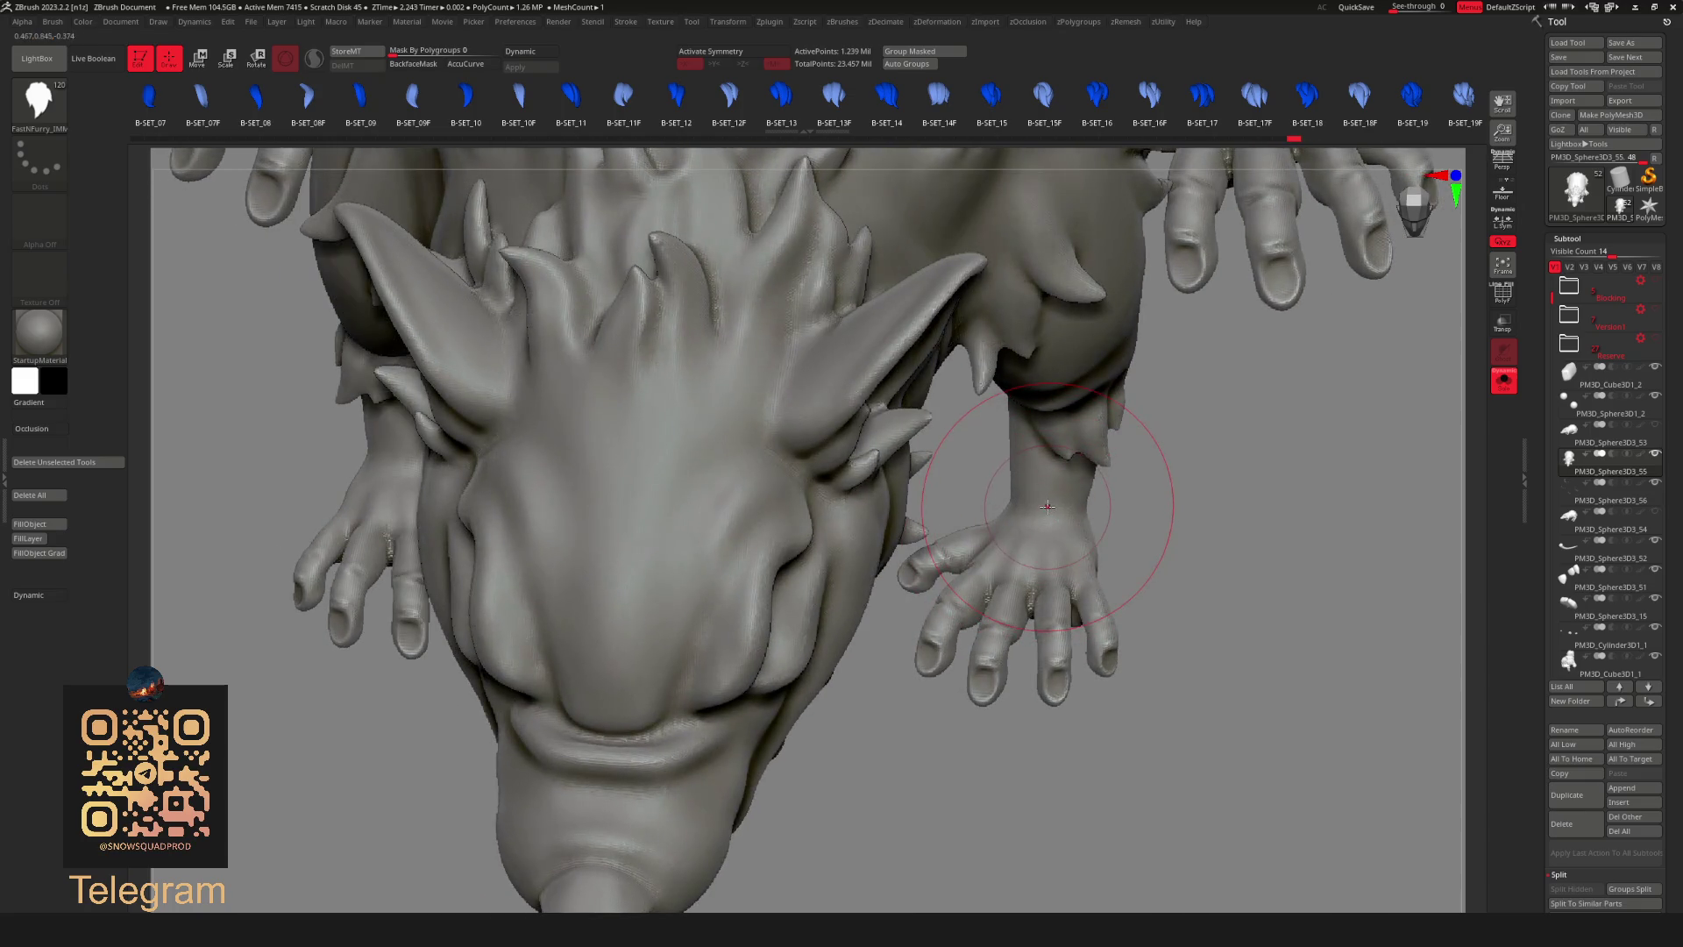
pyautogui.moveTo(1043, 505); pyautogui.dragTo(1043, 498)
pyautogui.moveTo(1046, 540); pyautogui.dragTo(1102, 484, button='right')
pyautogui.press('w')
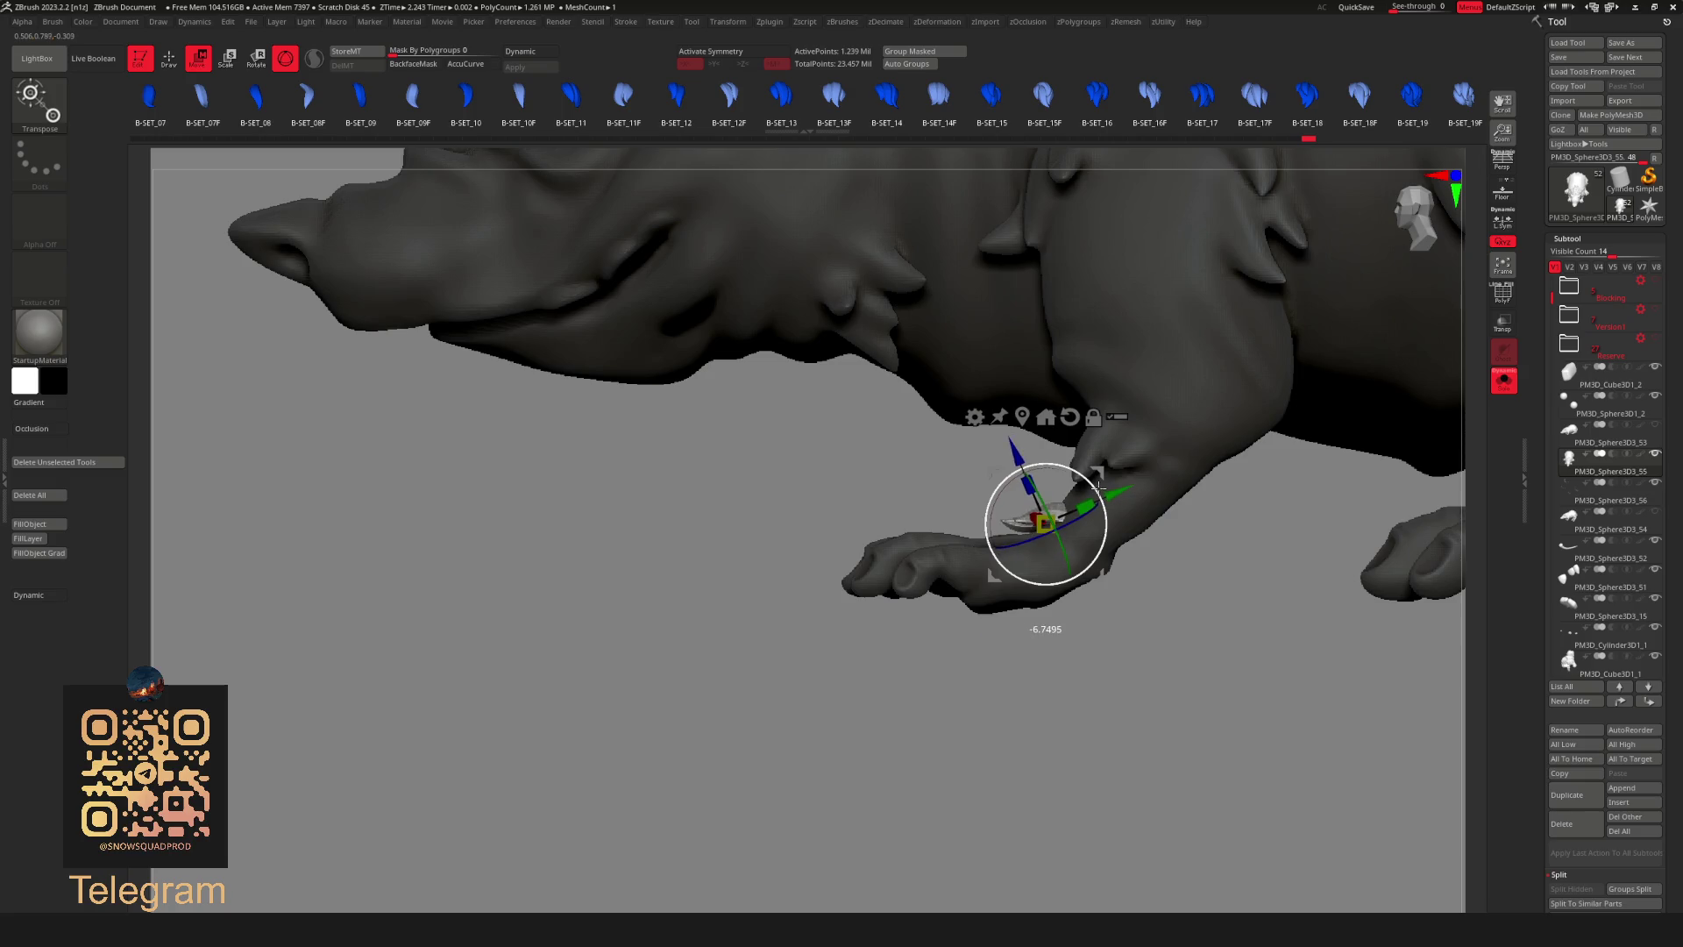
# Return to Draw and choose the Move Topologic brush, viewing the paw from above and the side.
pyautogui.press('q')
pyautogui.moveTo(1162, 609)
pyautogui.mouseDown(button='right')
pyautogui.moveTo(1072, 632)
pyautogui.moveTo(1014, 526)
pyautogui.mouseUp(button='right')
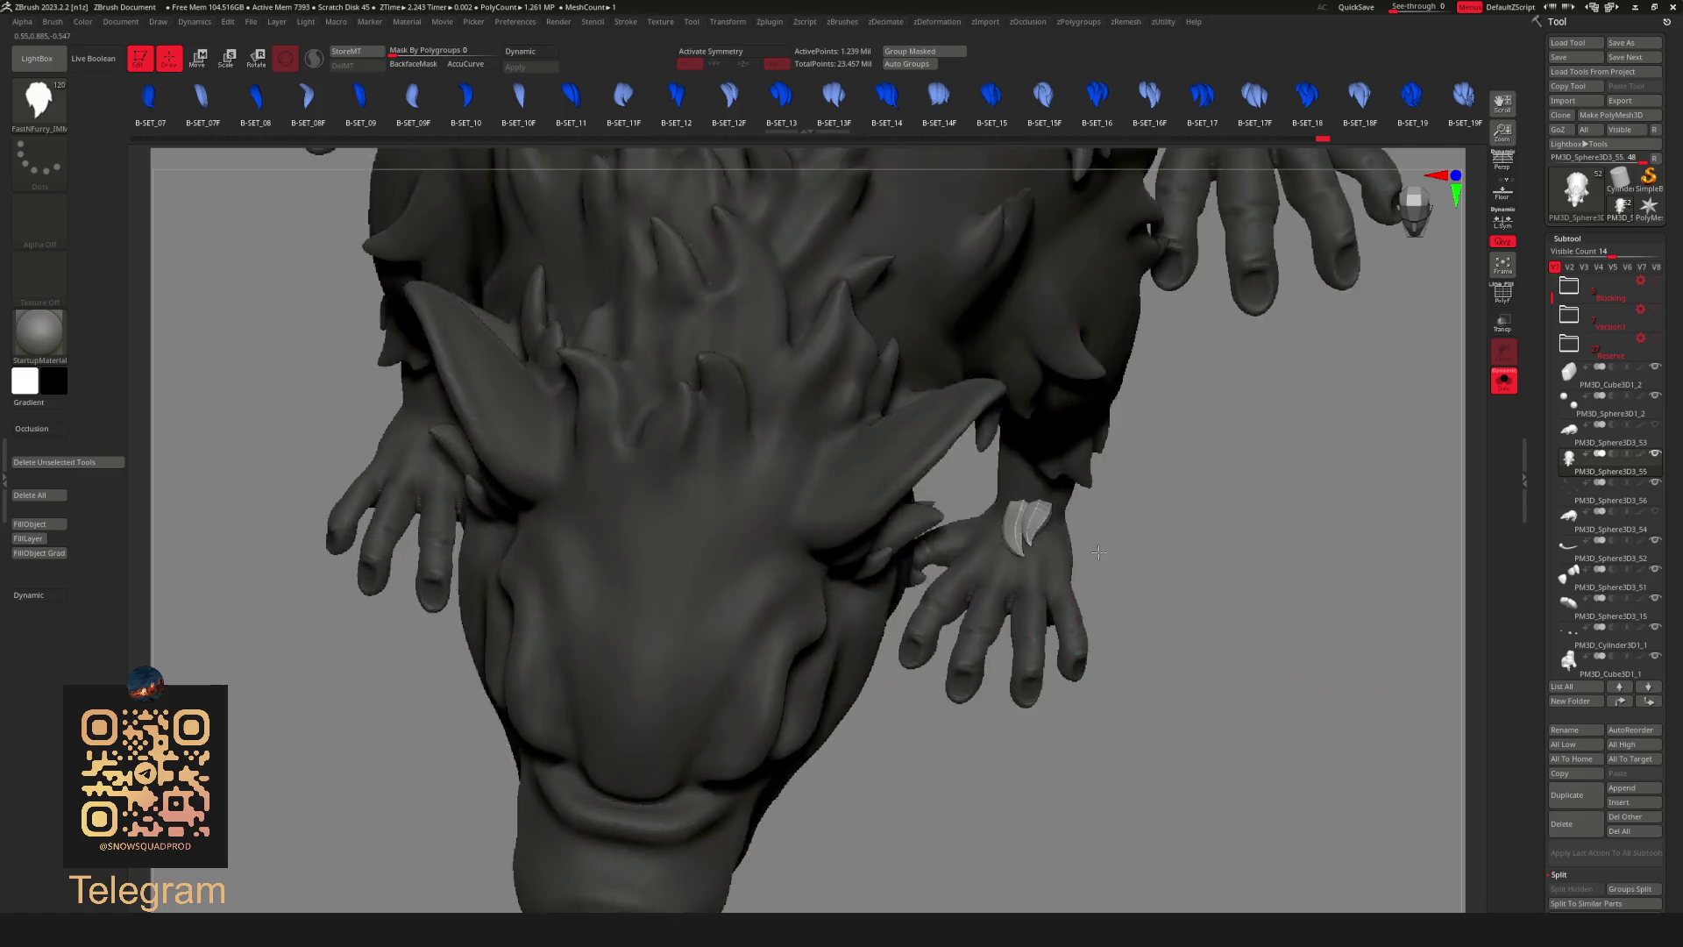
pyautogui.press('b')
pyautogui.press('m')
pyautogui.press('t')
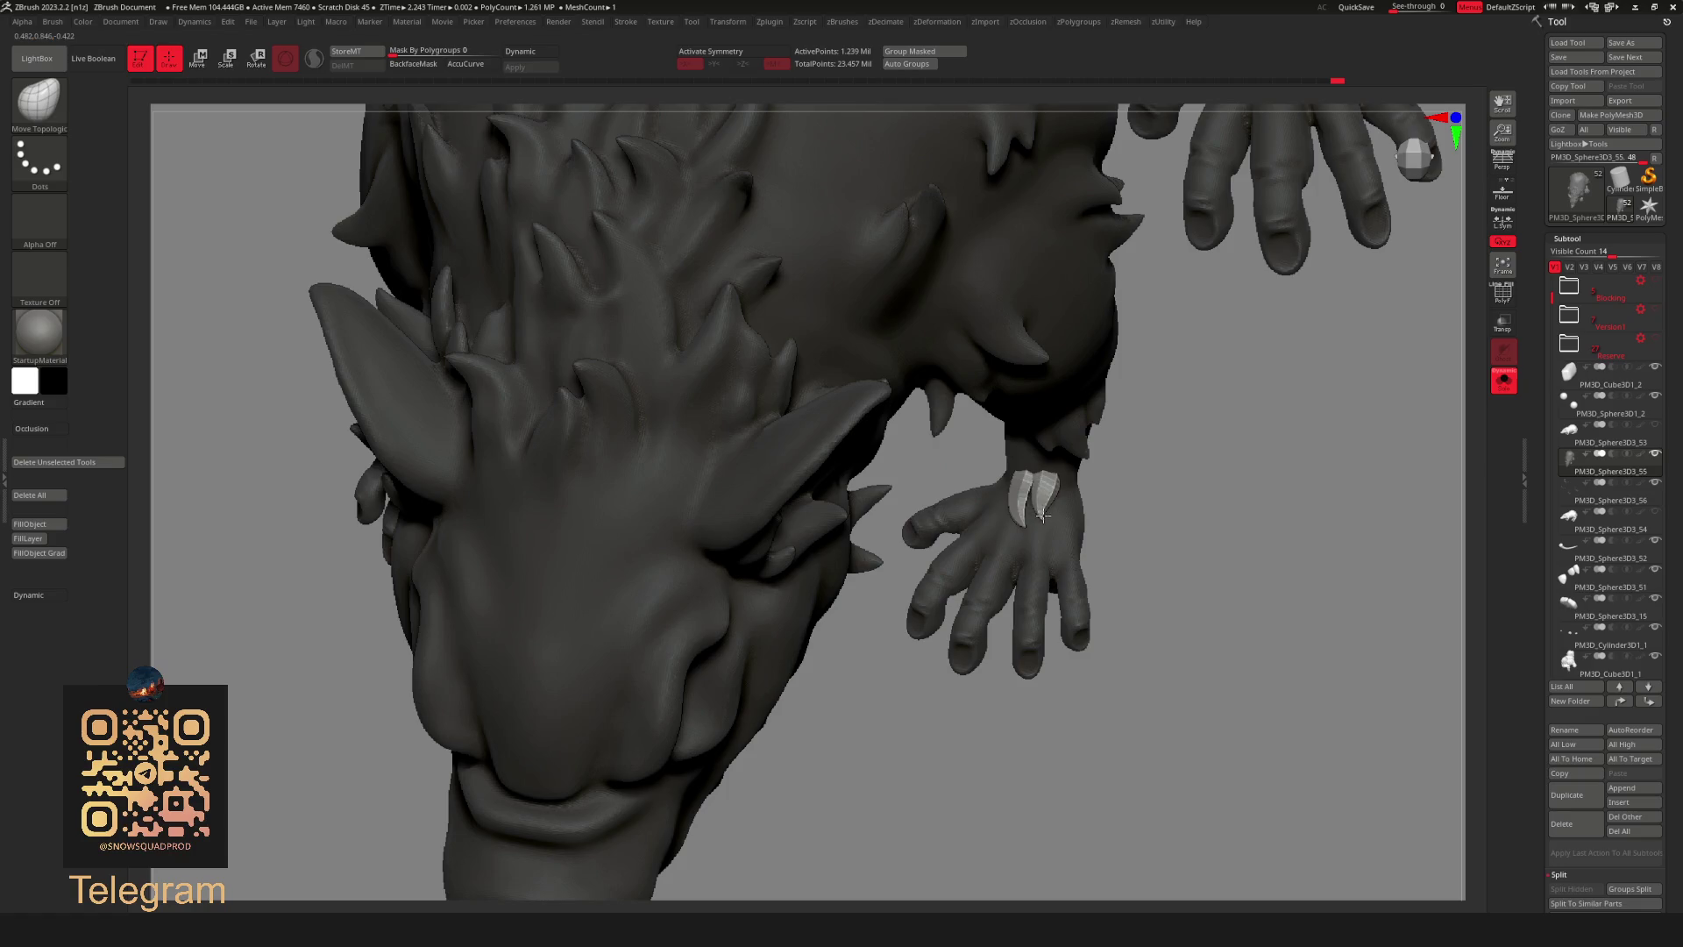
pyautogui.moveTo(1039, 478)
pyautogui.mouseDown(button='right')
pyautogui.moveTo(1085, 567)
pyautogui.moveTo(1131, 496)
pyautogui.mouseUp(button='right')
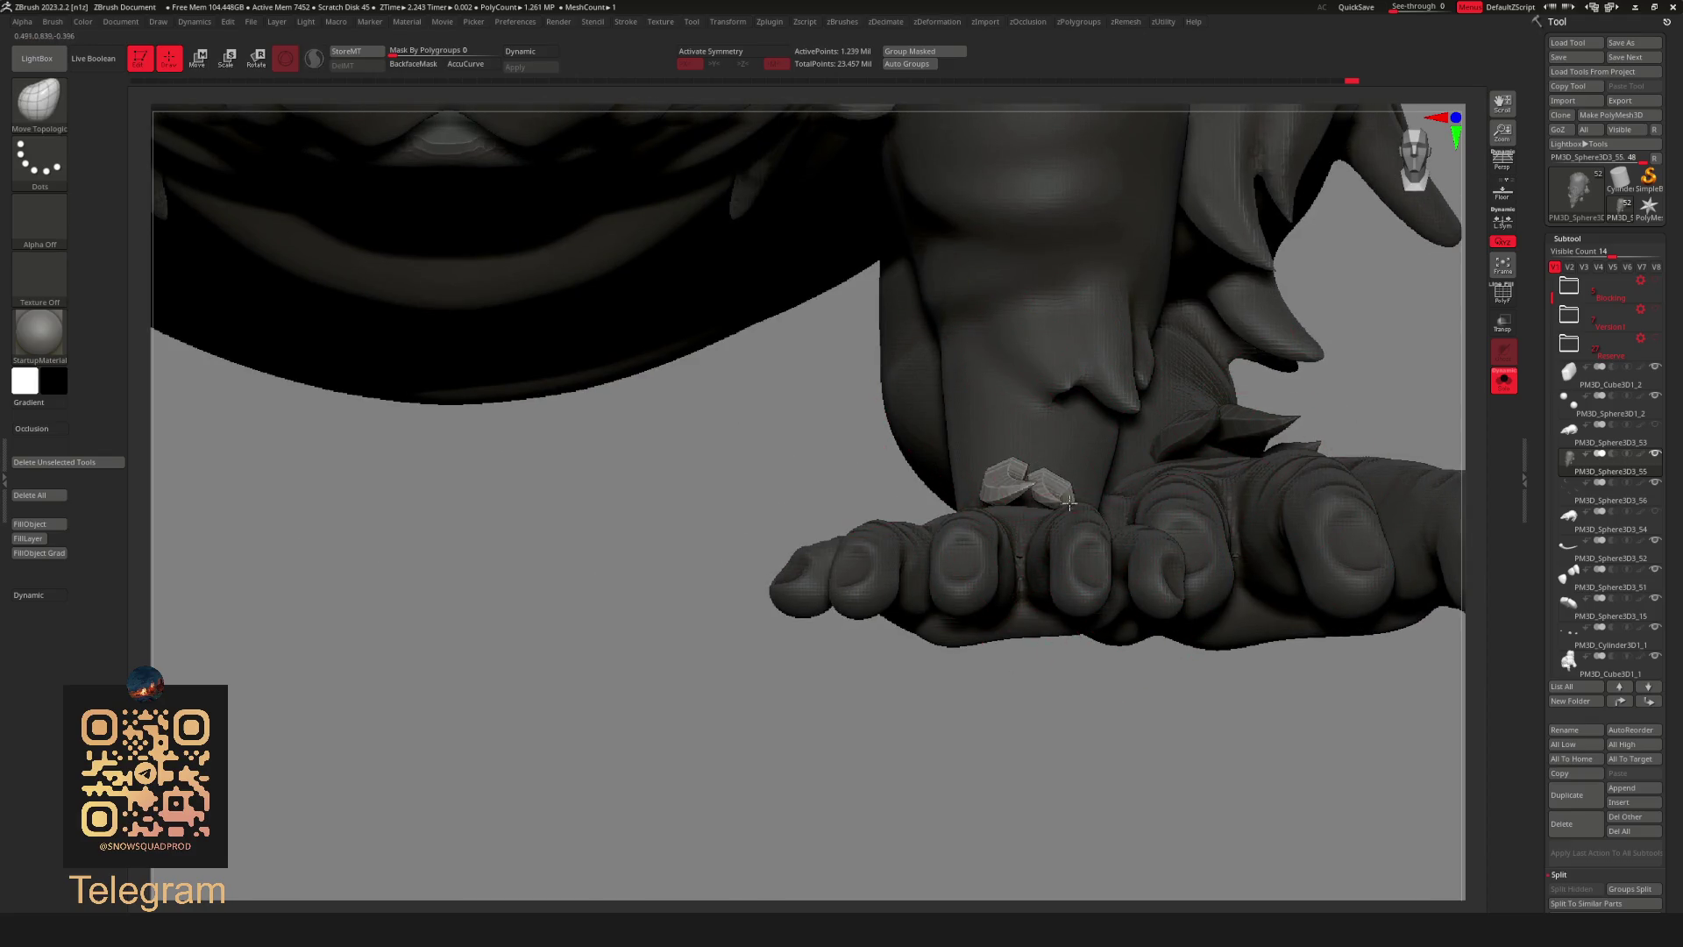
pyautogui.moveTo(1088, 500); pyautogui.dragTo(1093, 476, button='right')
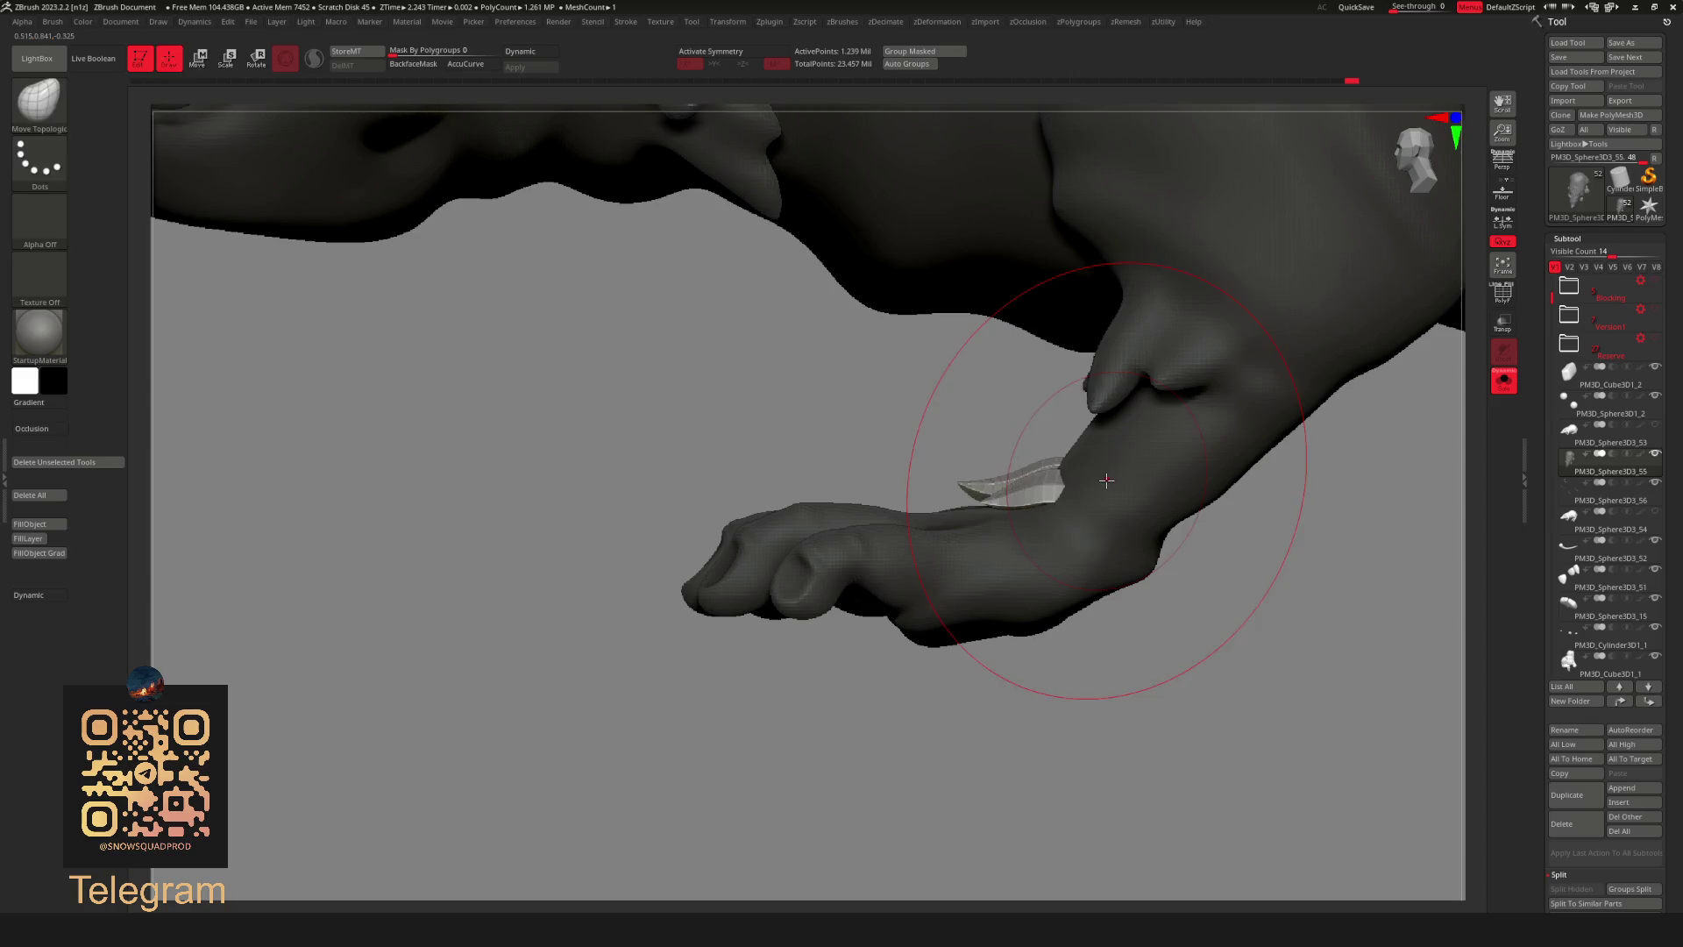
# Check the tuft with the gizmo and toggle Solo to inspect it alone on the paw.
pyautogui.press('w')
pyautogui.press('q')
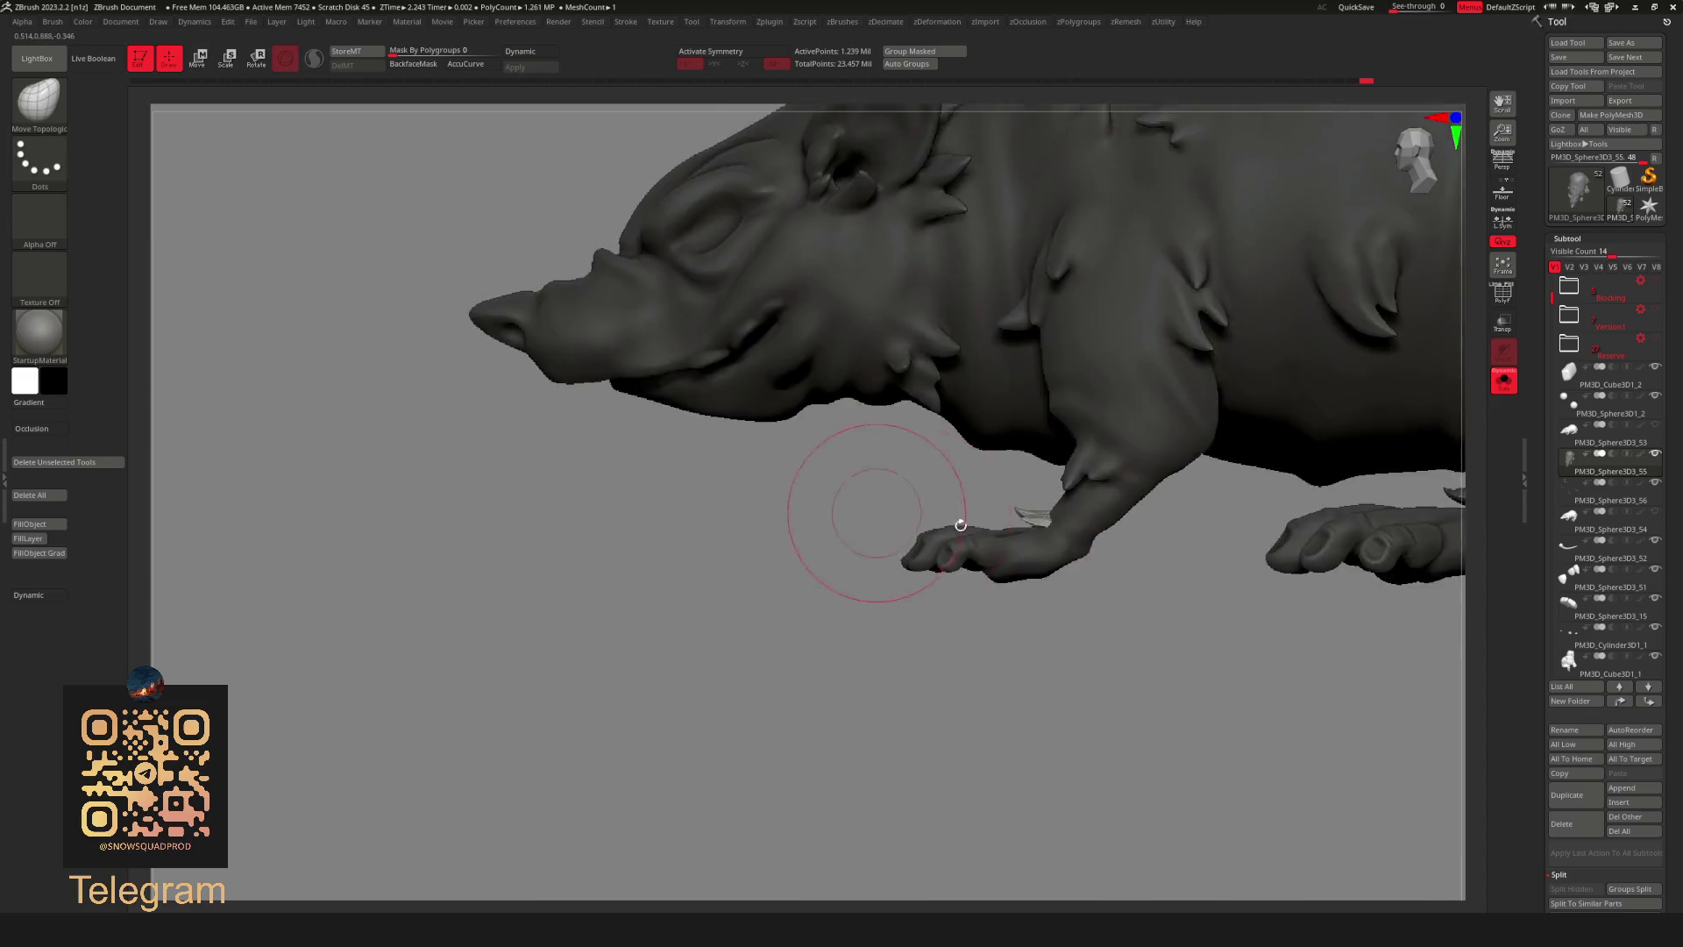
pyautogui.moveTo(1102, 473)
pyautogui.mouseDown(button='right')
pyautogui.moveTo(714, 526)
pyautogui.moveTo(1090, 533)
pyautogui.moveTo(973, 546)
pyautogui.moveTo(915, 545)
pyautogui.moveTo(1202, 527)
pyautogui.moveTo(1034, 608)
pyautogui.moveTo(819, 637)
pyautogui.moveTo(1170, 533)
pyautogui.mouseUp(button='right')
pyautogui.press('space')
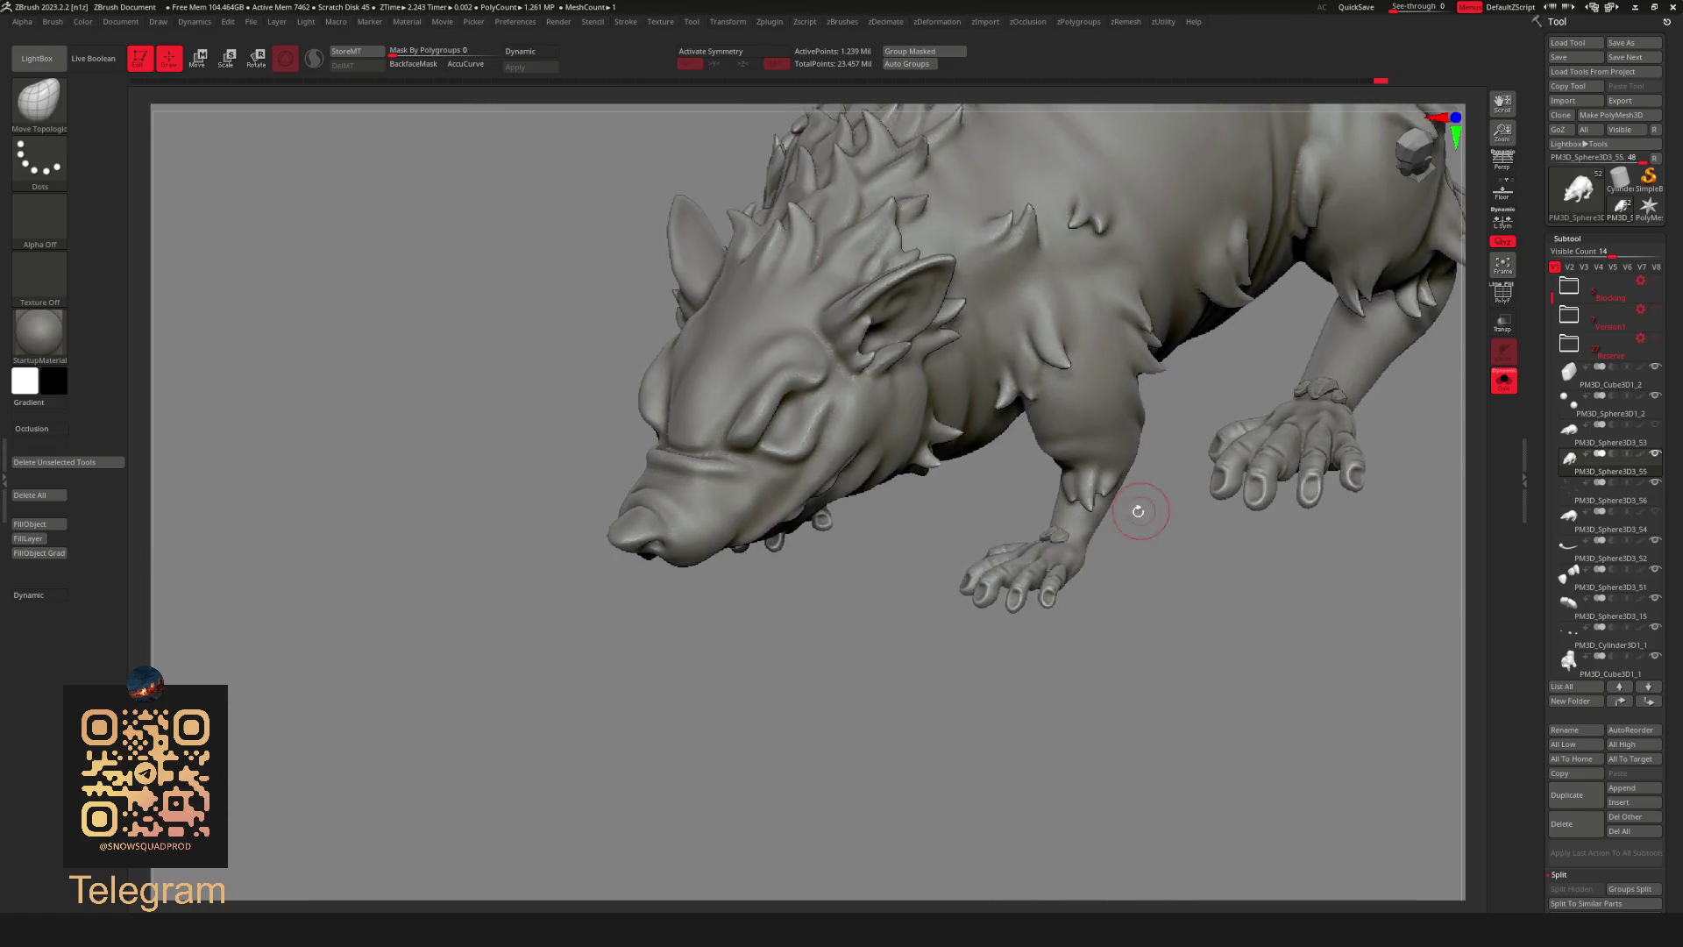
pyautogui.keyDown('ctrl'); pyautogui.keyDown('shift'); pyautogui.click(1052, 532); pyautogui.keyUp('shift'); pyautogui.keyUp('ctrl')
pyautogui.keyDown('ctrl'); pyautogui.keyDown('shift'); pyautogui.click(1106, 553); pyautogui.keyUp('shift'); pyautogui.keyUp('ctrl')
pyautogui.moveTo(1296, 557)
pyautogui.keyDown('ctrl'); pyautogui.mouseDown(button='right')
pyautogui.moveTo(1293, 599)
pyautogui.moveTo(1086, 385)
pyautogui.moveTo(872, 290)
pyautogui.mouseUp(button='right'); pyautogui.keyUp('ctrl')
pyautogui.keyDown('ctrl'); pyautogui.keyDown('shift'); pyautogui.click(1293, 603); pyautogui.keyUp('shift'); pyautogui.keyUp('ctrl')
pyautogui.keyDown('ctrl'); pyautogui.keyDown('shift'); pyautogui.click(1297, 536); pyautogui.keyUp('shift'); pyautogui.keyUp('ctrl')
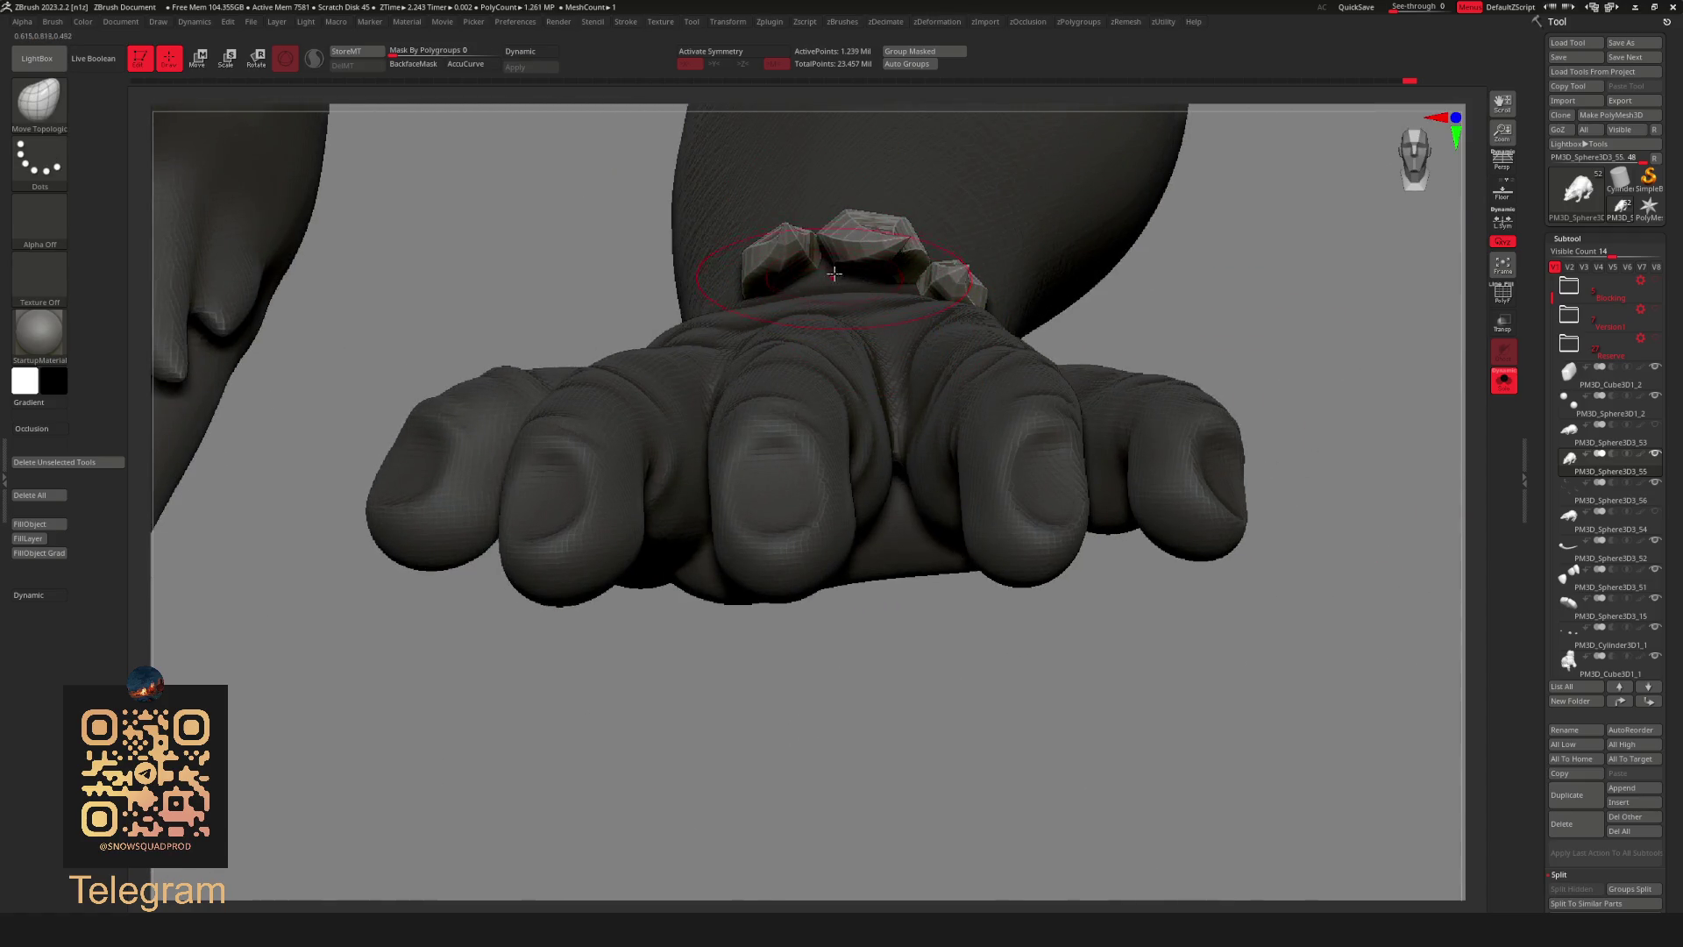
# Push the tuft's points into sharper spiky peaks across the wrist.
pyautogui.press('b')
pyautogui.moveTo(835, 277); pyautogui.dragTo(938, 422, button='right')
pyautogui.moveTo(856, 425)
pyautogui.mouseDown()
pyautogui.moveTo(842, 402)
pyautogui.moveTo(878, 448)
pyautogui.mouseUp()
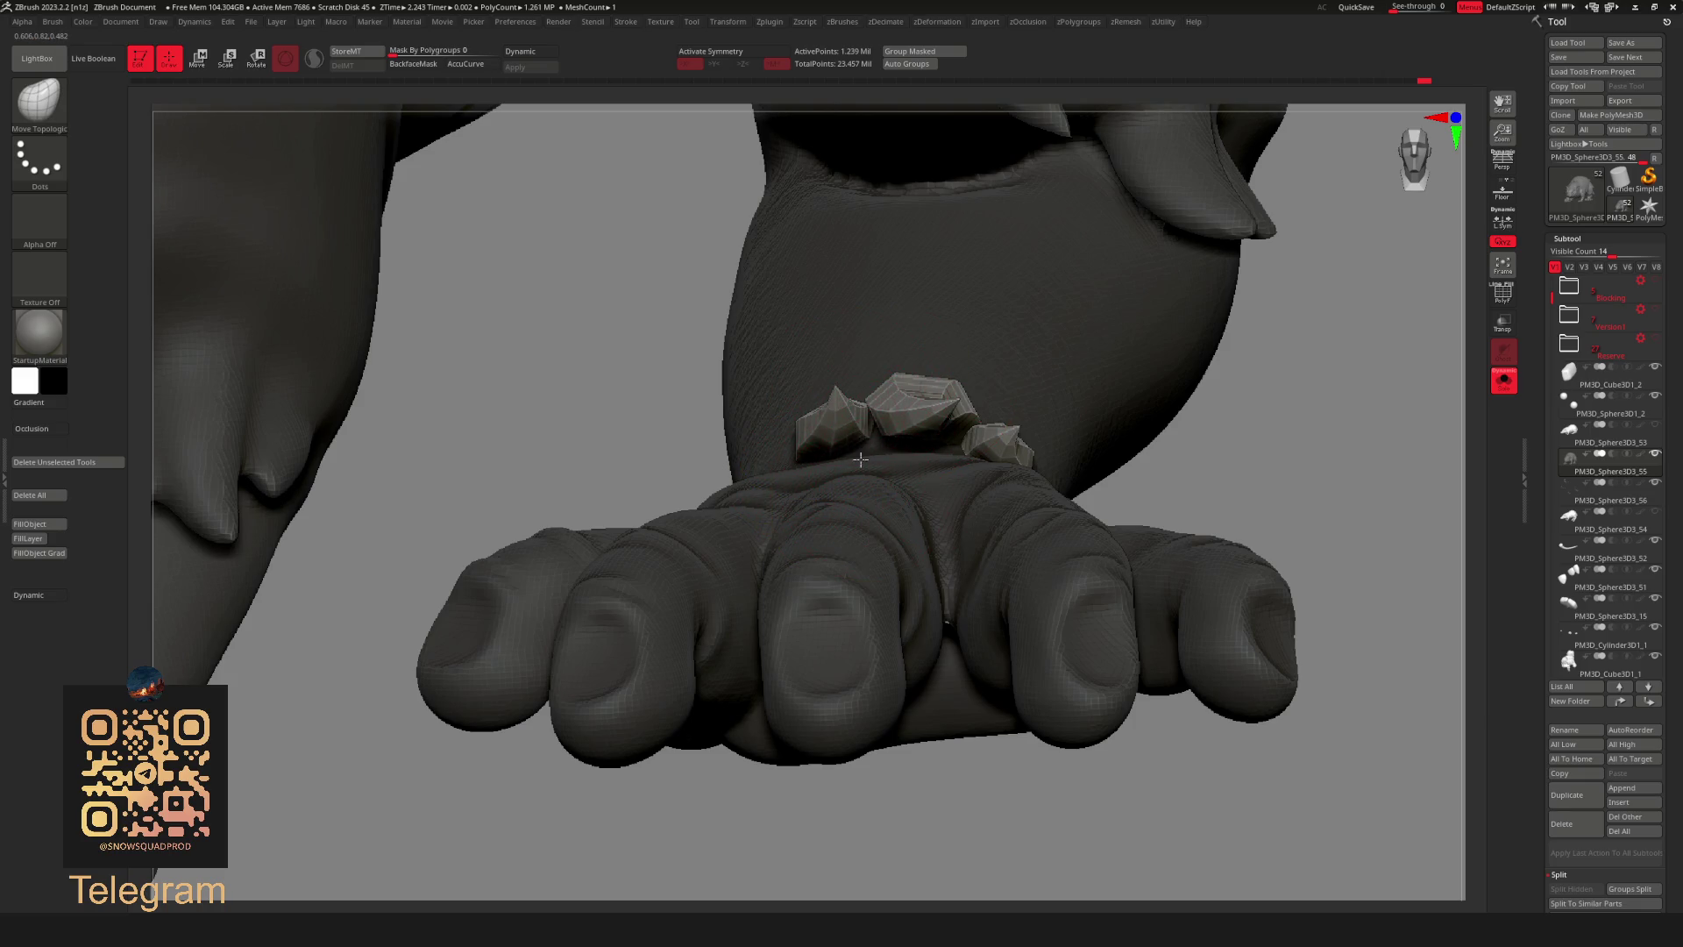
pyautogui.moveTo(944, 433)
pyautogui.mouseDown(button='right')
pyautogui.moveTo(832, 483)
pyautogui.moveTo(1065, 496)
pyautogui.moveTo(1156, 552)
pyautogui.moveTo(1011, 594)
pyautogui.mouseUp(button='right')
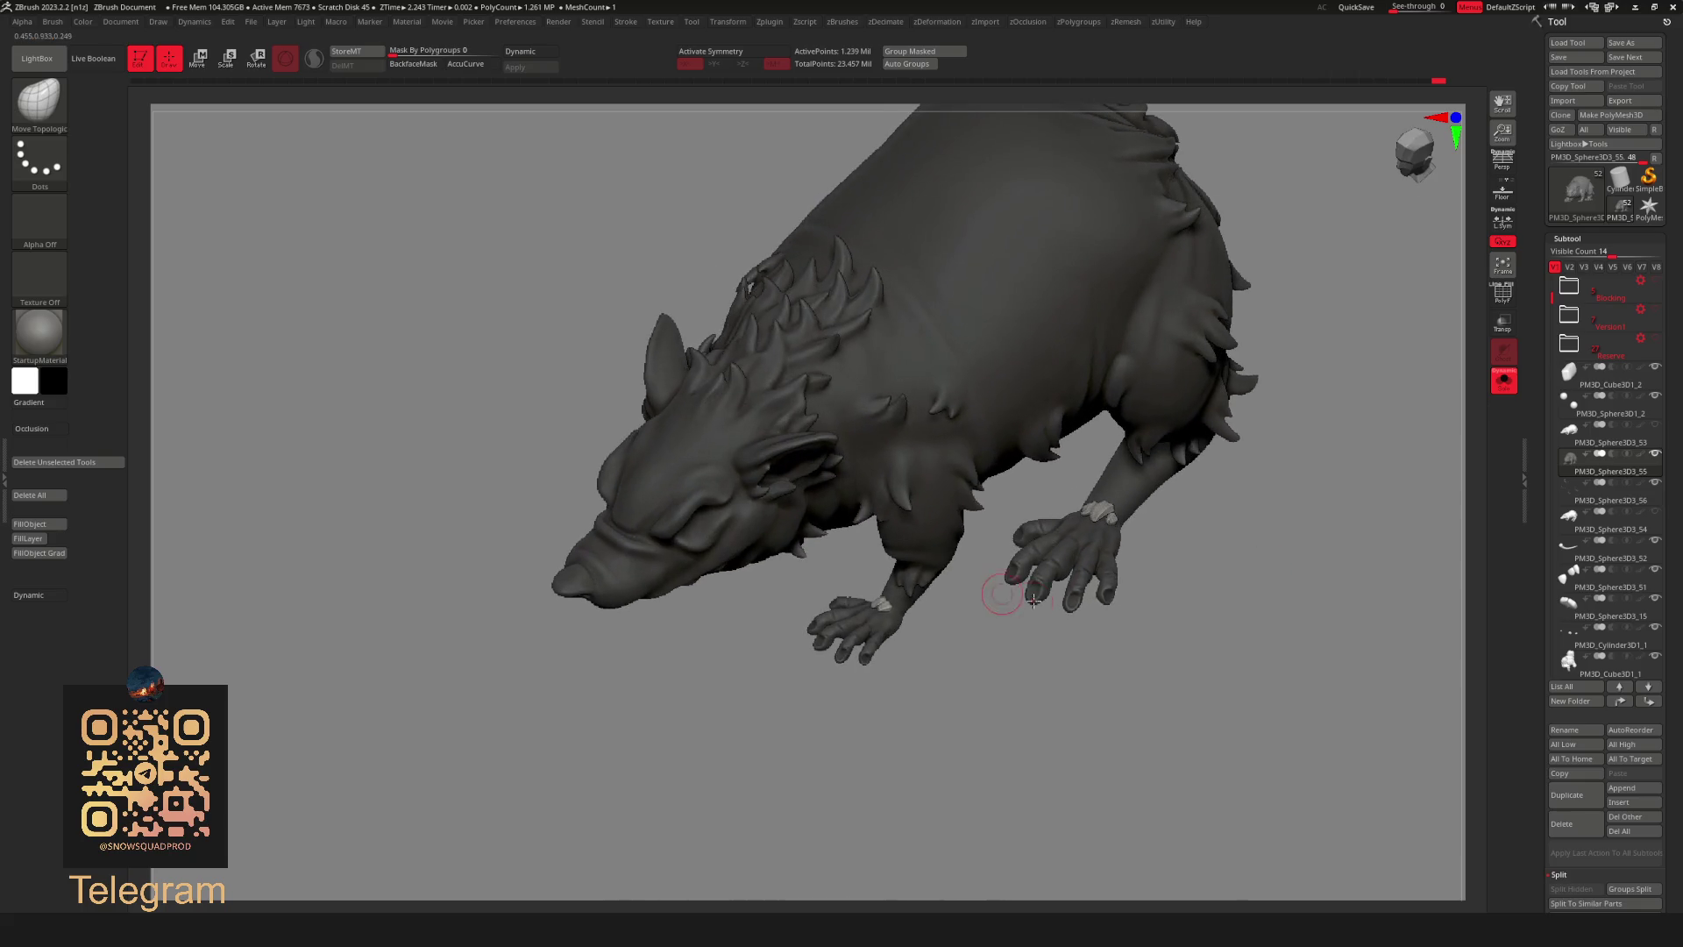
# Show all subtools and Mirror the wrist tuft onto the opposite foreleg.
pyautogui.hotkey('shift', 's')
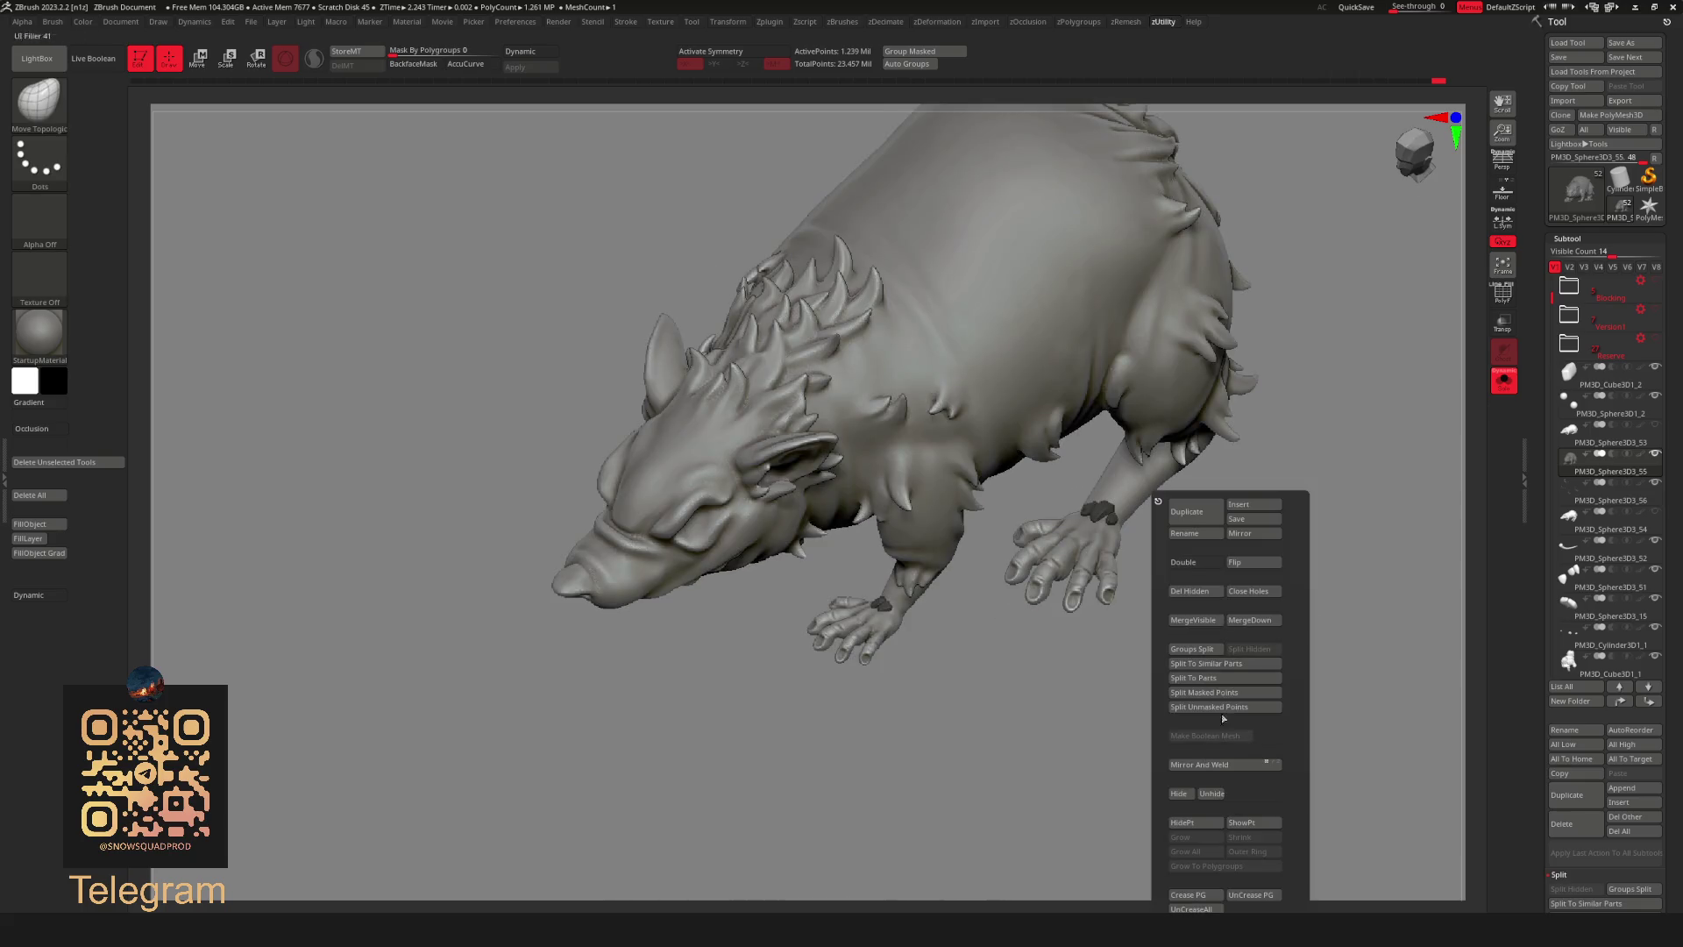
pyautogui.click(1221, 692)
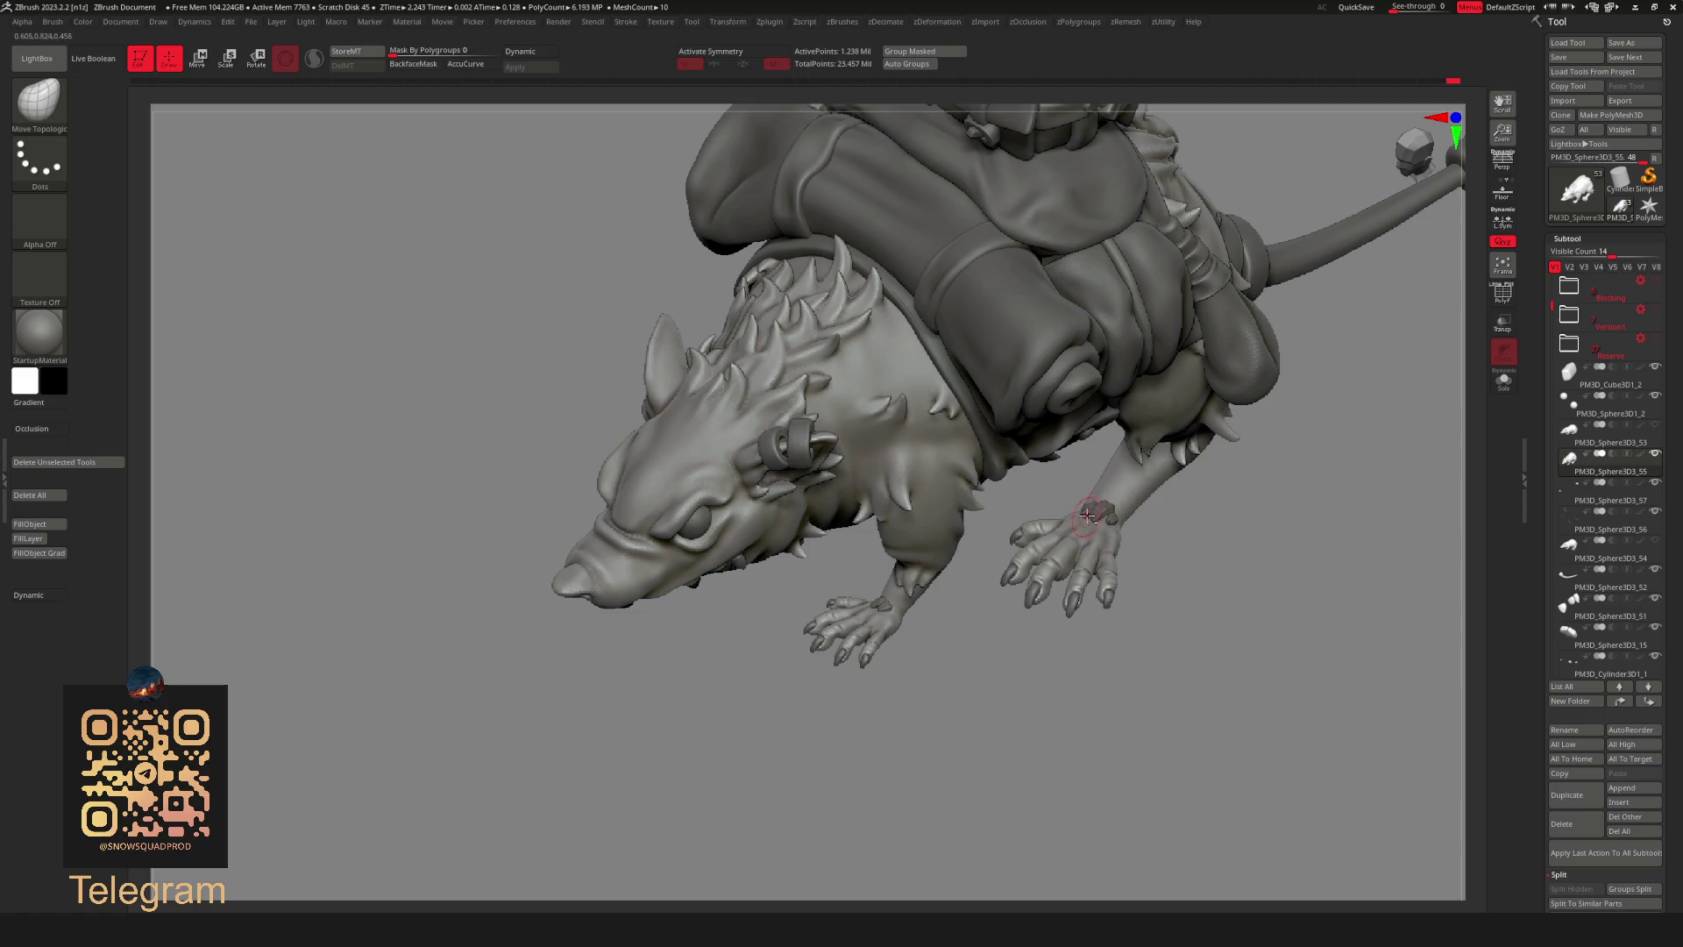
pyautogui.keyDown('alt'); pyautogui.click(1091, 515); pyautogui.keyUp('alt')
pyautogui.hotkey('shift', 's')
pyautogui.click(1307, 536)
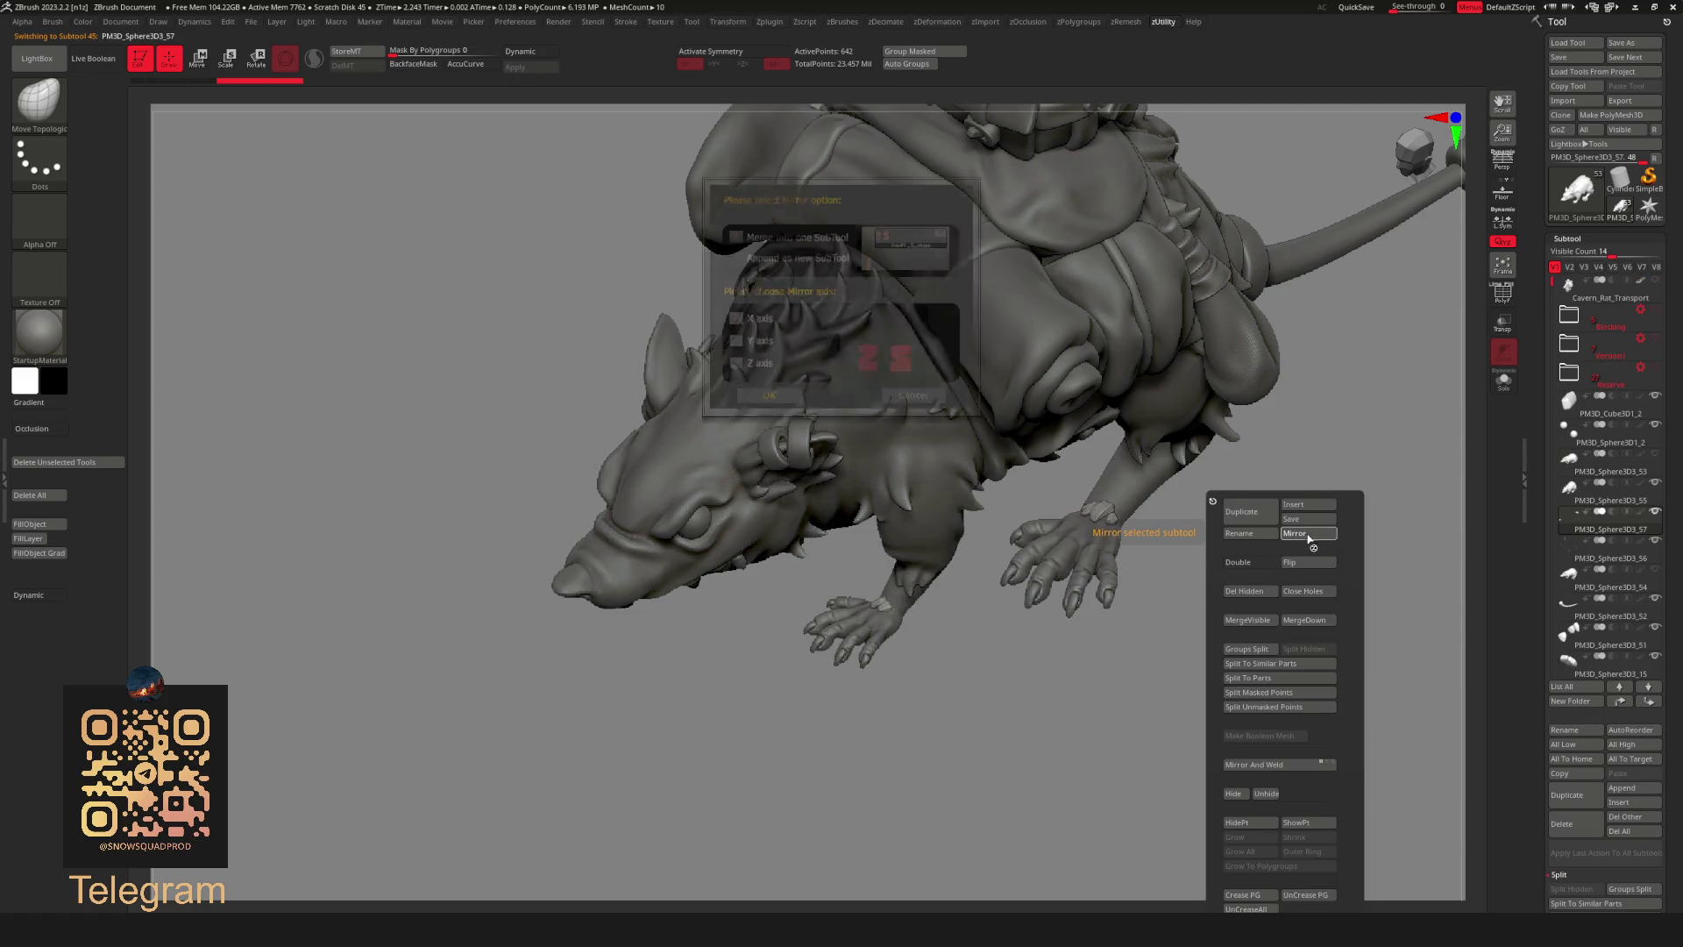
pyautogui.click(769, 399)
pyautogui.moveTo(978, 601)
pyautogui.mouseDown()
pyautogui.moveTo(988, 559)
pyautogui.moveTo(990, 605)
pyautogui.moveTo(1184, 594)
pyautogui.mouseUp()
# MergeDown the mirrored tuft into the part below it.
pyautogui.keyDown('alt'); pyautogui.click(1427, 565); pyautogui.keyUp('alt')
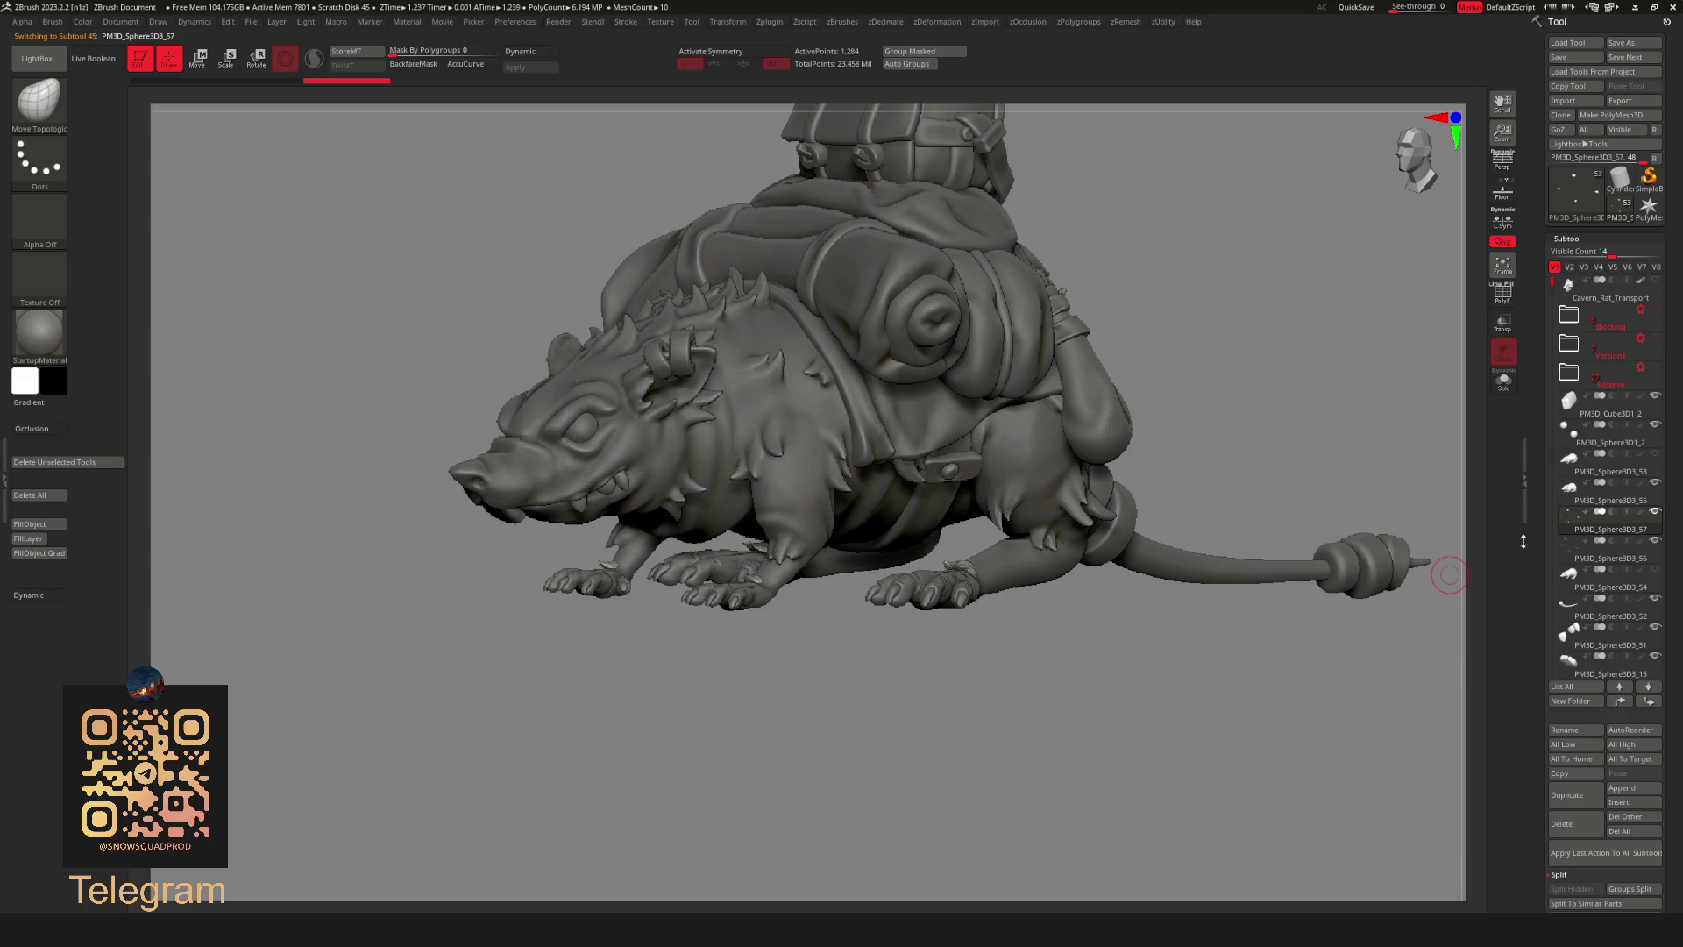
pyautogui.click(1616, 497)
pyautogui.press('f')
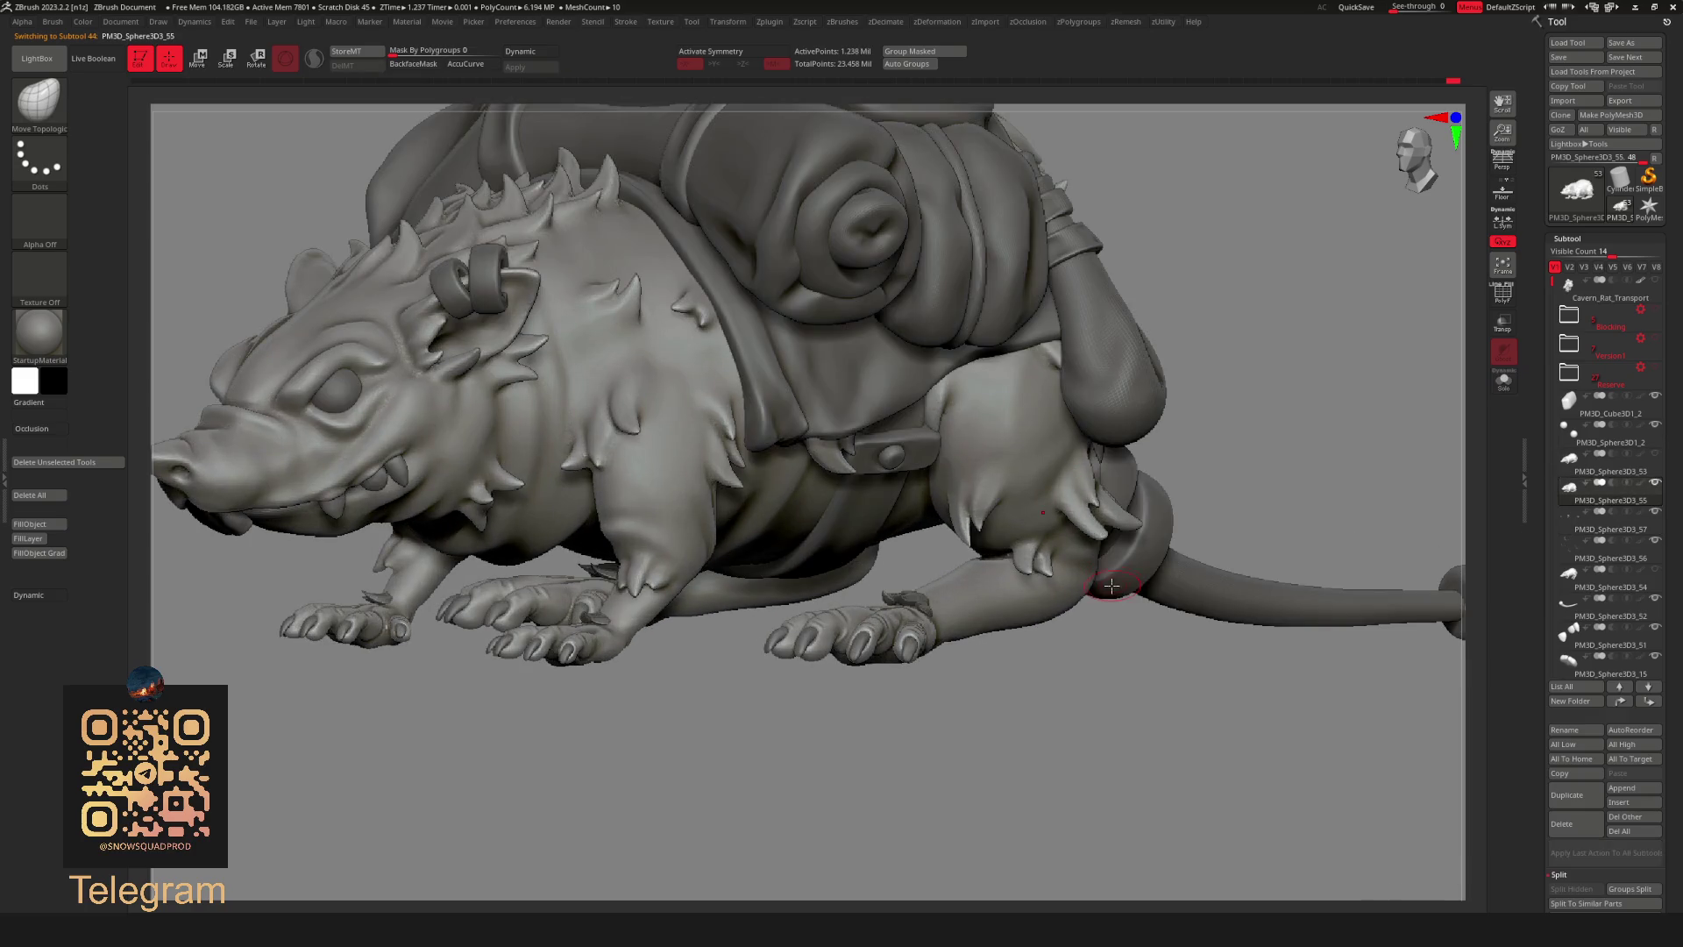
pyautogui.press('u')
pyautogui.click(1153, 620)
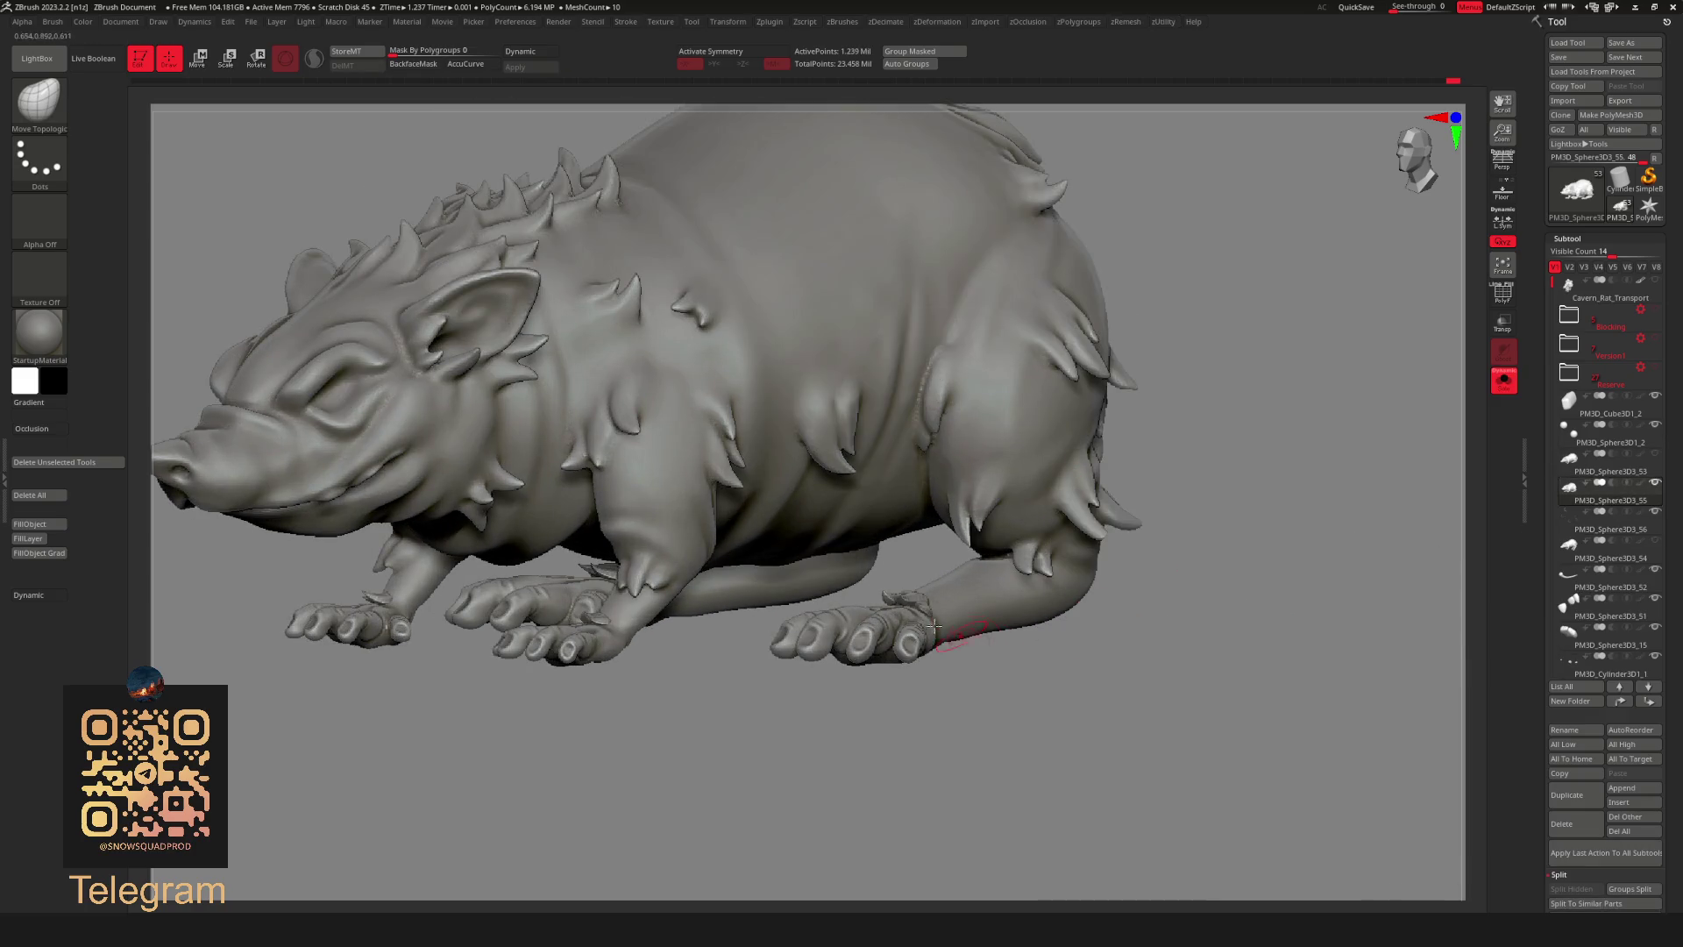
pyautogui.keyDown('alt'); pyautogui.moveTo(1144, 591); pyautogui.dragTo(1123, 714); pyautogui.keyUp('alt')
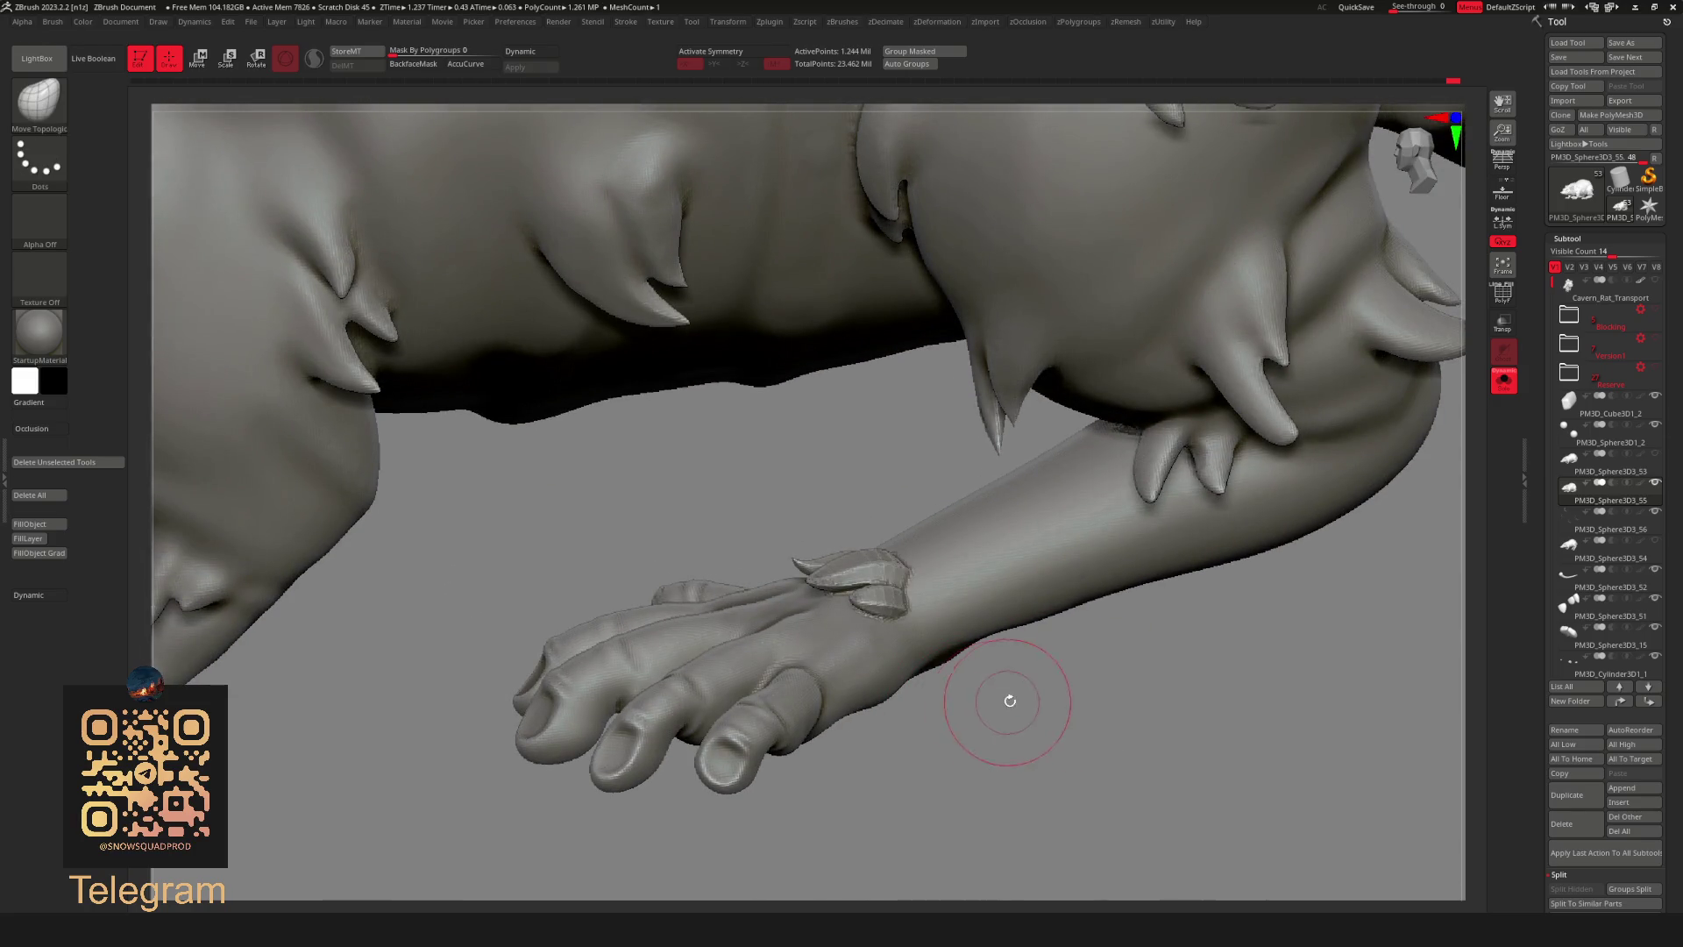
pyautogui.press('f')
pyautogui.moveTo(1032, 642)
pyautogui.keyDown('ctrl'); pyautogui.mouseDown(button='right')
pyautogui.moveTo(1127, 575)
pyautogui.moveTo(1052, 554)
pyautogui.mouseUp(button='right'); pyautogui.keyUp('ctrl')
# Isolate the claw pairs with rectangle selection and Split Masked Points into their own part.
pyautogui.hotkey('shift', 'f')
pyautogui.hotkey('shift', 'f')
pyautogui.keyDown('ctrl'); pyautogui.keyDown('shift'); pyautogui.click(1033, 552); pyautogui.keyUp('shift'); pyautogui.keyUp('ctrl')
pyautogui.keyDown('ctrl'); pyautogui.keyDown('shift'); pyautogui.click(1184, 666); pyautogui.keyUp('shift'); pyautogui.keyUp('ctrl')
pyautogui.keyDown('ctrl'); pyautogui.keyDown('shift'); pyautogui.click(584, 599); pyautogui.keyUp('shift'); pyautogui.keyUp('ctrl')
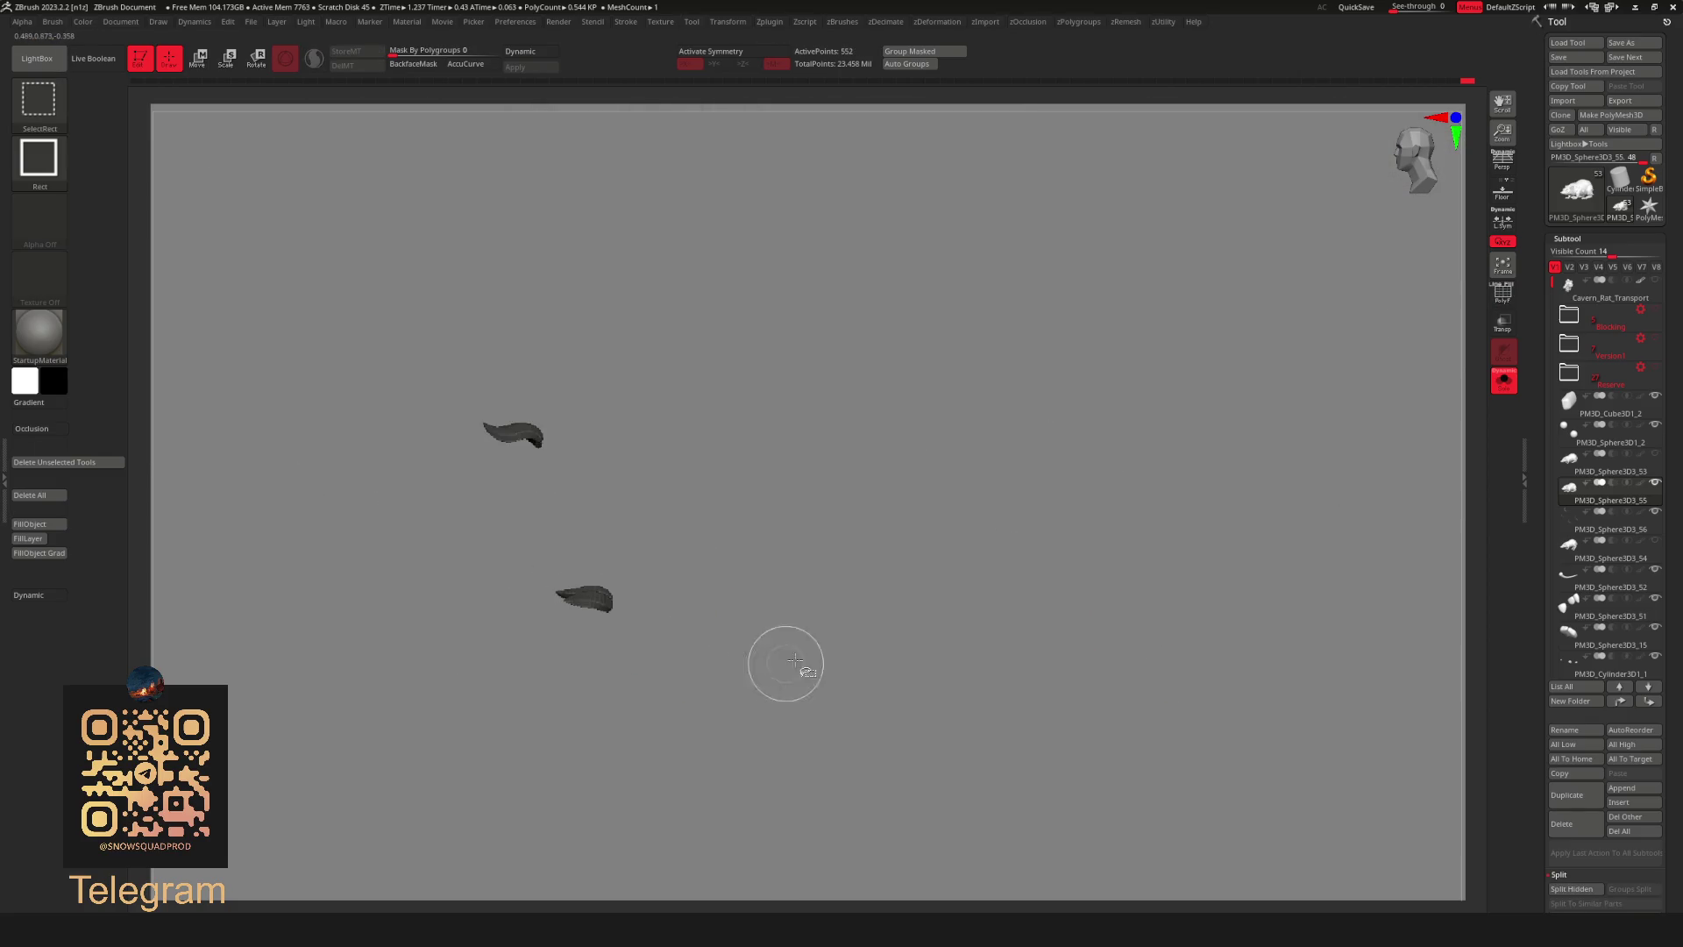
pyautogui.keyDown('ctrl'); pyautogui.keyDown('shift'); pyautogui.click(783, 668); pyautogui.keyUp('shift'); pyautogui.keyUp('ctrl')
pyautogui.moveTo(957, 657); pyautogui.dragTo(1090, 628)
pyautogui.press('space')
pyautogui.click(1109, 693)
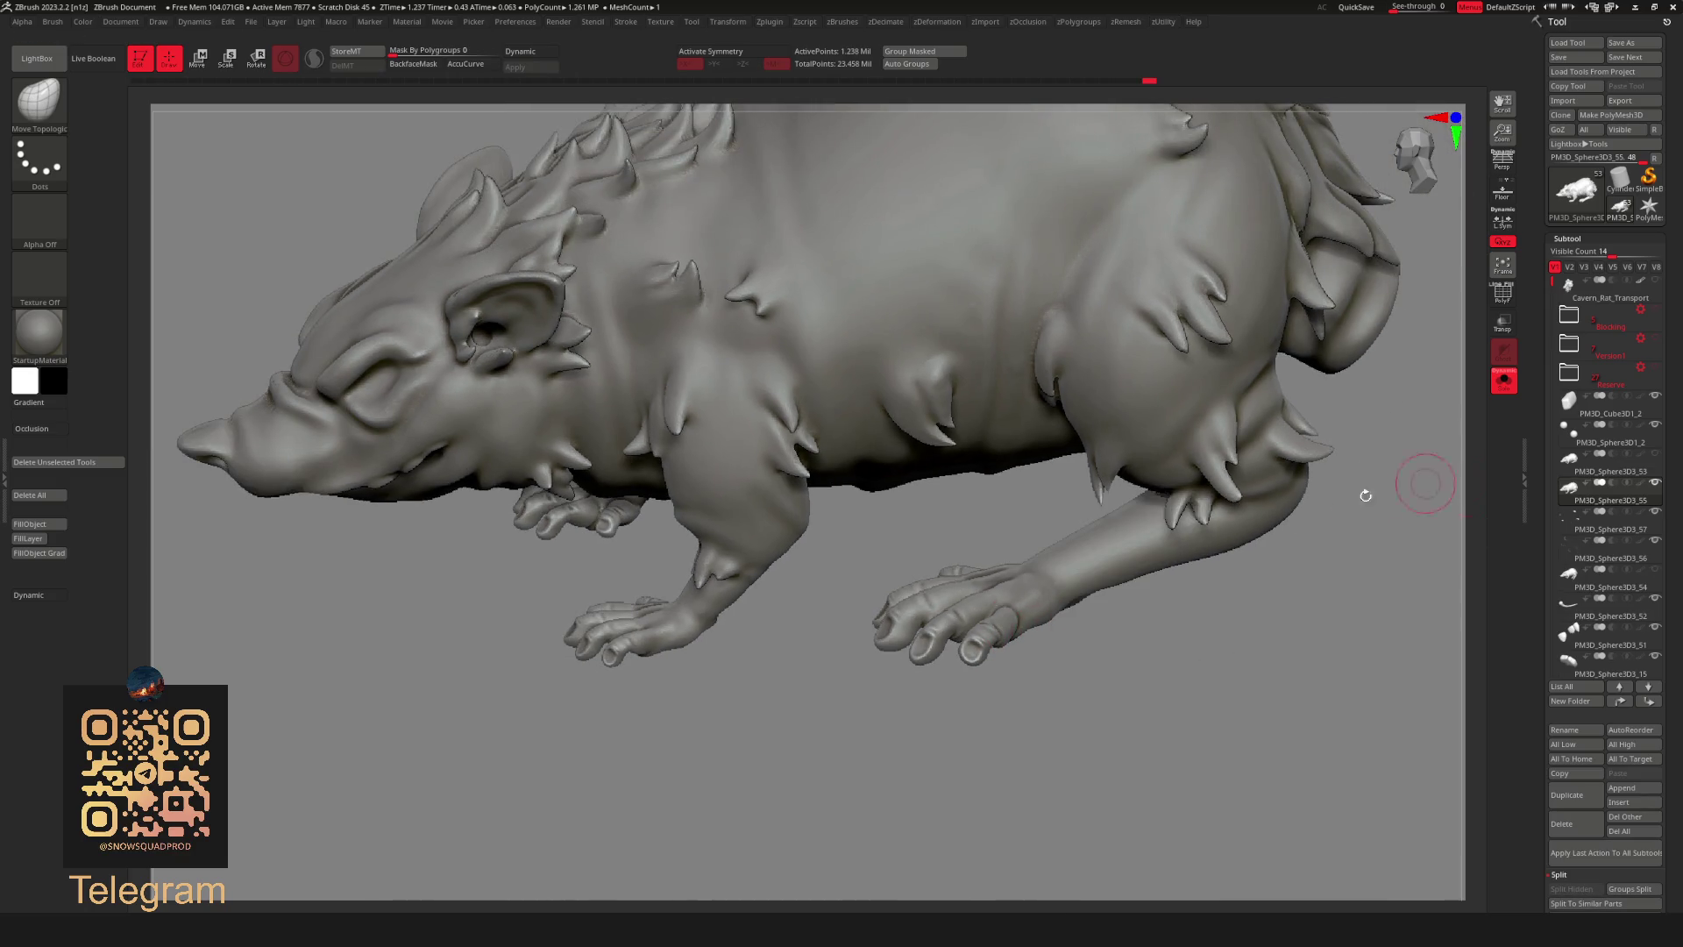
# Divide the mesh, DynaMesh the body with the merged tufts and check its polygroups.
pyautogui.press('space')
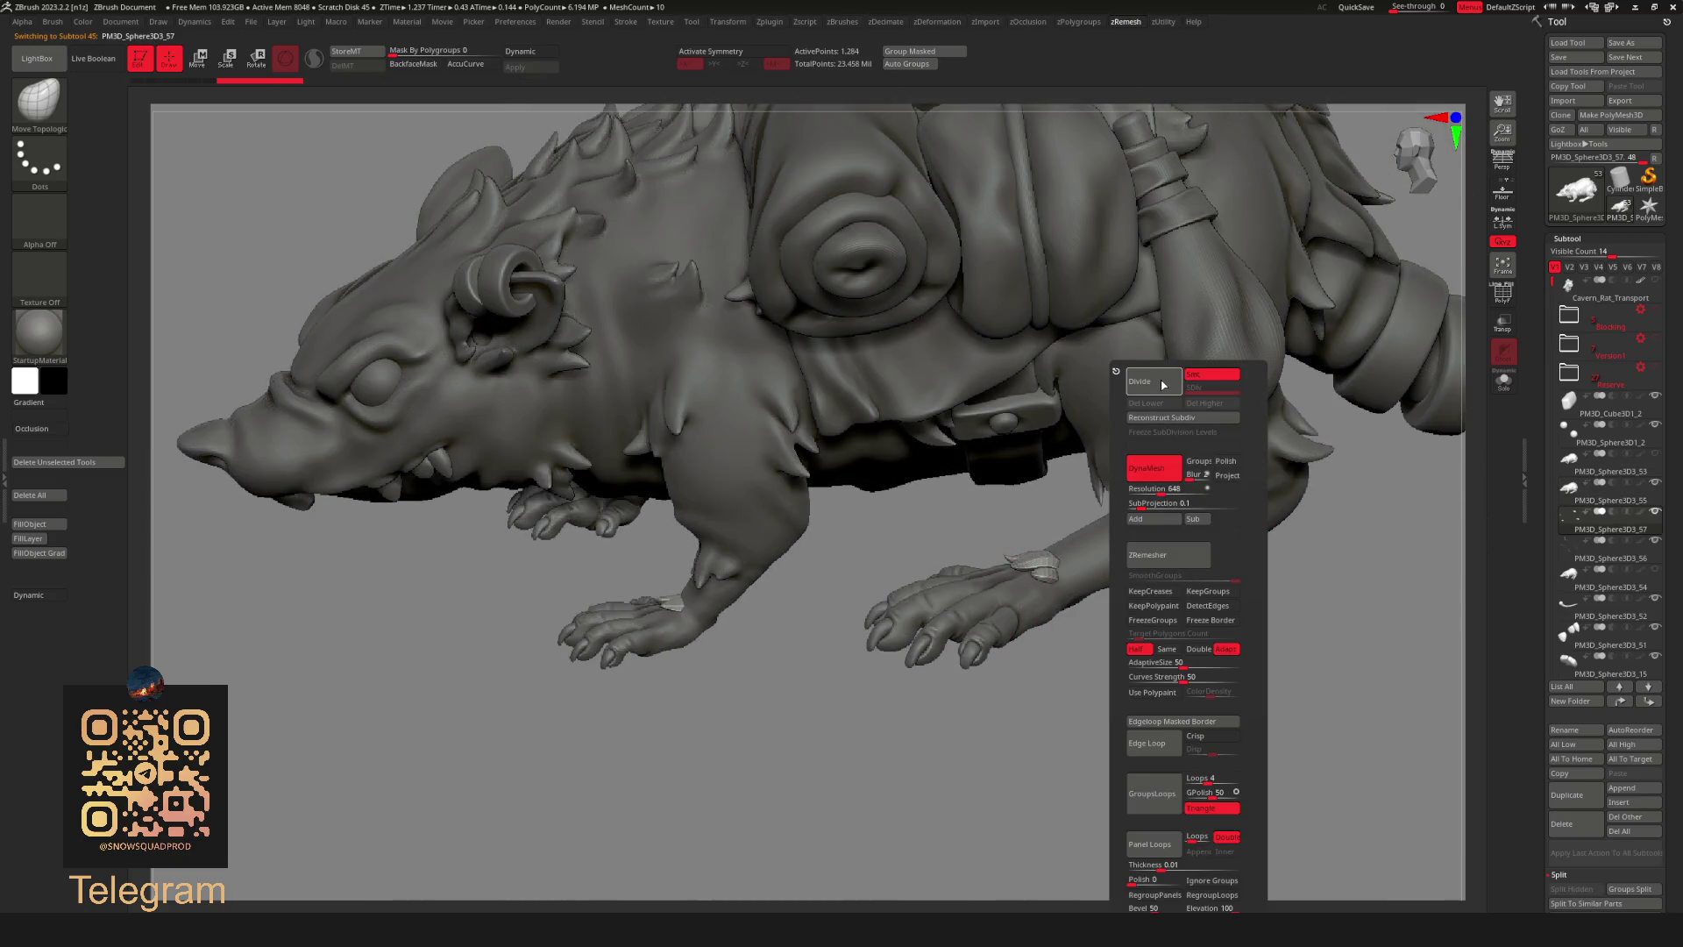
pyautogui.click(1163, 384)
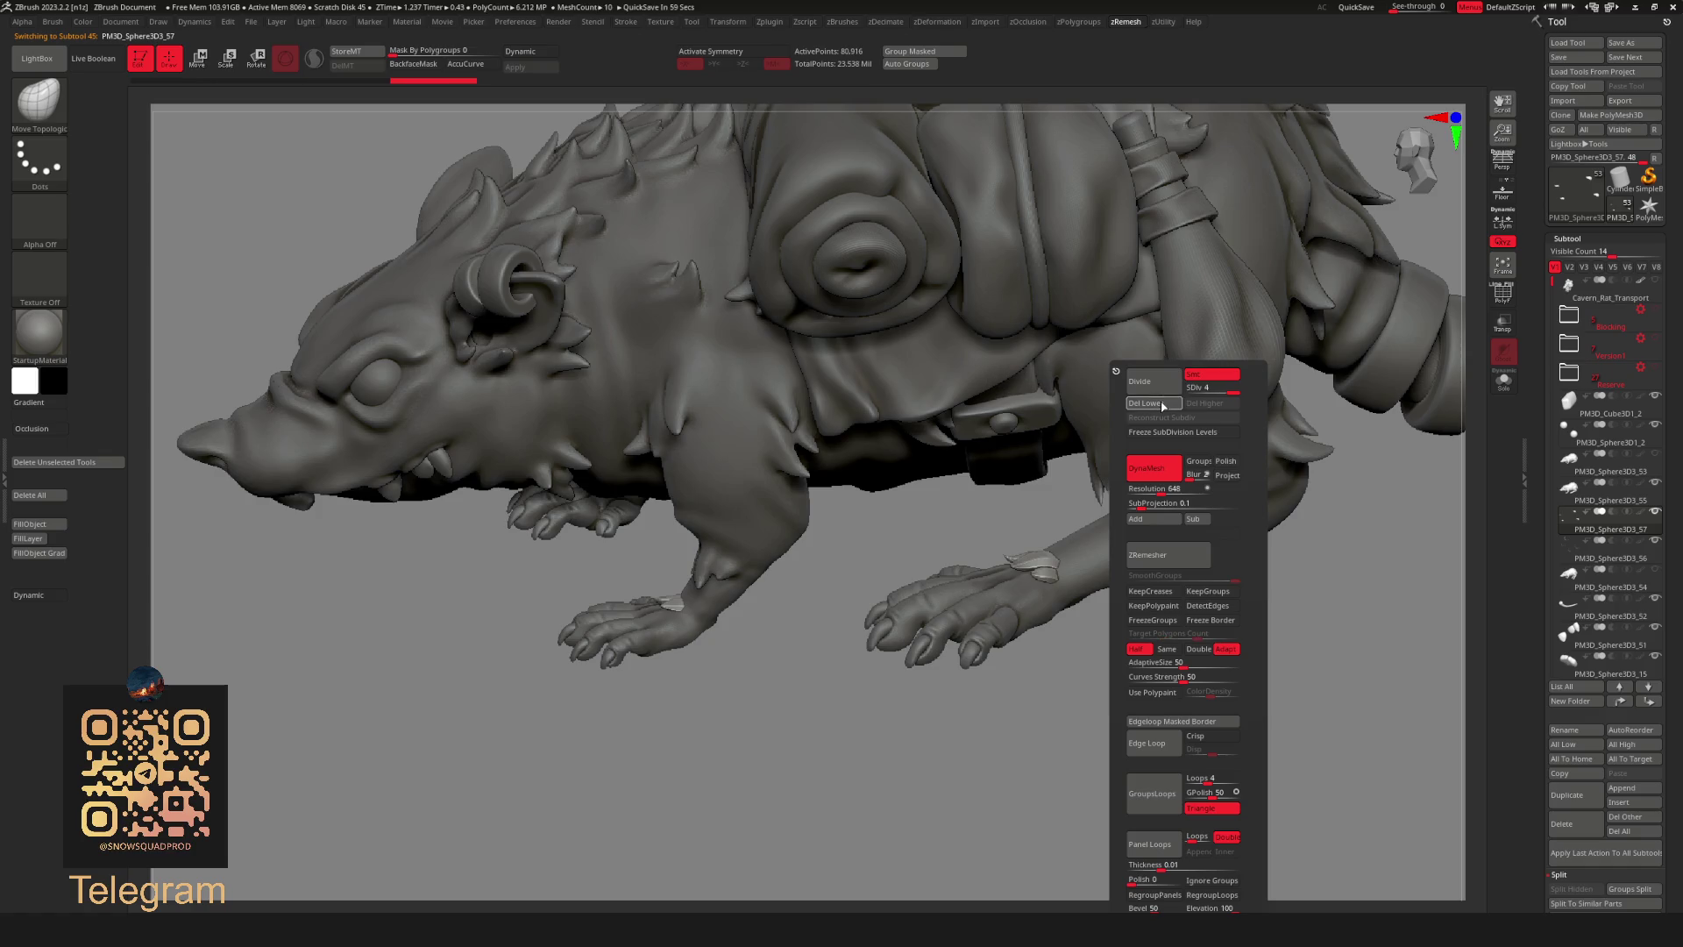
pyautogui.moveTo(1256, 572)
pyautogui.mouseDown()
pyautogui.moveTo(1100, 638)
pyautogui.moveTo(1118, 618)
pyautogui.mouseUp()
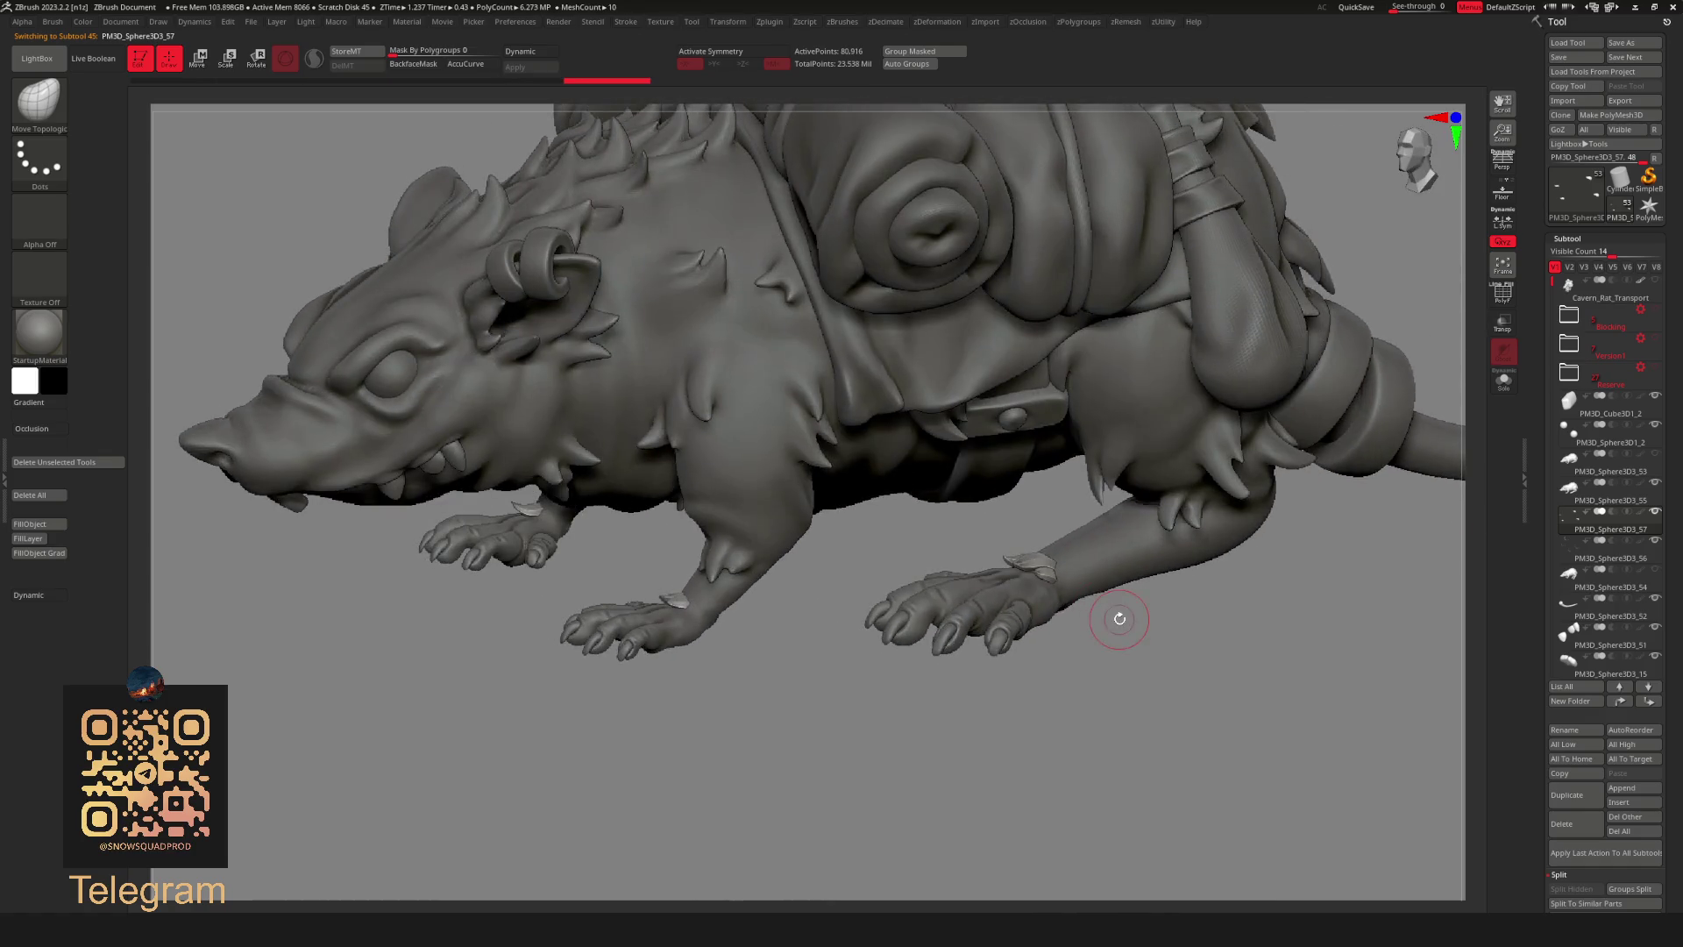
pyautogui.press('space')
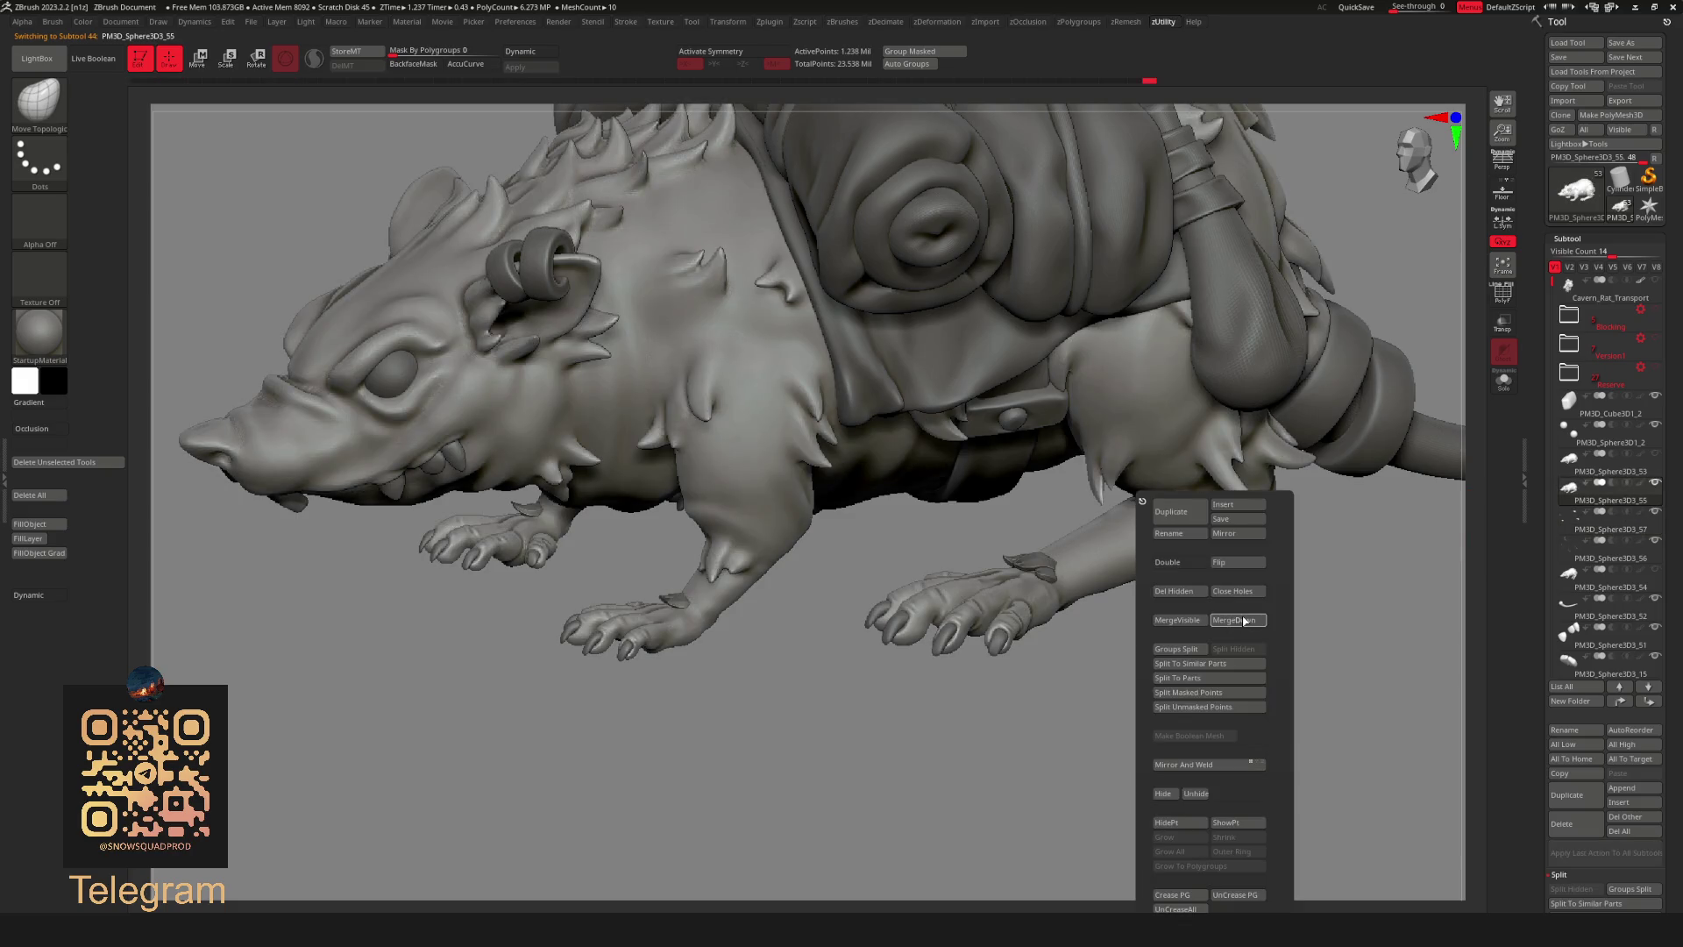
pyautogui.moveTo(1127, 601); pyautogui.dragTo(1048, 575)
pyautogui.scroll(3, 1049, 575)
pyautogui.press('space')
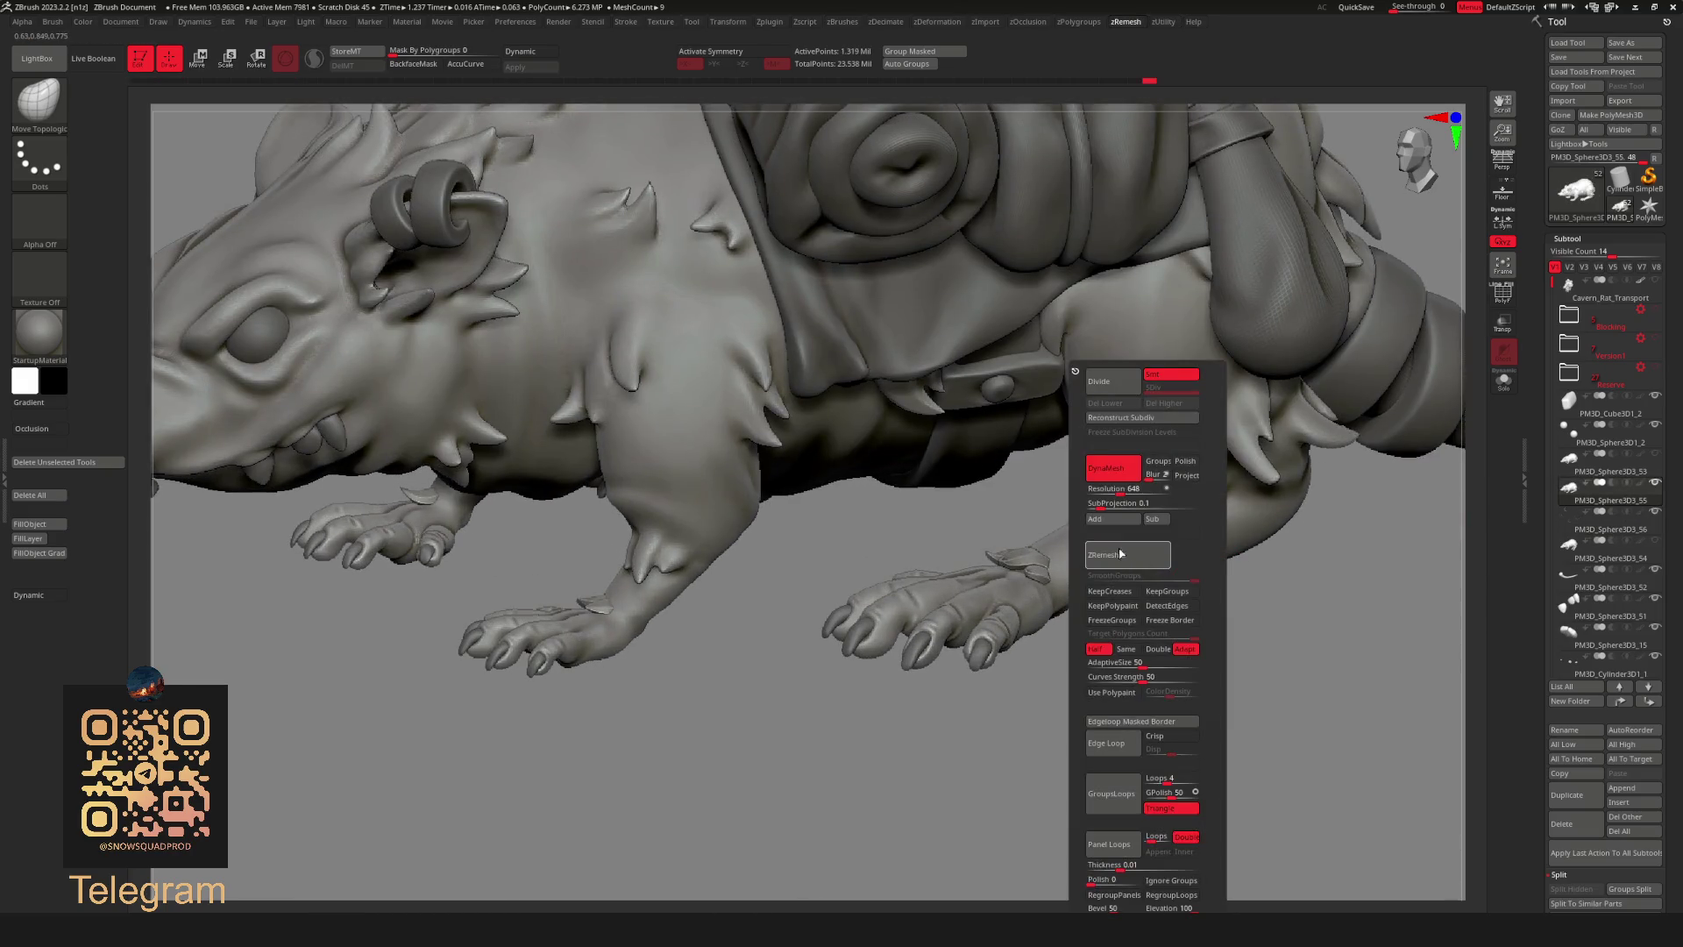
pyautogui.click(1112, 469)
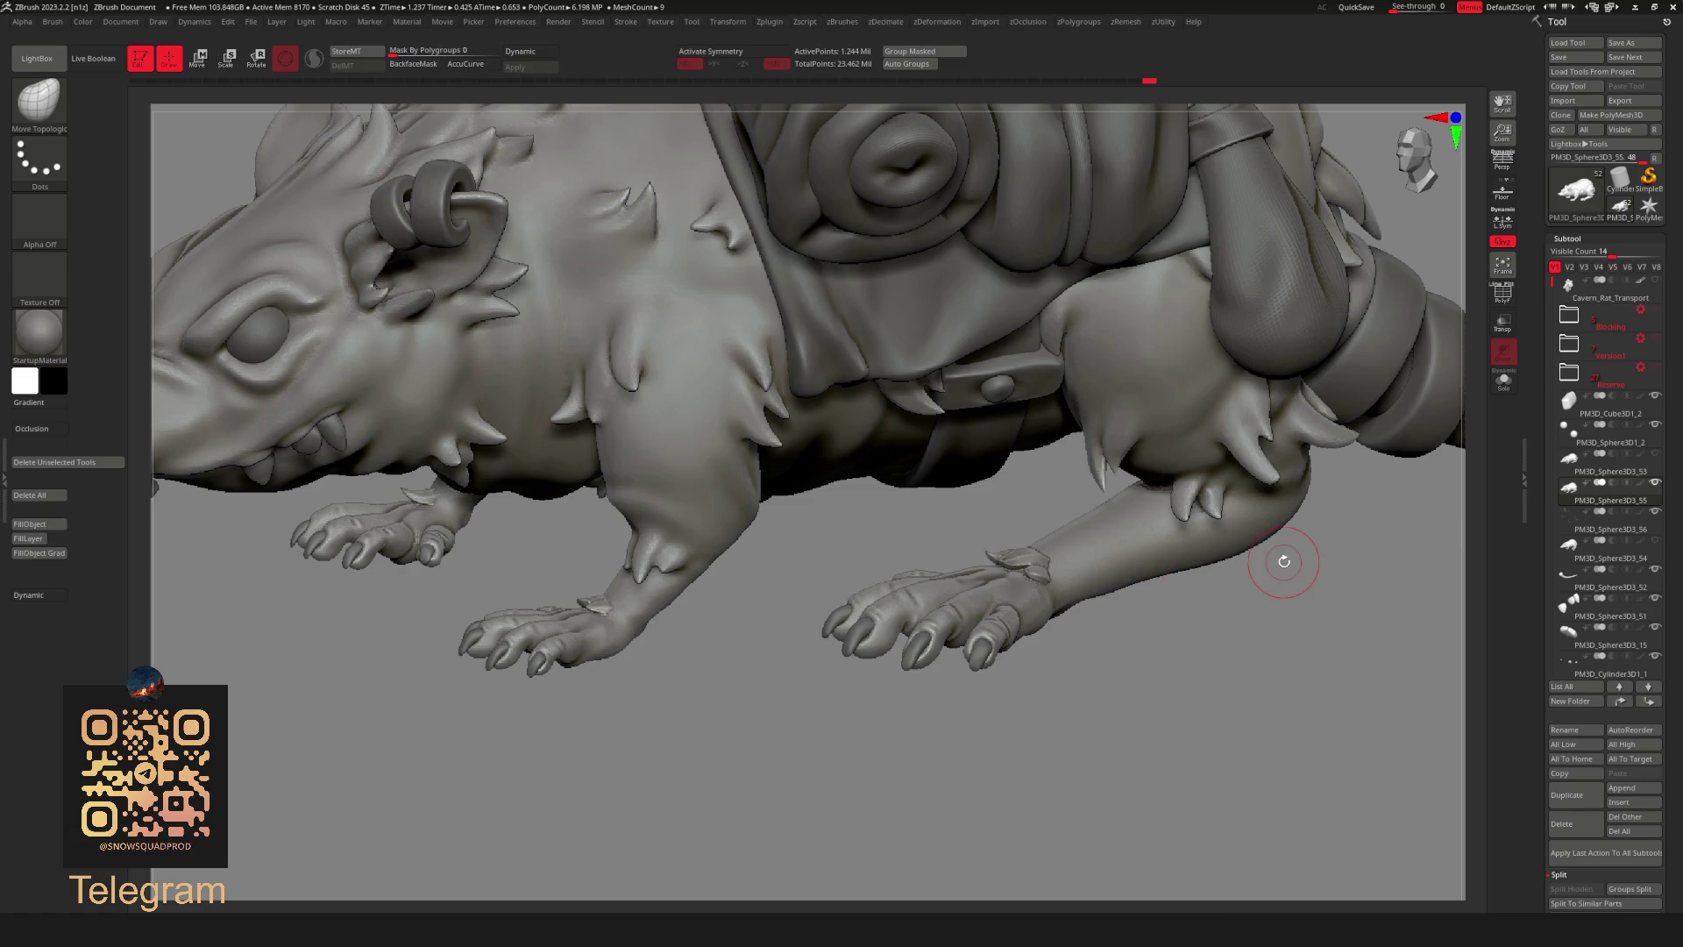
pyautogui.hotkey('shift', 'f')
pyautogui.hotkey('shift', 'f')
pyautogui.moveTo(1283, 560); pyautogui.dragTo(1037, 550)
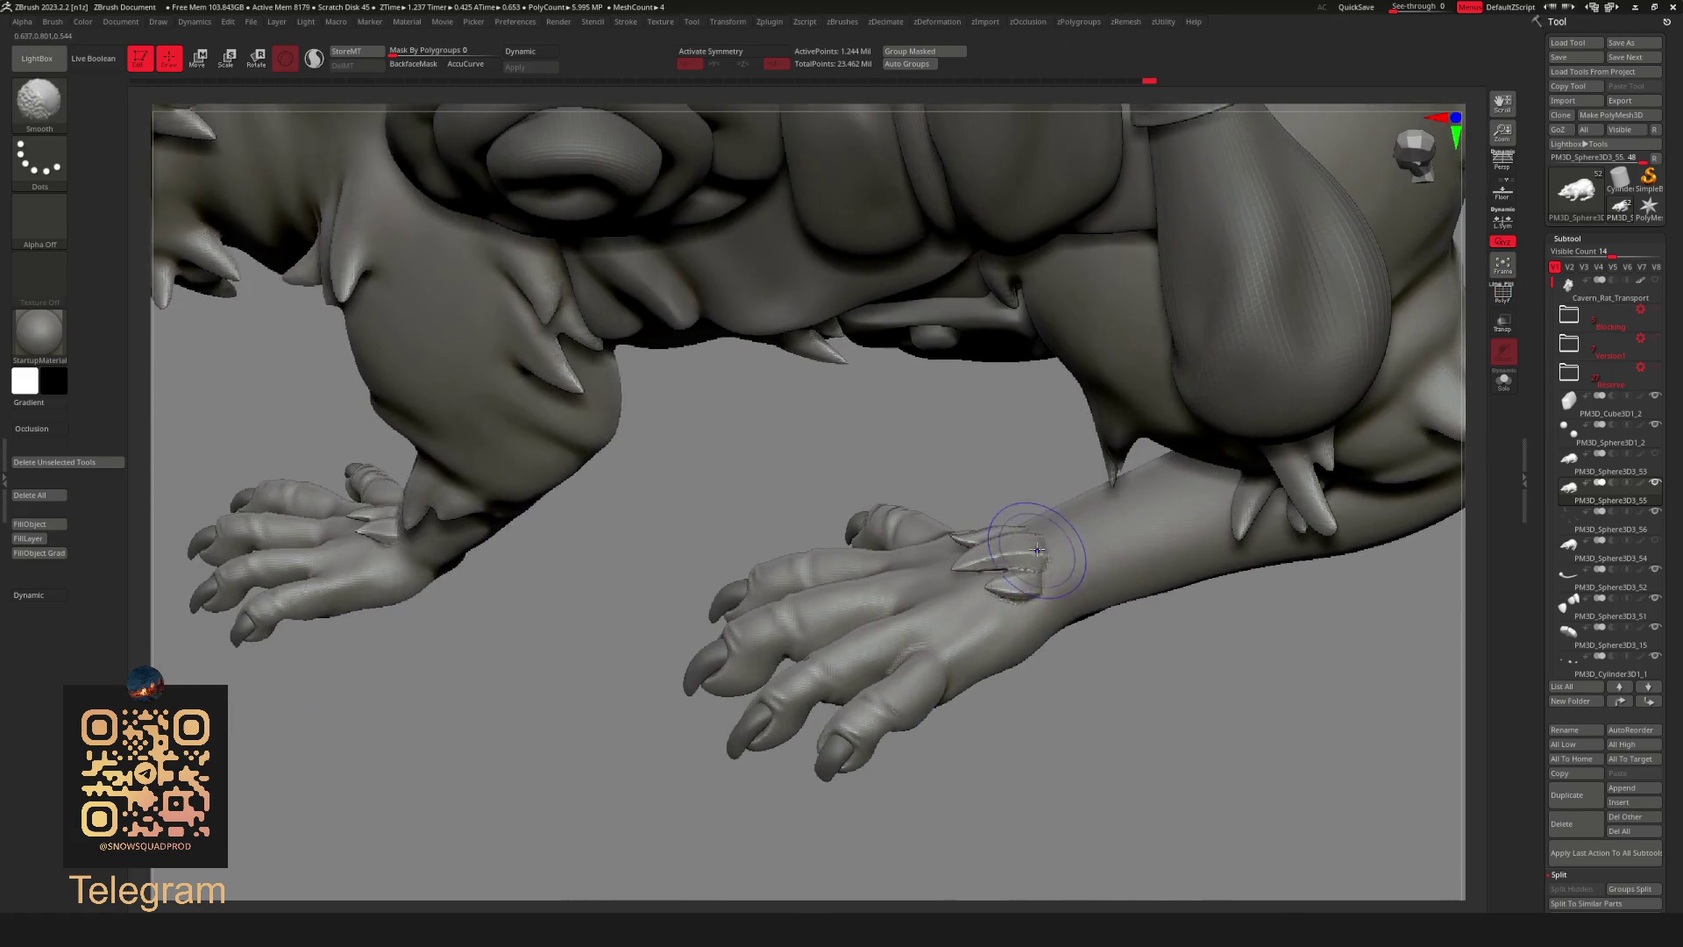
# Blend the wrist fur tufts into the forearms with Move Topological, Standard and Smooth strokes.
pyautogui.press('space')
pyautogui.hotkey('shift', 'ctrl', 's')
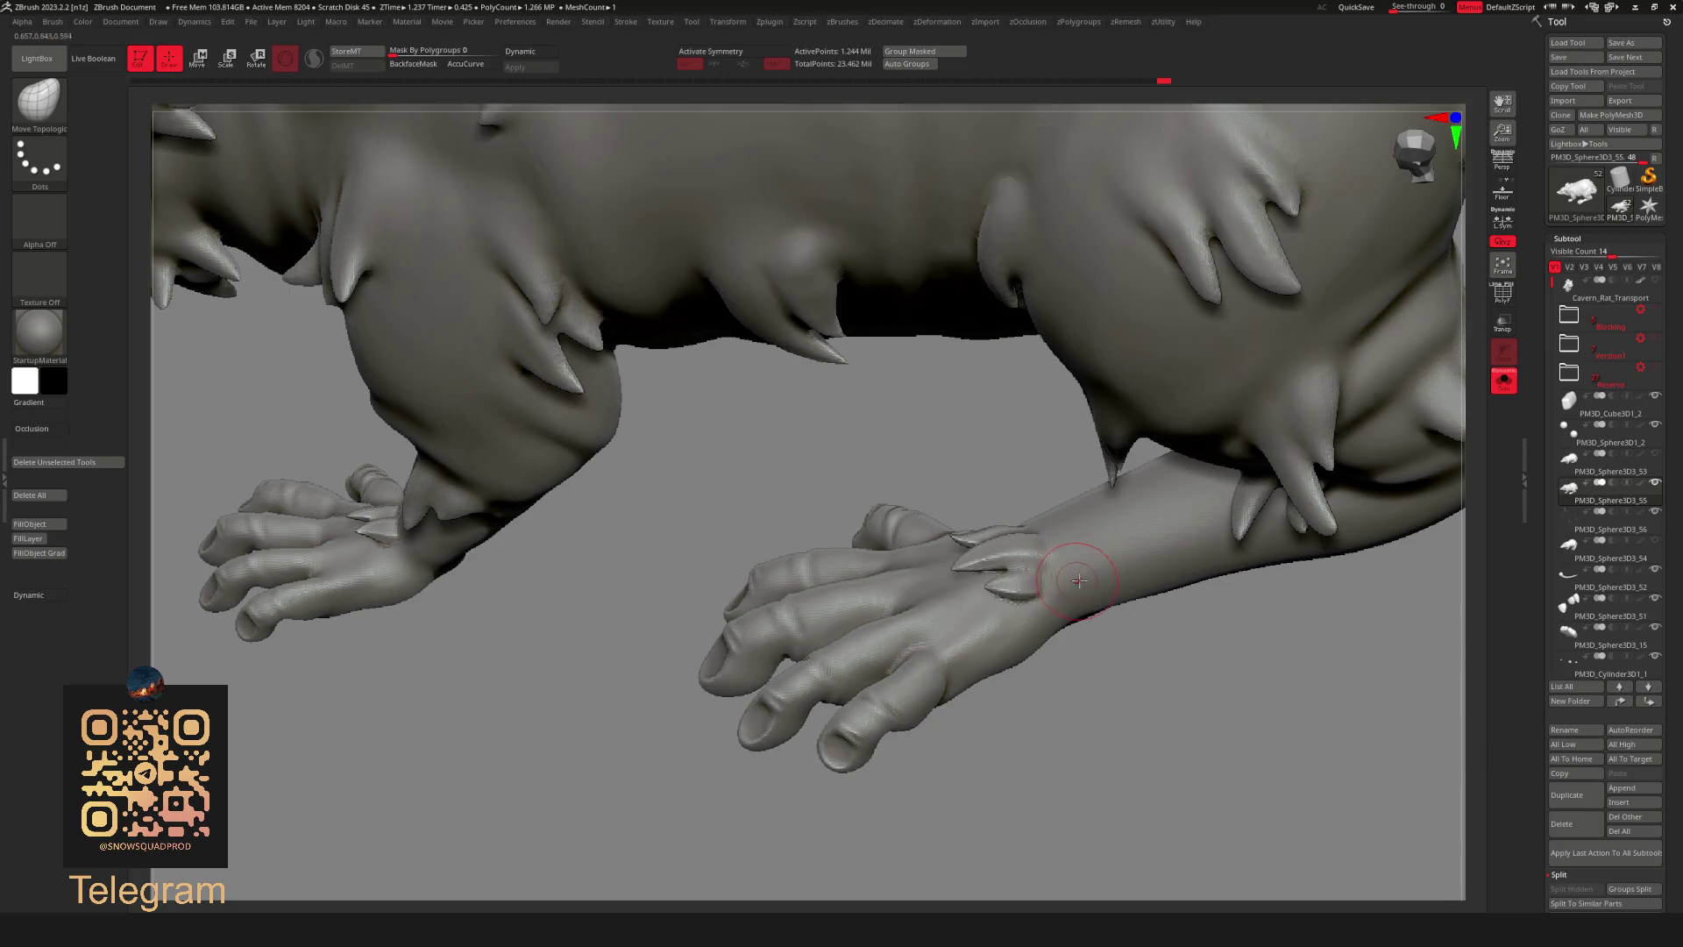
pyautogui.press('shift')
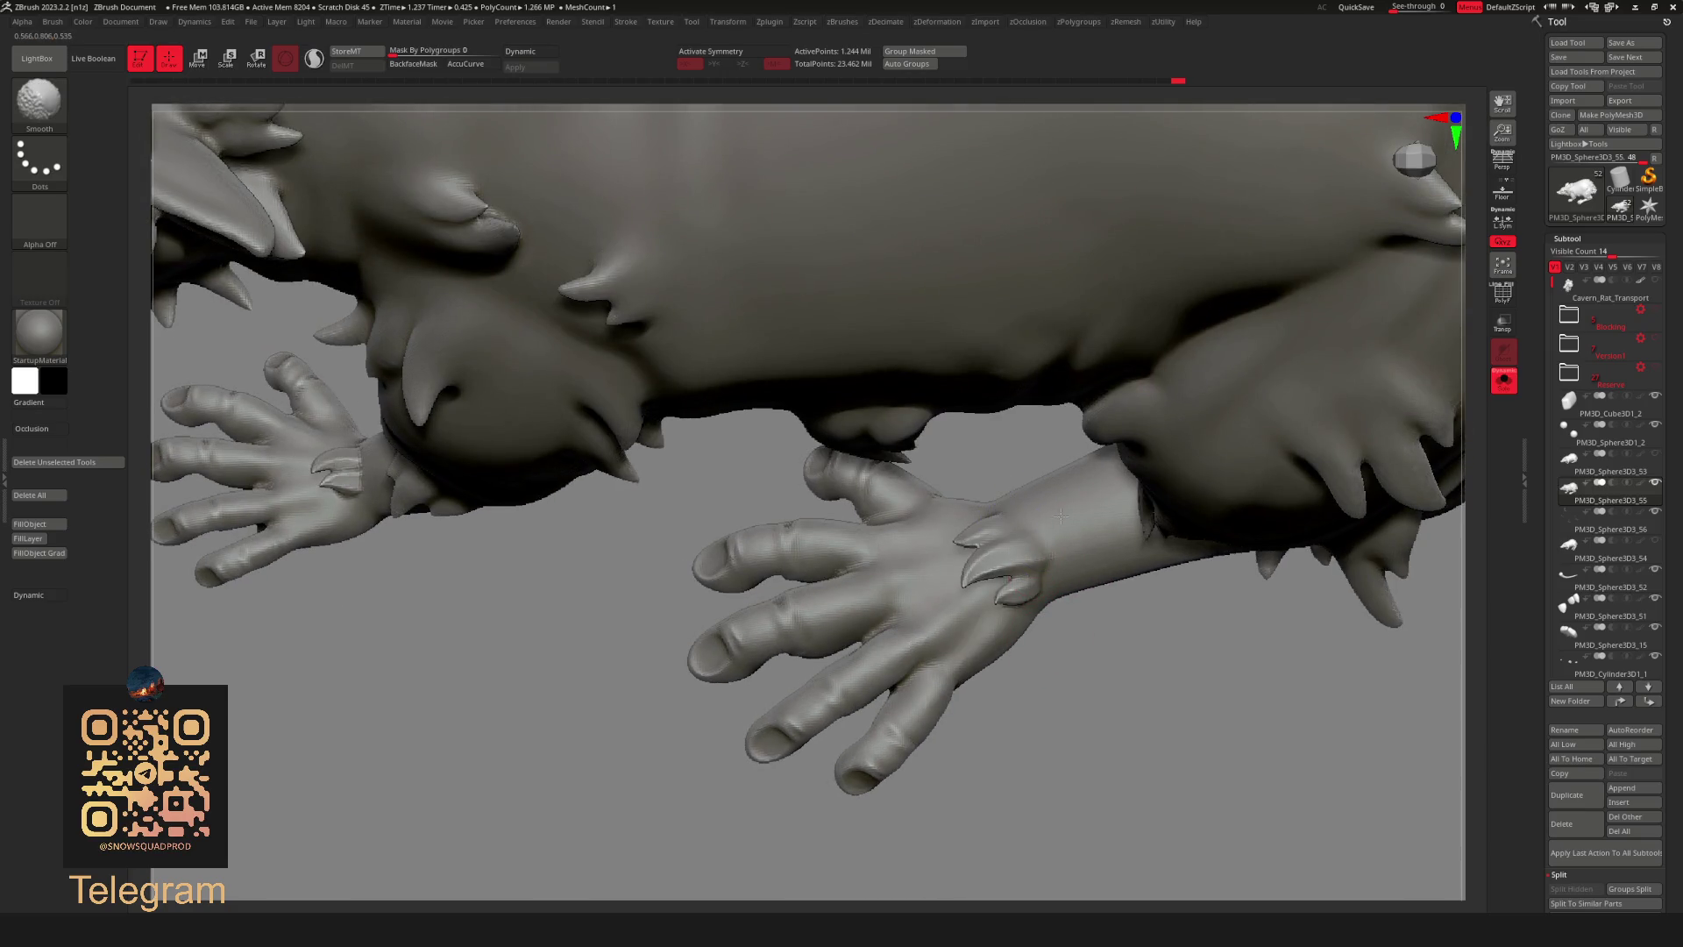
pyautogui.press('f')
pyautogui.moveTo(1080, 566); pyautogui.dragTo(1132, 526)
pyautogui.scroll(5, 1177, 534)
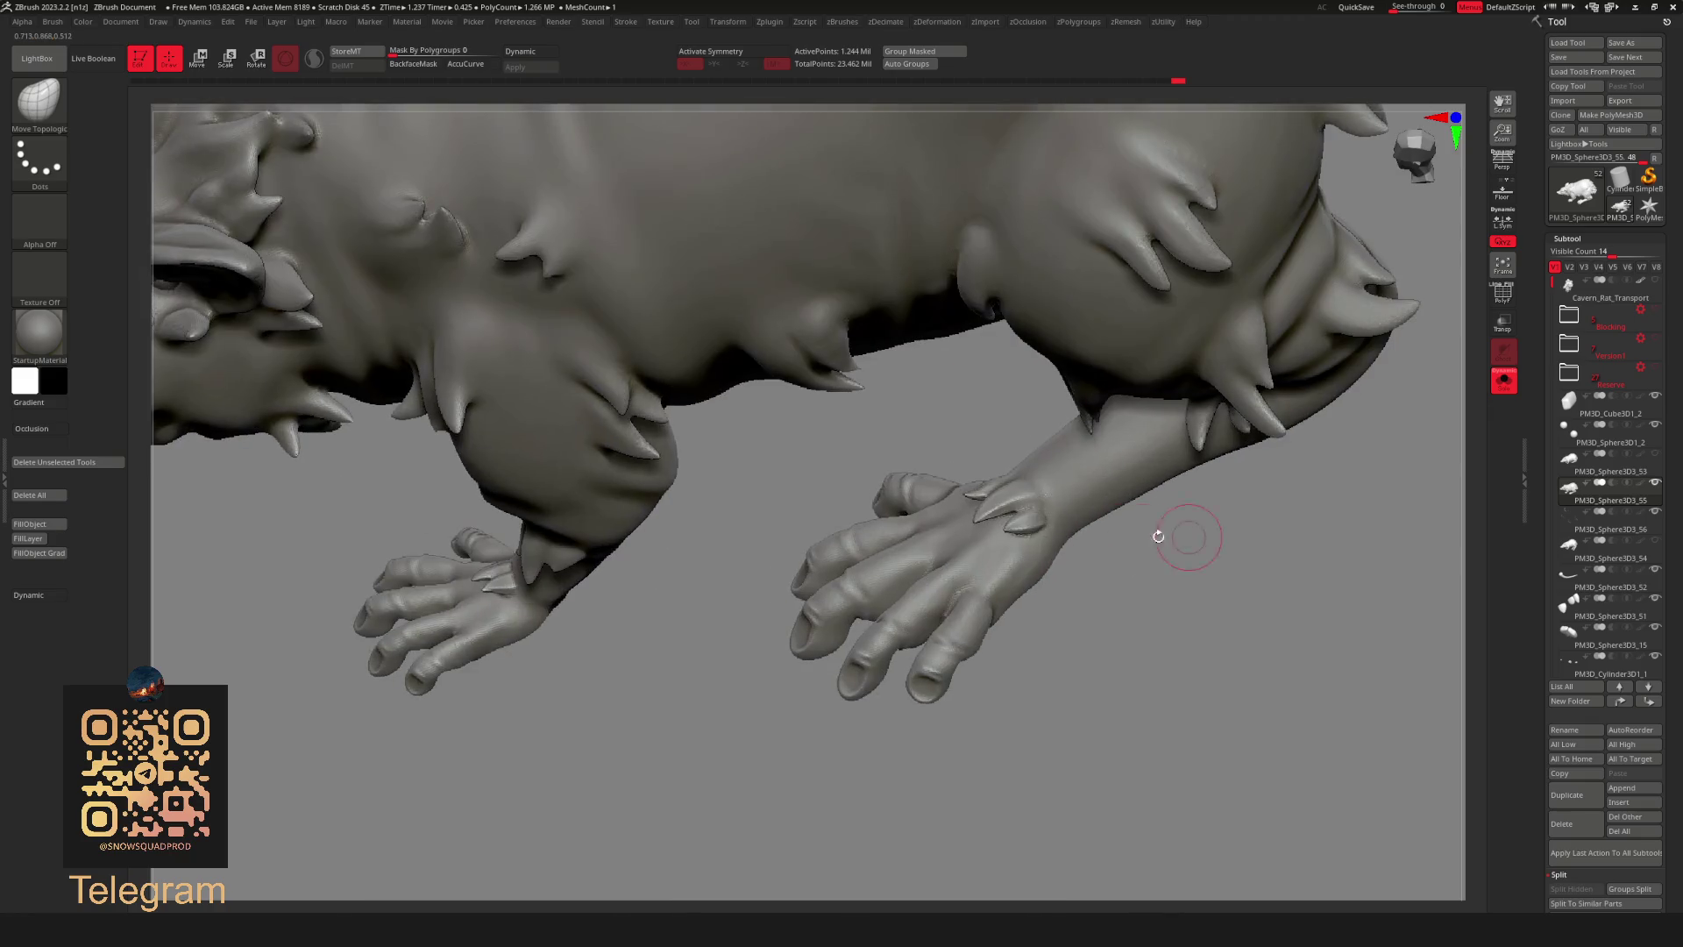
pyautogui.press('space')
pyautogui.press('space')
pyautogui.click(1133, 506)
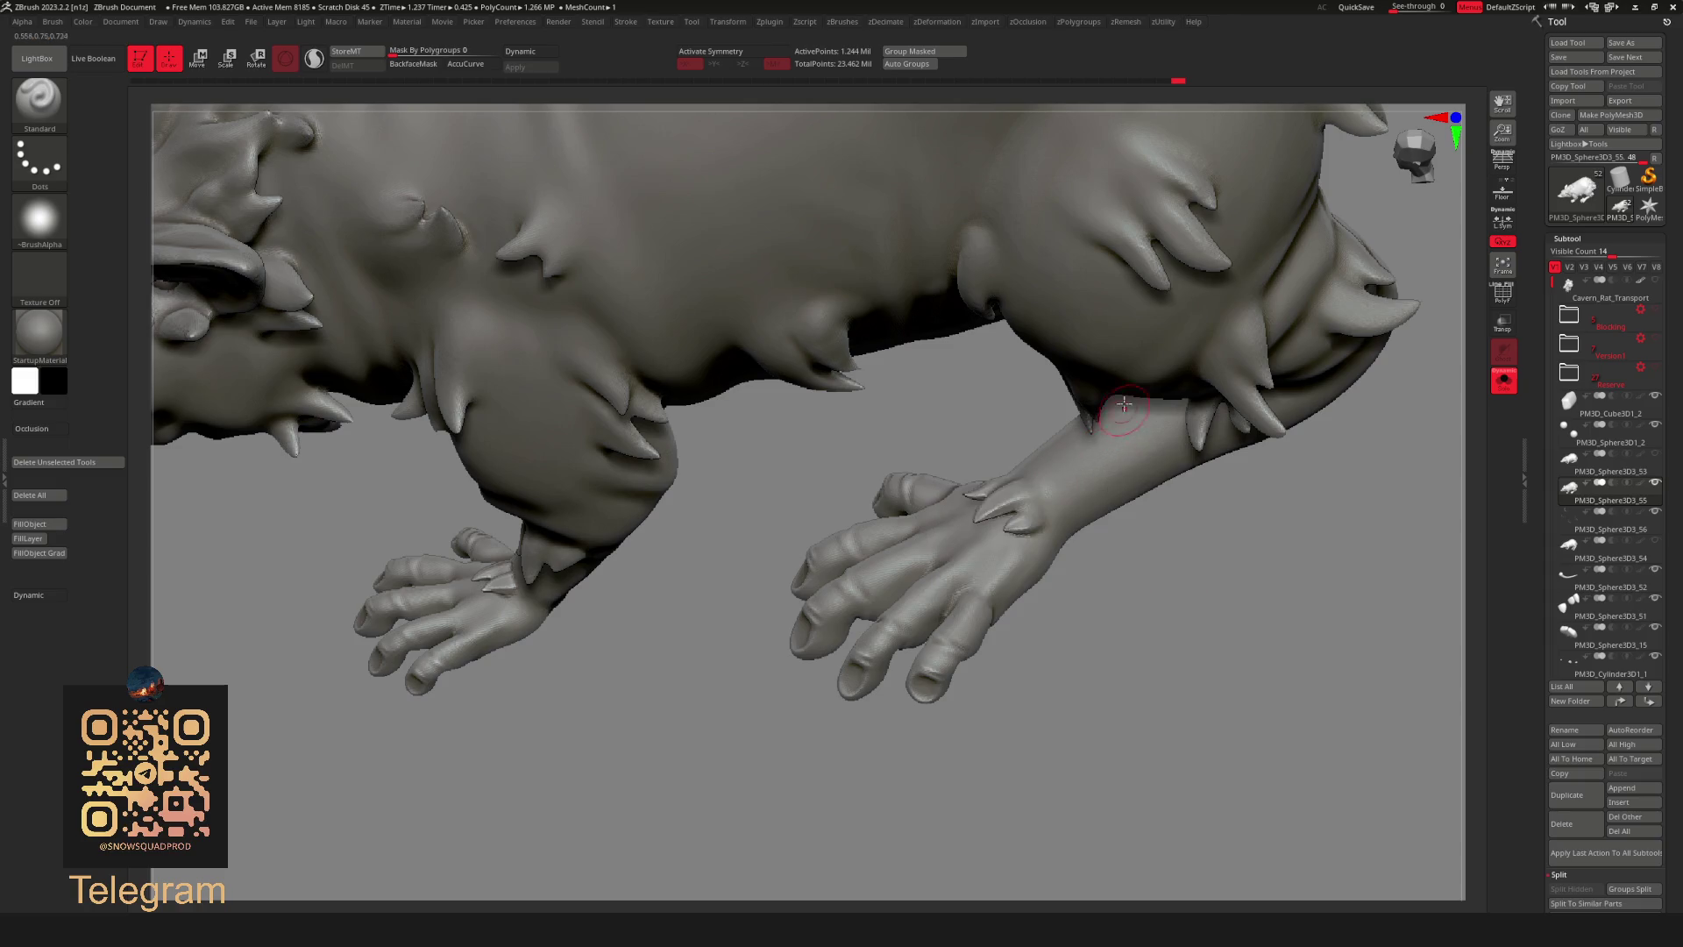
pyautogui.press('ctrl')
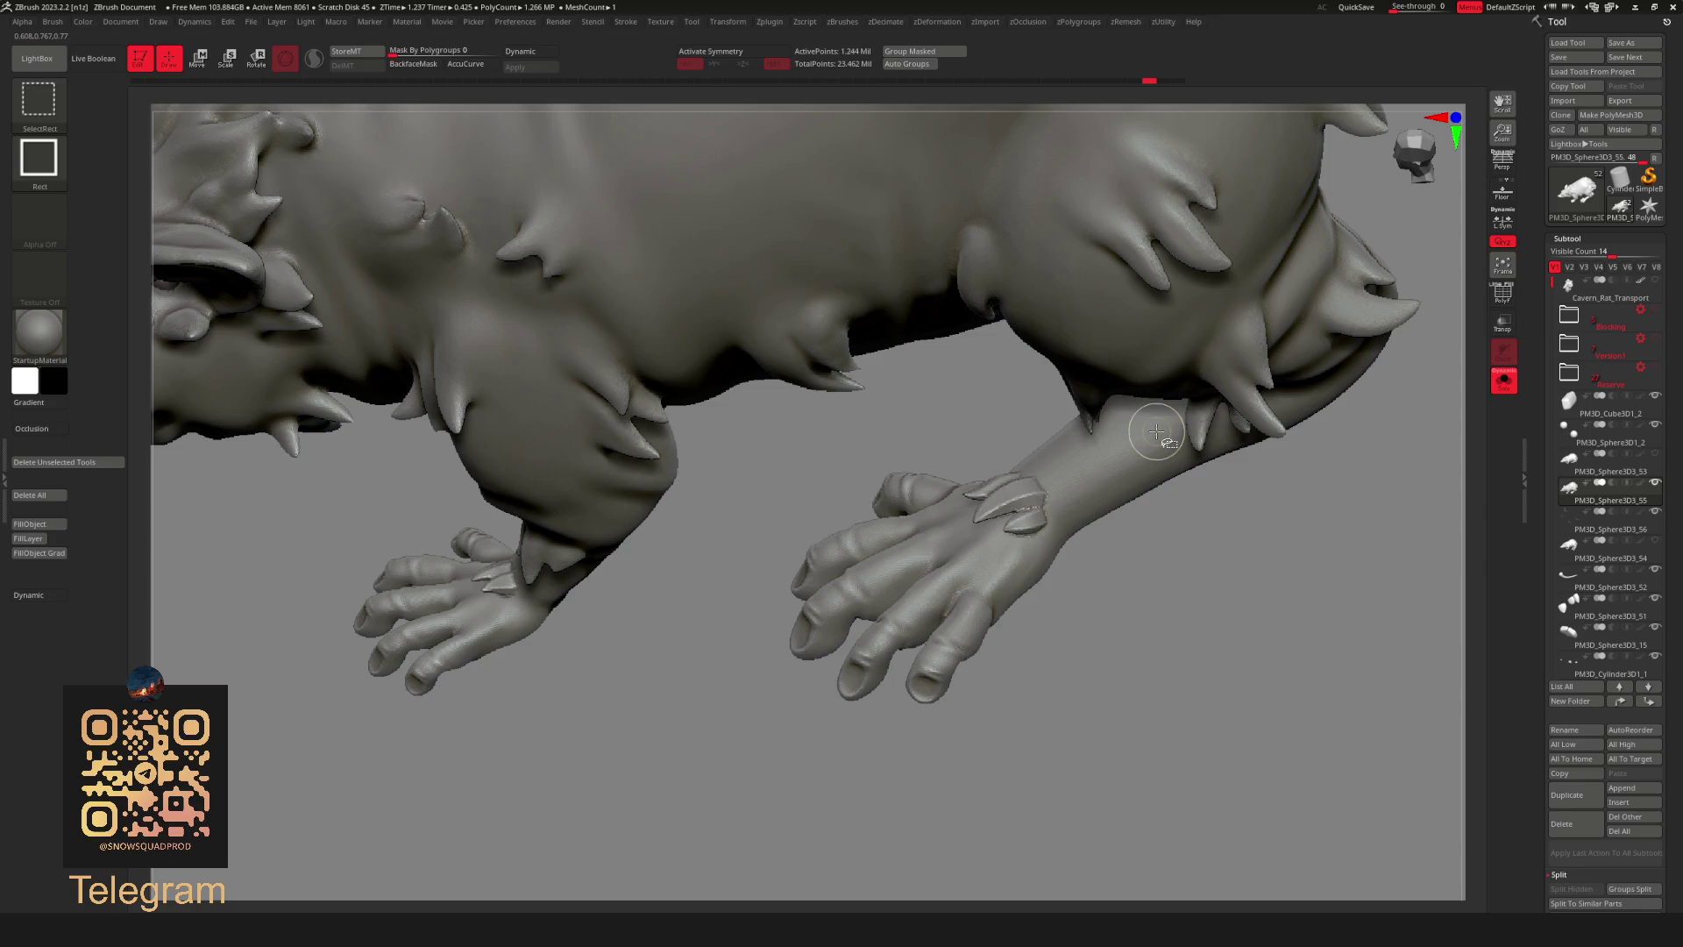
pyautogui.press('shift')
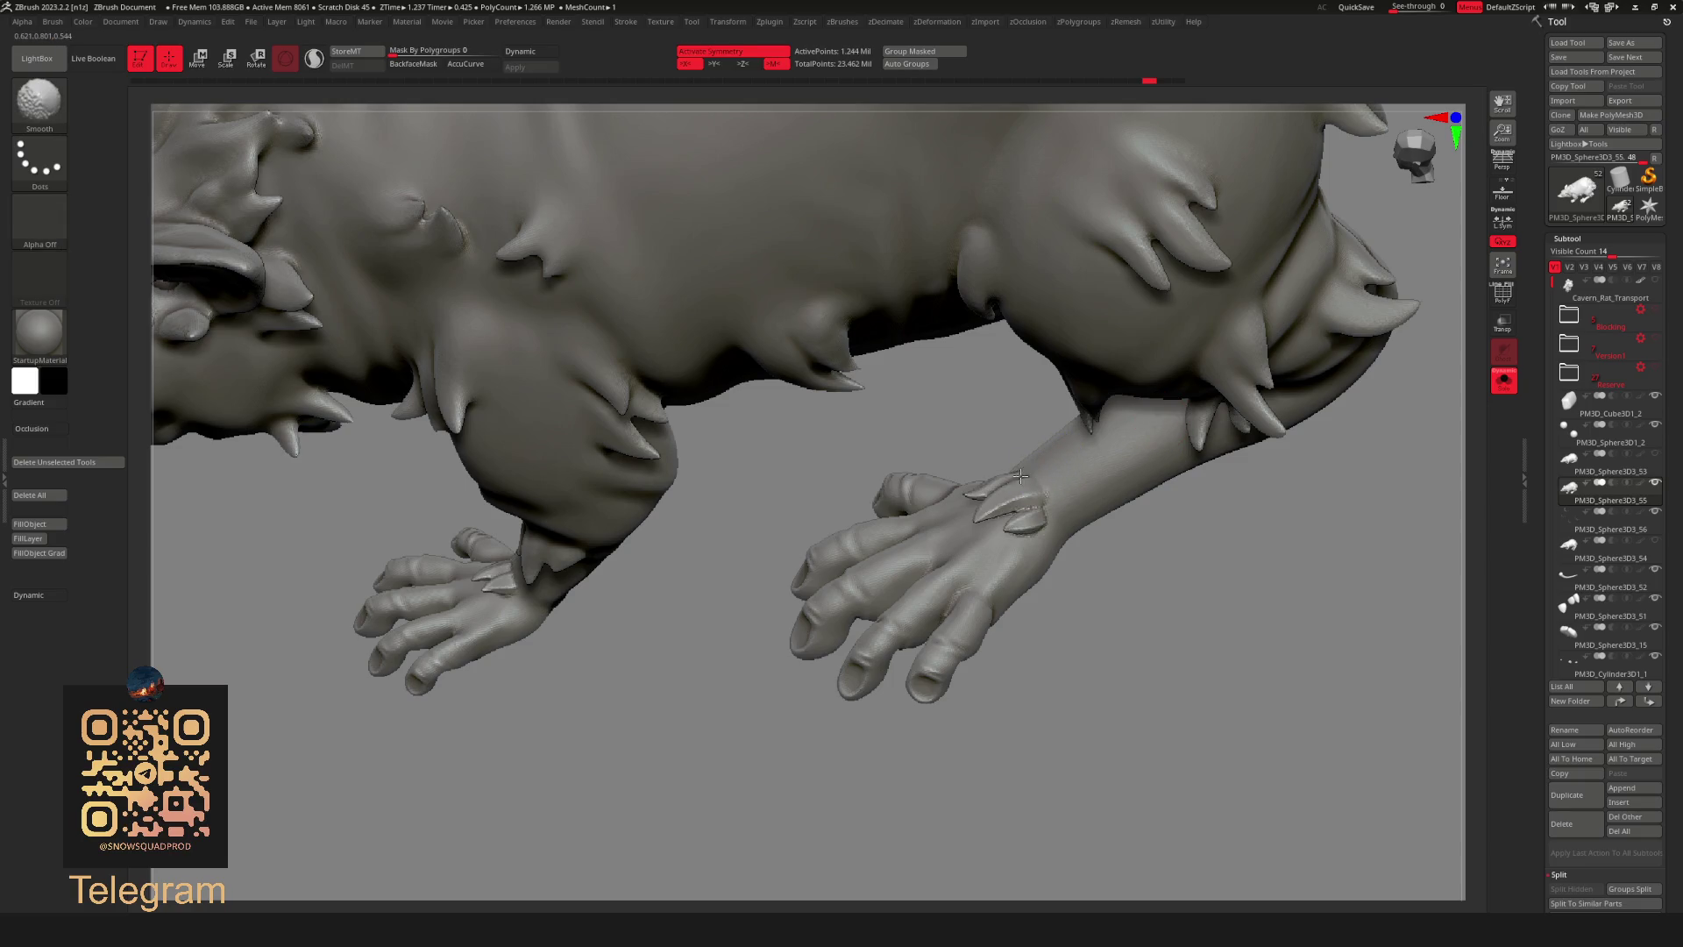
pyautogui.press('shift')
pyautogui.press('shift')
pyautogui.press('shift')
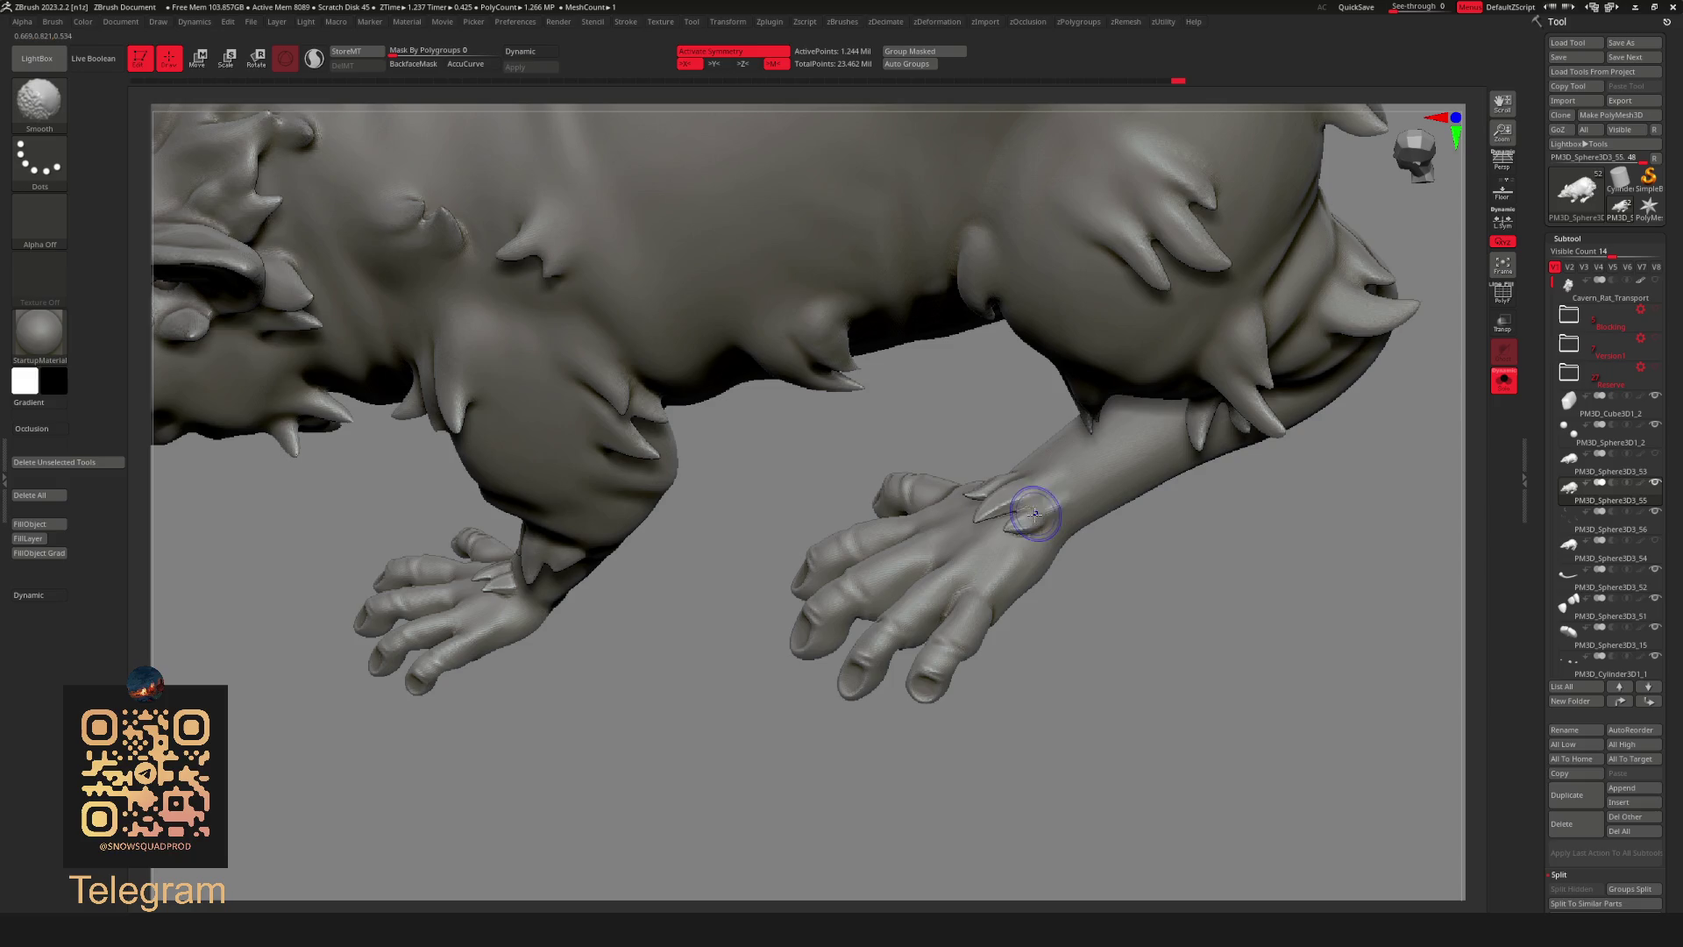
# Smooth the upper arm surfaces while orbiting the creature, ending at a side view of the whole rat.
pyautogui.moveTo(1067, 490)
pyautogui.mouseDown(button='right')
pyautogui.moveTo(1213, 646)
pyautogui.moveTo(1173, 572)
pyautogui.mouseUp(button='right')
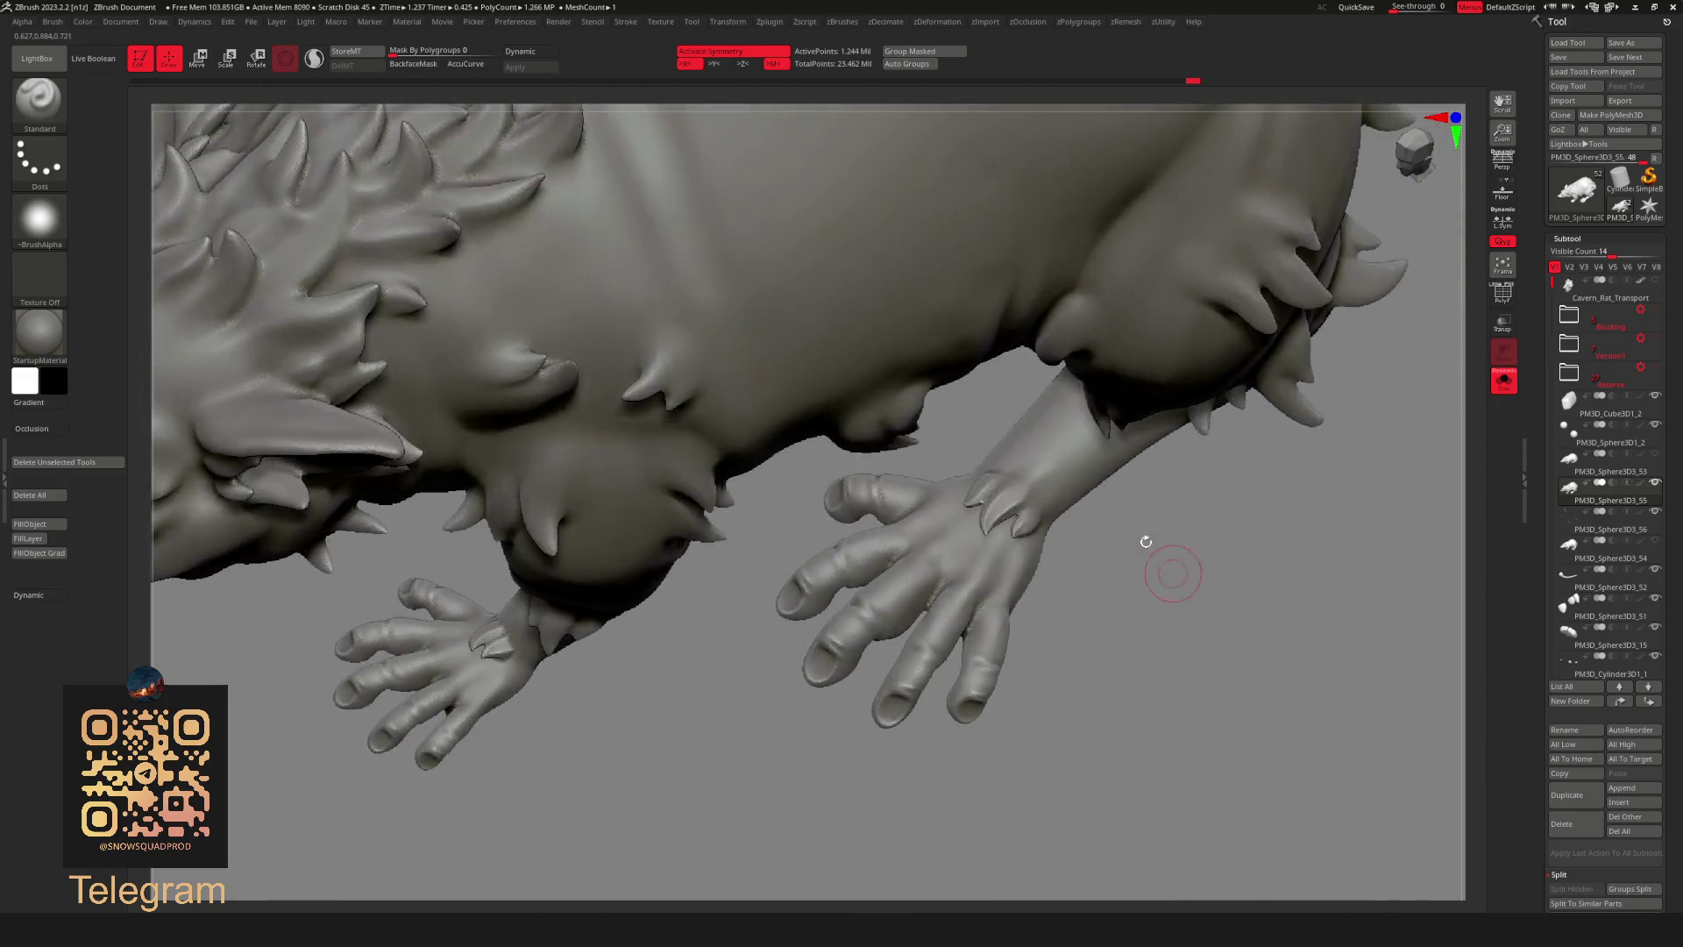
pyautogui.press('shift')
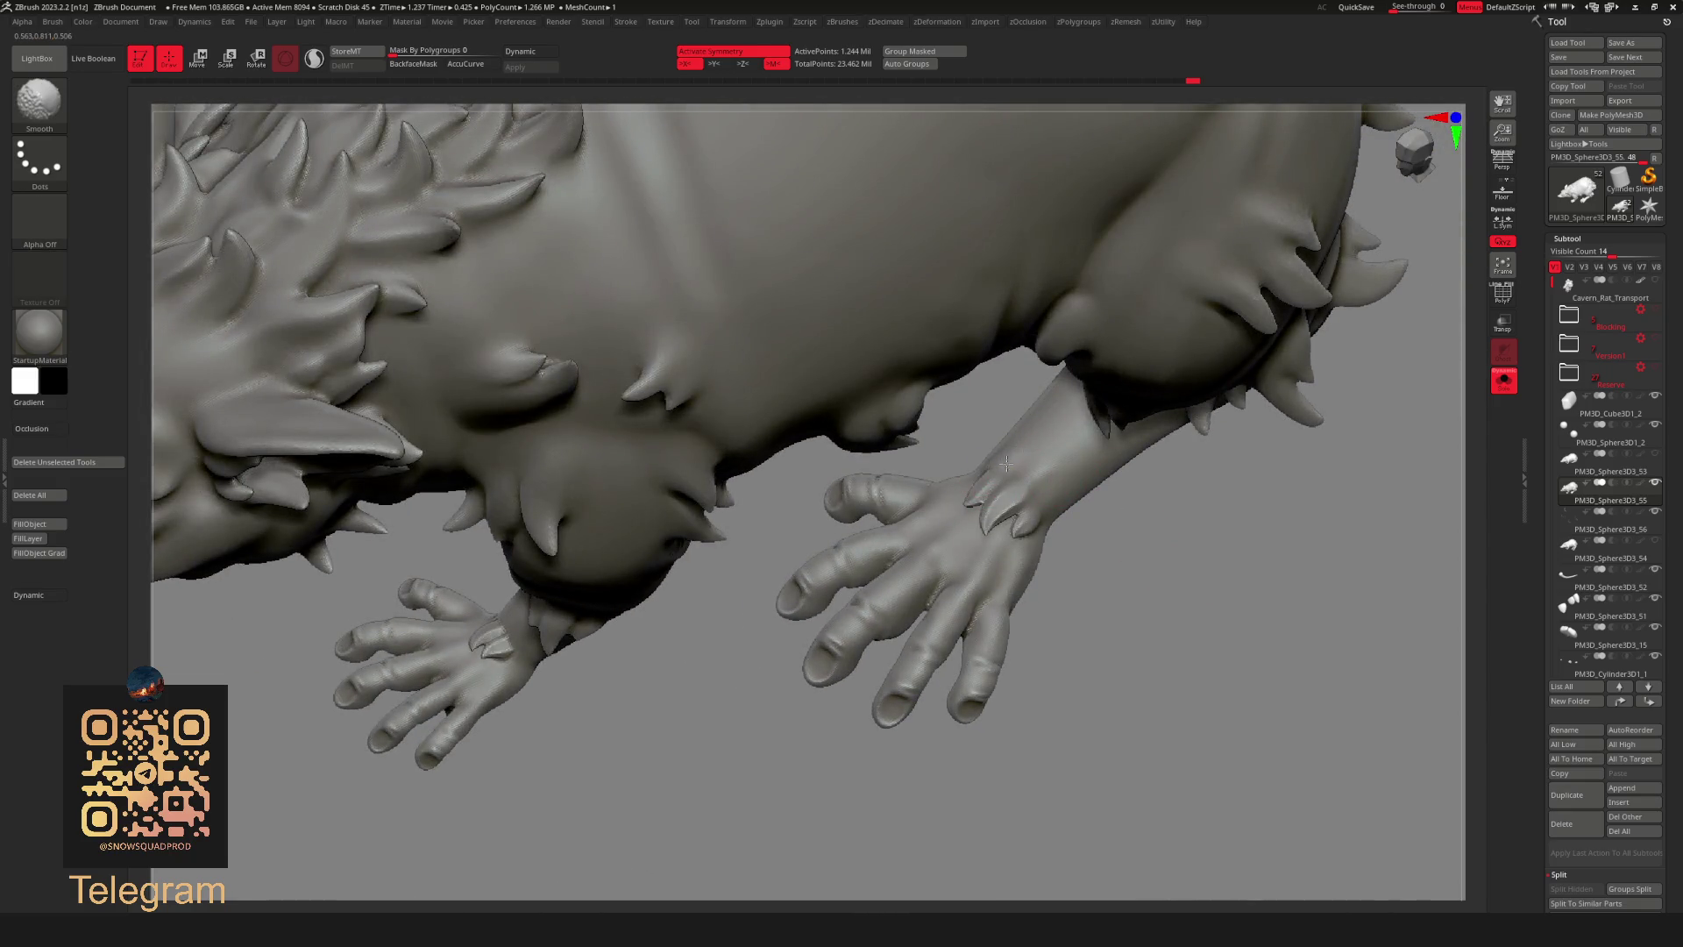
pyautogui.press('f')
pyautogui.moveTo(1117, 482)
pyautogui.mouseDown(button='right')
pyautogui.moveTo(1203, 518)
pyautogui.moveTo(1277, 498)
pyautogui.moveTo(1270, 466)
pyautogui.moveTo(1105, 530)
pyautogui.moveTo(1197, 550)
pyautogui.moveTo(1165, 577)
pyautogui.moveTo(1022, 467)
pyautogui.moveTo(1188, 582)
pyautogui.moveTo(1013, 440)
pyautogui.mouseUp(button='right')
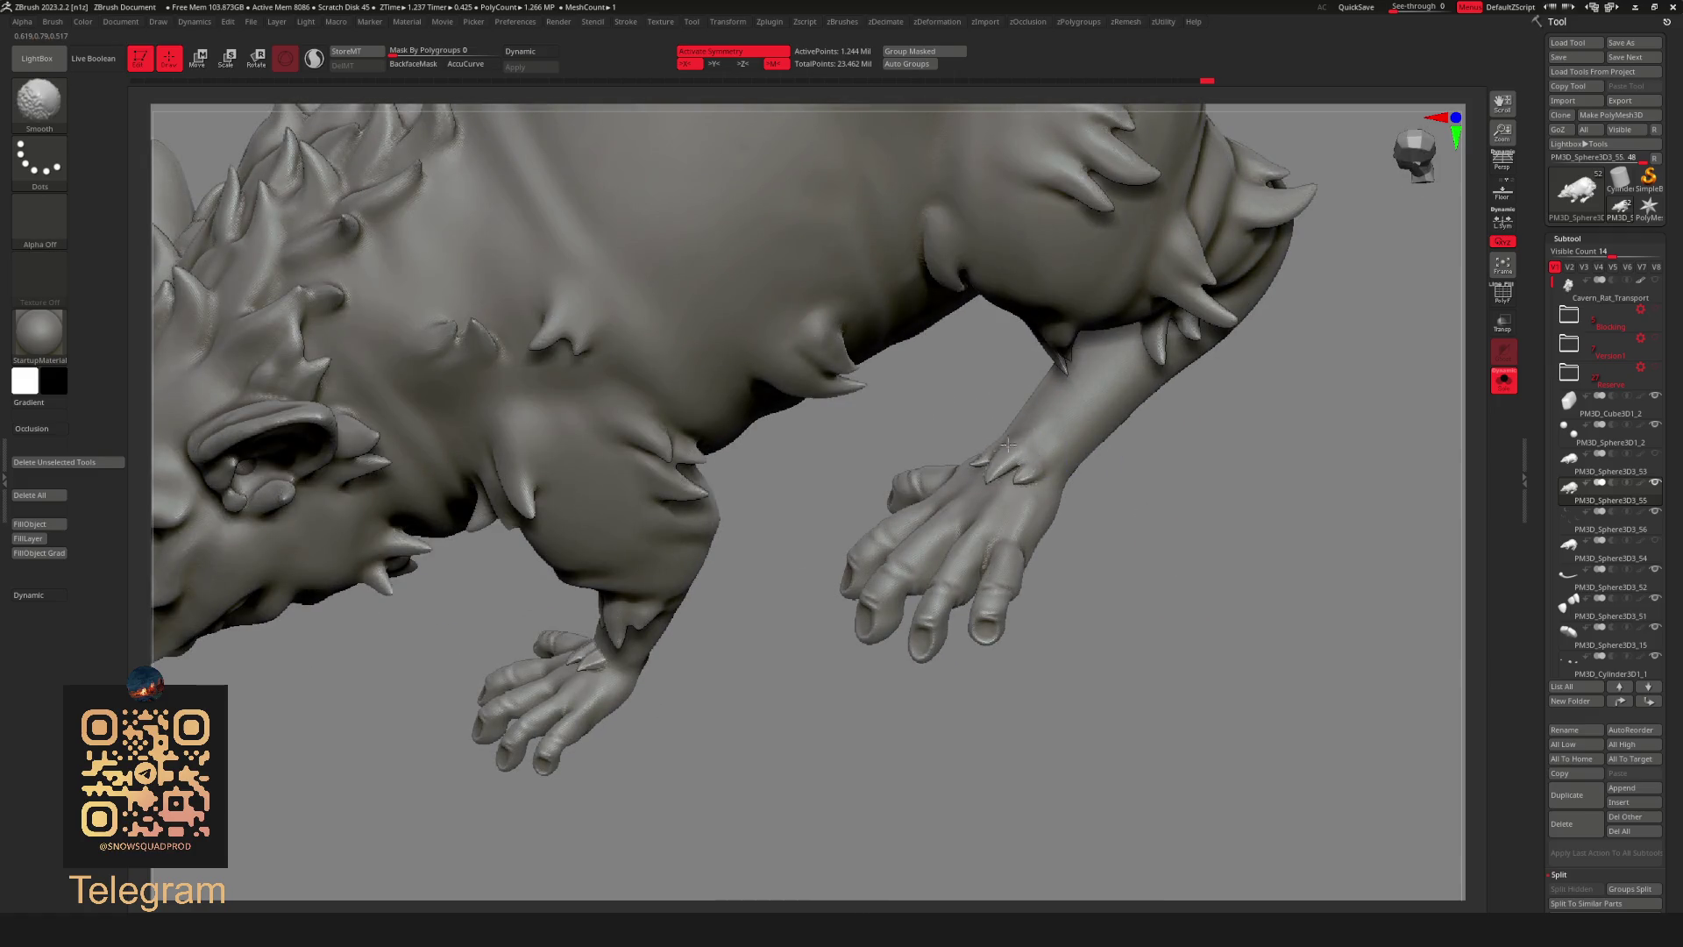
pyautogui.press('f')
pyautogui.moveTo(1146, 499)
pyautogui.mouseDown(button='right')
pyautogui.moveTo(1090, 575)
pyautogui.moveTo(945, 671)
pyautogui.moveTo(1104, 599)
pyautogui.mouseUp(button='right')
pyautogui.press('space')
pyautogui.press('shift')
pyautogui.keyDown('shift'); pyautogui.moveTo(948, 493); pyautogui.dragTo(930, 519); pyautogui.keyUp('shift')
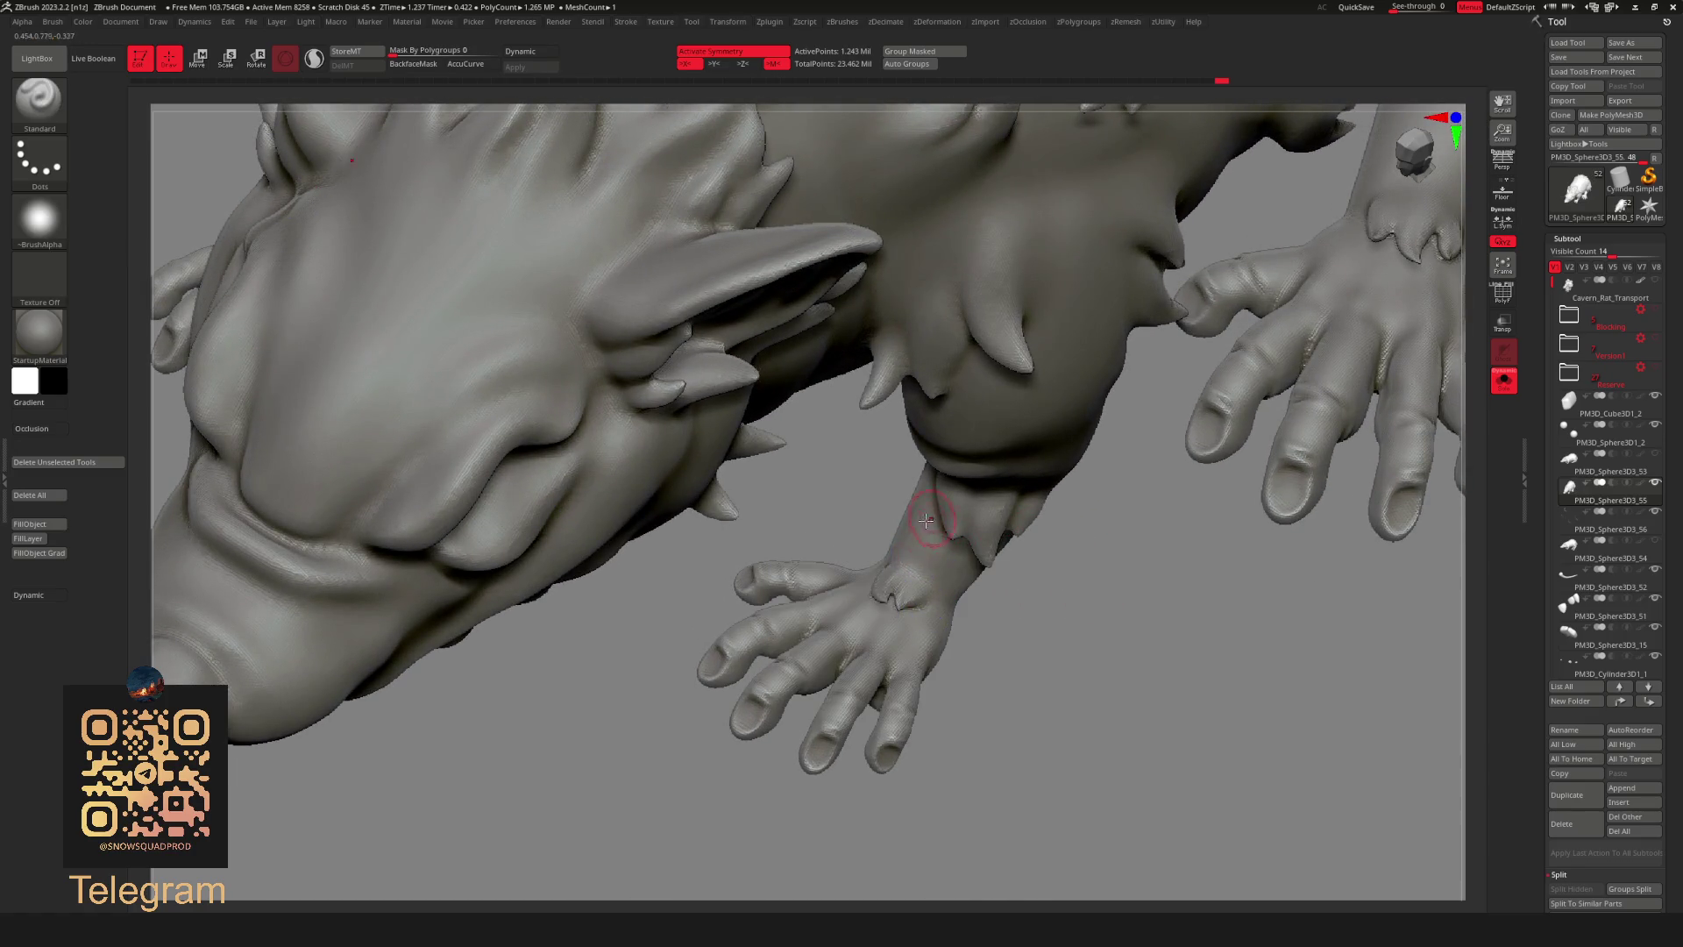
pyautogui.press('ctrl')
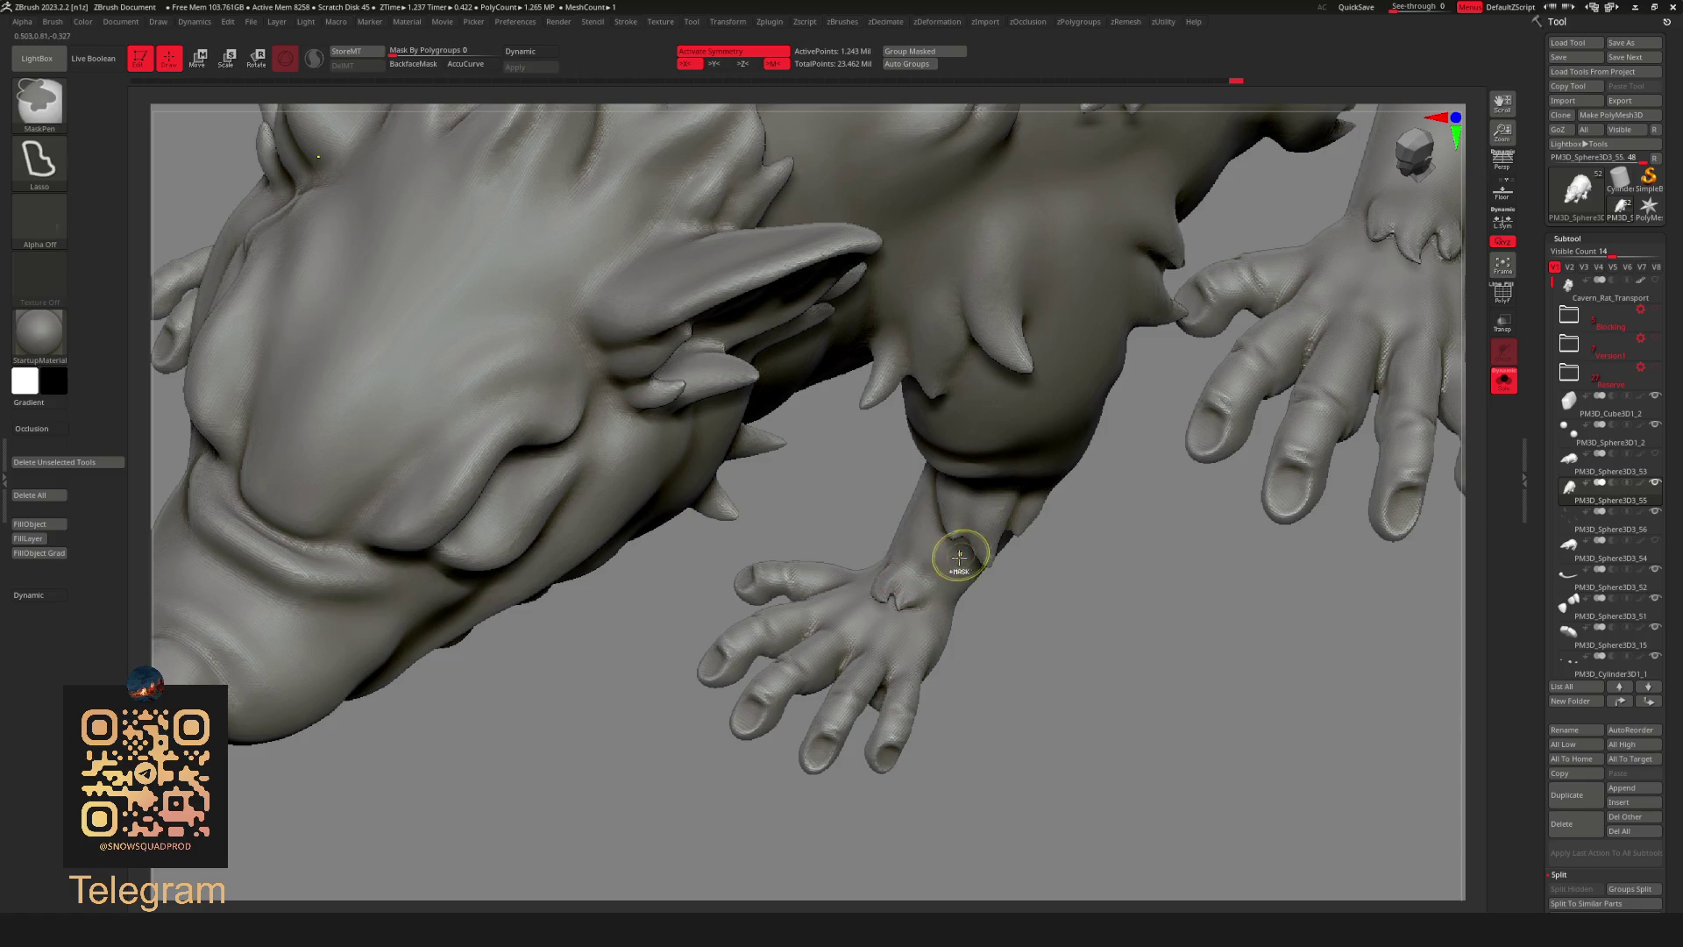
pyautogui.keyDown('ctrl'); pyautogui.click(999, 619); pyautogui.keyUp('ctrl')
pyautogui.moveTo(841, 618)
pyautogui.mouseDown()
pyautogui.moveTo(1004, 609)
pyautogui.moveTo(917, 614)
pyautogui.moveTo(1069, 576)
pyautogui.mouseUp()
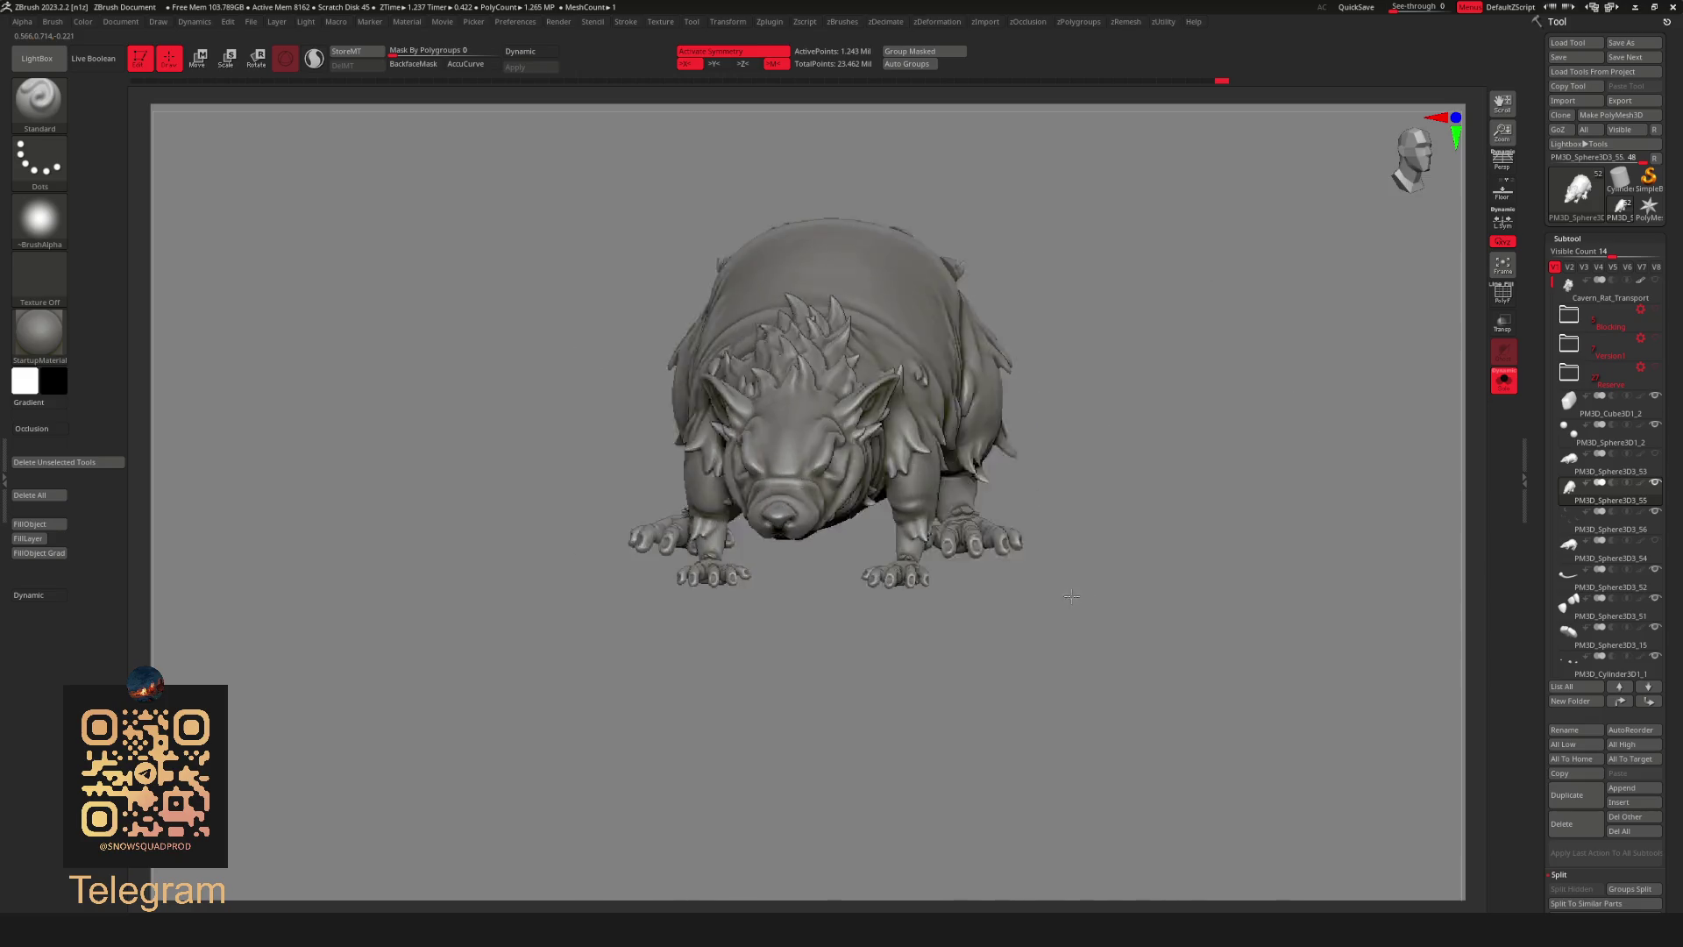
# Look over the rat and backpack gear, switching the active subtool between the gear cube and the body.
pyautogui.moveTo(981, 626)
pyautogui.keyDown('alt'); pyautogui.mouseDown()
pyautogui.moveTo(965, 722)
pyautogui.moveTo(1251, 613)
pyautogui.moveTo(929, 577)
pyautogui.mouseUp(); pyautogui.keyUp('alt')
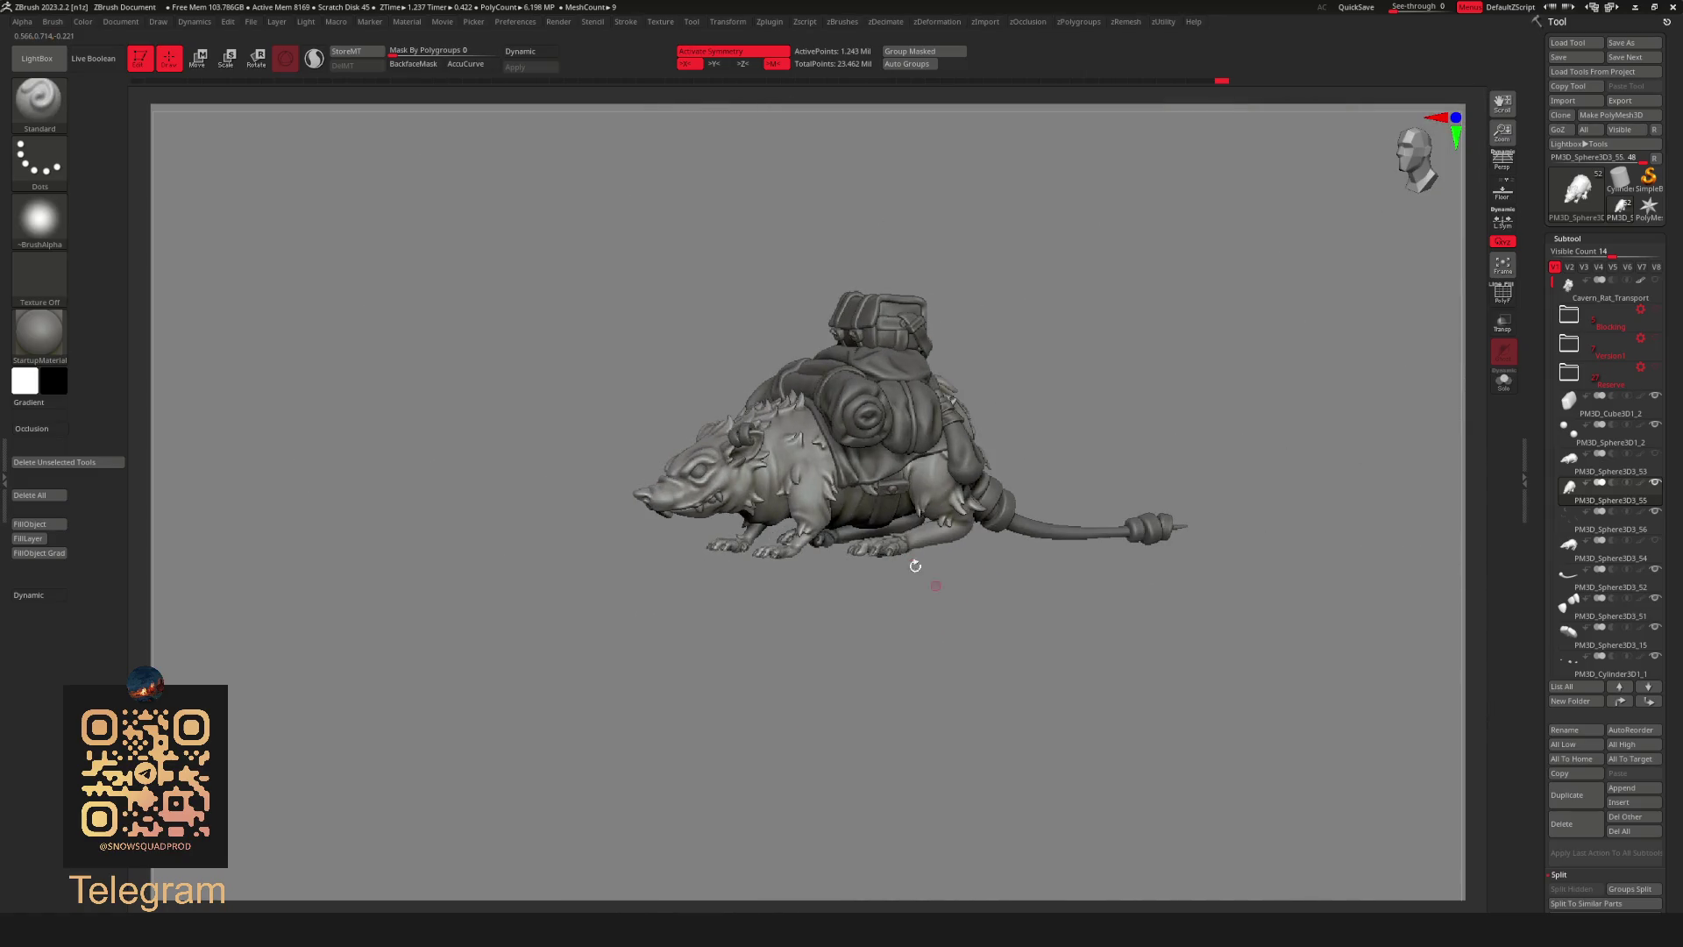
pyautogui.keyDown('alt'); pyautogui.click(867, 397); pyautogui.keyUp('alt')
pyautogui.moveTo(1195, 346)
pyautogui.mouseDown()
pyautogui.moveTo(1047, 621)
pyautogui.moveTo(1176, 590)
pyautogui.moveTo(1128, 610)
pyautogui.moveTo(1202, 669)
pyautogui.mouseUp()
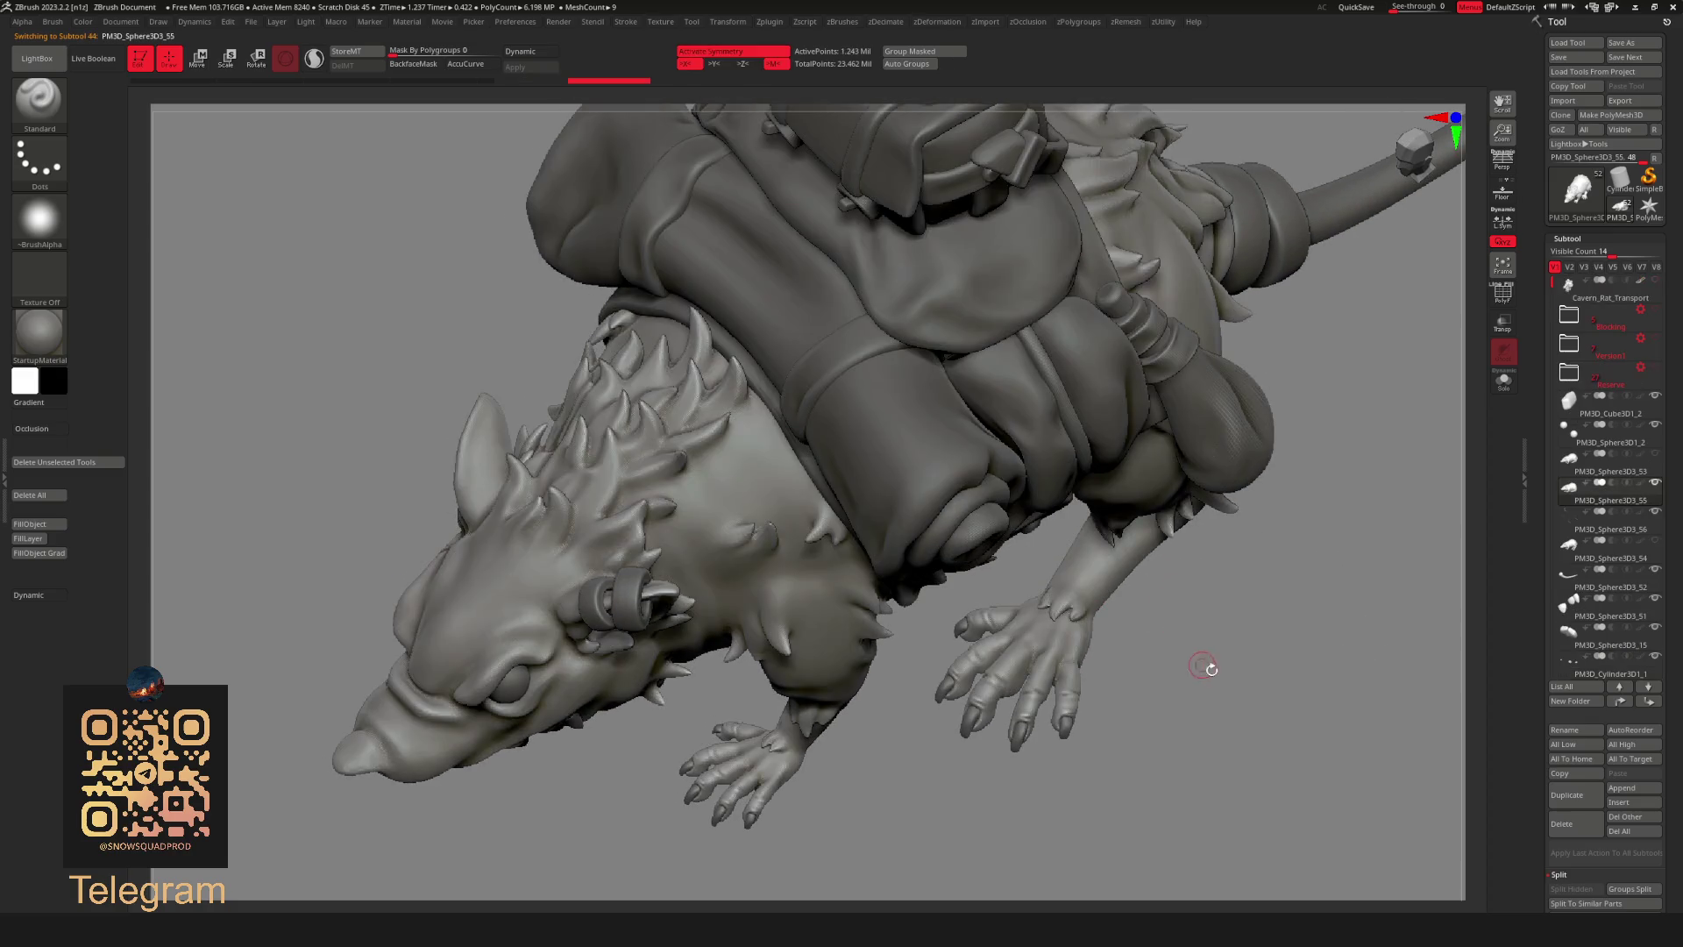
pyautogui.keyDown('alt'); pyautogui.click(1228, 611); pyautogui.keyUp('alt')
pyautogui.moveTo(1228, 611)
pyautogui.mouseDown()
pyautogui.moveTo(1221, 628)
pyautogui.moveTo(1014, 666)
pyautogui.moveTo(1051, 661)
pyautogui.moveTo(1222, 481)
pyautogui.moveTo(1145, 699)
pyautogui.moveTo(1005, 625)
pyautogui.moveTo(902, 702)
pyautogui.moveTo(877, 556)
pyautogui.moveTo(1034, 669)
pyautogui.moveTo(1147, 394)
pyautogui.moveTo(1162, 416)
pyautogui.moveTo(1297, 352)
pyautogui.mouseUp()
pyautogui.press('shift')
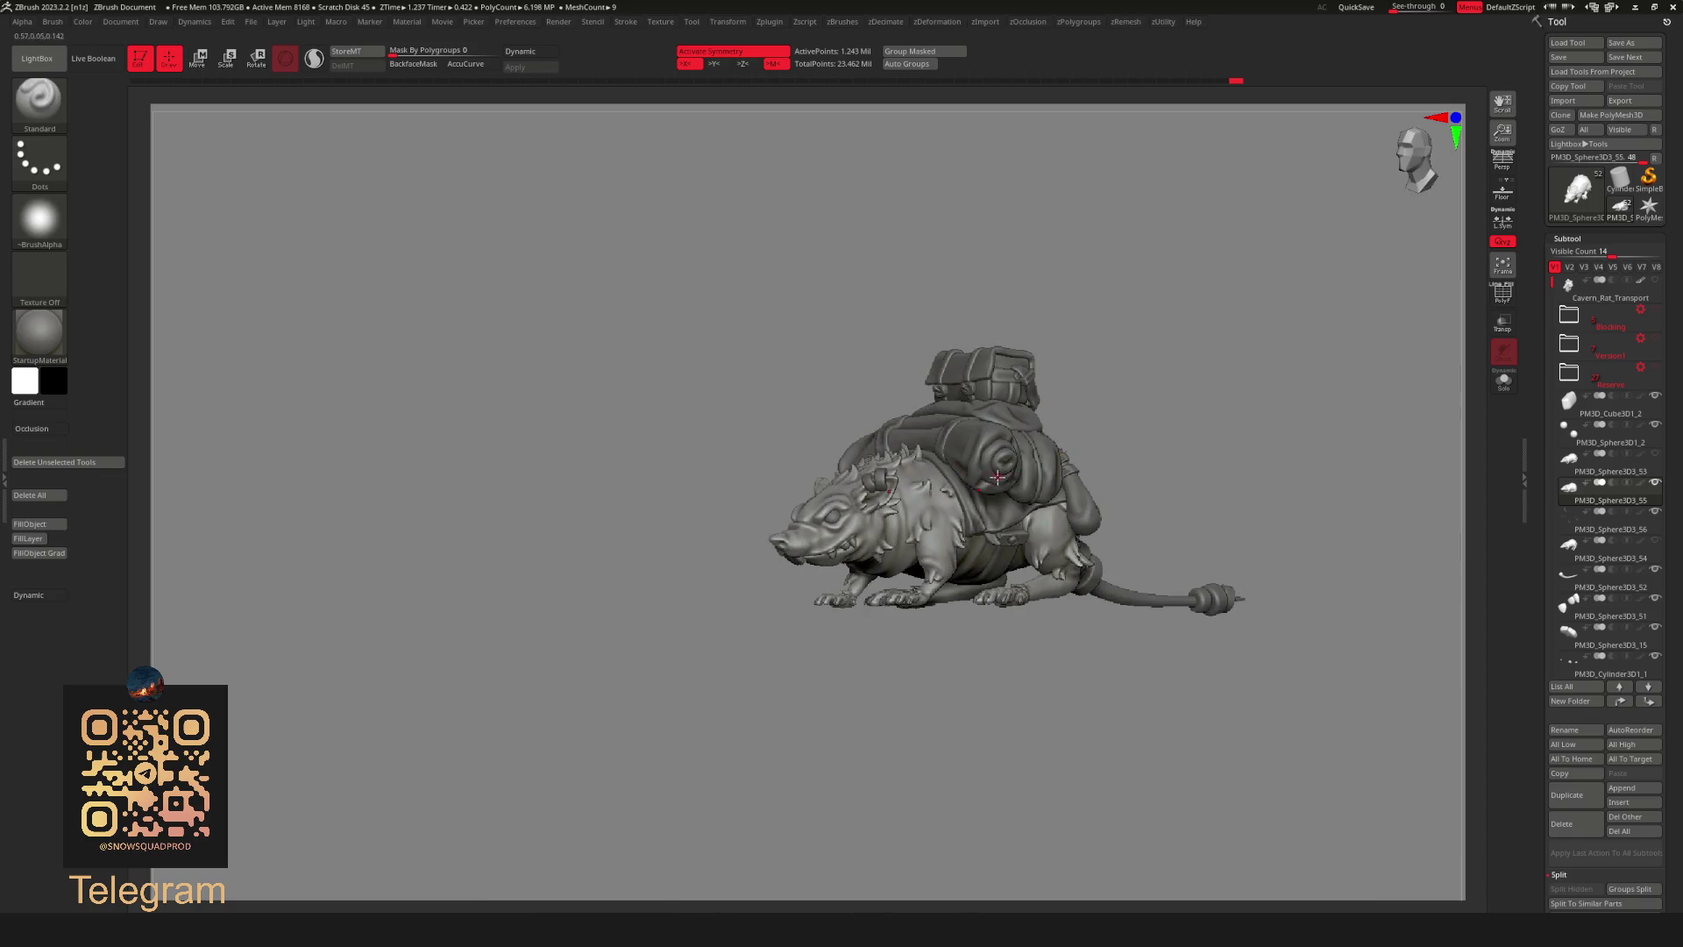
# Select the buck teeth subtool PM3D_Sphere3D3_15 and show it alone with Solo.
pyautogui.moveTo(999, 478); pyautogui.dragTo(1158, 534)
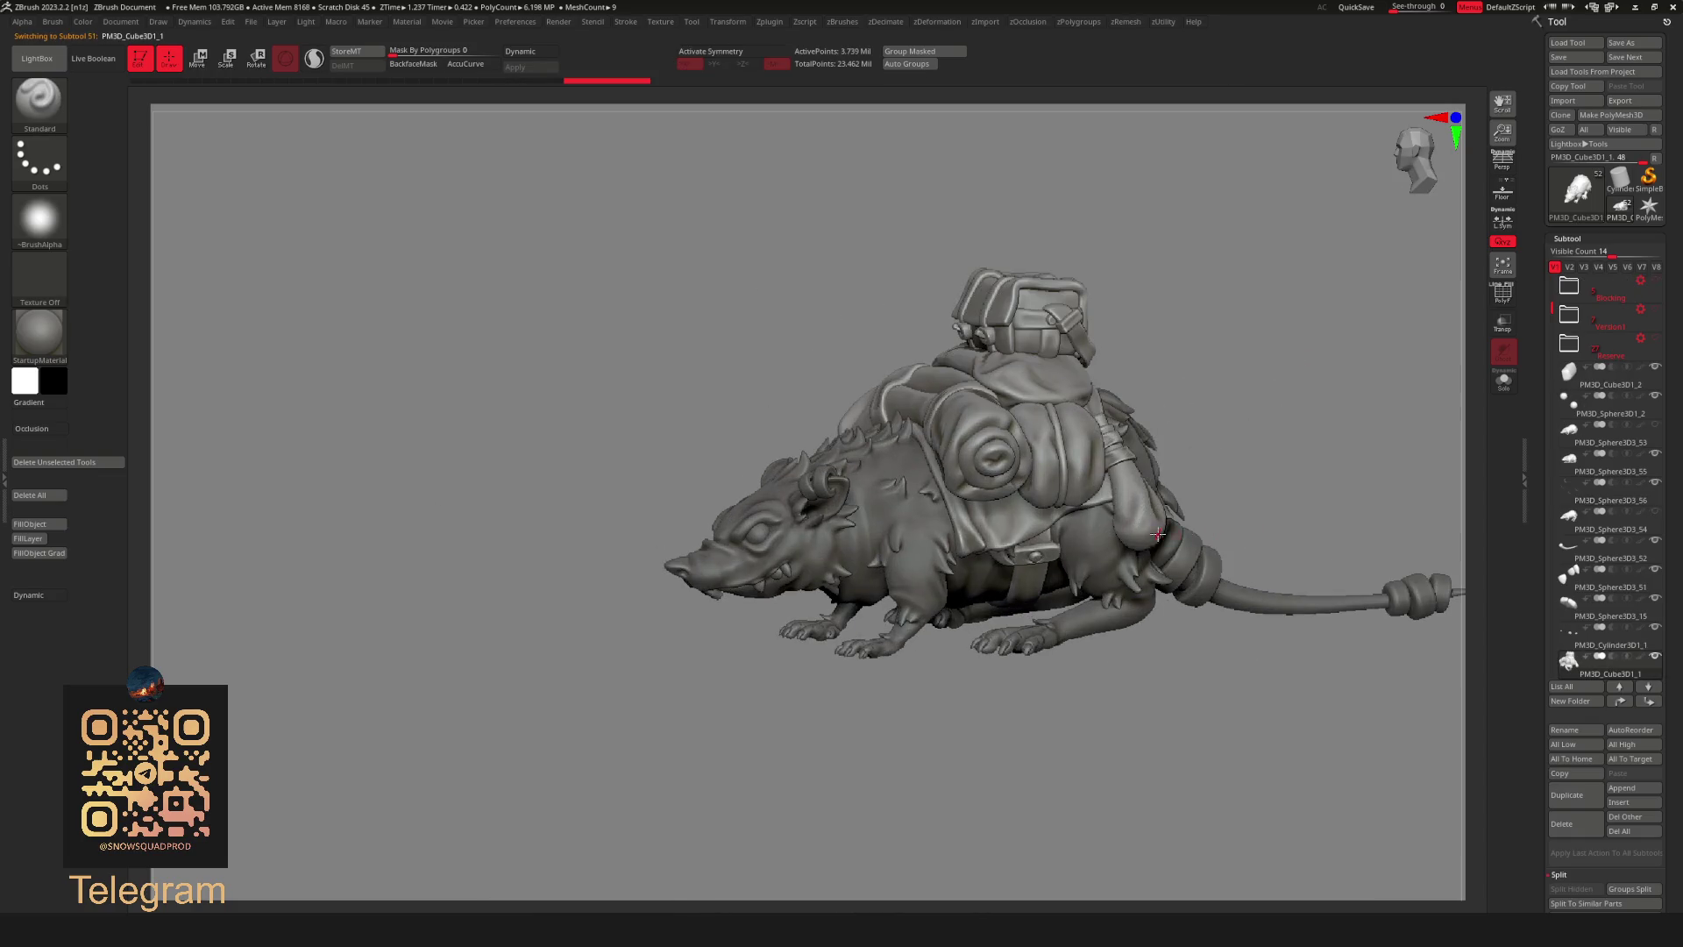
pyautogui.keyDown('alt'); pyautogui.click(954, 552); pyautogui.keyUp('alt')
pyautogui.moveTo(1283, 389); pyautogui.dragTo(1306, 344)
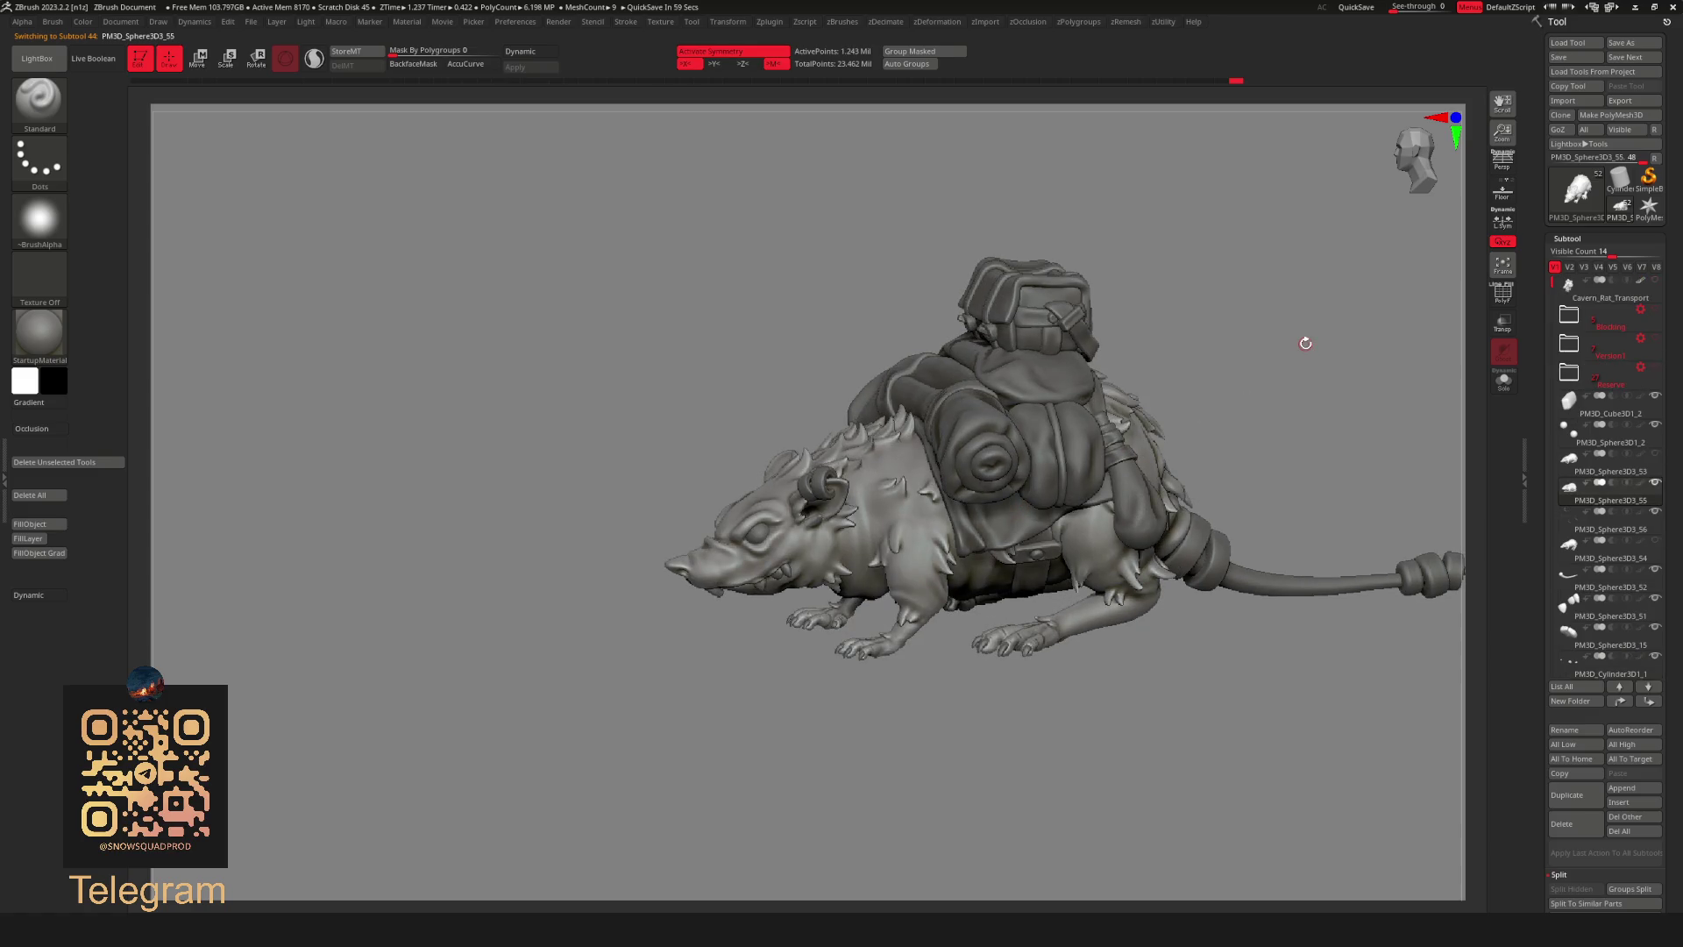
pyautogui.moveTo(1305, 342)
pyautogui.mouseDown()
pyautogui.moveTo(1185, 204)
pyautogui.moveTo(1158, 368)
pyautogui.mouseUp()
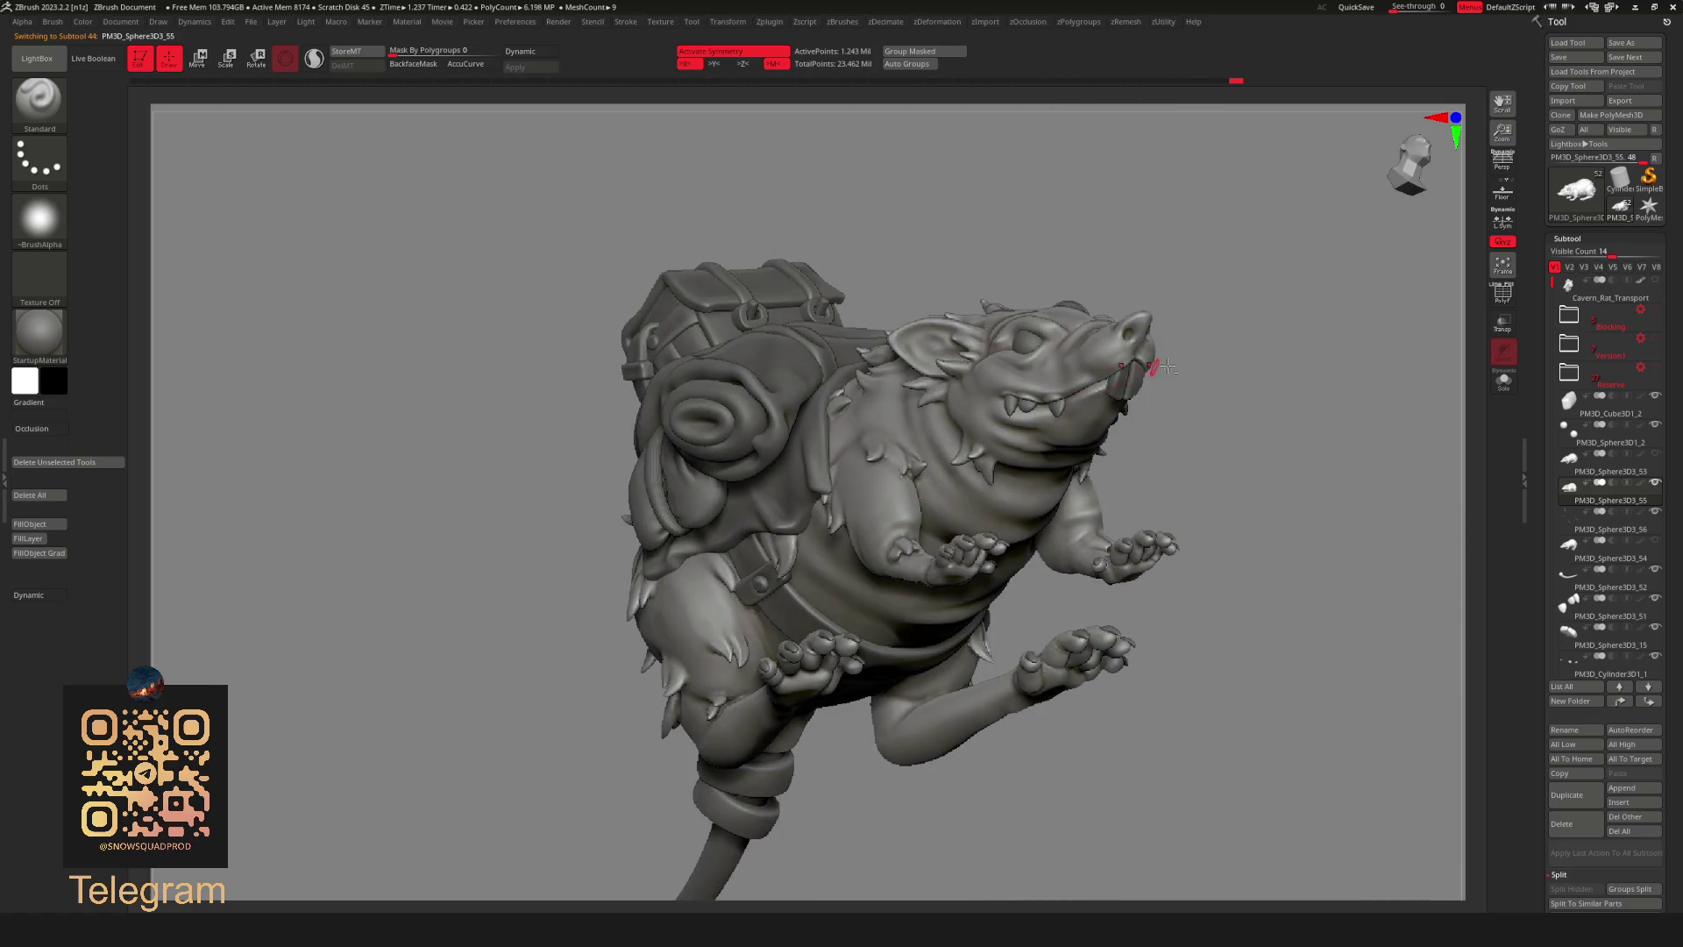
pyautogui.keyDown('alt'); pyautogui.click(1128, 385); pyautogui.keyUp('alt')
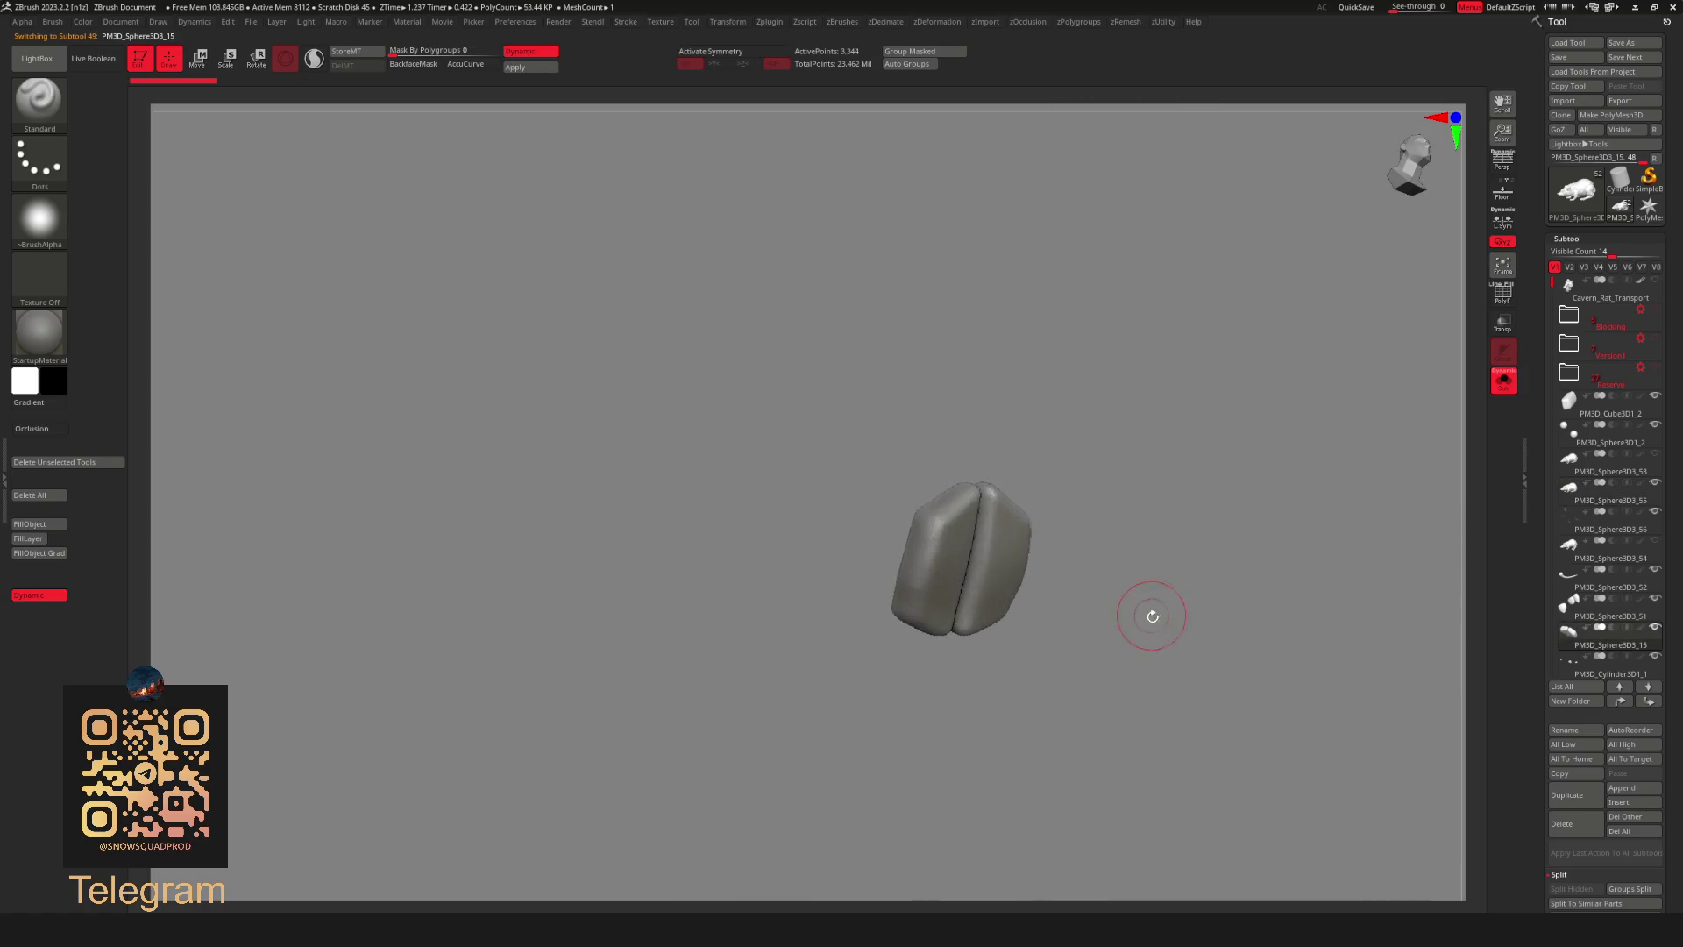
# Trim flat faces onto the isolated buck teeth with TrimDynamic, then reveal the creature around them.
pyautogui.moveTo(1145, 608); pyautogui.dragTo(1152, 480)
pyautogui.press('b')
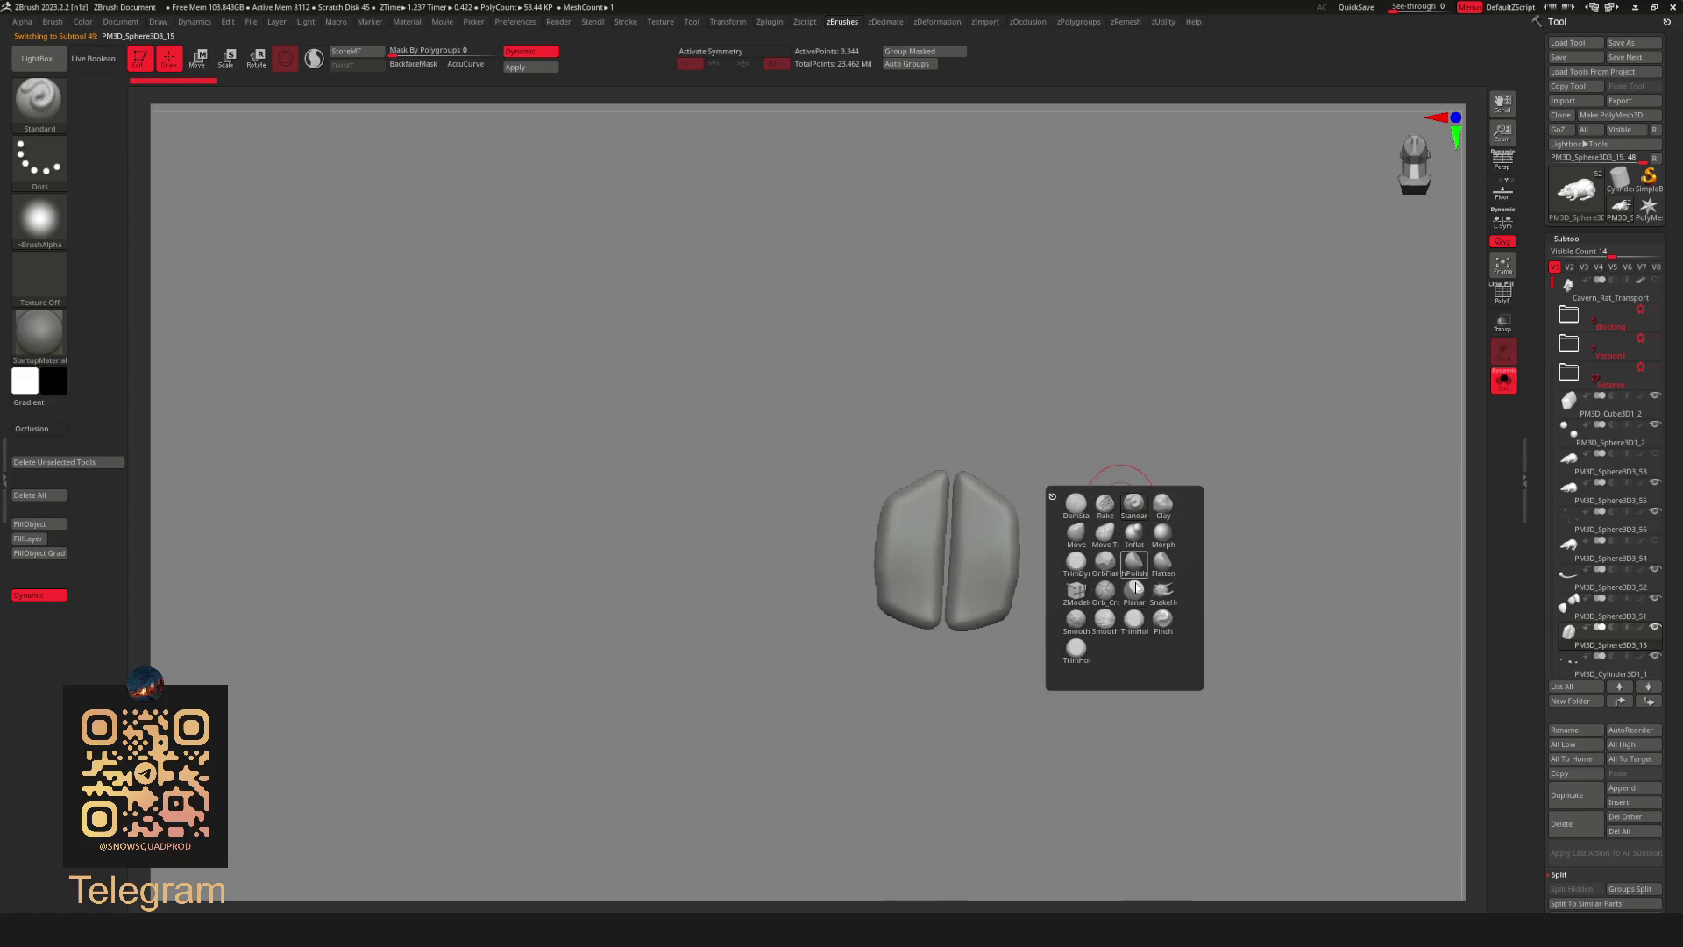
pyautogui.click(1077, 563)
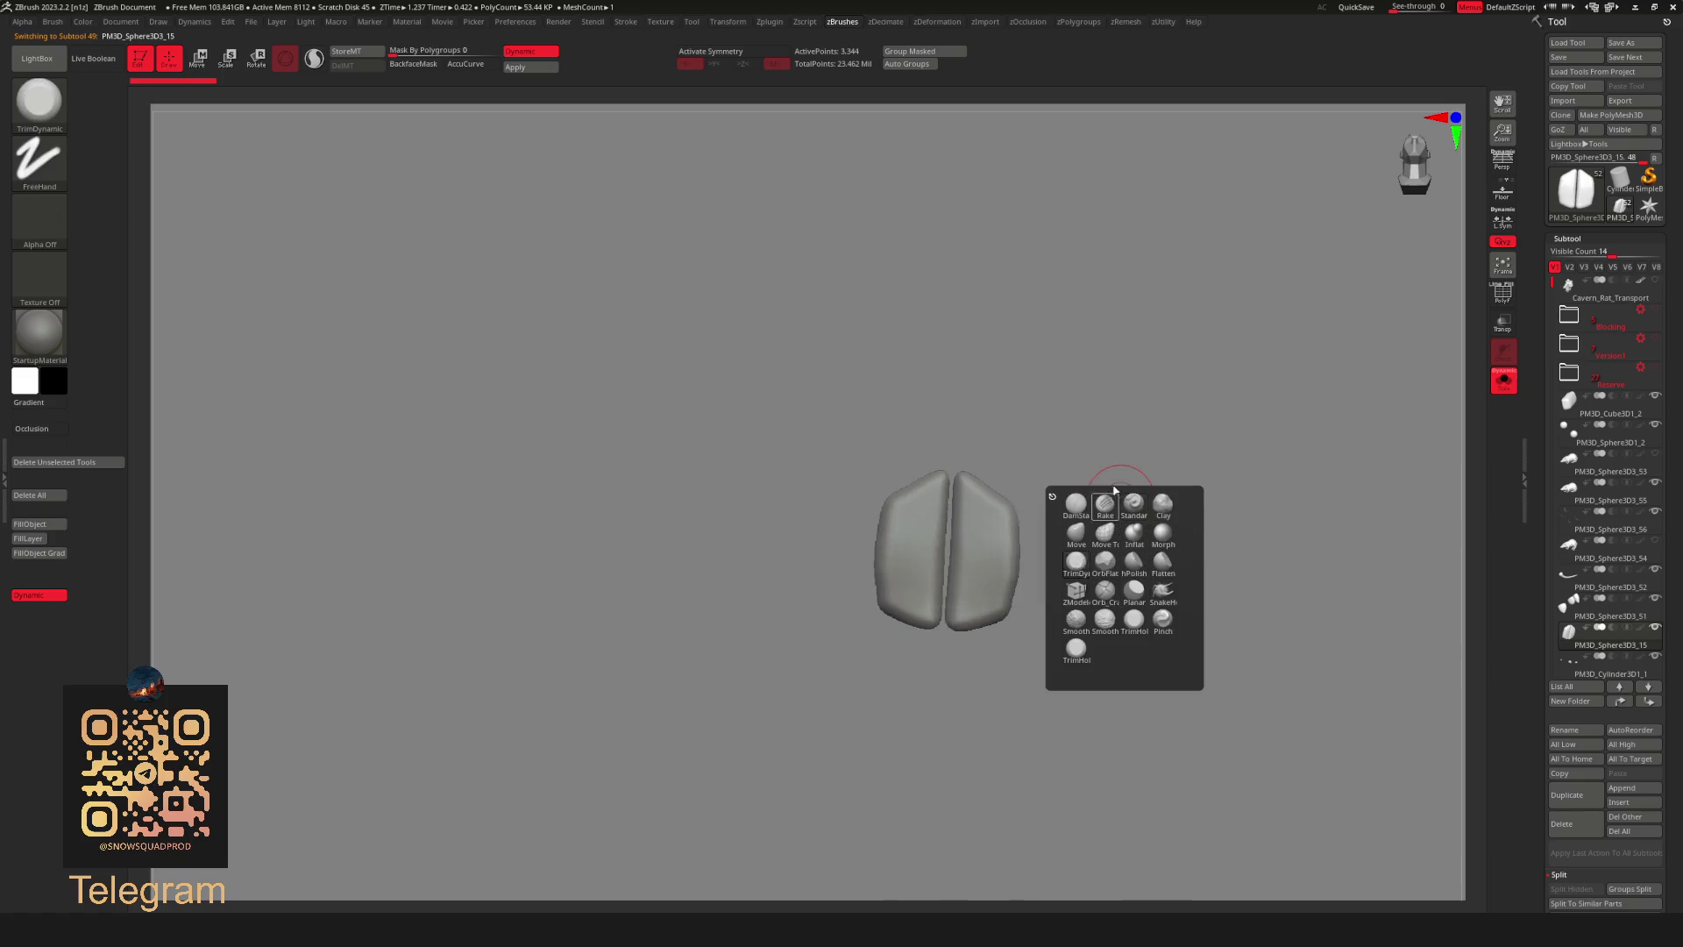
pyautogui.press('space')
pyautogui.press('space')
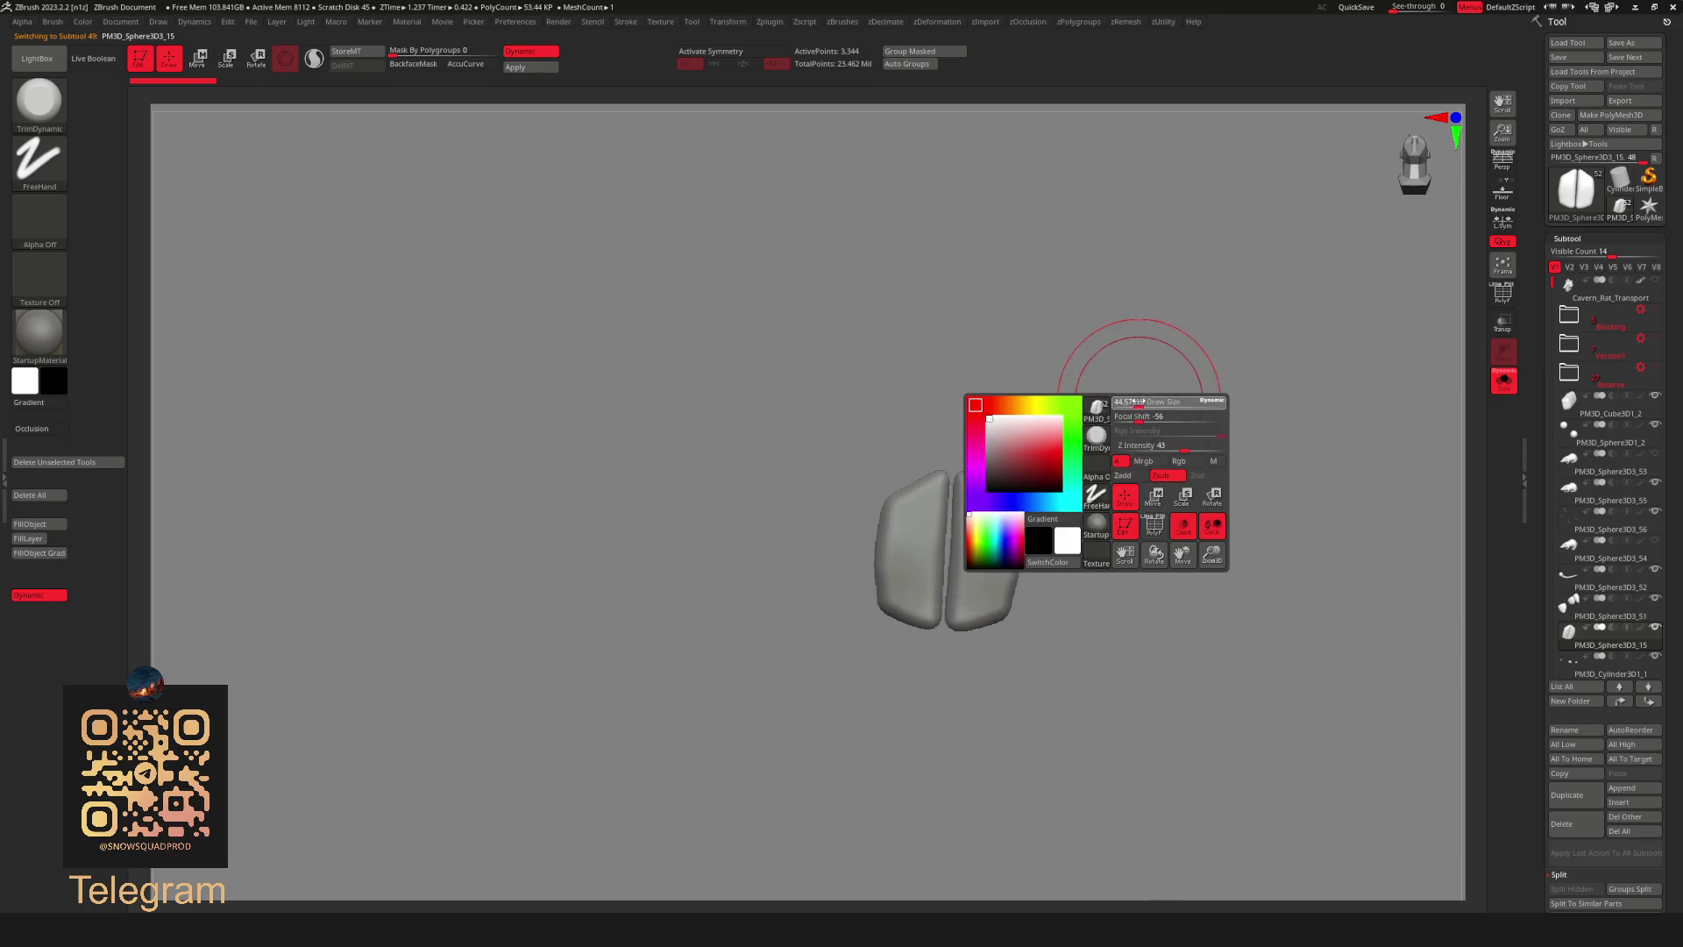
pyautogui.moveTo(1135, 403); pyautogui.dragTo(1123, 420)
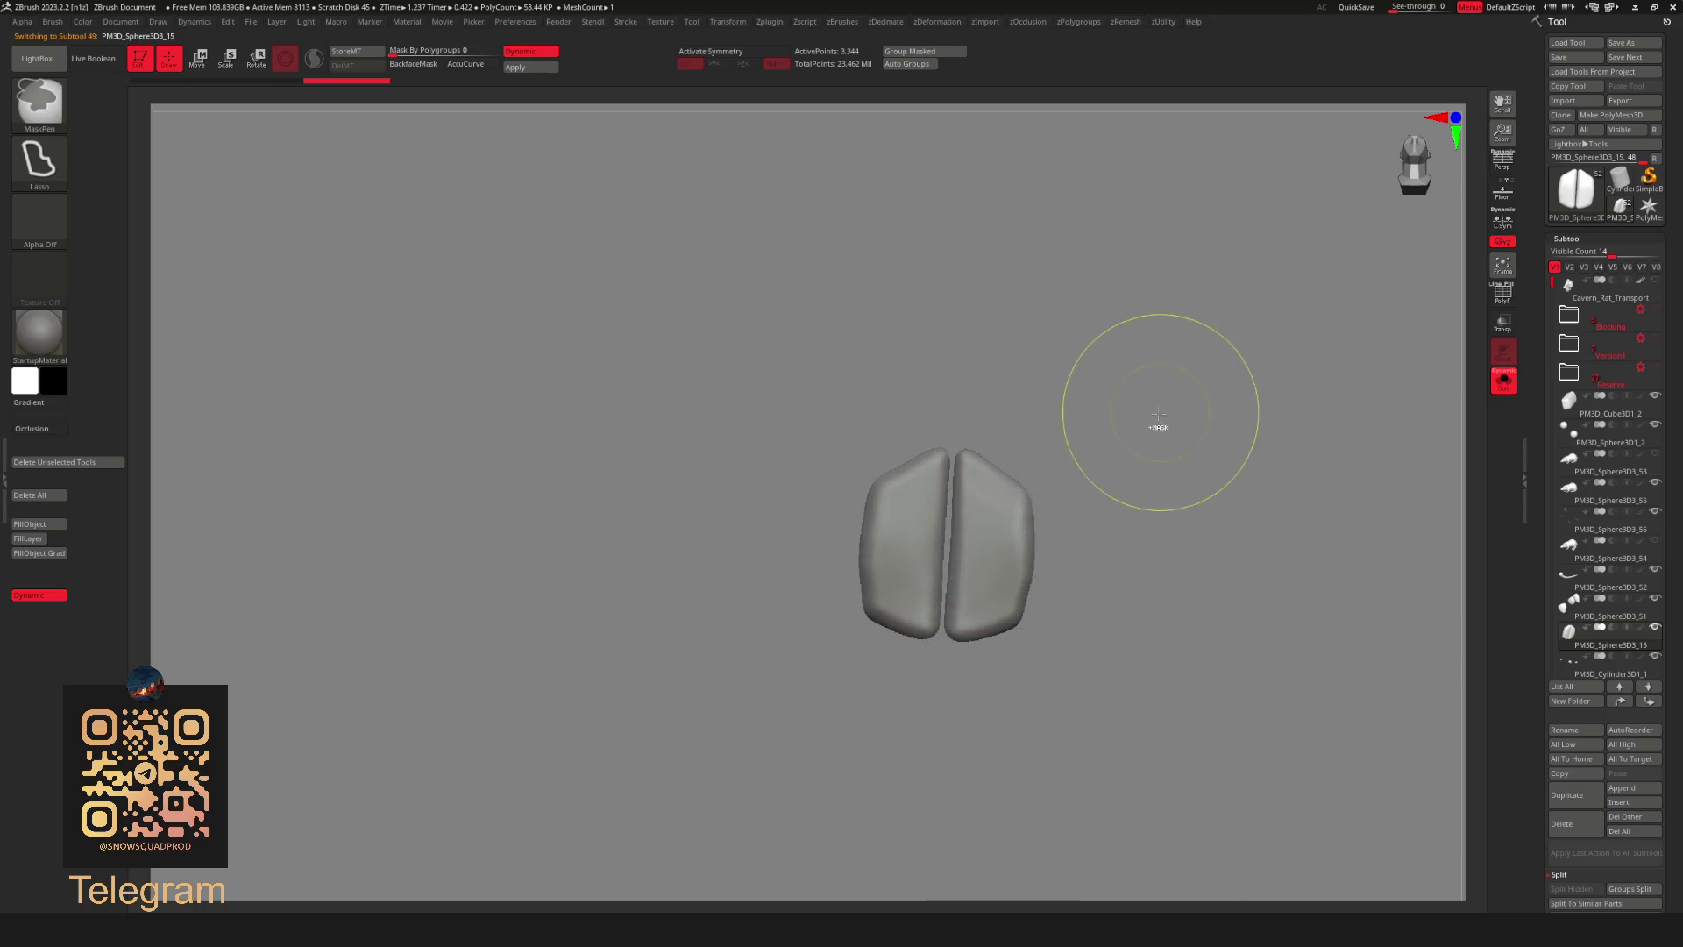
pyautogui.hotkey('ctrl', 'shift', 's')
# Toggle Solo to check the teeth's fit under the snout from front and side angles.
pyautogui.moveTo(1246, 337); pyautogui.dragTo(968, 485)
pyautogui.press('space')
pyautogui.hotkey('ctrl', 'shift', 's')
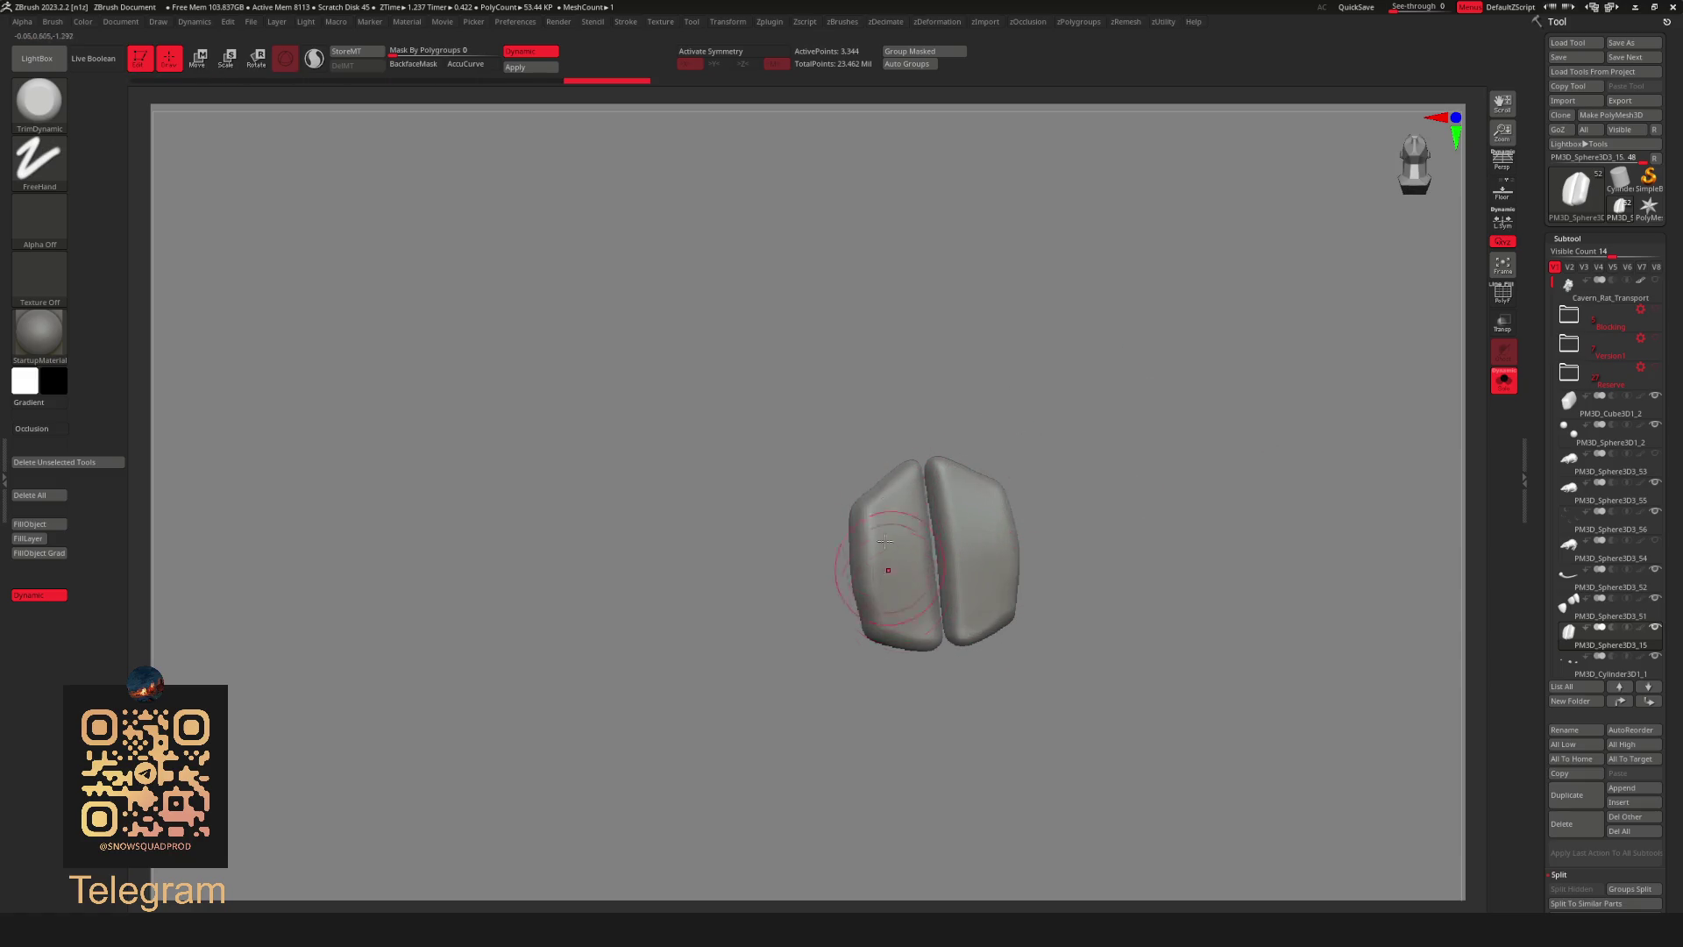
pyautogui.moveTo(887, 555); pyautogui.dragTo(885, 525)
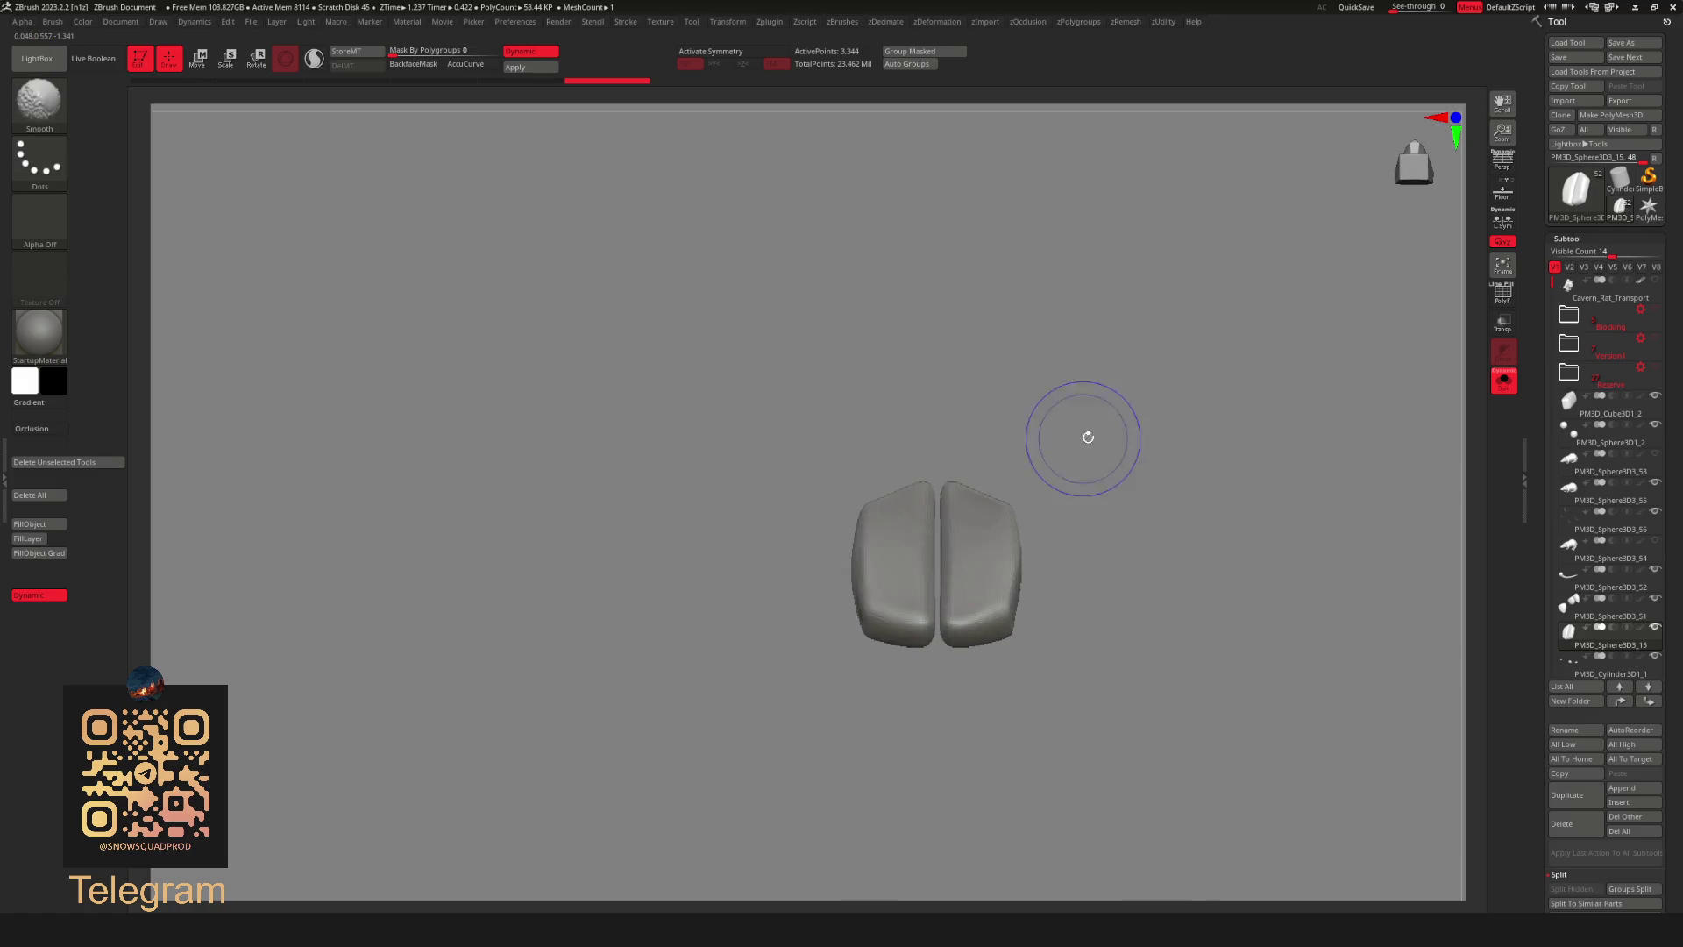
pyautogui.keyDown('alt'); pyautogui.moveTo(1187, 368); pyautogui.dragTo(1118, 395); pyautogui.keyUp('alt')
pyautogui.press('space')
pyautogui.press('b')
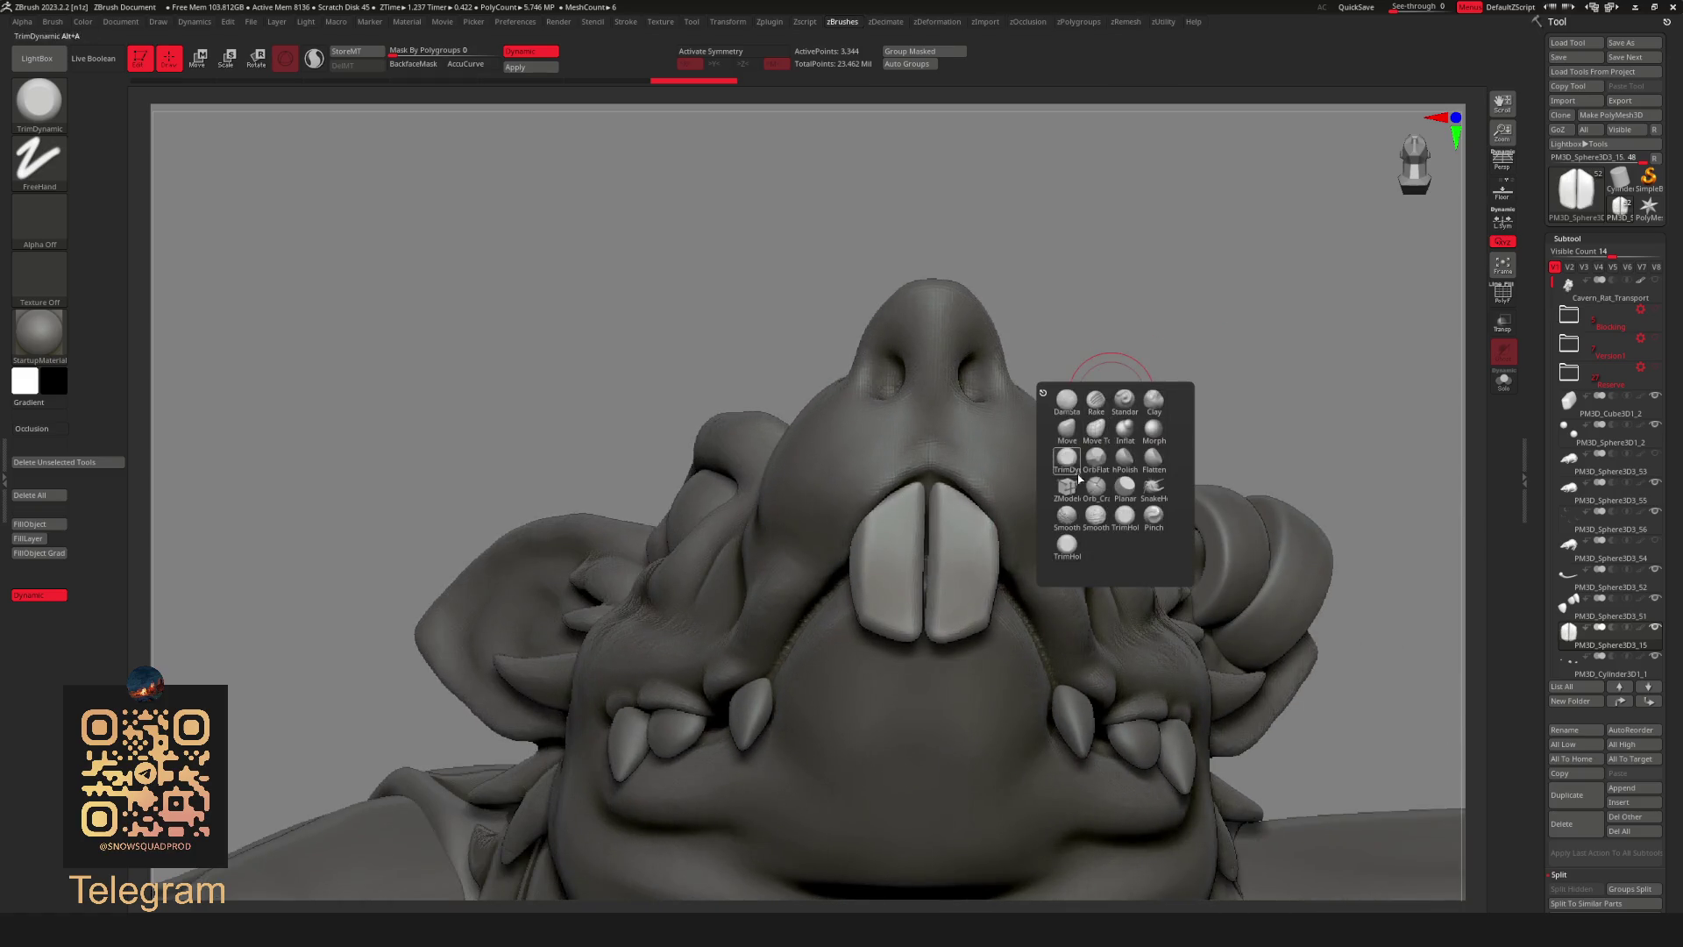
# Nudge the buck teeth into the mouth with the Move brush, smooth their front, then isolate them again.
pyautogui.press('m')
pyautogui.press('v')
pyautogui.press('space')
pyautogui.moveTo(1129, 315); pyautogui.dragTo(920, 494)
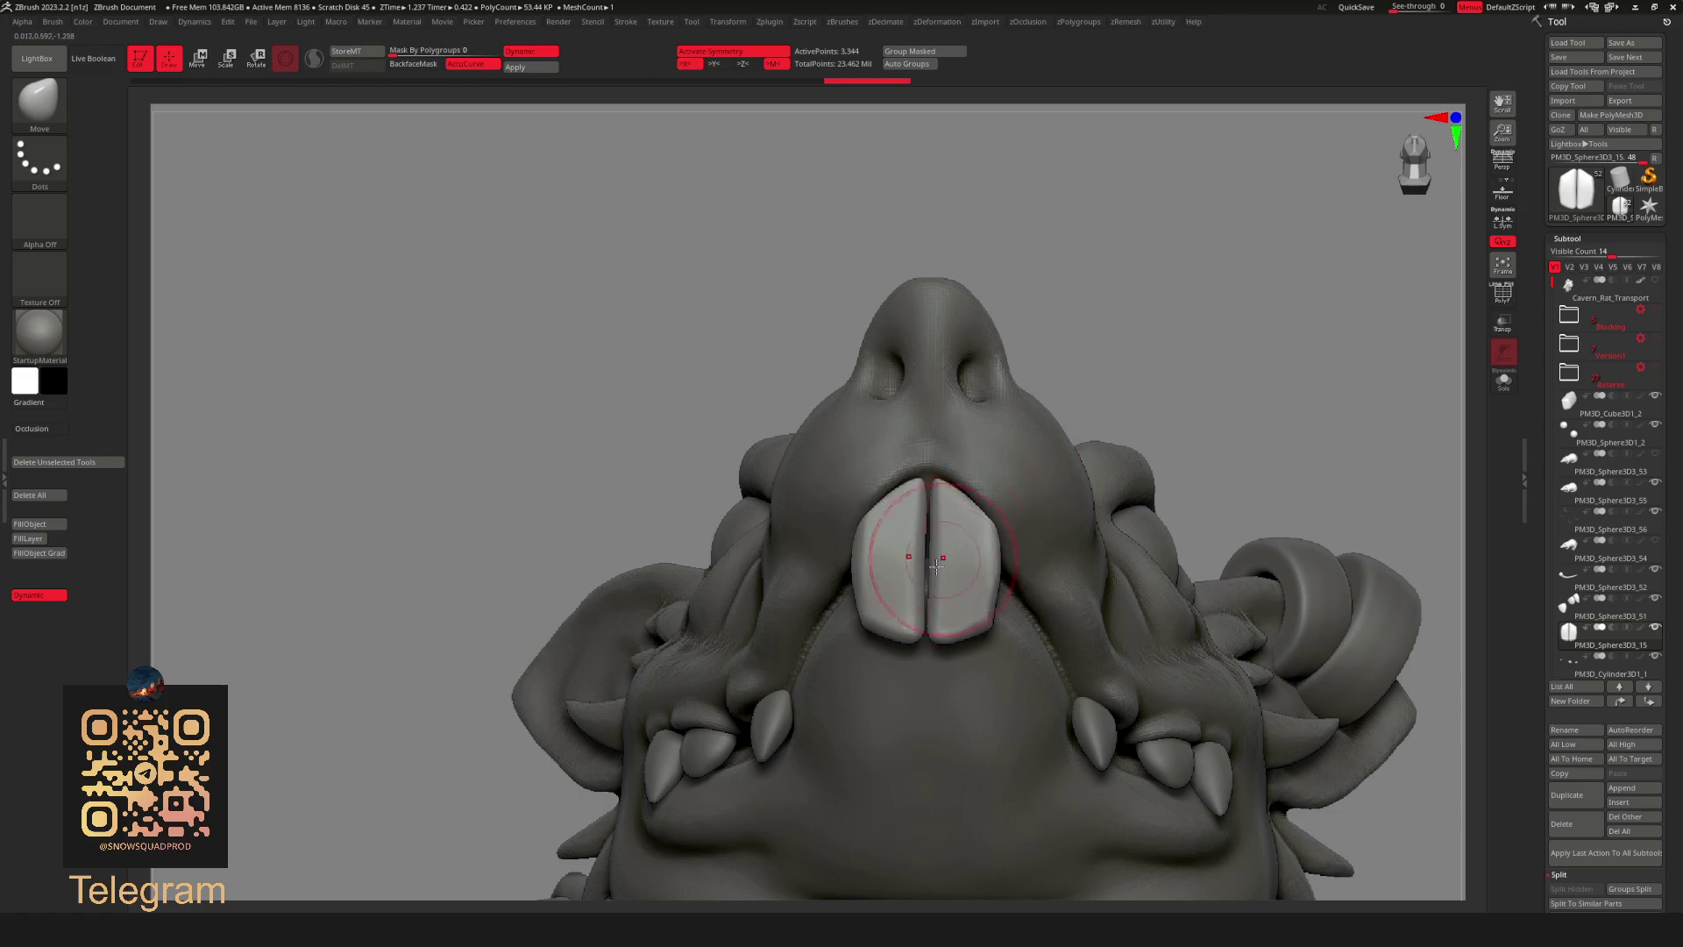
pyautogui.moveTo(1214, 315)
pyautogui.keyDown('shift'); pyautogui.mouseDown()
pyautogui.moveTo(1266, 295)
pyautogui.moveTo(1145, 320)
pyautogui.moveTo(1115, 526)
pyautogui.moveTo(1118, 503)
pyautogui.mouseUp(); pyautogui.keyUp('shift')
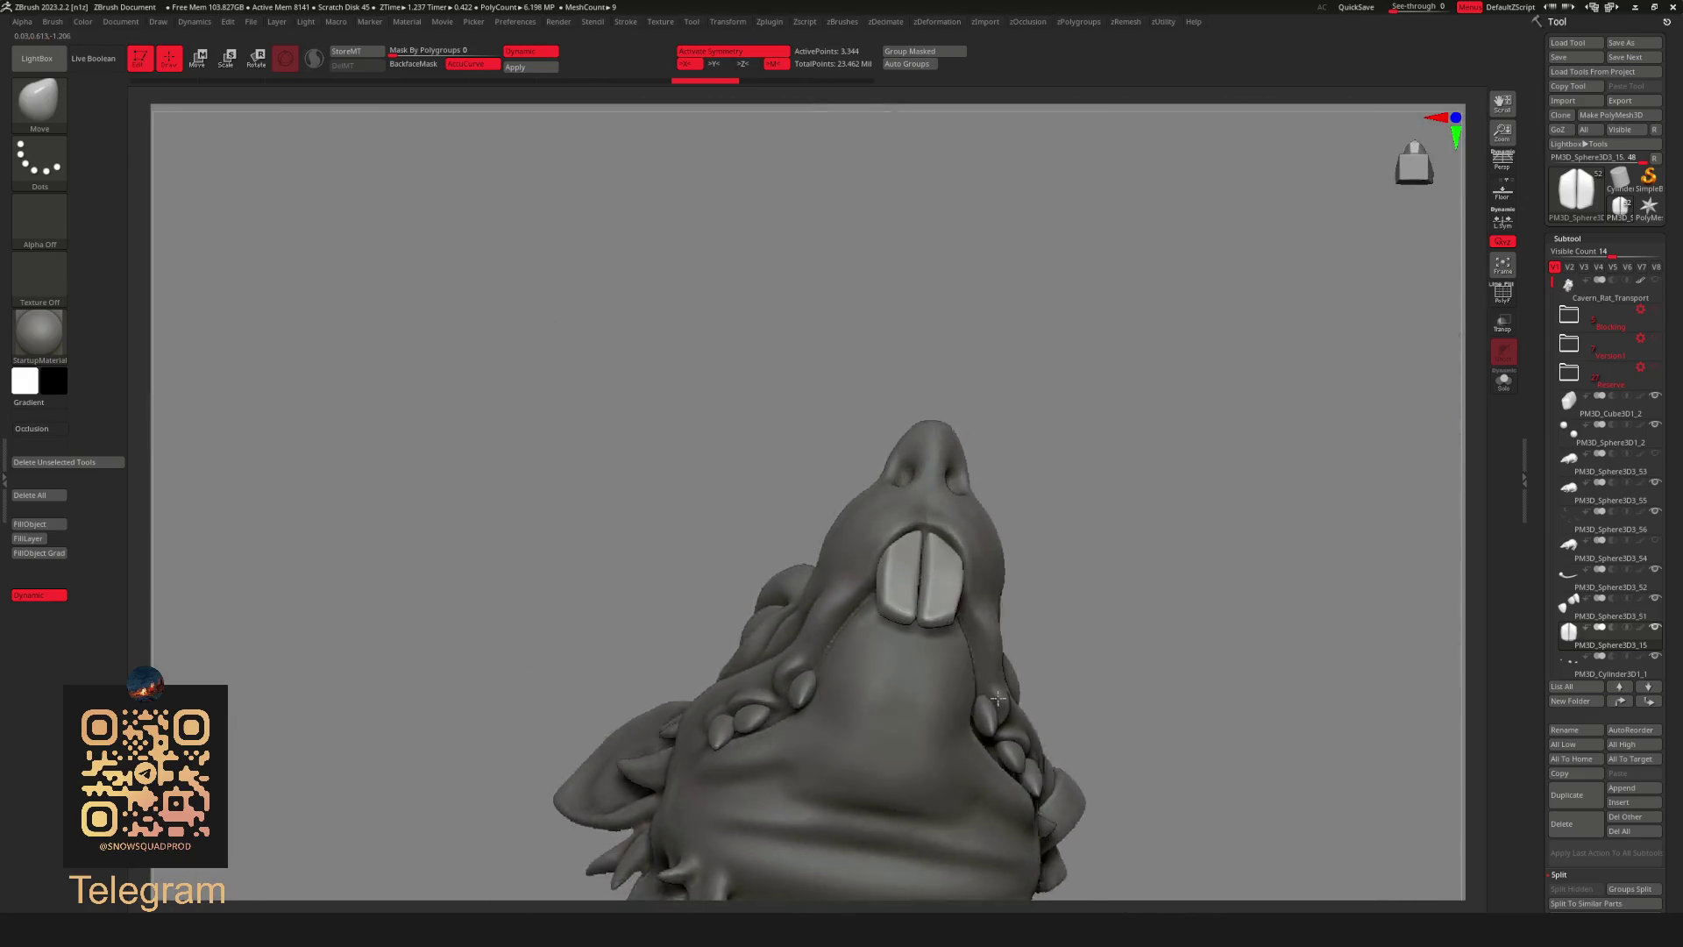
pyautogui.moveTo(1151, 677)
pyautogui.mouseDown()
pyautogui.moveTo(1154, 489)
pyautogui.moveTo(1093, 495)
pyautogui.mouseUp()
pyautogui.moveTo(1146, 295)
pyautogui.keyDown('ctrl'); pyautogui.mouseDown()
pyautogui.moveTo(961, 717)
pyautogui.moveTo(969, 684)
pyautogui.mouseUp(); pyautogui.keyUp('ctrl')
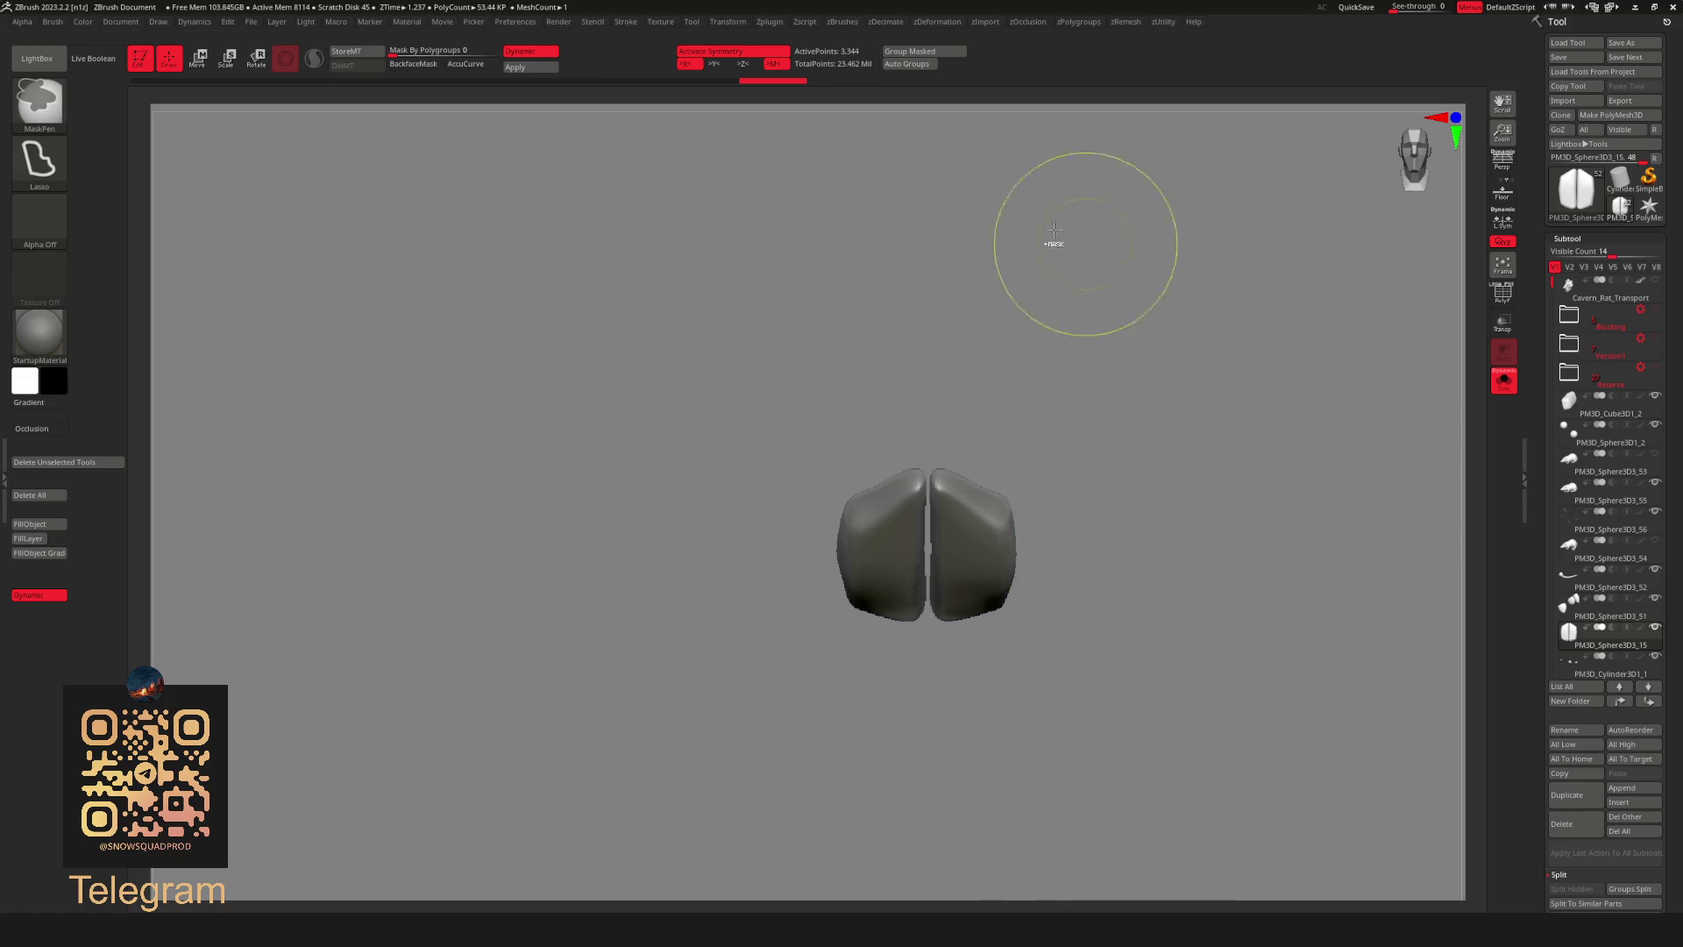
# Switch to MaskRect masking and drag a first rectangular mask over the tooth pair.
pyautogui.click(39, 161)
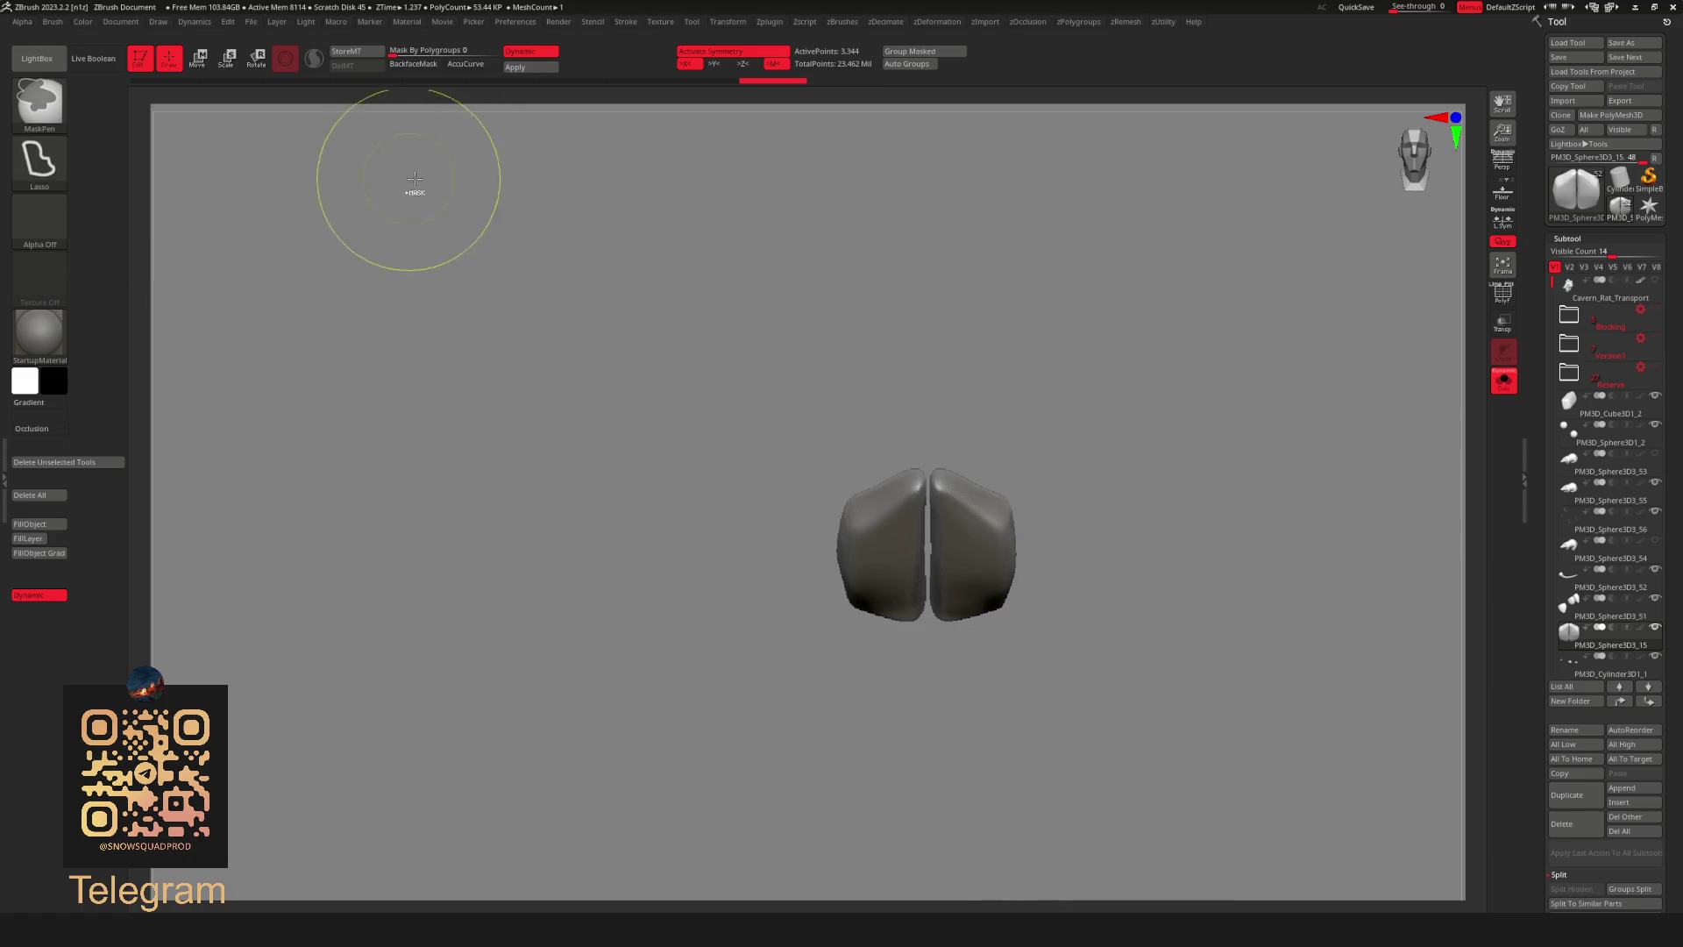
pyautogui.click(39, 160)
pyautogui.click(479, 173)
pyautogui.moveTo(1143, 281)
pyautogui.keyDown('ctrl'); pyautogui.mouseDown()
pyautogui.moveTo(928, 739)
pyautogui.moveTo(948, 789)
pyautogui.mouseUp(); pyautogui.keyUp('ctrl')
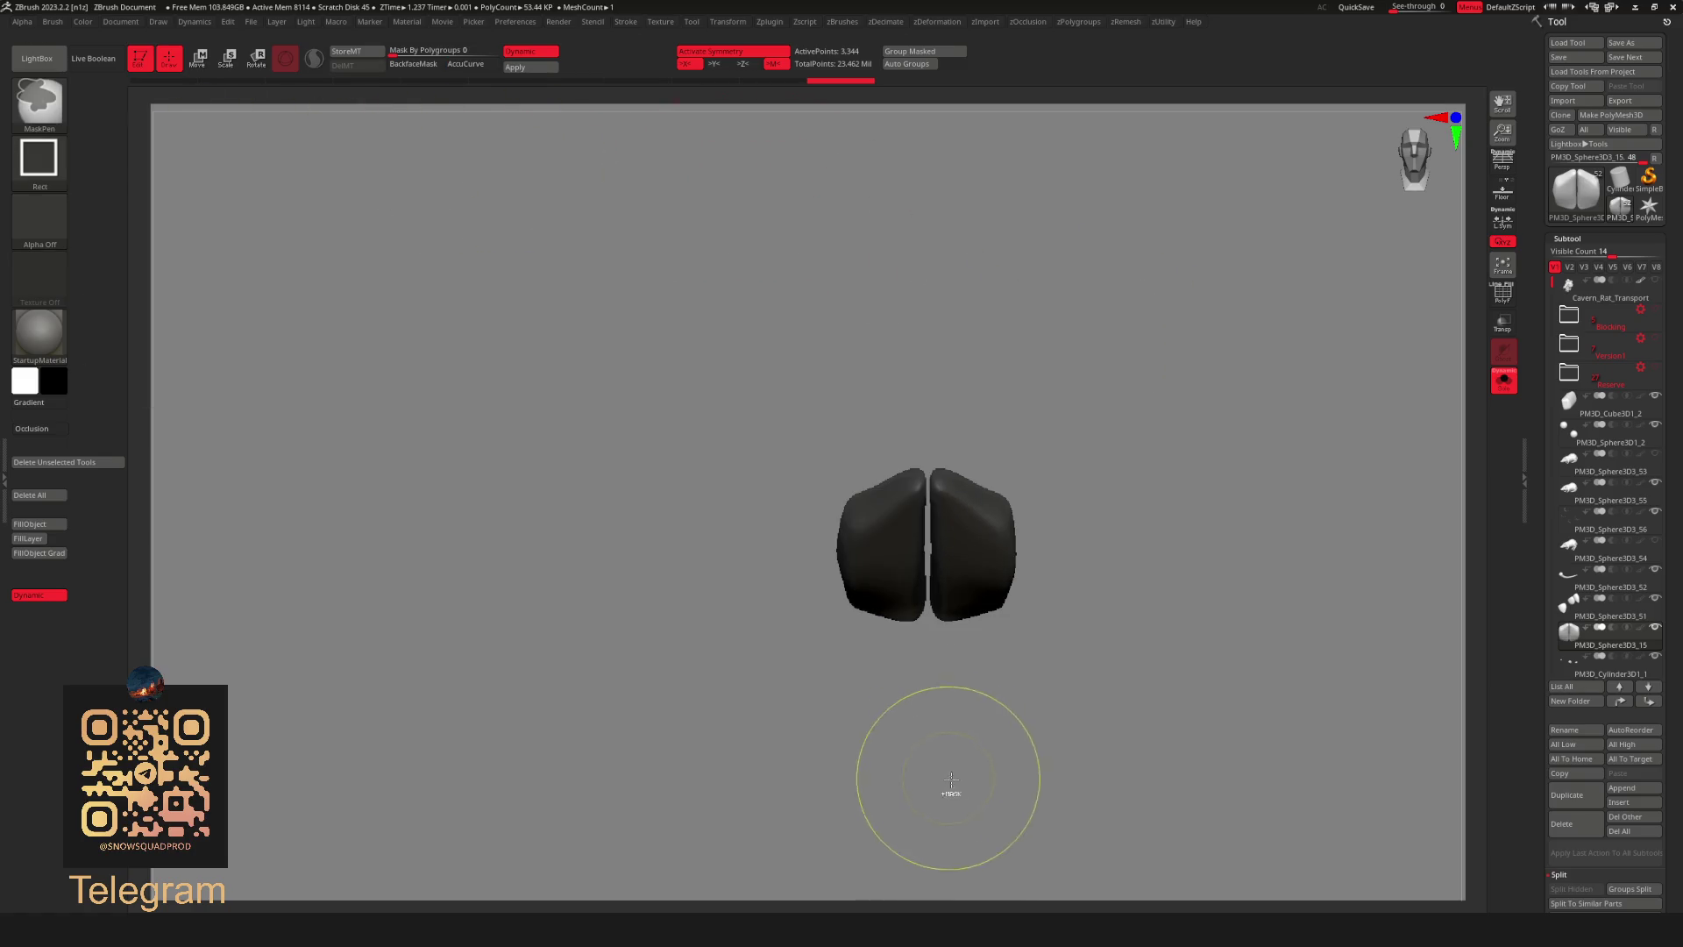
pyautogui.keyDown('ctrl'); pyautogui.moveTo(947, 789); pyautogui.dragTo(1209, 546, button='right'); pyautogui.keyUp('ctrl')
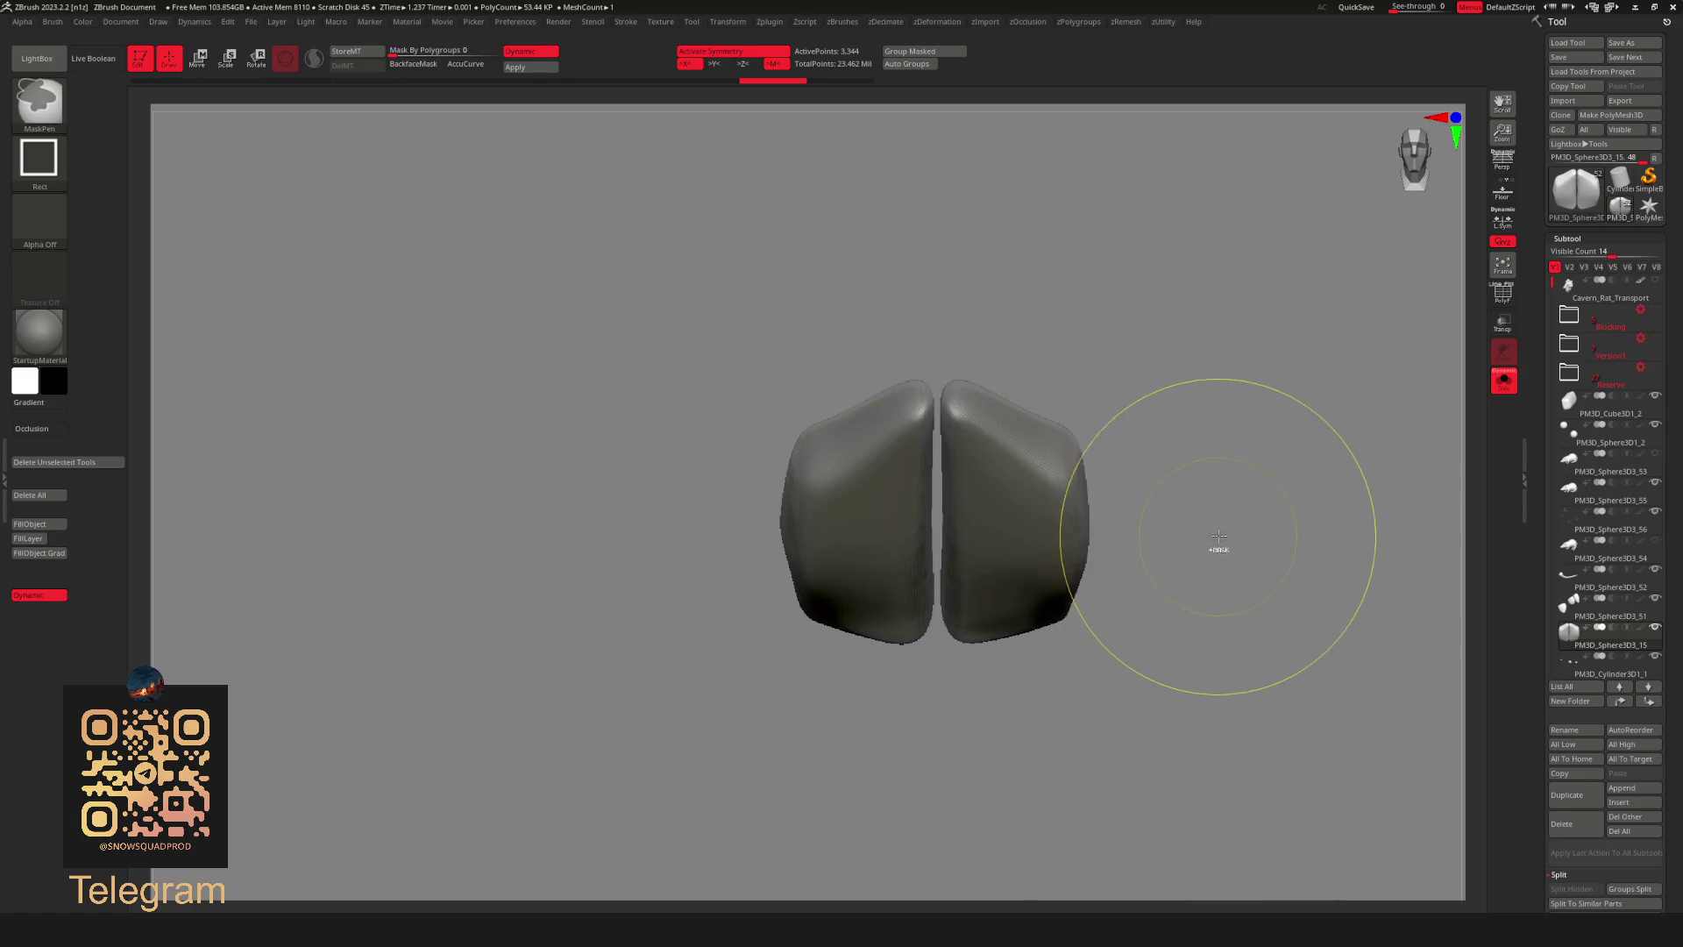
# Mask the right half of the buck tooth pair, leaving the left half free.
pyautogui.press('ctrl')
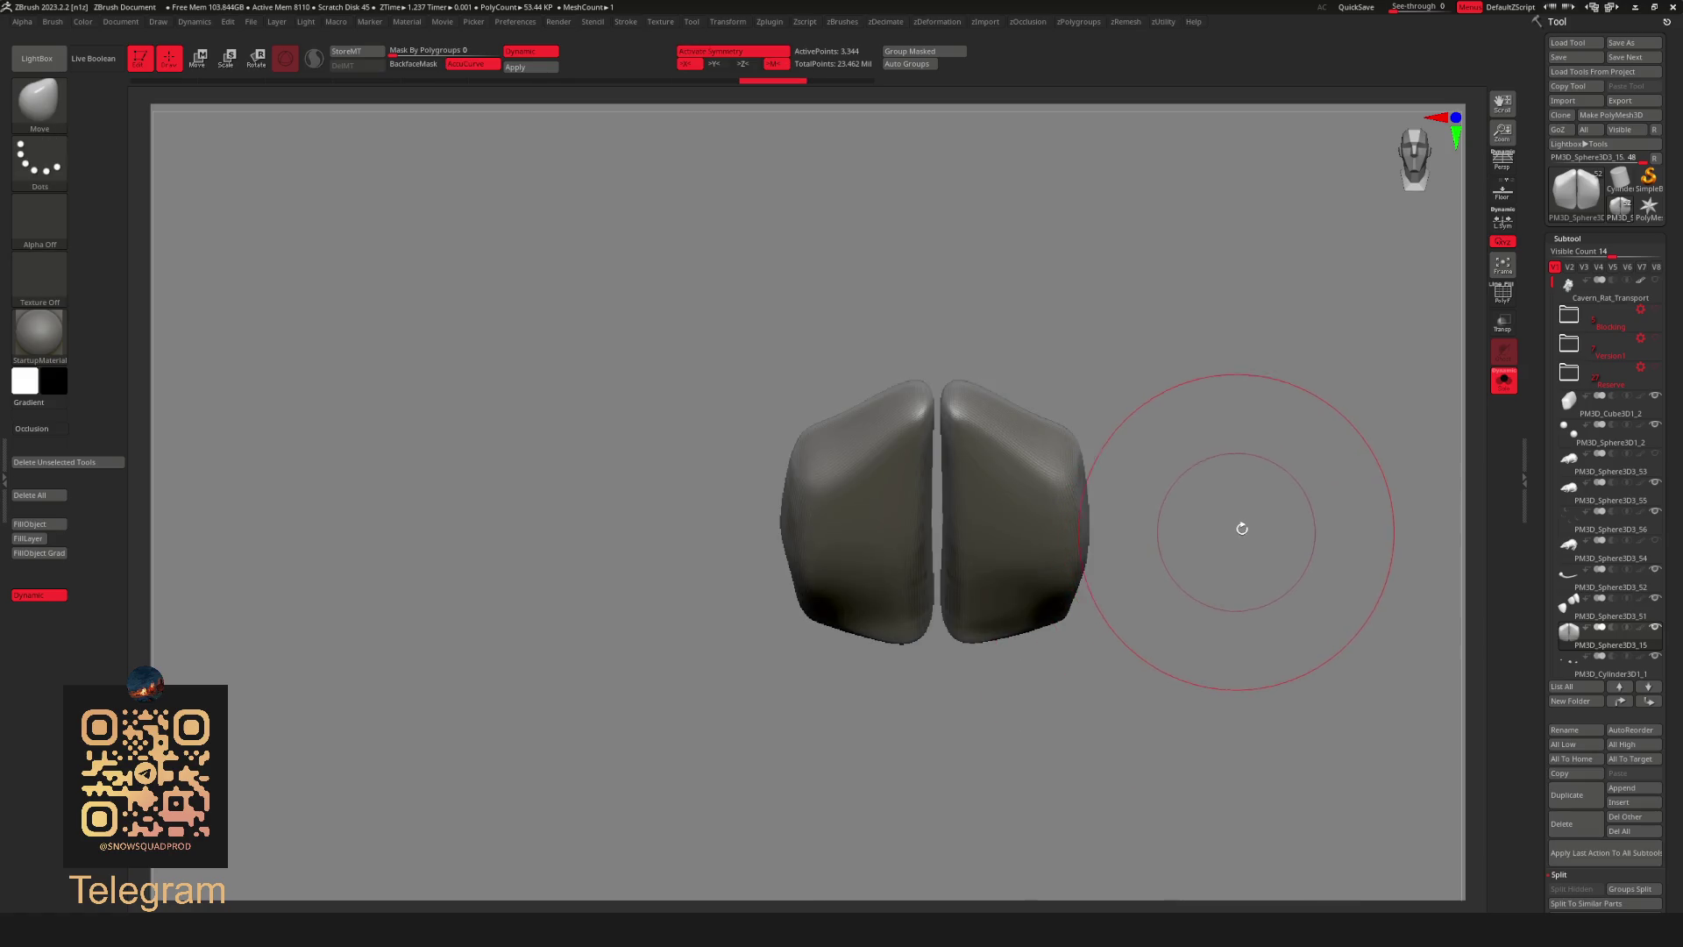
pyautogui.keyDown('ctrl'); pyautogui.moveTo(1270, 518); pyautogui.dragTo(1220, 496, button='right'); pyautogui.keyUp('ctrl')
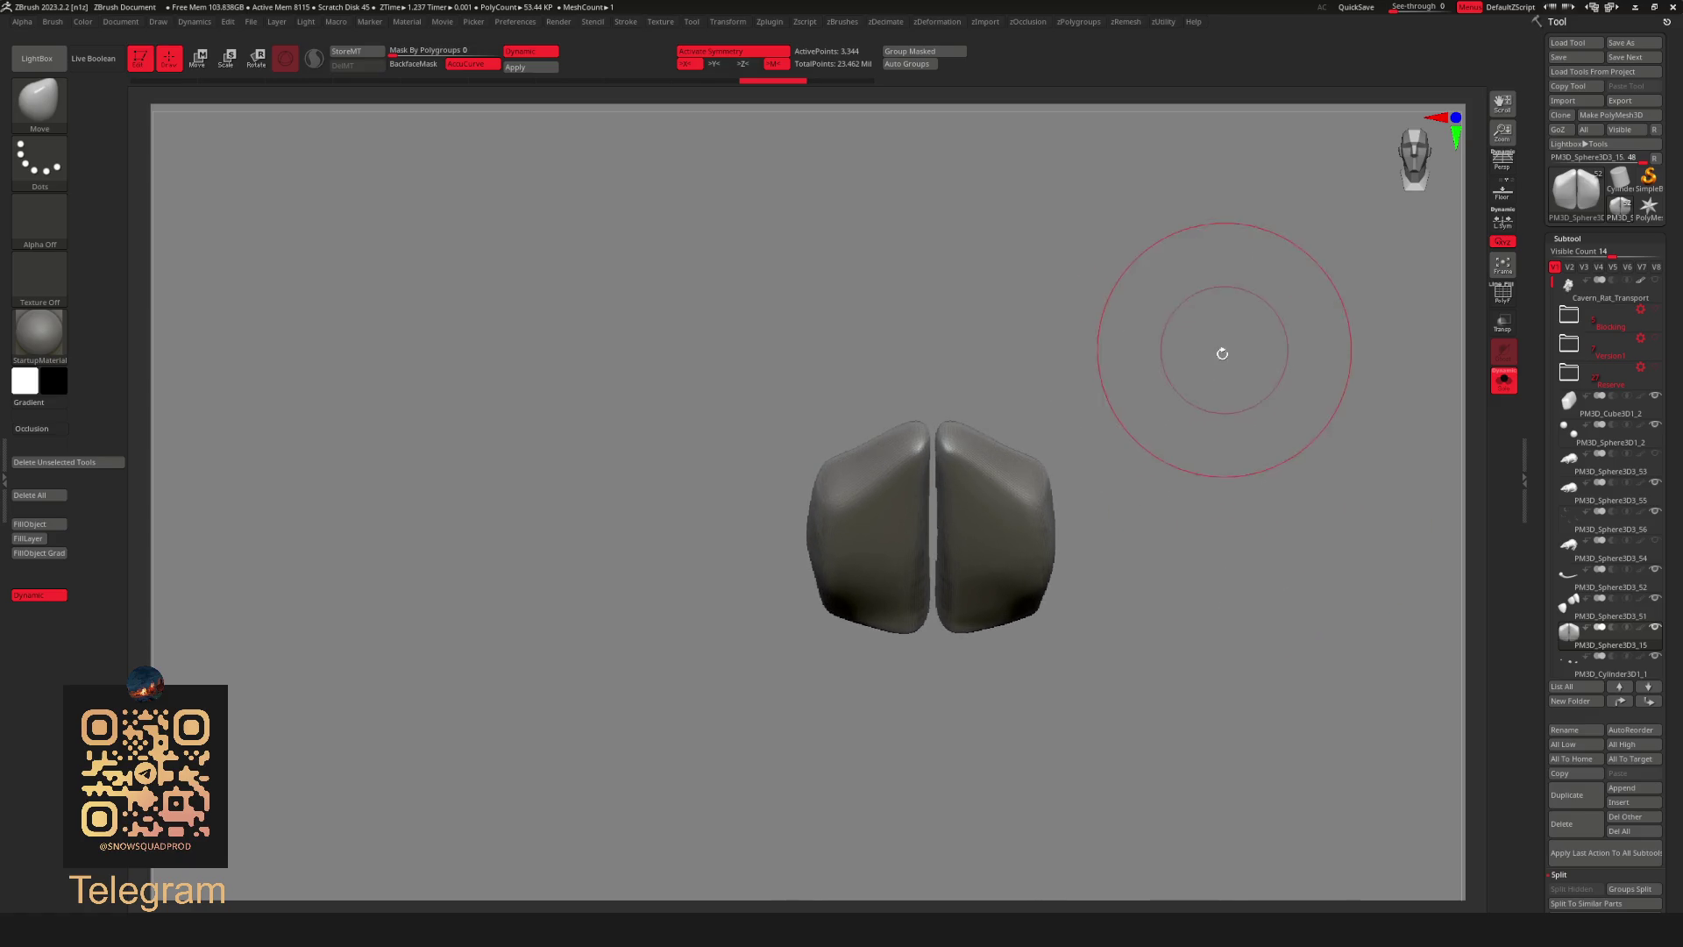
pyautogui.keyDown('ctrl'); pyautogui.moveTo(1175, 364); pyautogui.dragTo(1196, 299, button='right'); pyautogui.keyUp('ctrl')
pyautogui.keyDown('ctrl'); pyautogui.moveTo(1230, 202); pyautogui.dragTo(928, 766); pyautogui.keyUp('ctrl')
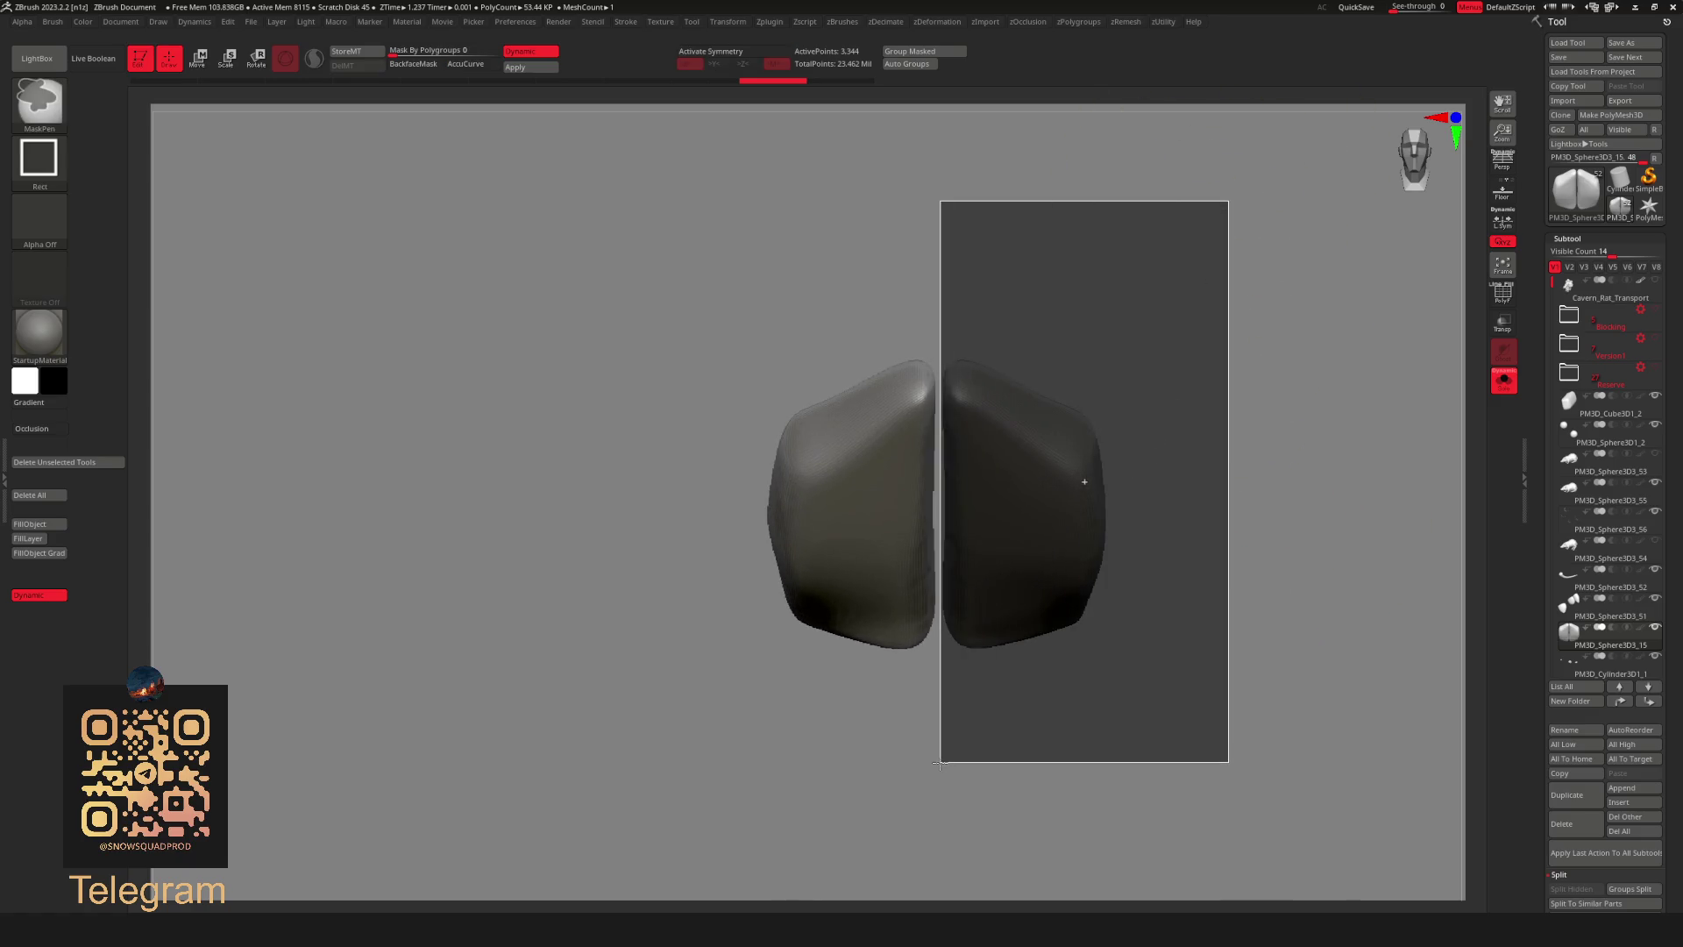
pyautogui.keyDown('ctrl'); pyautogui.moveTo(979, 704); pyautogui.dragTo(1199, 467, button='right'); pyautogui.keyUp('ctrl')
# Split the masked tooth half into its own subtool and show the whole character again.
pyautogui.press('u')
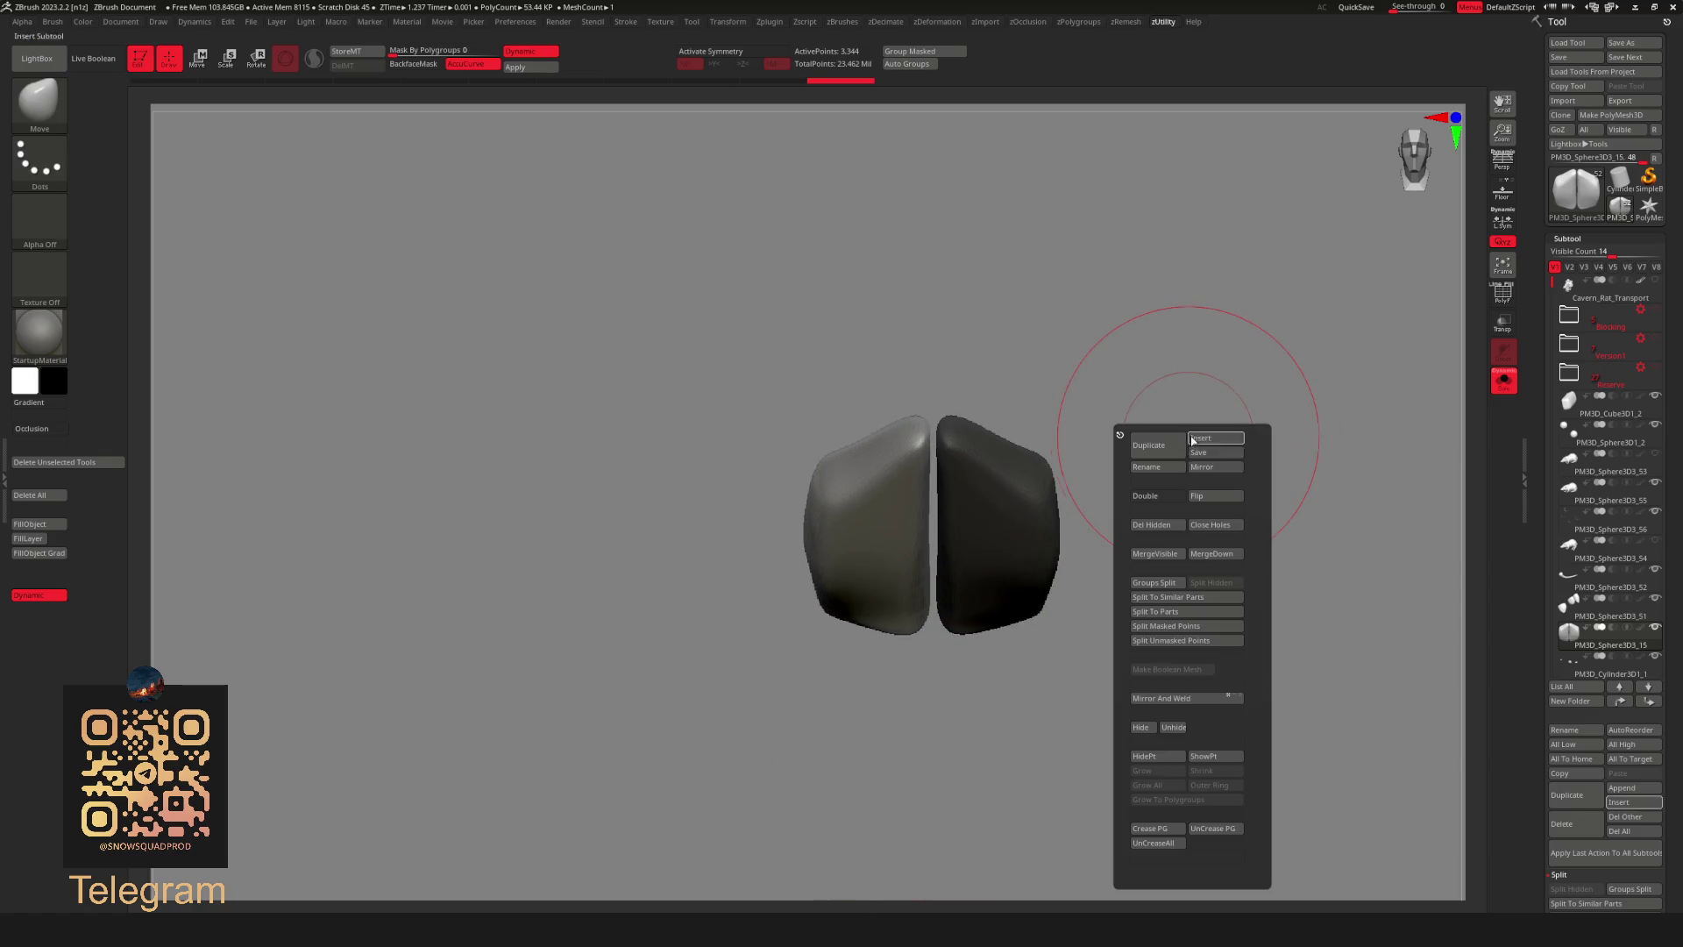
pyautogui.click(1219, 632)
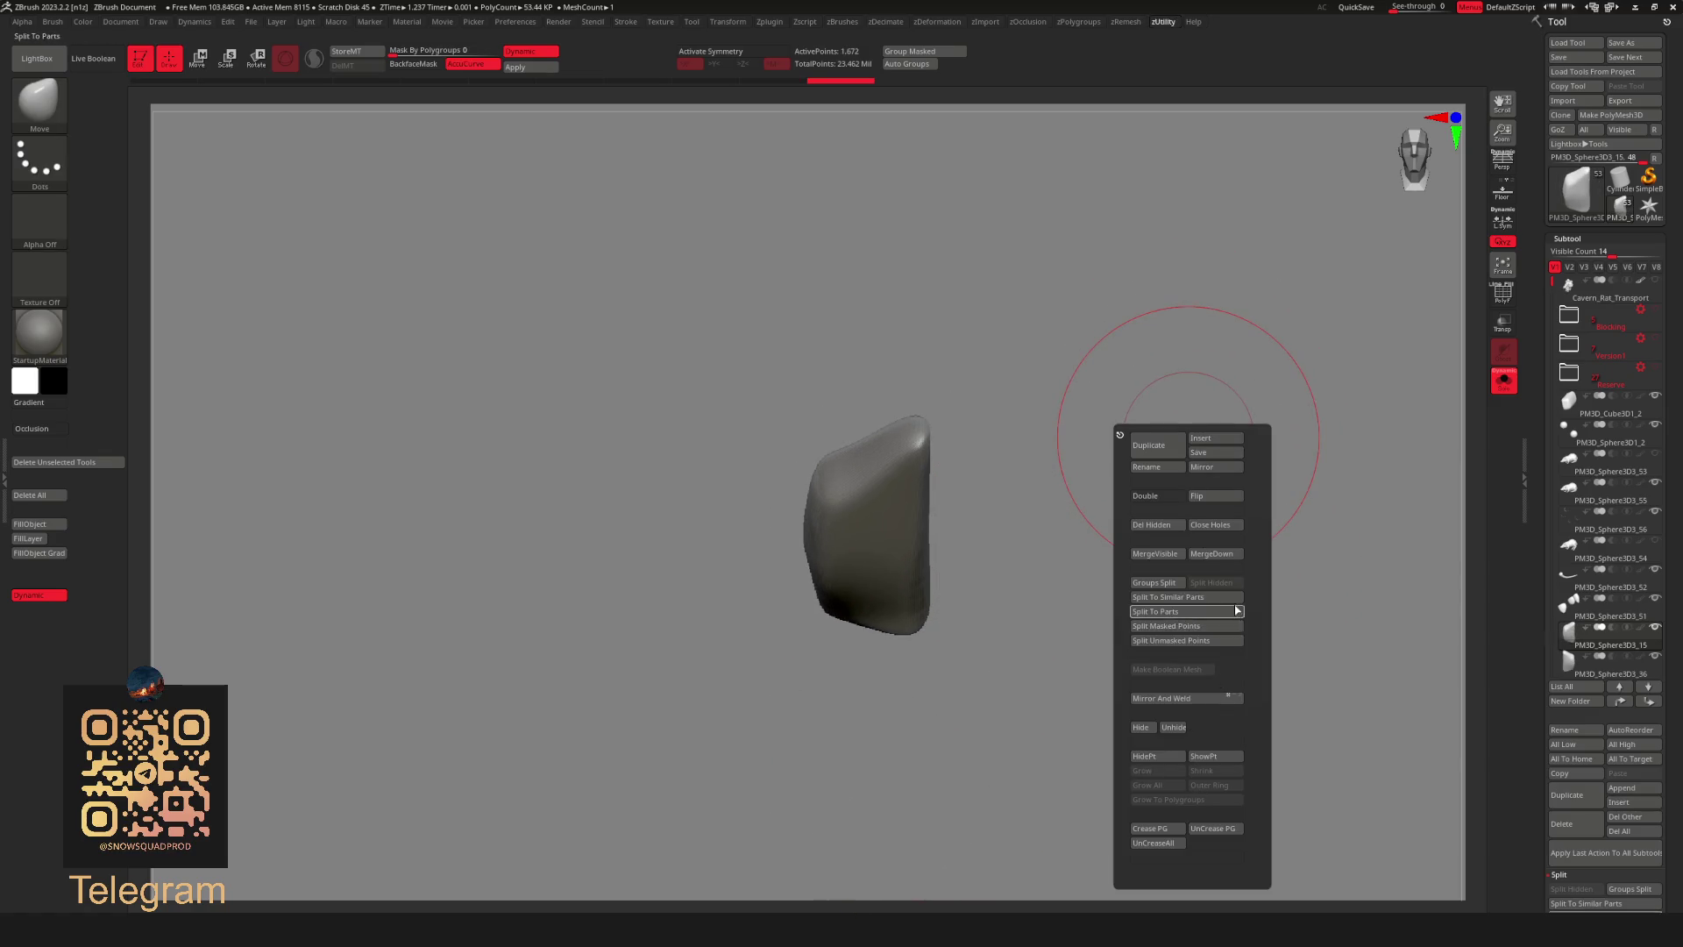
pyautogui.hotkey('shift', 'ctrl', 's')
pyautogui.moveTo(1196, 735)
pyautogui.keyDown('ctrl'); pyautogui.mouseDown(button='right')
pyautogui.moveTo(1119, 778)
pyautogui.moveTo(1060, 739)
pyautogui.mouseUp(button='right'); pyautogui.keyUp('ctrl')
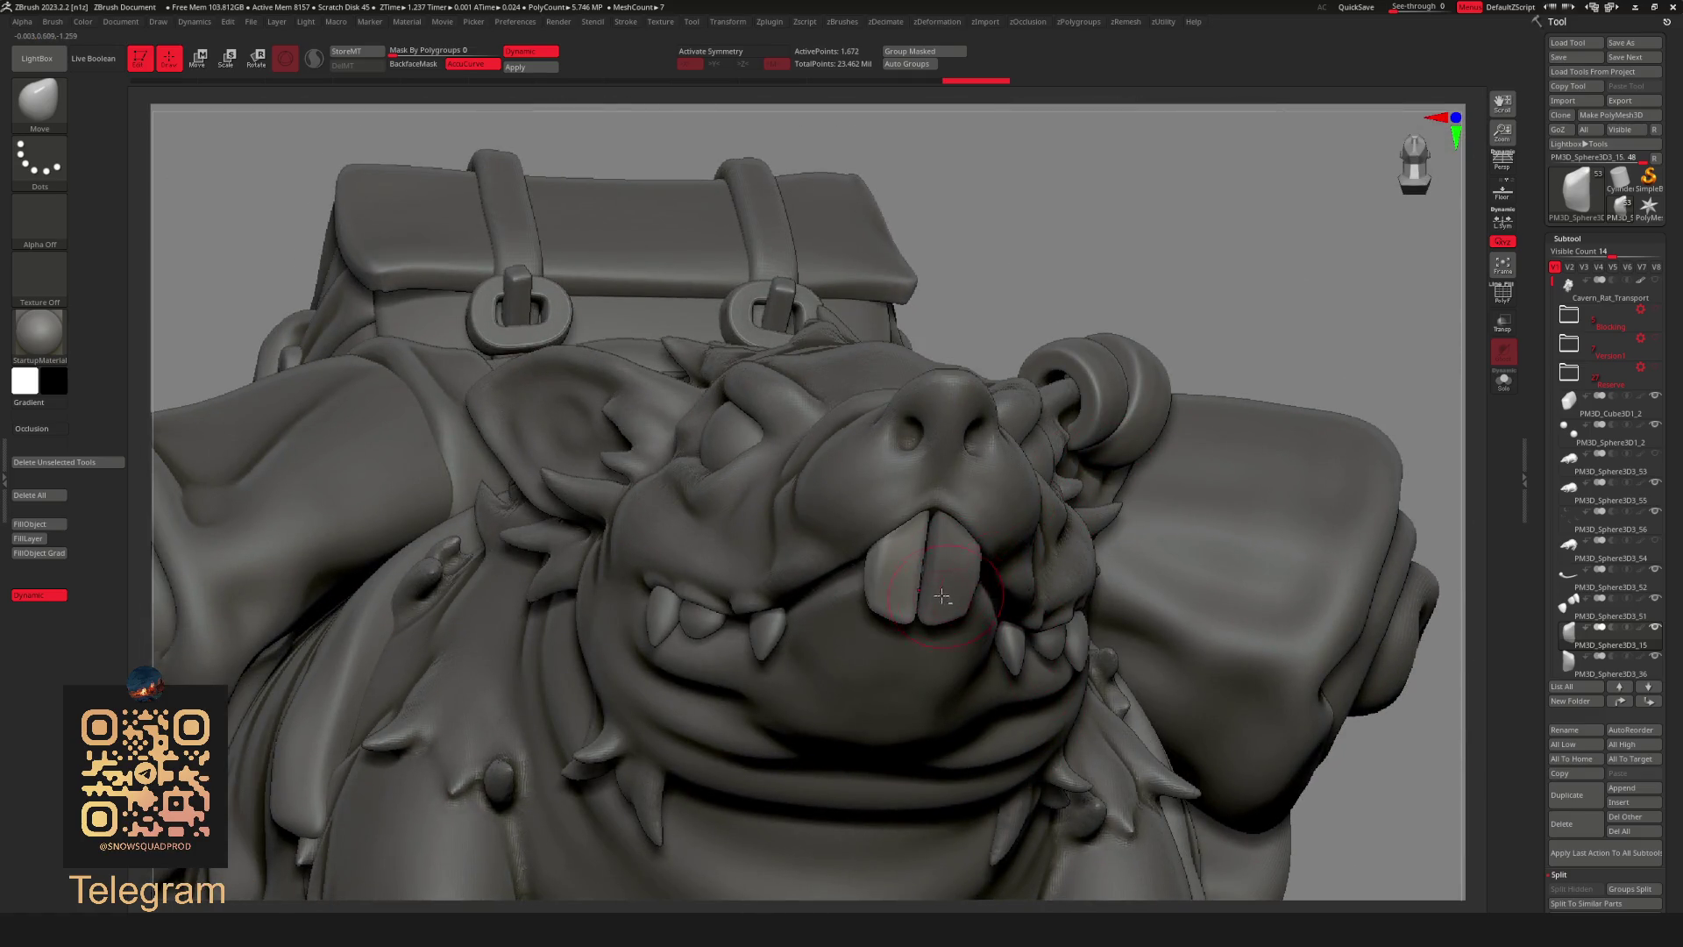
pyautogui.rightClick(1013, 536)
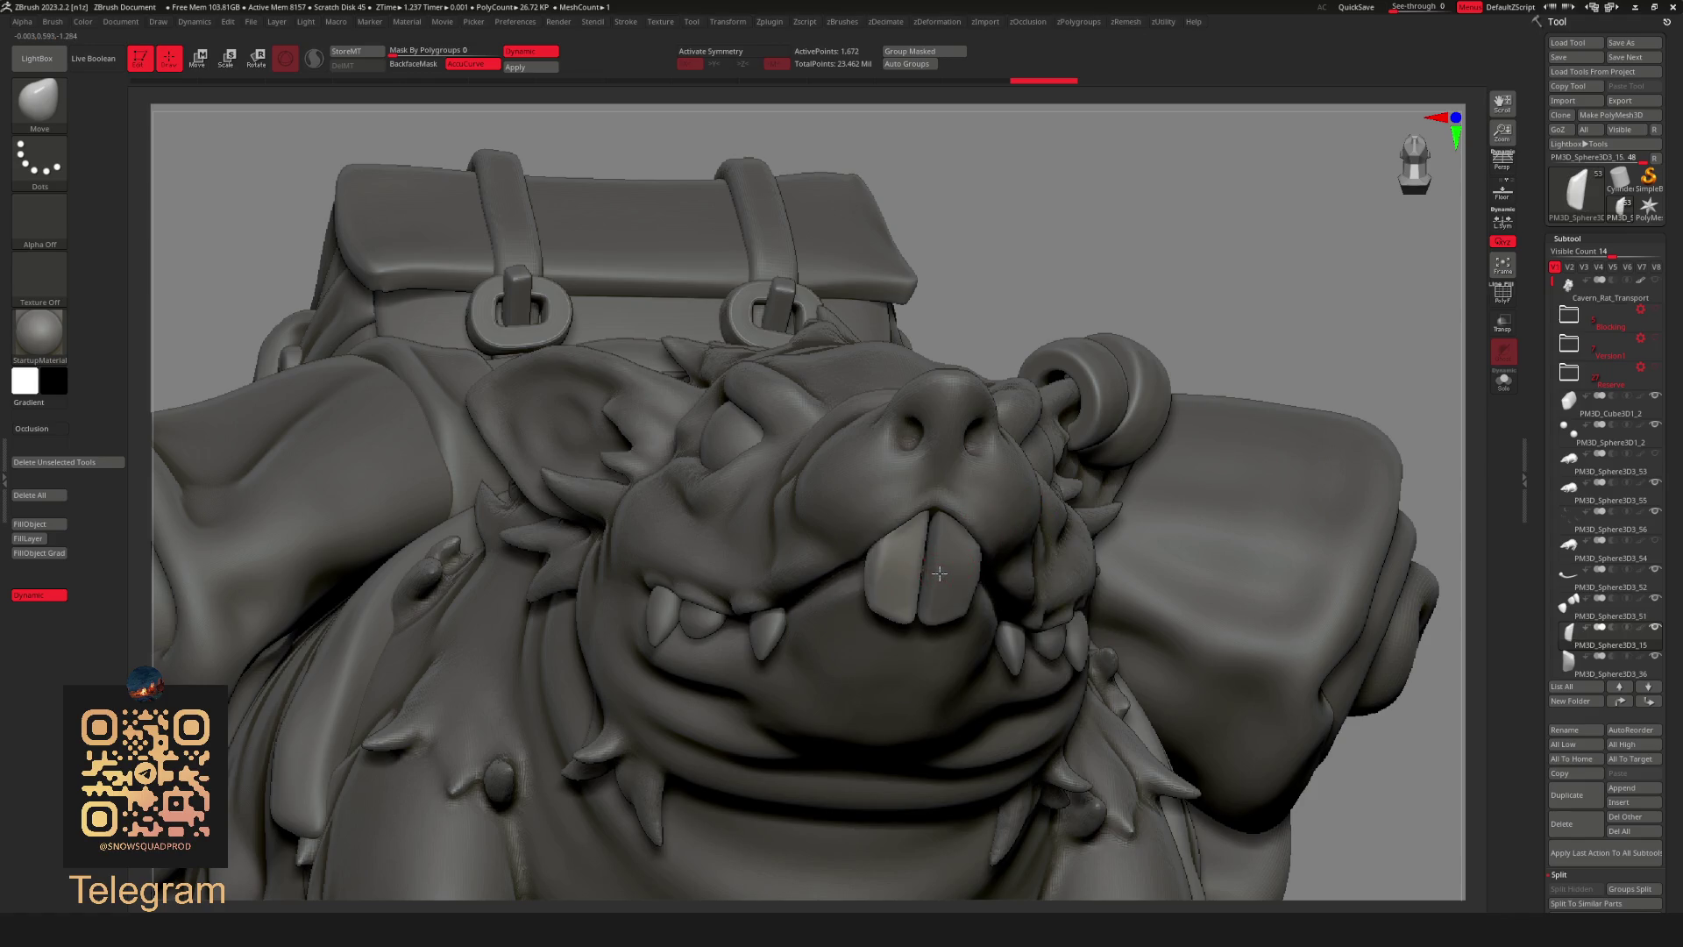
# Delete the right tooth half subtool and make the remaining half active for transforming.
pyautogui.keyDown('alt'); pyautogui.click(947, 577); pyautogui.keyUp('alt')
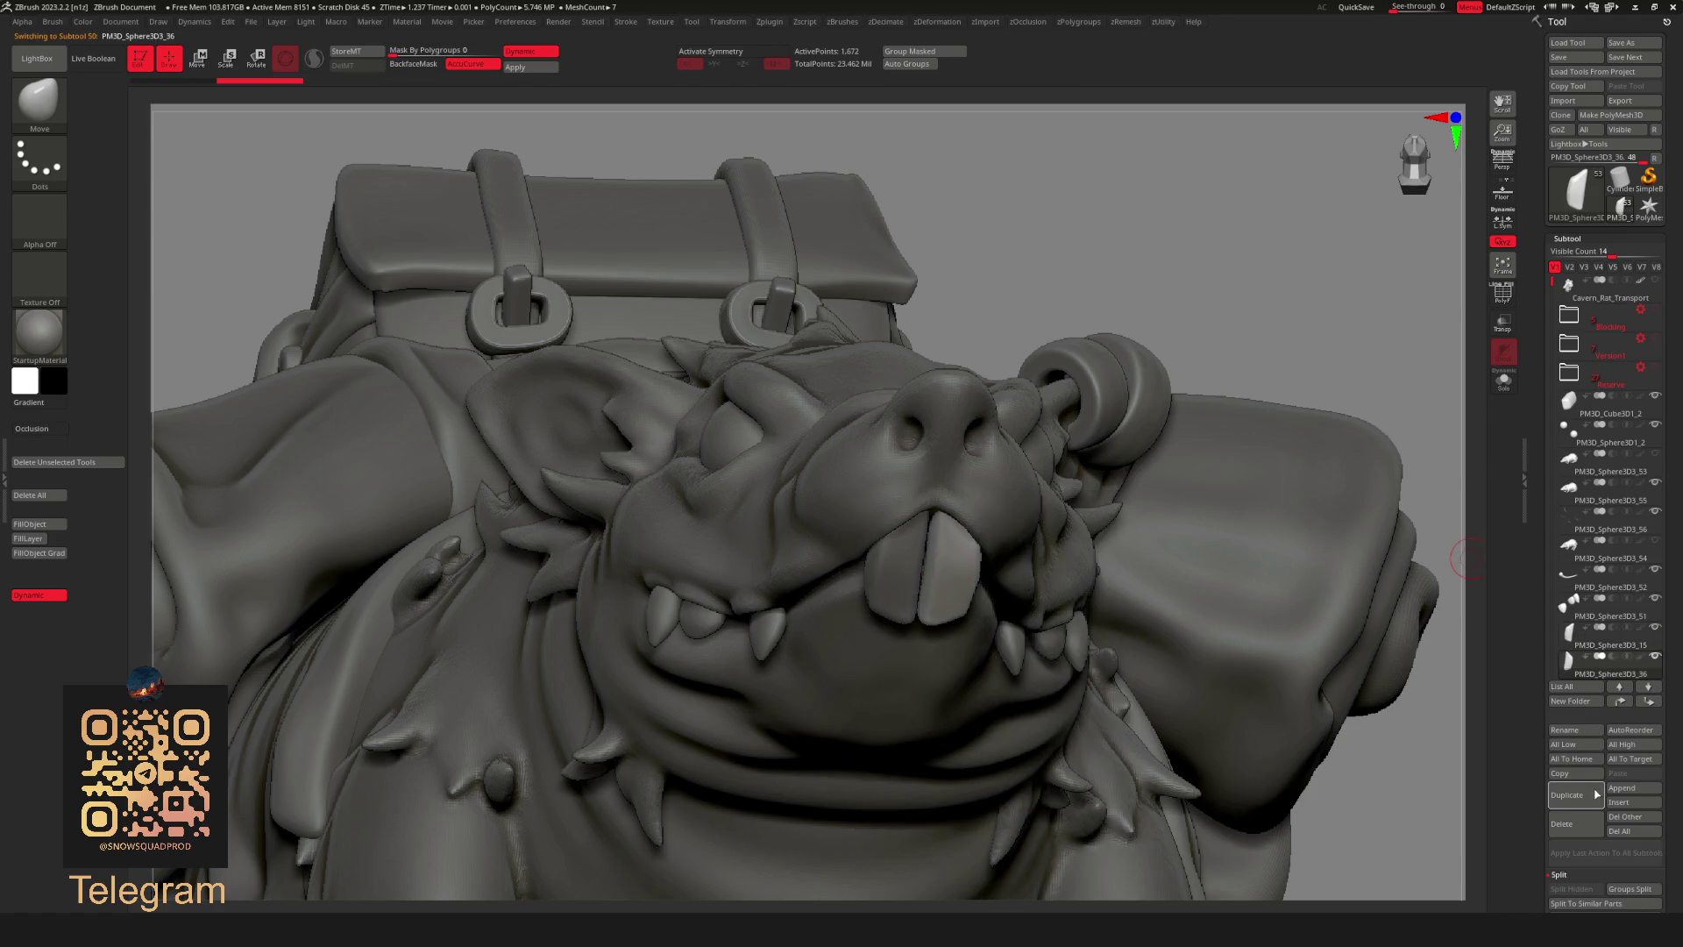
pyautogui.click(1585, 828)
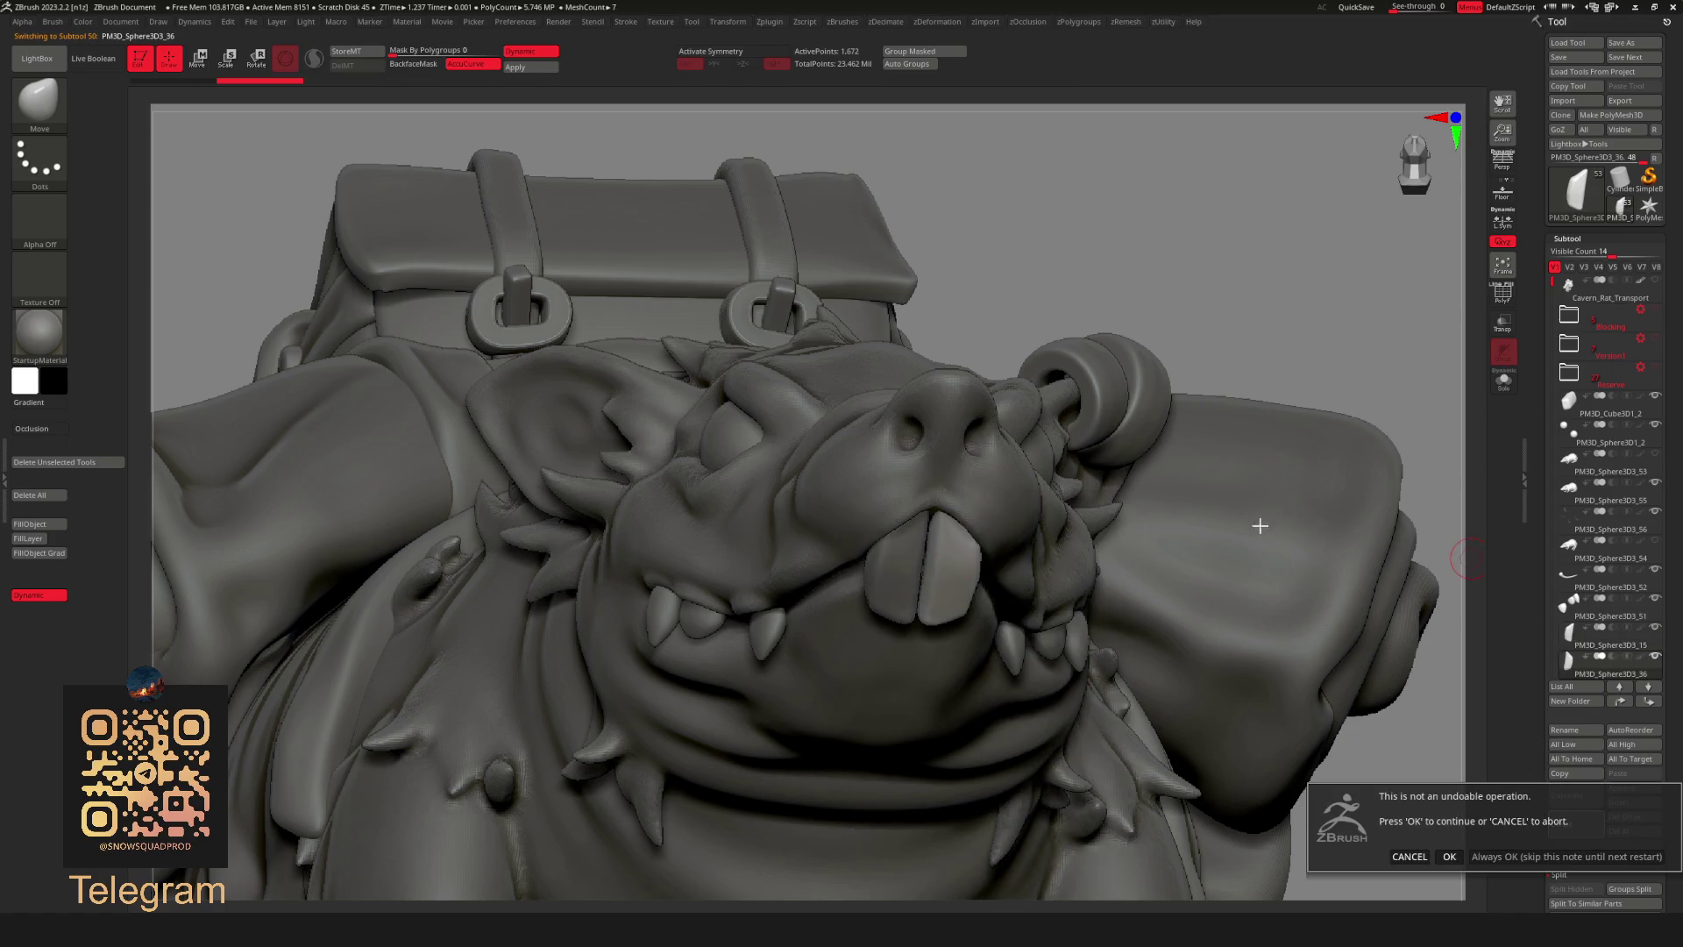
pyautogui.click(1487, 857)
pyautogui.keyDown('alt'); pyautogui.click(1134, 345); pyautogui.keyUp('alt')
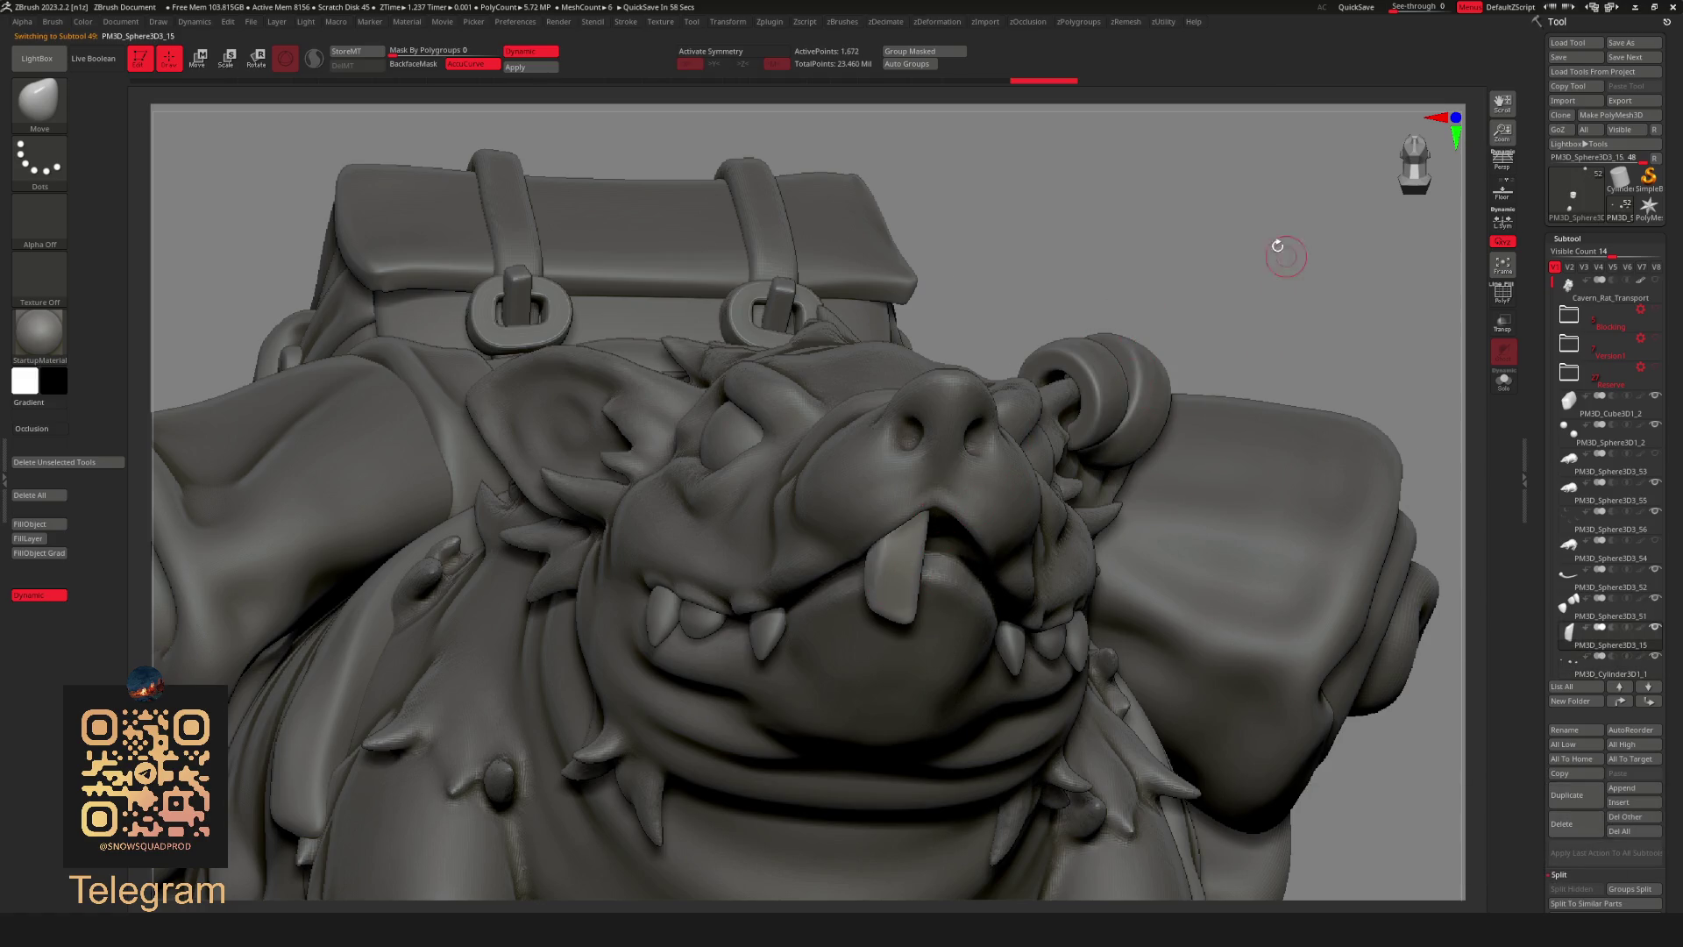
pyautogui.moveTo(1282, 250); pyautogui.dragTo(989, 607)
pyautogui.press('w')
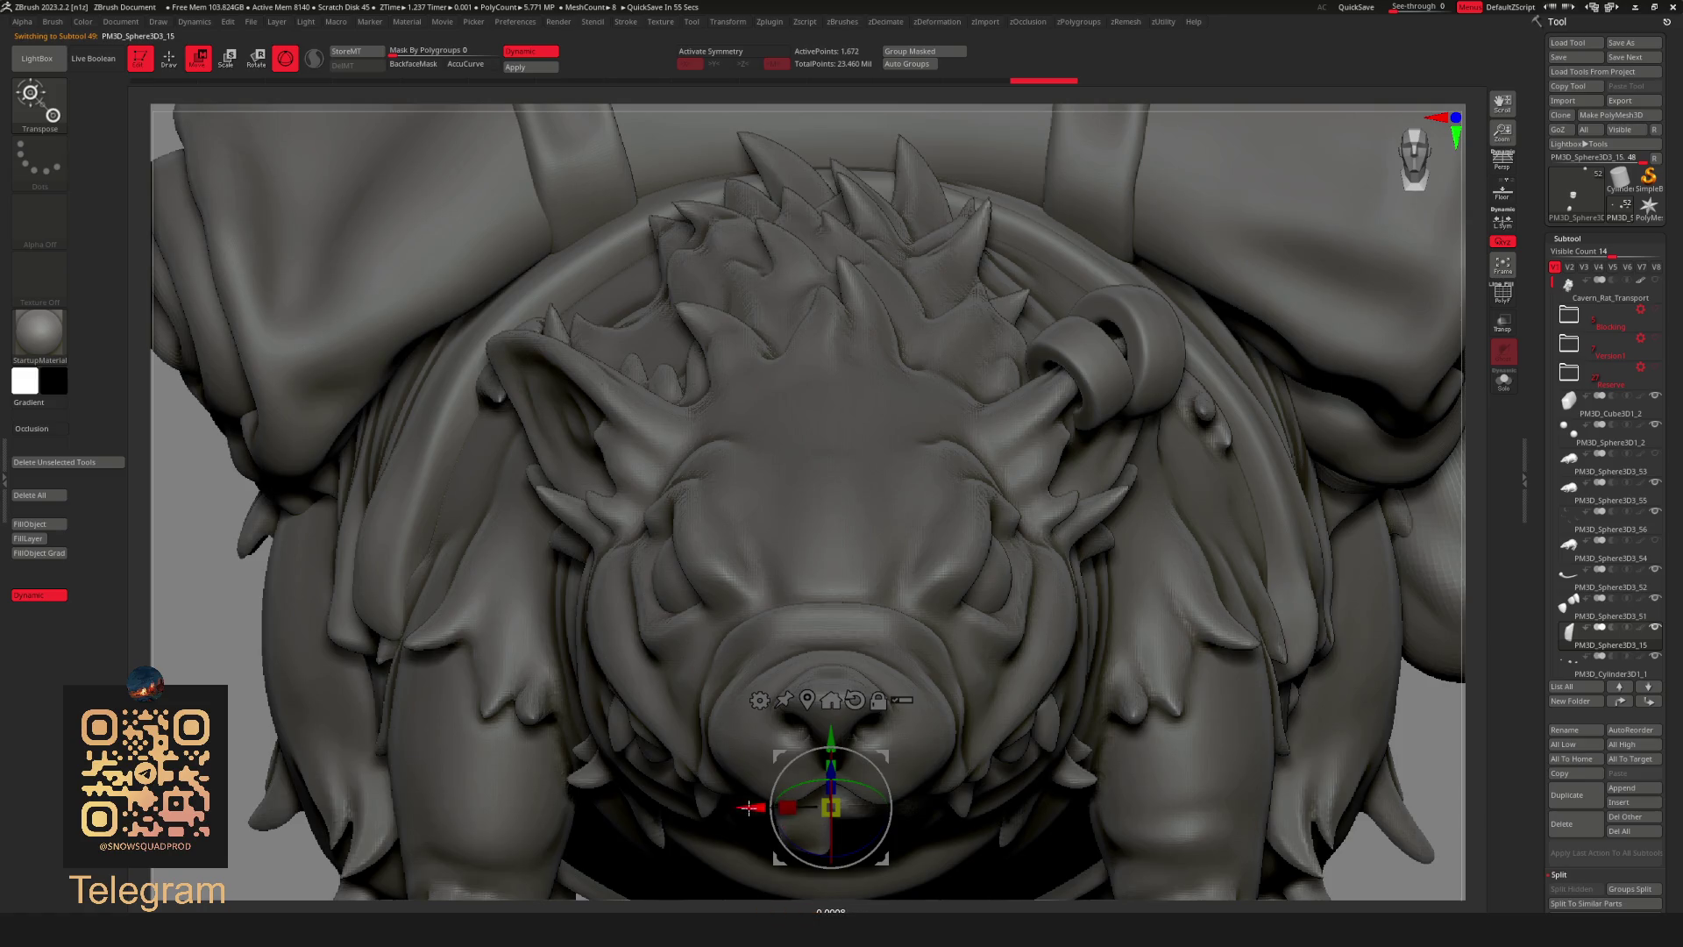
# Mirror the remaining tooth half to restore a symmetrical pair of buck teeth.
pyautogui.press('q')
pyautogui.press('u')
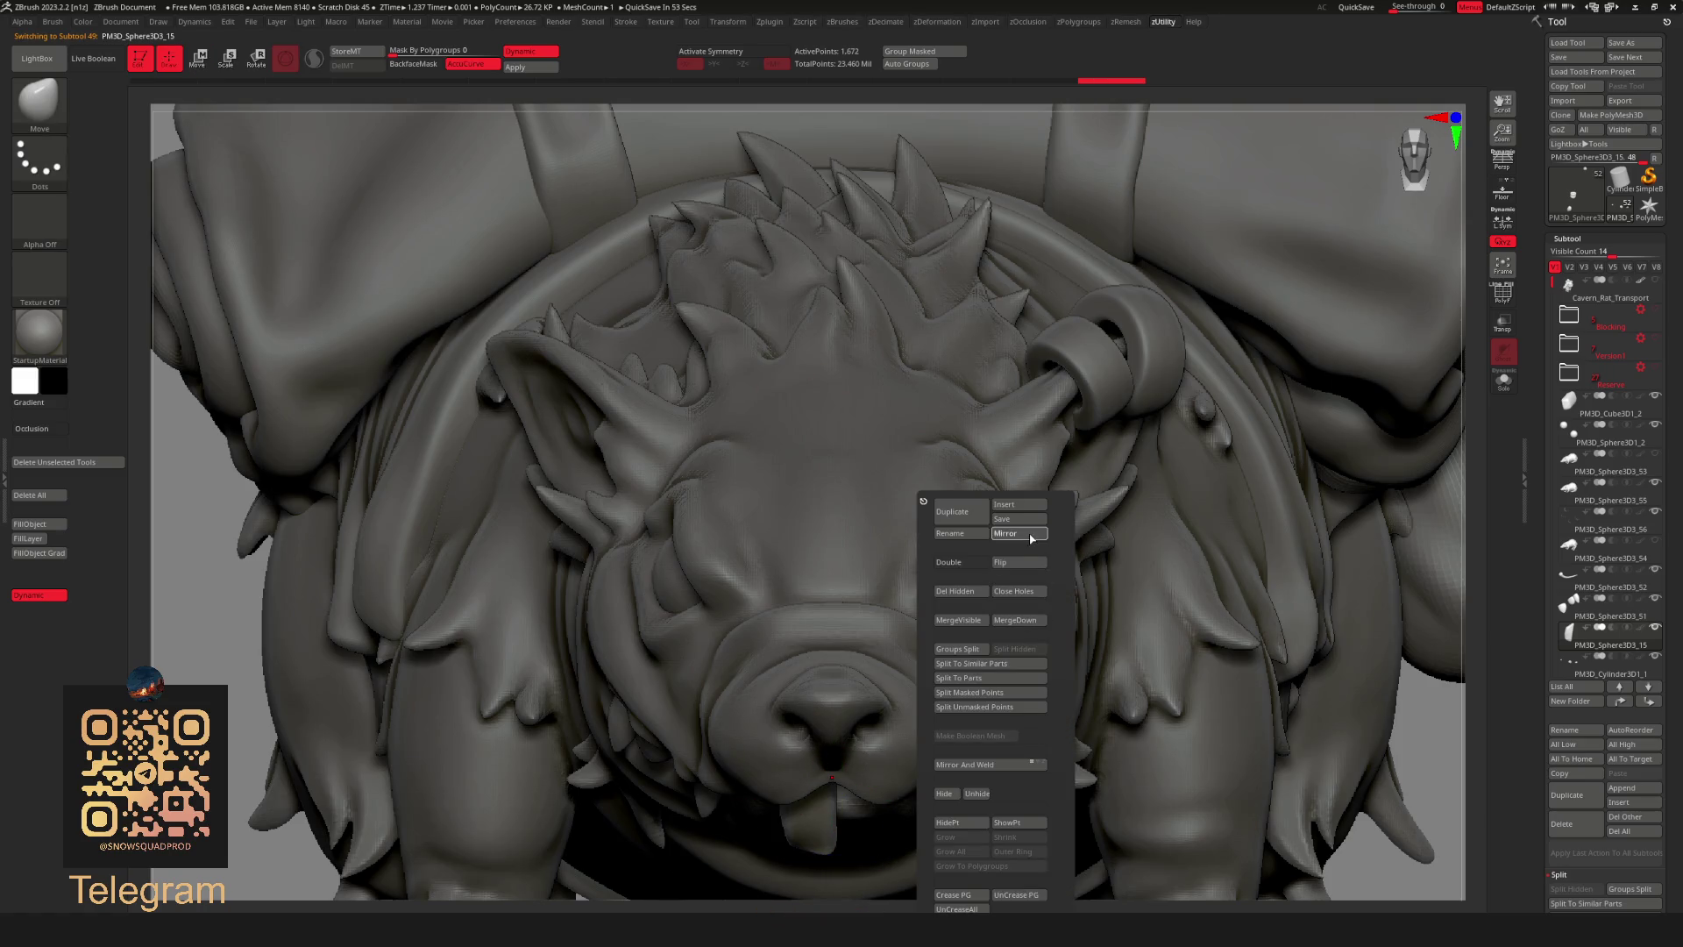
pyautogui.click(1031, 535)
pyautogui.click(796, 397)
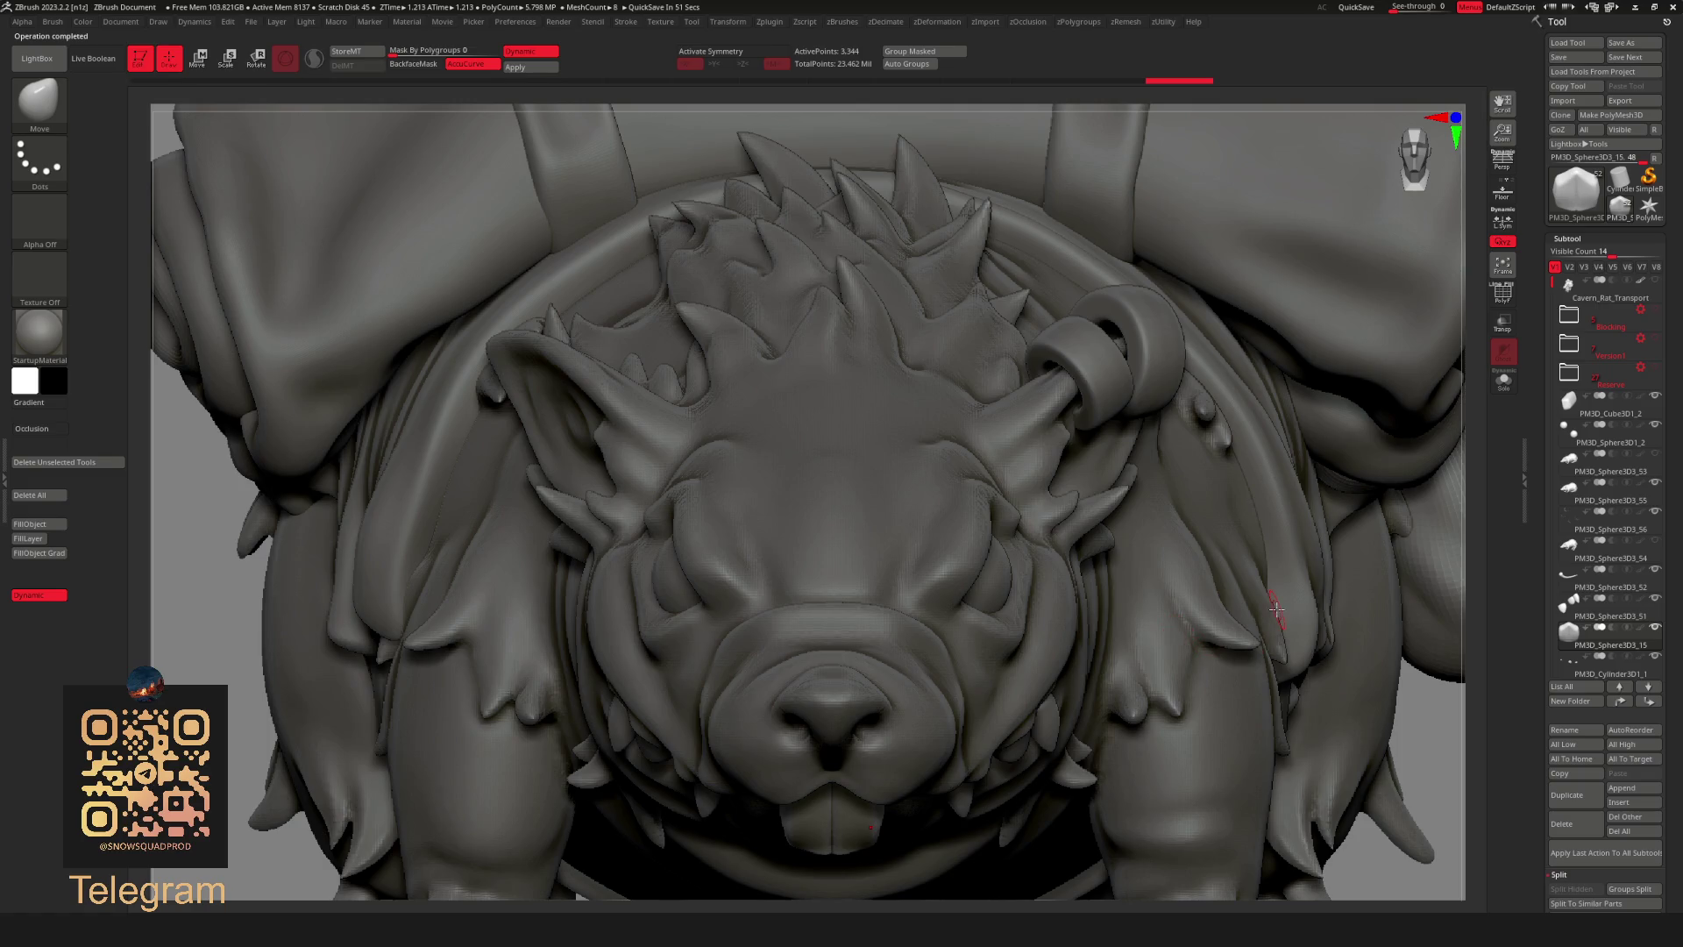
pyautogui.press('f')
pyautogui.moveTo(920, 633); pyautogui.dragTo(961, 526, button='right')
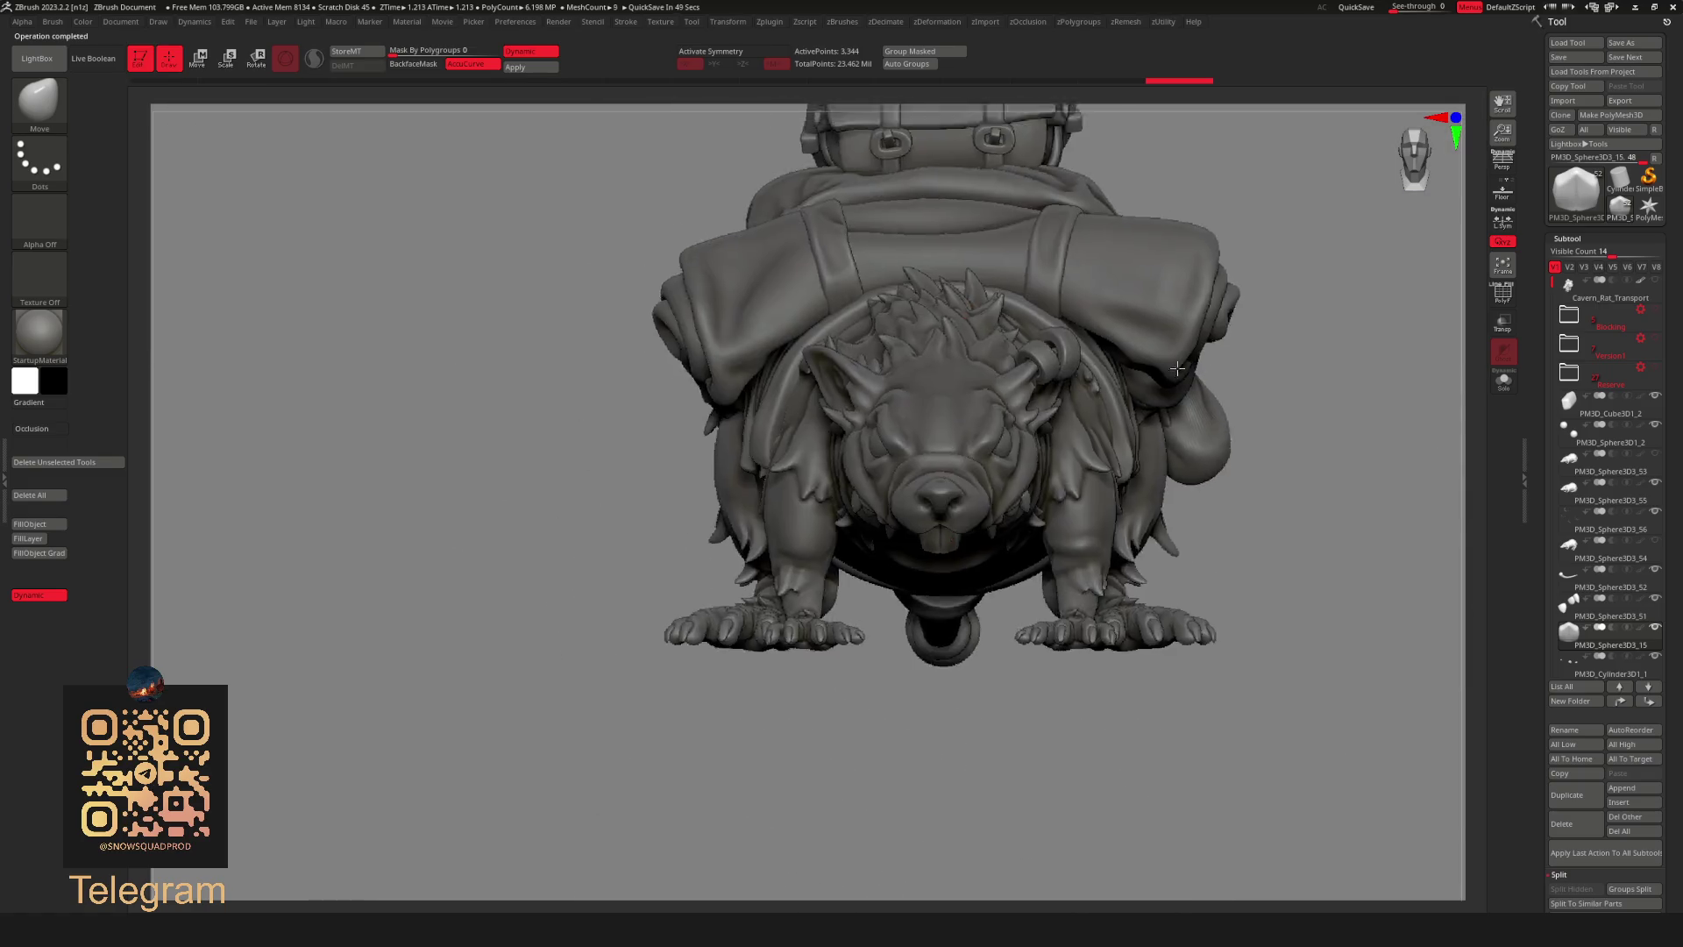
pyautogui.scroll(5, 967, 417)
# Plane a flat facet on the lower corner of the buck tooth with TrimDynamic from beneath the snout.
pyautogui.moveTo(967, 417); pyautogui.dragTo(999, 395, button='right')
pyautogui.scroll(3, 1000, 395)
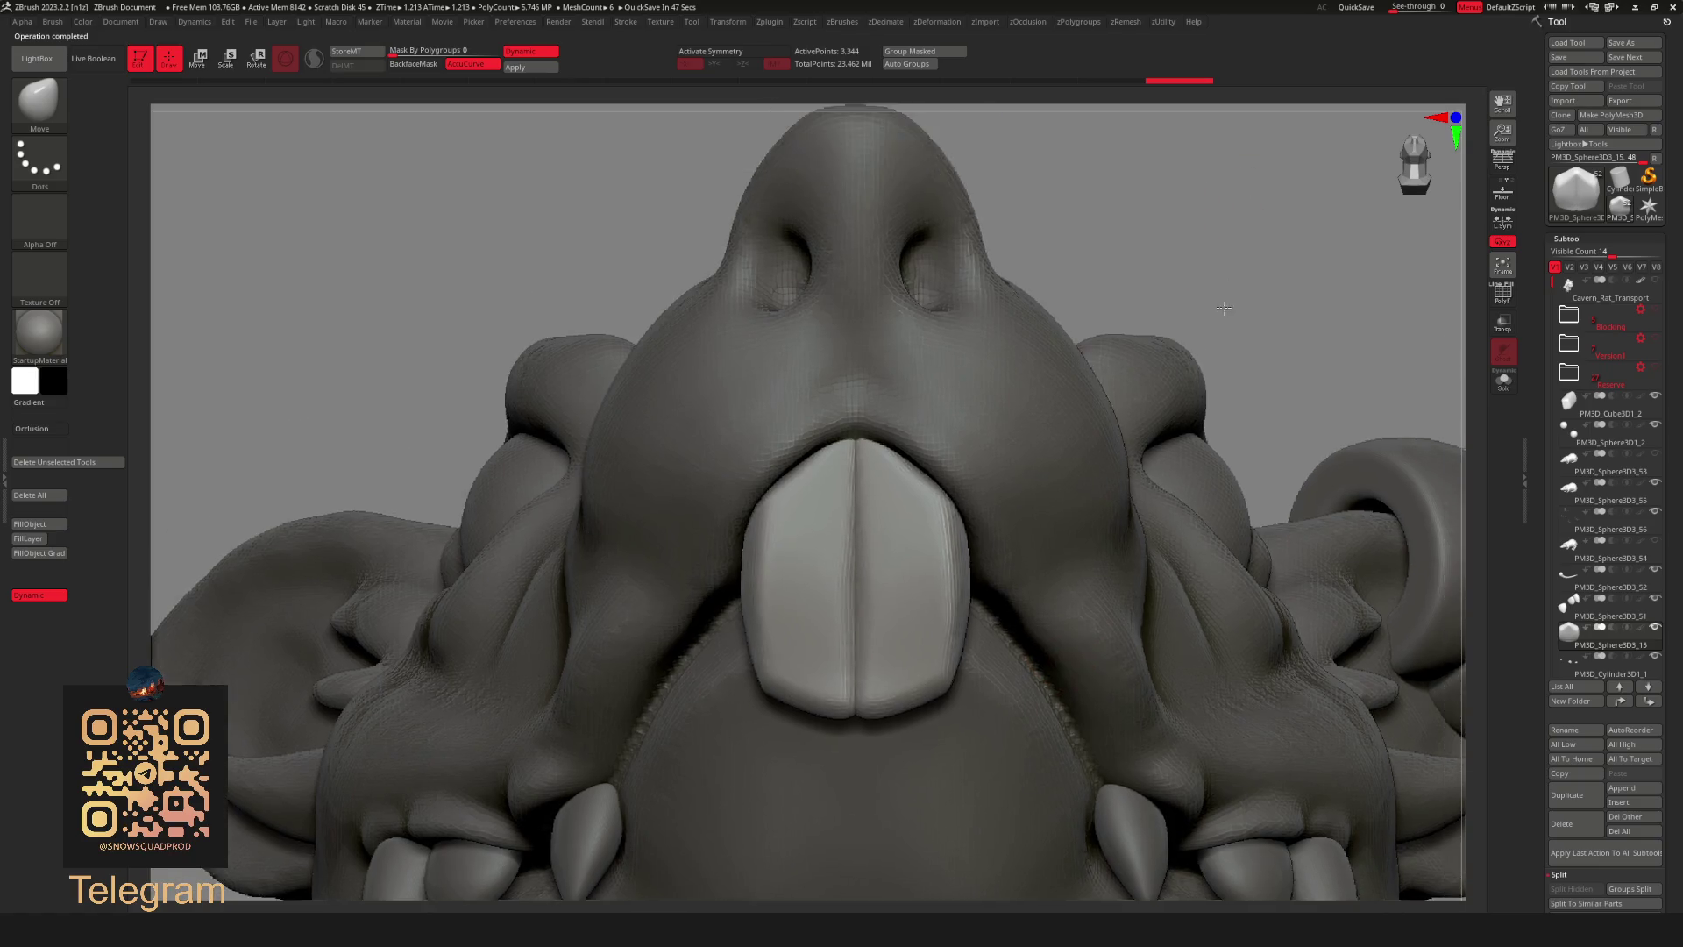
pyautogui.scroll(3, 1233, 239)
pyautogui.moveTo(1232, 238); pyautogui.dragTo(1192, 316, button='right')
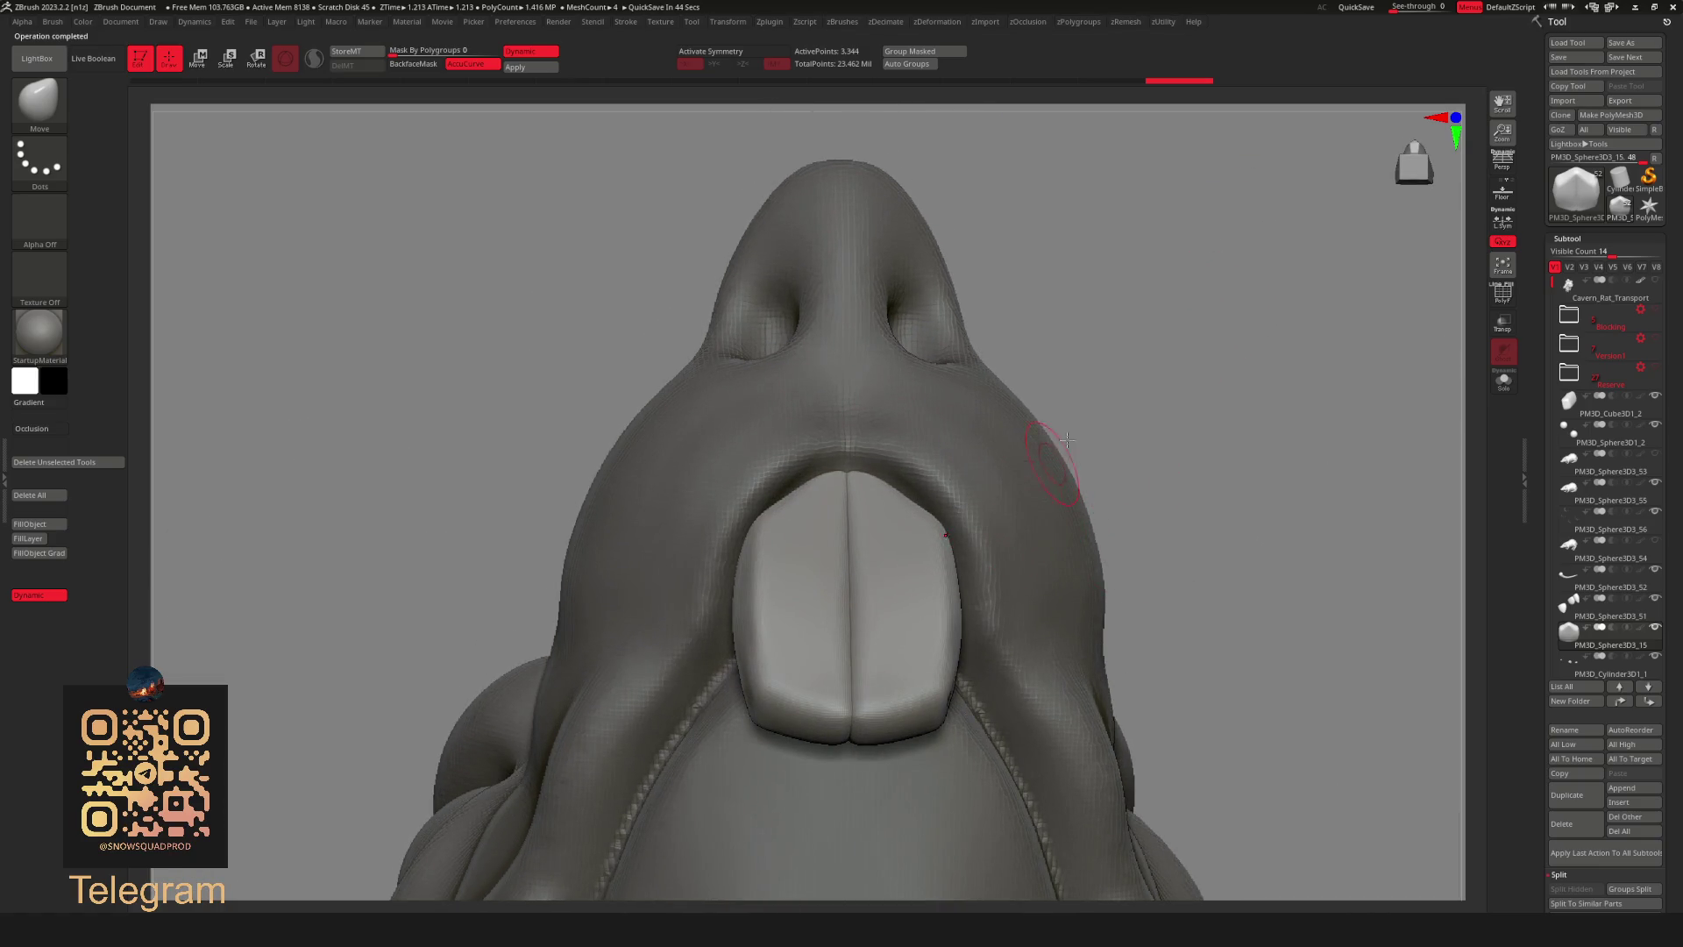
pyautogui.press('b')
pyautogui.click(978, 598)
pyautogui.moveTo(978, 599); pyautogui.dragTo(1154, 444, button='right')
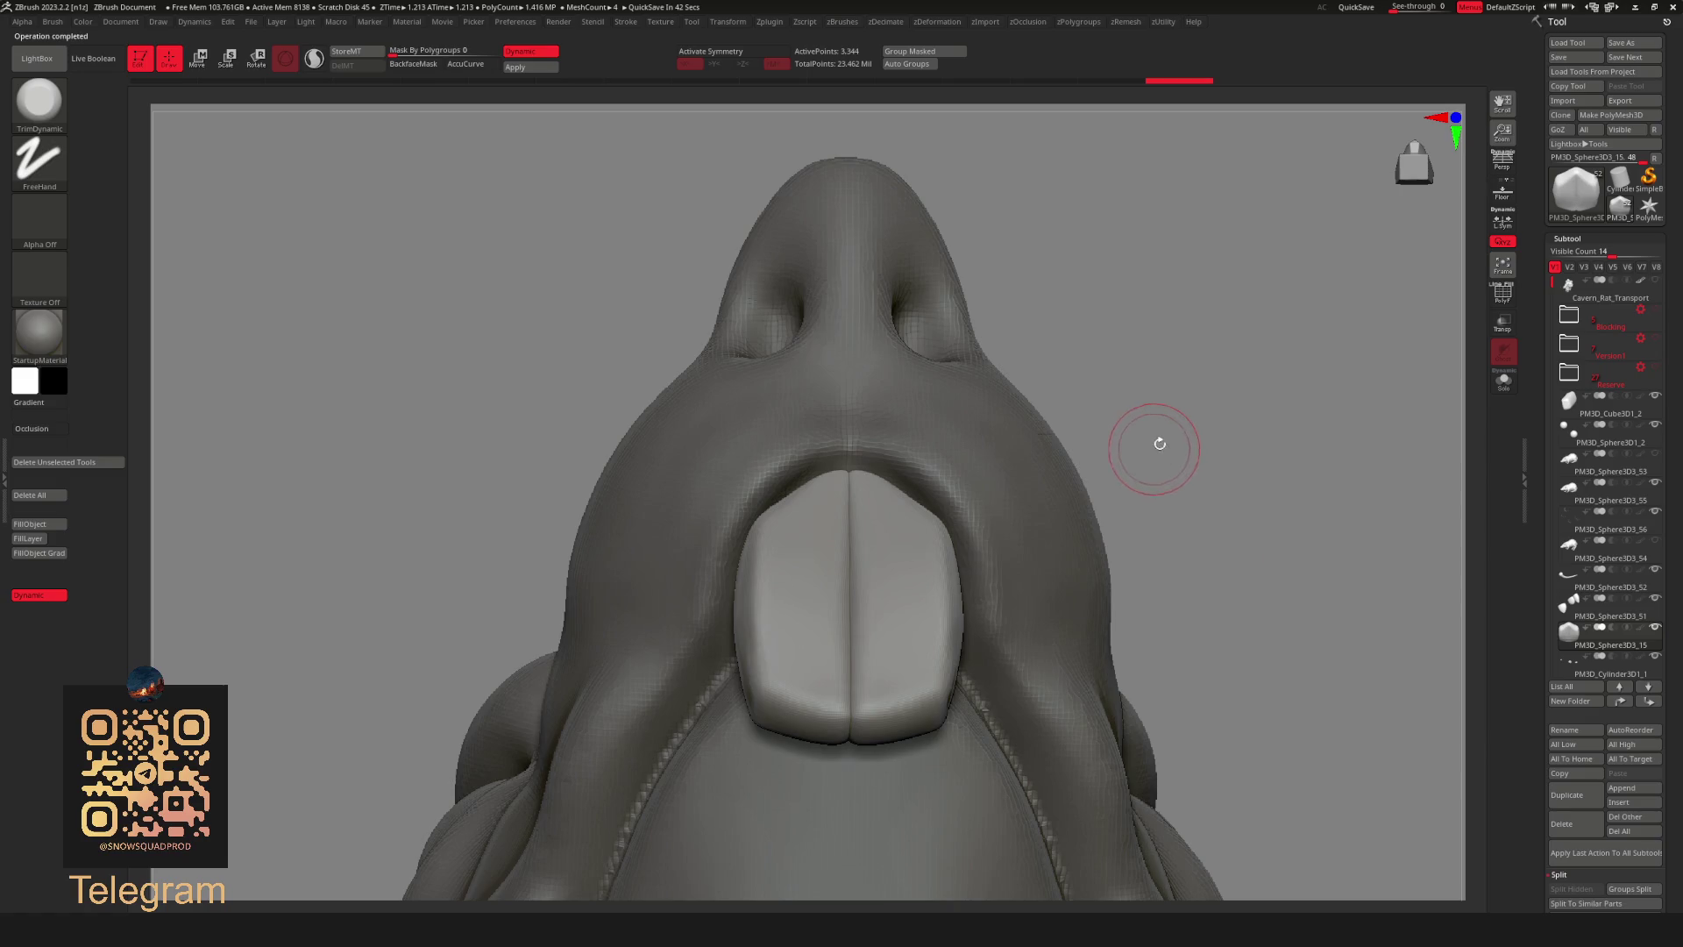
pyautogui.moveTo(1062, 527)
pyautogui.keyDown('alt'); pyautogui.mouseDown(button='right')
pyautogui.moveTo(1202, 346)
pyautogui.moveTo(1333, 301)
pyautogui.moveTo(973, 215)
pyautogui.mouseUp(button='right'); pyautogui.keyUp('alt')
pyautogui.rightClick(1006, 199)
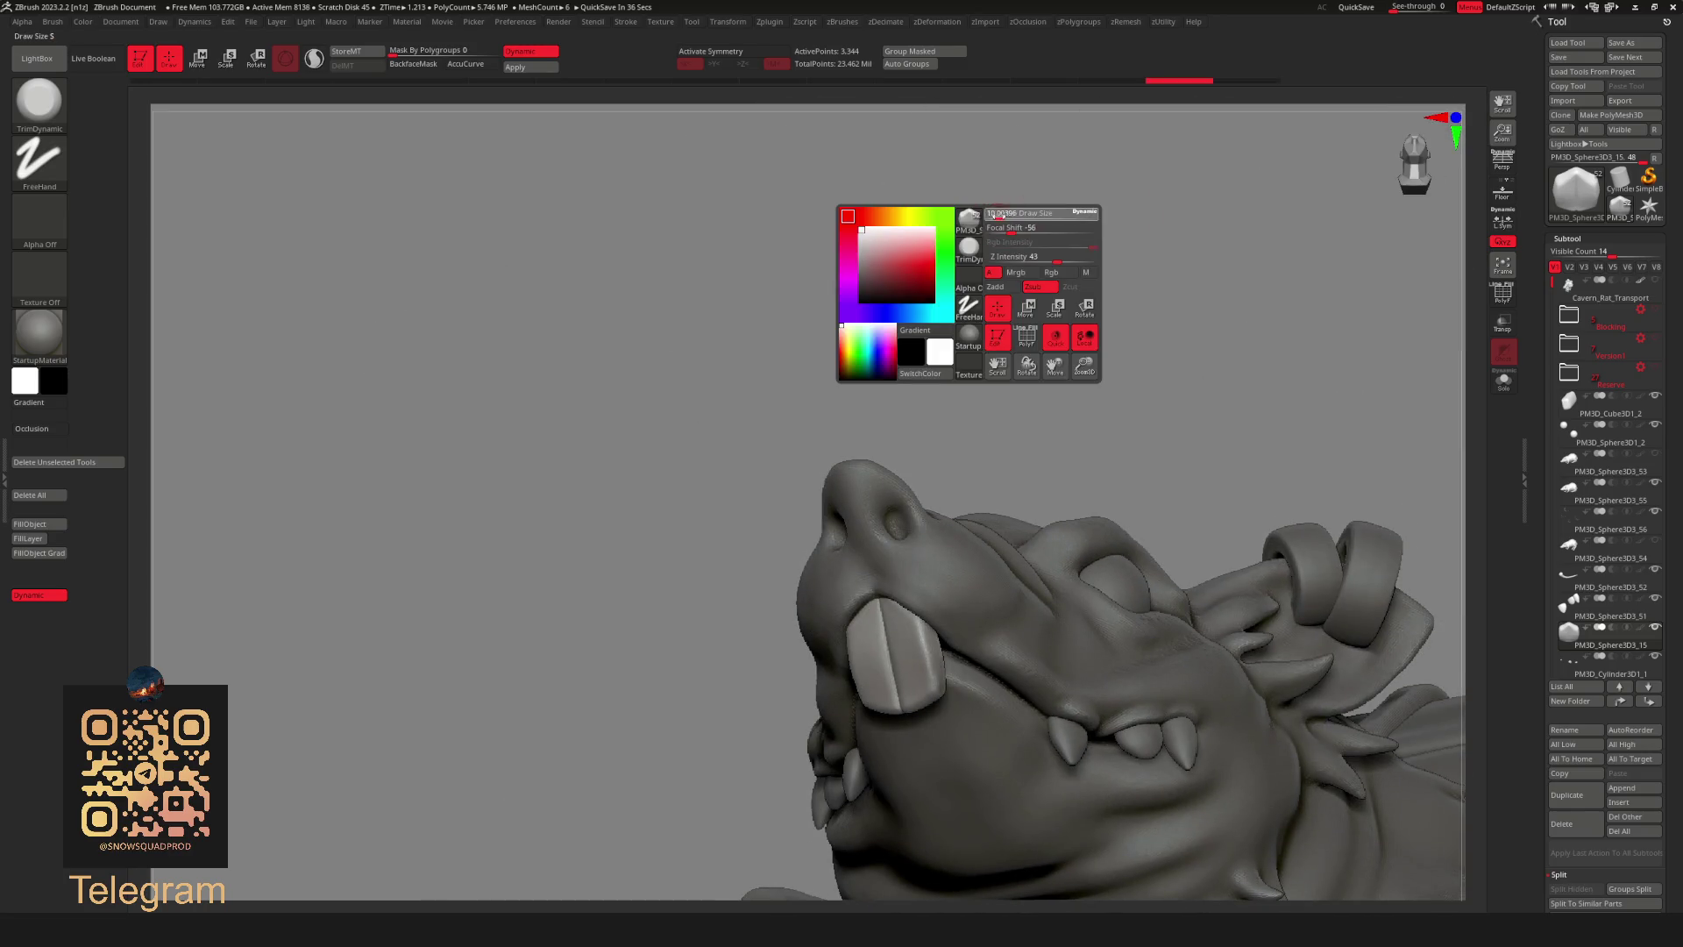
# Inspect the planed buck teeth from below, front and side, then make the side fang subtool active.
pyautogui.moveTo(1053, 176); pyautogui.dragTo(959, 575, button='right')
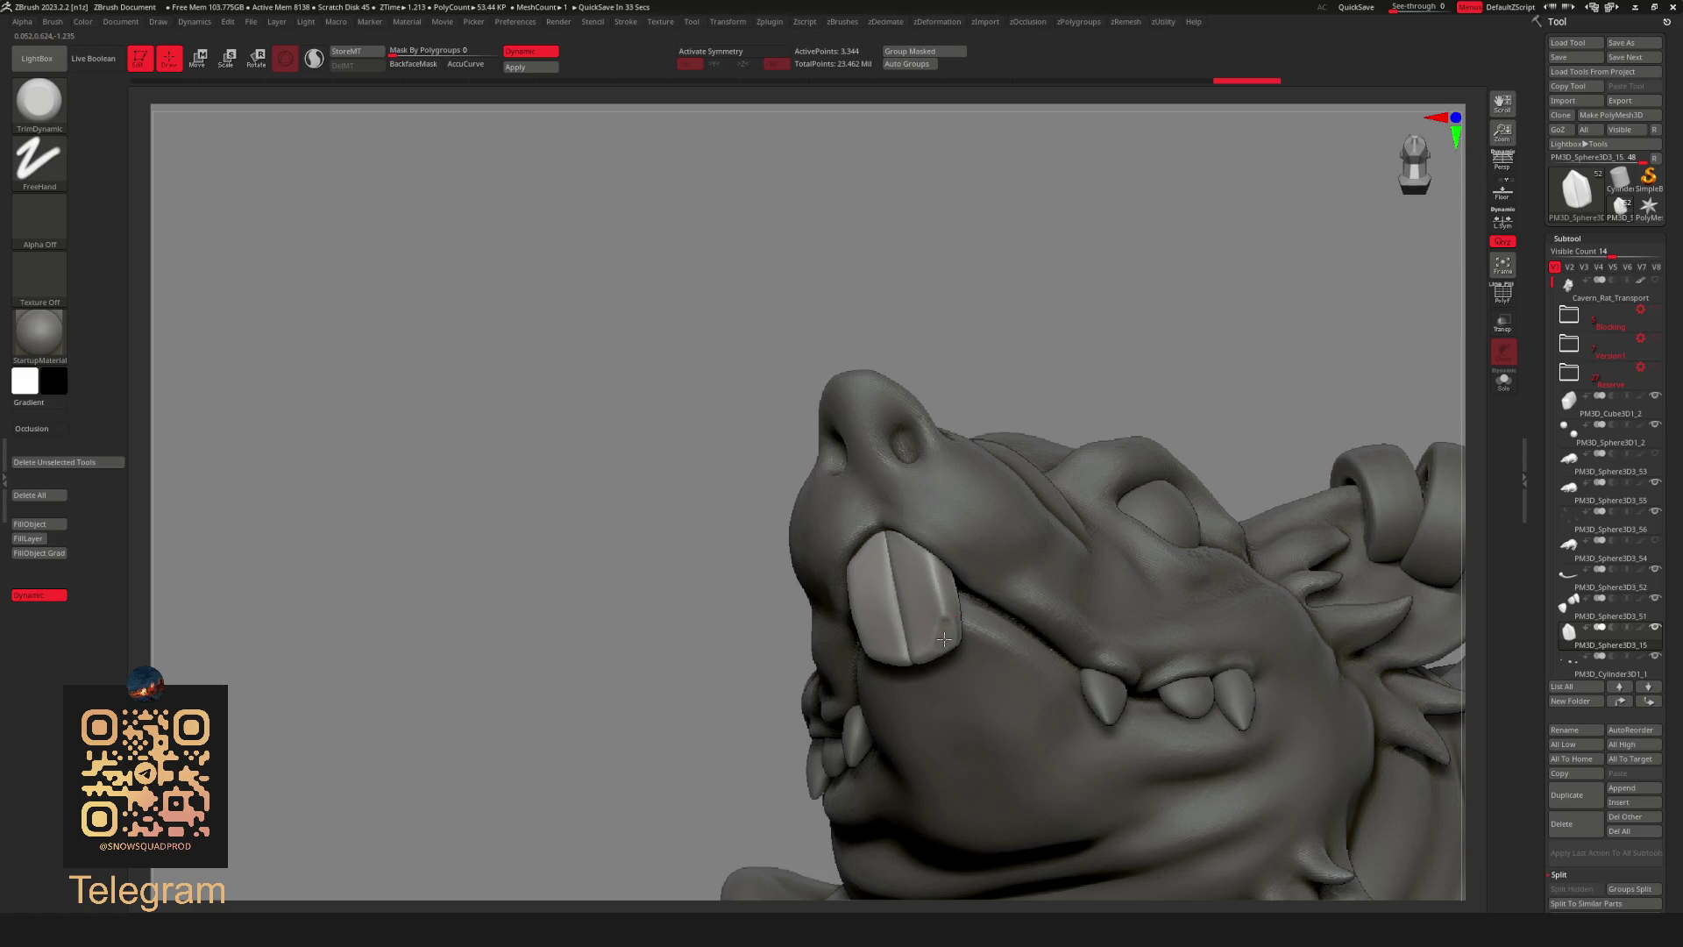
pyautogui.moveTo(949, 631)
pyautogui.mouseDown(button='right')
pyautogui.moveTo(1066, 259)
pyautogui.moveTo(1222, 357)
pyautogui.moveTo(836, 587)
pyautogui.mouseUp(button='right')
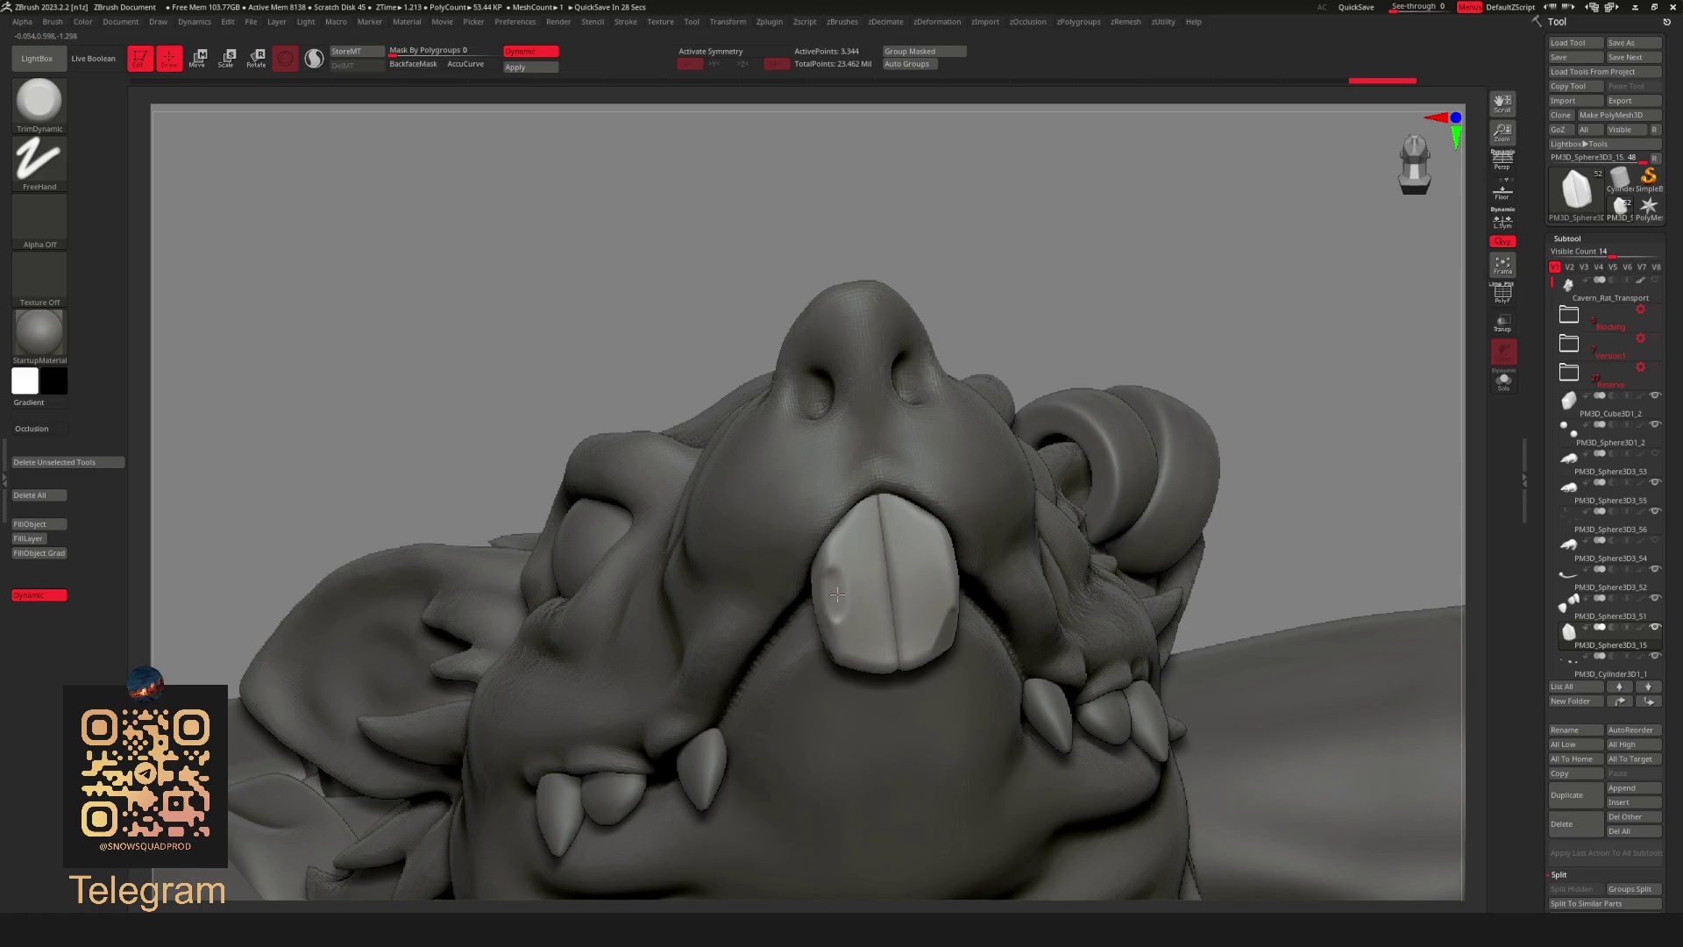
pyautogui.moveTo(833, 592)
pyautogui.mouseDown(button='right')
pyautogui.moveTo(1068, 259)
pyautogui.moveTo(1030, 319)
pyautogui.moveTo(1067, 308)
pyautogui.moveTo(959, 271)
pyautogui.moveTo(877, 488)
pyautogui.mouseUp(button='right')
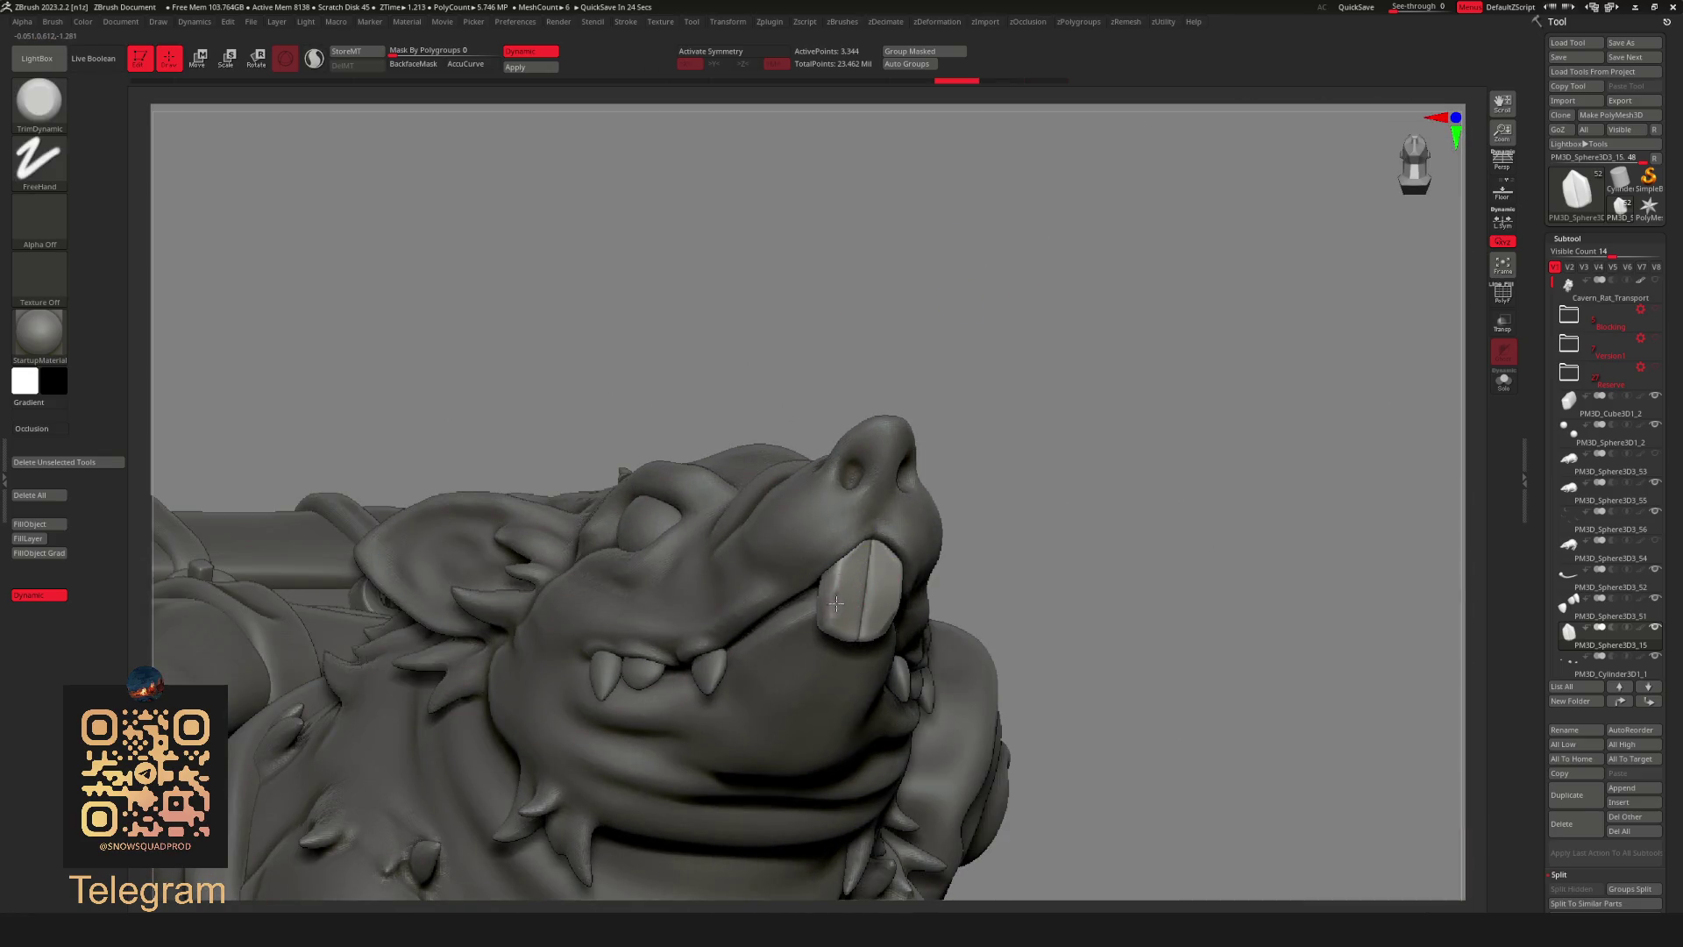
pyautogui.moveTo(835, 607); pyautogui.dragTo(1060, 391, button='right')
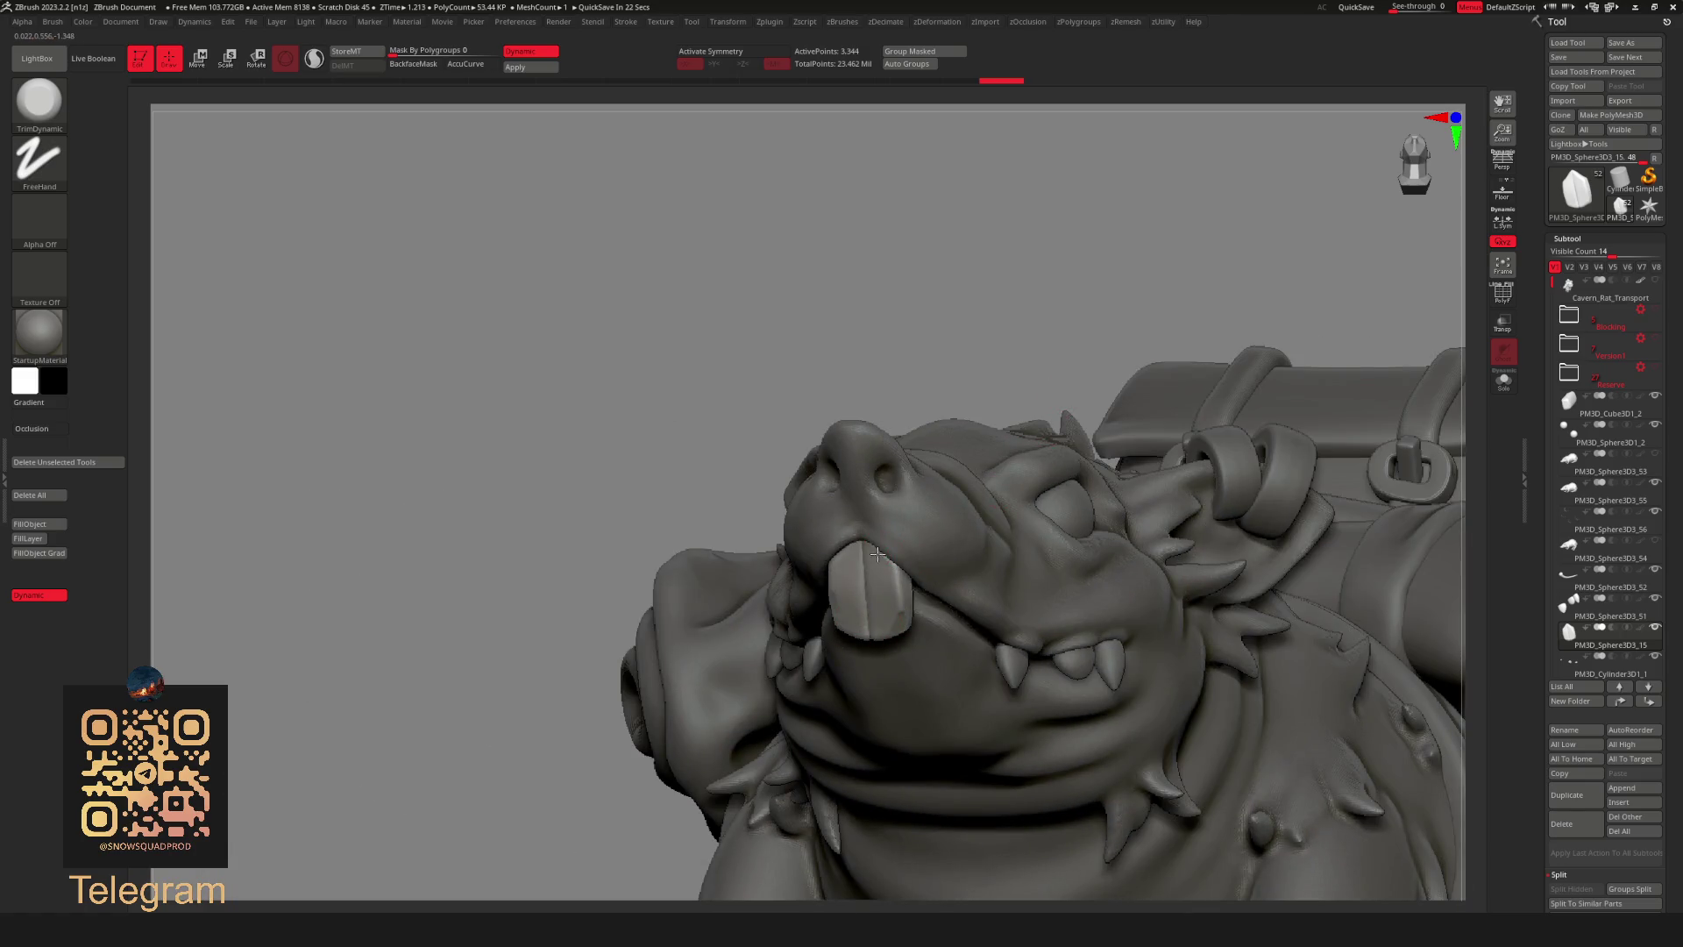
pyautogui.moveTo(1155, 234)
pyautogui.mouseDown(button='right')
pyautogui.moveTo(1090, 255)
pyautogui.moveTo(1071, 337)
pyautogui.moveTo(1150, 696)
pyautogui.moveTo(1202, 735)
pyautogui.moveTo(1072, 558)
pyautogui.mouseUp(button='right')
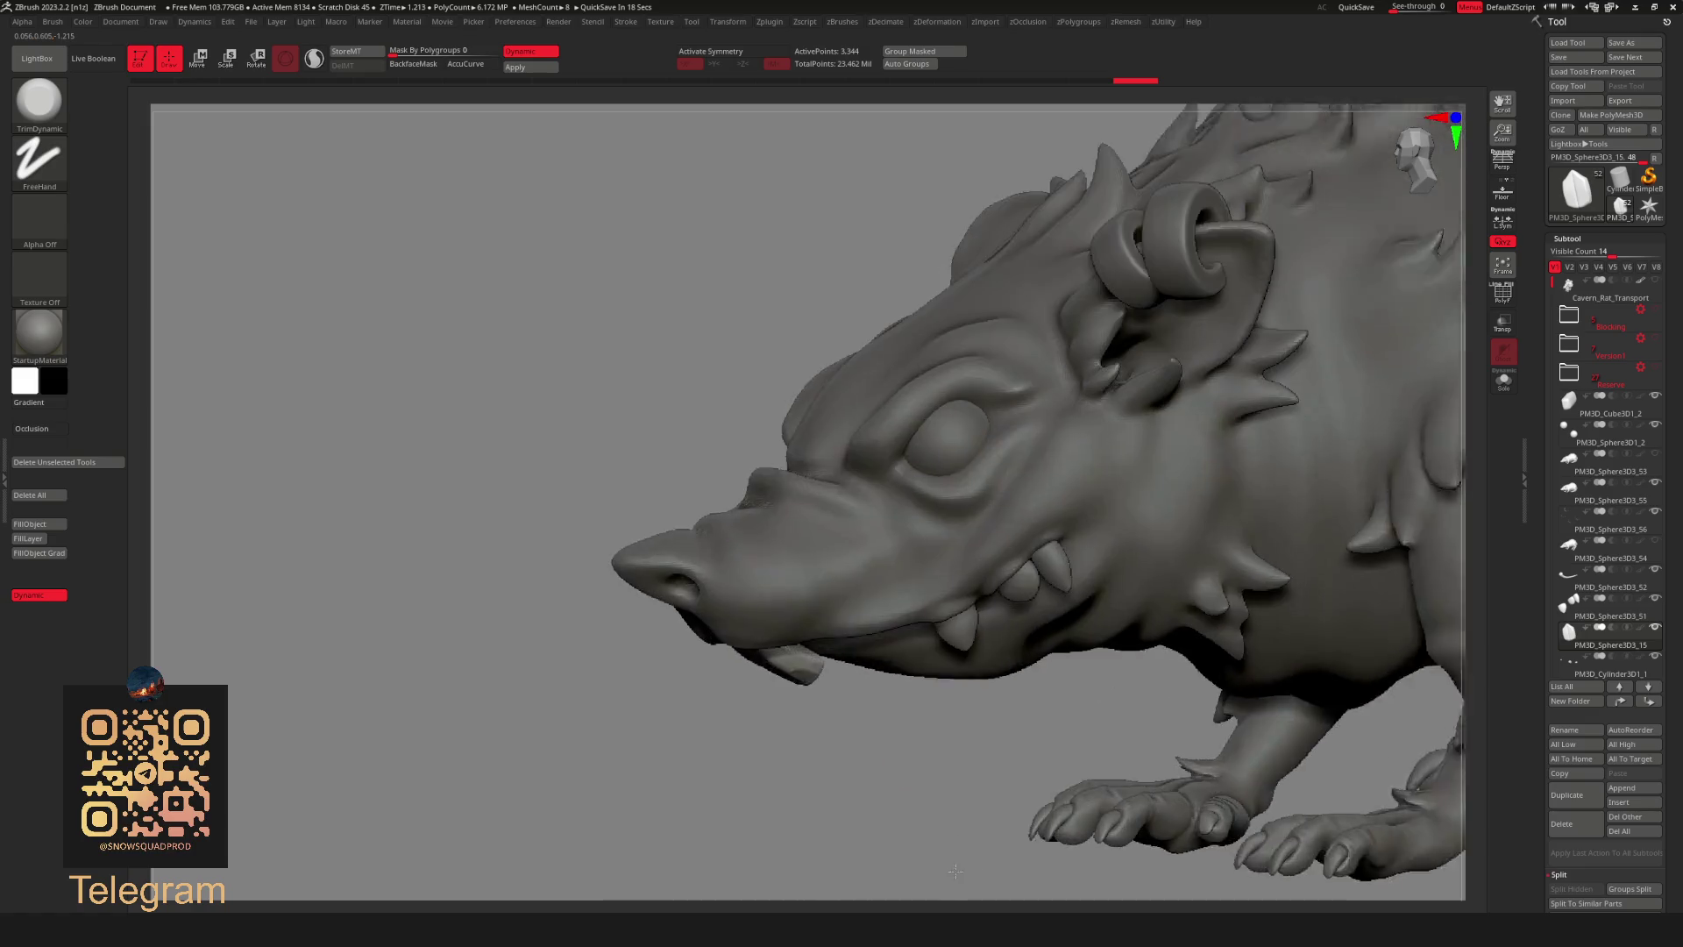
pyautogui.keyDown('alt'); pyautogui.click(1072, 559); pyautogui.keyUp('alt')
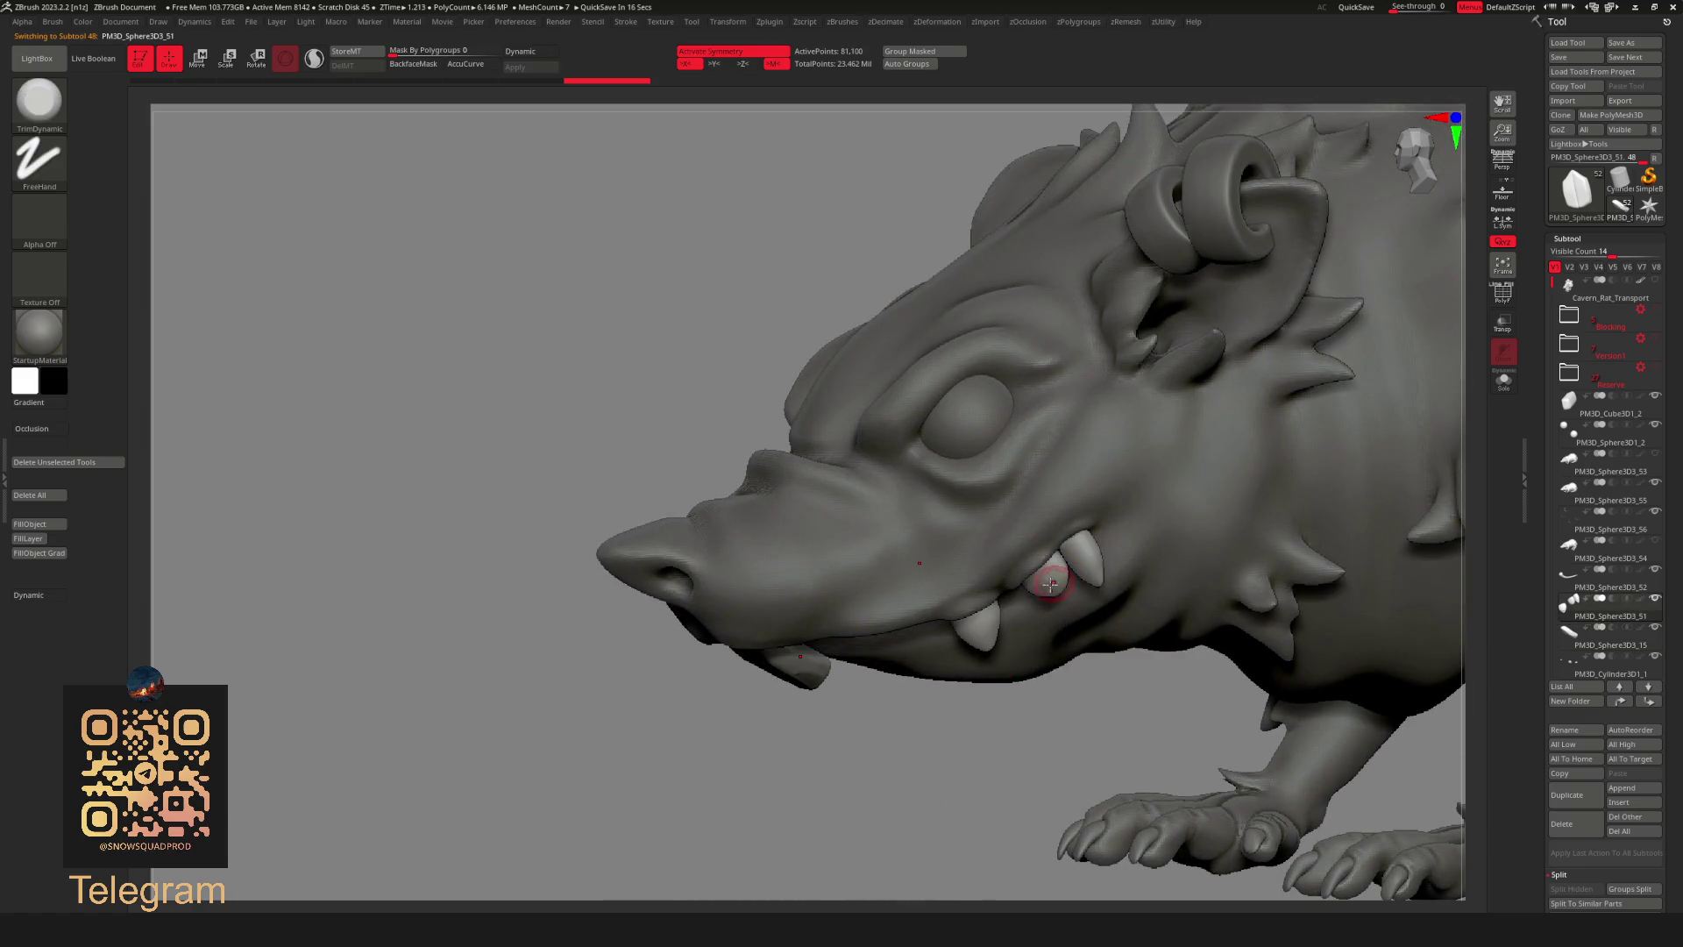
# Smooth briefly, then make the furry body subtool PM3D_Sphere3D3_55 active.
pyautogui.press('shift')
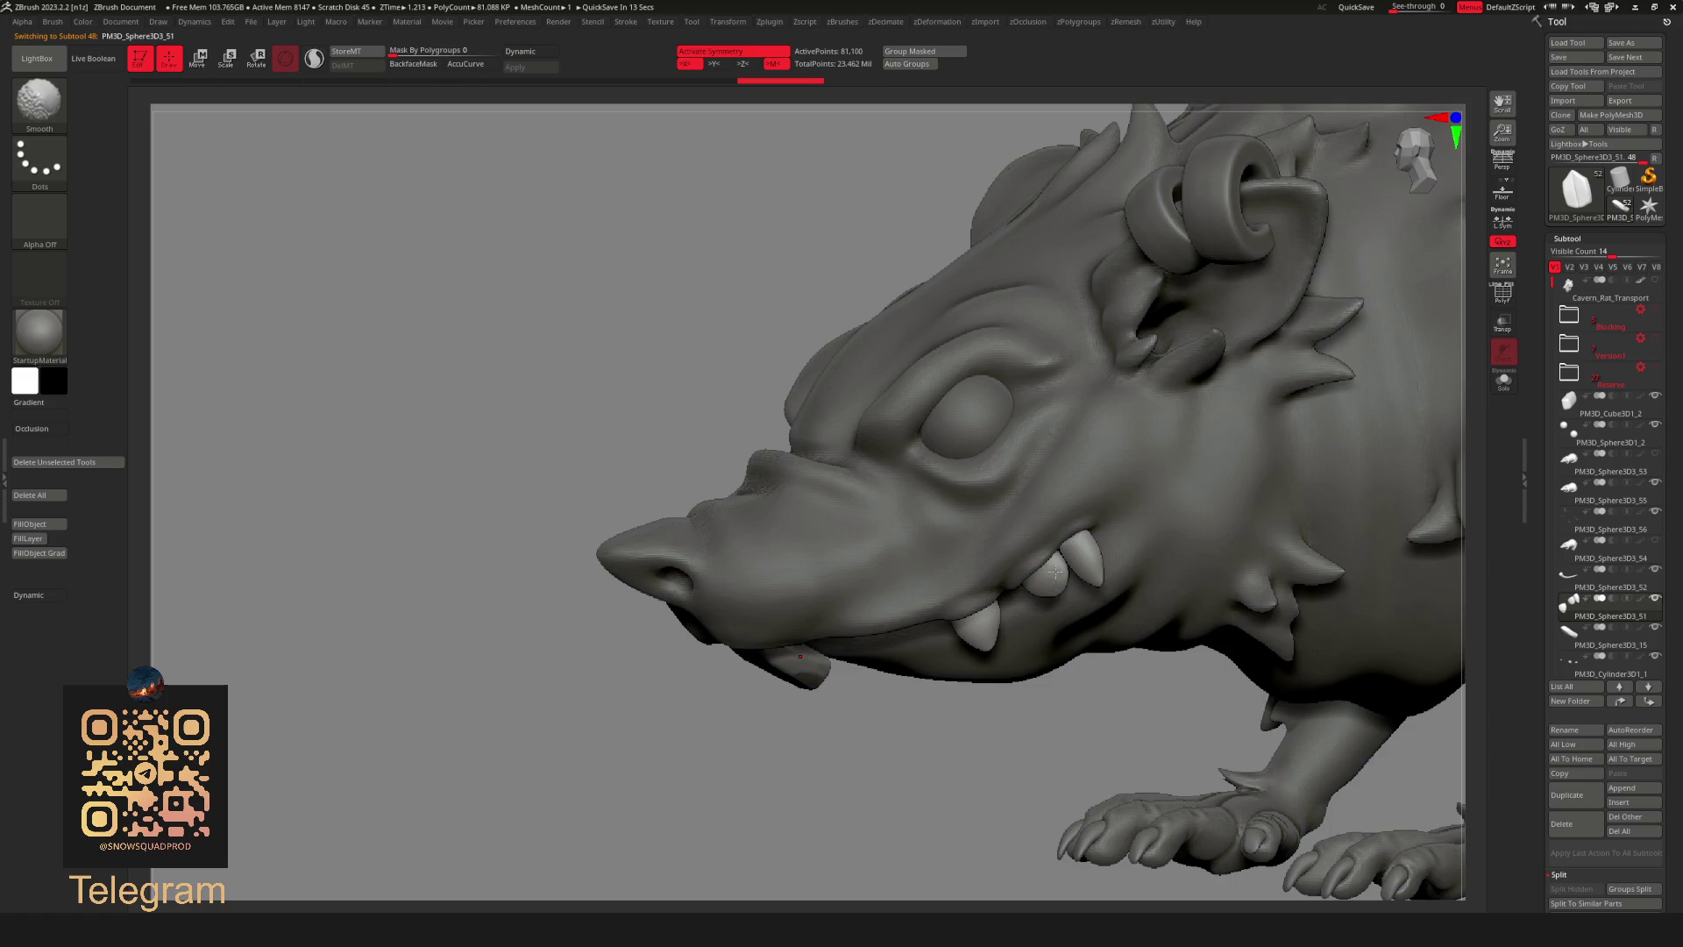
pyautogui.moveTo(1053, 568)
pyautogui.keyDown('alt'); pyautogui.mouseDown(button='right')
pyautogui.moveTo(1272, 570)
pyautogui.moveTo(903, 532)
pyautogui.mouseUp(button='right'); pyautogui.keyUp('alt')
pyautogui.keyDown('alt'); pyautogui.click(1119, 477); pyautogui.keyUp('alt')
pyautogui.moveTo(1119, 477)
pyautogui.mouseDown(button='right')
pyautogui.moveTo(1224, 418)
pyautogui.moveTo(1238, 491)
pyautogui.mouseUp(button='right')
# Pick the DamStandard crease brush and orbit to the rat's back ready for fur detailing.
pyautogui.press('b')
pyautogui.click(1175, 436)
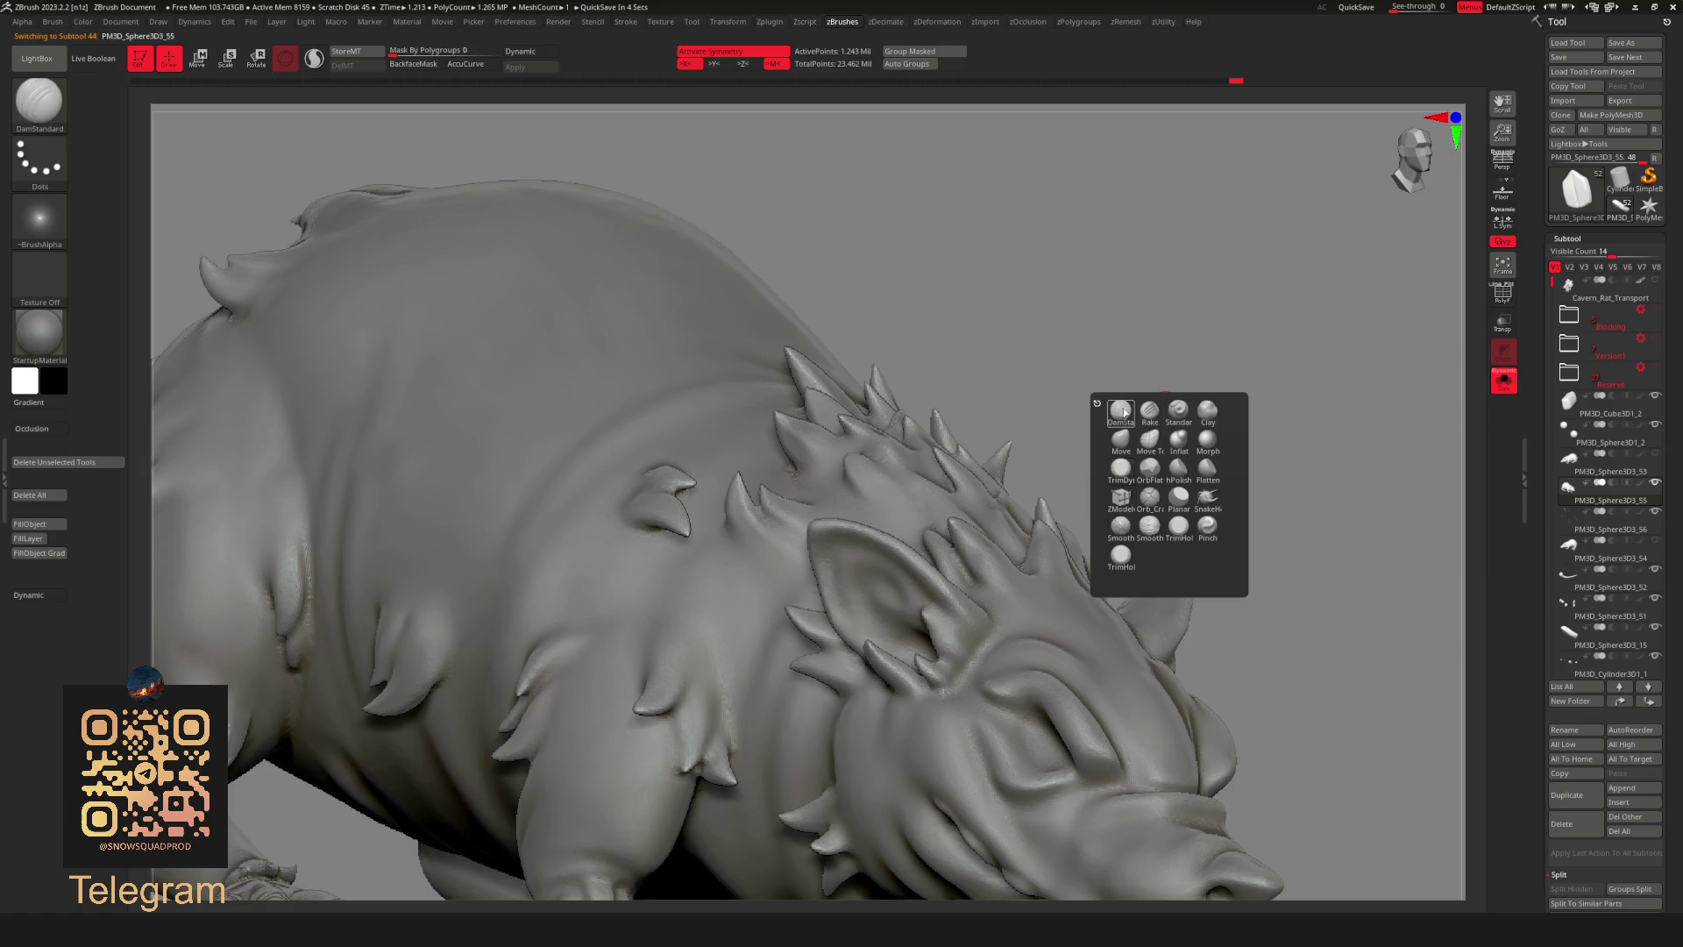
pyautogui.rightClick(1176, 320)
pyautogui.moveTo(1092, 282); pyautogui.dragTo(946, 464, button='right')
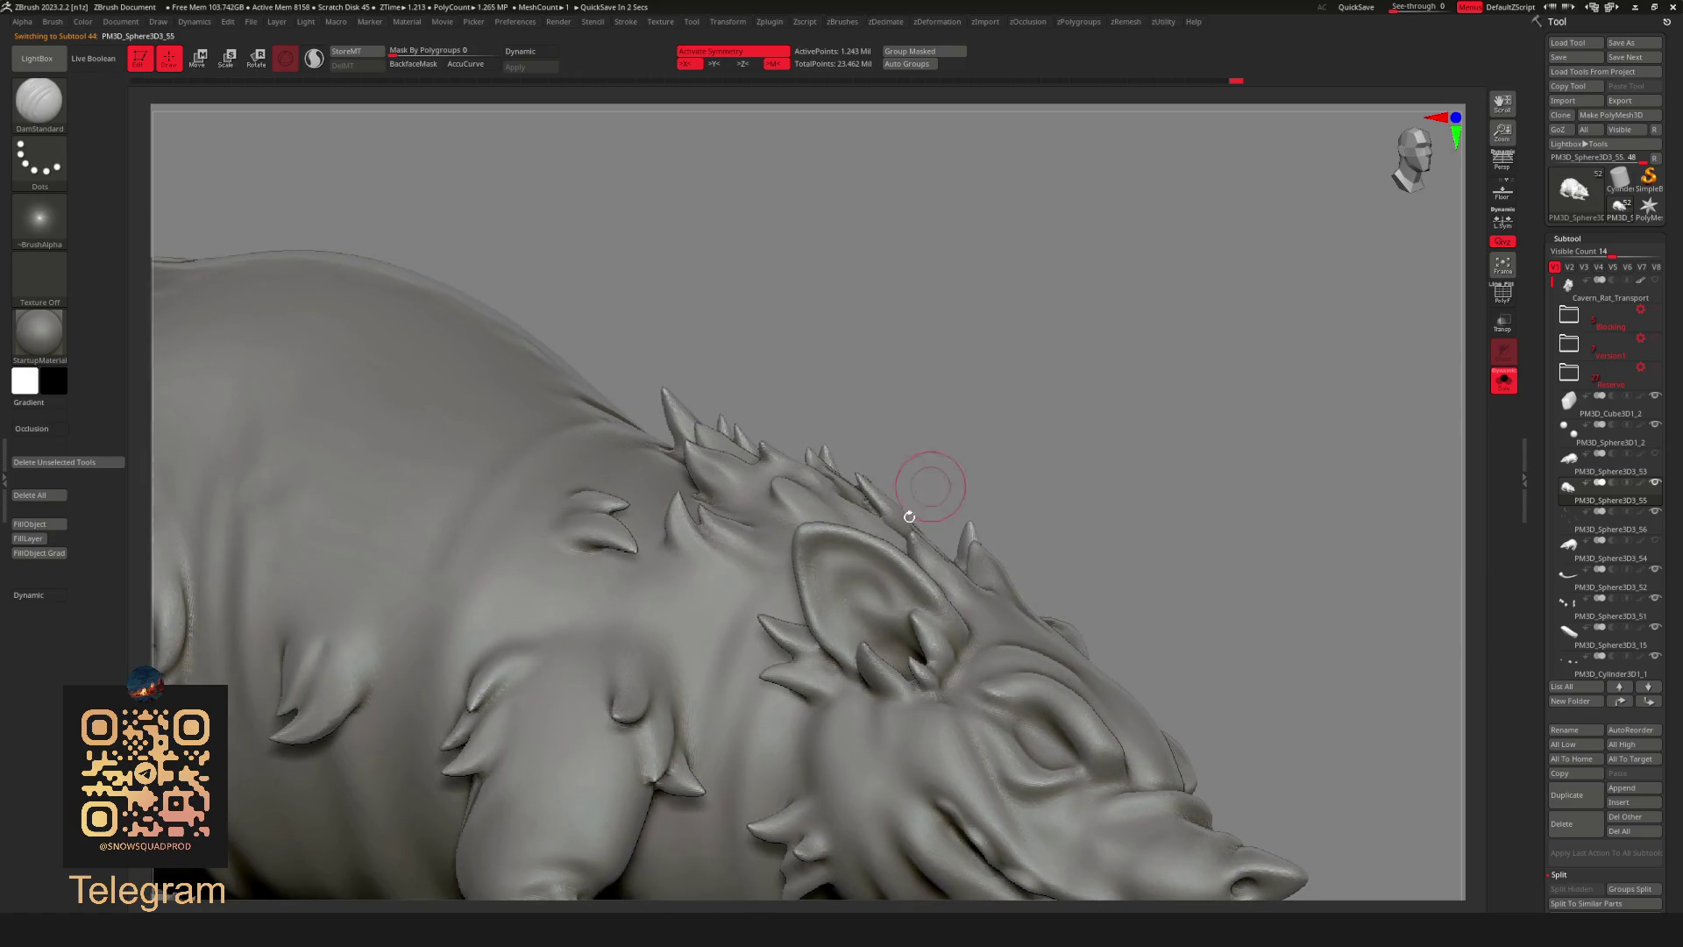
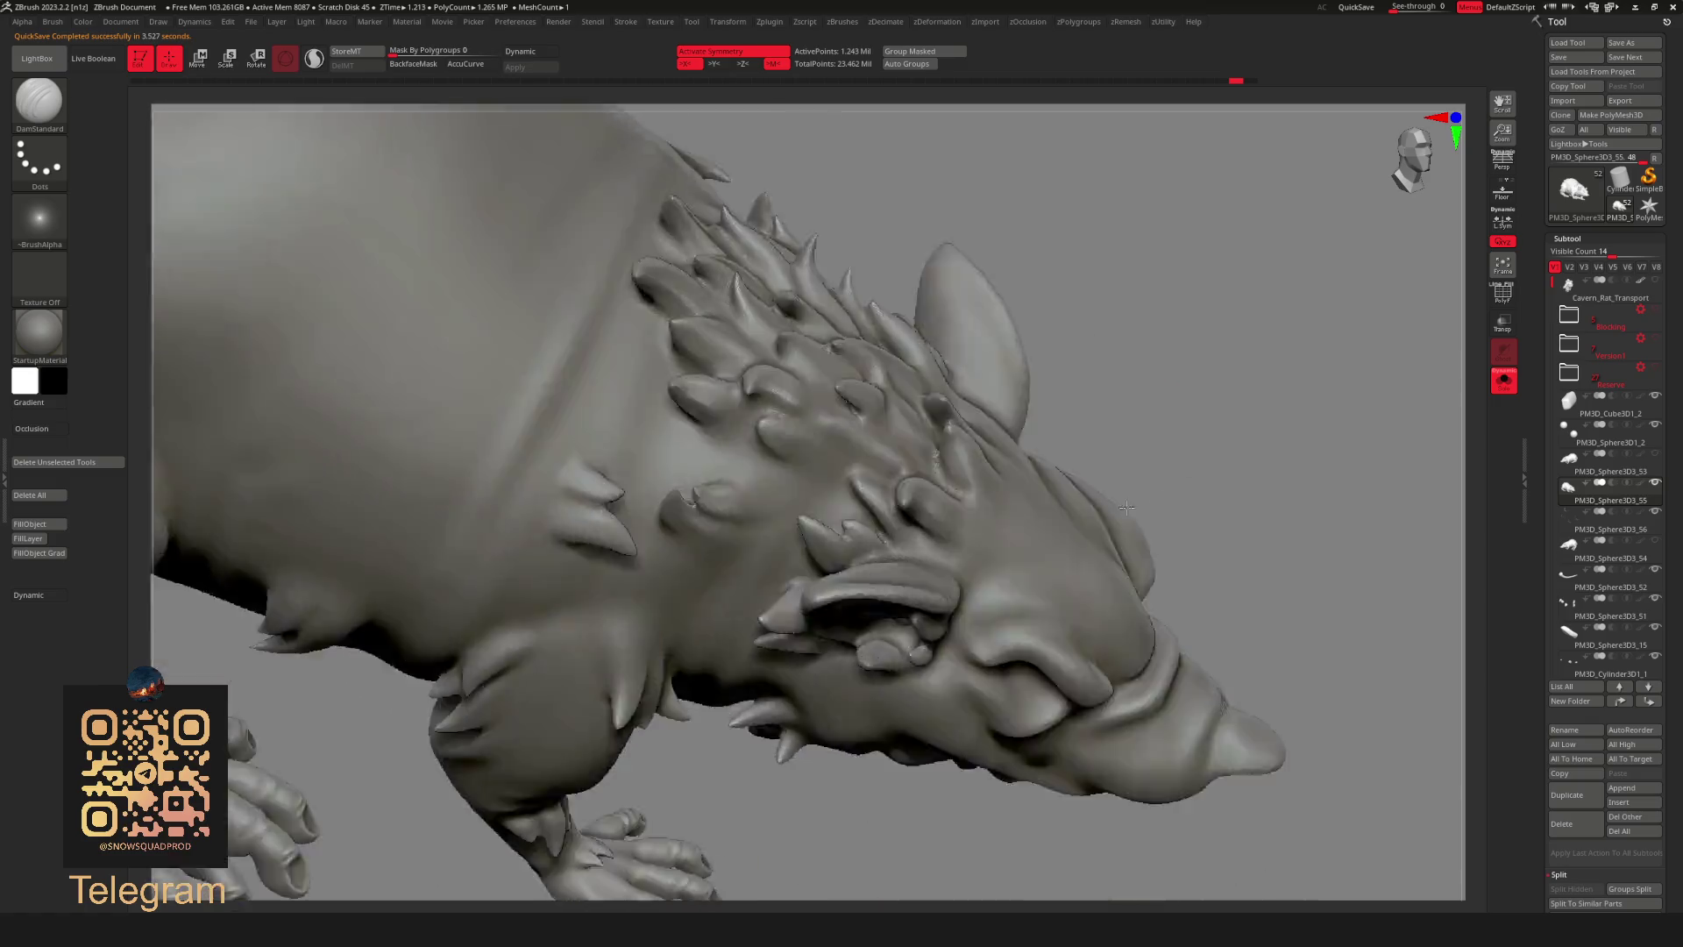
# Build up the ear's lower rim with DamStandard and Shift-smooth the inner ear grooves.
pyautogui.moveTo(1157, 372)
pyautogui.mouseDown()
pyautogui.moveTo(1144, 345)
pyautogui.moveTo(778, 546)
pyautogui.moveTo(770, 640)
pyautogui.mouseUp()
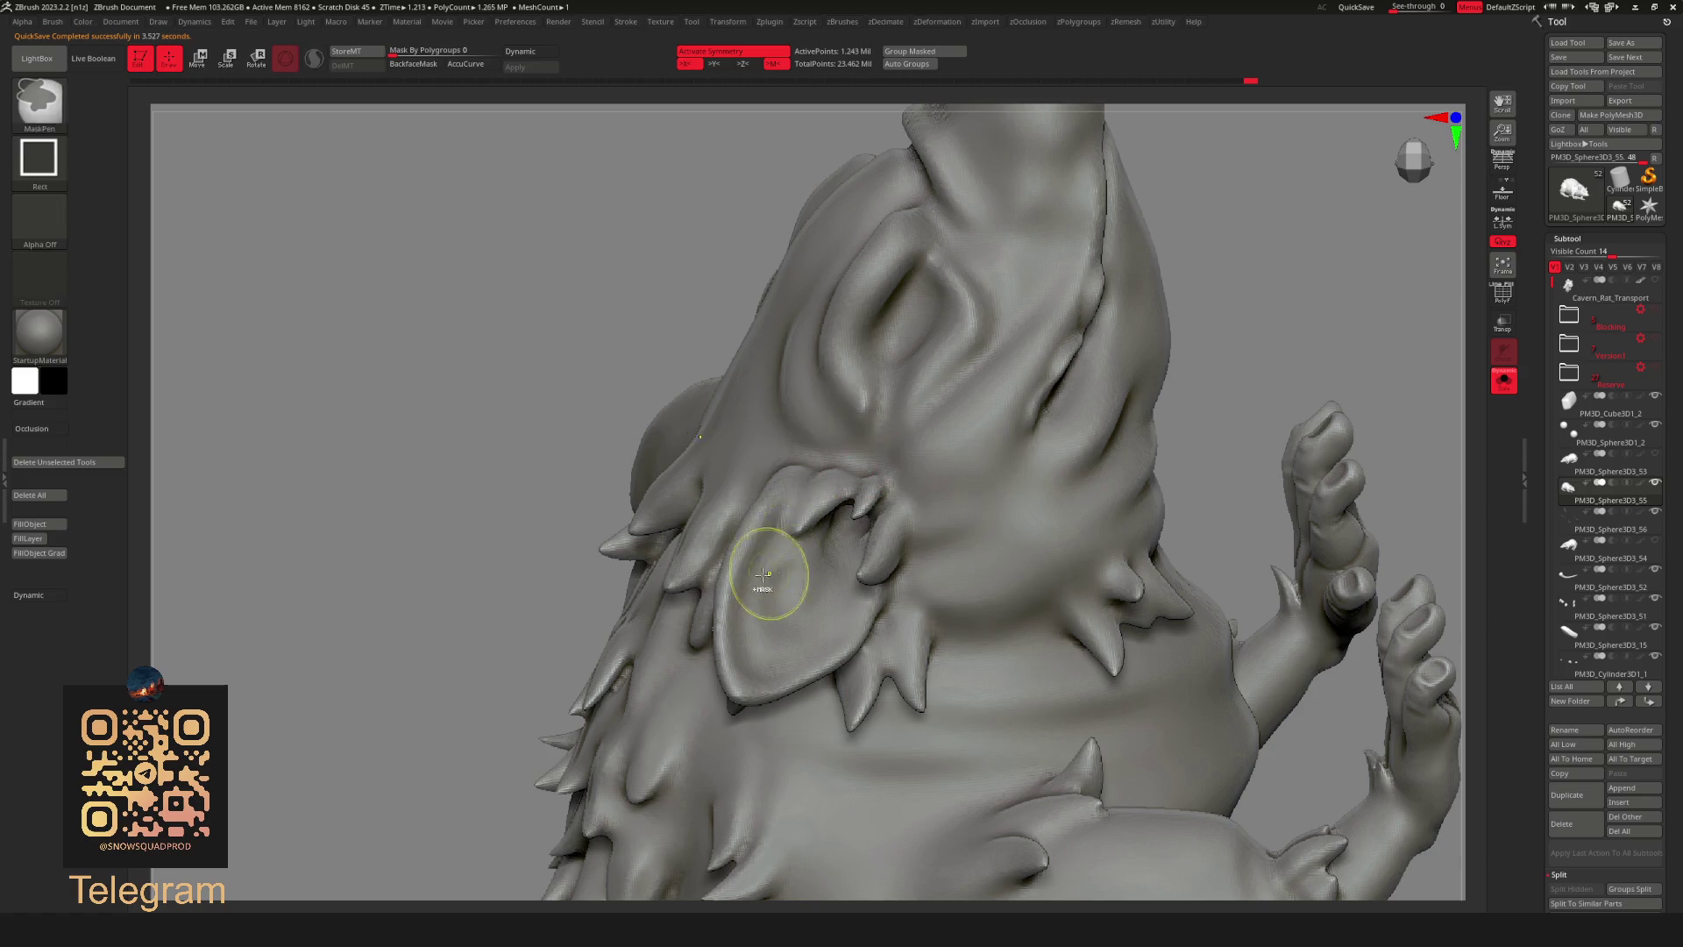
pyautogui.moveTo(773, 533)
pyautogui.mouseDown()
pyautogui.moveTo(770, 683)
pyautogui.moveTo(816, 517)
pyautogui.mouseUp()
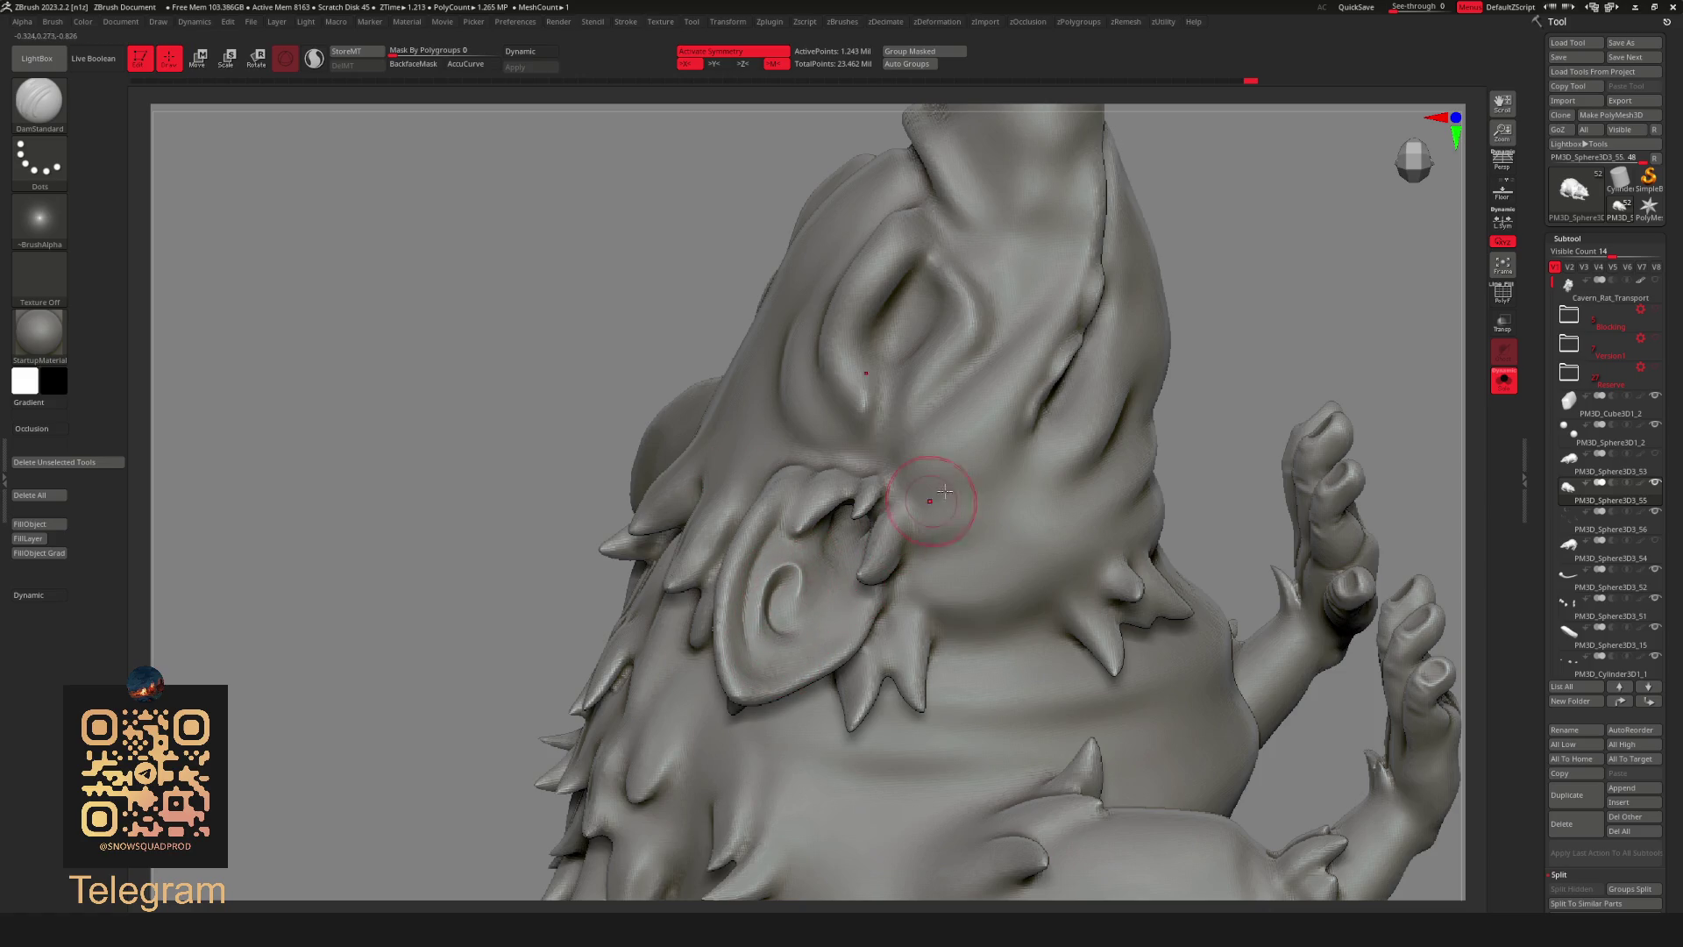
pyautogui.moveTo(1284, 271)
pyautogui.mouseDown(button='right')
pyautogui.moveTo(1144, 266)
pyautogui.moveTo(1056, 338)
pyautogui.moveTo(1008, 459)
pyautogui.mouseUp(button='right')
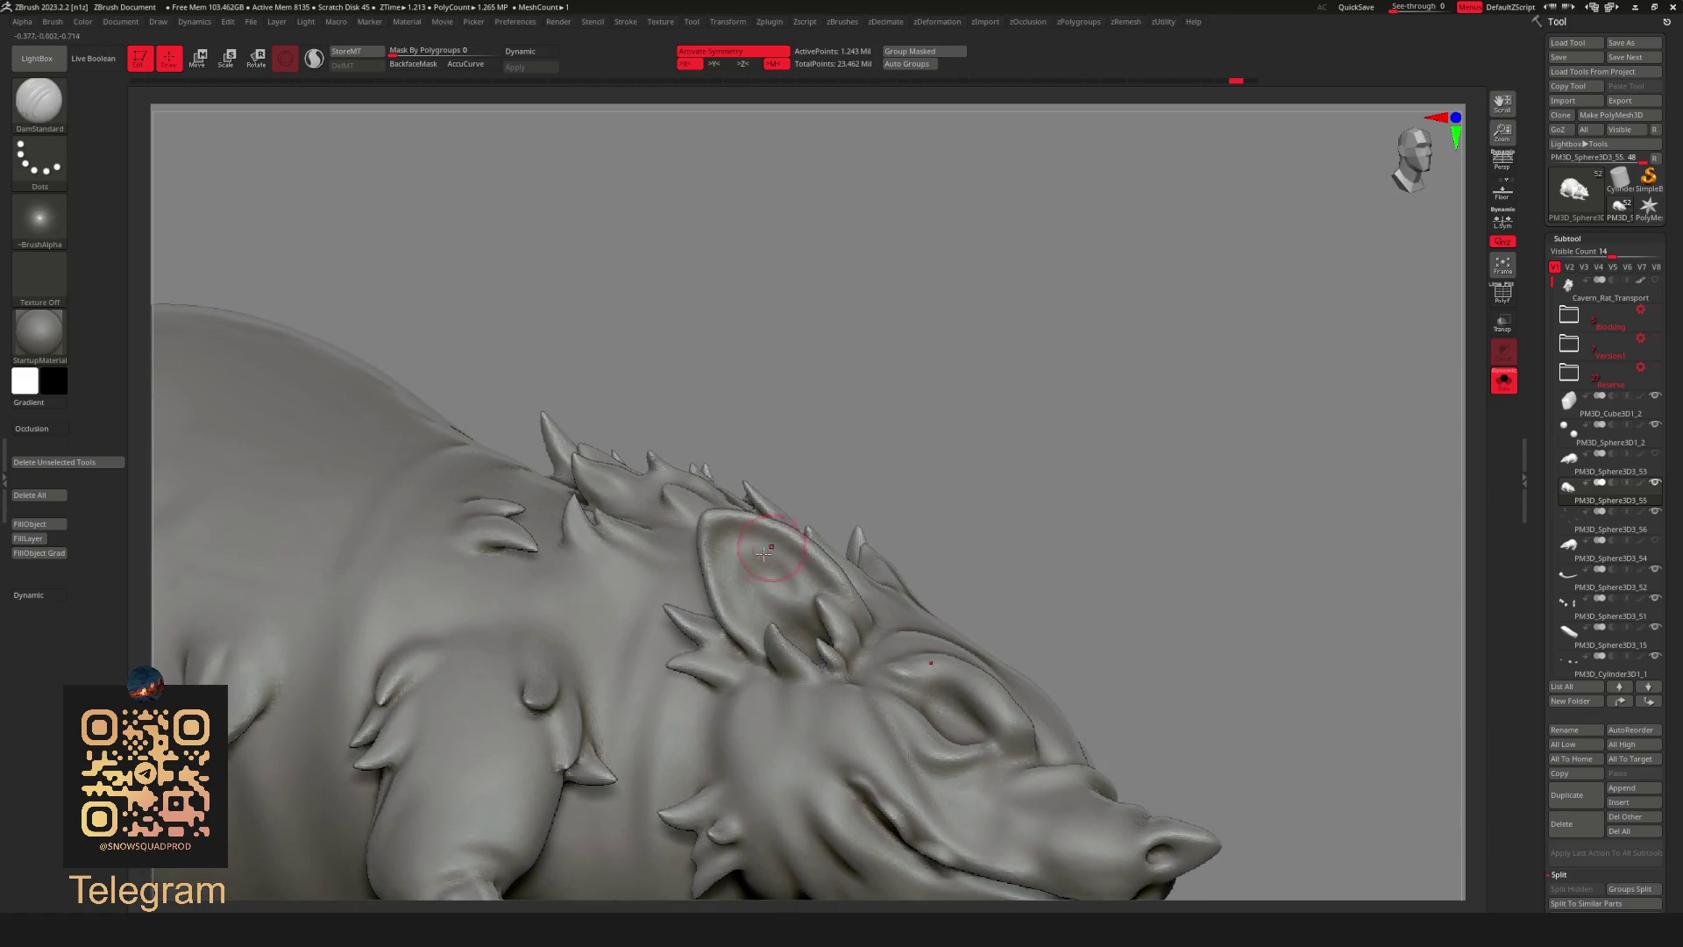
pyautogui.keyDown('shift'); pyautogui.moveTo(797, 588); pyautogui.dragTo(753, 567); pyautogui.keyUp('shift')
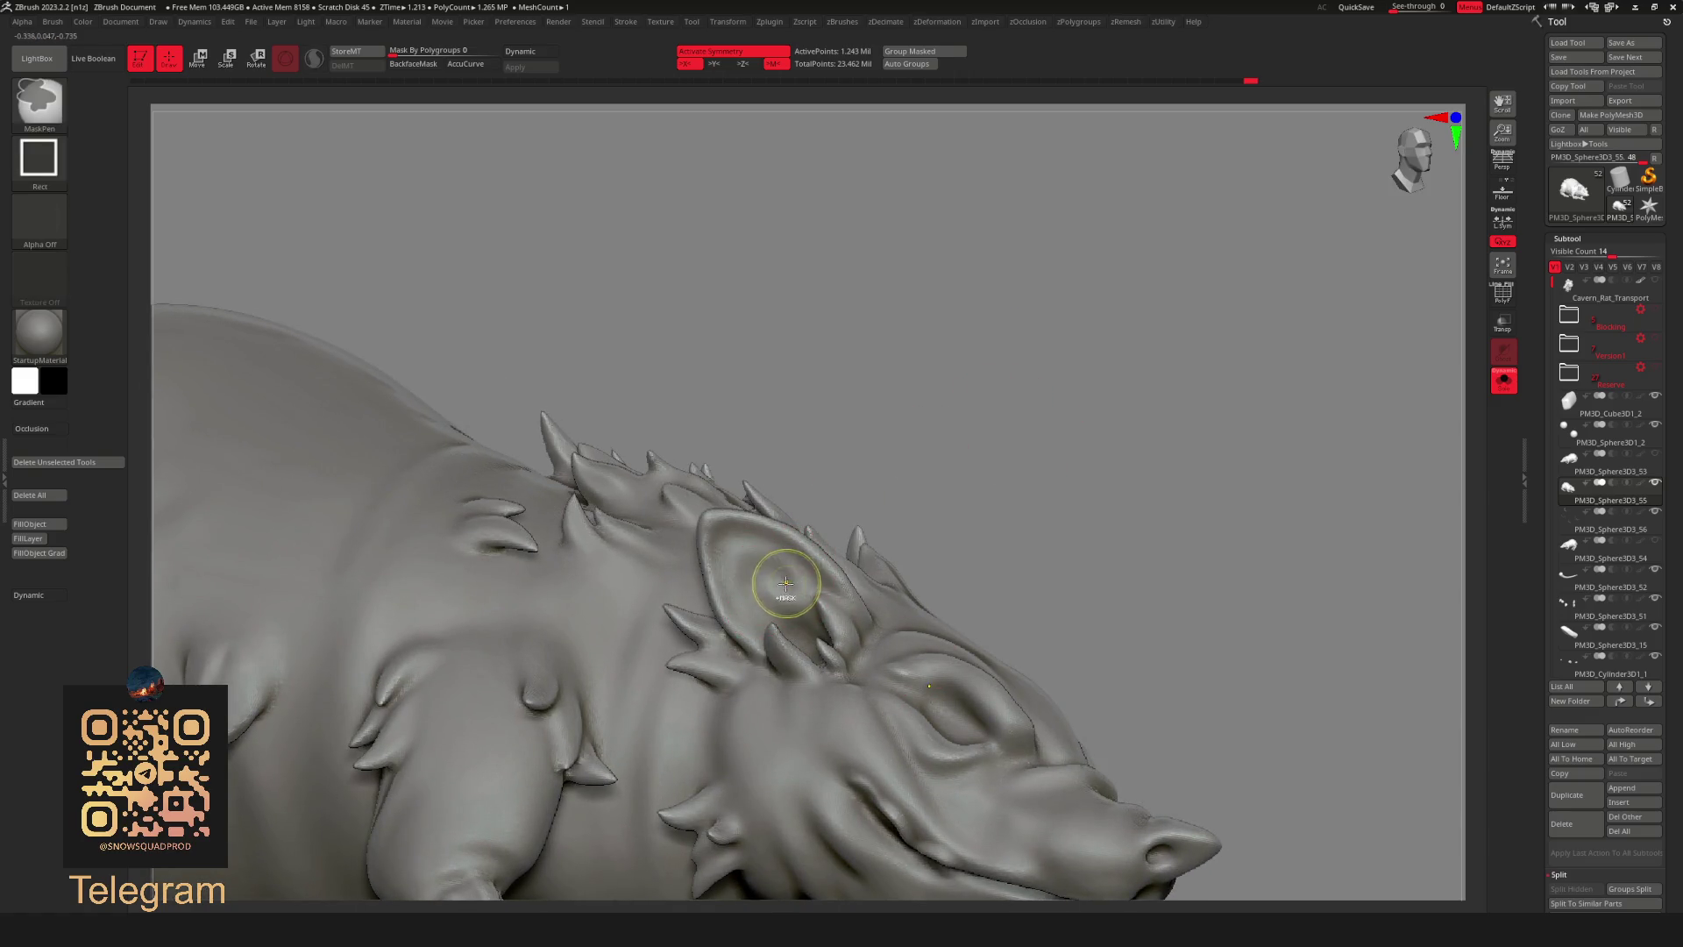
pyautogui.keyDown('shift'); pyautogui.moveTo(805, 635); pyautogui.dragTo(781, 566); pyautogui.keyUp('shift')
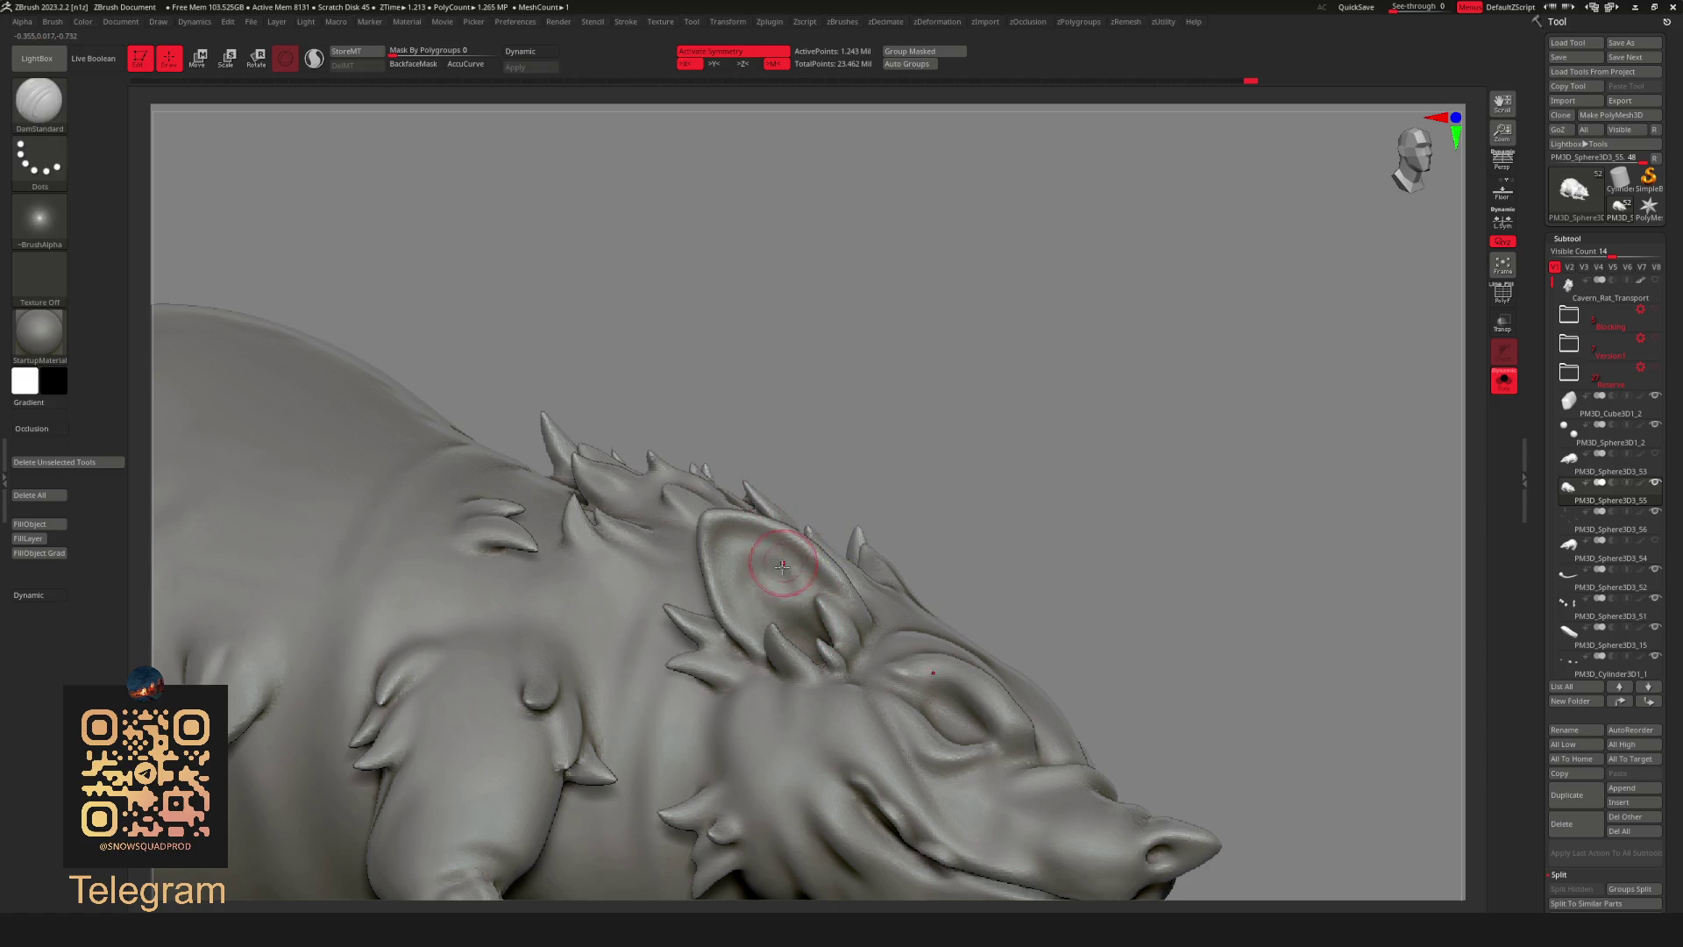
pyautogui.press('shift')
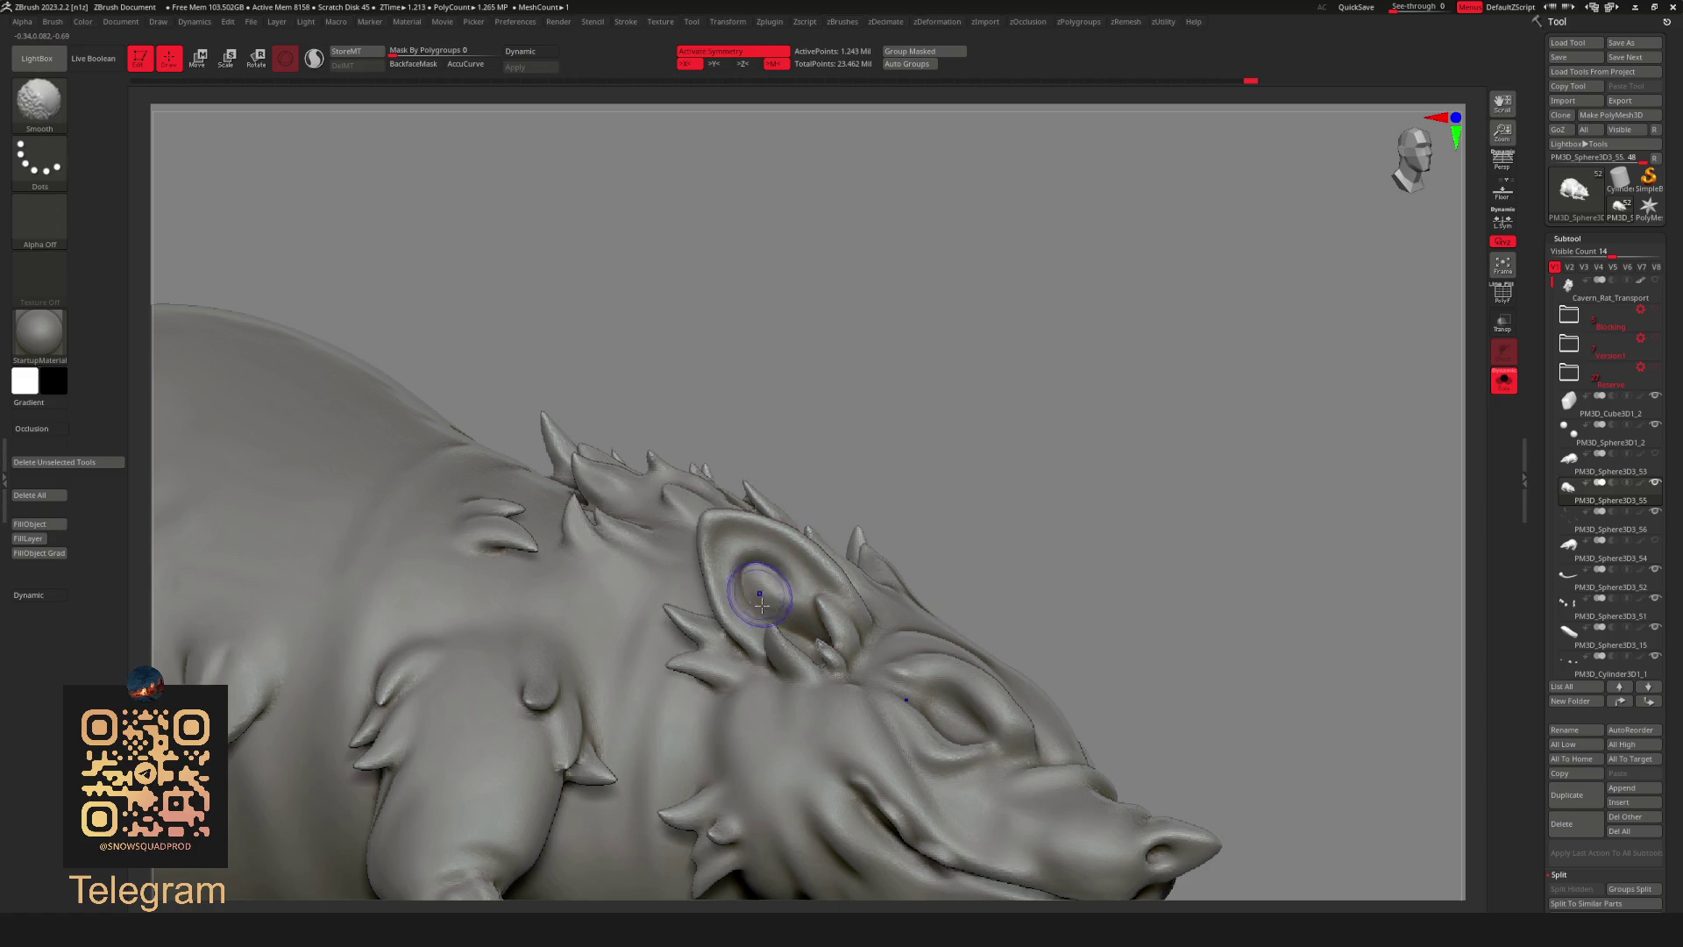
pyautogui.moveTo(733, 532); pyautogui.dragTo(739, 524)
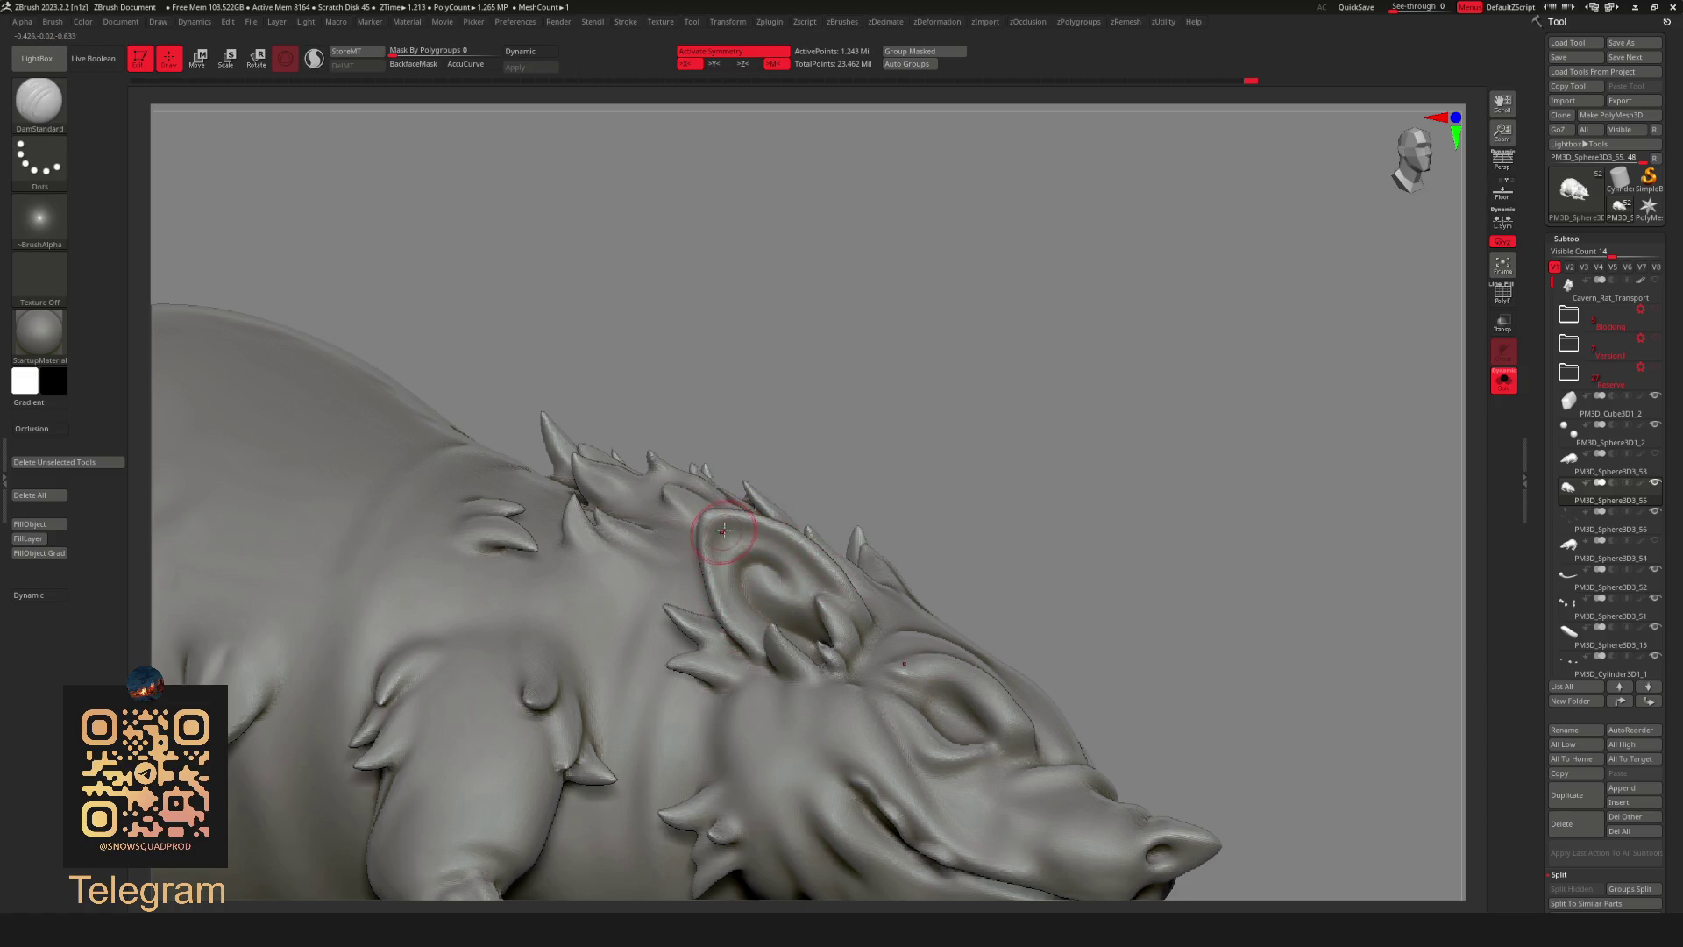
pyautogui.keyDown('shift'); pyautogui.moveTo(782, 552); pyautogui.dragTo(740, 526); pyautogui.keyUp('shift')
# Turn off Solo so the backpack pieces show alongside the body again.
pyautogui.moveTo(856, 383)
pyautogui.keyDown('alt'); pyautogui.mouseDown()
pyautogui.moveTo(804, 233)
pyautogui.moveTo(1029, 406)
pyautogui.moveTo(872, 475)
pyautogui.moveTo(966, 395)
pyautogui.moveTo(788, 507)
pyautogui.moveTo(732, 602)
pyautogui.mouseUp(); pyautogui.keyUp('alt')
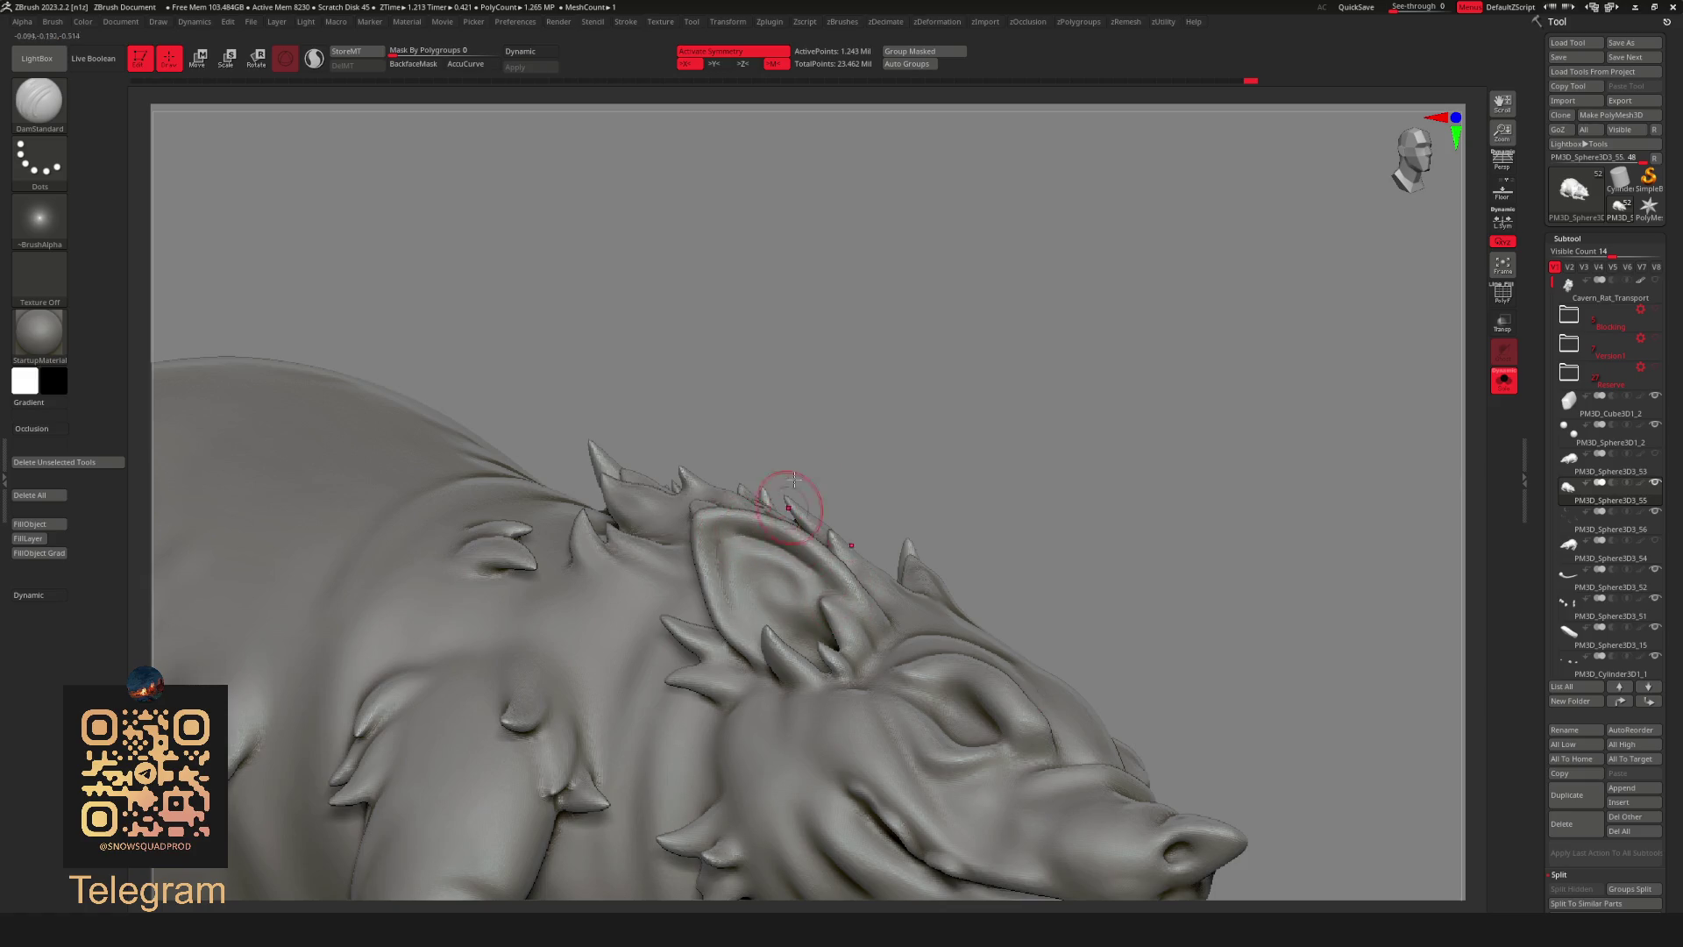
pyautogui.press('f')
pyautogui.moveTo(670, 320)
pyautogui.mouseDown()
pyautogui.moveTo(1034, 383)
pyautogui.moveTo(976, 367)
pyautogui.moveTo(1004, 307)
pyautogui.moveTo(1063, 373)
pyautogui.moveTo(1060, 341)
pyautogui.moveTo(889, 472)
pyautogui.mouseUp()
pyautogui.hotkey('ctrl', 'shift', 's')
pyautogui.scroll(5, 1060, 342)
pyautogui.scroll(3, 1104, 351)
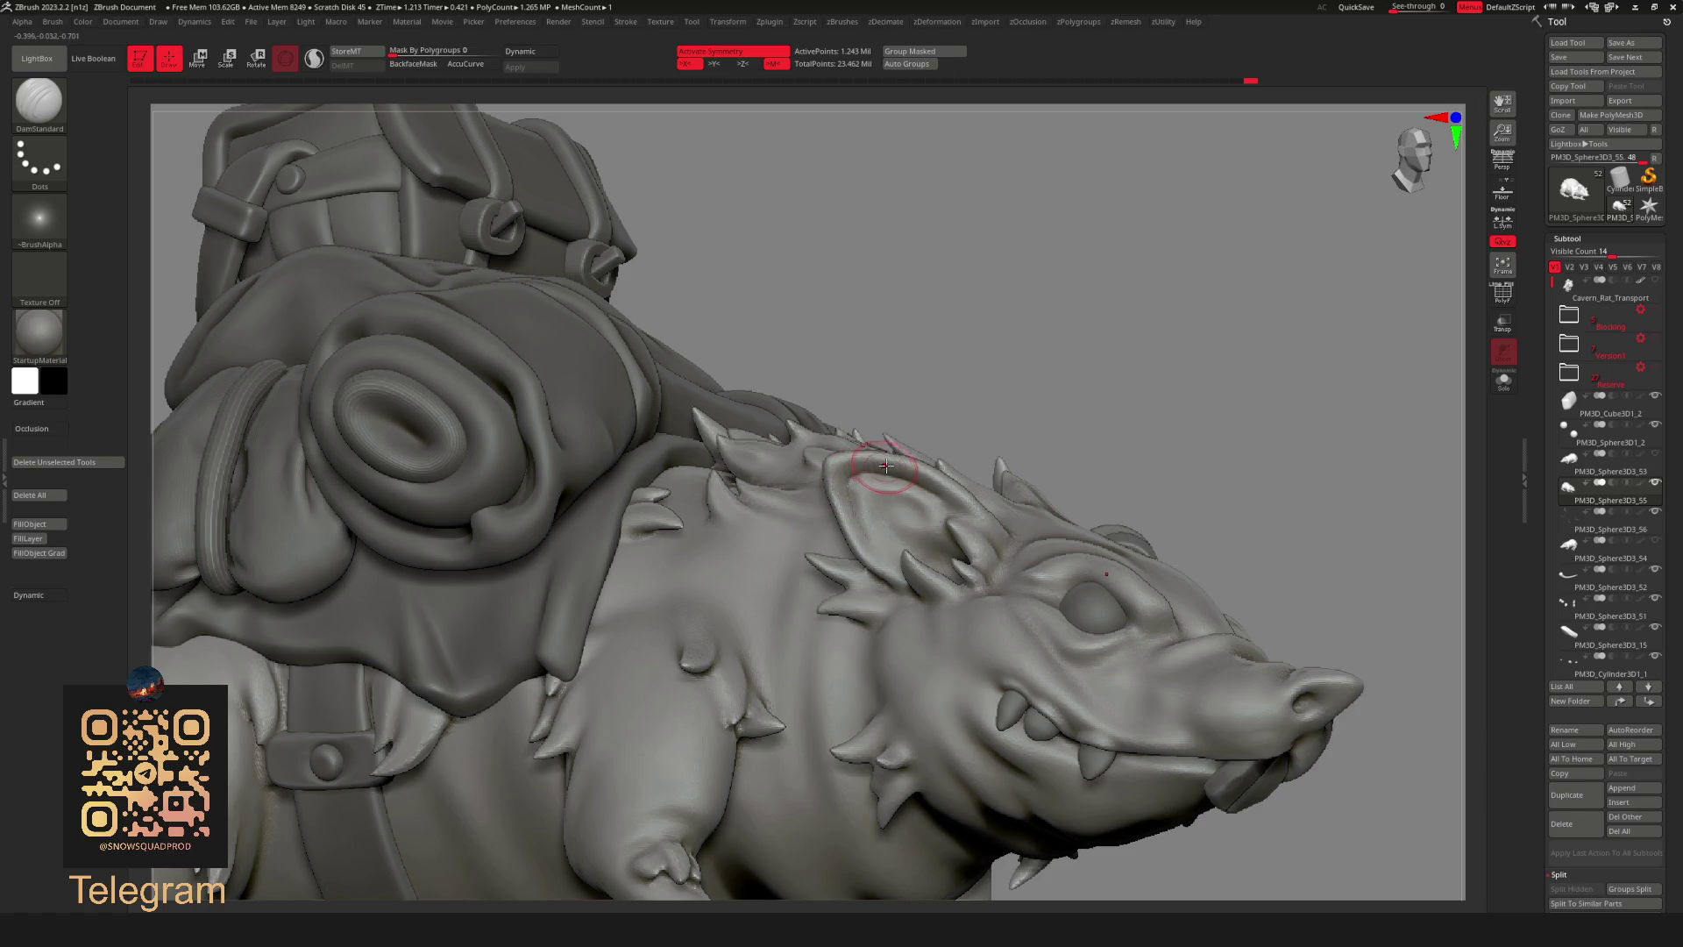
pyautogui.moveTo(1172, 320)
pyautogui.mouseDown()
pyautogui.moveTo(1056, 345)
pyautogui.moveTo(977, 302)
pyautogui.mouseUp()
# Choose the KnifeLasso cutting brush and save the project to disk.
pyautogui.keyDown('ctrl'); pyautogui.keyDown('shift'); pyautogui.click(40, 99); pyautogui.keyUp('shift'); pyautogui.keyUp('ctrl')
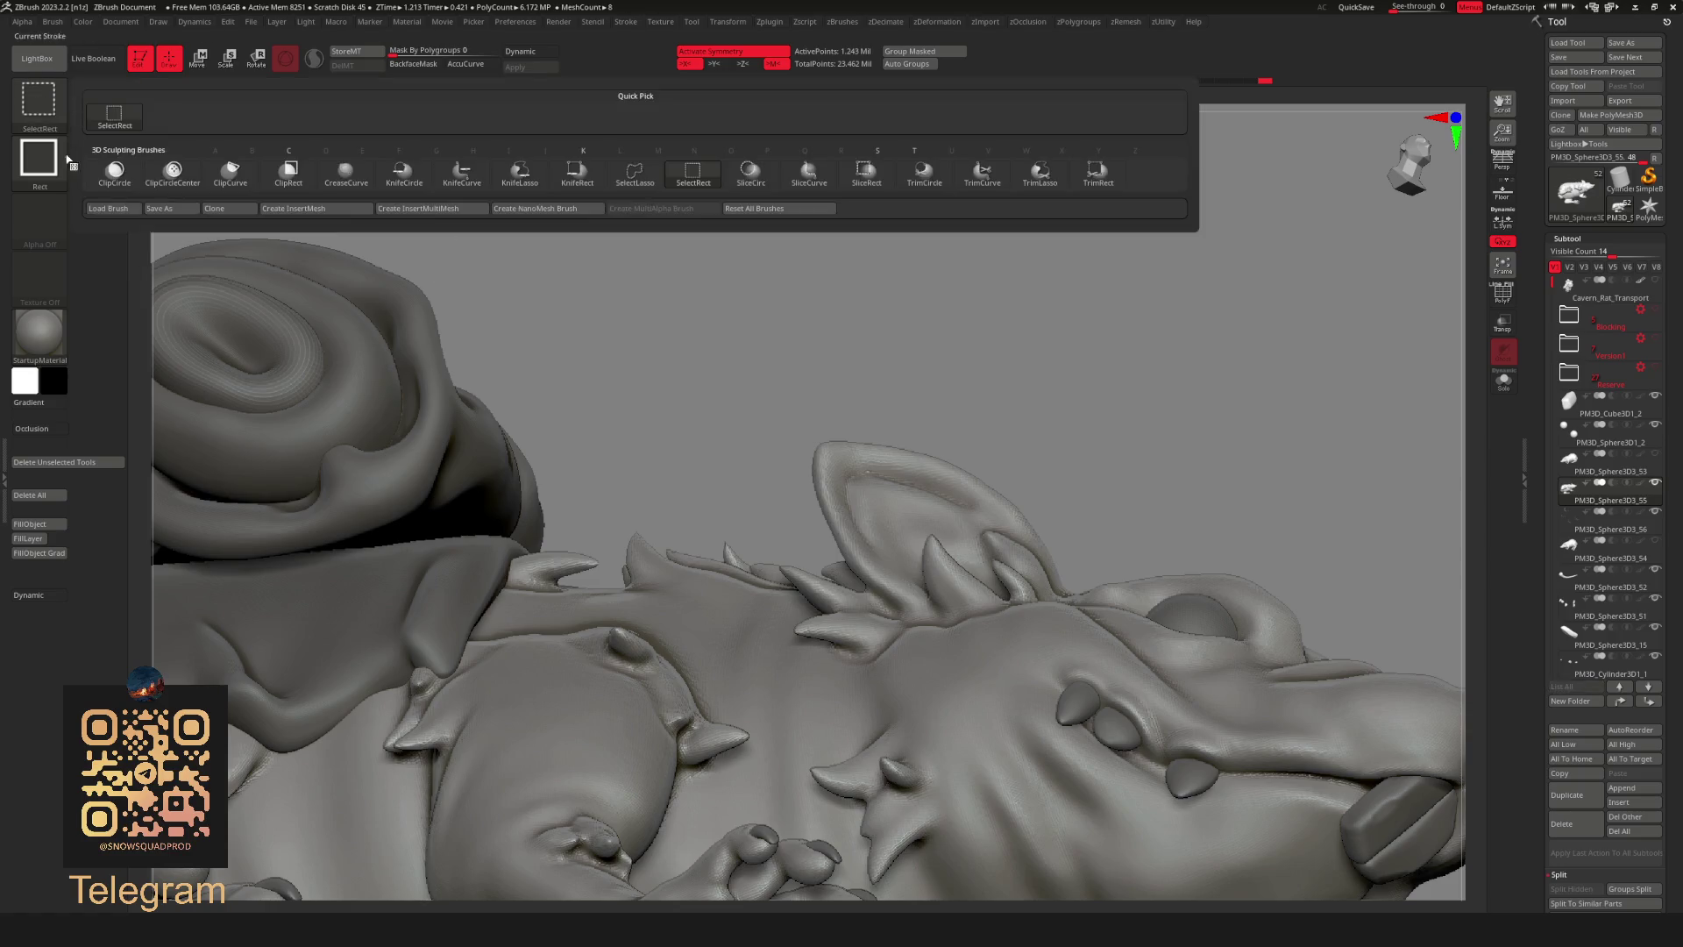
pyautogui.keyDown('ctrl'); pyautogui.keyDown('shift'); pyautogui.click(39, 99); pyautogui.keyUp('shift'); pyautogui.keyUp('ctrl')
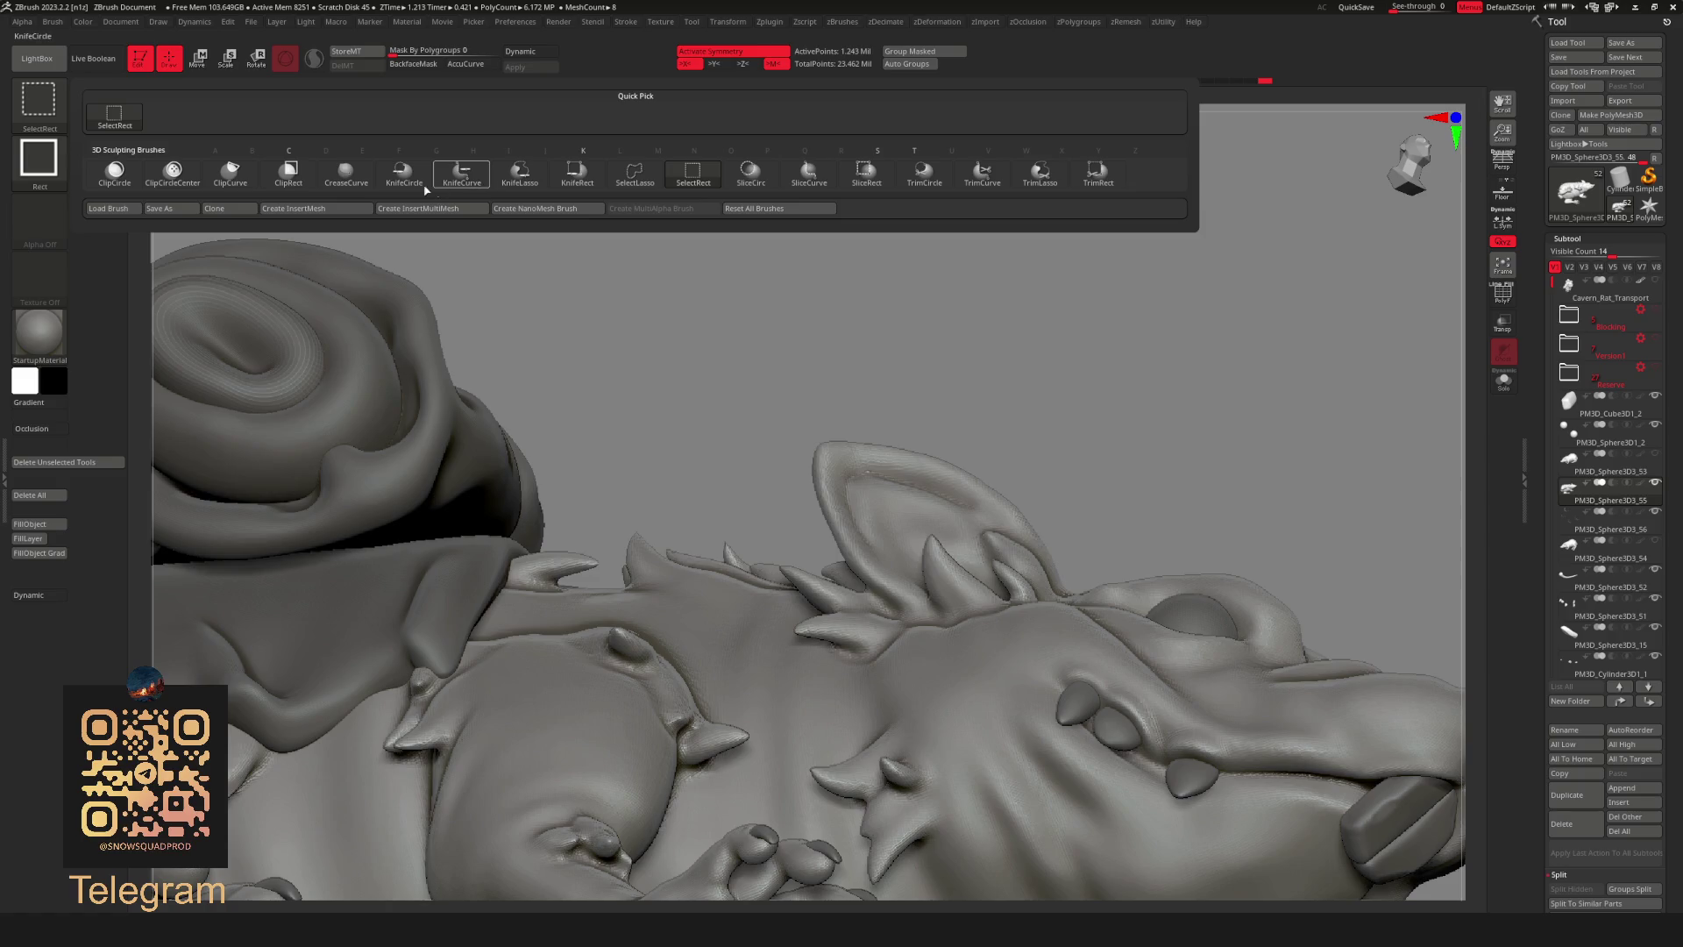
pyautogui.click(521, 178)
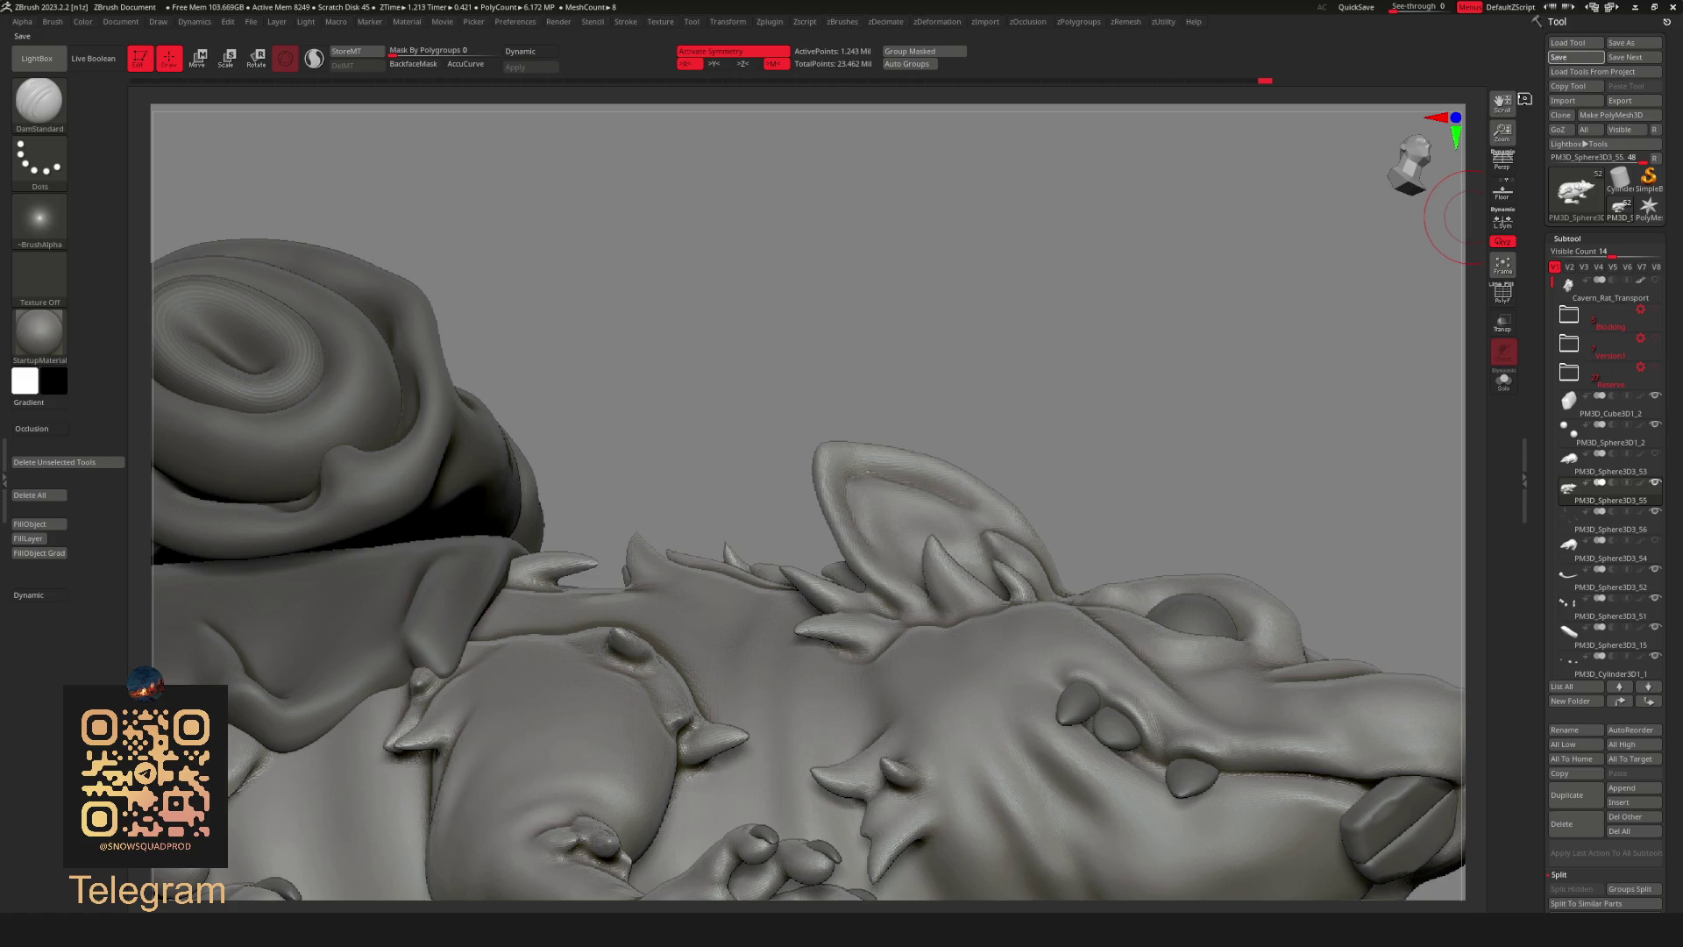
pyautogui.click(1559, 57)
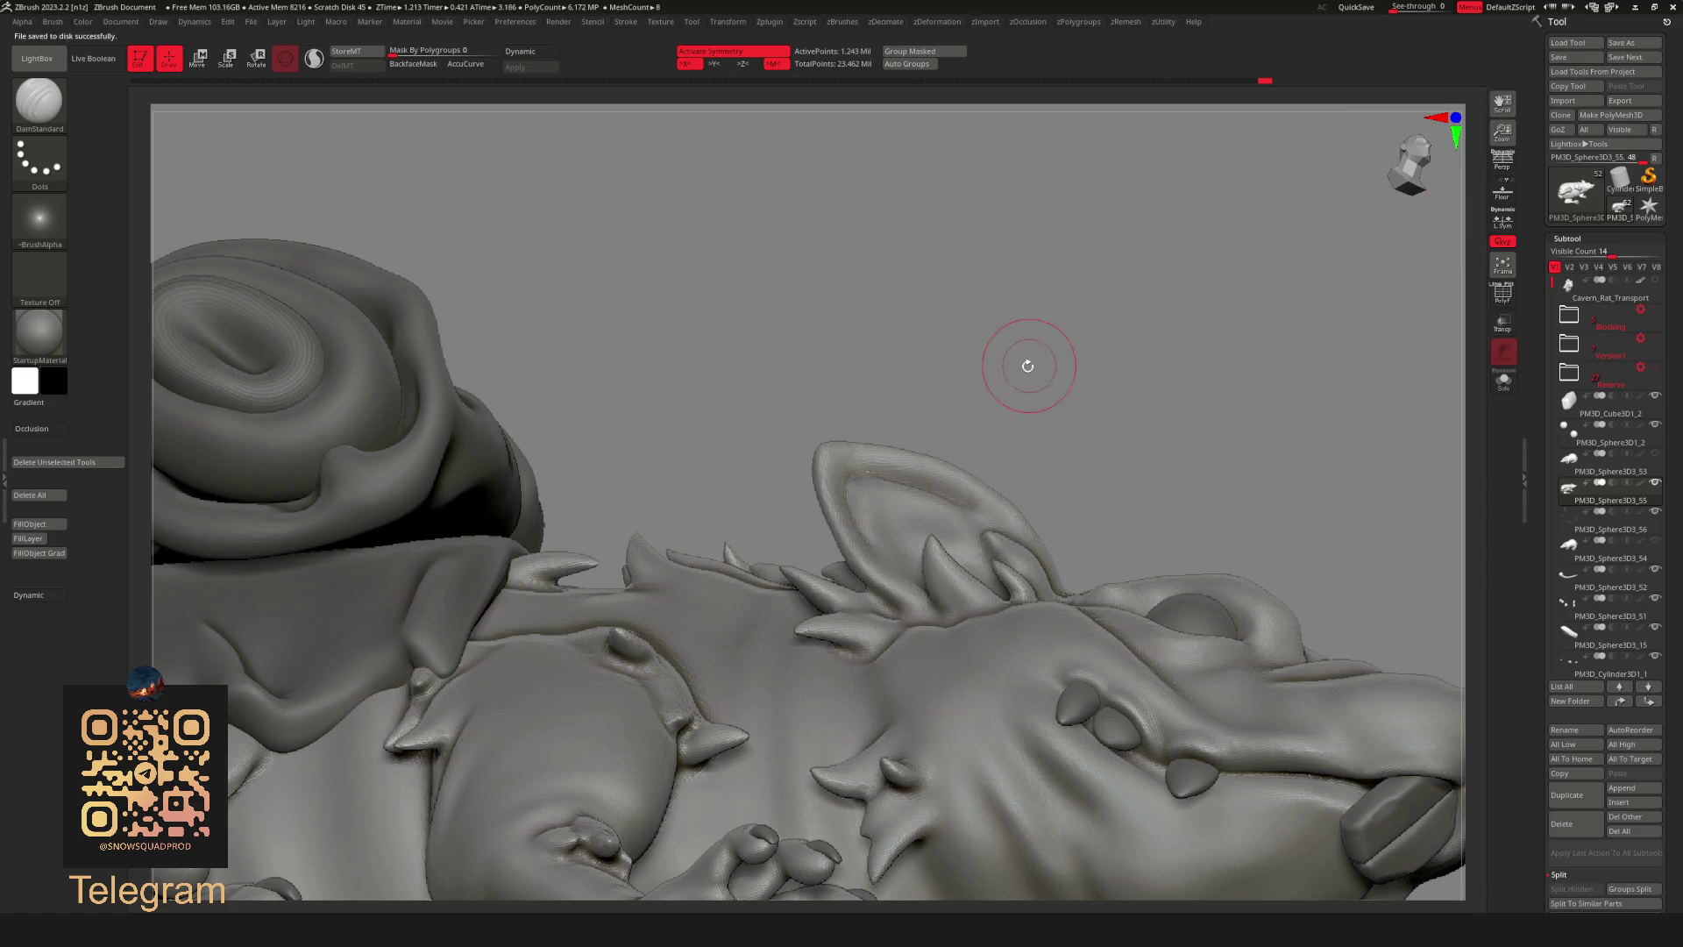
# Lasso-cut the pointed upper part off the rat's ear and review the whole rat.
pyautogui.keyDown('ctrl'); pyautogui.keyDown('shift'); pyautogui.moveTo(802, 336); pyautogui.dragTo(1087, 369); pyautogui.keyUp('shift'); pyautogui.keyUp('ctrl')
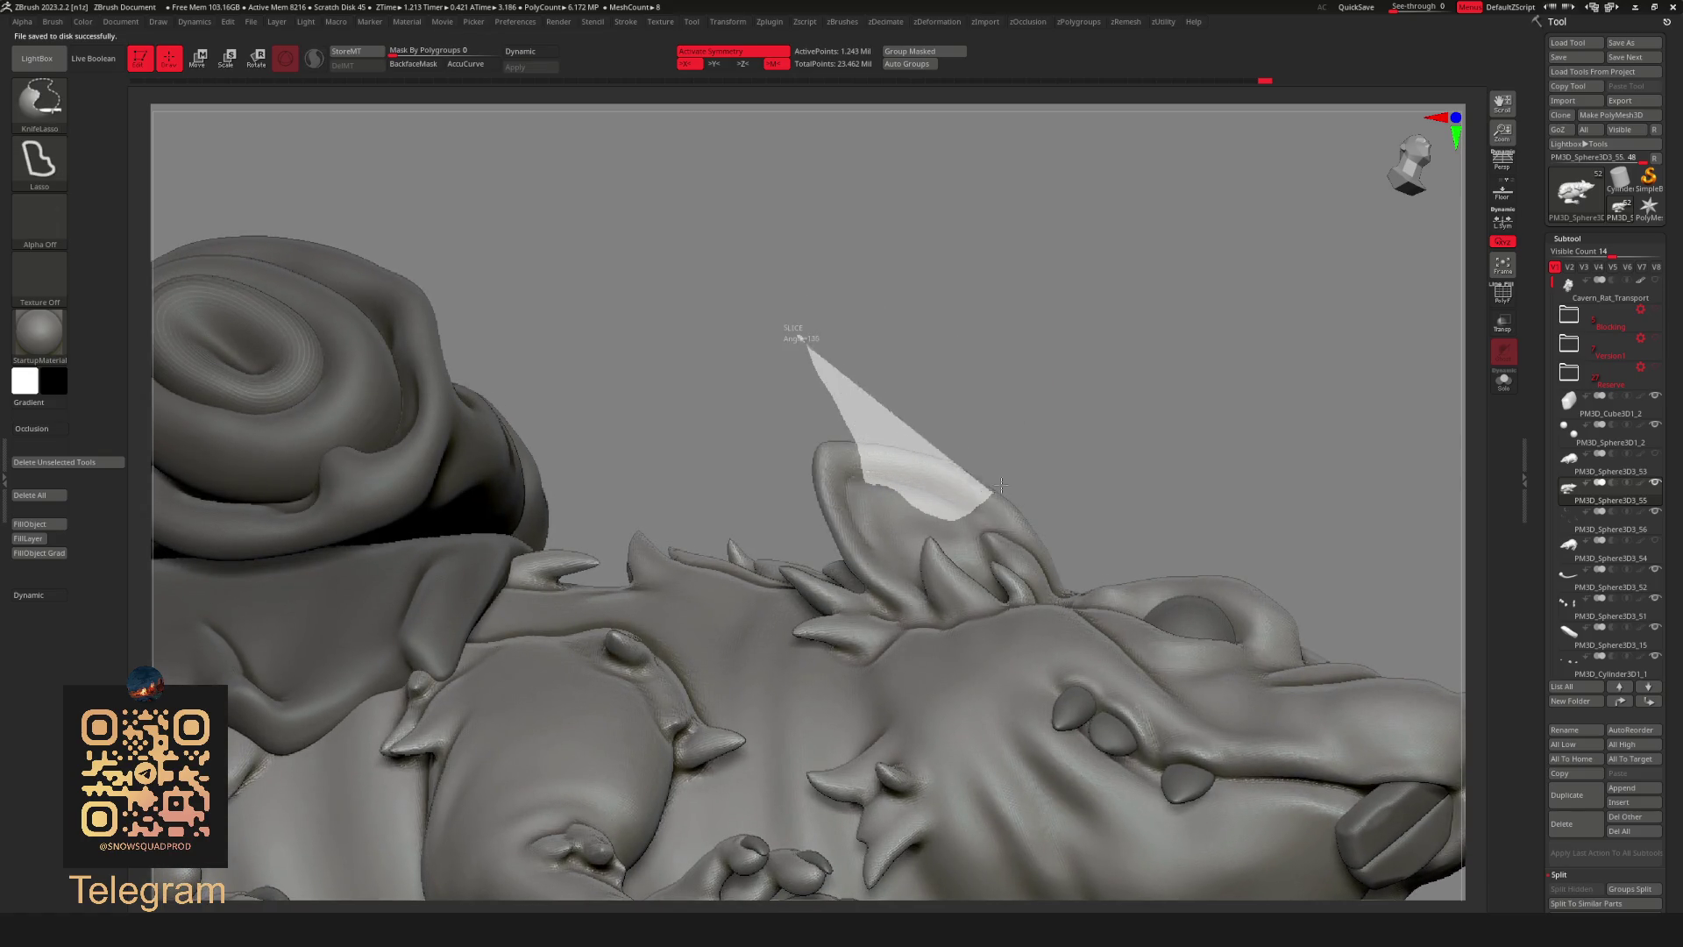
pyautogui.moveTo(1091, 312)
pyautogui.keyDown('alt'); pyautogui.mouseDown()
pyautogui.moveTo(1126, 385)
pyautogui.moveTo(1095, 320)
pyautogui.moveTo(1081, 408)
pyautogui.moveTo(992, 376)
pyautogui.mouseUp(); pyautogui.keyUp('alt')
pyautogui.press('f')
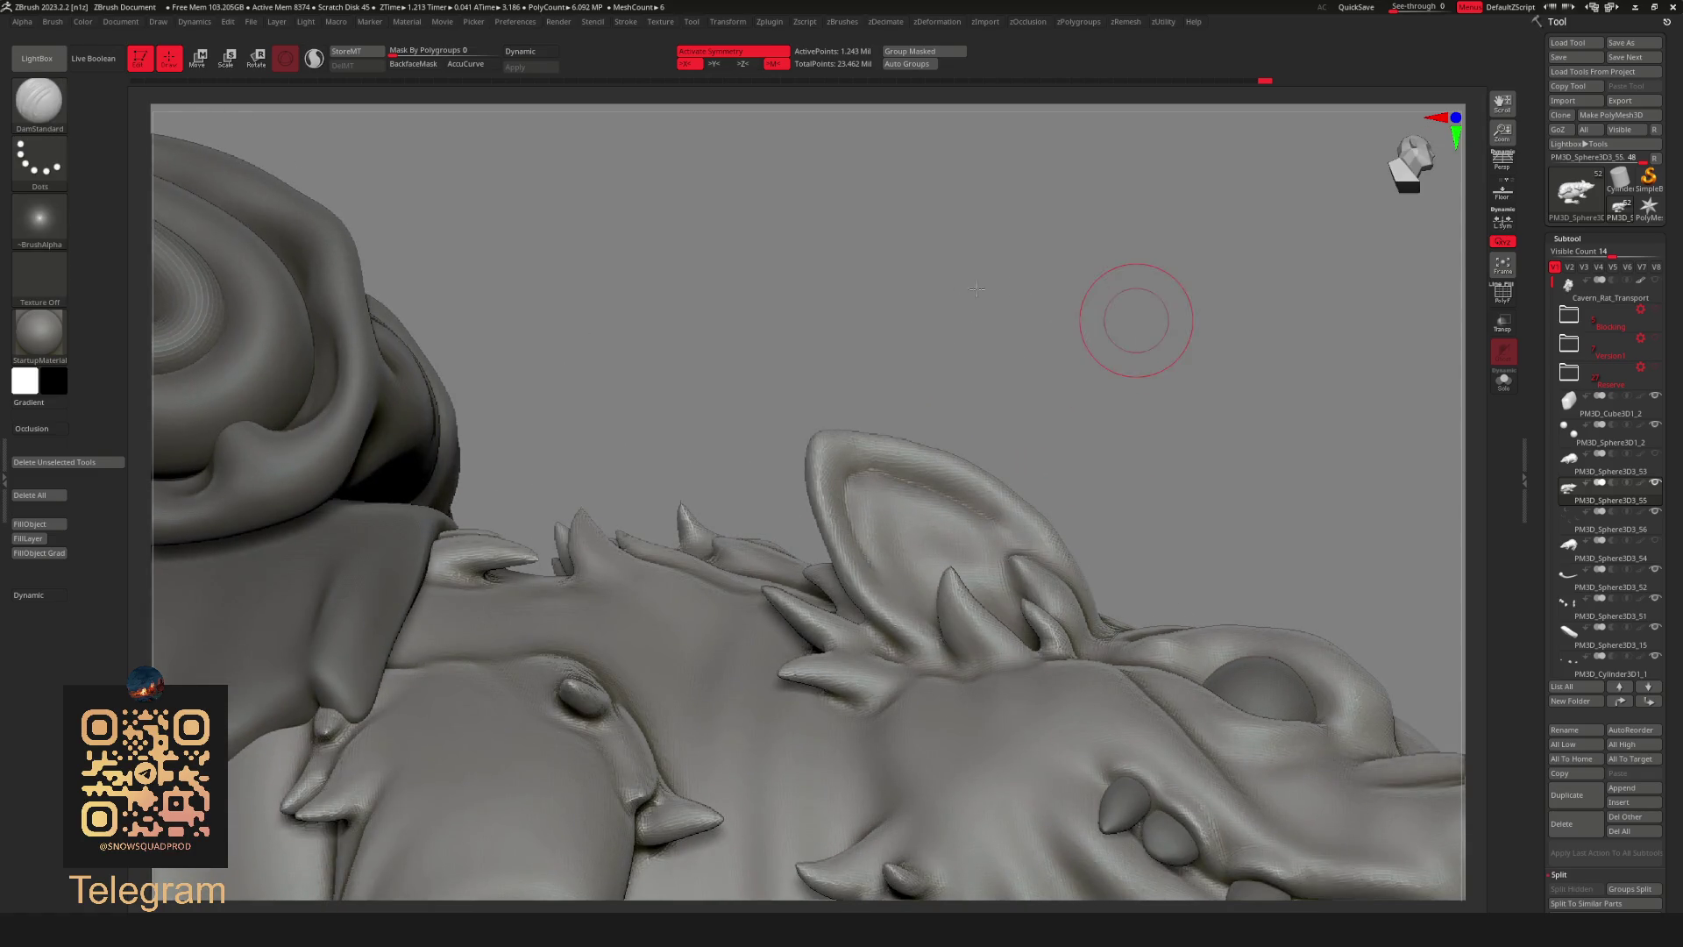
pyautogui.press('f')
pyautogui.moveTo(1117, 320)
pyautogui.mouseDown()
pyautogui.moveTo(1164, 386)
pyautogui.moveTo(1160, 316)
pyautogui.mouseUp()
pyautogui.press('b')
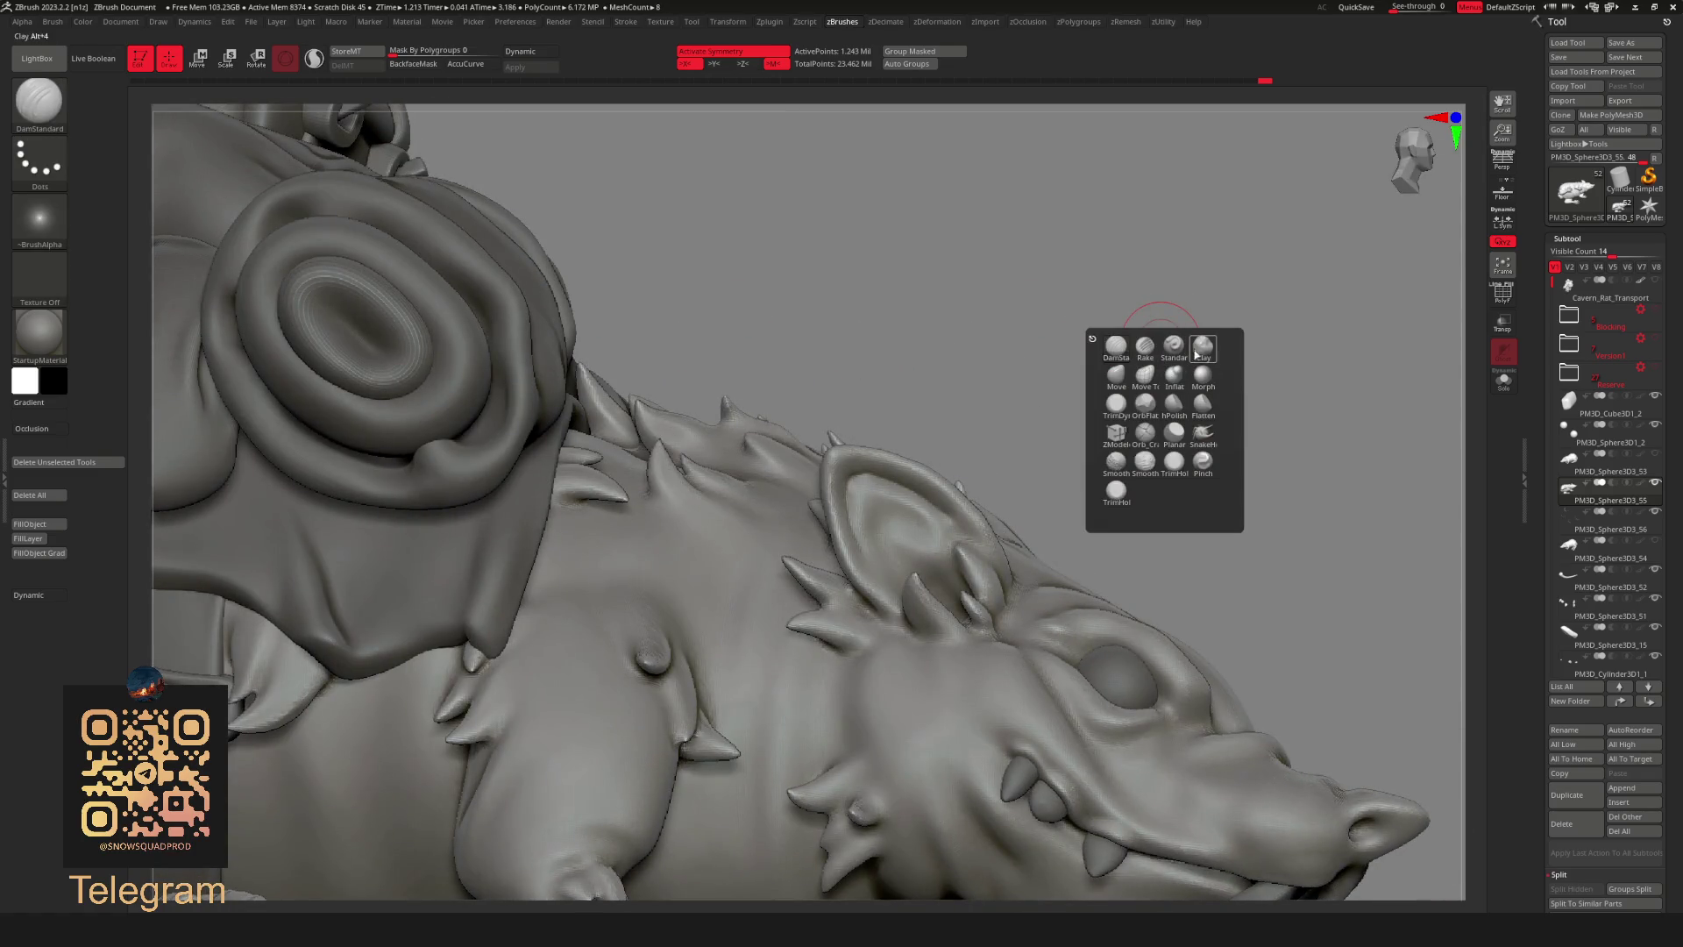
# Sculpt a swirled hollow into the inner ear with the Standard brush and check it from all sides.
pyautogui.click(1192, 357)
pyautogui.press('c')
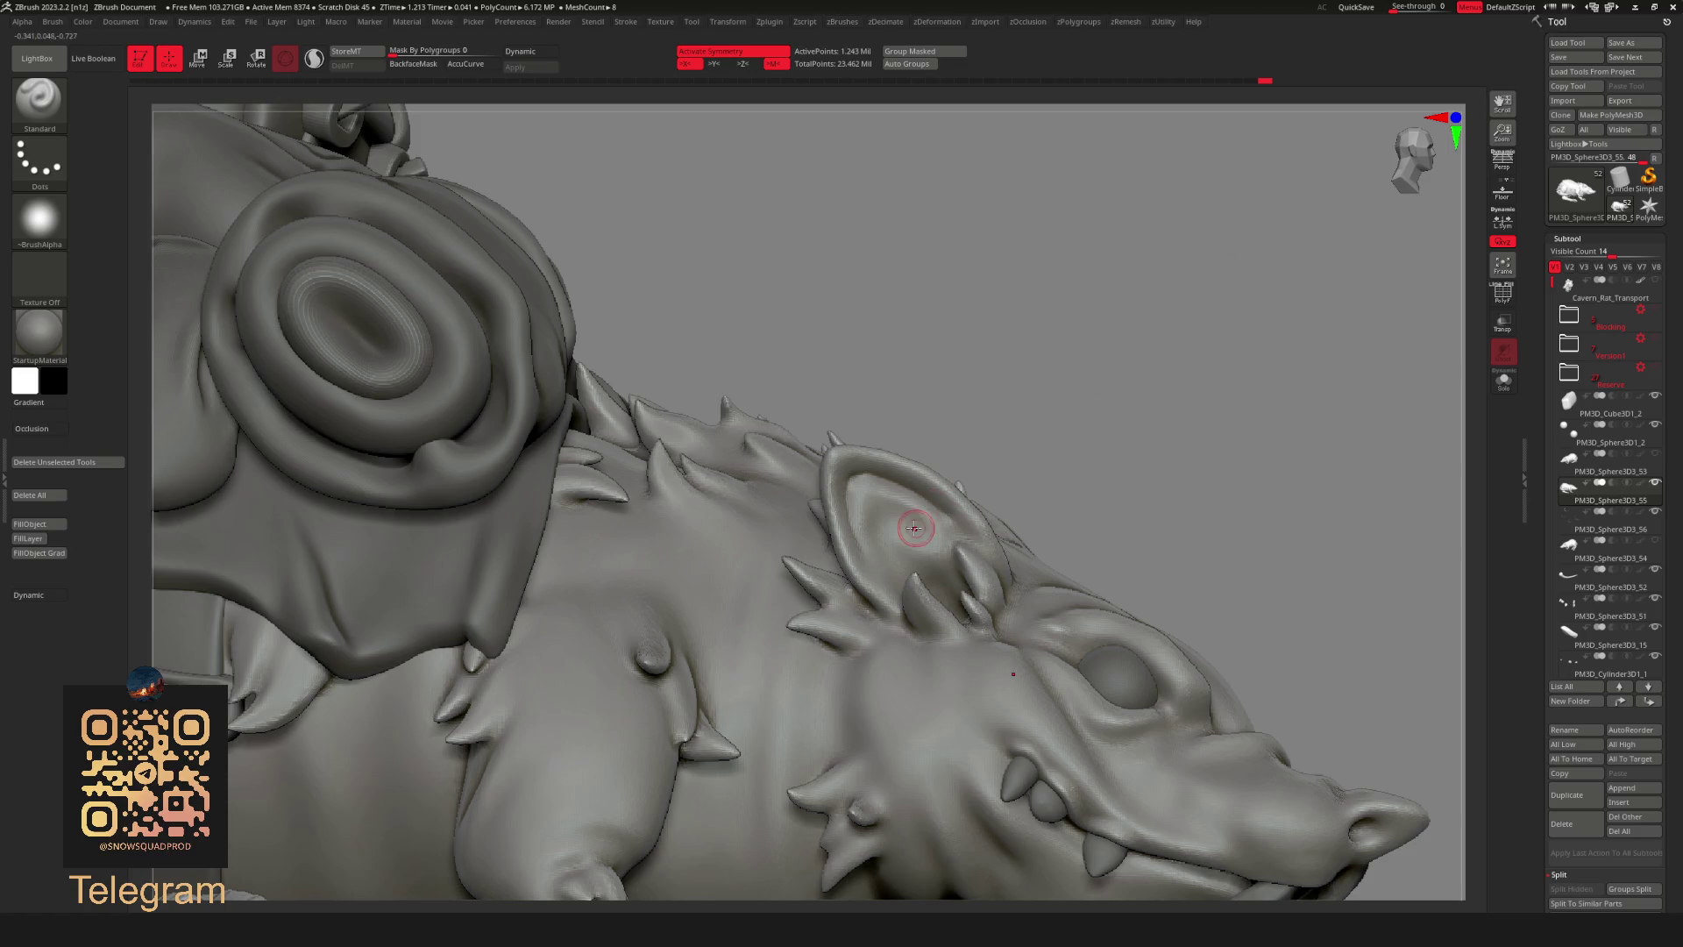
pyautogui.keyDown('shift'); pyautogui.moveTo(921, 488); pyautogui.dragTo(928, 507); pyautogui.keyUp('shift')
pyautogui.moveTo(996, 570); pyautogui.dragTo(921, 592, button='right')
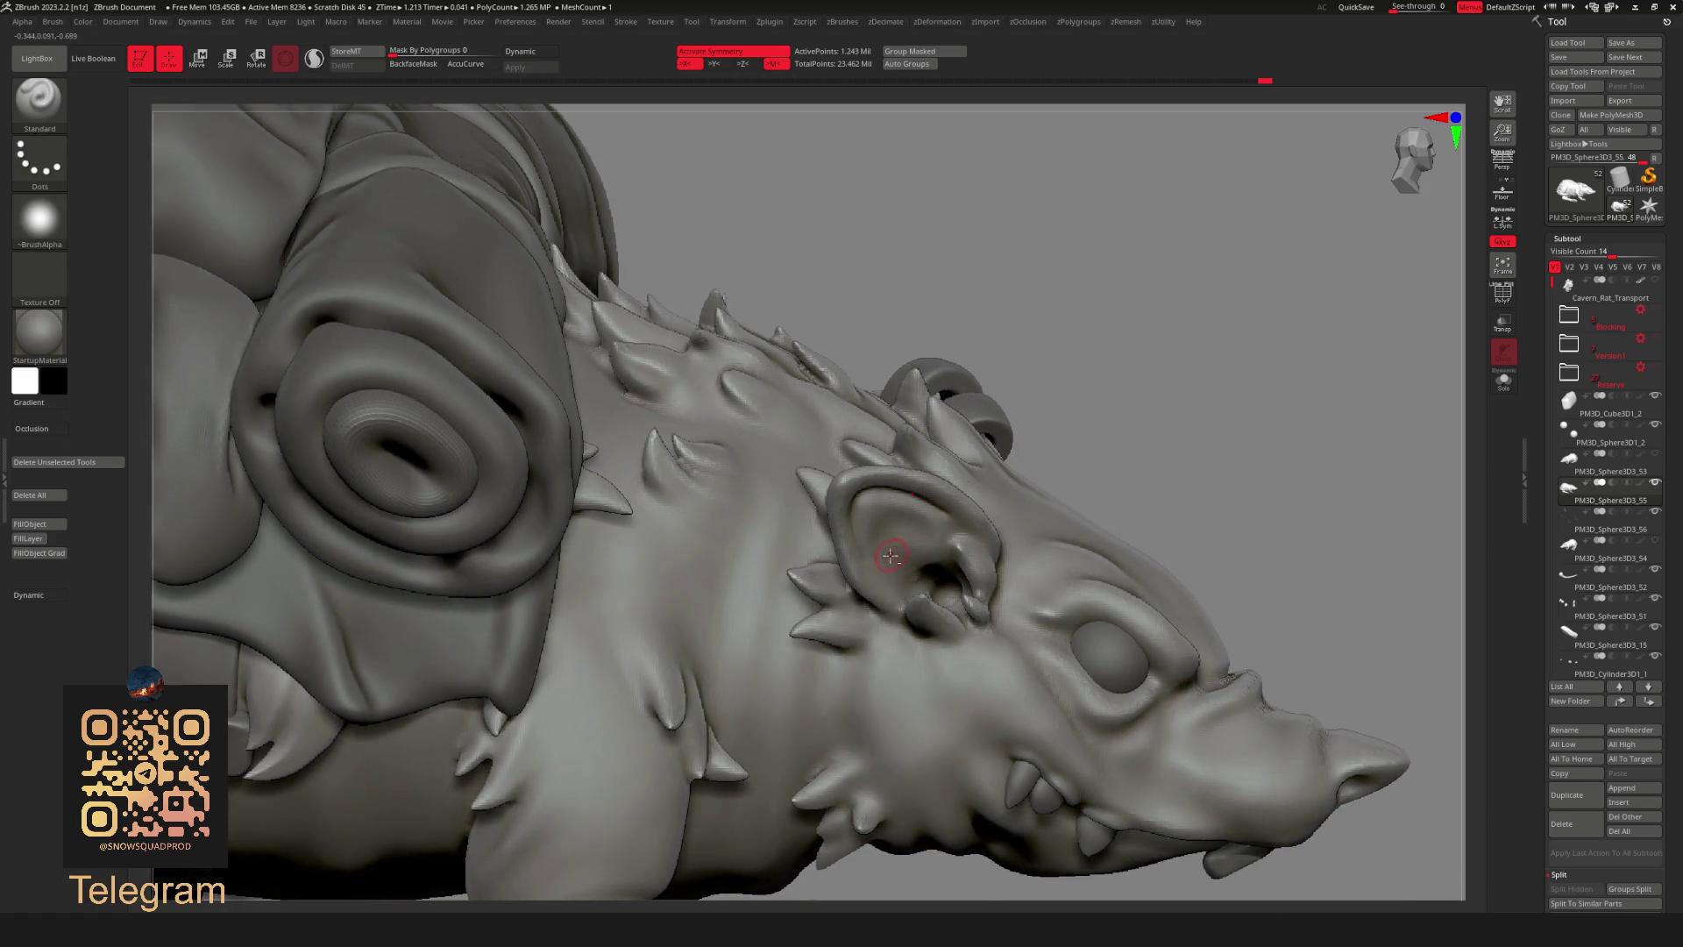
pyautogui.moveTo(904, 579); pyautogui.dragTo(1125, 353, button='right')
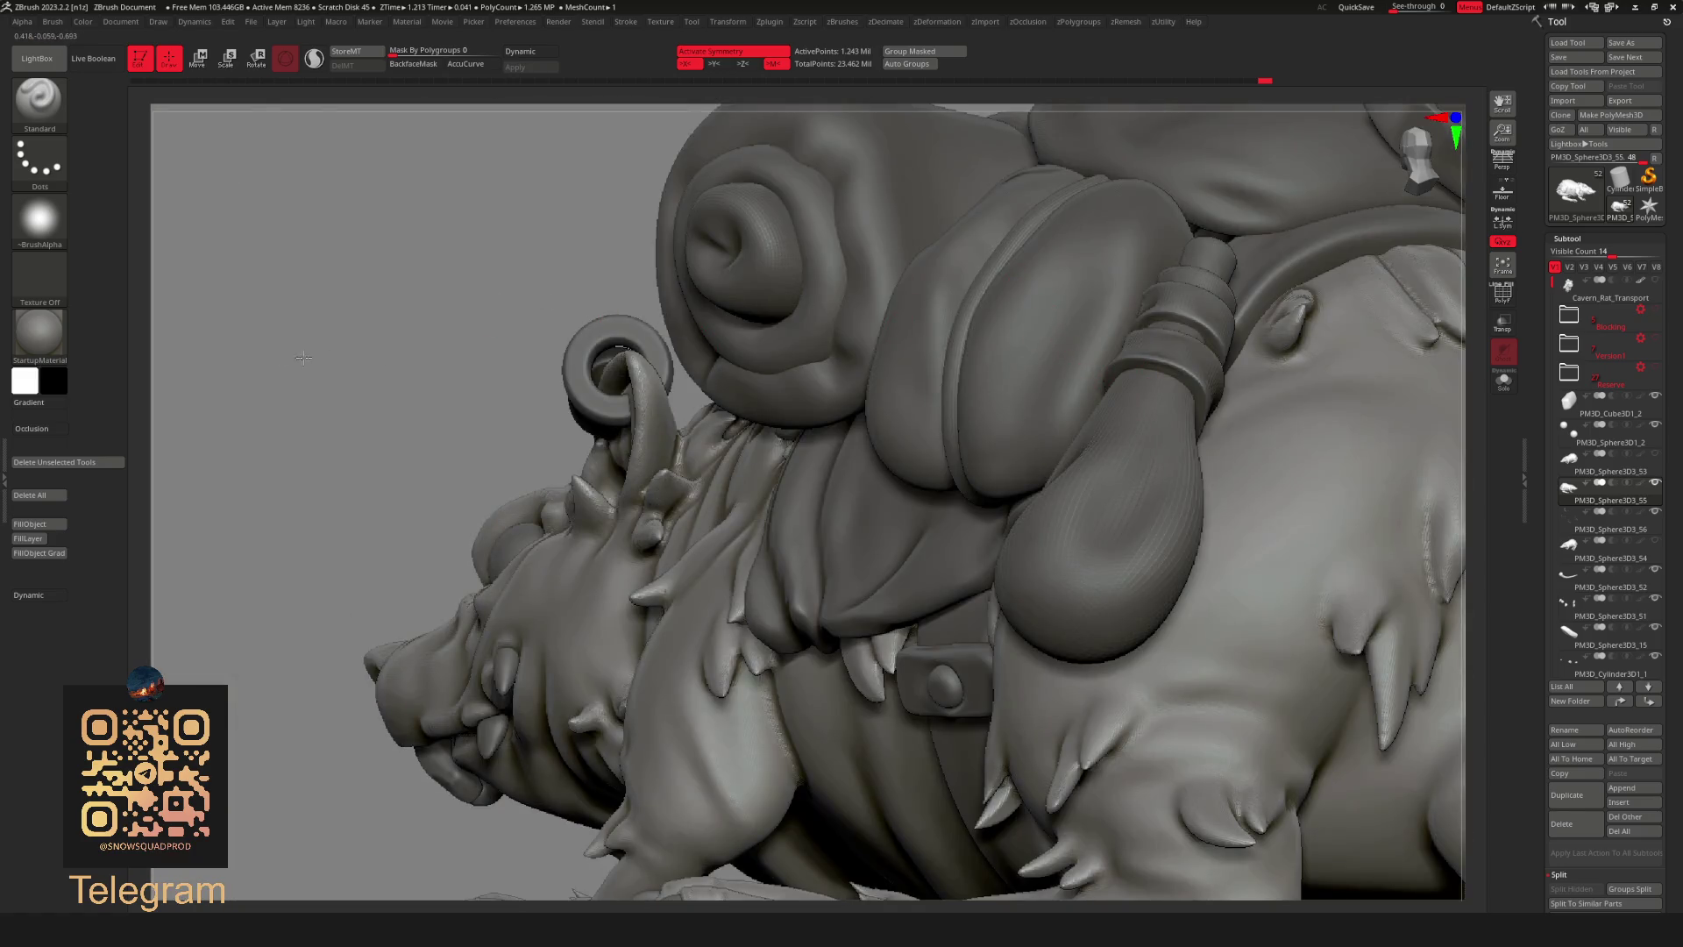
pyautogui.press('f')
pyautogui.moveTo(215, 332); pyautogui.dragTo(397, 562, button='right')
pyautogui.moveTo(1055, 250)
pyautogui.mouseDown(button='right')
pyautogui.moveTo(996, 442)
pyautogui.moveTo(893, 563)
pyautogui.mouseUp(button='right')
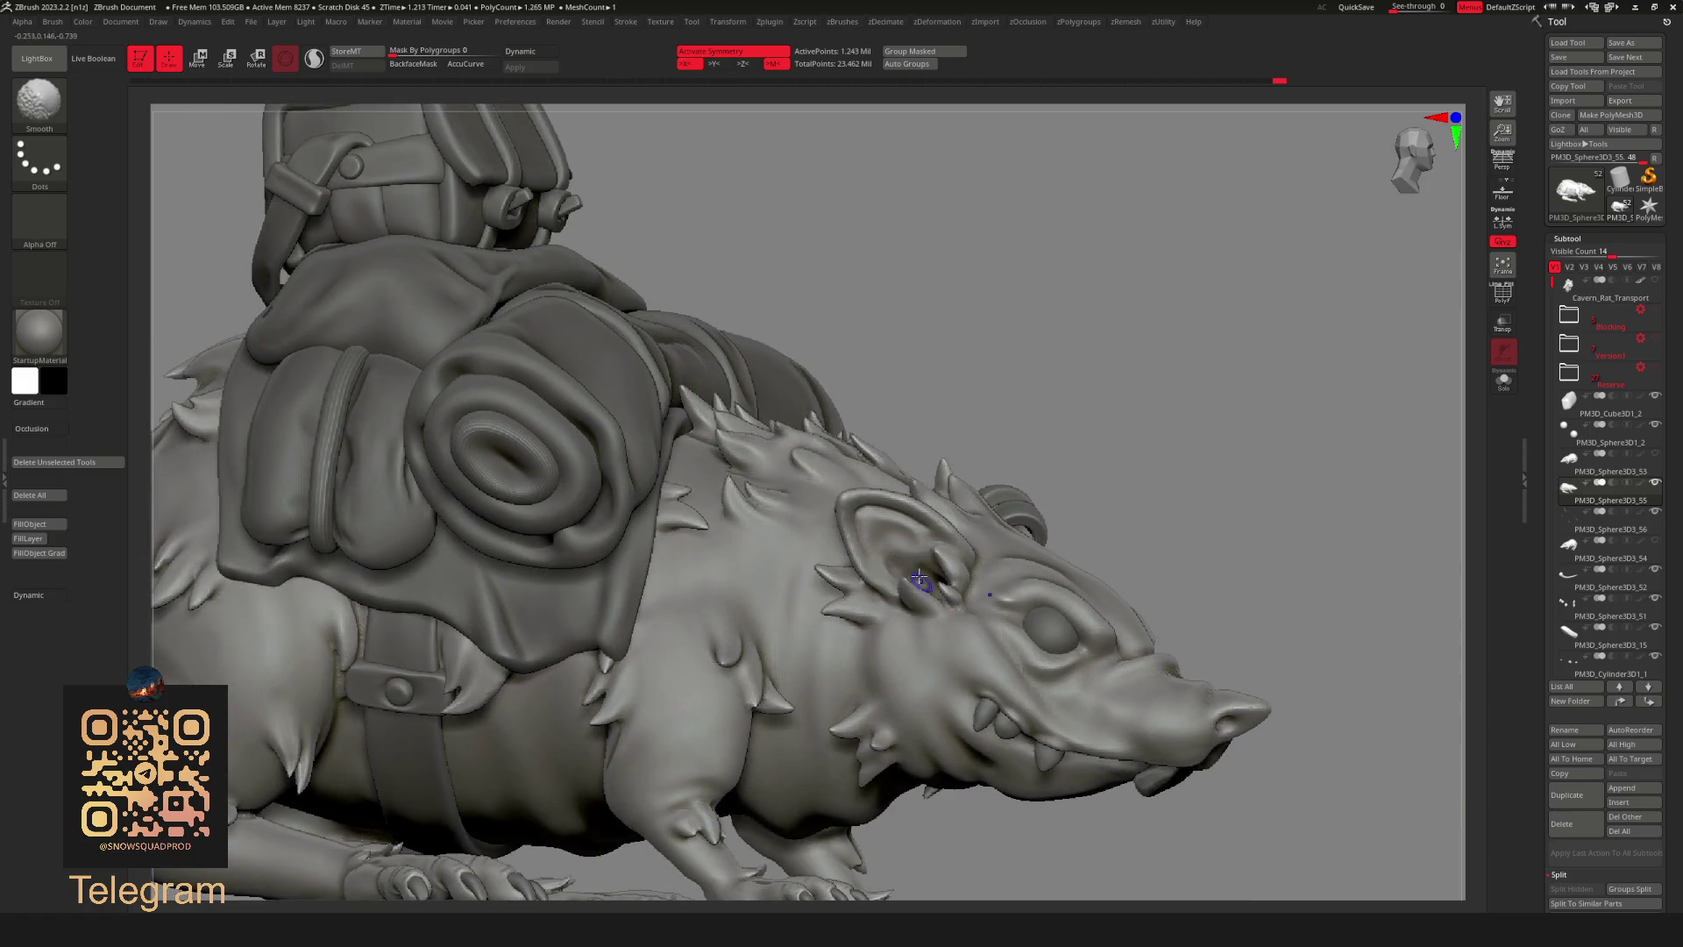
pyautogui.press('f')
pyautogui.moveTo(867, 511)
pyautogui.mouseDown(button='right')
pyautogui.moveTo(1109, 346)
pyautogui.moveTo(1203, 325)
pyautogui.mouseUp(button='right')
pyautogui.click(1413, 152)
pyautogui.keyDown('ctrl'); pyautogui.moveTo(888, 552); pyautogui.dragTo(970, 421, button='right'); pyautogui.keyUp('ctrl')
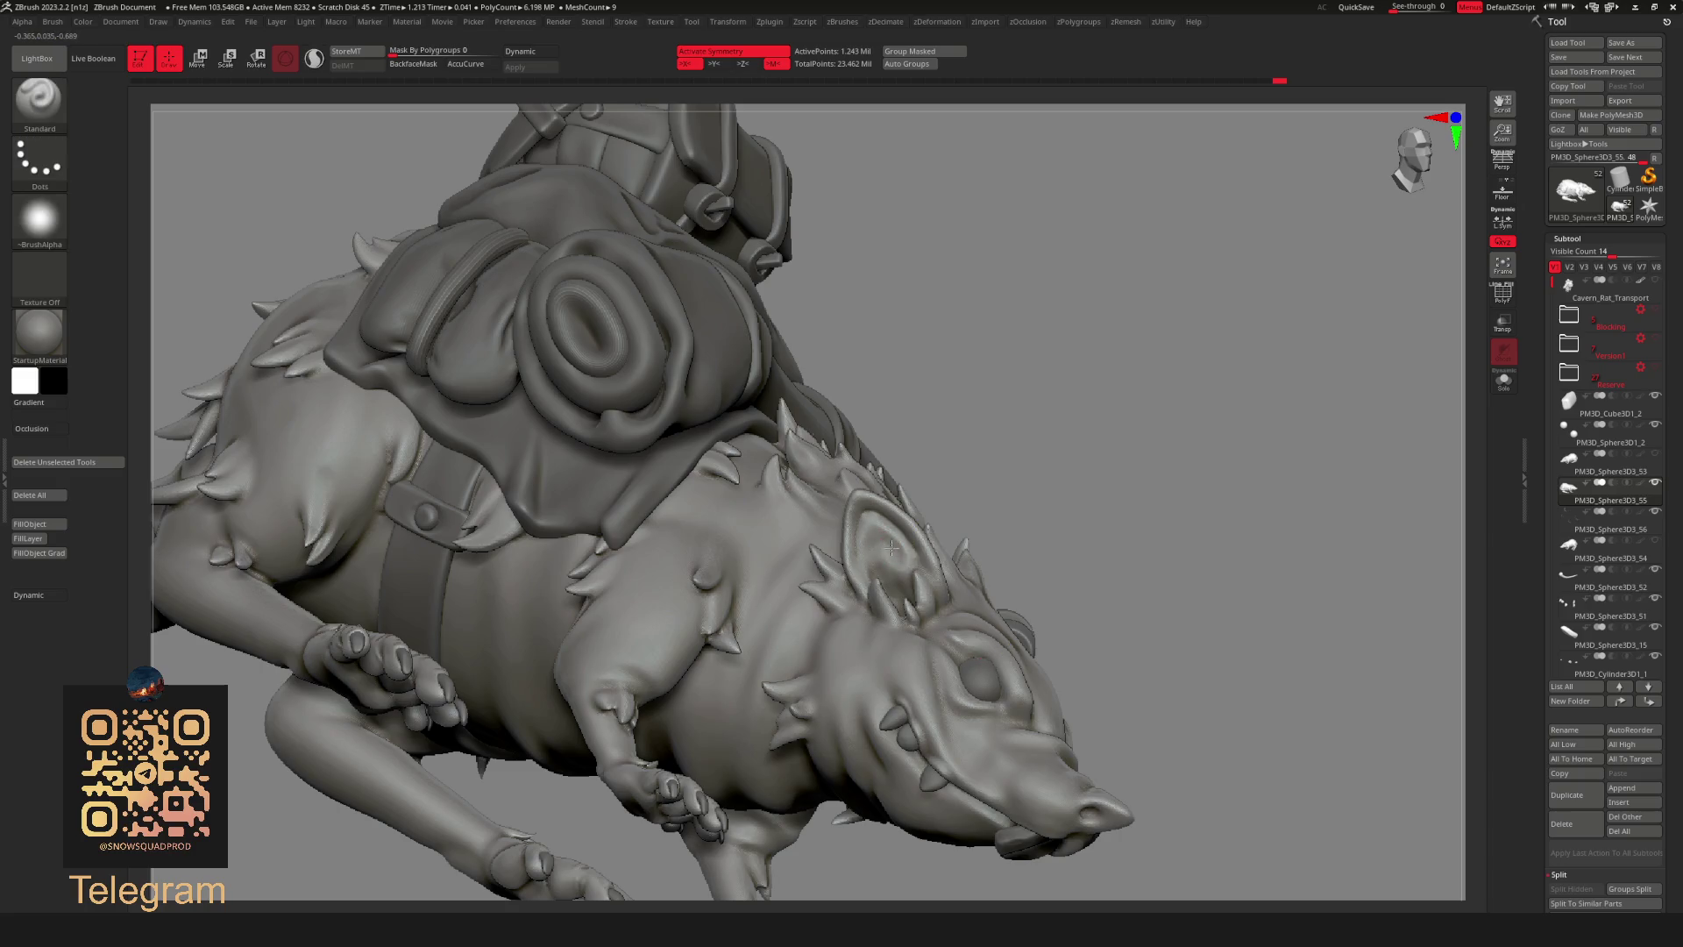
pyautogui.press('f')
pyautogui.keyDown('ctrl'); pyautogui.moveTo(962, 356); pyautogui.dragTo(895, 559, button='right'); pyautogui.keyUp('ctrl')
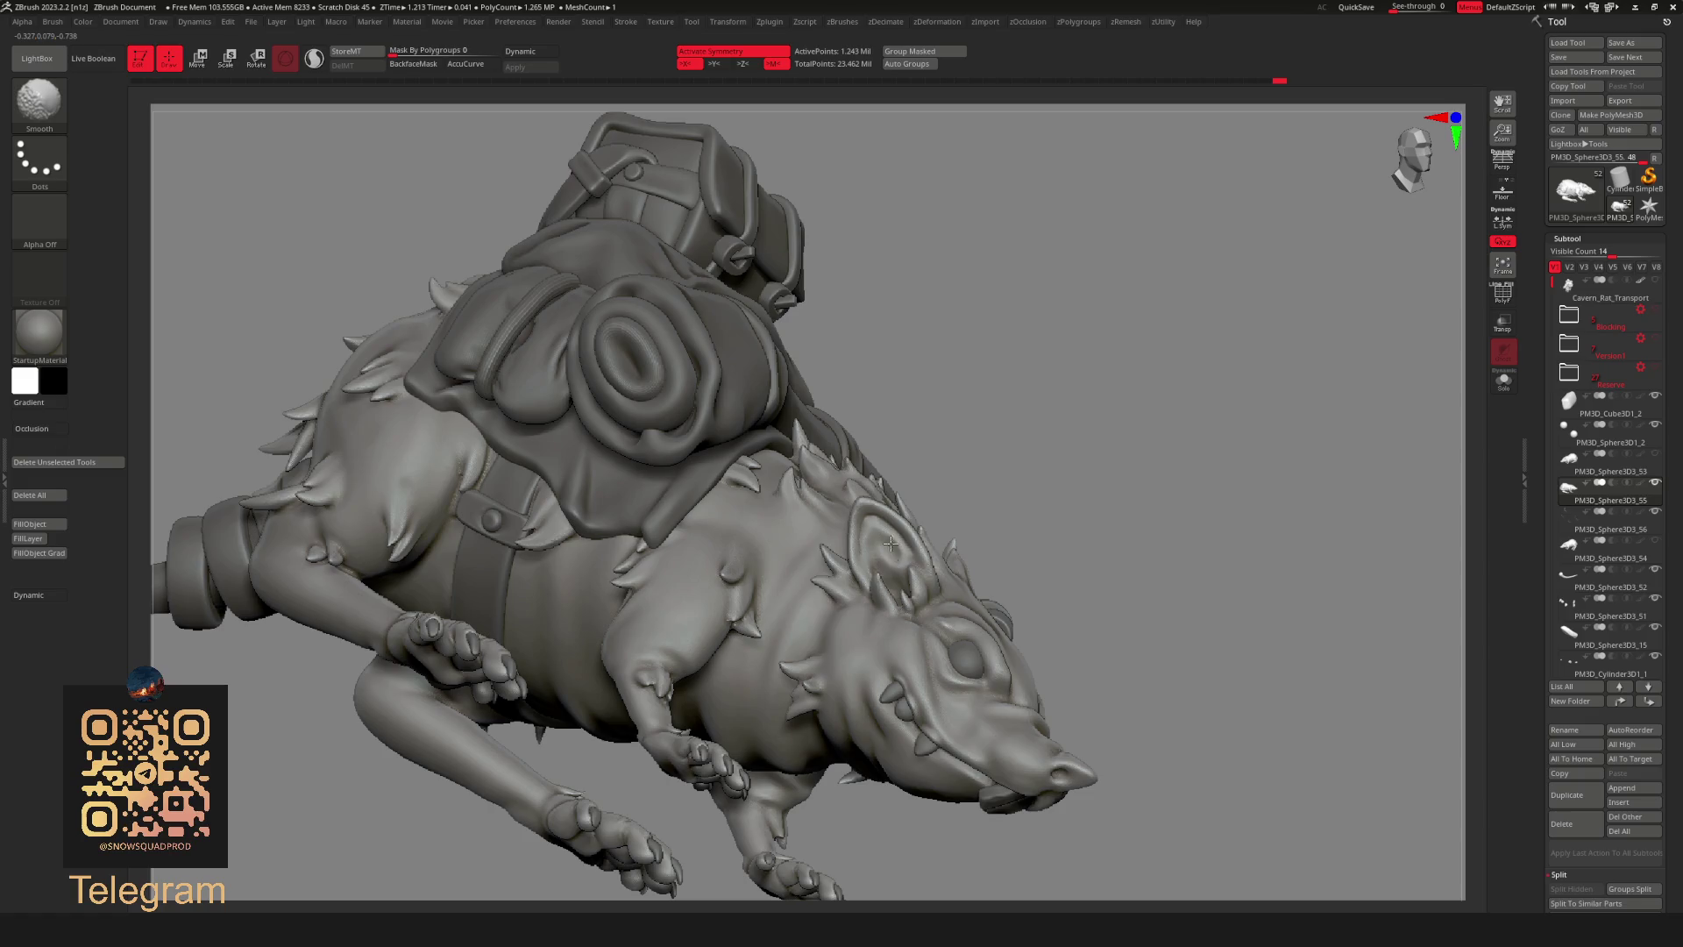
# Switch to the DamStandard brush and make the body subtool active.
pyautogui.press('space')
pyautogui.press('space')
pyautogui.click(951, 416)
pyautogui.keyDown('ctrl'); pyautogui.moveTo(1053, 301); pyautogui.dragTo(909, 520, button='right'); pyautogui.keyUp('ctrl')
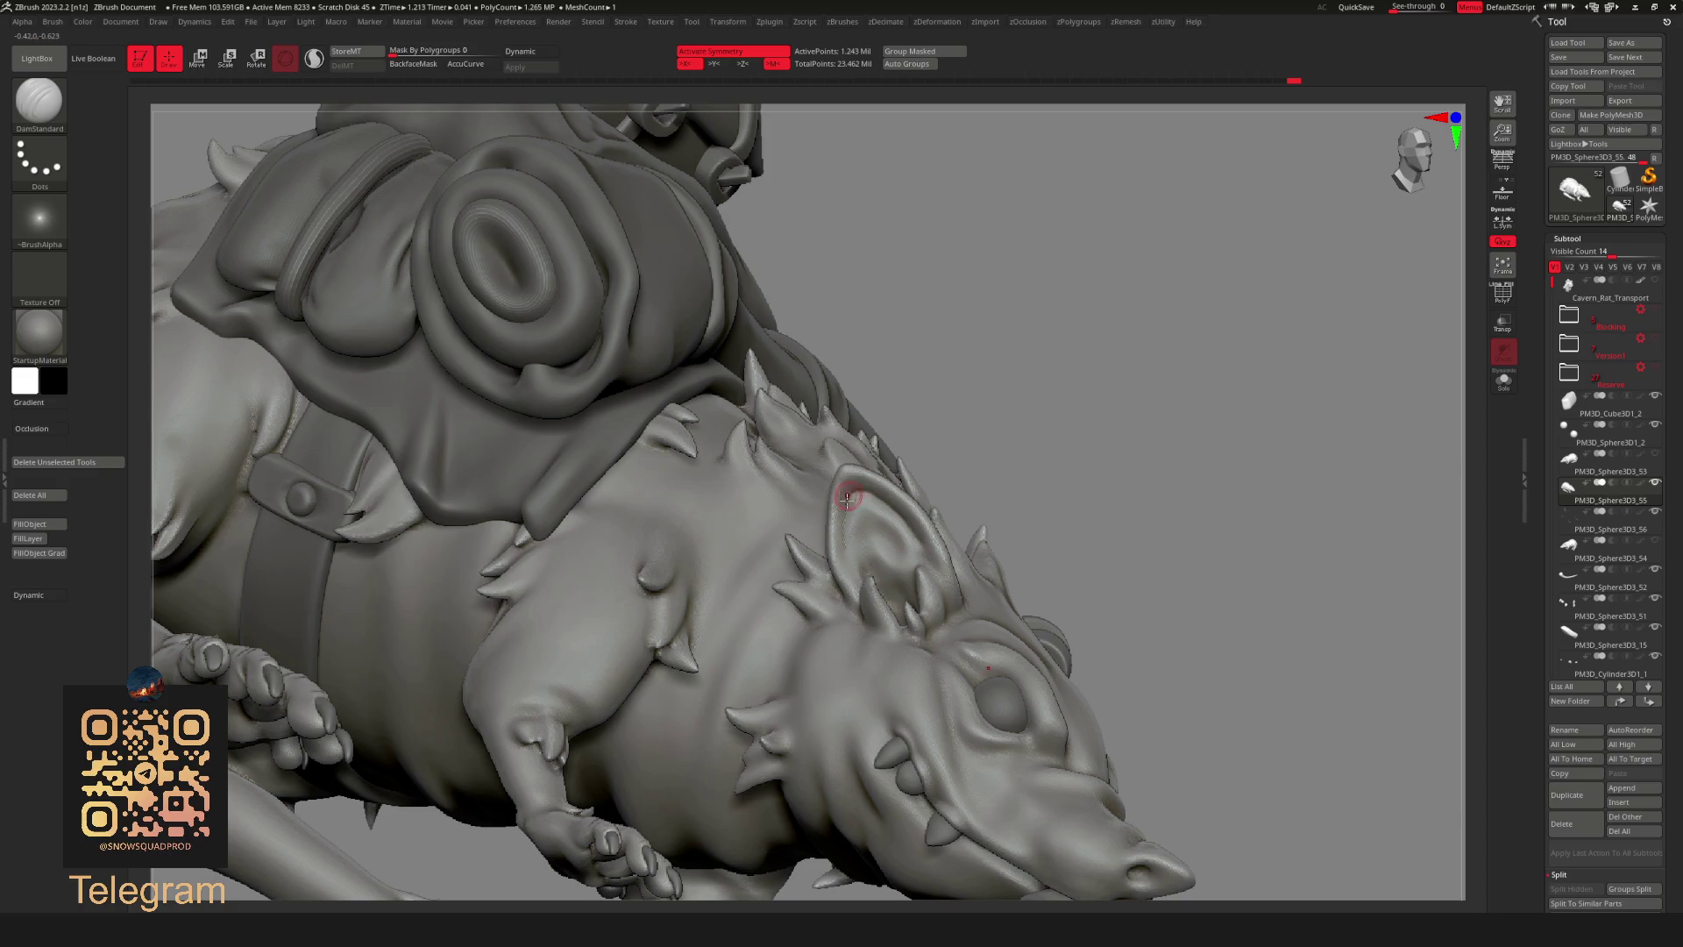
pyautogui.keyDown('alt'); pyautogui.click(848, 526); pyautogui.keyUp('alt')
pyautogui.press('f')
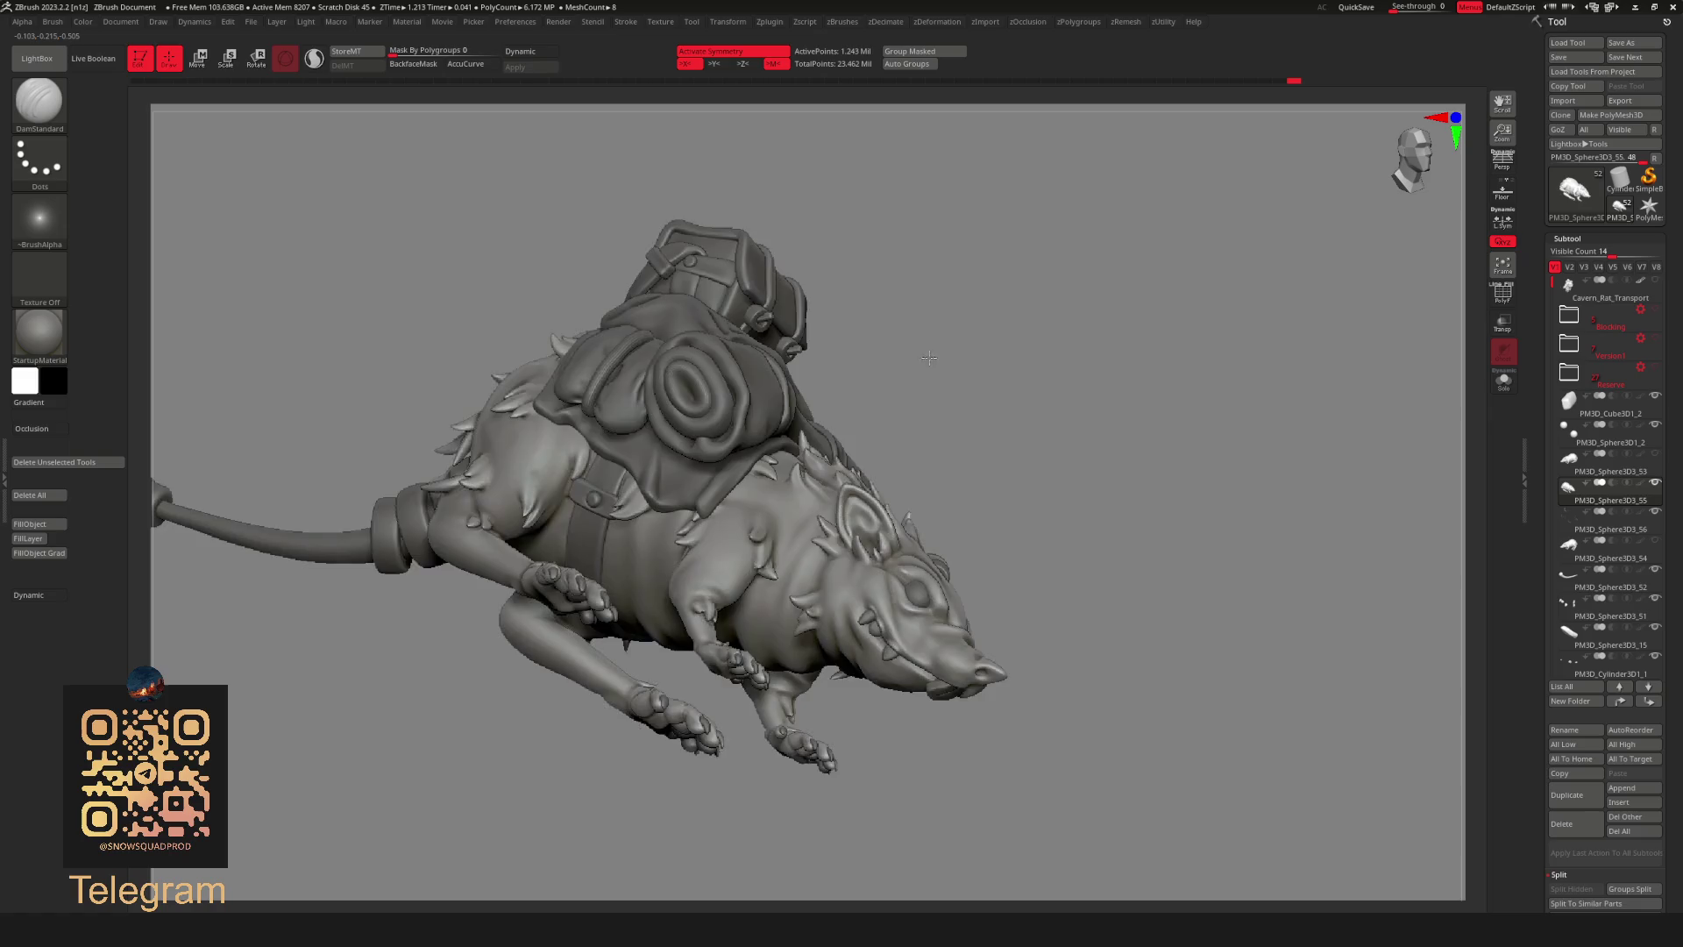
pyautogui.moveTo(913, 439); pyautogui.dragTo(850, 565, button='right')
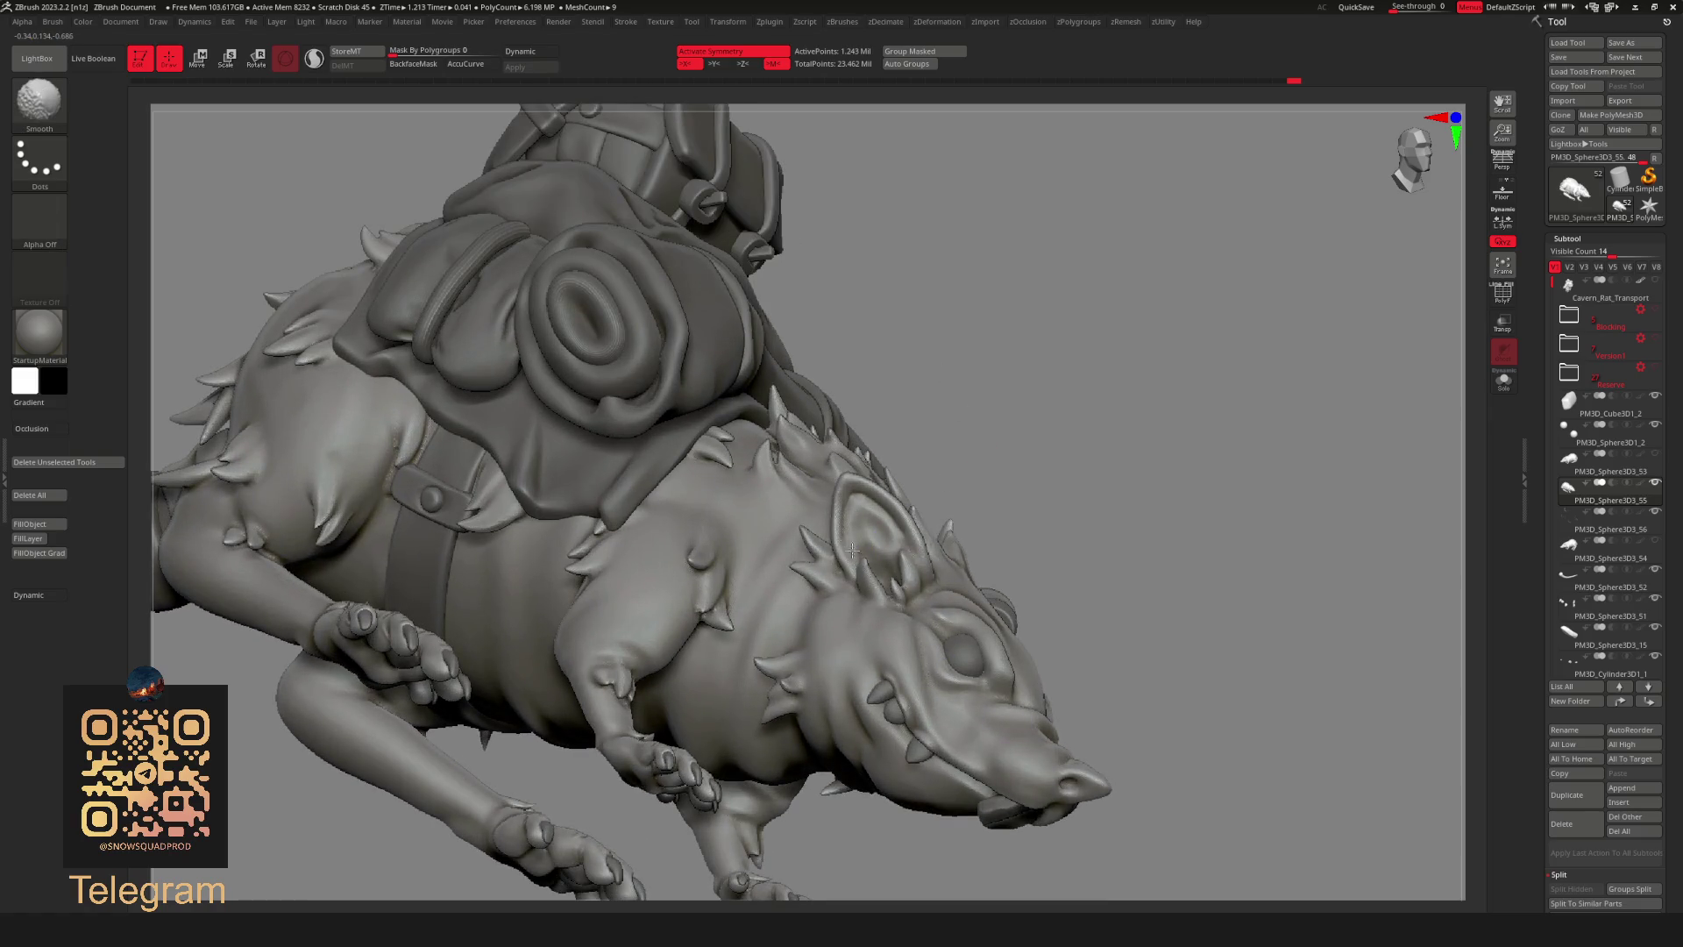
pyautogui.keyDown('ctrl'); pyautogui.moveTo(1026, 398); pyautogui.dragTo(856, 501, button='right'); pyautogui.keyUp('ctrl')
pyautogui.press('space')
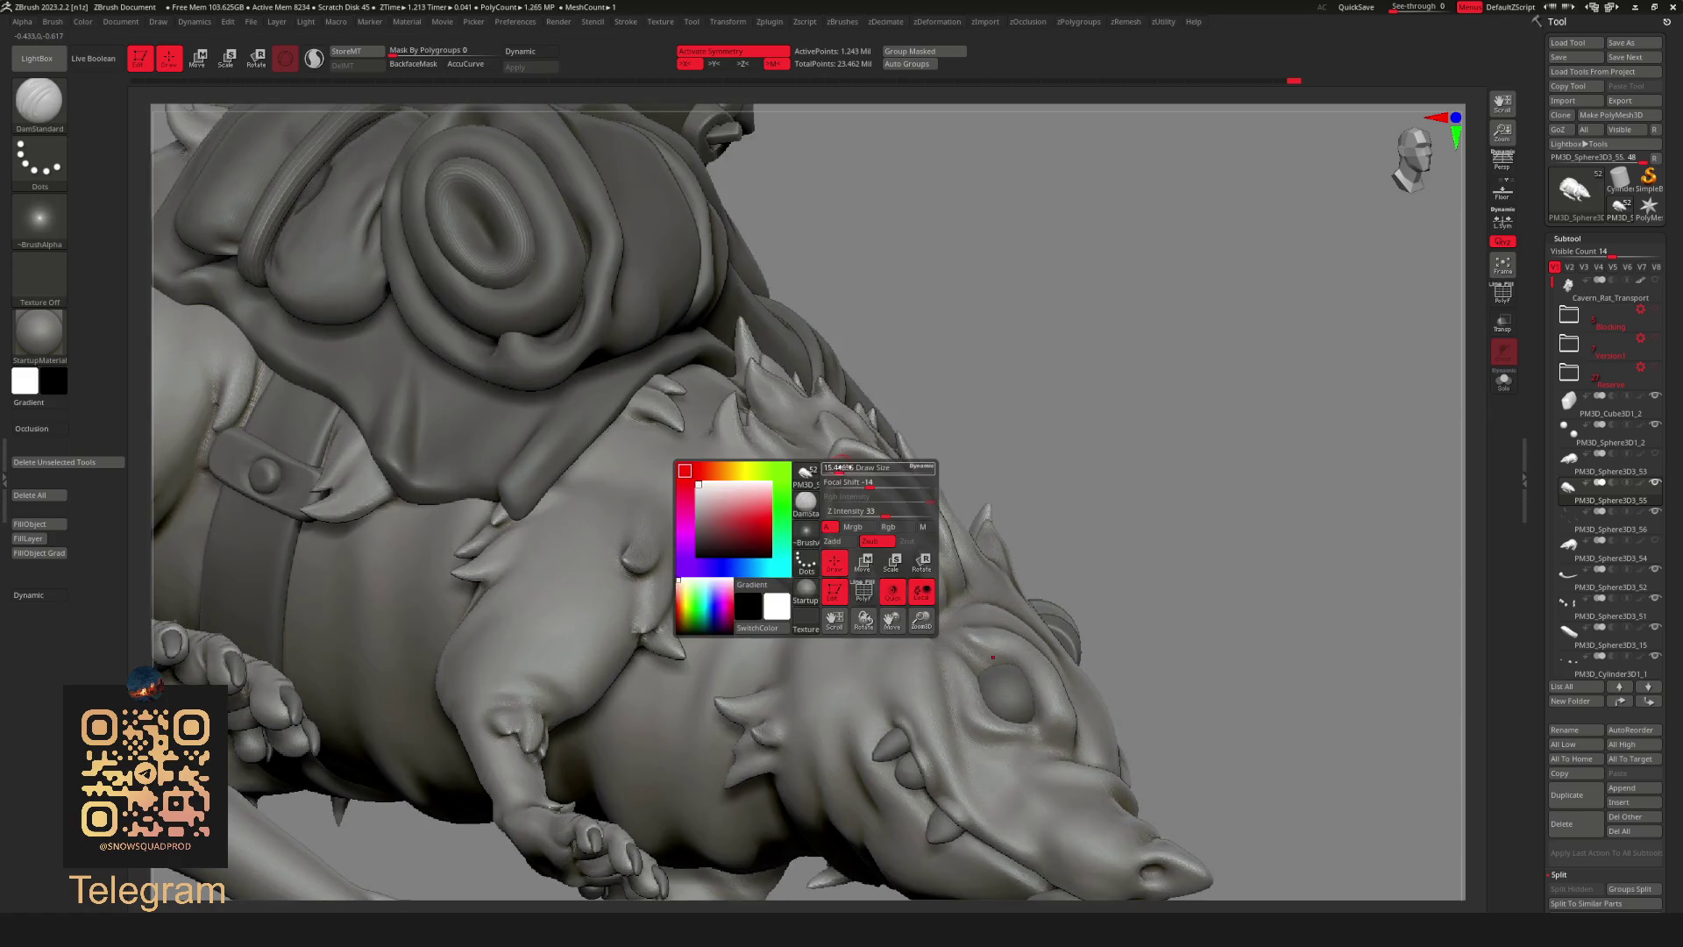
# Shift-smooth the ear surface and review the whole rat.
pyautogui.moveTo(834, 540)
pyautogui.keyDown('shift'); pyautogui.mouseDown()
pyautogui.moveTo(839, 440)
pyautogui.moveTo(838, 572)
pyautogui.mouseUp(); pyautogui.keyUp('shift')
pyautogui.press('f')
pyautogui.moveTo(996, 320)
pyautogui.mouseDown()
pyautogui.moveTo(1032, 363)
pyautogui.moveTo(843, 463)
pyautogui.moveTo(953, 452)
pyautogui.mouseUp()
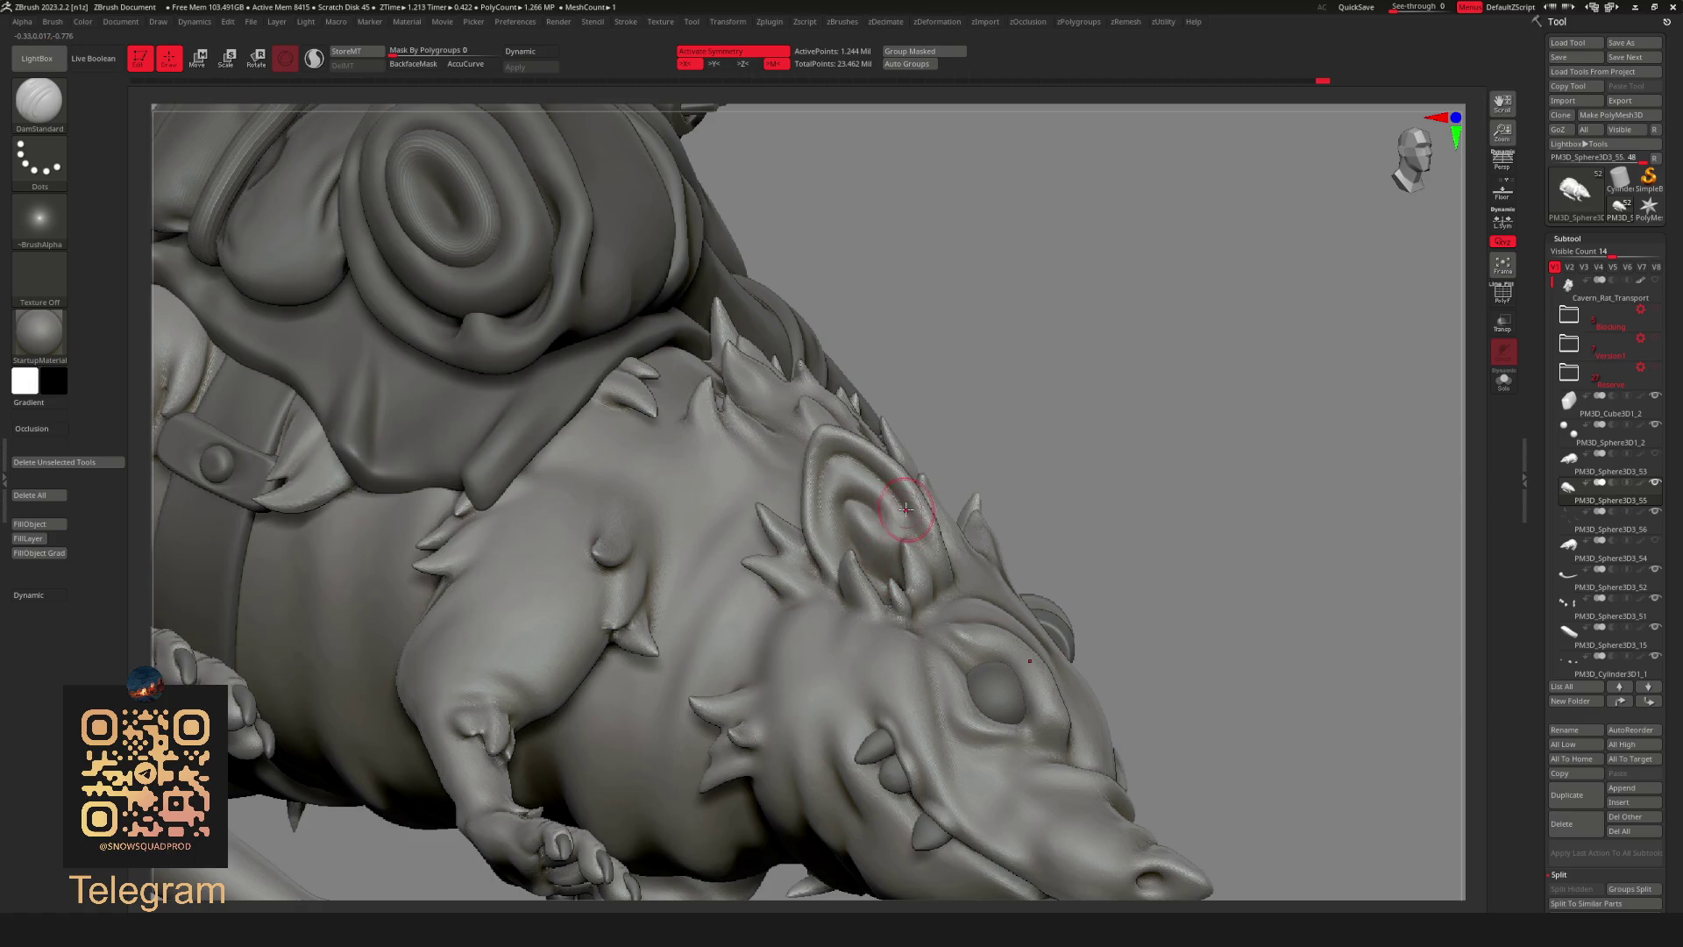
pyautogui.press('f')
pyautogui.moveTo(1052, 377)
pyautogui.keyDown('alt'); pyautogui.mouseDown()
pyautogui.moveTo(1100, 391)
pyautogui.moveTo(1138, 357)
pyautogui.moveTo(1079, 301)
pyautogui.moveTo(1171, 342)
pyautogui.moveTo(1154, 357)
pyautogui.moveTo(1301, 282)
pyautogui.moveTo(1306, 208)
pyautogui.mouseUp(); pyautogui.keyUp('alt')
# Make the PM3D_Cube3D1_1 side pouch active and choose the TrimDynamic brush.
pyautogui.keyDown('alt'); pyautogui.click(1085, 398); pyautogui.keyUp('alt')
pyautogui.press('space')
pyautogui.keyDown('alt'); pyautogui.moveTo(1326, 280); pyautogui.dragTo(1007, 421); pyautogui.keyUp('alt')
pyautogui.press('b')
pyautogui.click(992, 560)
# Run trim and smoothing passes over the strap and buckle area of the backpack.
pyautogui.press('space')
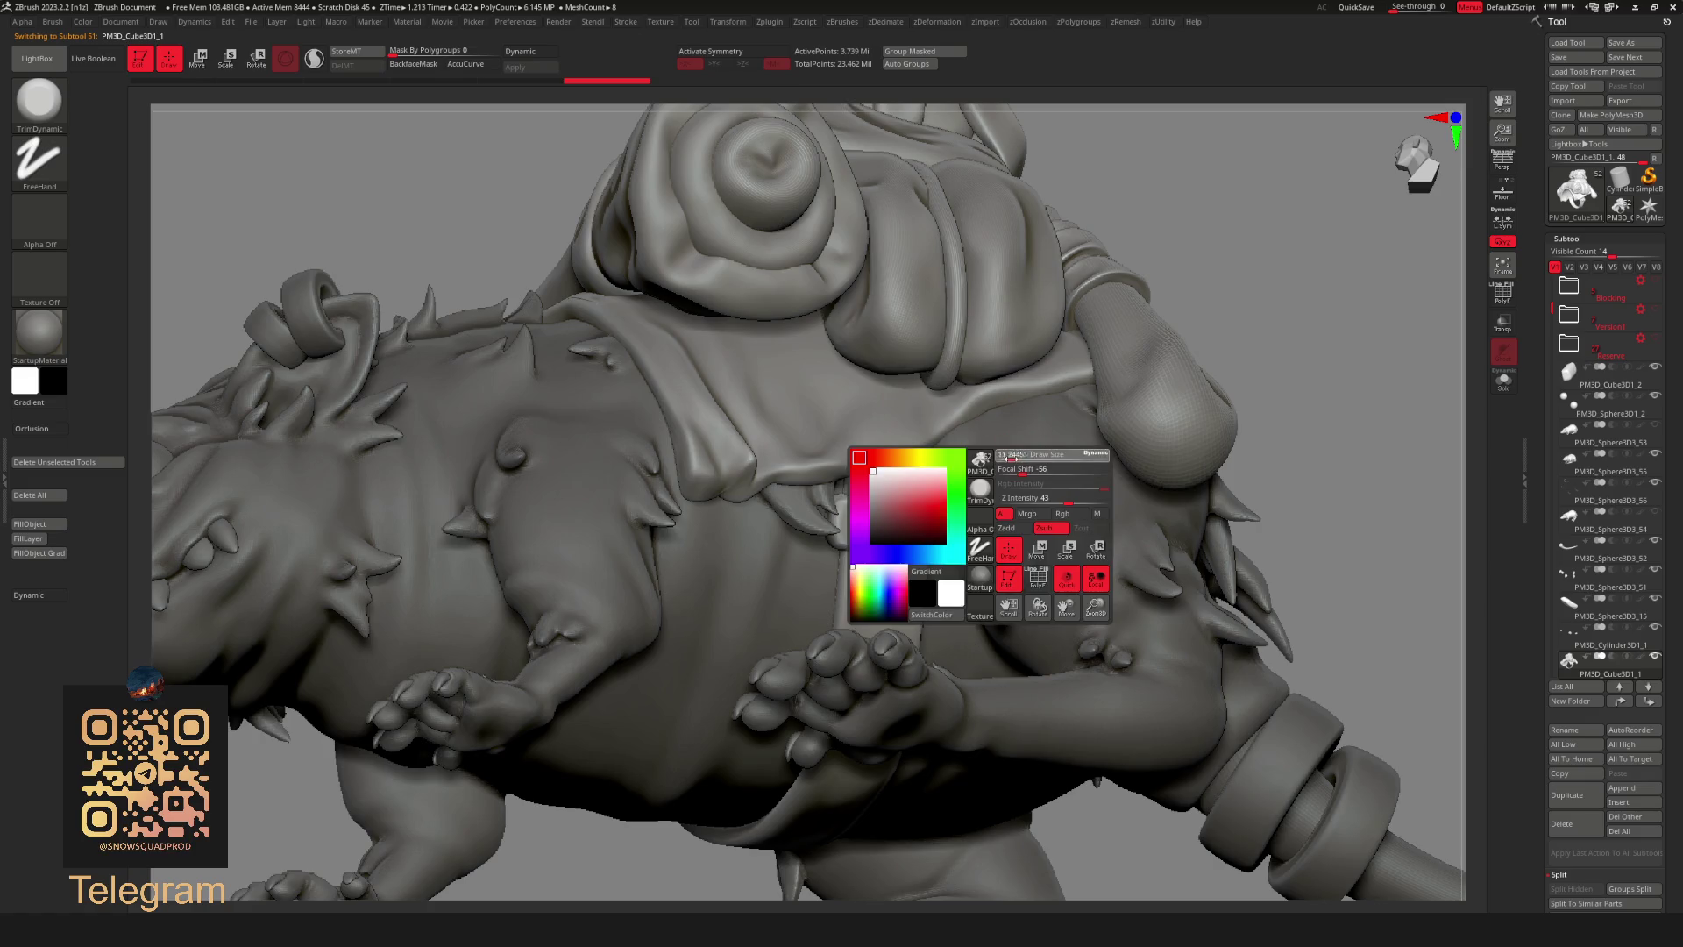
pyautogui.keyDown('alt'); pyautogui.moveTo(1015, 448); pyautogui.dragTo(1061, 579); pyautogui.keyUp('alt')
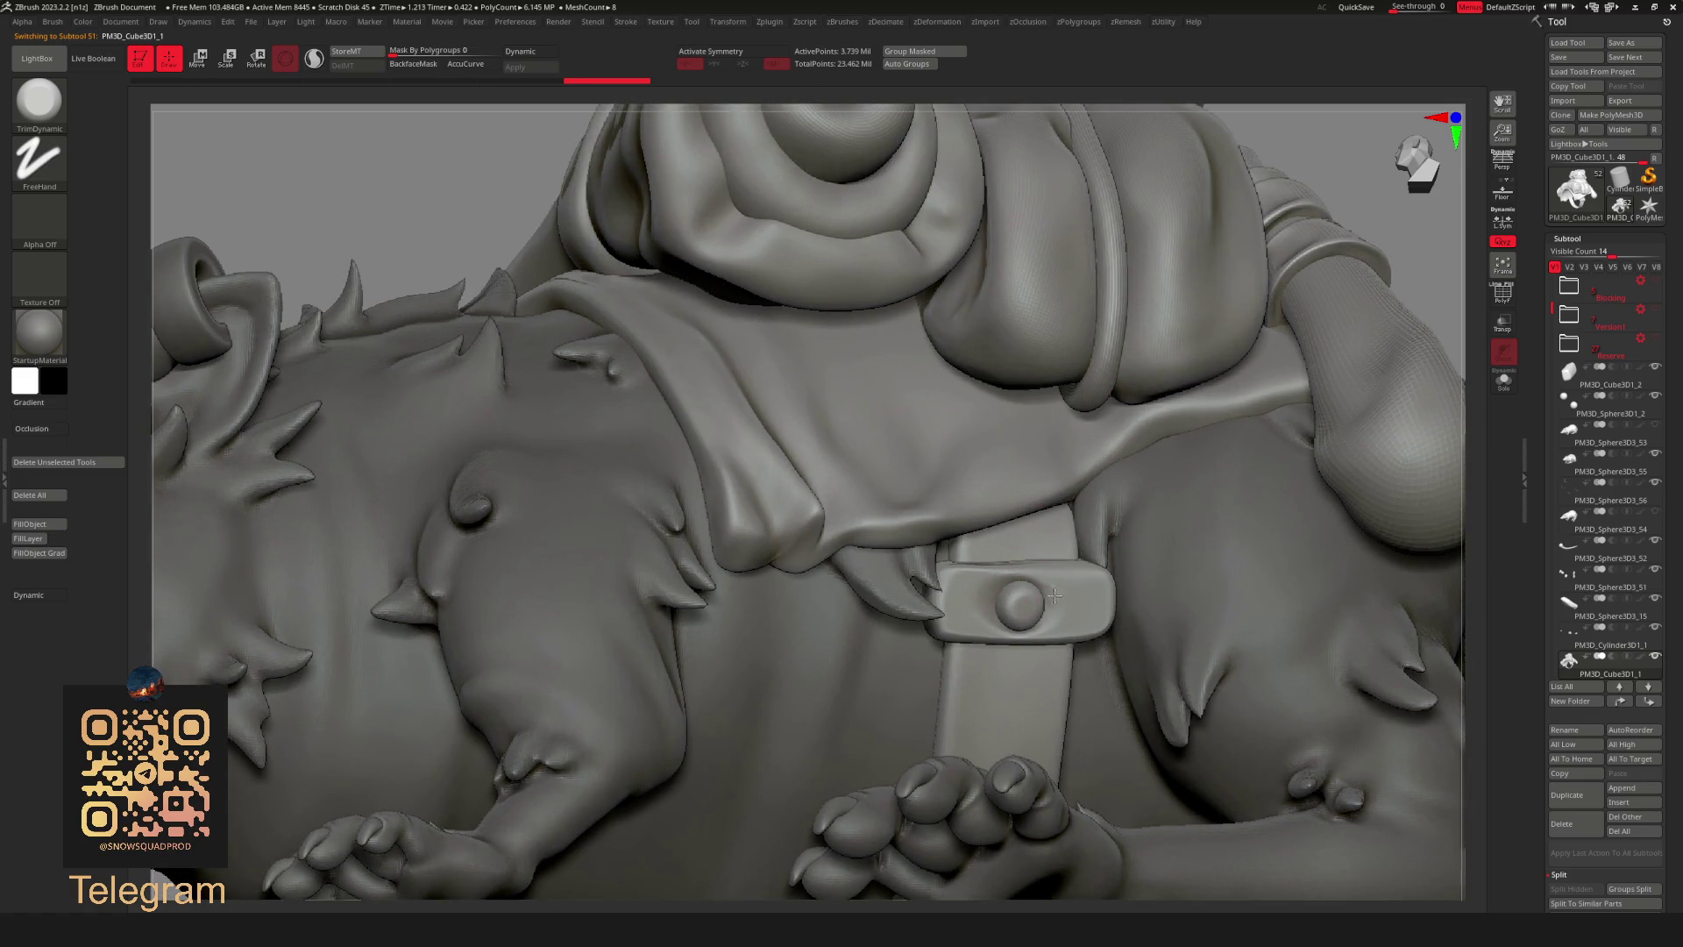
pyautogui.press('shift')
pyautogui.press('space')
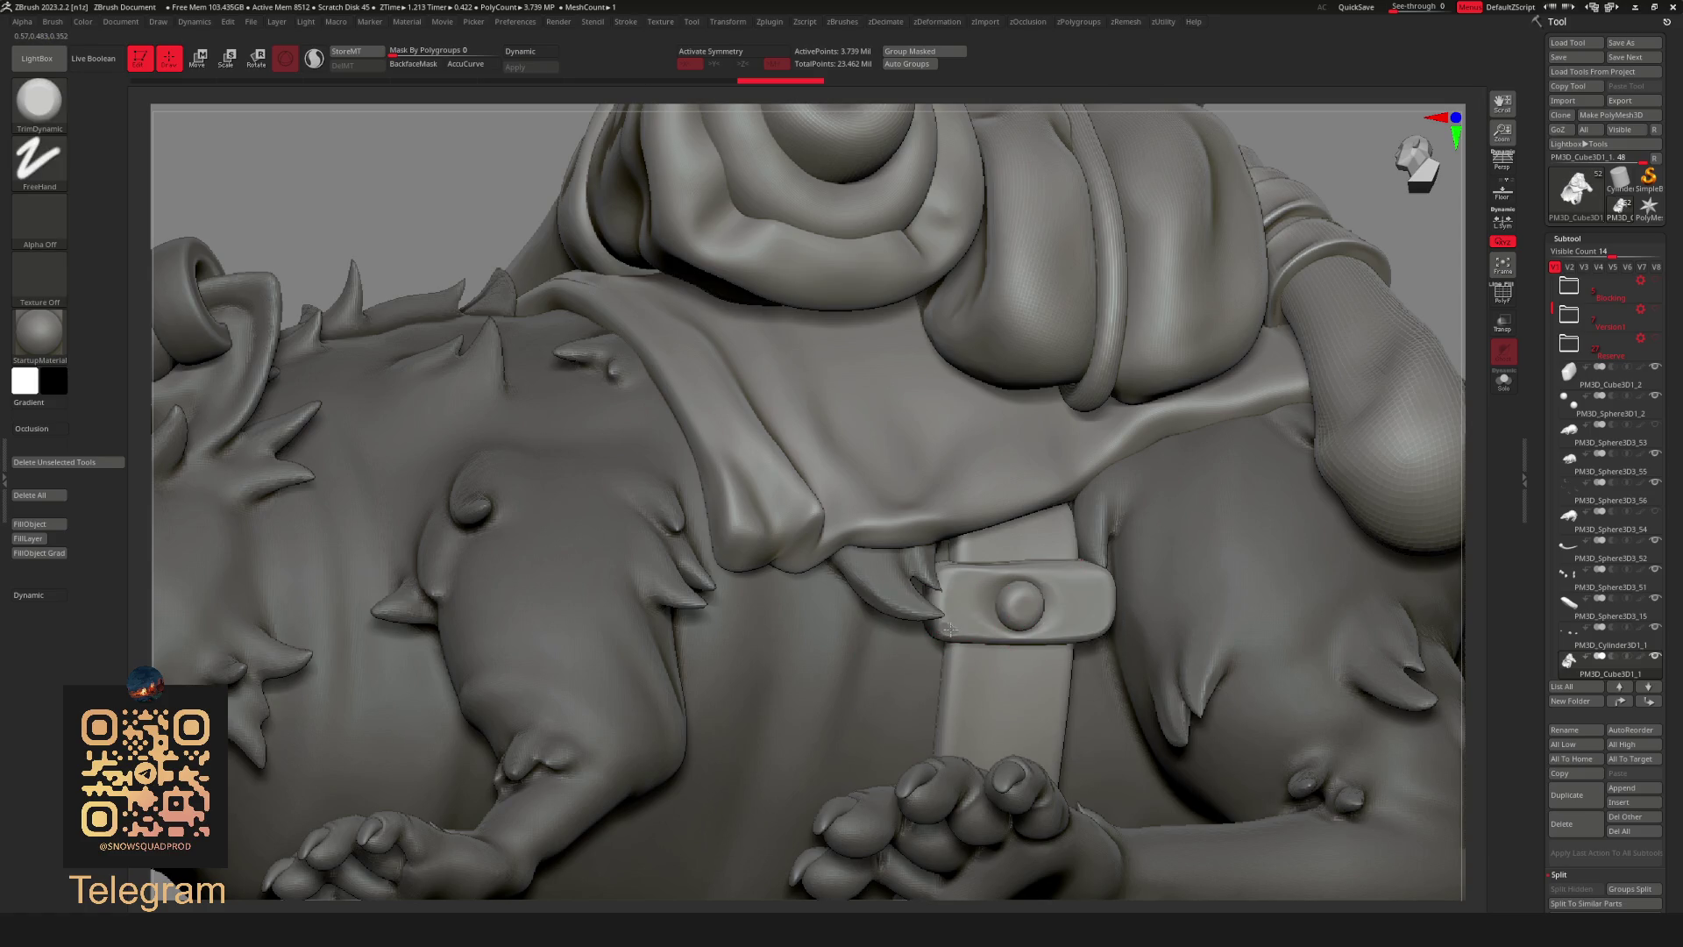
pyautogui.press('space')
pyautogui.press('f')
pyautogui.keyDown('ctrl'); pyautogui.moveTo(1253, 430); pyautogui.dragTo(956, 528, button='right'); pyautogui.keyUp('ctrl')
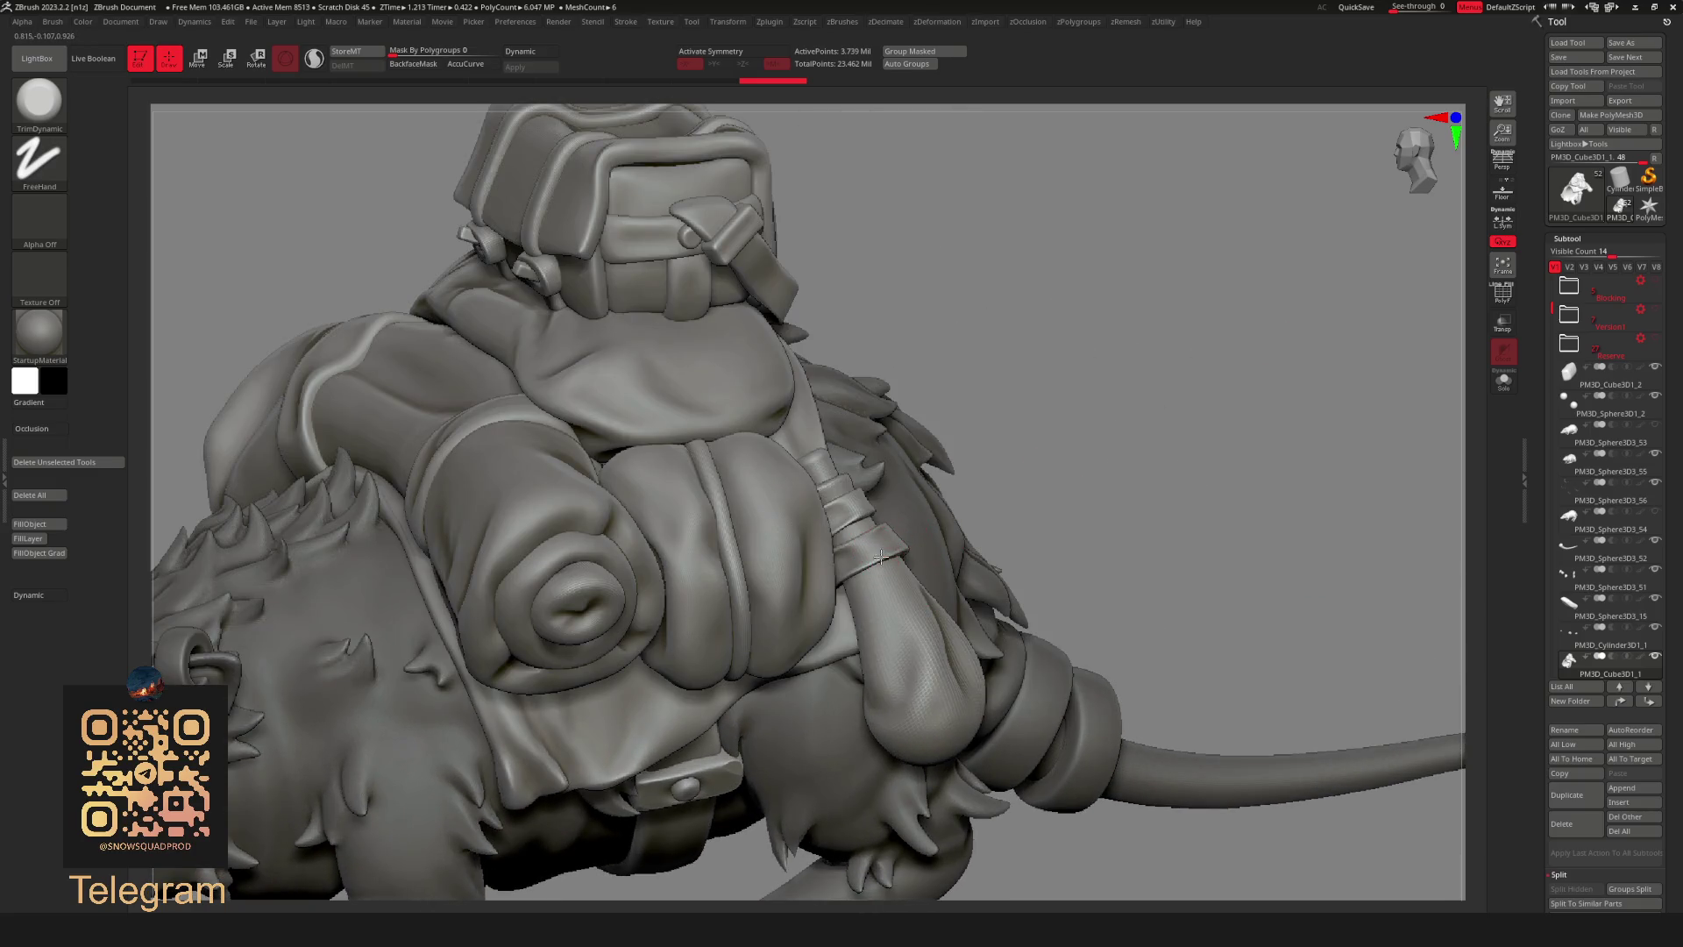
# Rect-mask around the flask neck, smooth its wrapping, then clear the mask.
pyautogui.press('ctrl')
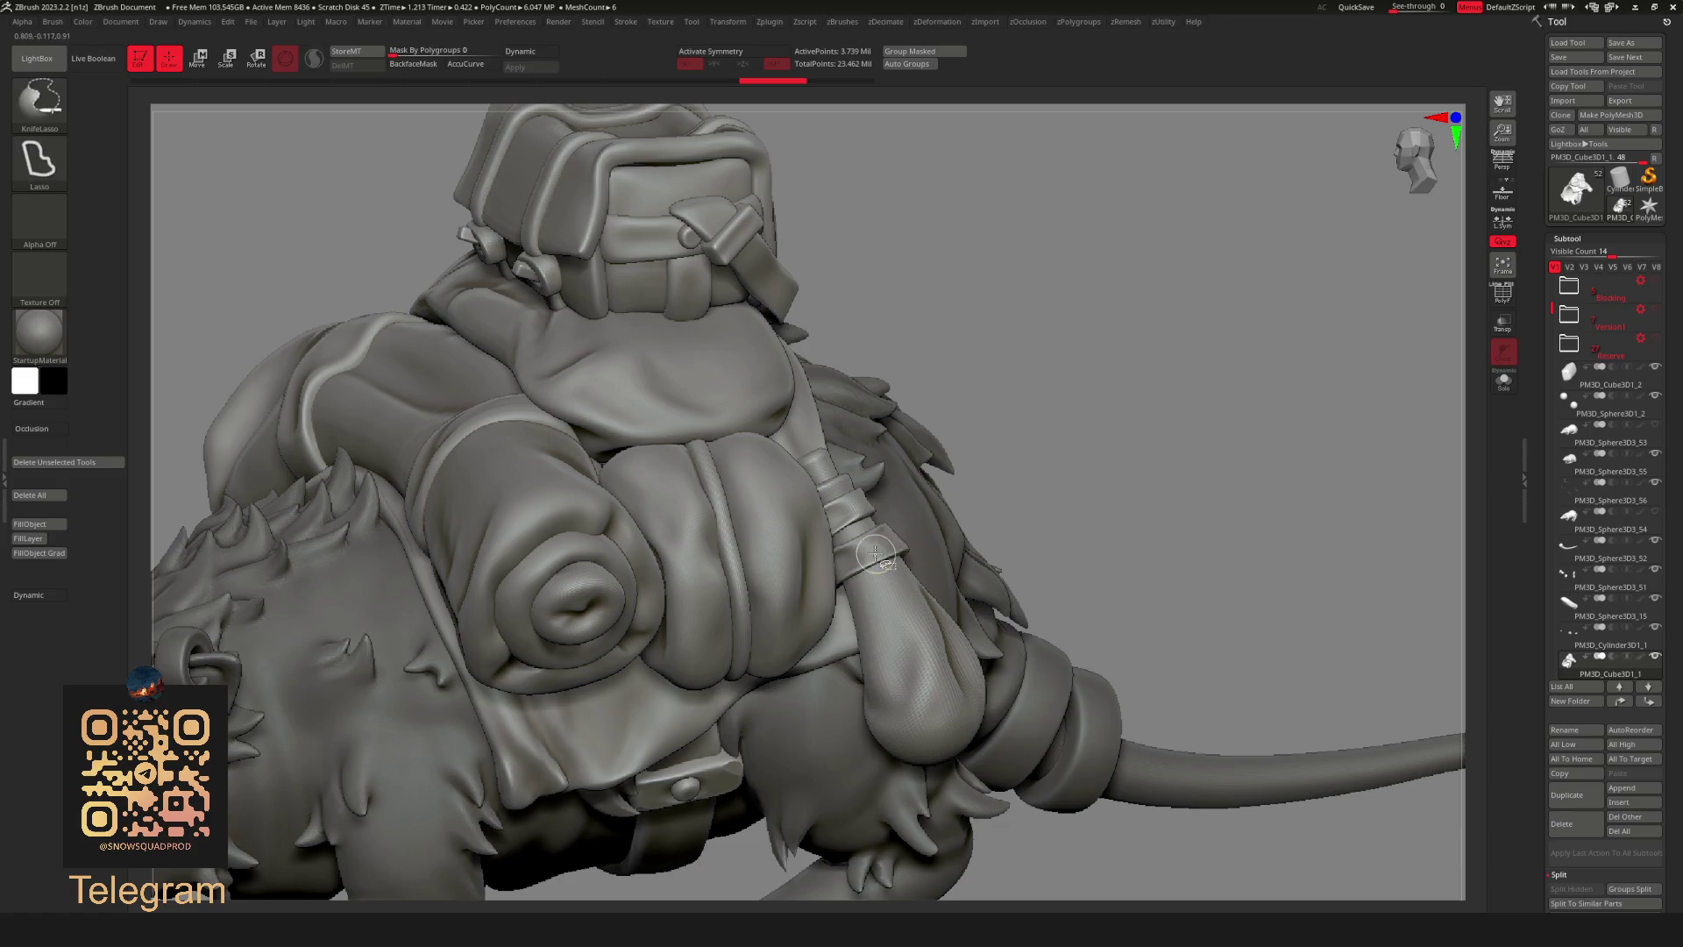
pyautogui.moveTo(1078, 424)
pyautogui.keyDown('ctrl'); pyautogui.mouseDown(button='right')
pyautogui.moveTo(1176, 413)
pyautogui.moveTo(1124, 368)
pyautogui.moveTo(879, 558)
pyautogui.mouseUp(button='right'); pyautogui.keyUp('ctrl')
pyautogui.press('space')
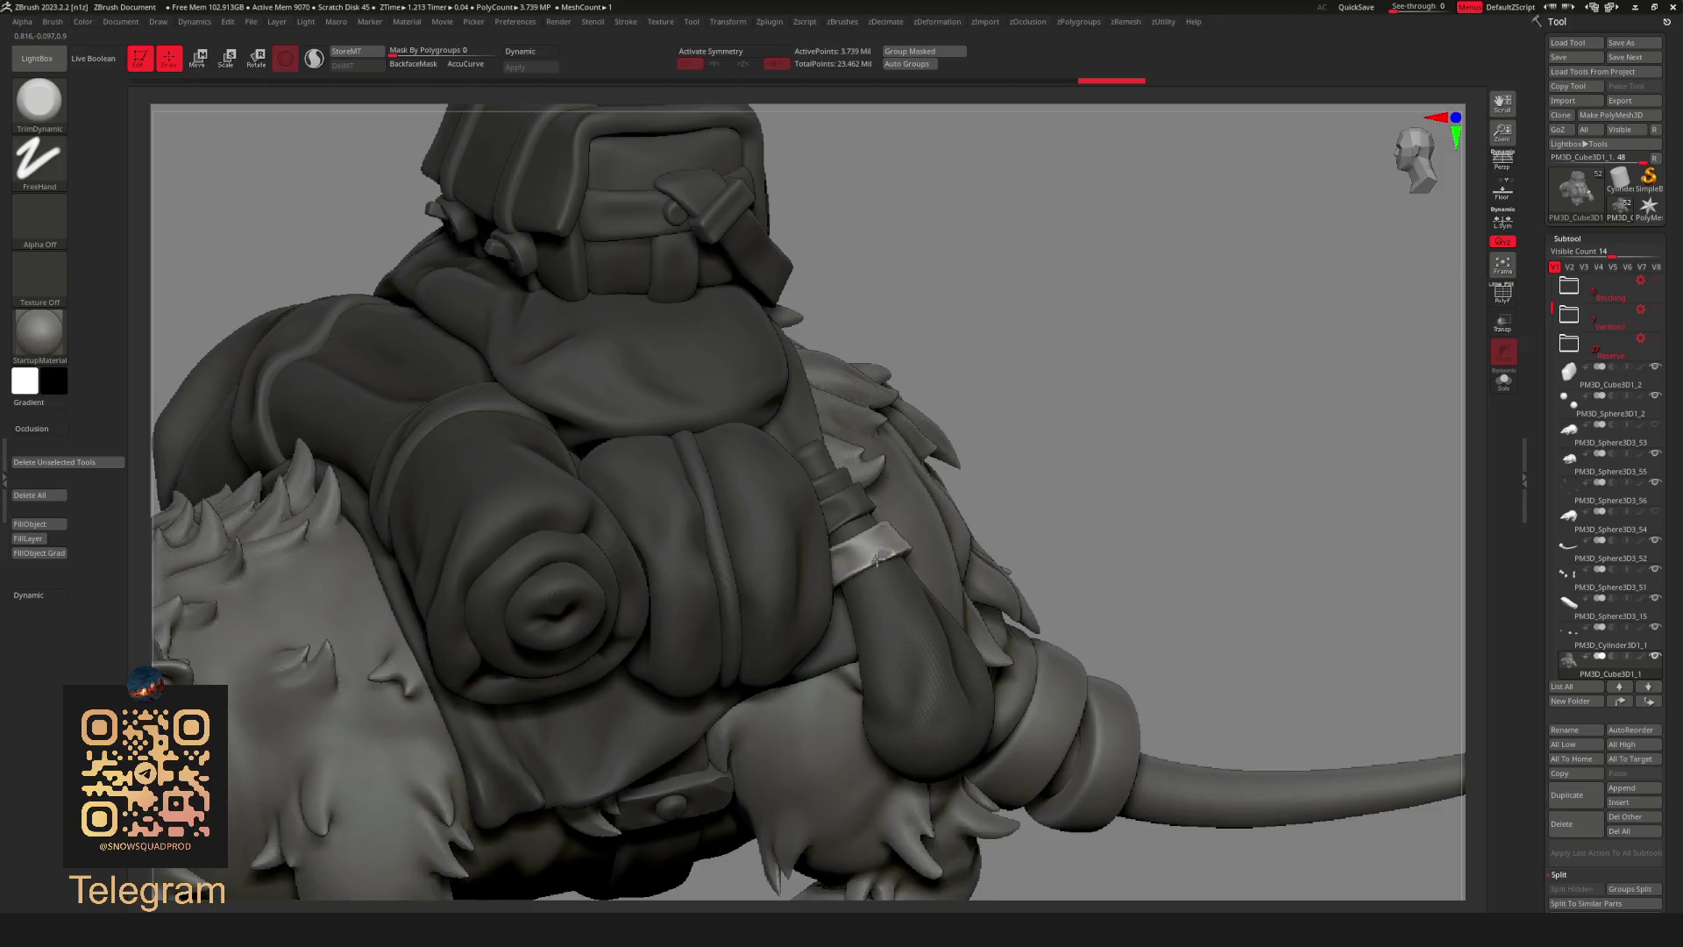
pyautogui.moveTo(881, 551)
pyautogui.keyDown('ctrl'); pyautogui.mouseDown(button='right')
pyautogui.moveTo(1052, 346)
pyautogui.moveTo(1137, 520)
pyautogui.moveTo(1038, 383)
pyautogui.mouseUp(button='right'); pyautogui.keyUp('ctrl')
pyautogui.moveTo(1199, 327)
pyautogui.keyDown('ctrl'); pyautogui.mouseDown(button='right')
pyautogui.moveTo(1170, 300)
pyautogui.moveTo(1203, 351)
pyautogui.mouseUp(button='right'); pyautogui.keyUp('ctrl')
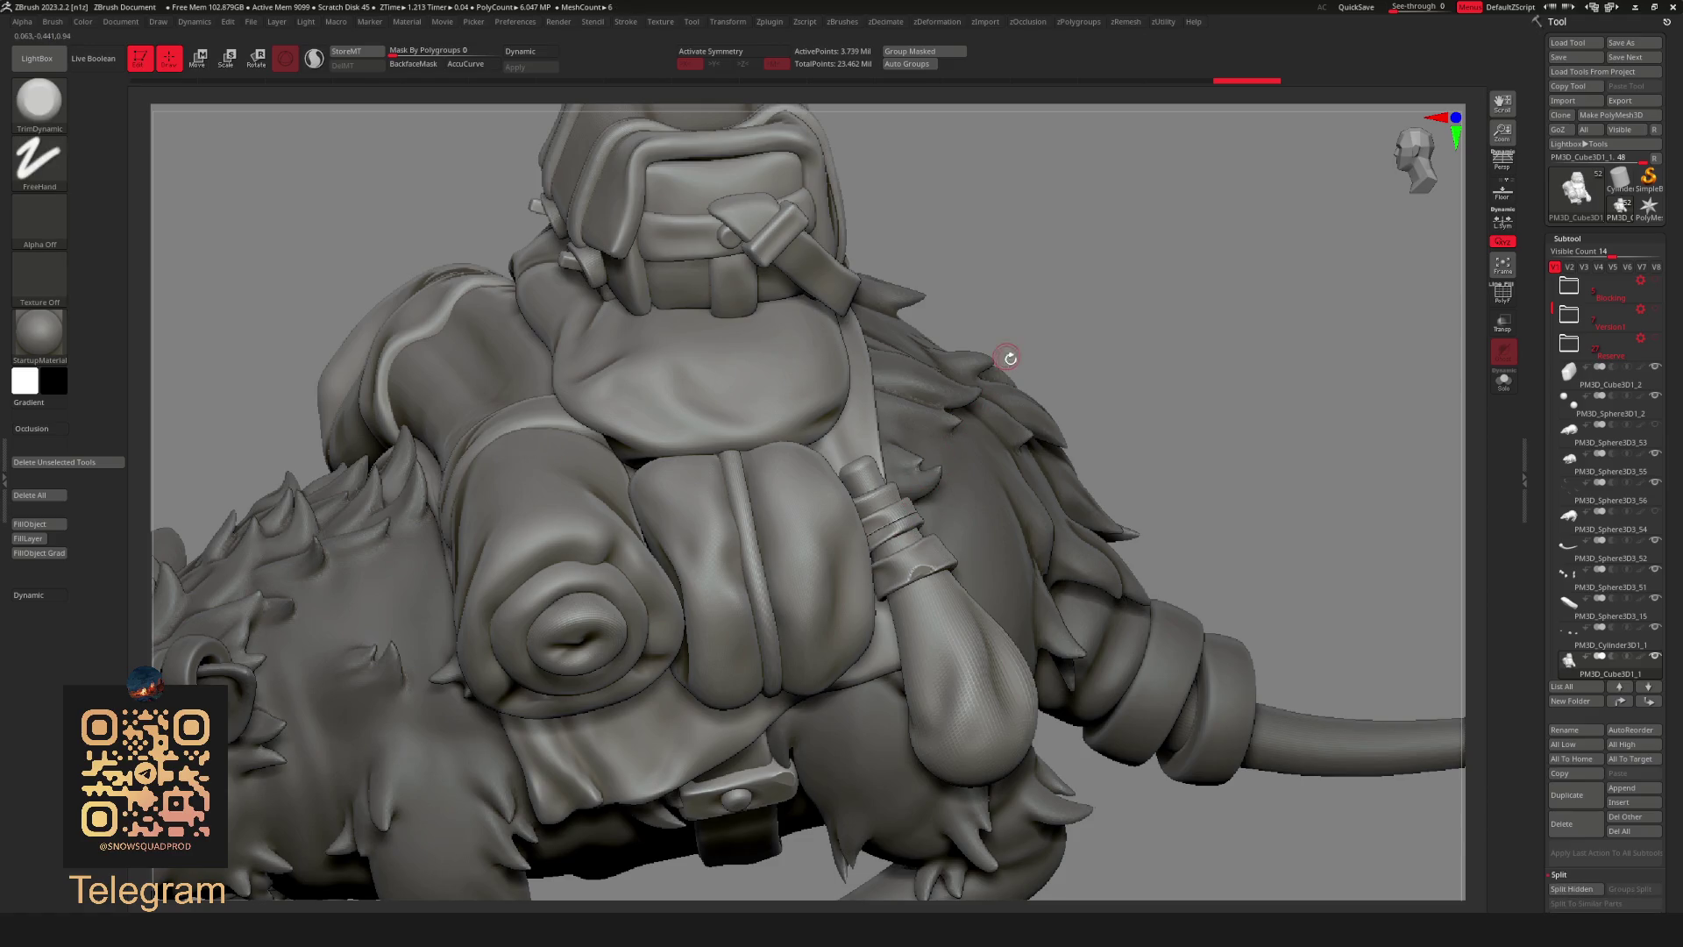
# Unhide all subtools so the whole rat and its gear show again.
pyautogui.moveTo(1127, 346)
pyautogui.keyDown('ctrl'); pyautogui.mouseDown(button='right')
pyautogui.moveTo(1118, 309)
pyautogui.moveTo(1158, 331)
pyautogui.moveTo(1059, 390)
pyautogui.moveTo(1210, 293)
pyautogui.moveTo(883, 516)
pyautogui.moveTo(921, 487)
pyautogui.mouseUp(button='right'); pyautogui.keyUp('ctrl')
pyautogui.press('f')
pyautogui.keyDown('ctrl'); pyautogui.keyDown('shift'); pyautogui.click(1163, 401); pyautogui.keyUp('shift'); pyautogui.keyUp('ctrl')
pyautogui.moveTo(1174, 396)
pyautogui.keyDown('ctrl'); pyautogui.mouseDown(button='right')
pyautogui.moveTo(1157, 526)
pyautogui.moveTo(884, 519)
pyautogui.mouseUp(button='right'); pyautogui.keyUp('ctrl')
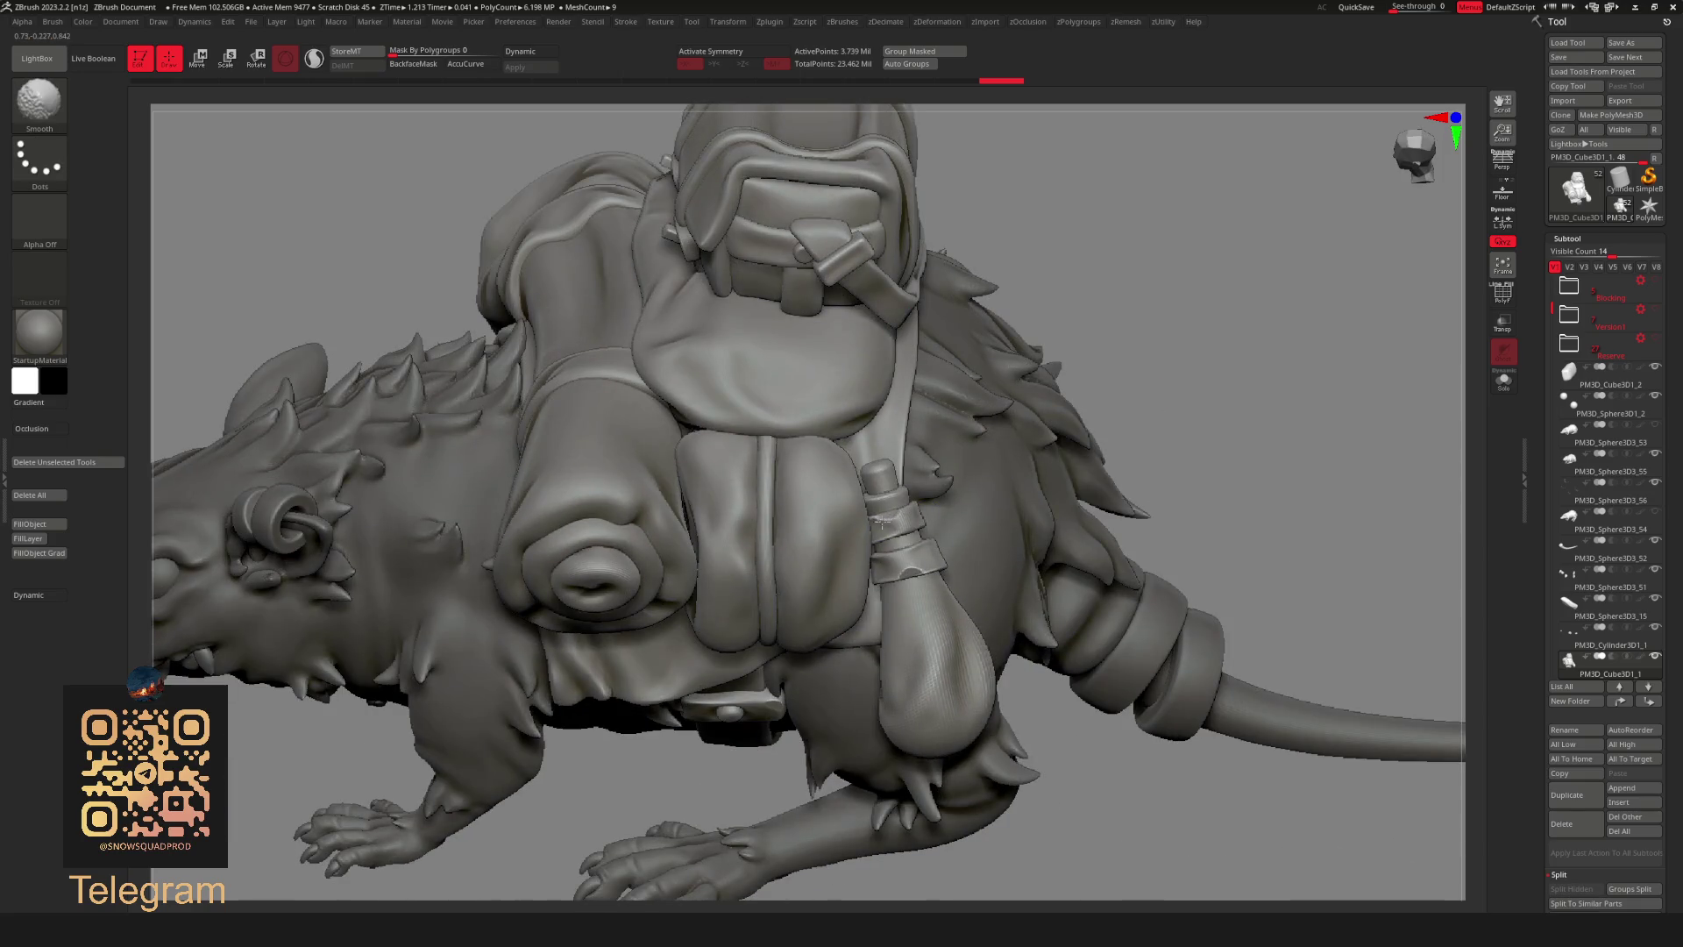
pyautogui.moveTo(1023, 452)
pyautogui.keyDown('ctrl'); pyautogui.mouseDown(button='right')
pyautogui.moveTo(999, 552)
pyautogui.moveTo(834, 781)
pyautogui.moveTo(929, 458)
pyautogui.mouseUp(button='right'); pyautogui.keyUp('ctrl')
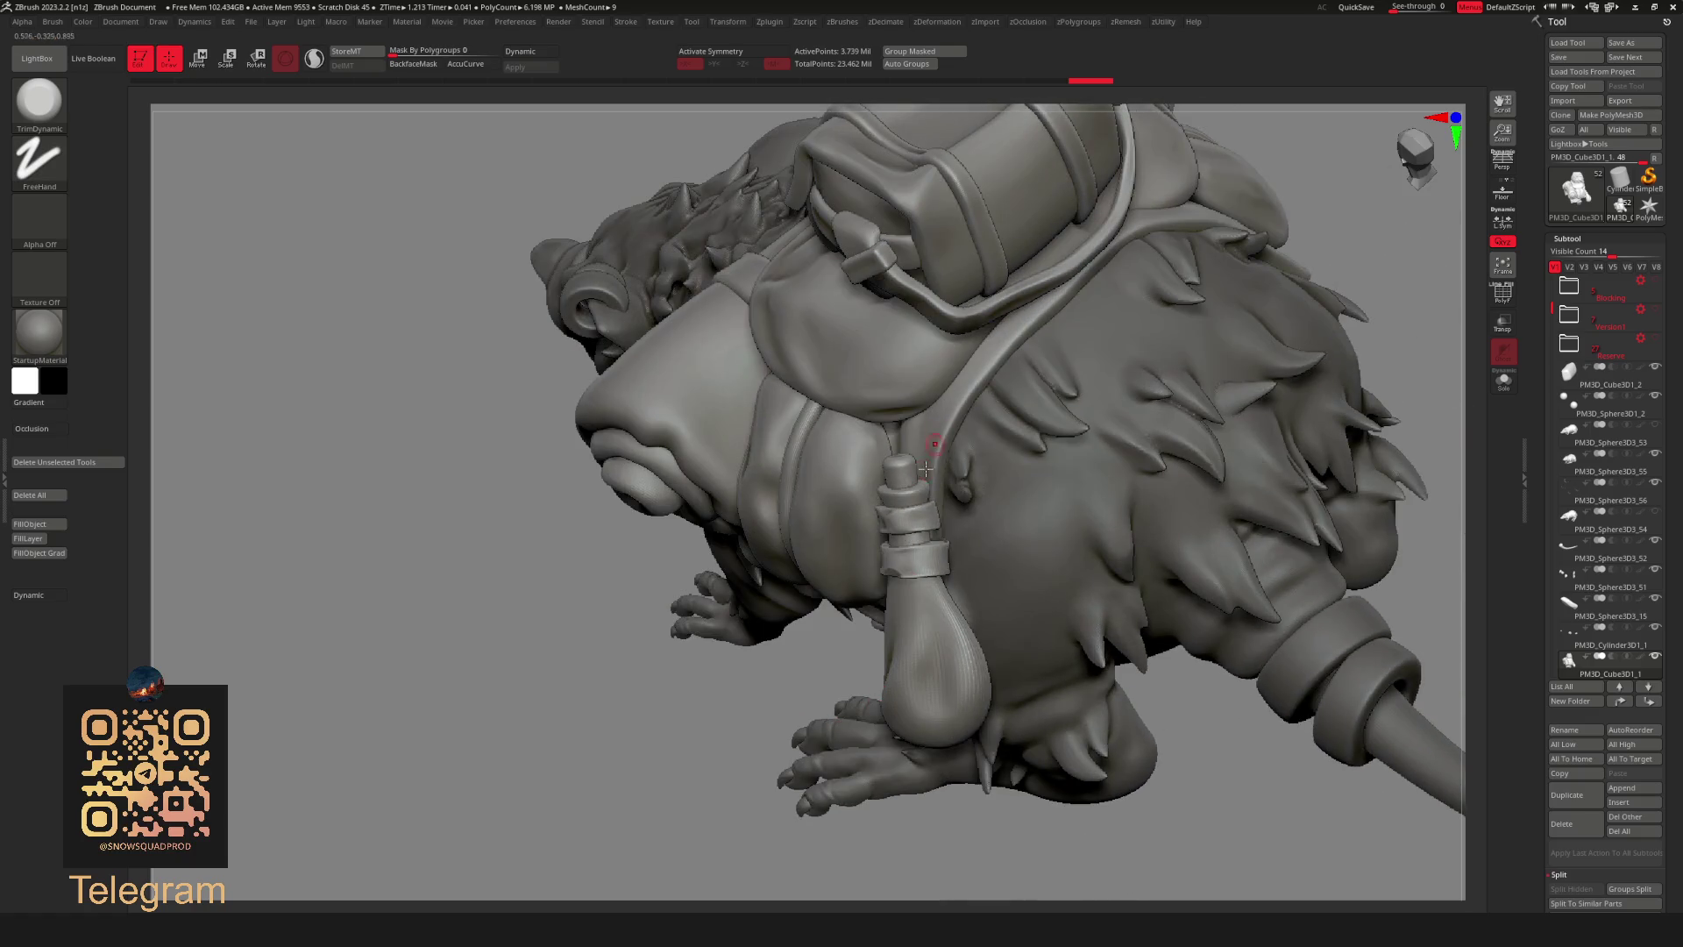
pyautogui.press('space')
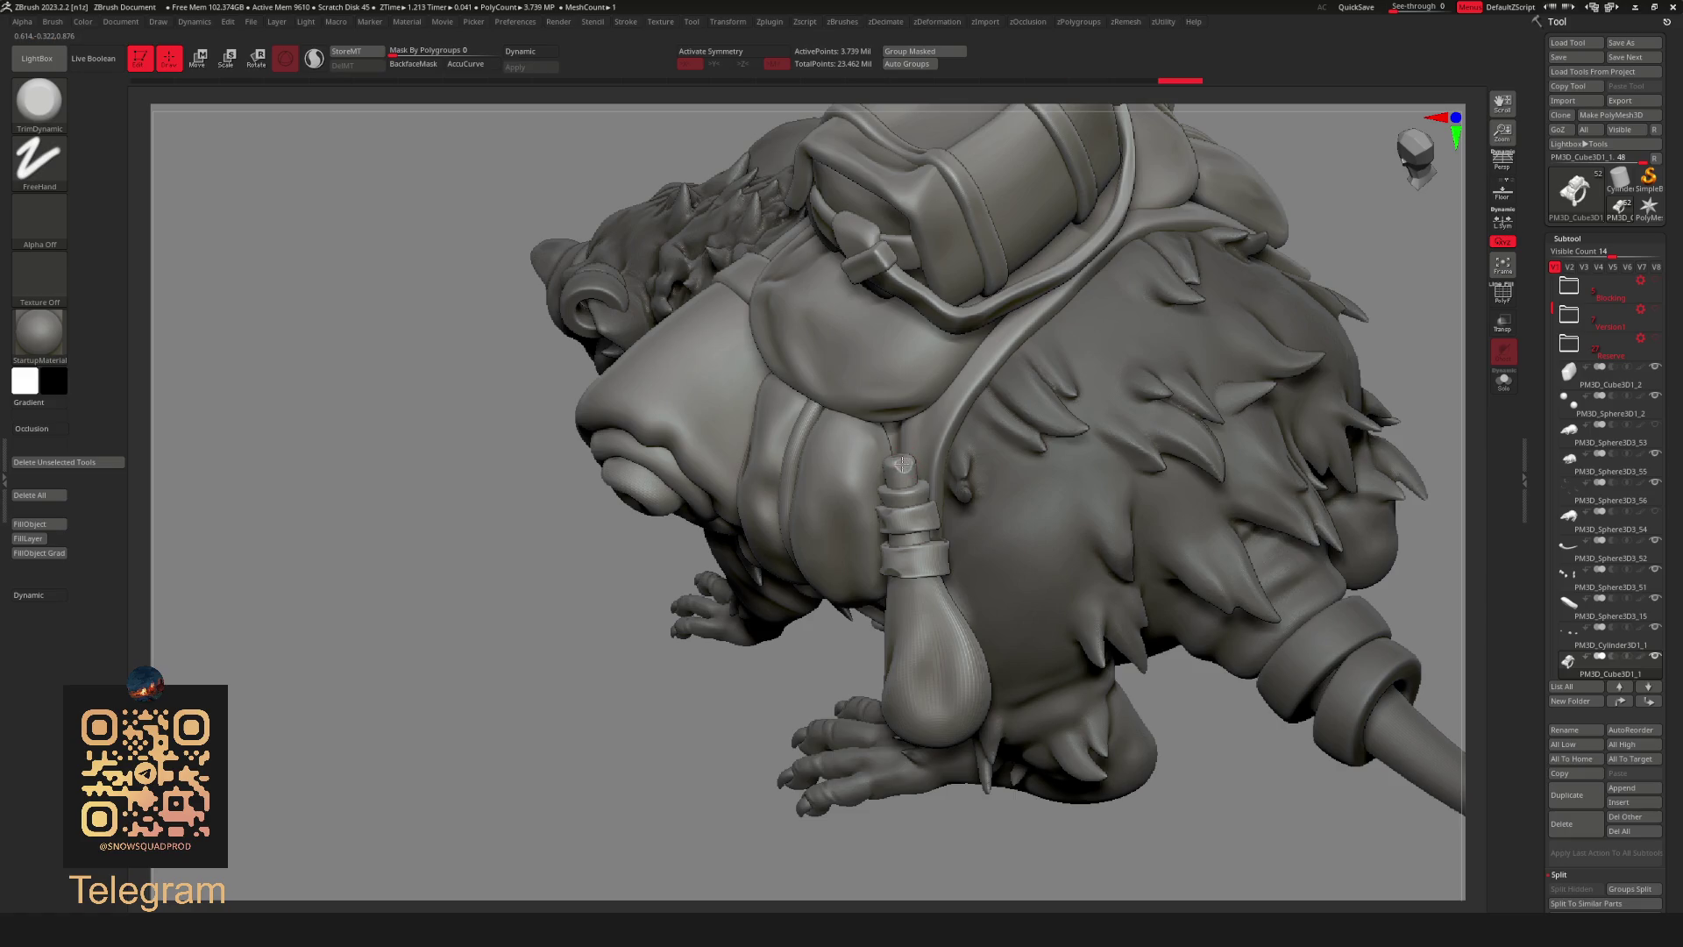
pyautogui.moveTo(813, 706)
pyautogui.keyDown('ctrl'); pyautogui.mouseDown(button='right')
pyautogui.moveTo(1000, 579)
pyautogui.moveTo(1172, 495)
pyautogui.moveTo(1151, 564)
pyautogui.mouseUp(button='right'); pyautogui.keyUp('ctrl')
pyautogui.moveTo(1212, 473)
pyautogui.mouseDown(button='right')
pyautogui.moveTo(1270, 365)
pyautogui.moveTo(1237, 454)
pyautogui.mouseUp(button='right')
pyautogui.moveTo(1360, 259)
pyautogui.mouseDown(button='right')
pyautogui.moveTo(922, 526)
pyautogui.moveTo(558, 708)
pyautogui.mouseUp(button='right')
pyautogui.moveTo(716, 621)
pyautogui.keyDown('alt'); pyautogui.mouseDown(button='right')
pyautogui.moveTo(737, 867)
pyautogui.moveTo(1087, 414)
pyautogui.moveTo(1175, 369)
pyautogui.moveTo(996, 439)
pyautogui.mouseUp(button='right'); pyautogui.keyUp('alt')
pyautogui.press('space')
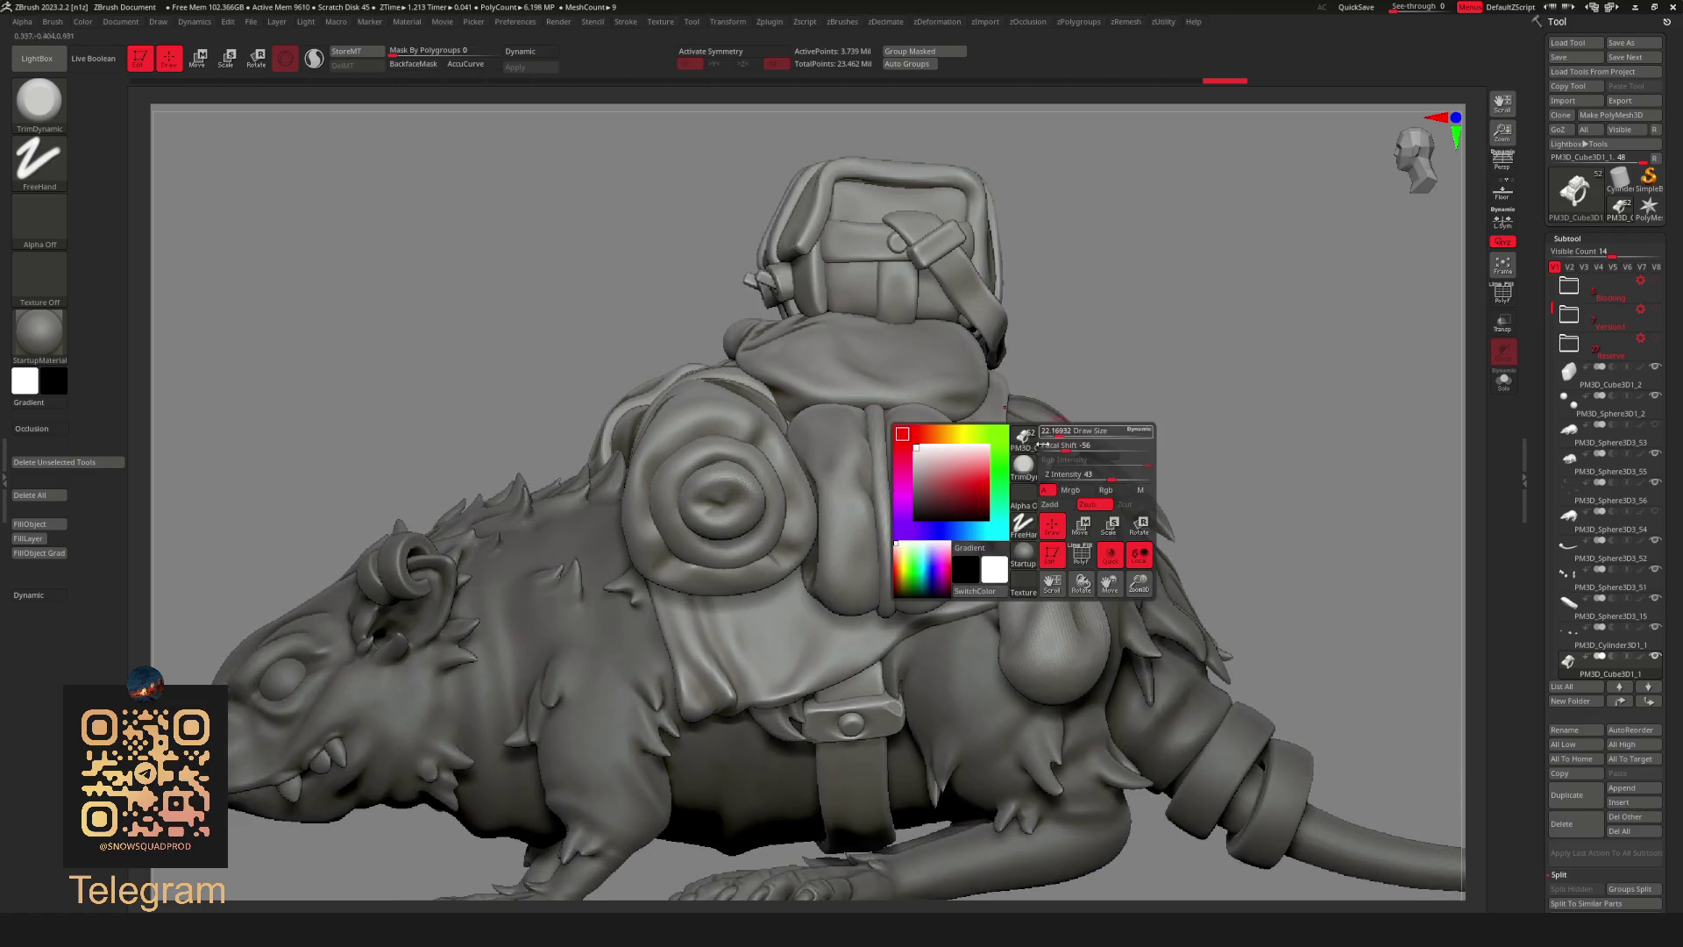
pyautogui.scroll(-2, 1149, 378)
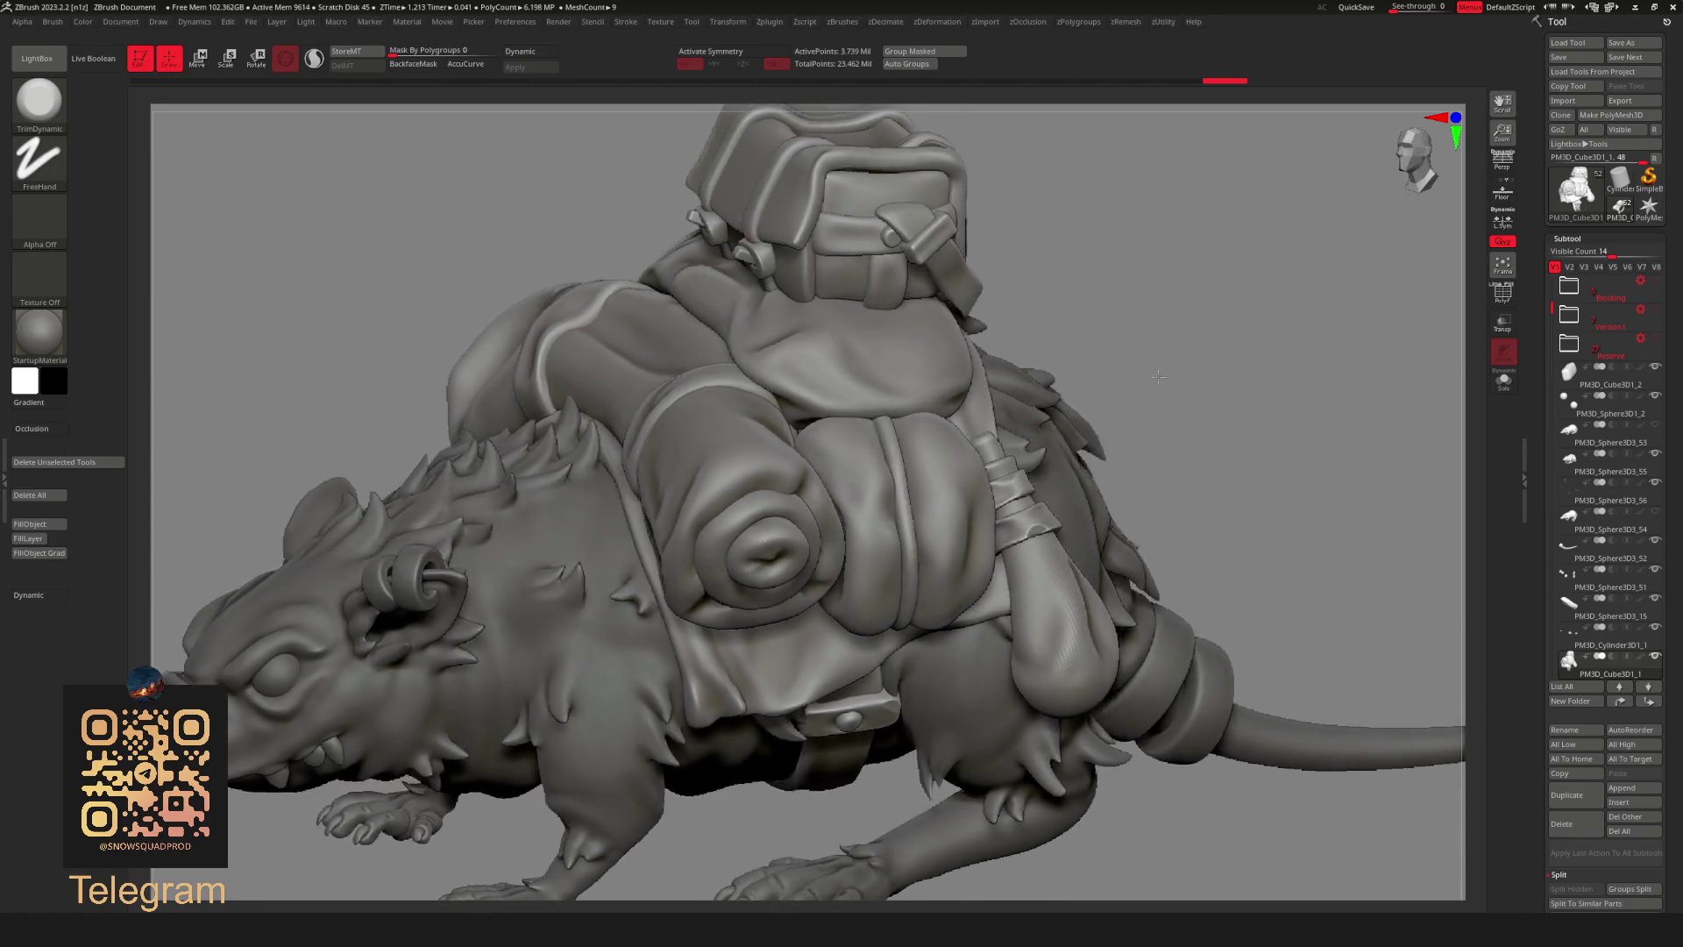
pyautogui.scroll(1, 1149, 382)
pyautogui.scroll(-5, 1144, 395)
pyautogui.moveTo(1141, 402)
pyautogui.mouseDown()
pyautogui.moveTo(1230, 499)
pyautogui.moveTo(910, 662)
pyautogui.mouseUp()
pyautogui.scroll(5, 1230, 501)
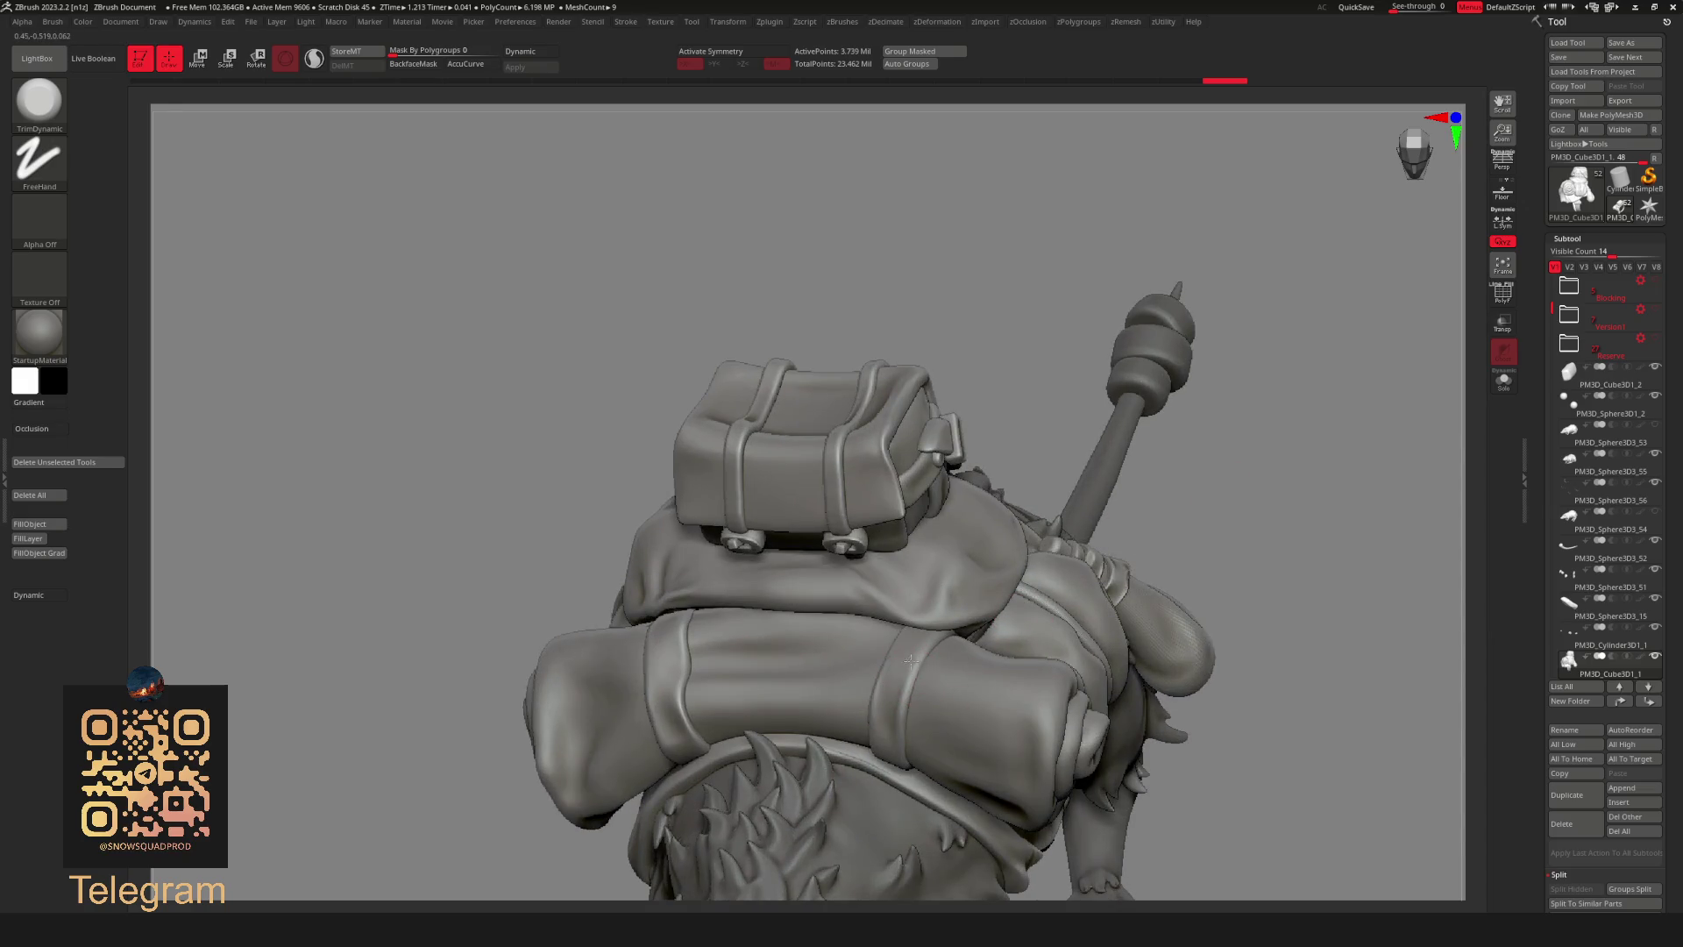
pyautogui.press('space')
pyautogui.press('space')
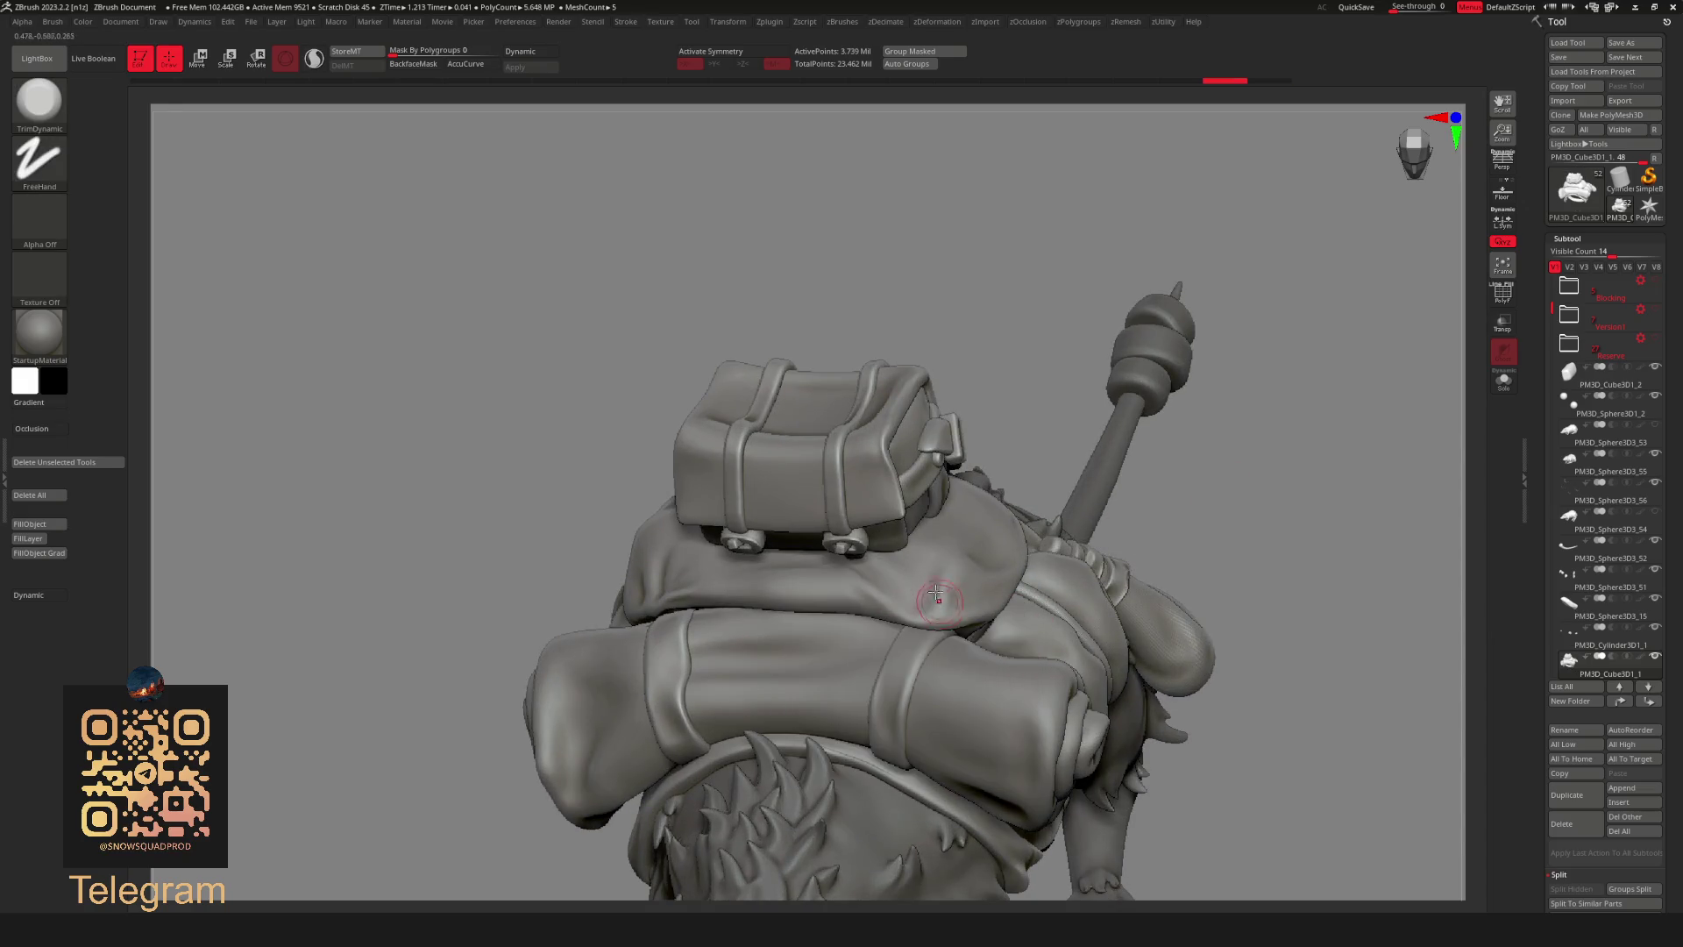
pyautogui.press('space')
pyautogui.keyDown('alt'); pyautogui.moveTo(922, 648); pyautogui.dragTo(1061, 318); pyautogui.keyUp('alt')
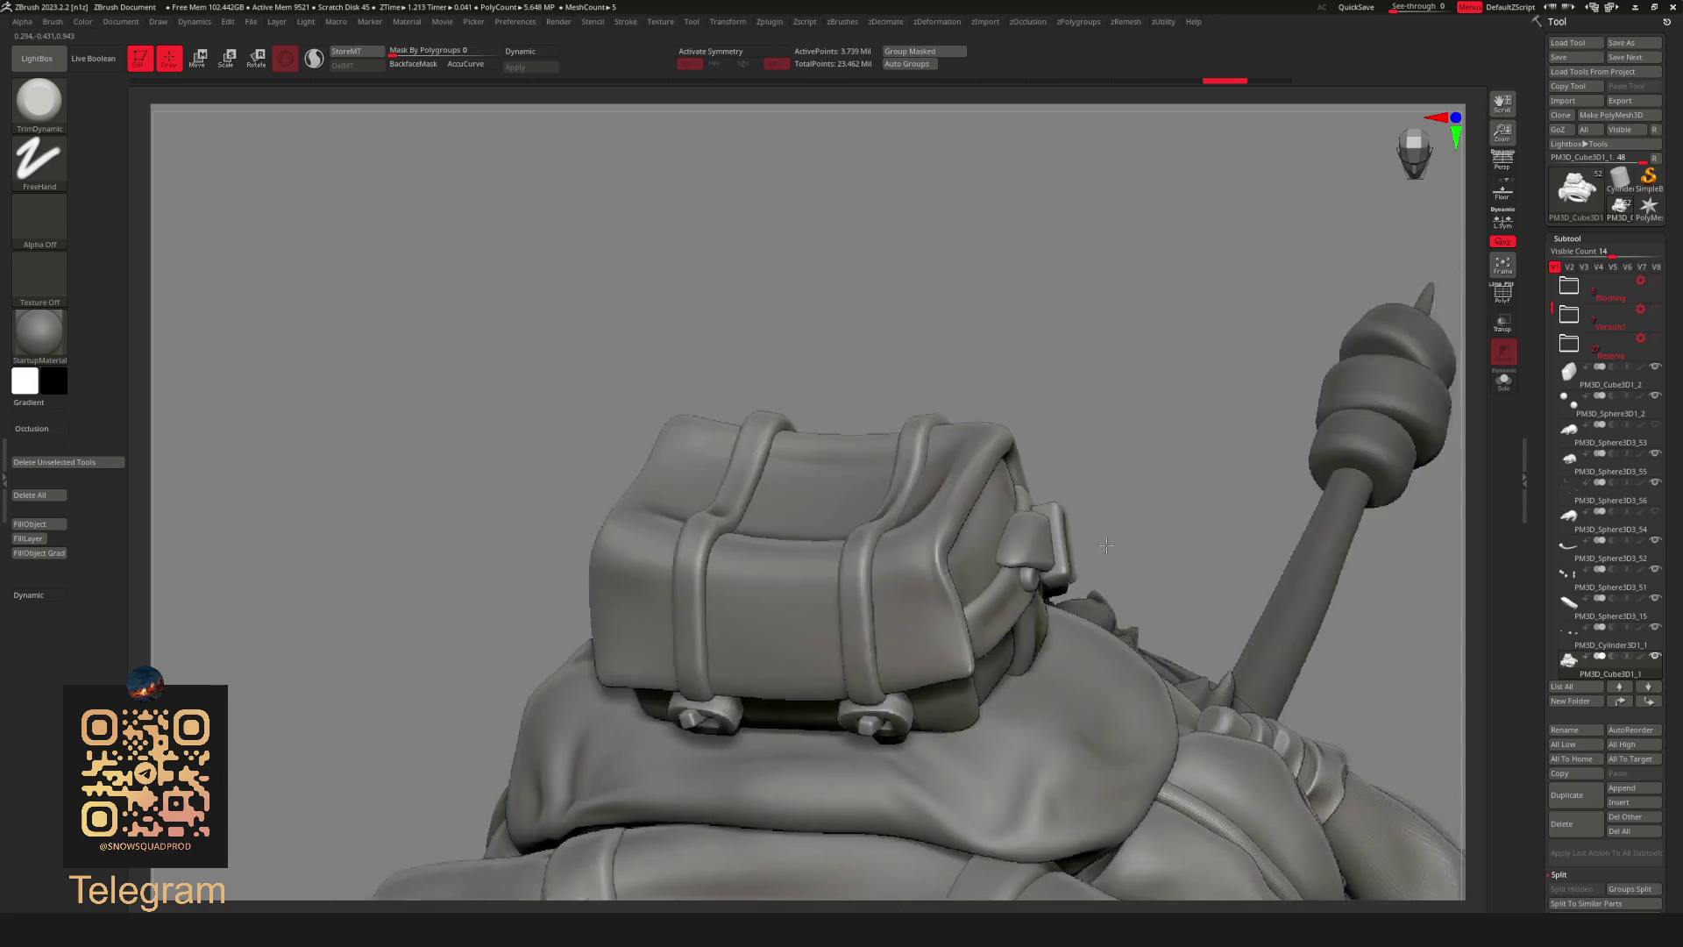
# Isolate the right buckle, mask it and show the full backpack again.
pyautogui.keyDown('alt'); pyautogui.moveTo(875, 711); pyautogui.dragTo(1091, 302); pyautogui.keyUp('alt')
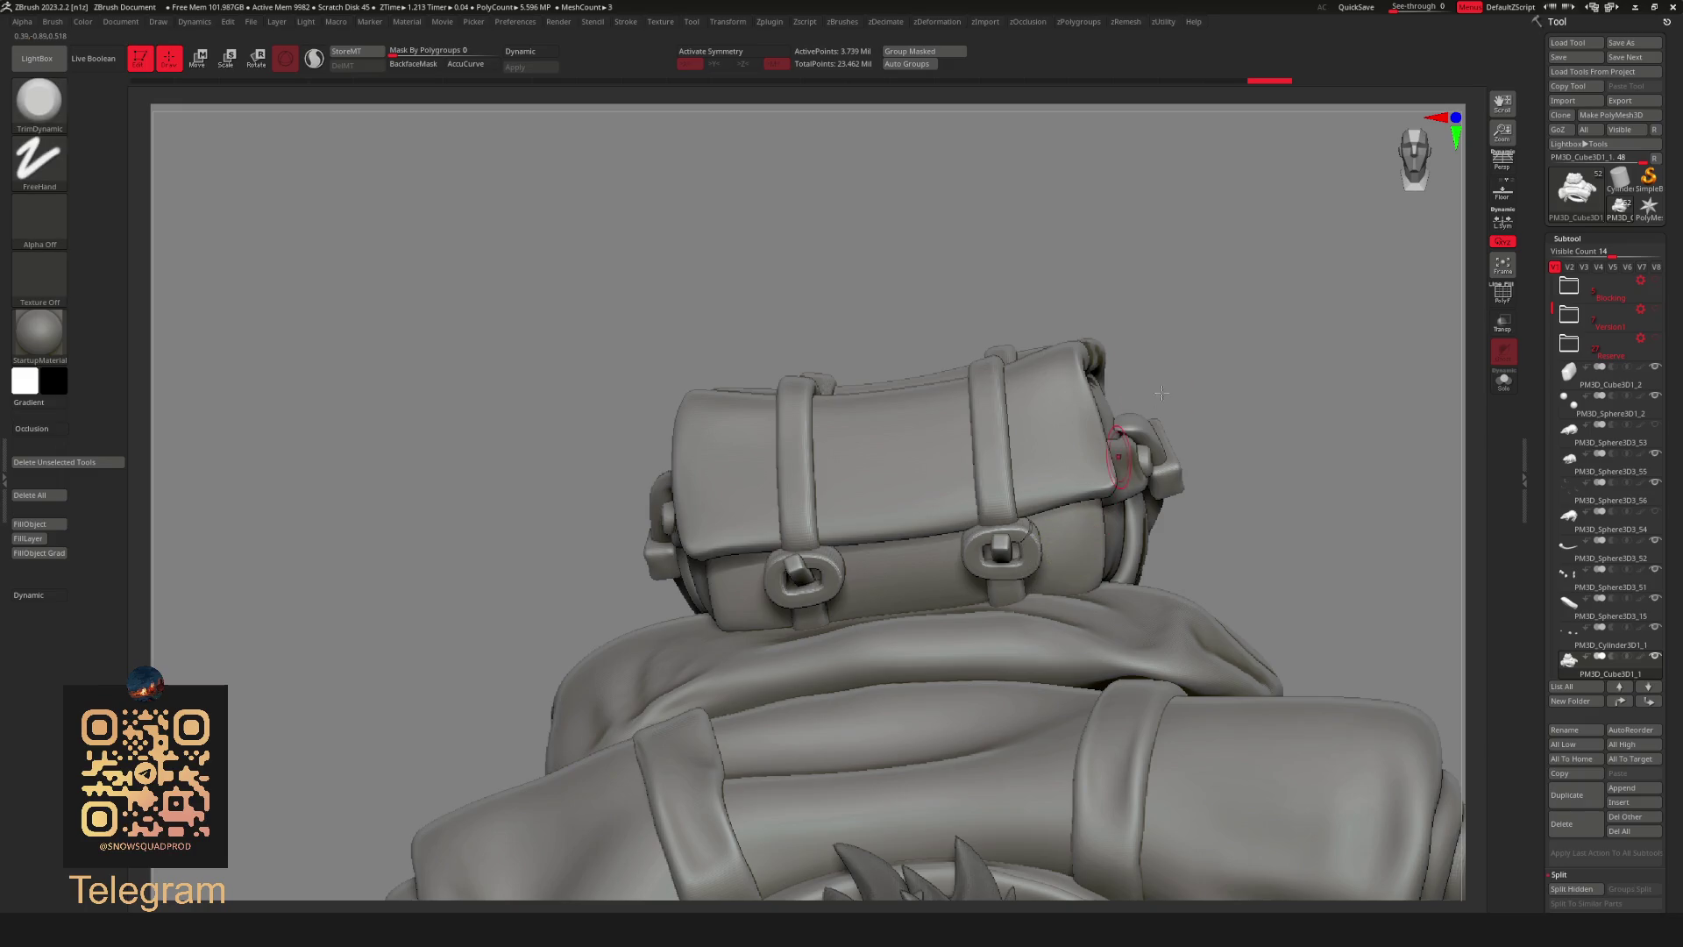
pyautogui.keyDown('alt'); pyautogui.moveTo(1071, 539); pyautogui.dragTo(1048, 568); pyautogui.keyUp('alt')
pyautogui.keyDown('ctrl'); pyautogui.keyDown('shift'); pyautogui.click(1049, 569); pyautogui.keyUp('shift'); pyautogui.keyUp('ctrl')
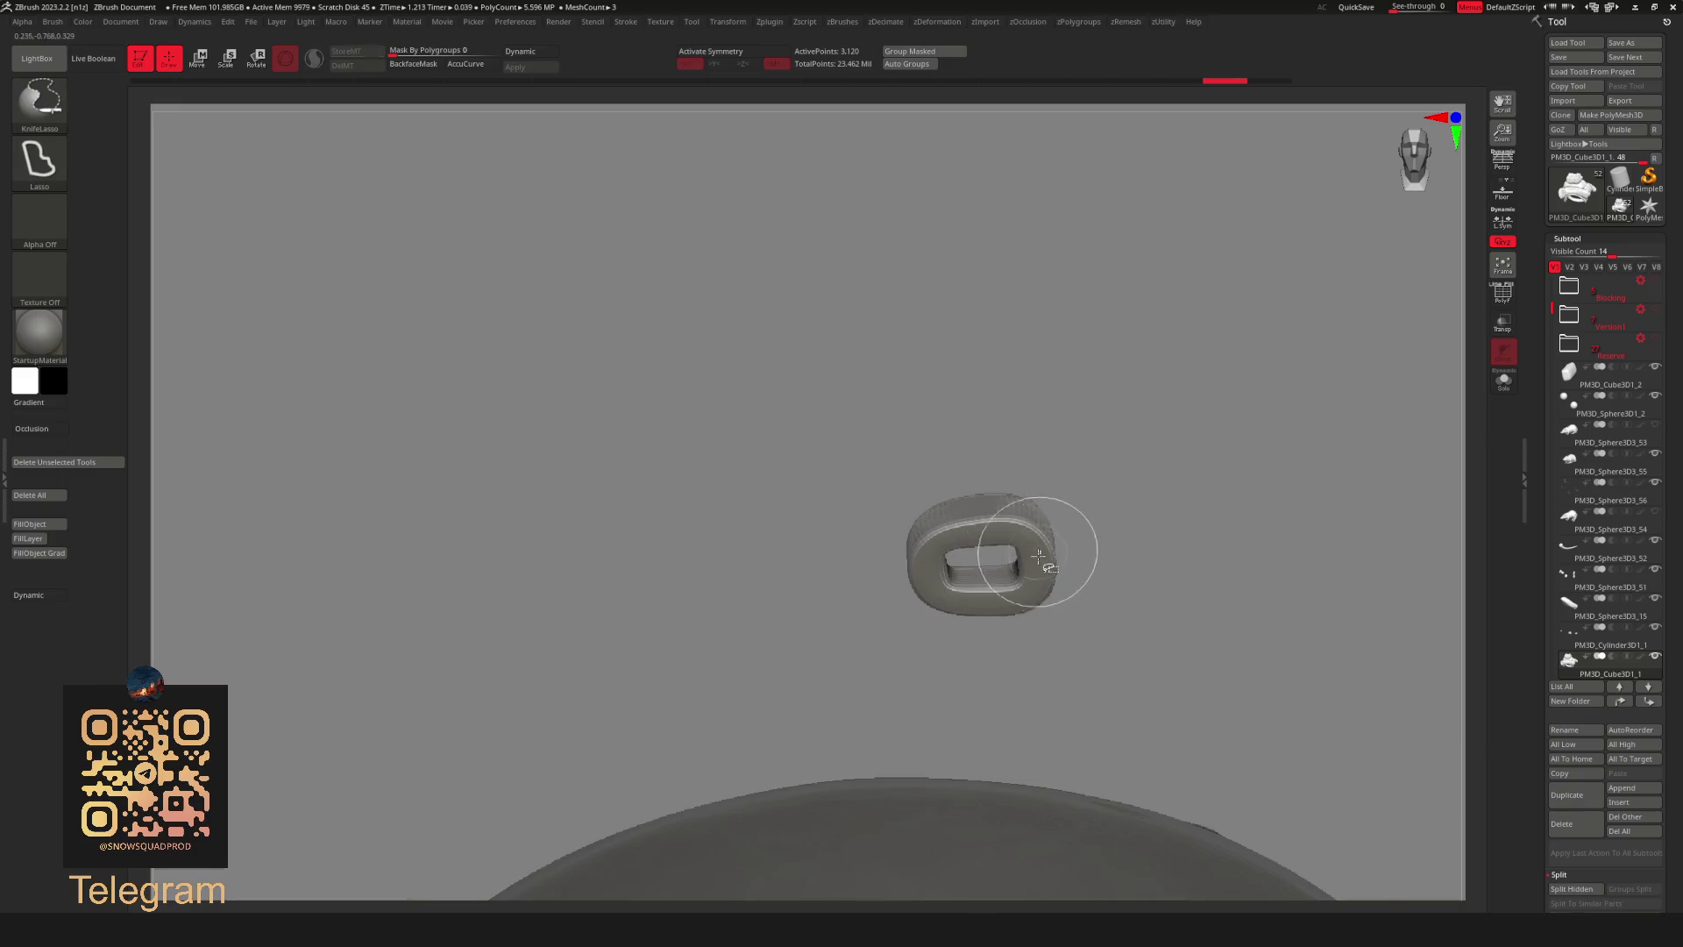
pyautogui.keyDown('ctrl'); pyautogui.click(1131, 498); pyautogui.keyUp('ctrl')
pyautogui.keyDown('ctrl'); pyautogui.keyDown('shift'); pyautogui.click(1229, 474); pyautogui.keyUp('shift'); pyautogui.keyUp('ctrl')
pyautogui.keyDown('ctrl'); pyautogui.click(1341, 520); pyautogui.keyUp('ctrl')
pyautogui.moveTo(1341, 521); pyautogui.dragTo(1277, 432)
# Mask both buckles so only they are selected on the full backpack.
pyautogui.keyDown('ctrl'); pyautogui.keyDown('shift'); pyautogui.click(936, 500); pyautogui.keyUp('shift'); pyautogui.keyUp('ctrl')
pyautogui.keyDown('ctrl'); pyautogui.click(1084, 489); pyautogui.keyUp('ctrl')
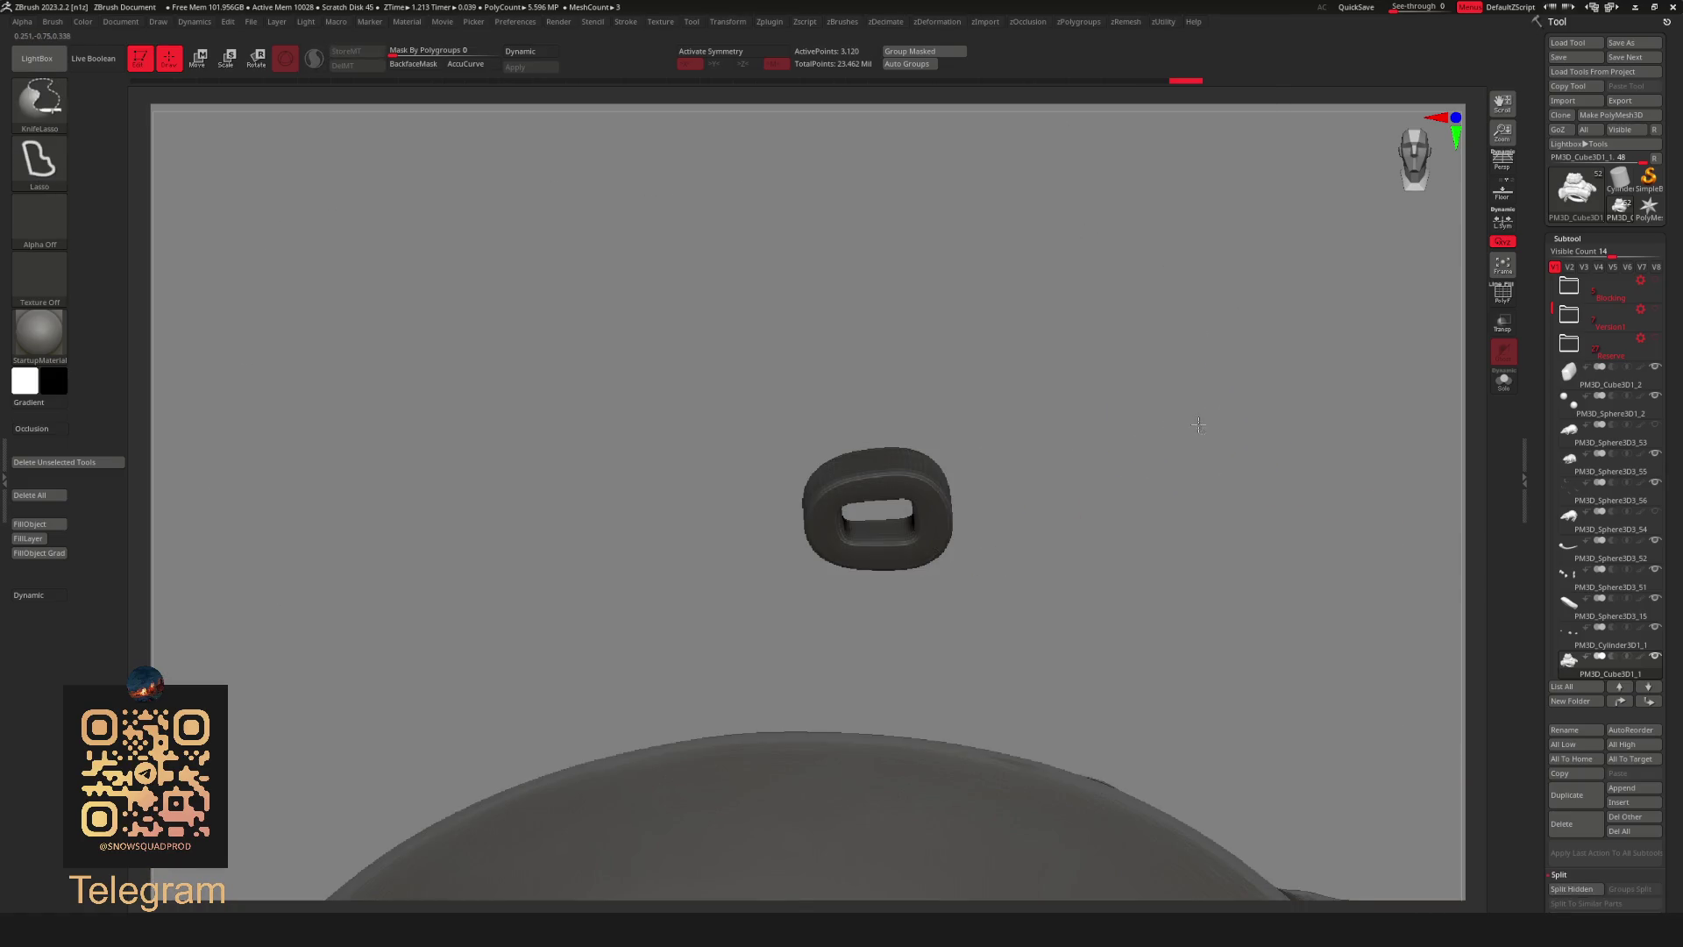
pyautogui.keyDown('ctrl'); pyautogui.keyDown('shift'); pyautogui.click(619, 687); pyautogui.keyUp('shift'); pyautogui.keyUp('ctrl')
pyautogui.keyDown('ctrl'); pyautogui.keyDown('shift'); pyautogui.click(579, 563); pyautogui.keyUp('shift'); pyautogui.keyUp('ctrl')
pyautogui.keyDown('ctrl'); pyautogui.click(1210, 356); pyautogui.keyUp('ctrl')
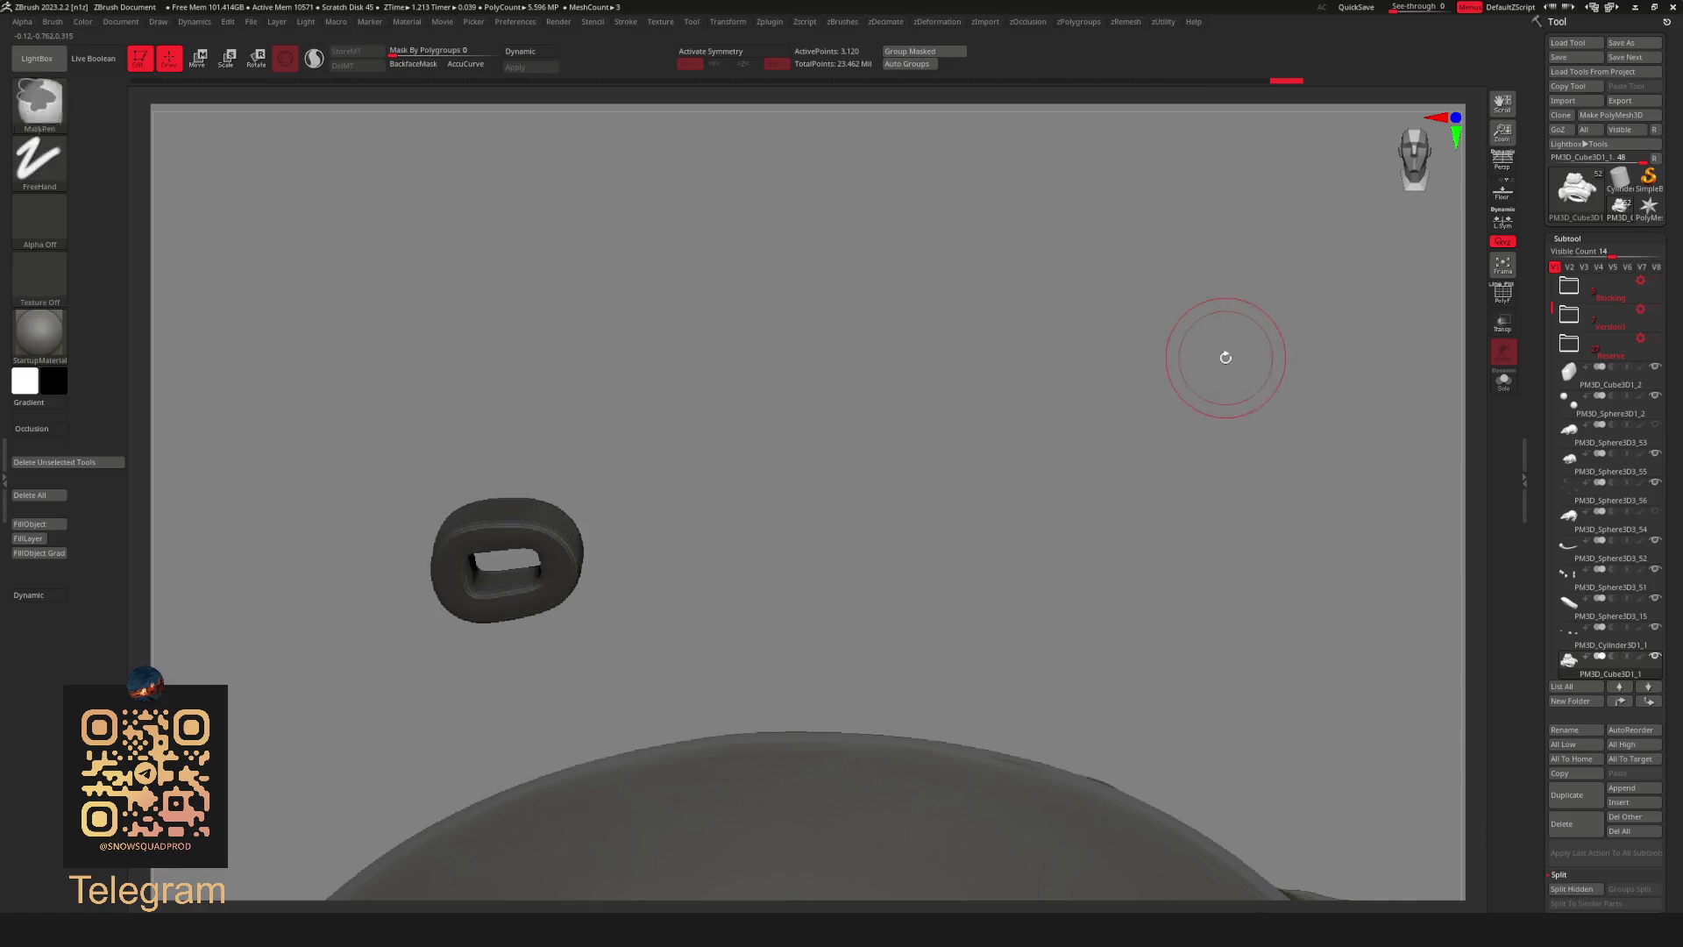
pyautogui.keyDown('ctrl'); pyautogui.keyDown('shift'); pyautogui.click(1236, 361); pyautogui.keyUp('shift'); pyautogui.keyUp('ctrl')
# Split the masked buckles into their own subtool via Subtool > Split Masked Points.
pyautogui.press('g')
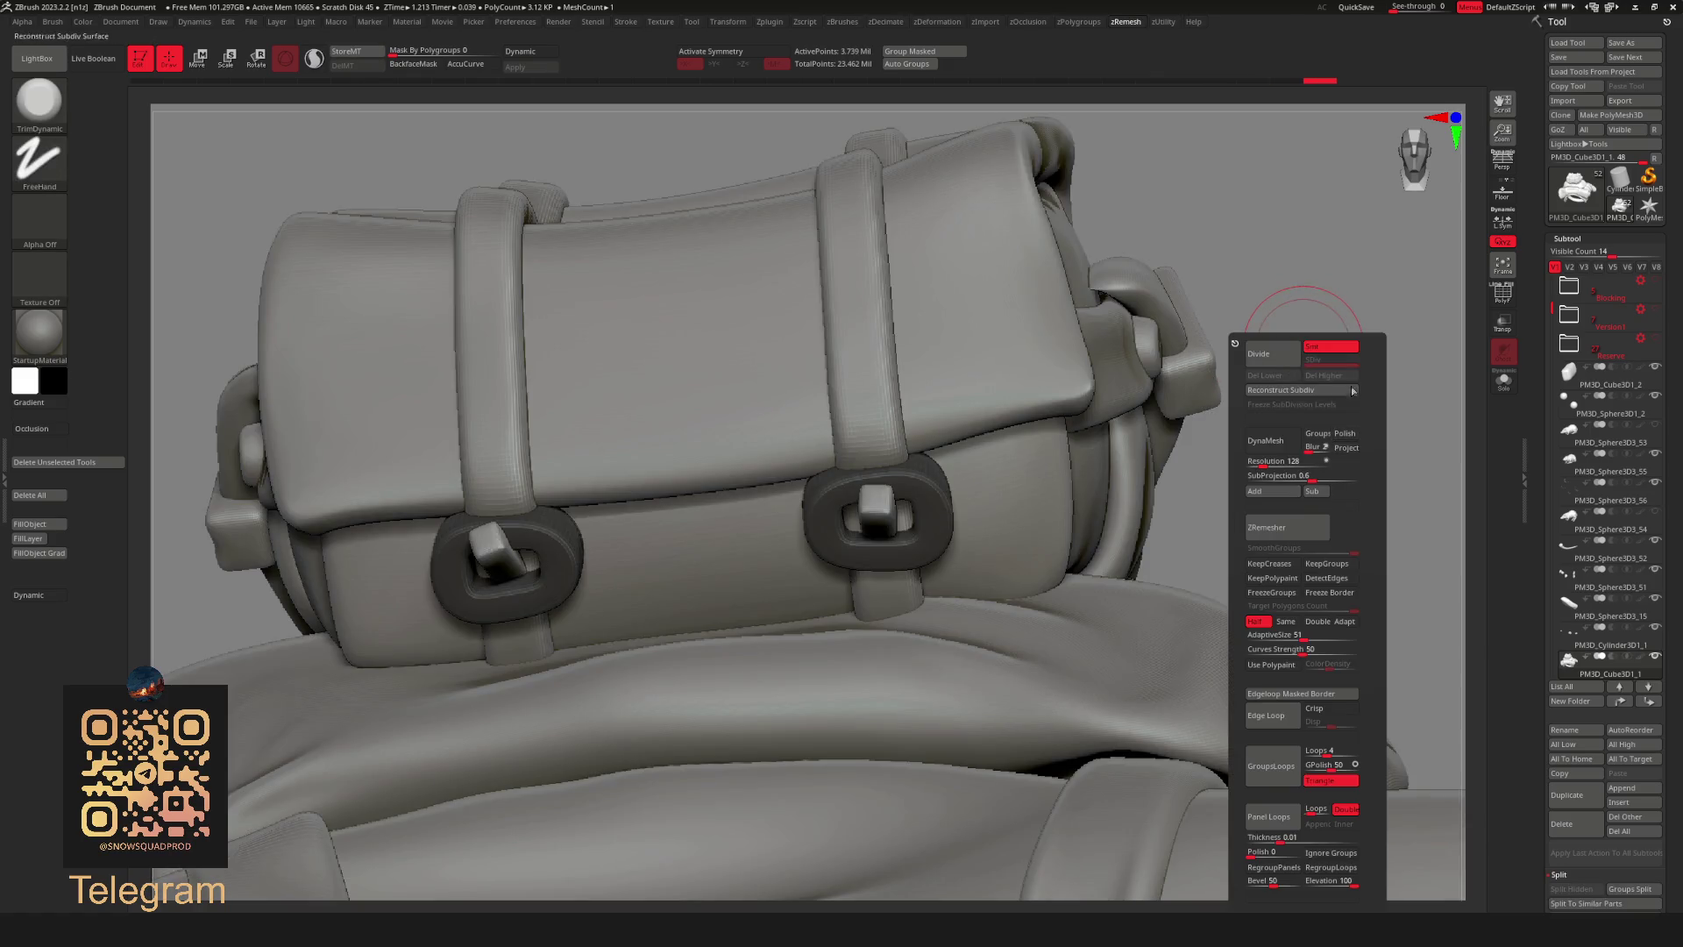
pyautogui.press('t')
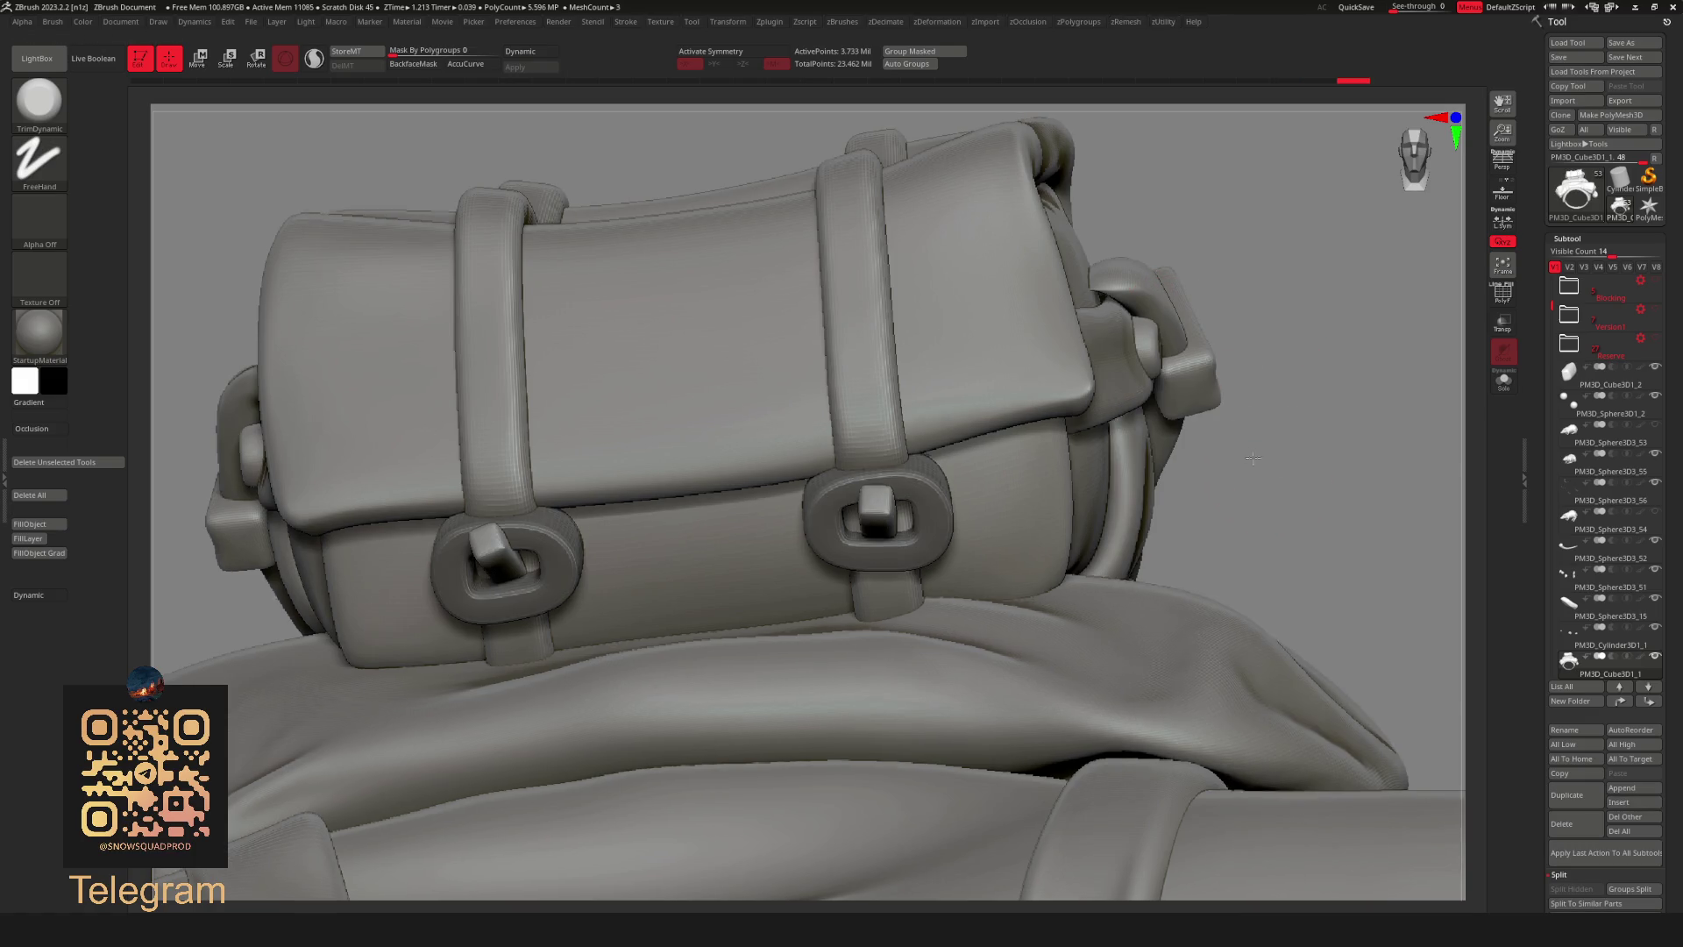
pyautogui.moveTo(1271, 470); pyautogui.dragTo(875, 520)
pyautogui.moveTo(1137, 441)
pyautogui.mouseDown()
pyautogui.moveTo(1052, 463)
pyautogui.moveTo(1129, 626)
pyautogui.mouseUp()
pyautogui.press('space')
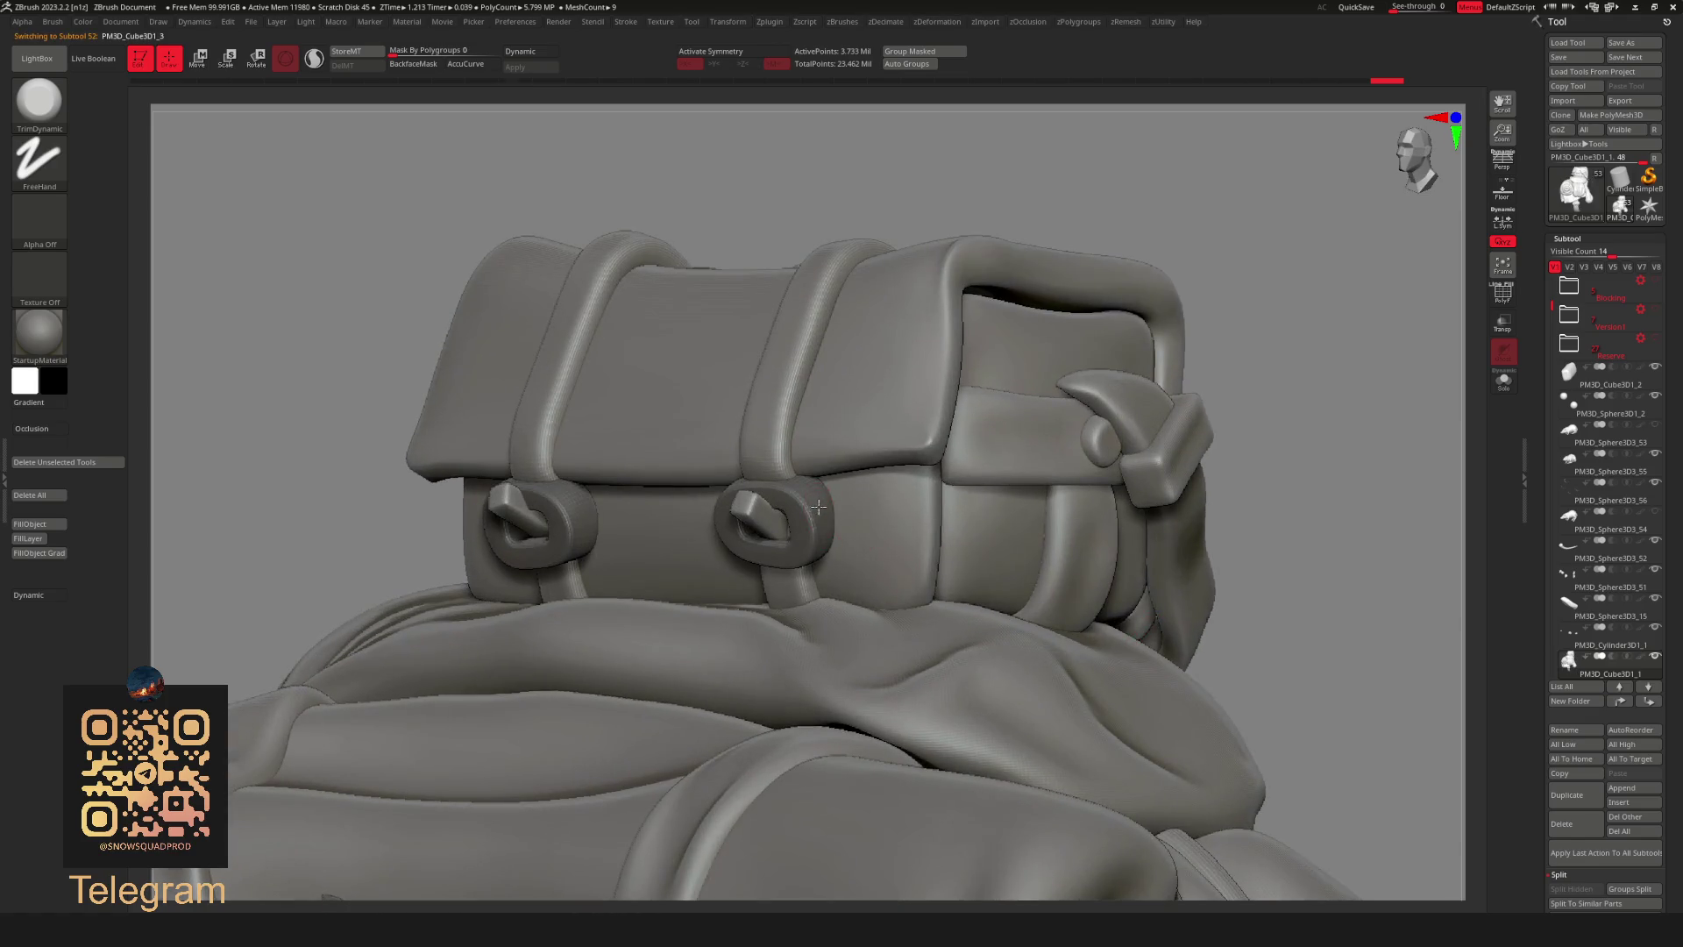
# Step to the lowest subdivision and delete the buckle subtool's lower levels.
pyautogui.hotkey('shift', 'd')
pyautogui.press('g')
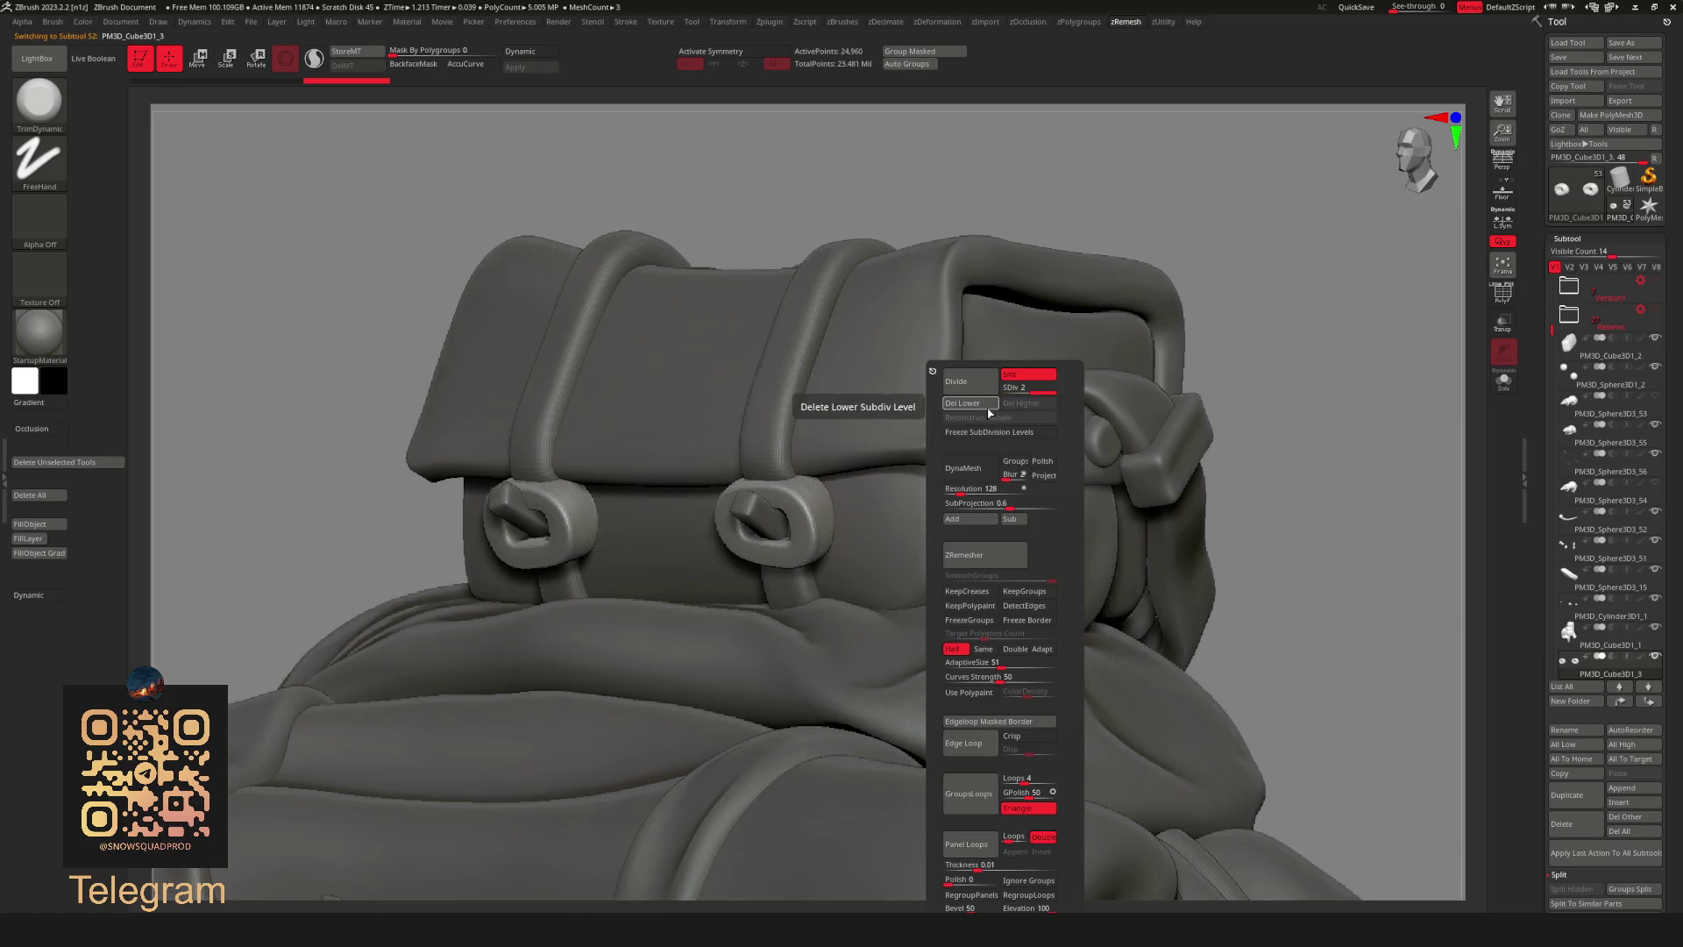
pyautogui.moveTo(1196, 233); pyautogui.dragTo(1315, 303)
pyautogui.press('b')
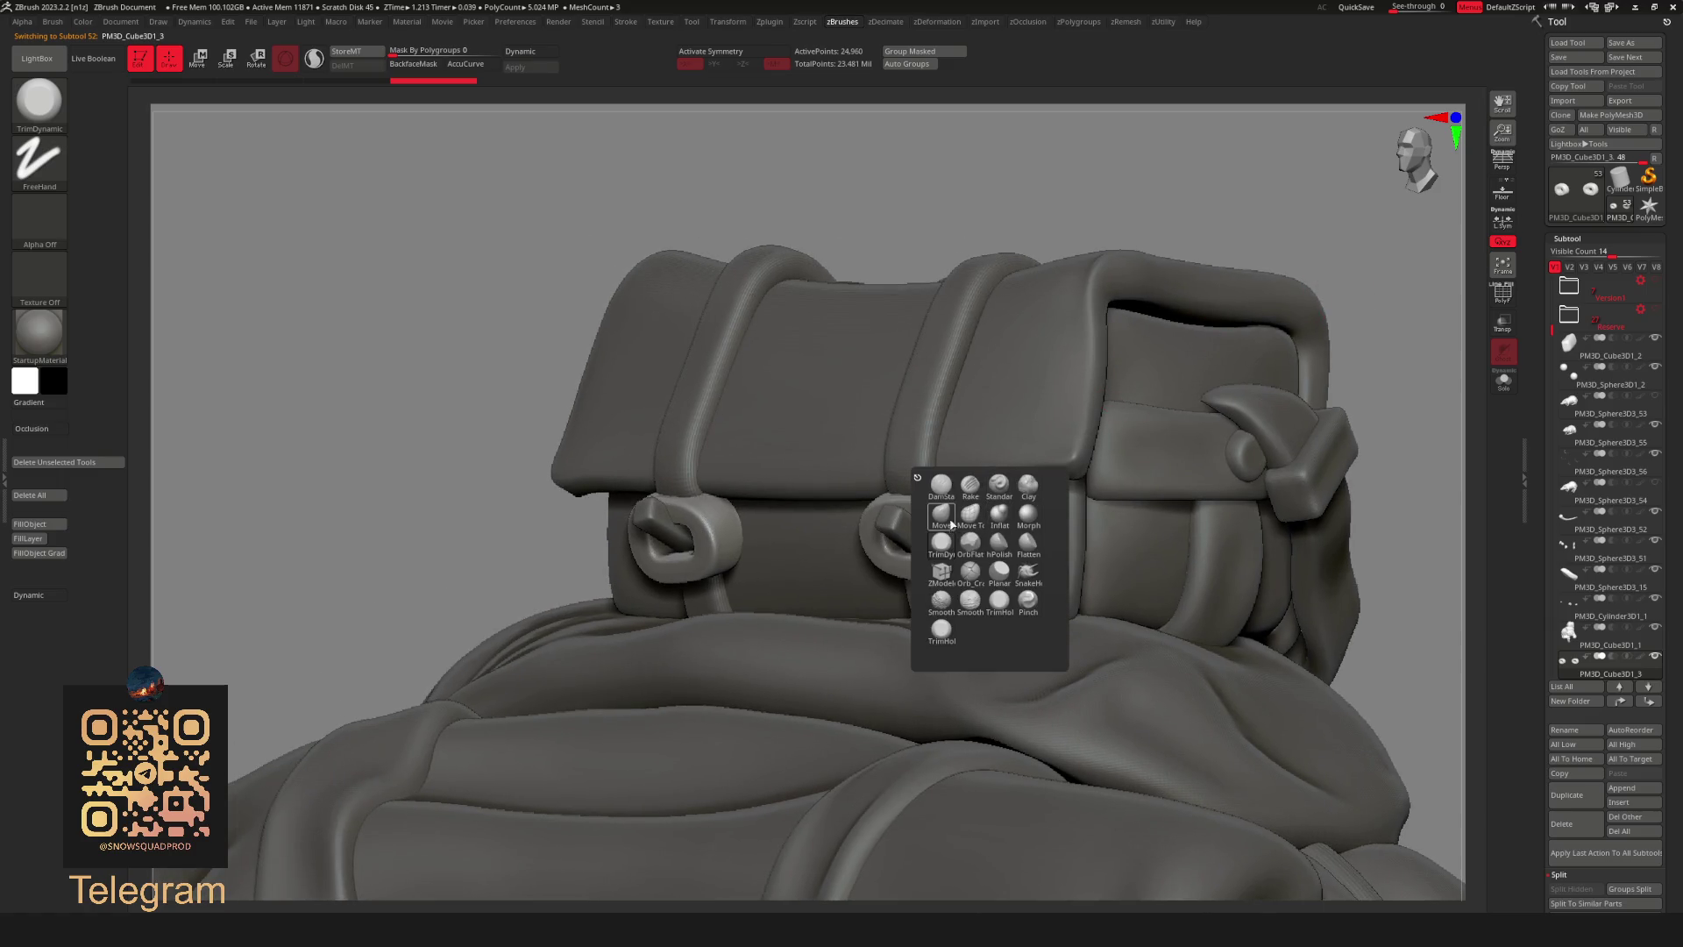
pyautogui.moveTo(1008, 225)
pyautogui.mouseDown()
pyautogui.moveTo(1046, 190)
pyautogui.moveTo(966, 528)
pyautogui.mouseUp()
pyautogui.press('space')
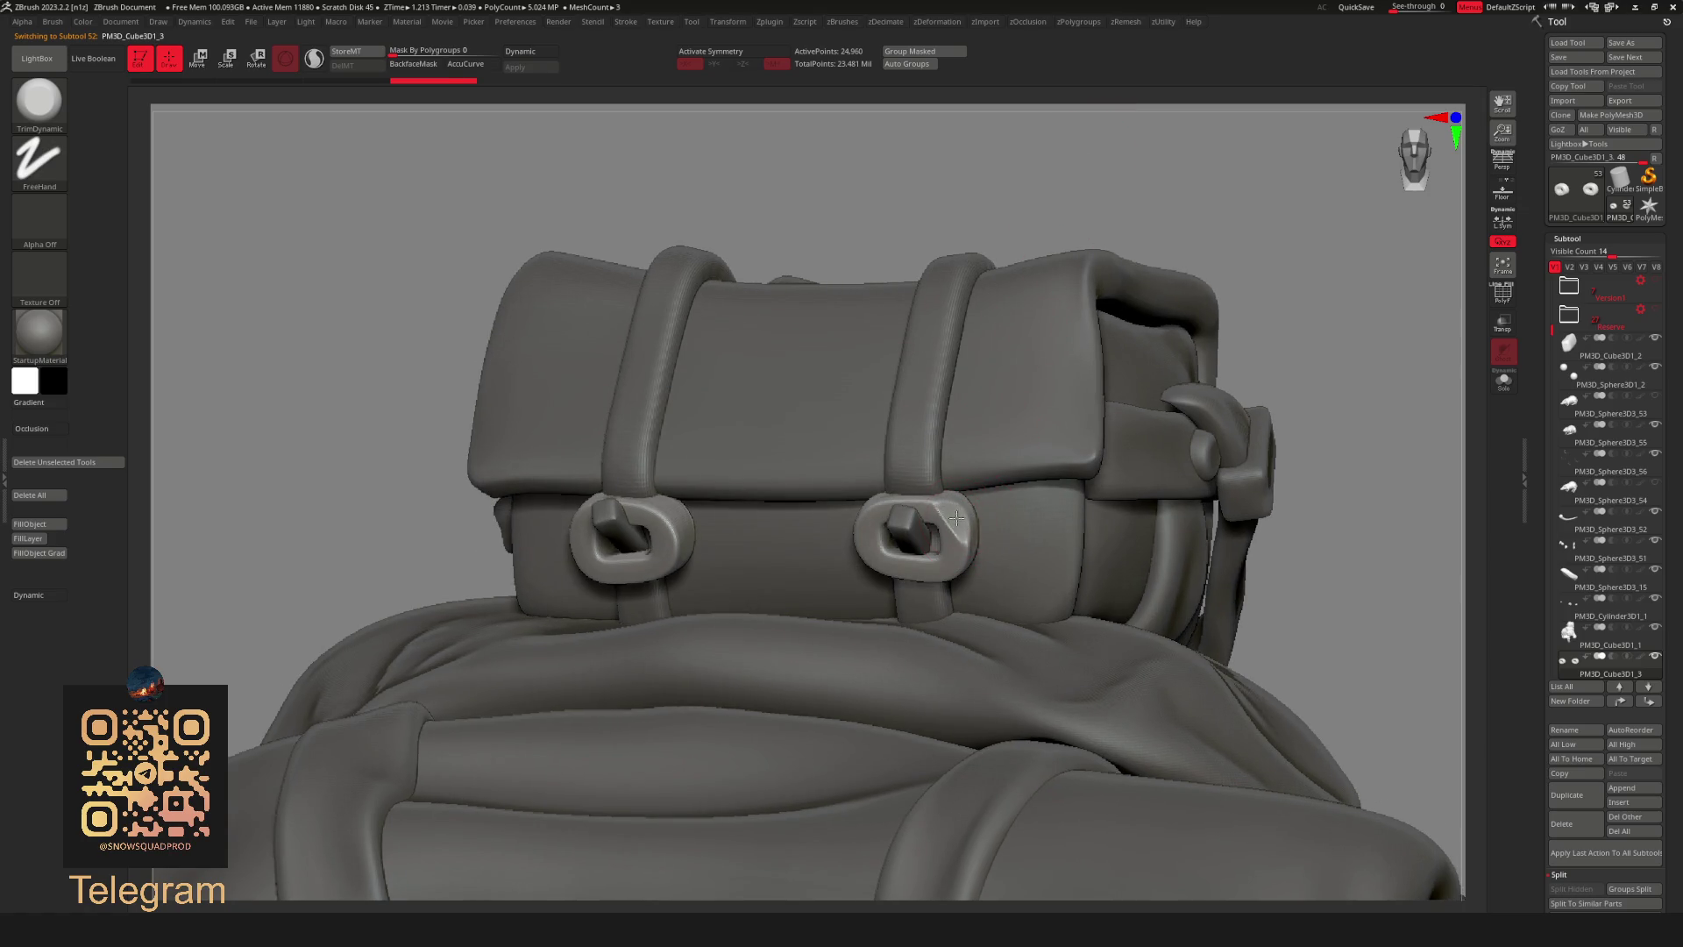
pyautogui.press('space')
pyautogui.press('space')
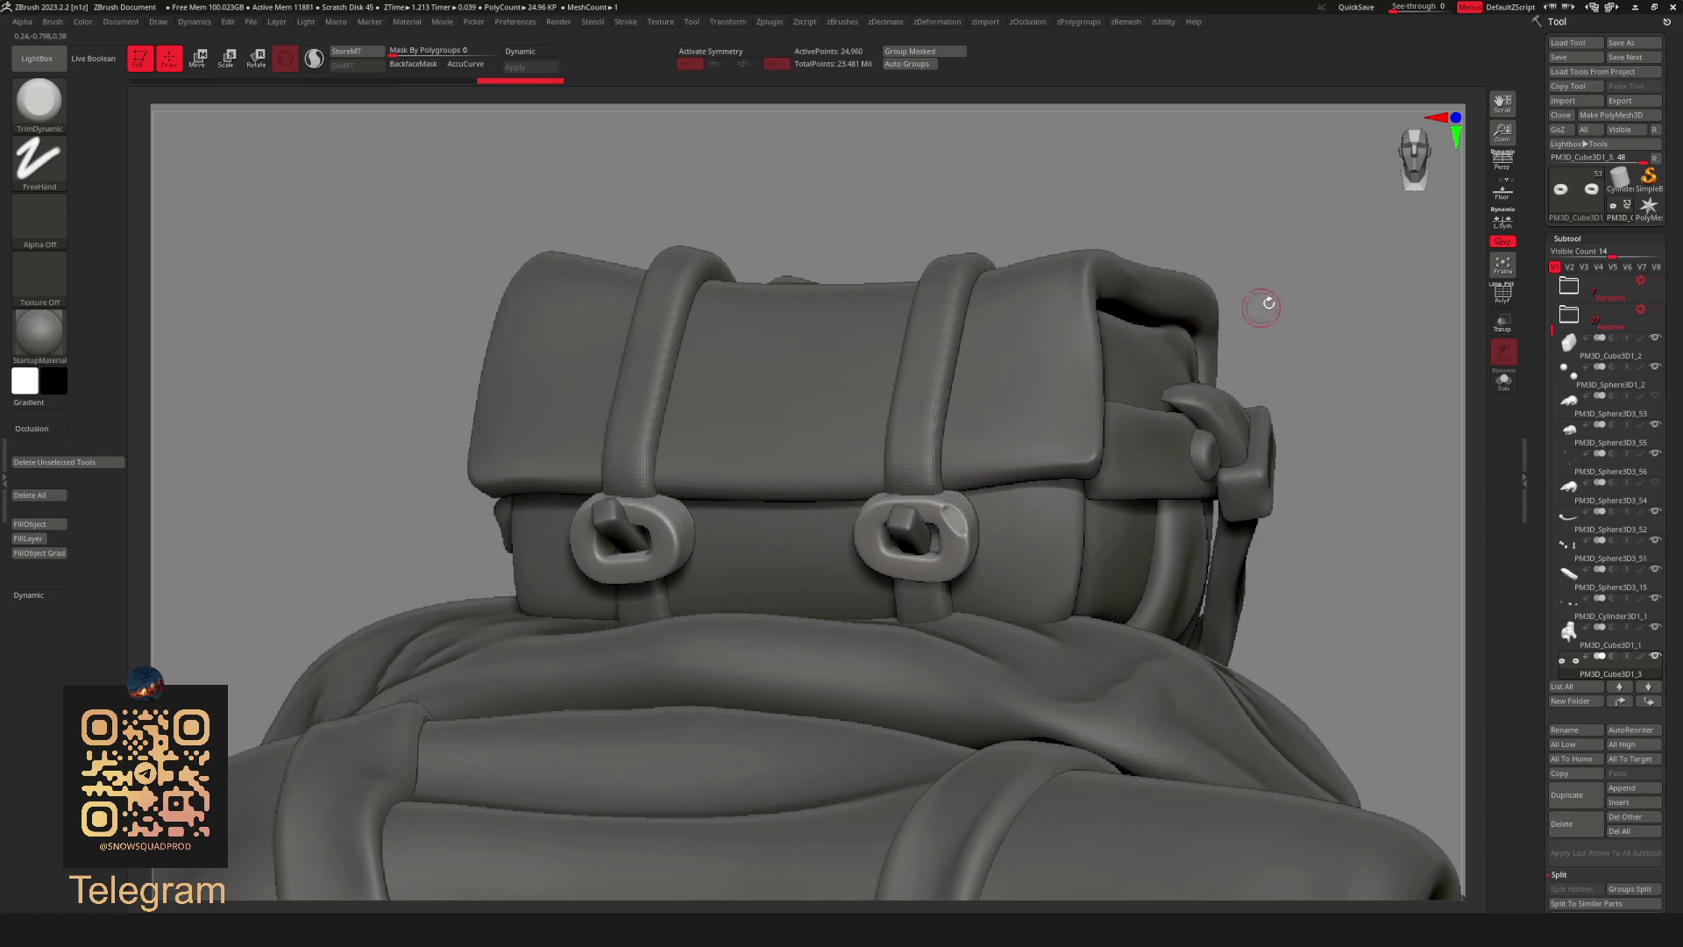
# Inspect the buckles from behind and make PM3D_Cube3D1_1 the active subtool.
pyautogui.moveTo(1264, 305); pyautogui.dragTo(1128, 265)
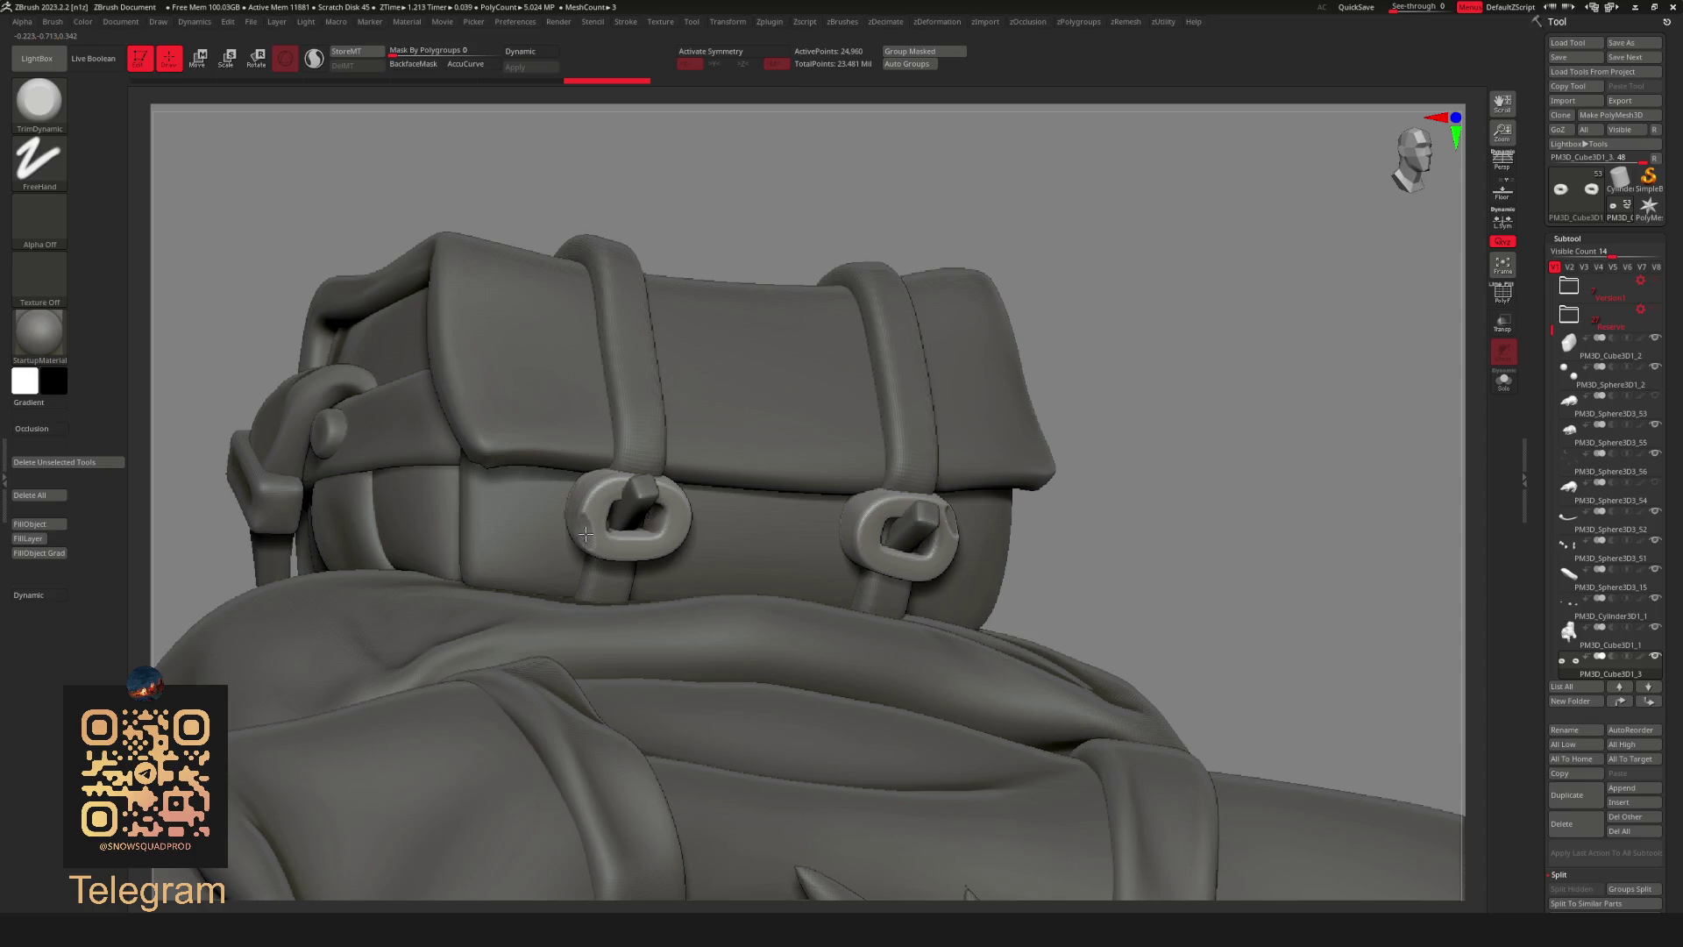
pyautogui.moveTo(1092, 293)
pyautogui.mouseDown()
pyautogui.moveTo(1201, 264)
pyautogui.moveTo(1107, 456)
pyautogui.mouseUp()
pyautogui.keyDown('alt'); pyautogui.click(872, 554); pyautogui.keyUp('alt')
pyautogui.moveTo(1023, 347); pyautogui.dragTo(515, 122)
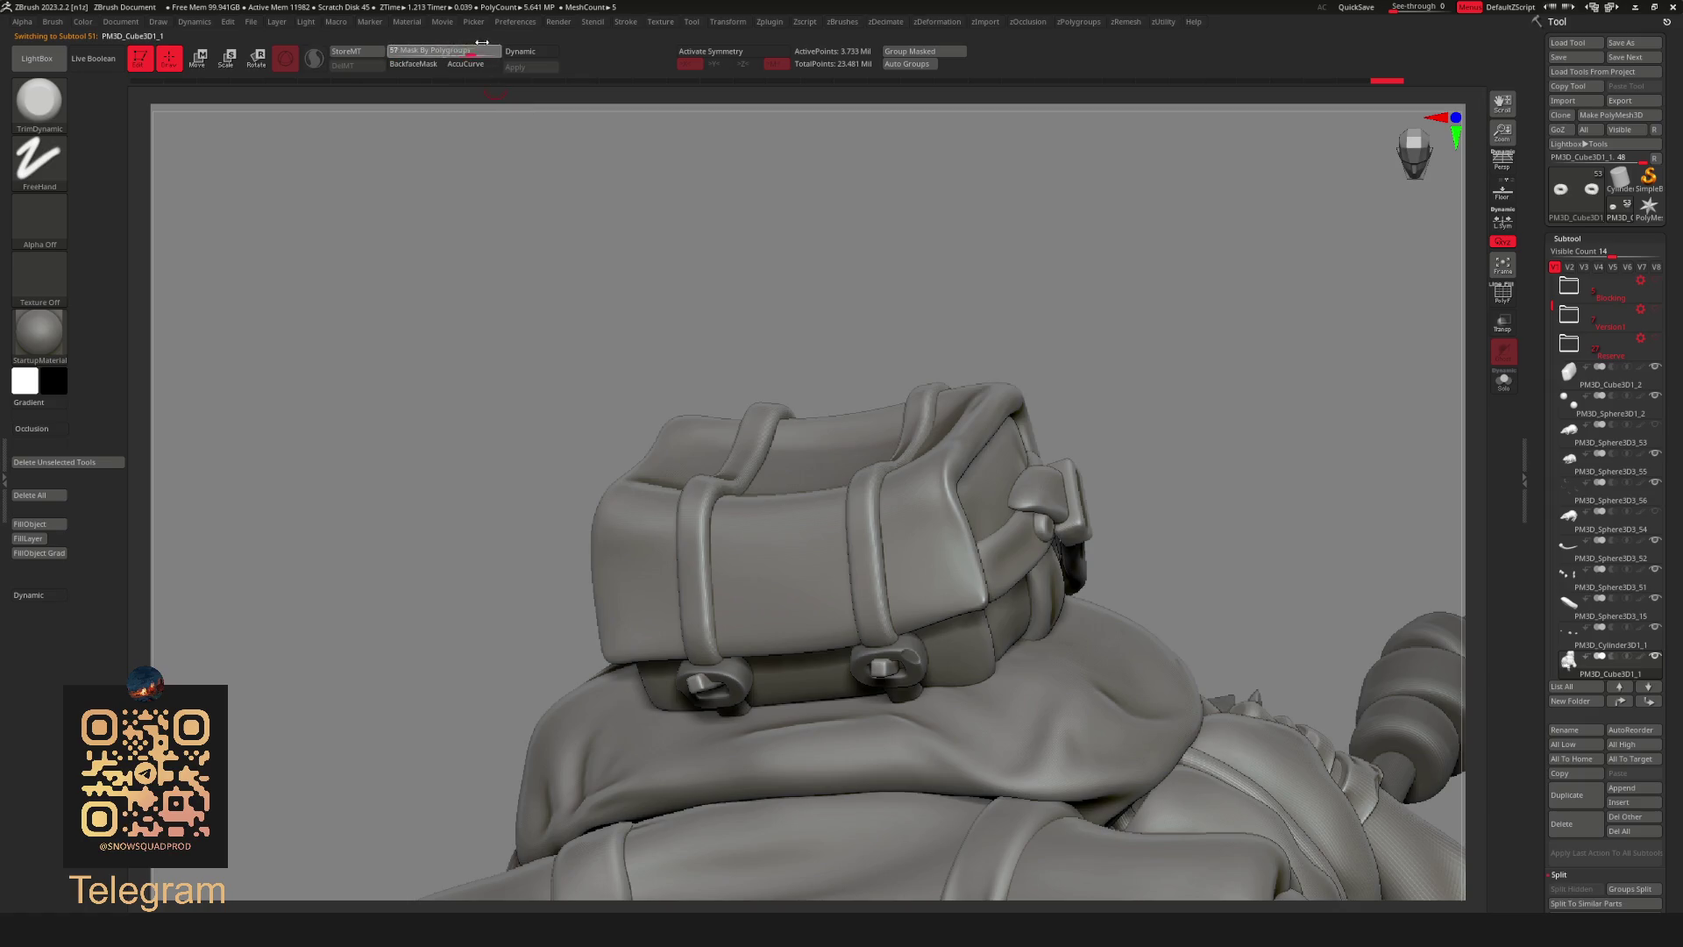
pyautogui.moveTo(1116, 328); pyautogui.dragTo(972, 485)
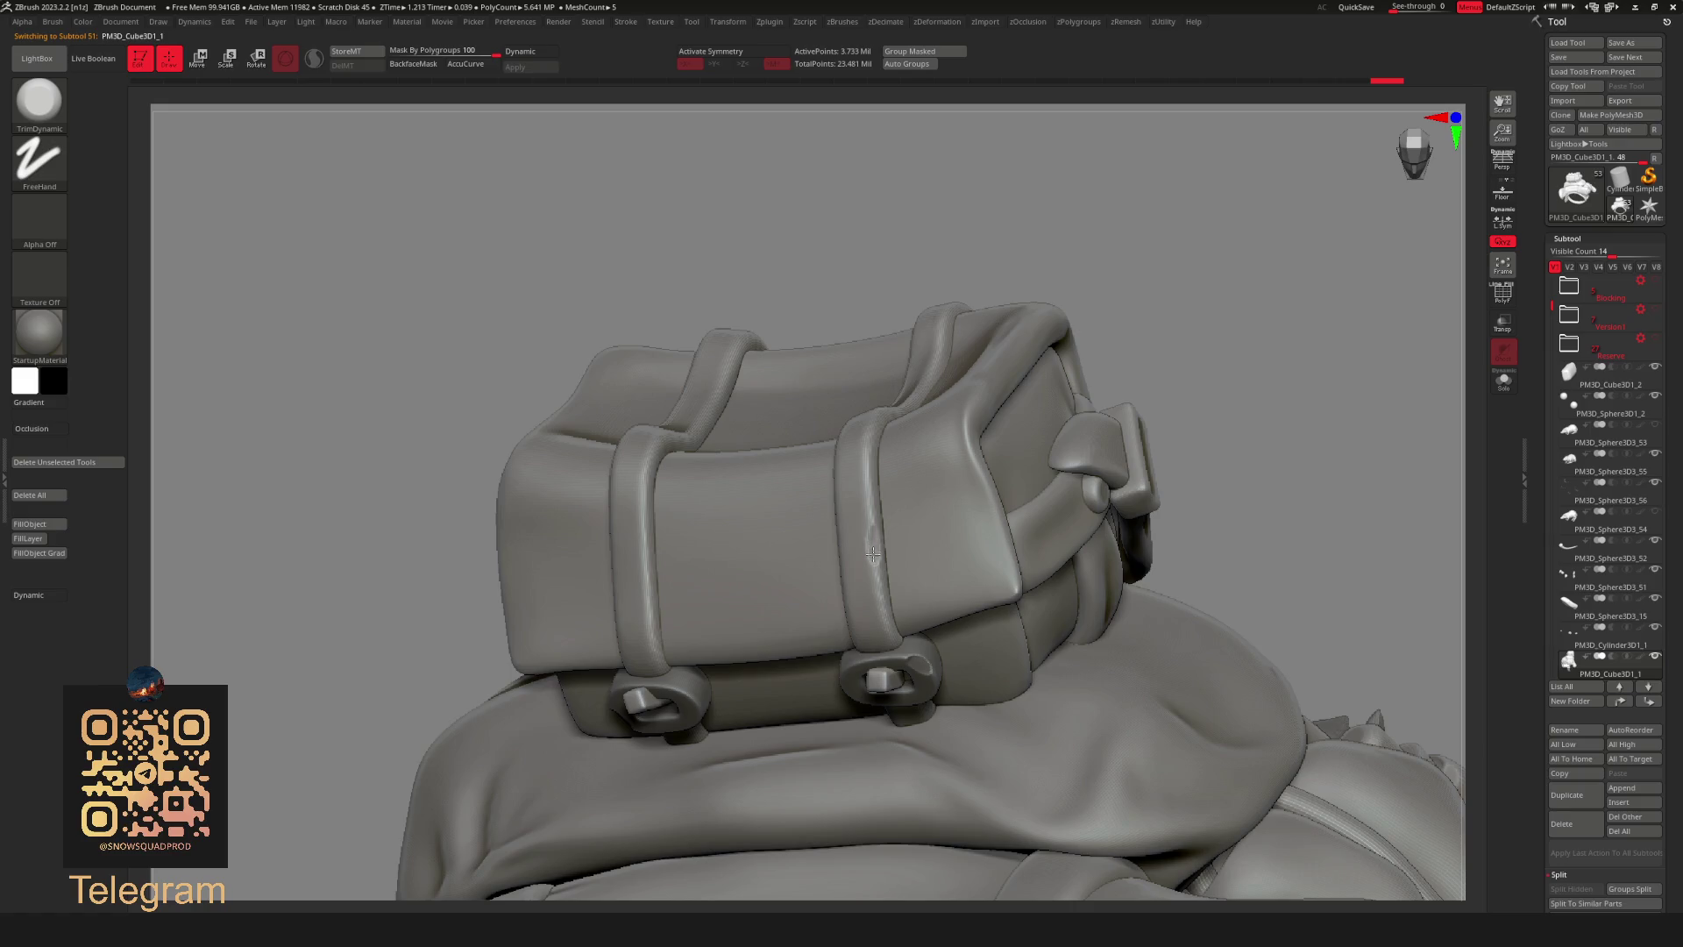
pyautogui.moveTo(874, 532); pyautogui.dragTo(681, 581)
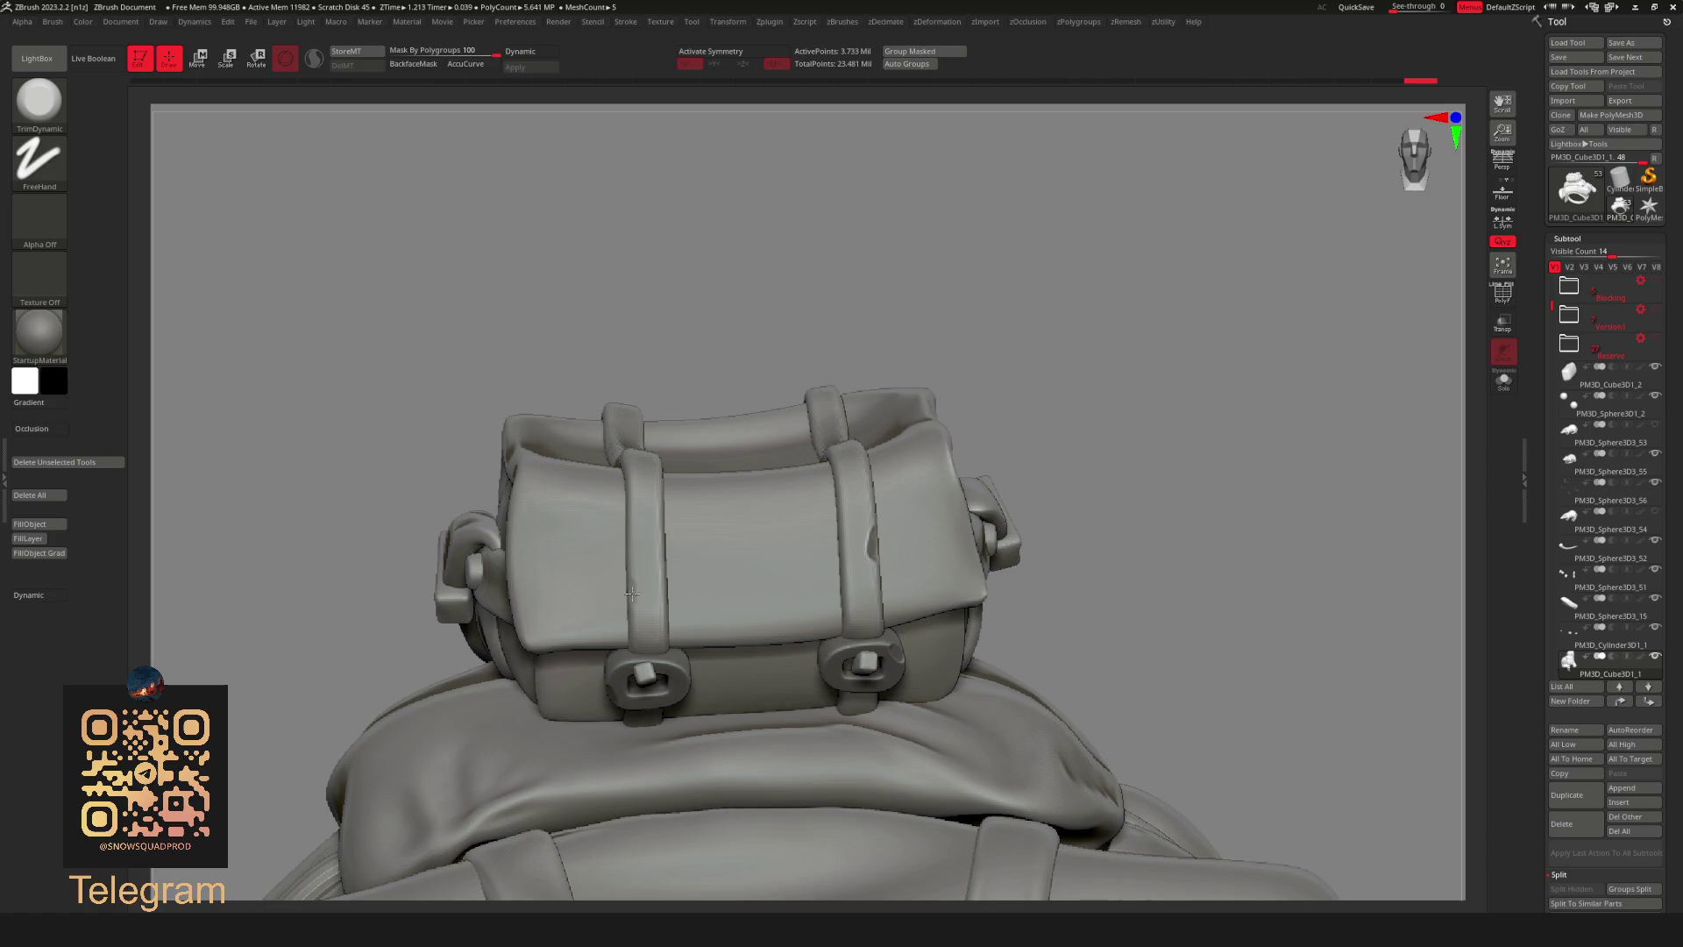
pyautogui.press('space')
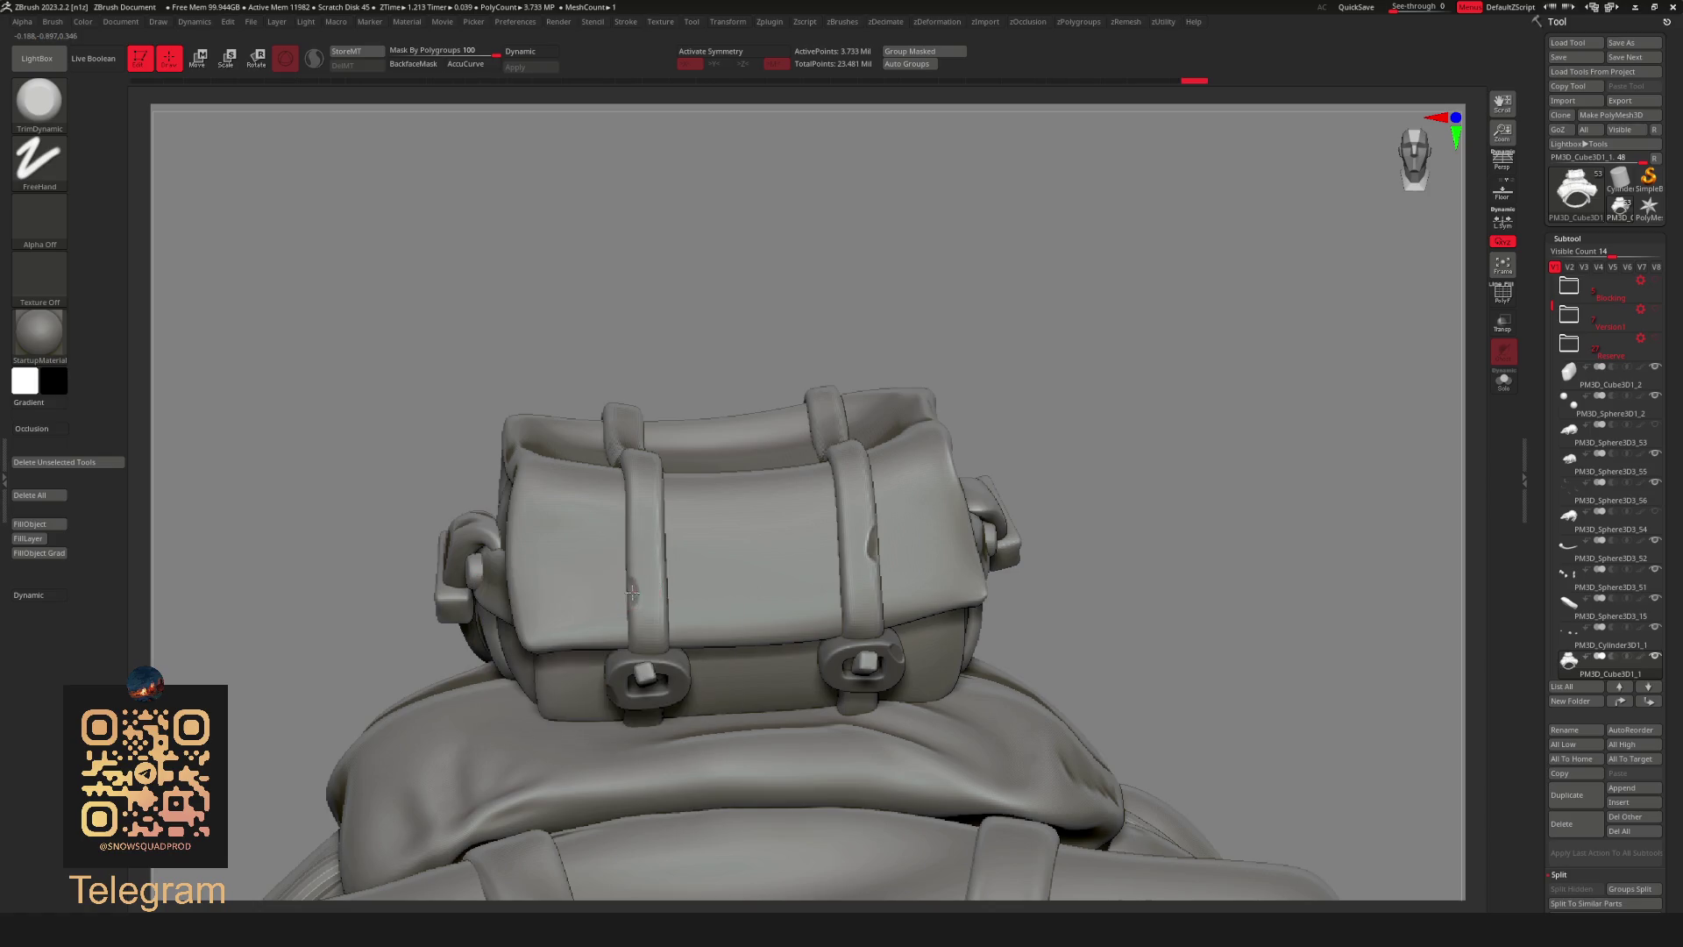
pyautogui.hotkey('ctrl', 'shift')
pyautogui.hotkey('ctrl', 'shift')
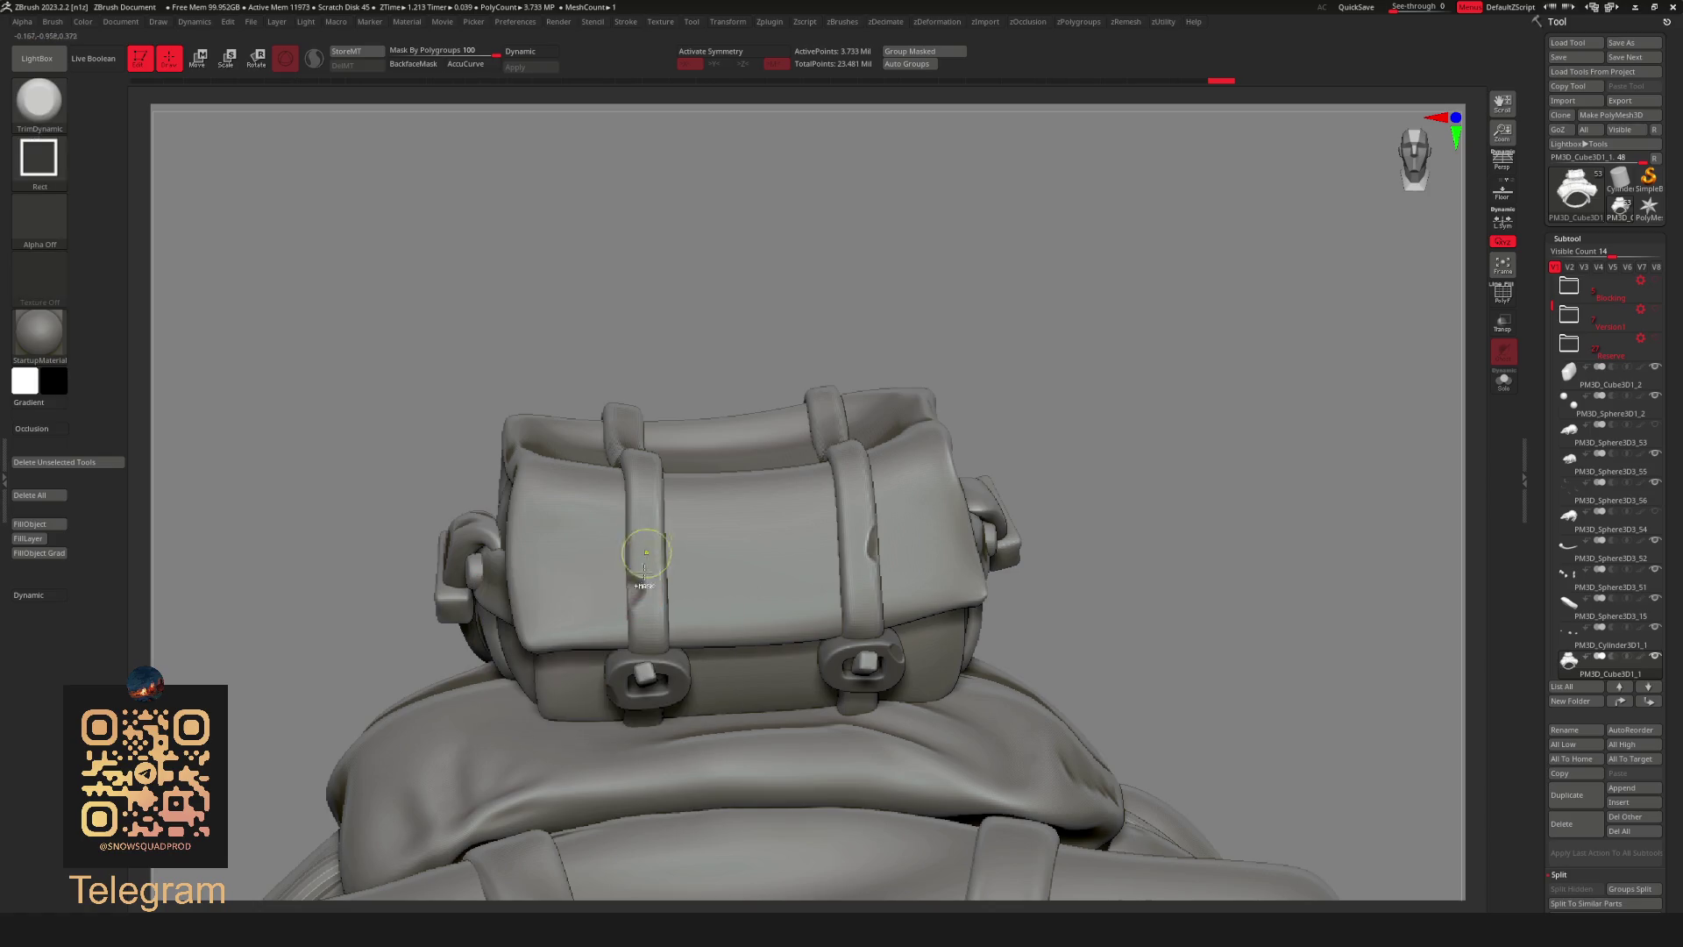
pyautogui.moveTo(926, 412)
pyautogui.keyDown('alt'); pyautogui.mouseDown()
pyautogui.moveTo(1007, 350)
pyautogui.moveTo(976, 402)
pyautogui.moveTo(925, 410)
pyautogui.moveTo(913, 435)
pyautogui.moveTo(1006, 344)
pyautogui.mouseUp(); pyautogui.keyUp('alt')
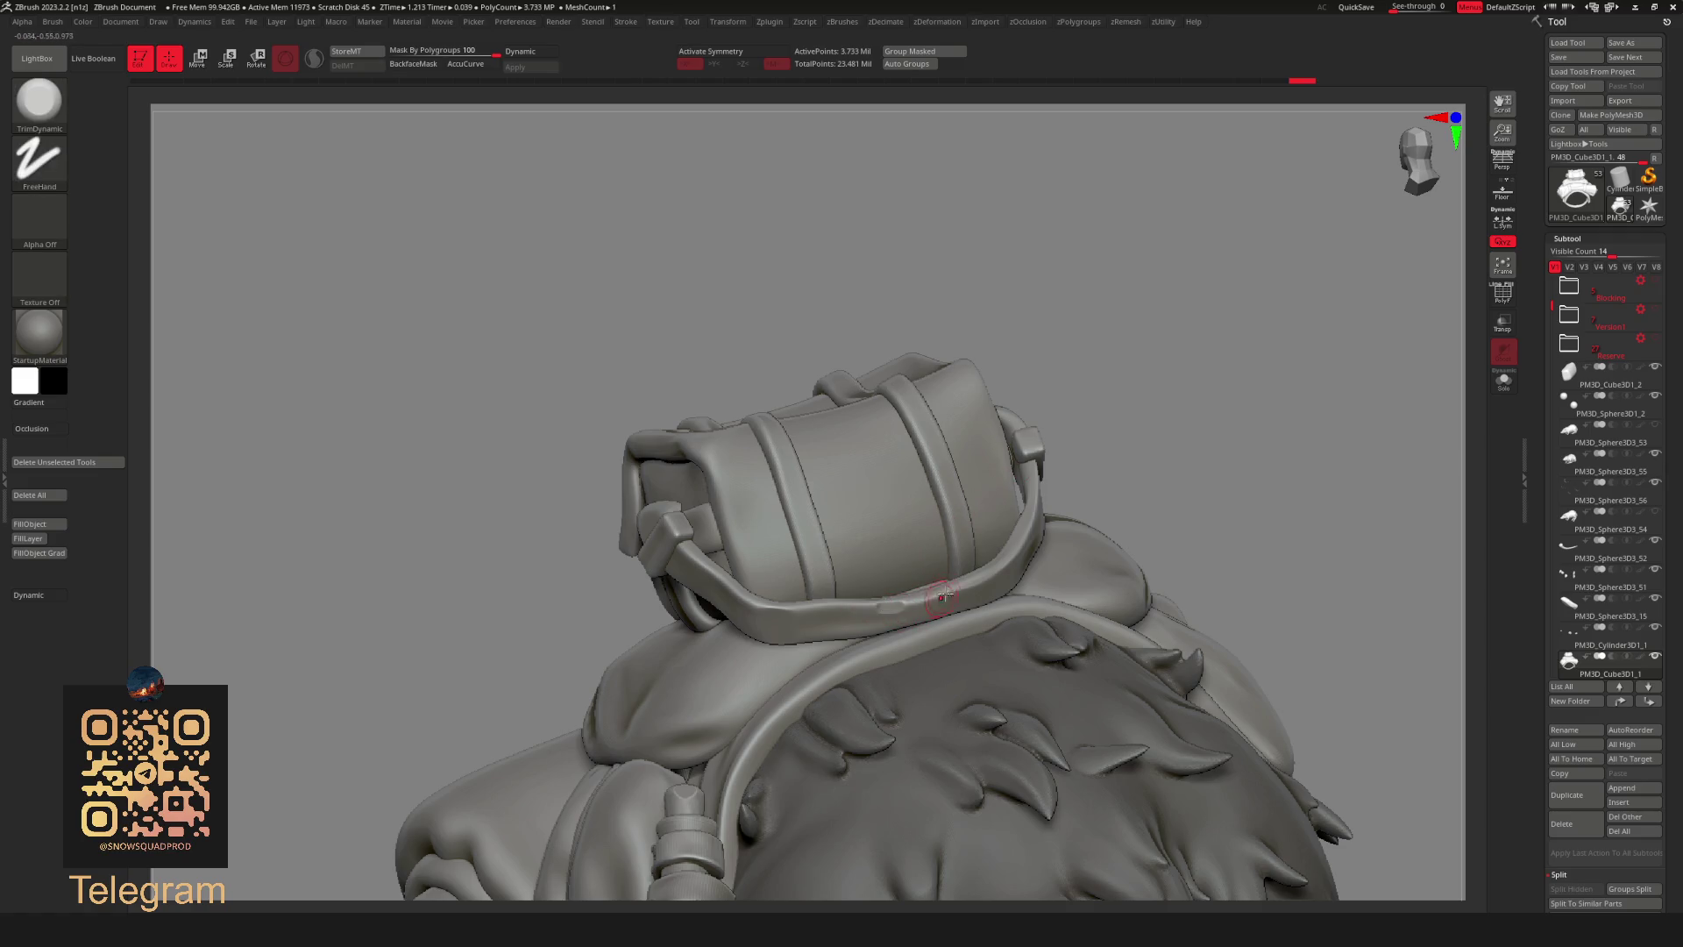
pyautogui.moveTo(1169, 302); pyautogui.dragTo(1057, 329)
pyautogui.moveTo(938, 436); pyautogui.dragTo(958, 393, button='right')
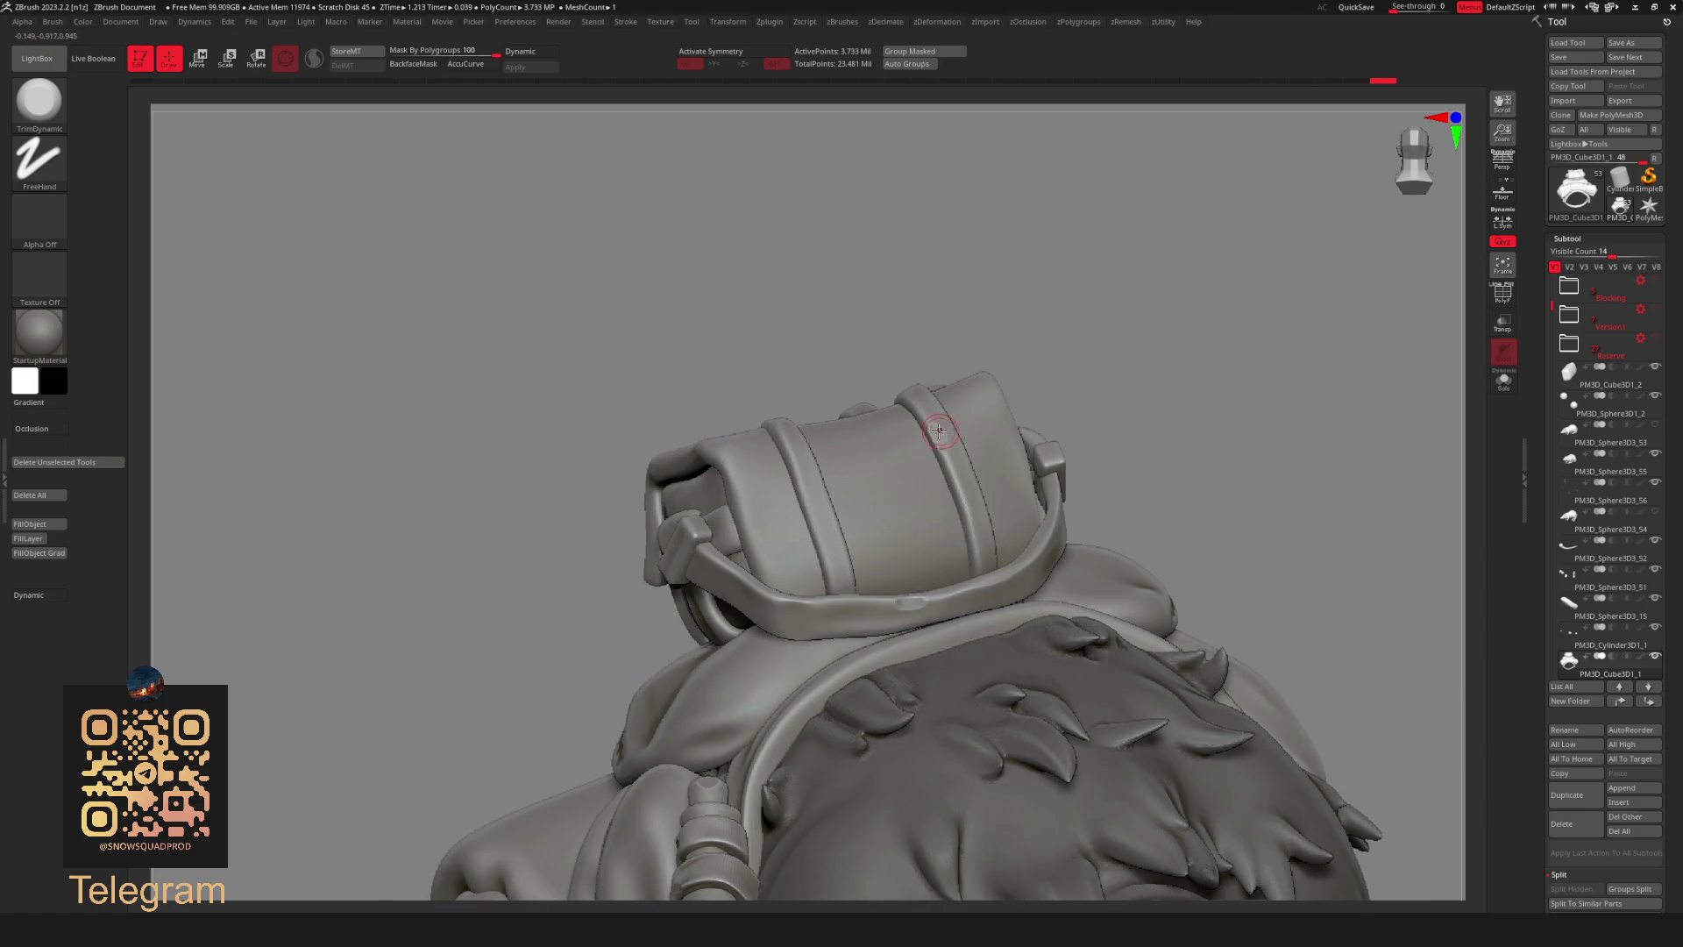
pyautogui.moveTo(1080, 316); pyautogui.dragTo(729, 460)
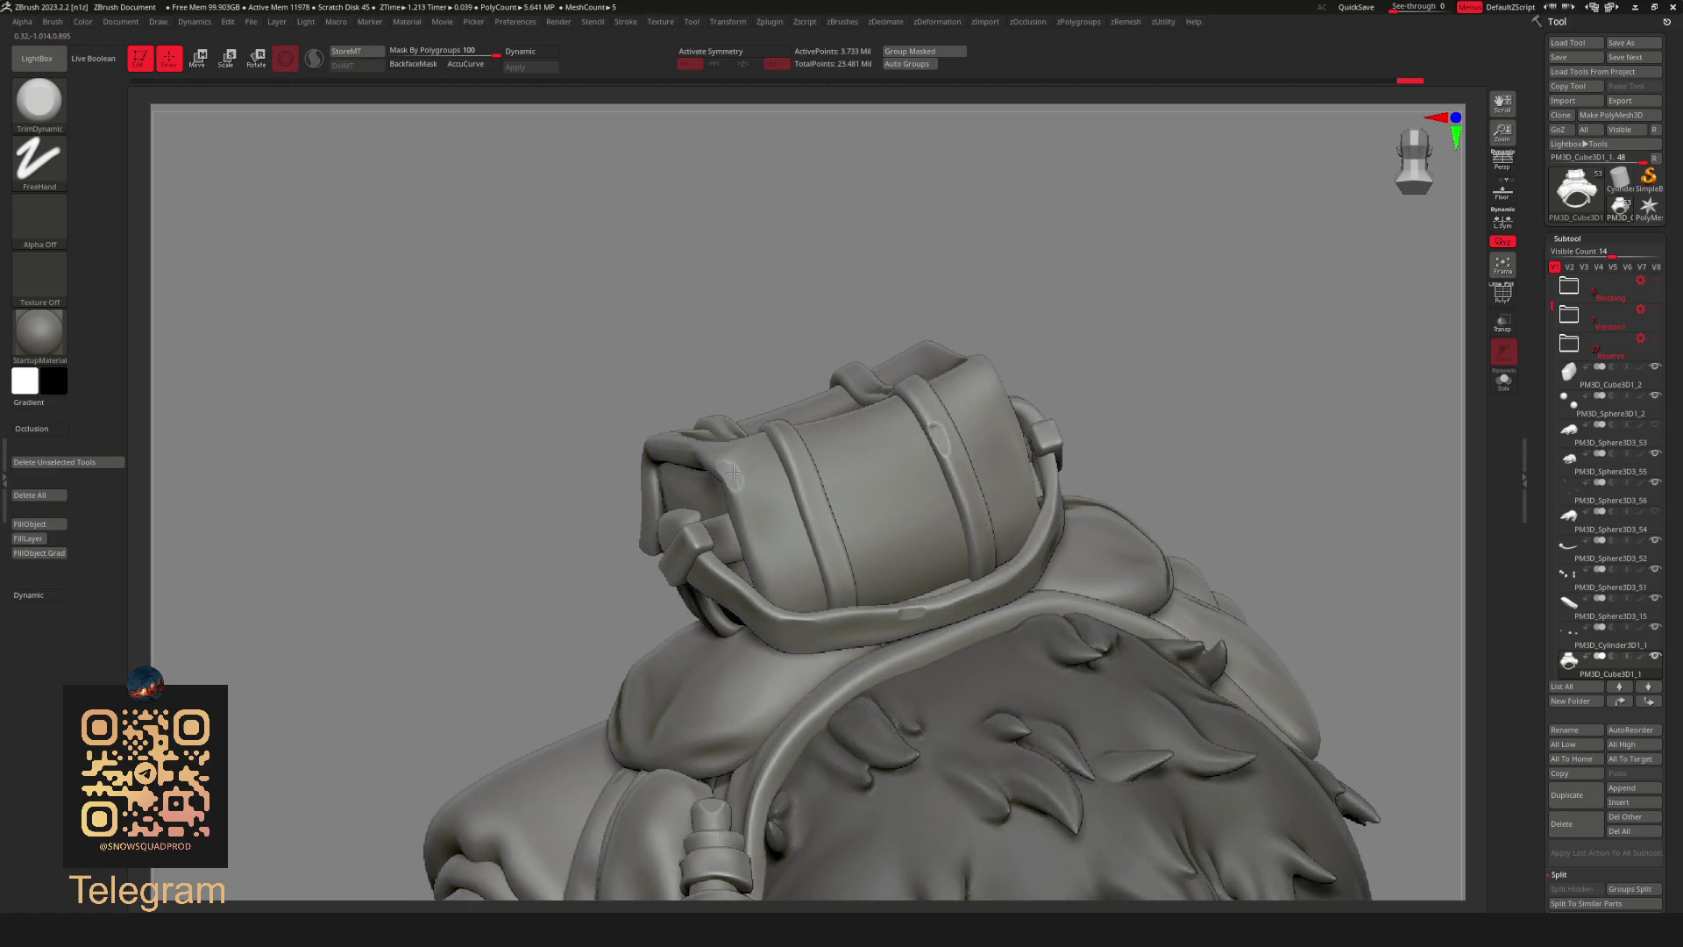
pyautogui.moveTo(1131, 294); pyautogui.dragTo(1105, 369)
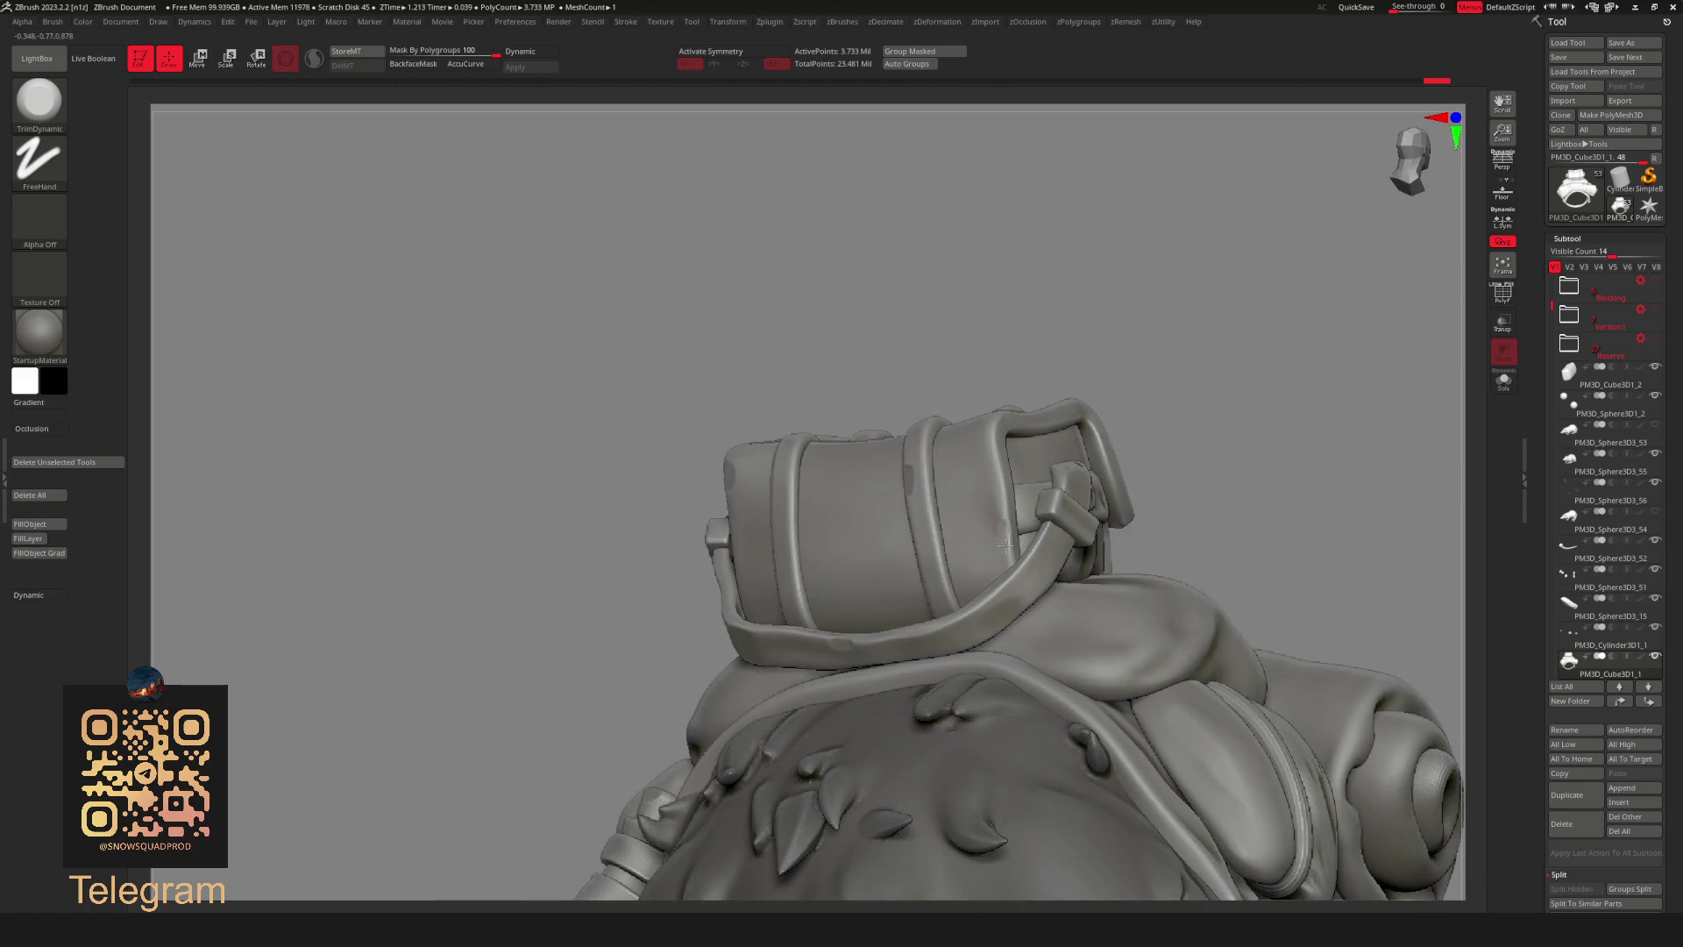
pyautogui.moveTo(1080, 385)
pyautogui.mouseDown()
pyautogui.moveTo(1097, 241)
pyautogui.moveTo(1172, 386)
pyautogui.moveTo(1254, 263)
pyautogui.mouseUp()
pyautogui.moveTo(1355, 253)
pyautogui.mouseDown()
pyautogui.moveTo(1100, 429)
pyautogui.moveTo(558, 628)
pyautogui.mouseUp()
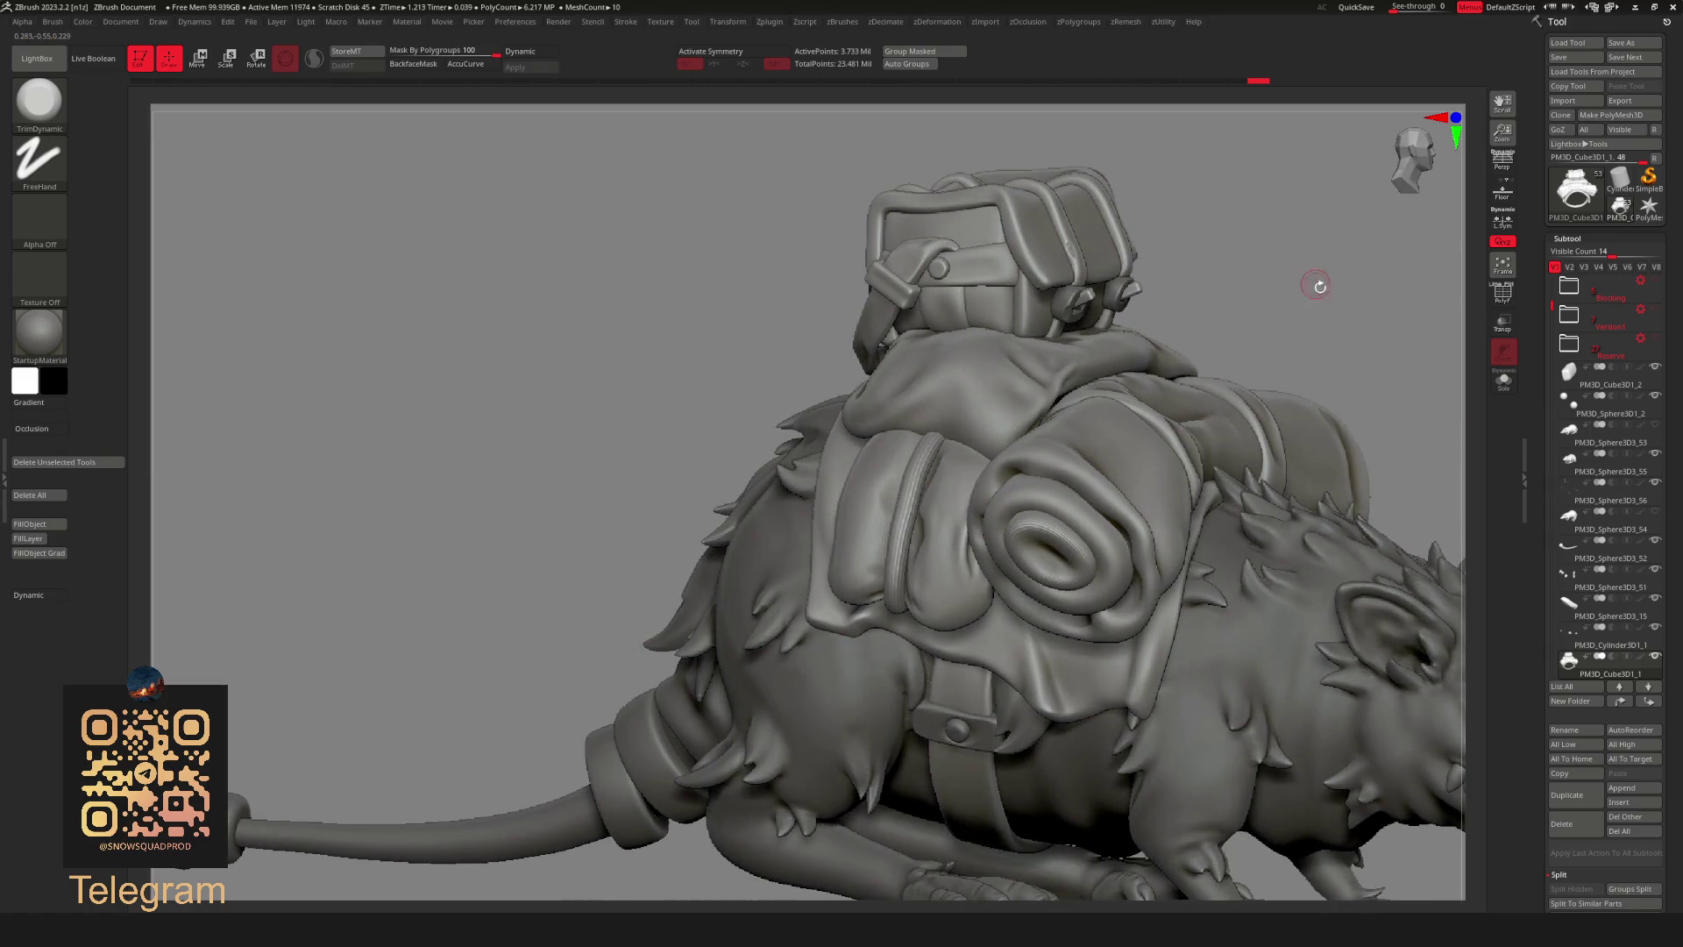
# Make the bedroll the active subtool and Divide it for more resolution.
pyautogui.keyDown('ctrl'); pyautogui.keyDown('alt'); pyautogui.keyDown('shift'); pyautogui.click(1255, 394); pyautogui.keyUp('shift'); pyautogui.keyUp('alt'); pyautogui.keyUp('ctrl')
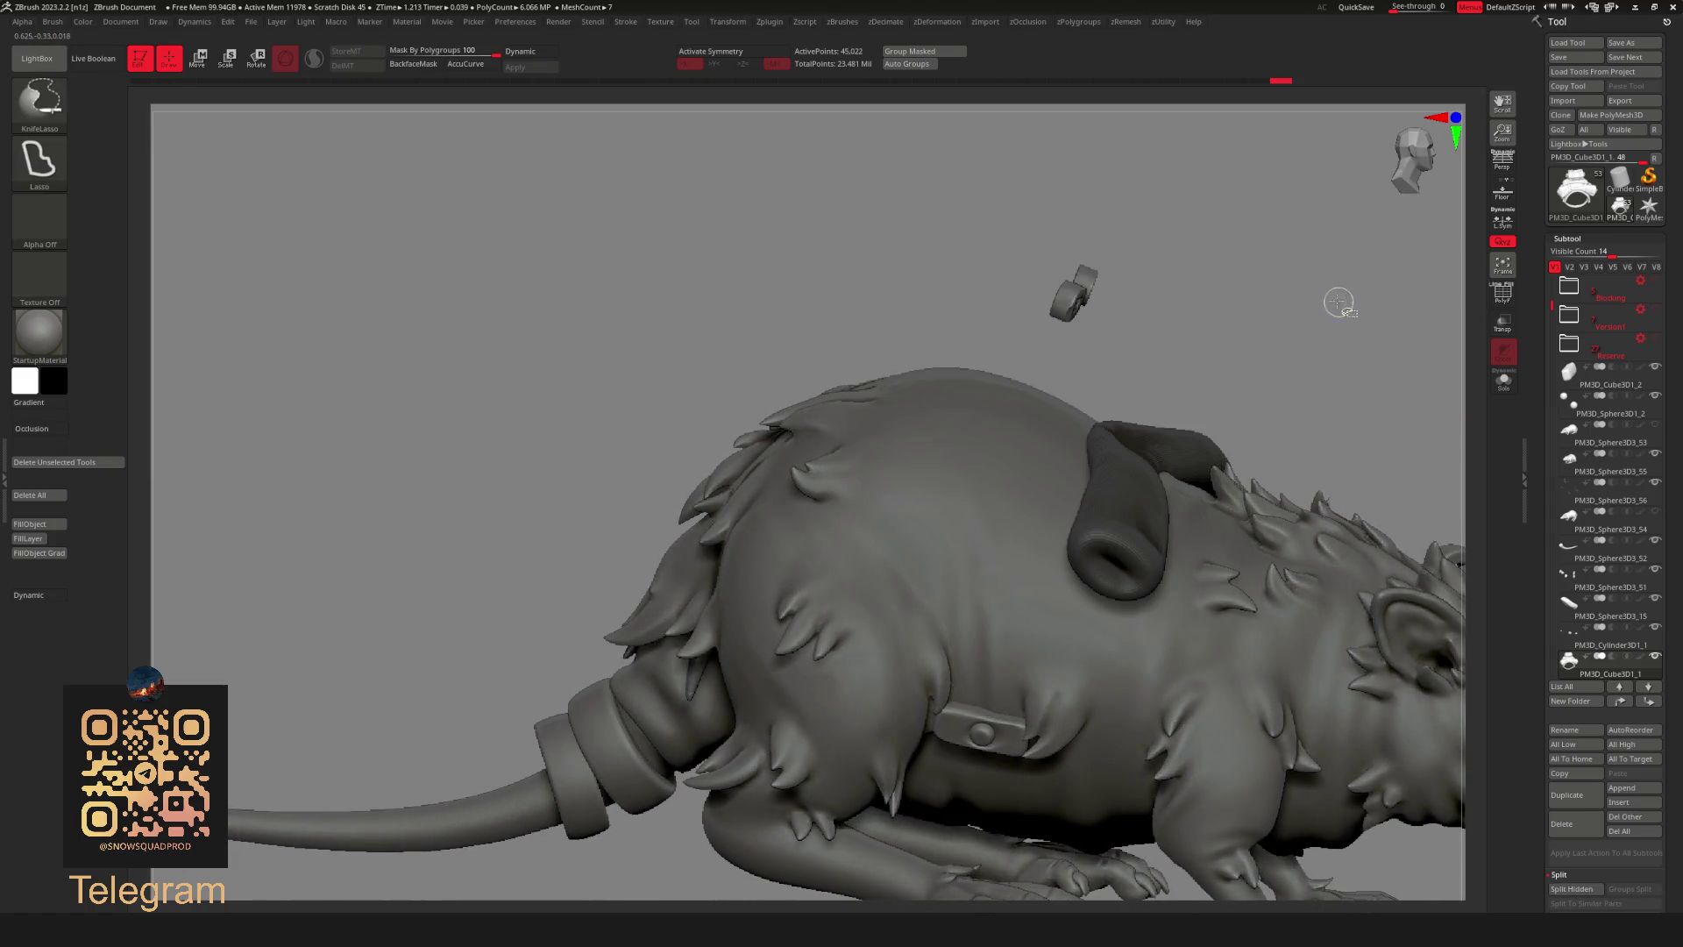
pyautogui.keyDown('ctrl'); pyautogui.keyDown('shift'); pyautogui.click(1340, 304); pyautogui.keyUp('shift'); pyautogui.keyUp('ctrl')
pyautogui.press('space')
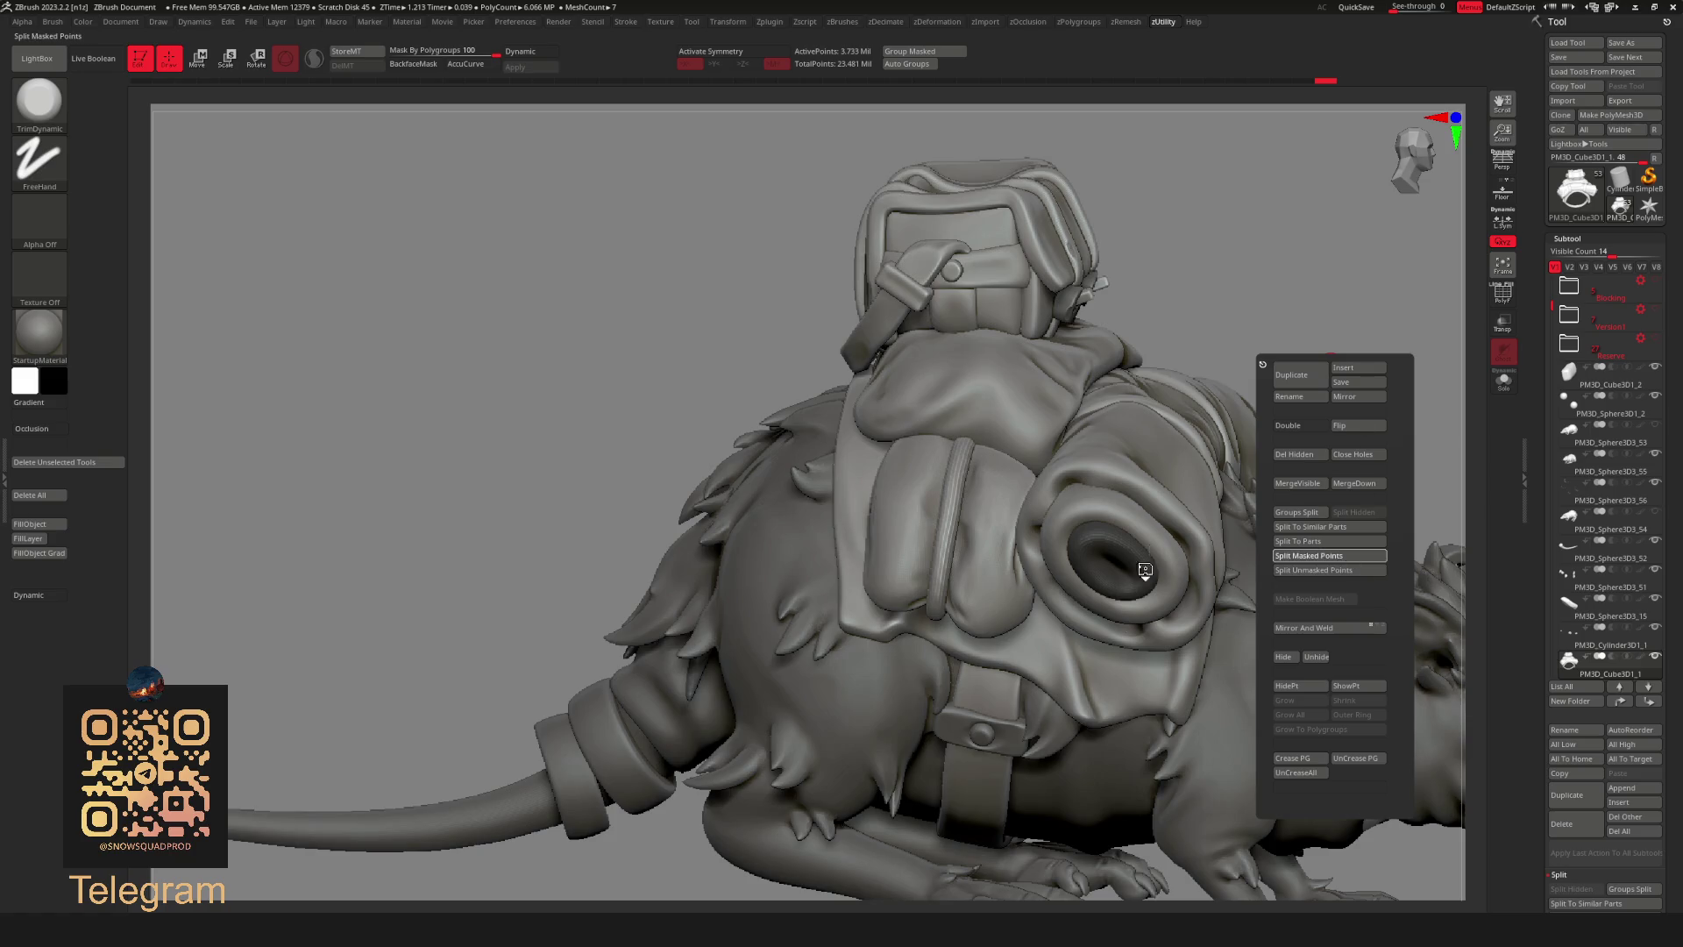
pyautogui.keyDown('alt'); pyautogui.click(1143, 564); pyautogui.keyUp('alt')
pyautogui.press('g')
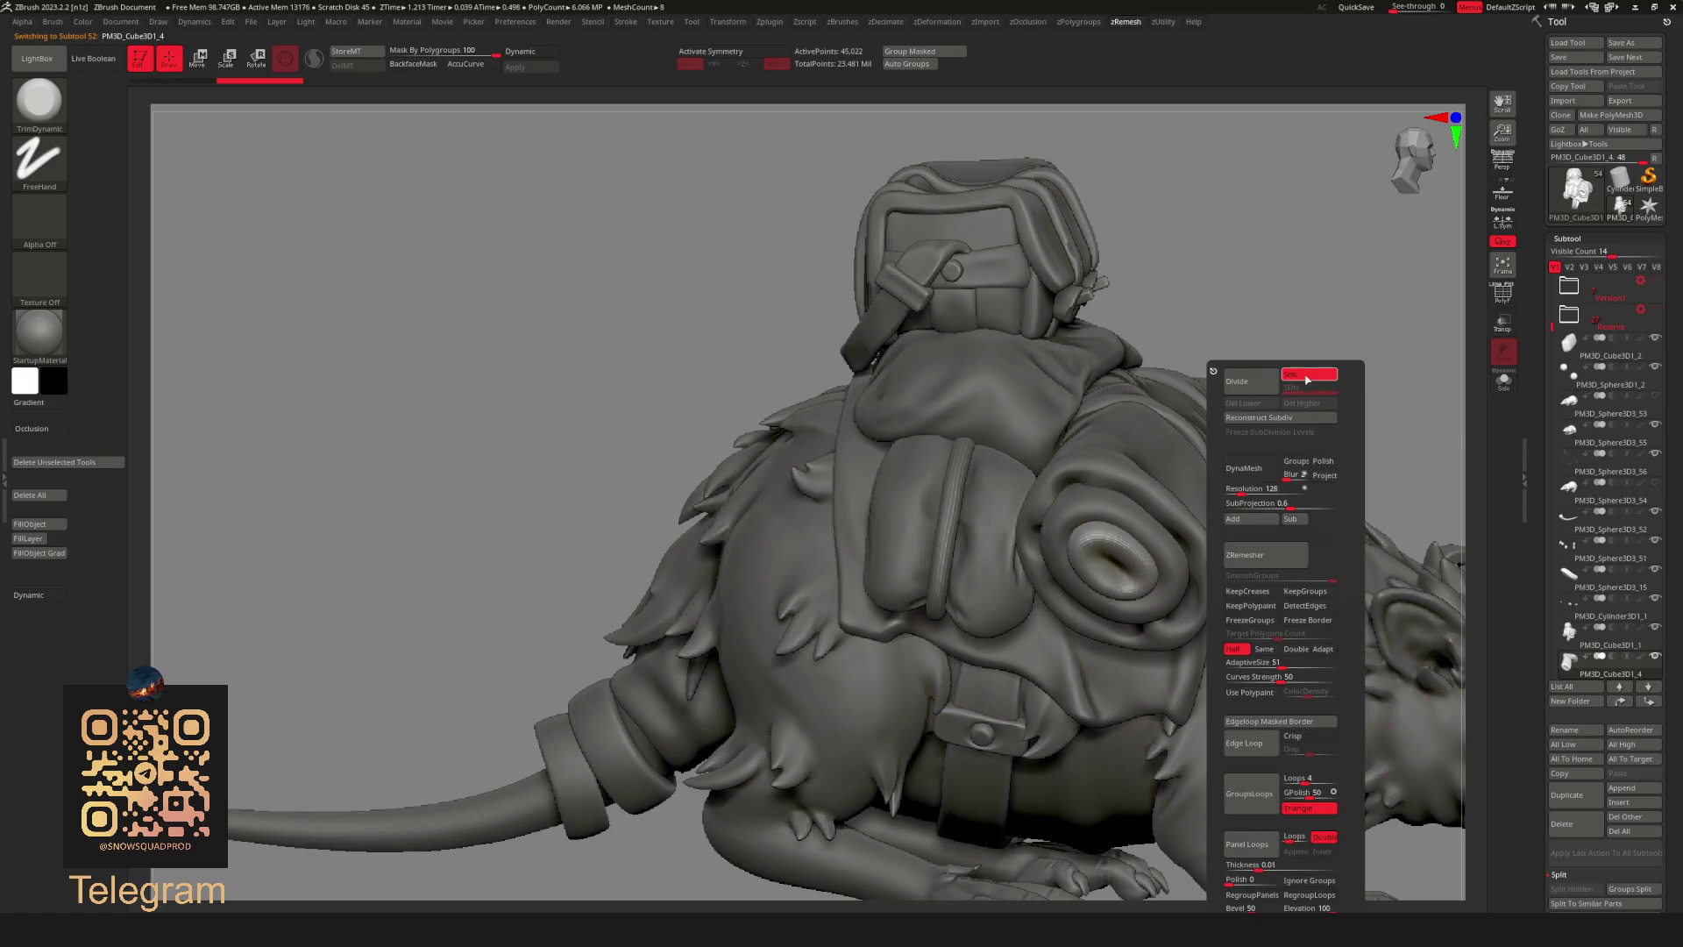
pyautogui.click(1260, 382)
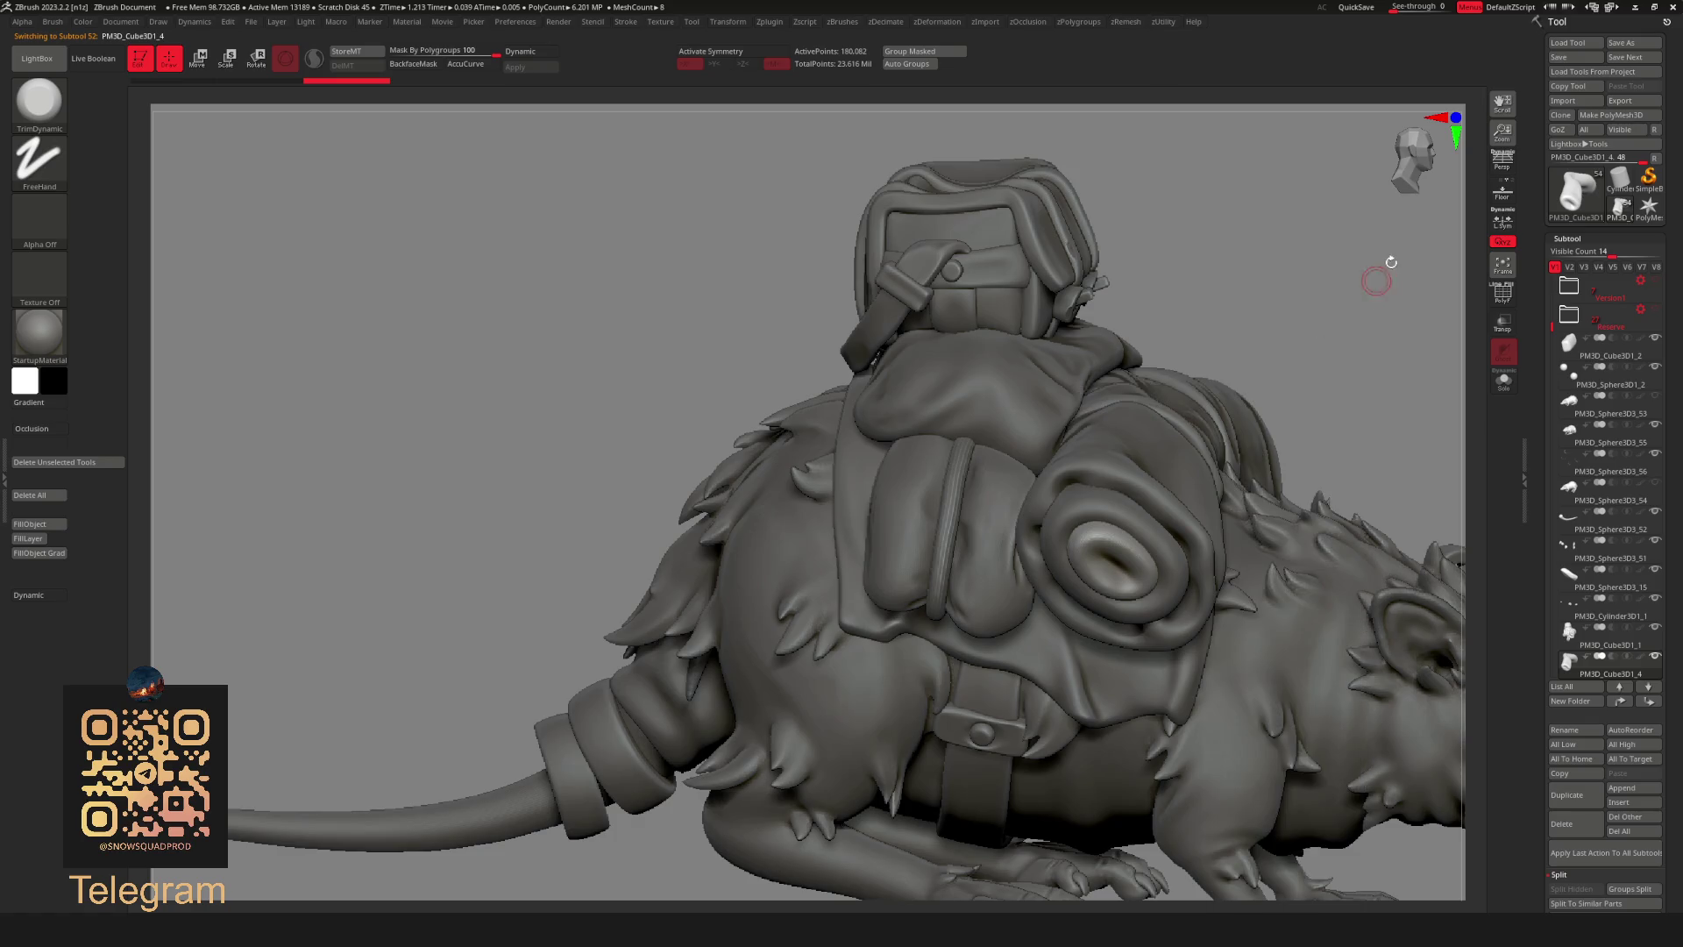
# Frame the creature and make the PM3D_Cube3D1_3 crate piece active.
pyautogui.press('f')
pyautogui.moveTo(1253, 310); pyautogui.dragTo(859, 346)
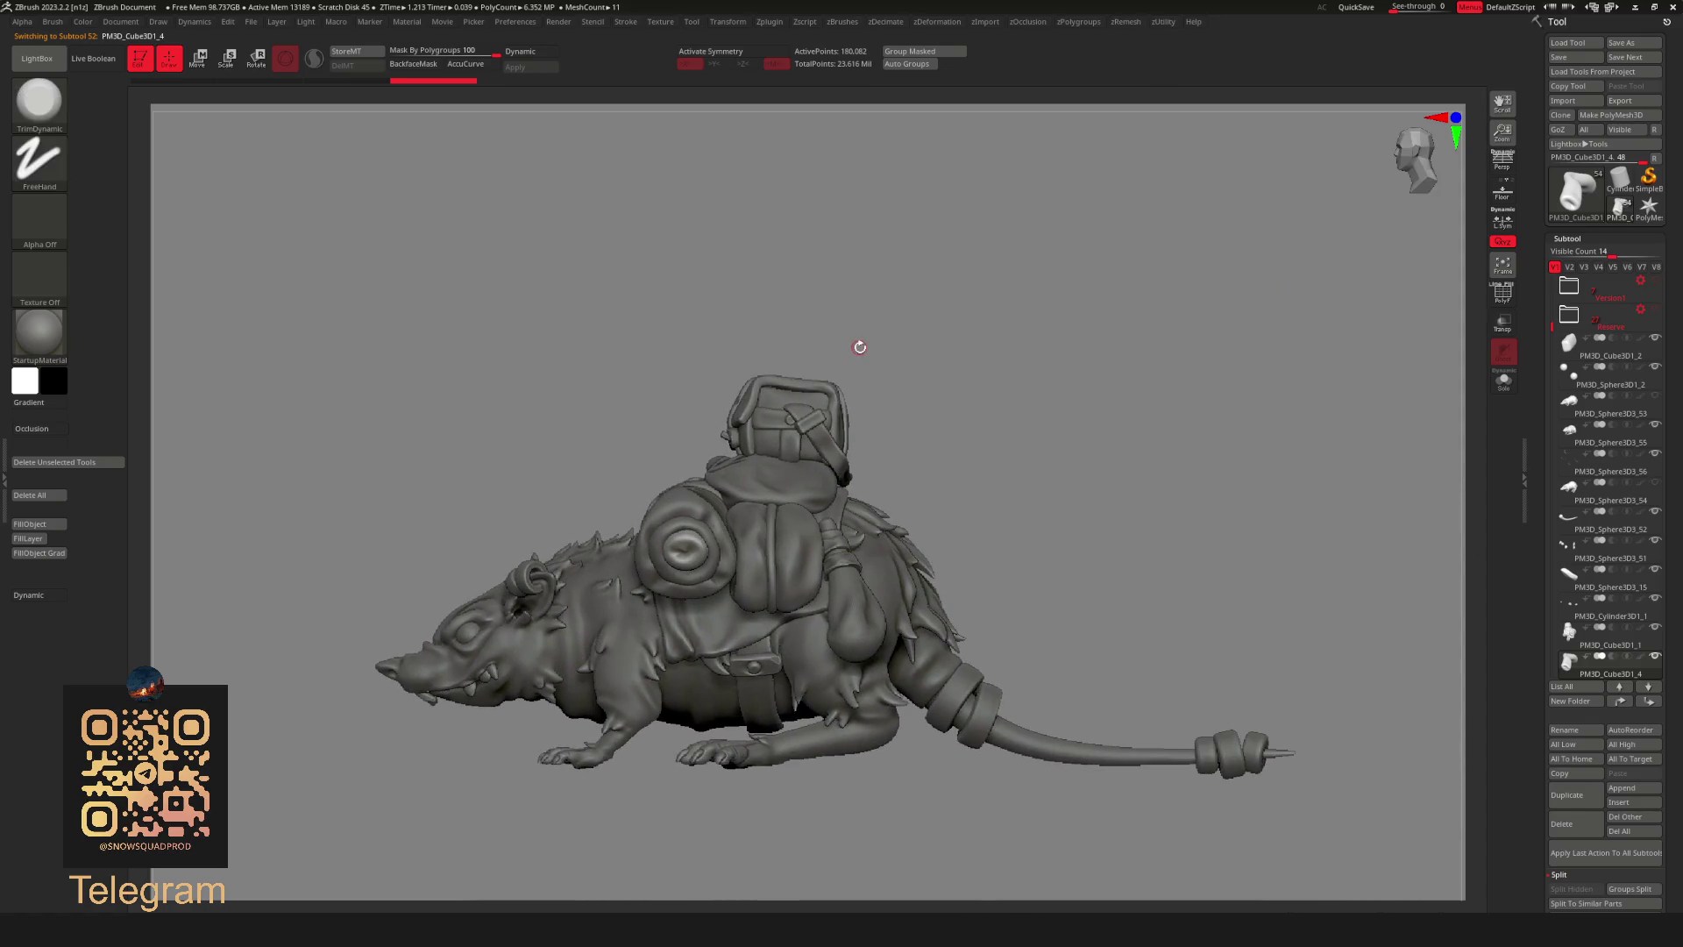
pyautogui.moveTo(1169, 526); pyautogui.dragTo(1060, 376)
pyautogui.press('g')
pyautogui.click(1154, 549)
# Orbit the whole rat mount through side, front and three-quarter views.
pyautogui.moveTo(1153, 527)
pyautogui.mouseDown()
pyautogui.moveTo(1194, 395)
pyautogui.moveTo(1258, 329)
pyautogui.moveTo(1263, 344)
pyautogui.moveTo(1281, 283)
pyautogui.moveTo(1117, 350)
pyautogui.moveTo(1182, 375)
pyautogui.moveTo(1117, 414)
pyautogui.moveTo(1142, 369)
pyautogui.moveTo(1173, 435)
pyautogui.mouseUp()
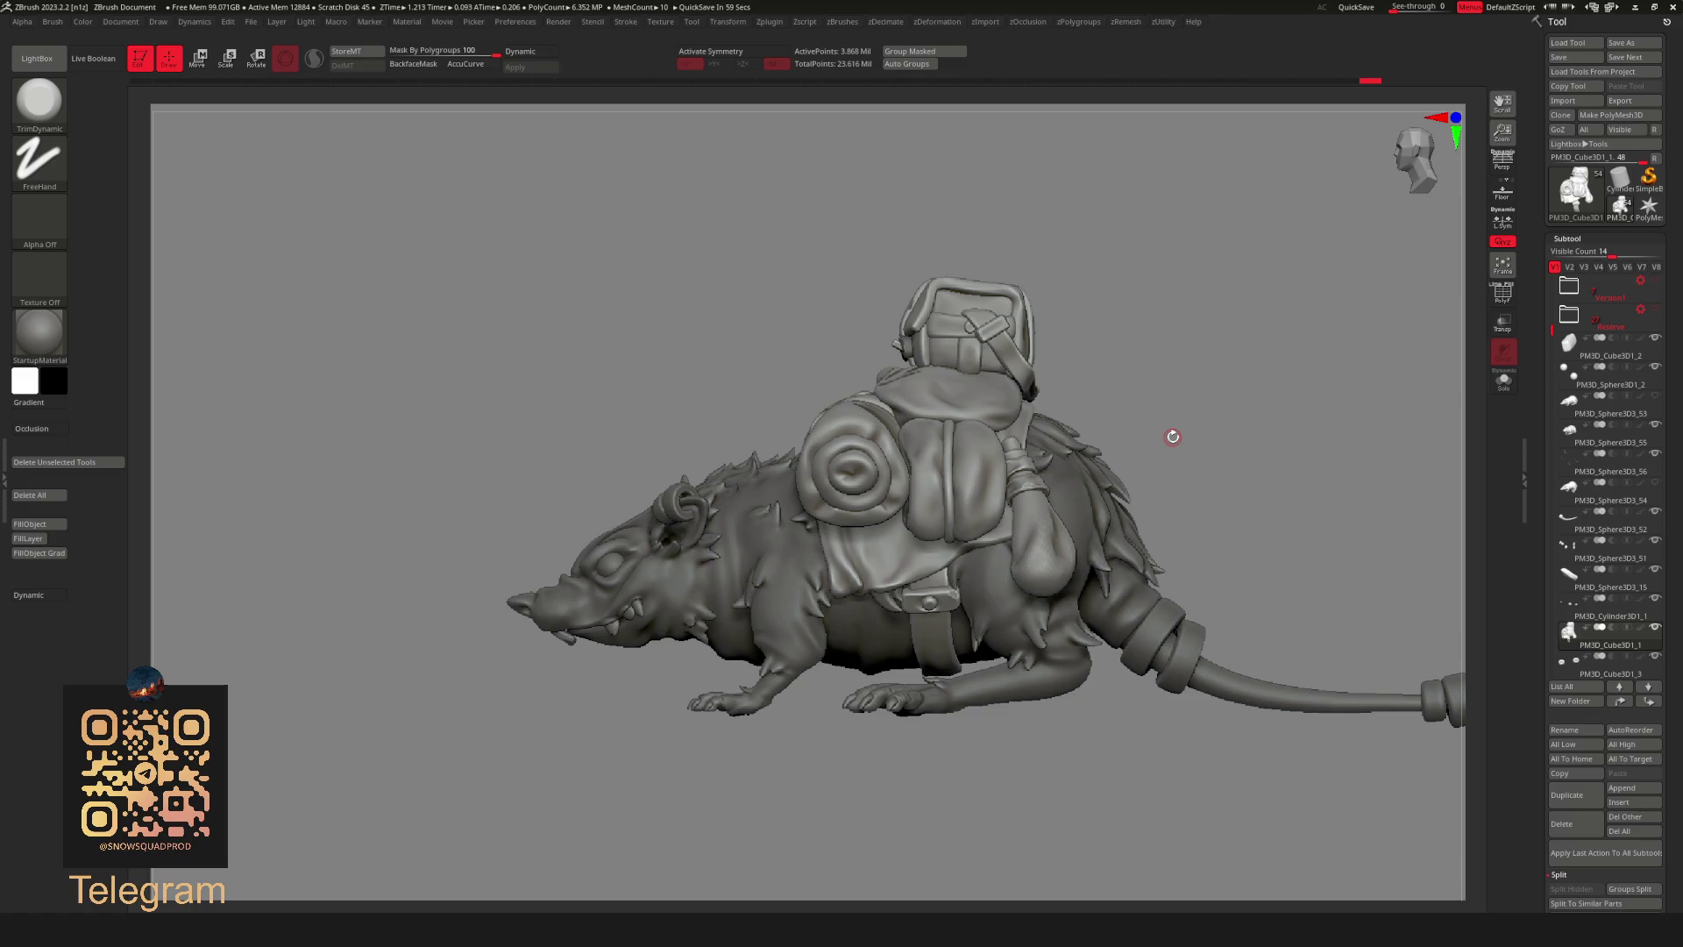
pyautogui.moveTo(1189, 339)
pyautogui.mouseDown()
pyautogui.moveTo(1145, 252)
pyautogui.moveTo(1044, 375)
pyautogui.moveTo(1247, 330)
pyautogui.moveTo(1215, 330)
pyautogui.moveTo(1263, 342)
pyautogui.mouseUp()
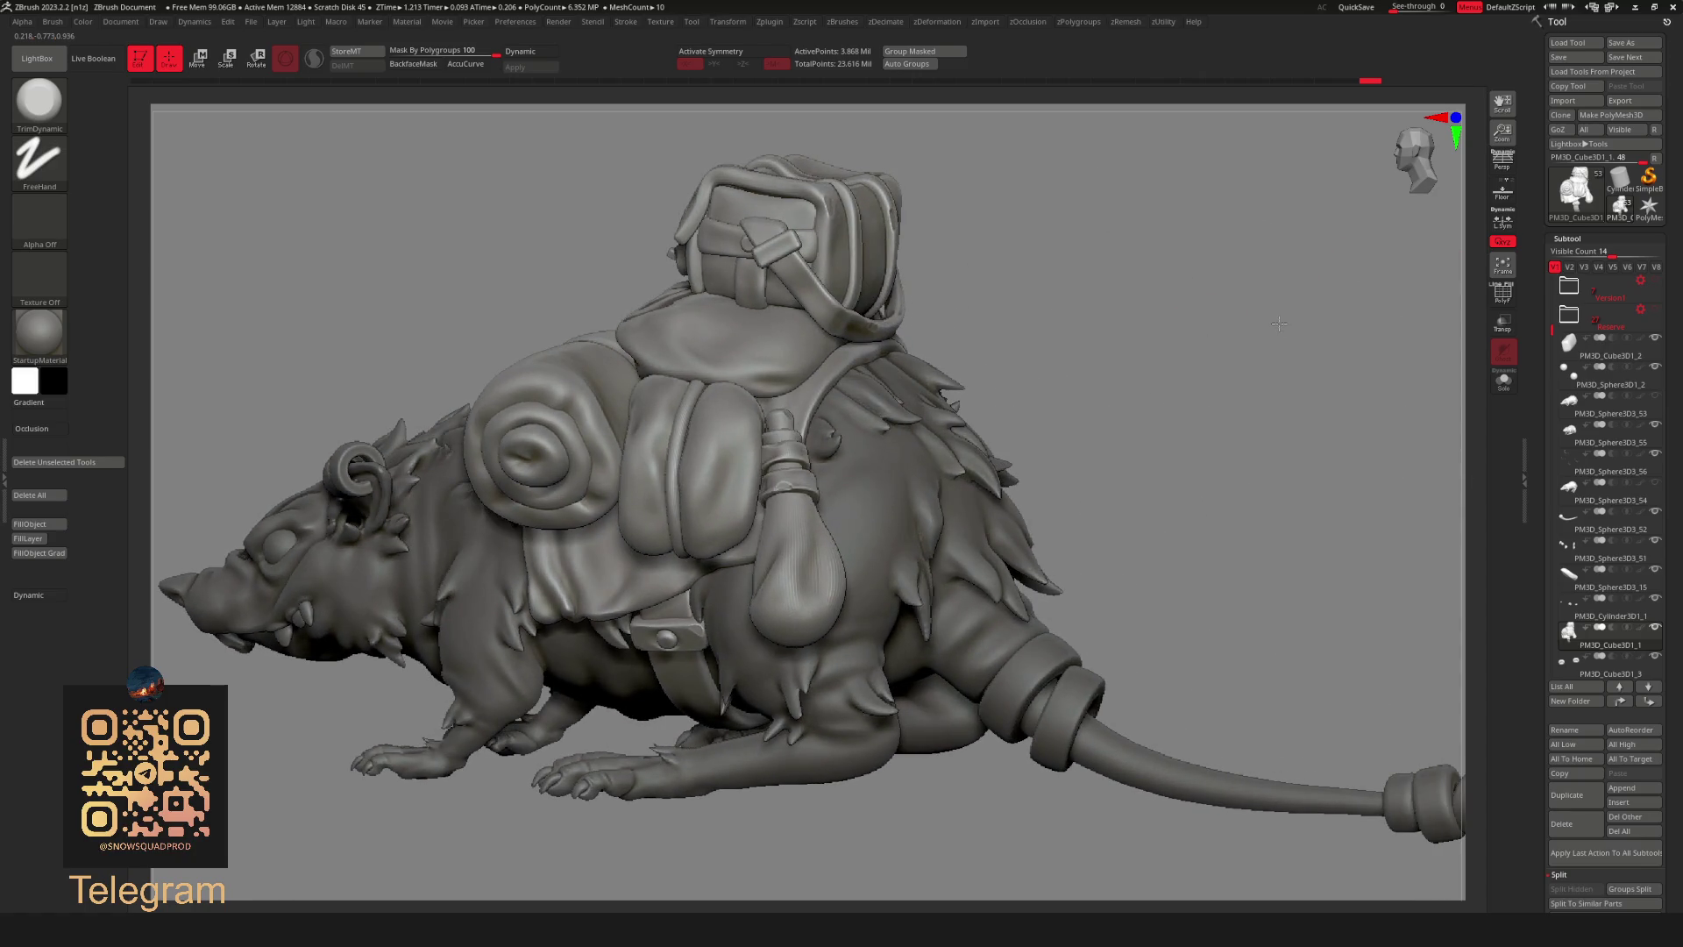
pyautogui.moveTo(1050, 386)
pyautogui.mouseDown()
pyautogui.moveTo(1290, 181)
pyautogui.moveTo(1295, 295)
pyautogui.mouseUp()
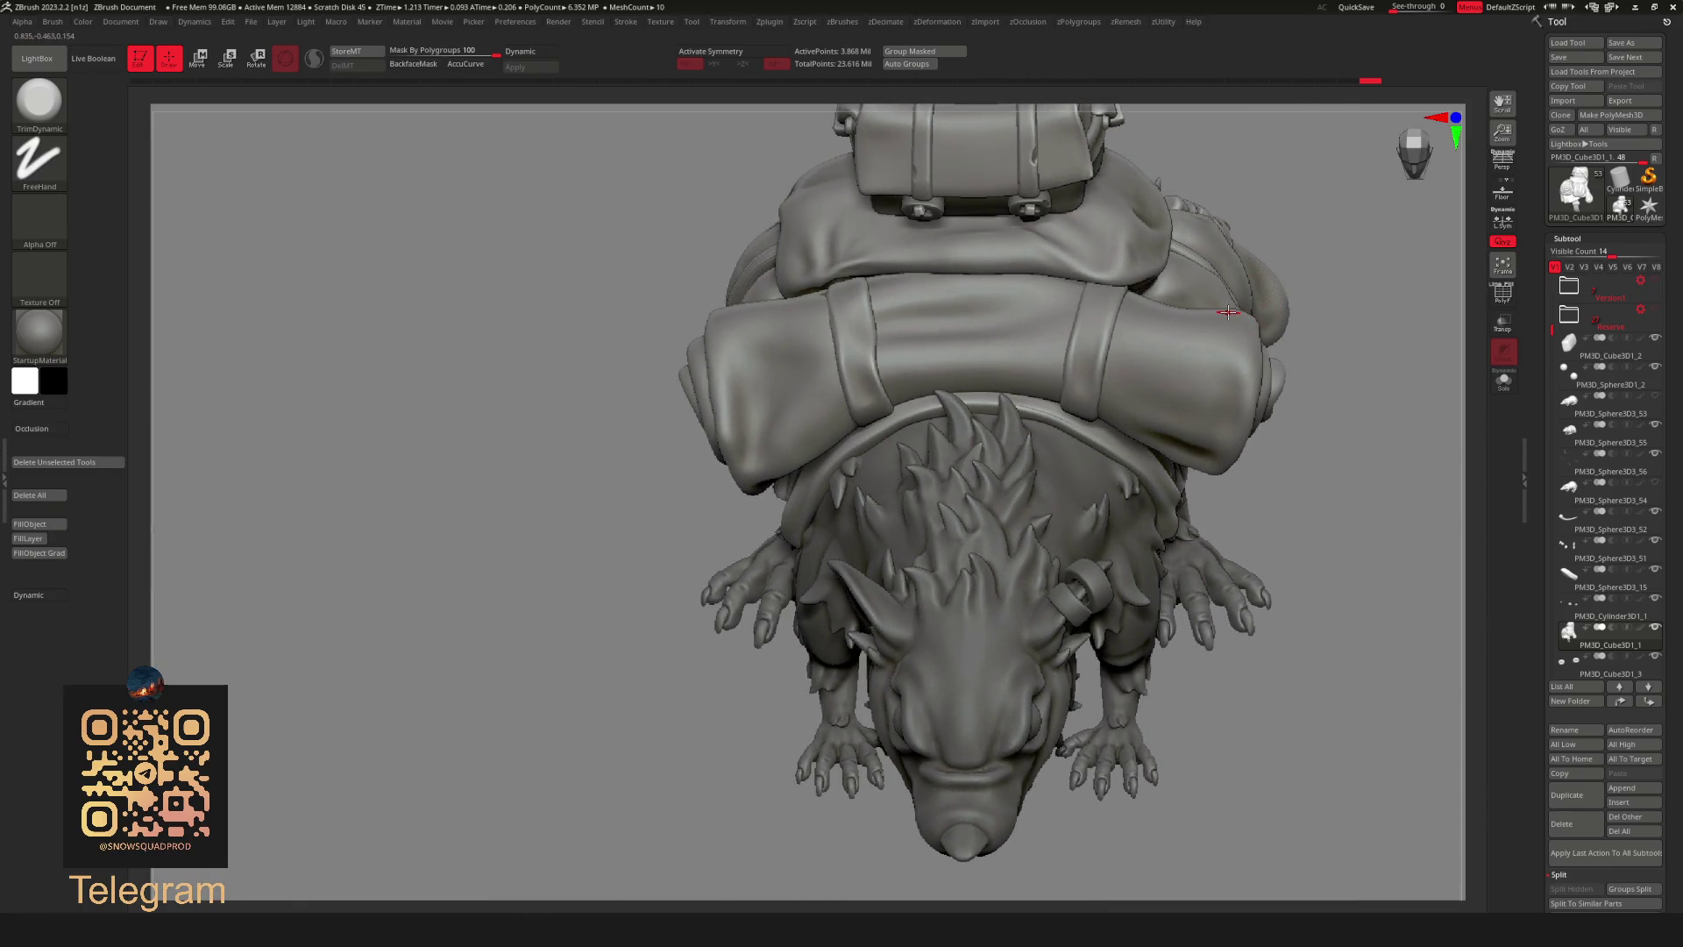
pyautogui.moveTo(1314, 379)
pyautogui.mouseDown()
pyautogui.moveTo(1300, 349)
pyautogui.moveTo(1328, 300)
pyautogui.moveTo(1067, 368)
pyautogui.moveTo(1102, 358)
pyautogui.moveTo(1183, 527)
pyautogui.moveTo(1273, 635)
pyautogui.mouseUp()
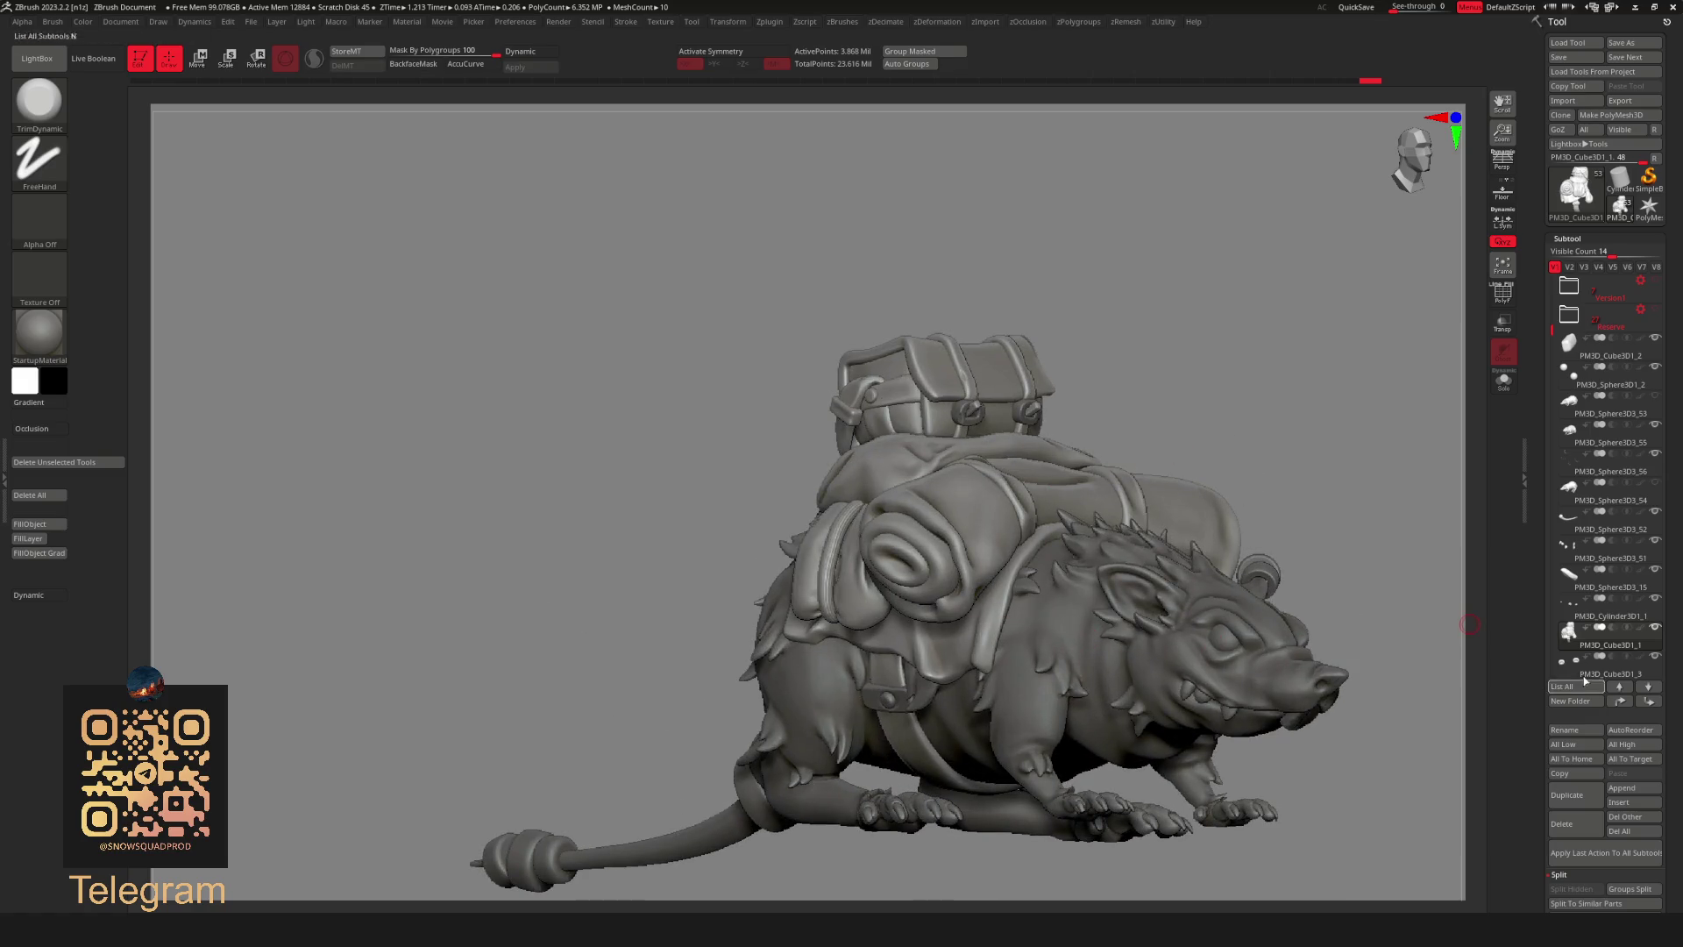
pyautogui.press('space')
pyautogui.moveTo(1241, 359)
pyautogui.keyDown('alt'); pyautogui.mouseDown()
pyautogui.moveTo(1169, 350)
pyautogui.moveTo(1222, 443)
pyautogui.moveTo(1342, 421)
pyautogui.moveTo(1179, 451)
pyautogui.moveTo(1289, 492)
pyautogui.moveTo(1307, 455)
pyautogui.moveTo(1158, 459)
pyautogui.moveTo(1474, 228)
pyautogui.mouseUp(); pyautogui.keyUp('alt')
pyautogui.moveTo(1506, 168)
pyautogui.mouseDown()
pyautogui.moveTo(1070, 360)
pyautogui.moveTo(1213, 393)
pyautogui.moveTo(1210, 426)
pyautogui.mouseUp()
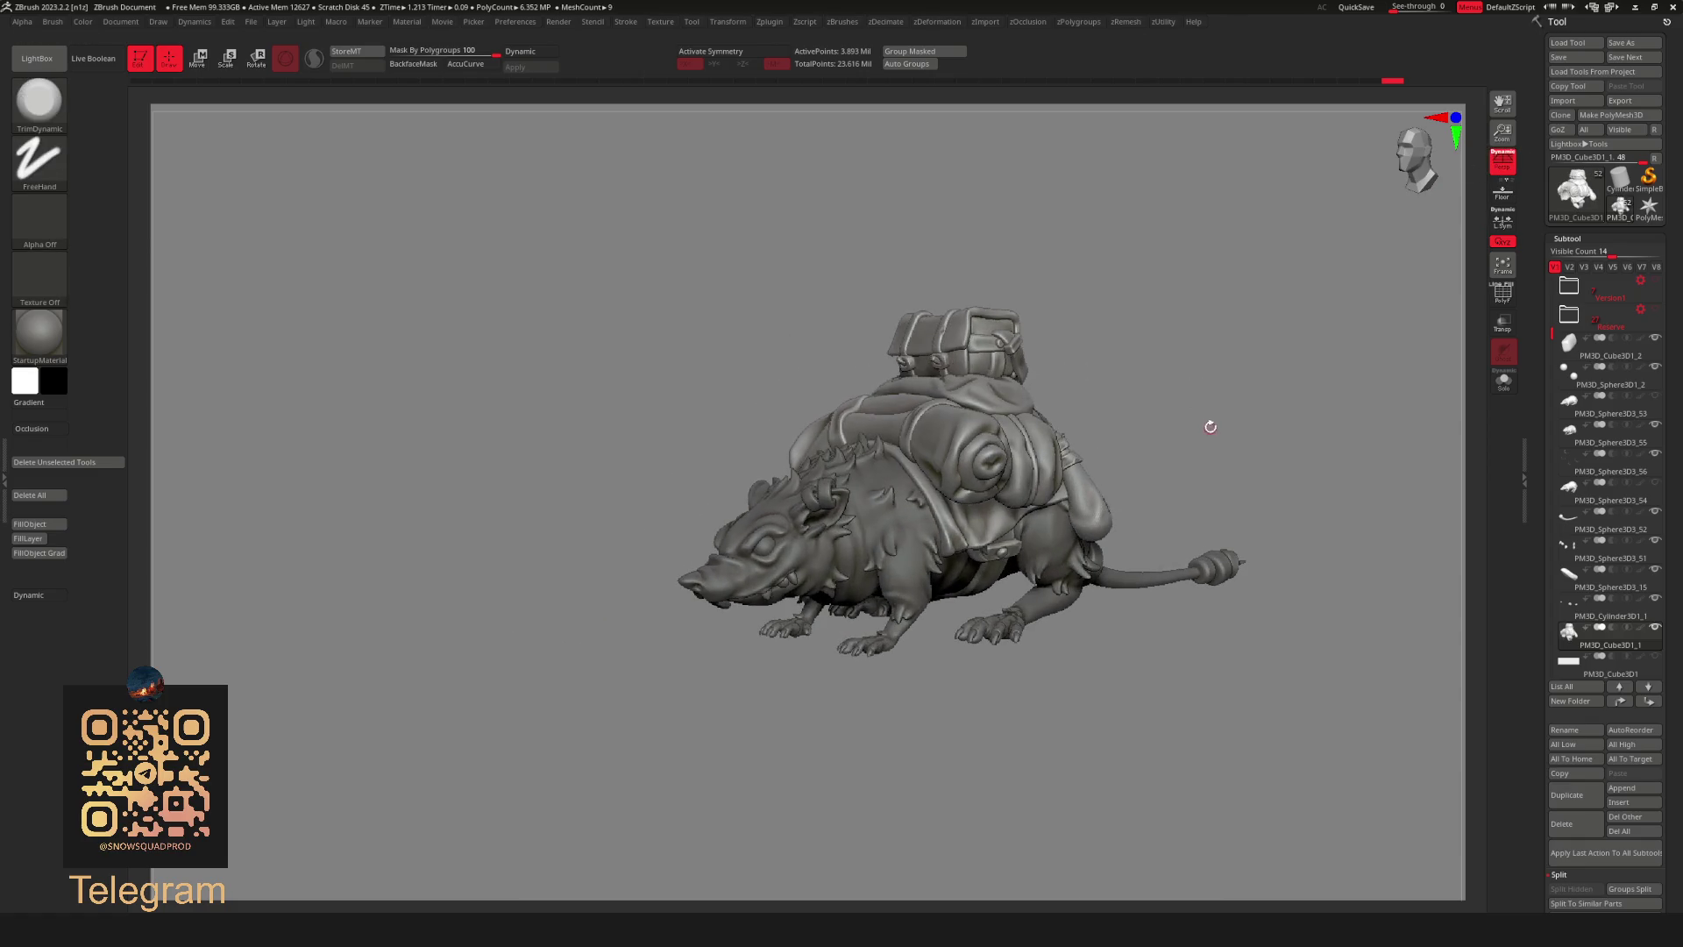
# Activate PM3D_Cylinder3D1_1, then make the PM3D_Cube3D1_1 backpack the active subtool.
pyautogui.keyDown('alt'); pyautogui.click(1063, 574); pyautogui.keyUp('alt')
pyautogui.moveTo(1353, 413)
pyautogui.mouseDown()
pyautogui.moveTo(1279, 443)
pyautogui.moveTo(1286, 478)
pyautogui.mouseUp()
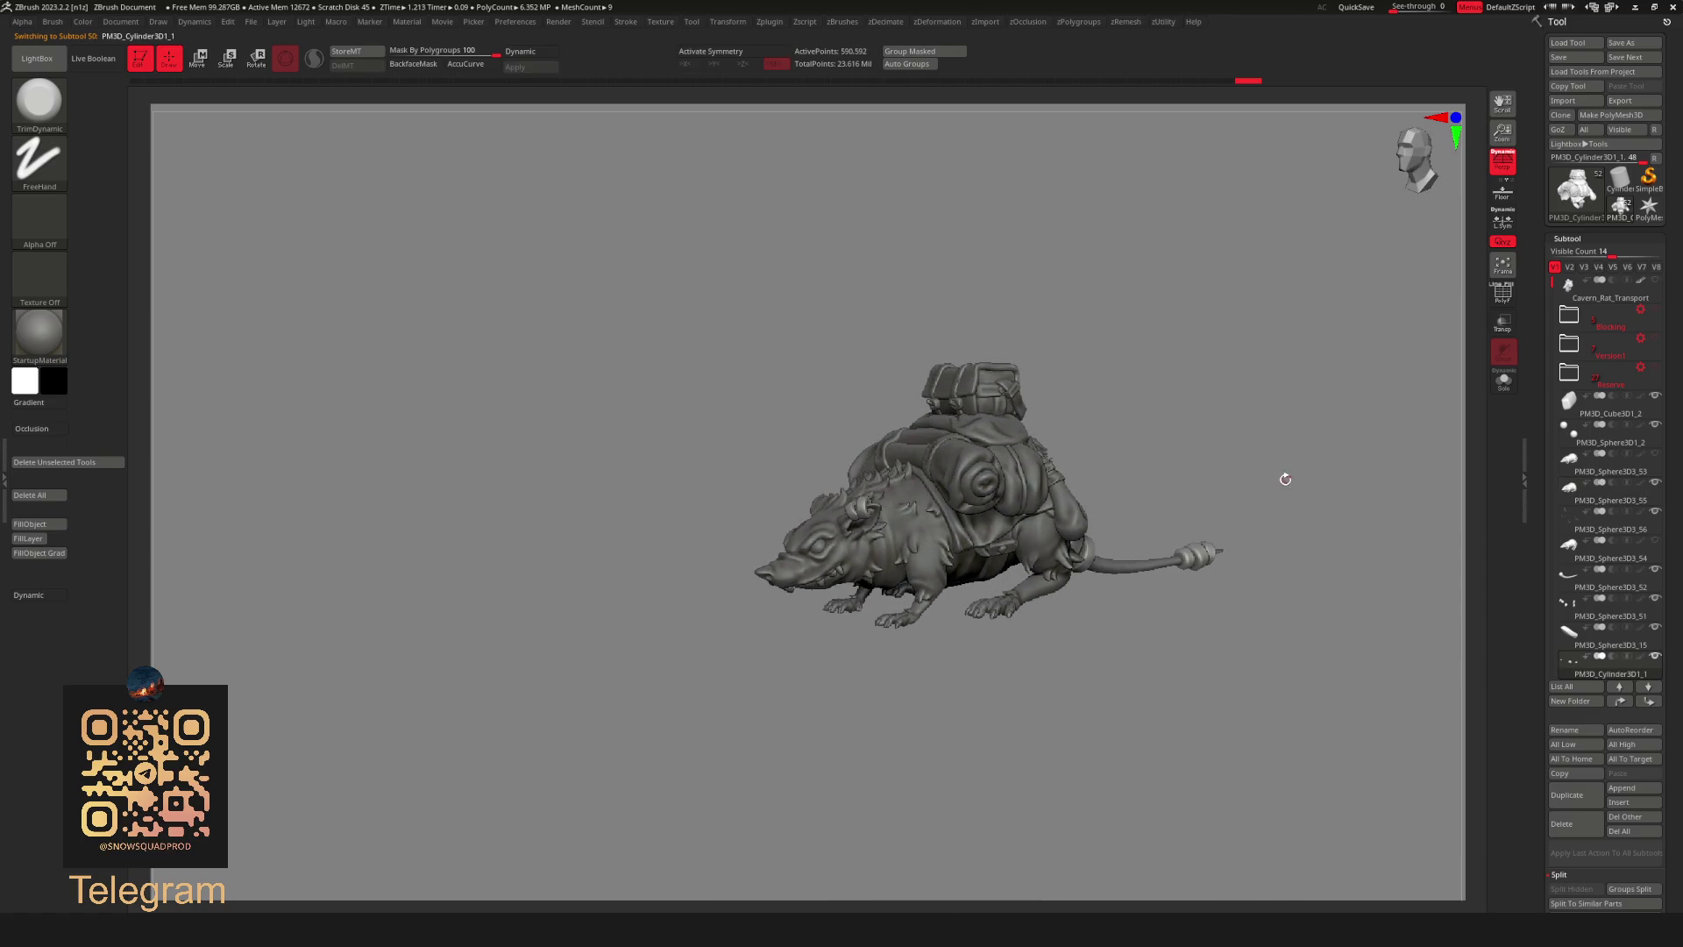
pyautogui.moveTo(1161, 401)
pyautogui.mouseDown()
pyautogui.moveTo(1270, 372)
pyautogui.moveTo(1184, 421)
pyautogui.moveTo(1142, 416)
pyautogui.moveTo(1280, 397)
pyautogui.moveTo(1354, 360)
pyautogui.moveTo(1186, 407)
pyautogui.moveTo(1018, 421)
pyautogui.moveTo(1161, 435)
pyautogui.moveTo(1158, 403)
pyautogui.moveTo(1139, 405)
pyautogui.mouseUp()
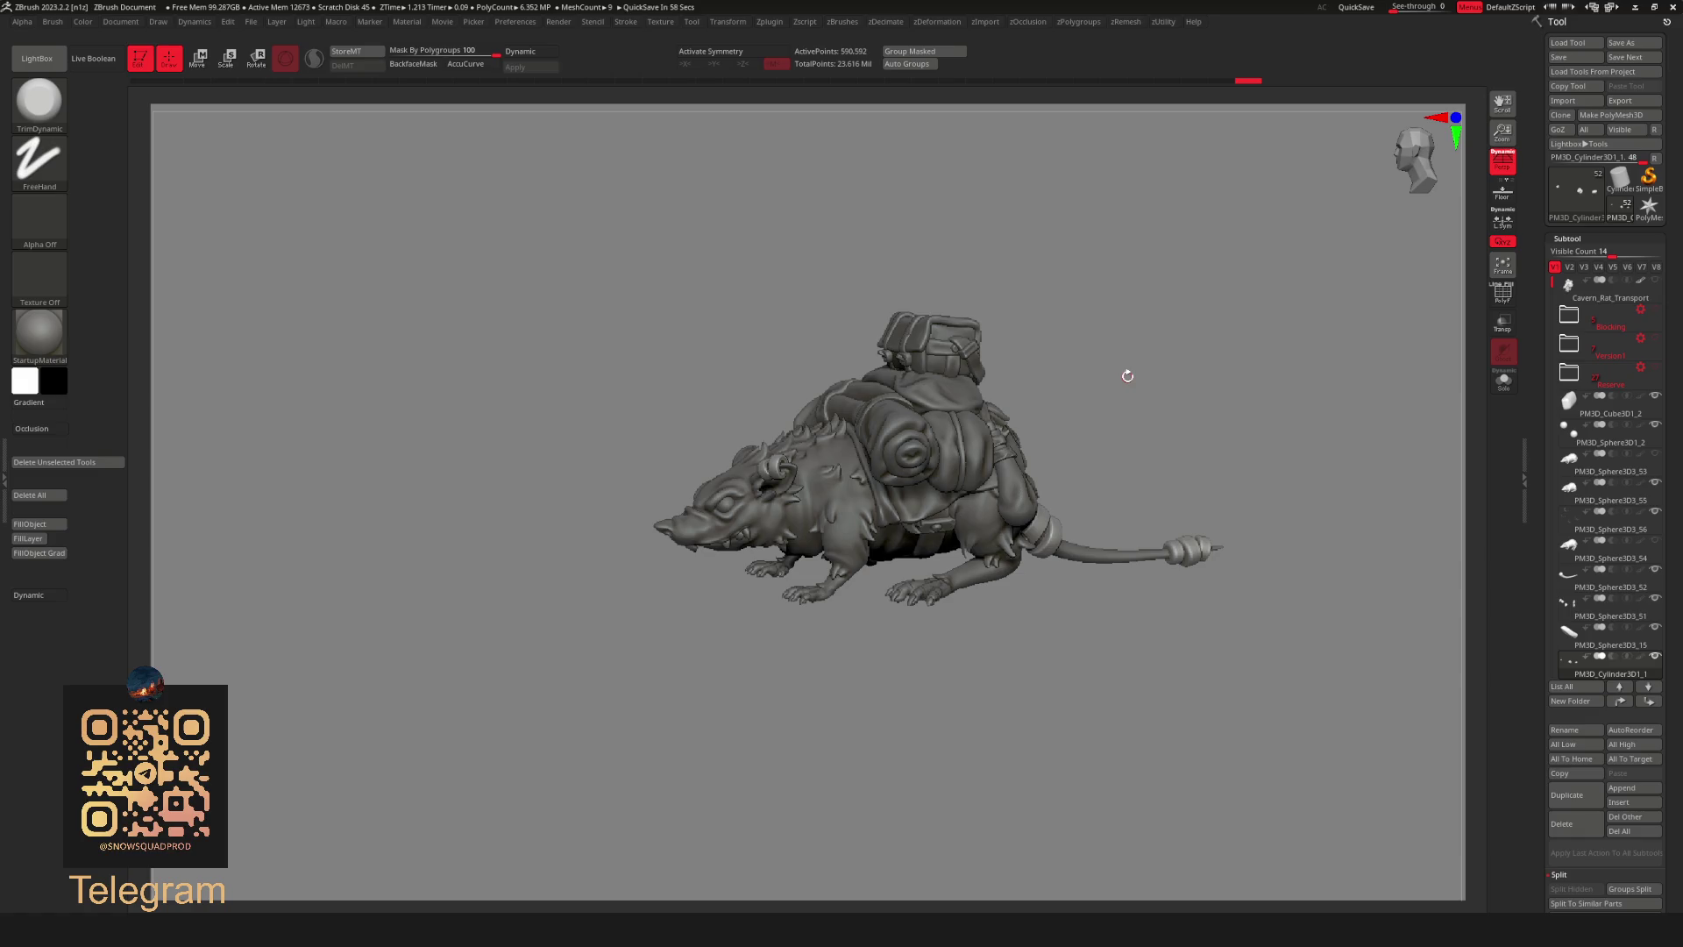
pyautogui.moveTo(1128, 374)
pyautogui.keyDown('alt'); pyautogui.mouseDown()
pyautogui.moveTo(1077, 434)
pyautogui.moveTo(1059, 412)
pyautogui.moveTo(991, 418)
pyautogui.moveTo(1137, 384)
pyautogui.mouseUp(); pyautogui.keyUp('alt')
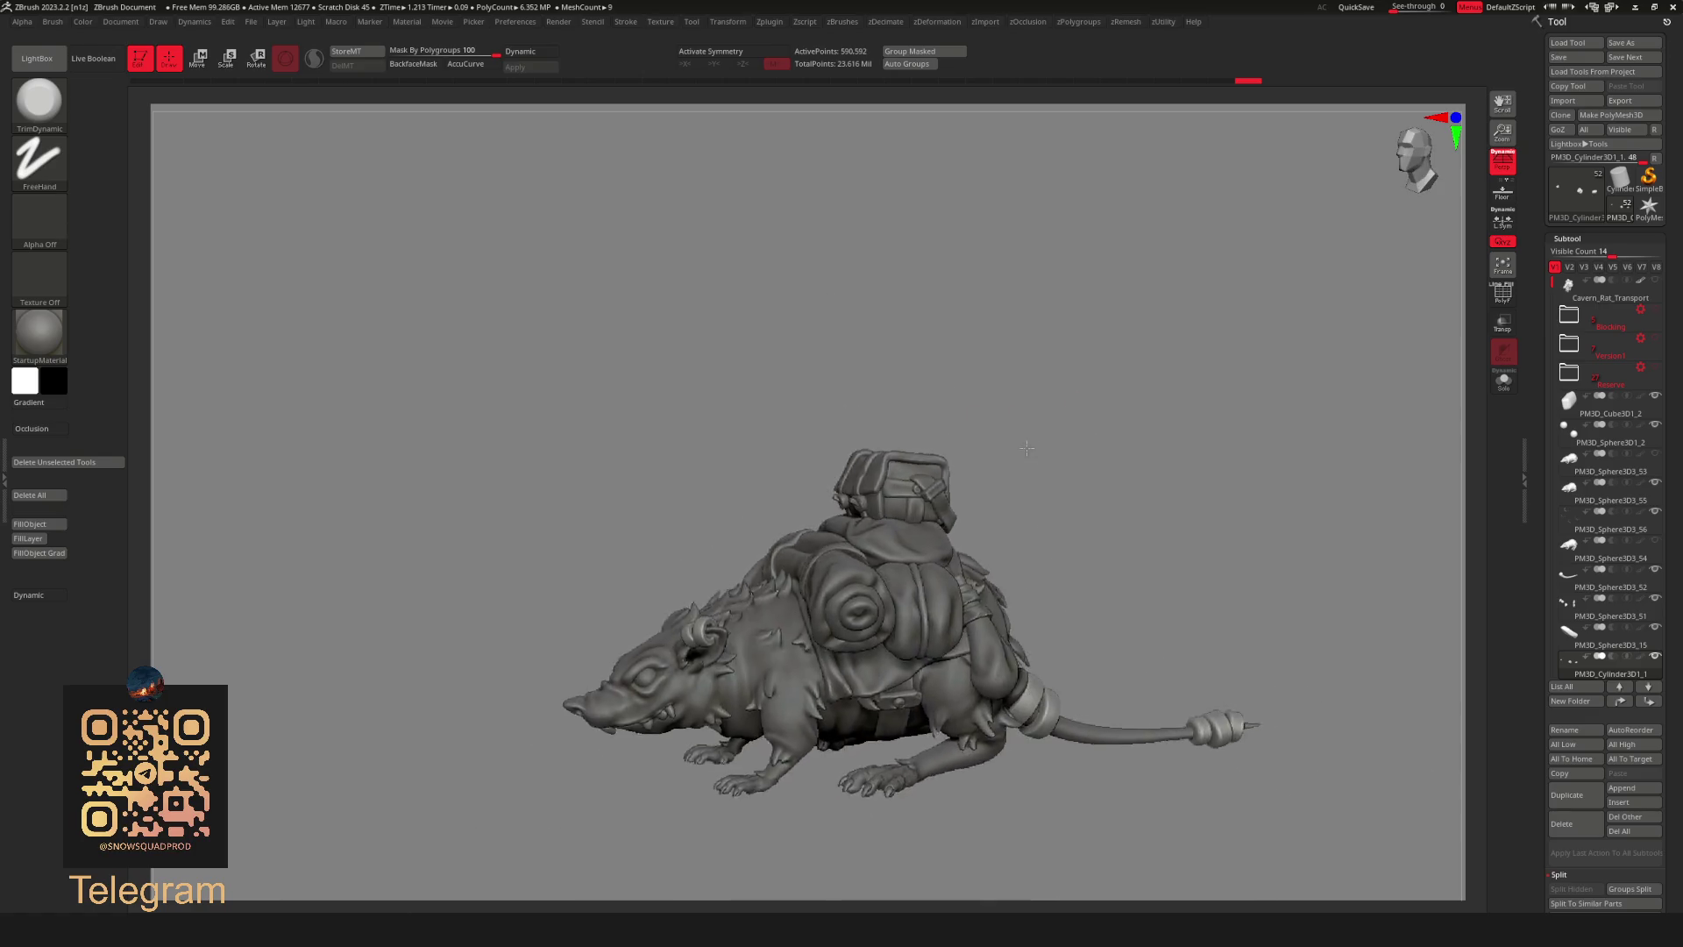
pyautogui.keyDown('alt'); pyautogui.click(874, 380); pyautogui.keyUp('alt')
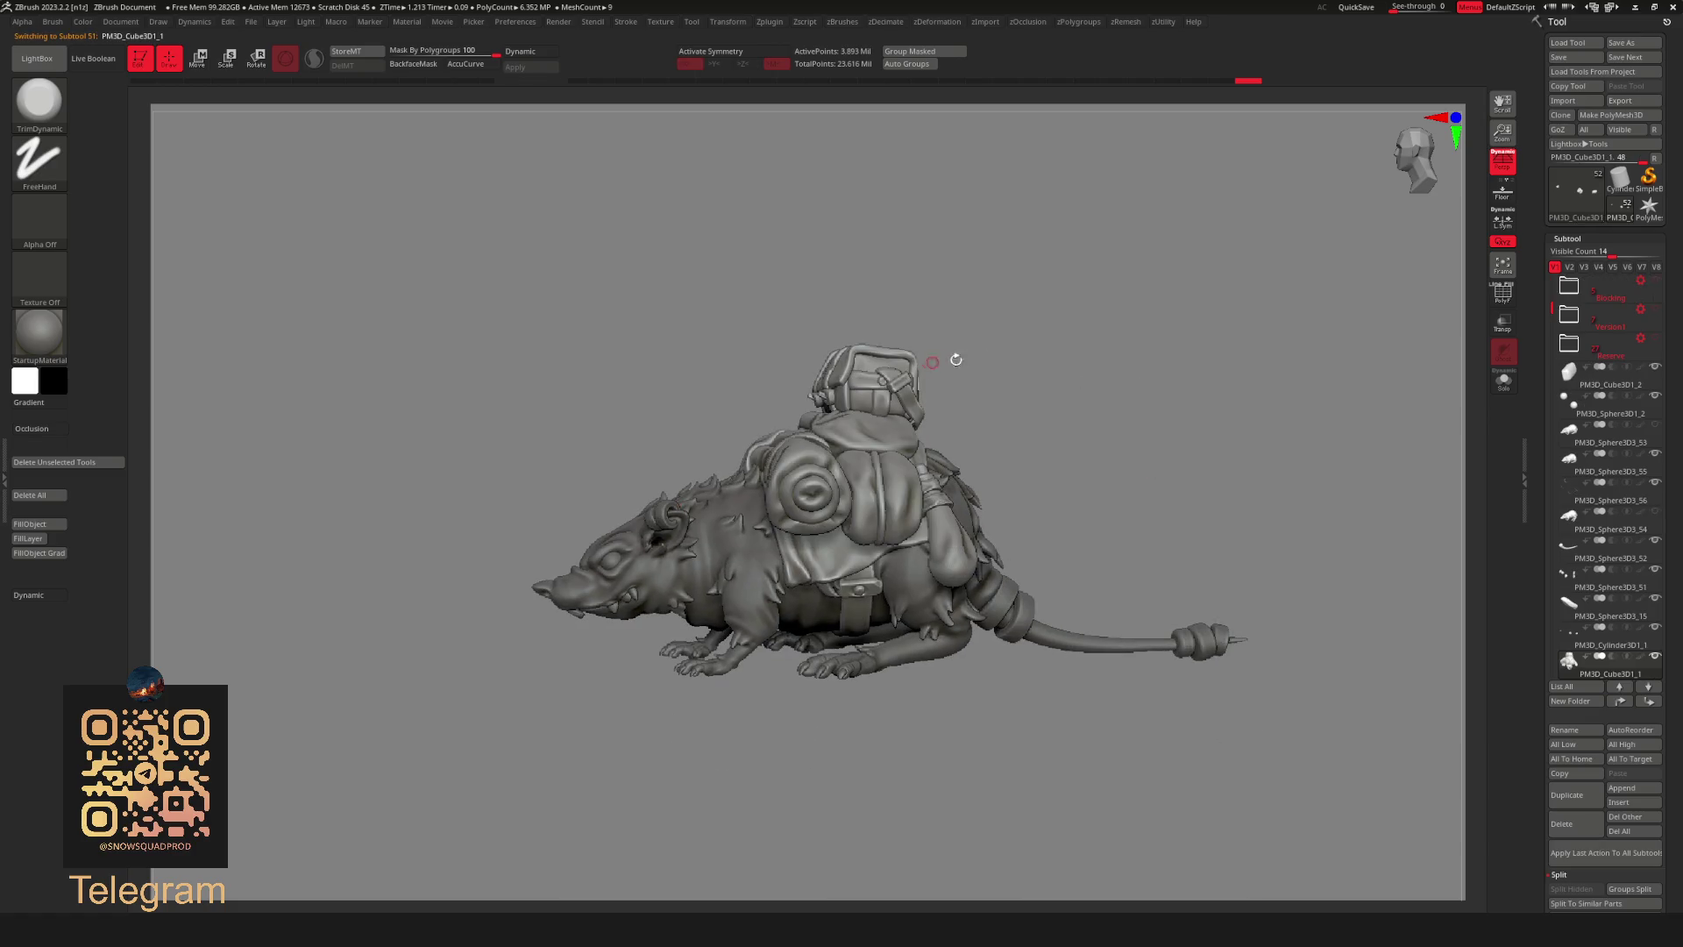
# Isolate and mask the two top strap pieces of the backpack, showing the full pack between each.
pyautogui.moveTo(940, 364)
pyautogui.mouseDown()
pyautogui.moveTo(1089, 390)
pyautogui.moveTo(1091, 532)
pyautogui.moveTo(1064, 487)
pyautogui.moveTo(1075, 401)
pyautogui.mouseUp()
pyautogui.hotkey('shift', 's')
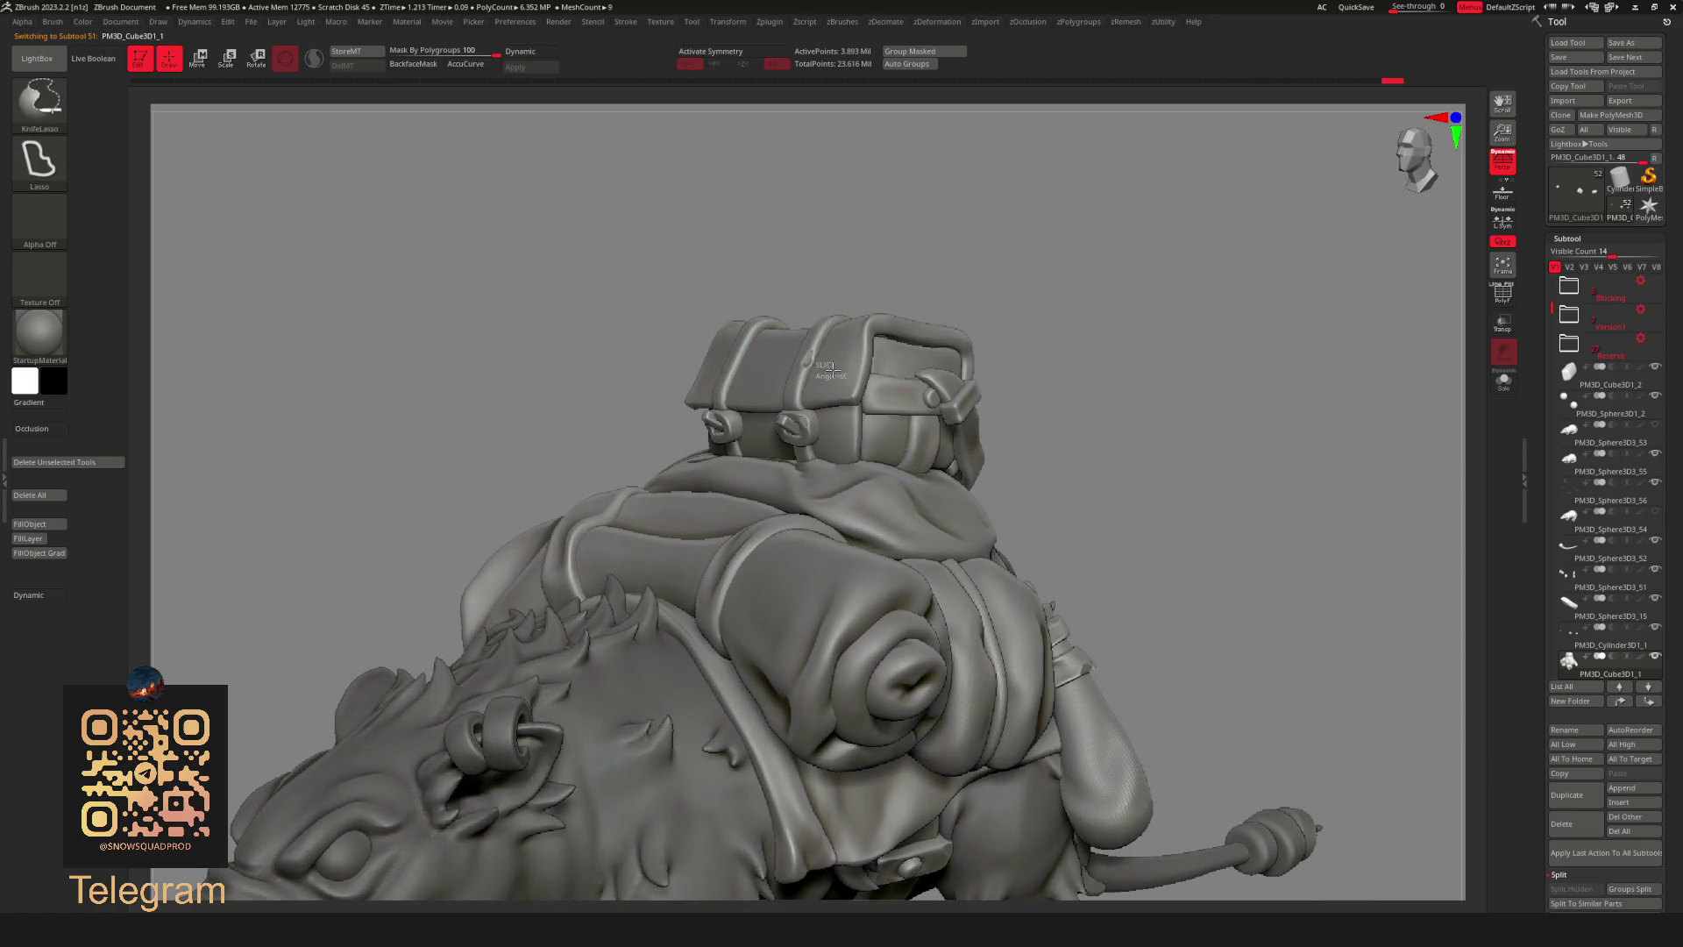
pyautogui.keyDown('ctrl'); pyautogui.keyDown('shift'); pyautogui.click(832, 372); pyautogui.keyUp('shift'); pyautogui.keyUp('ctrl')
pyautogui.keyDown('ctrl'); pyautogui.moveTo(1113, 308); pyautogui.dragTo(1126, 319); pyautogui.keyUp('ctrl')
pyautogui.keyDown('ctrl'); pyautogui.keyDown('shift'); pyautogui.click(1055, 390); pyautogui.keyUp('shift'); pyautogui.keyUp('ctrl')
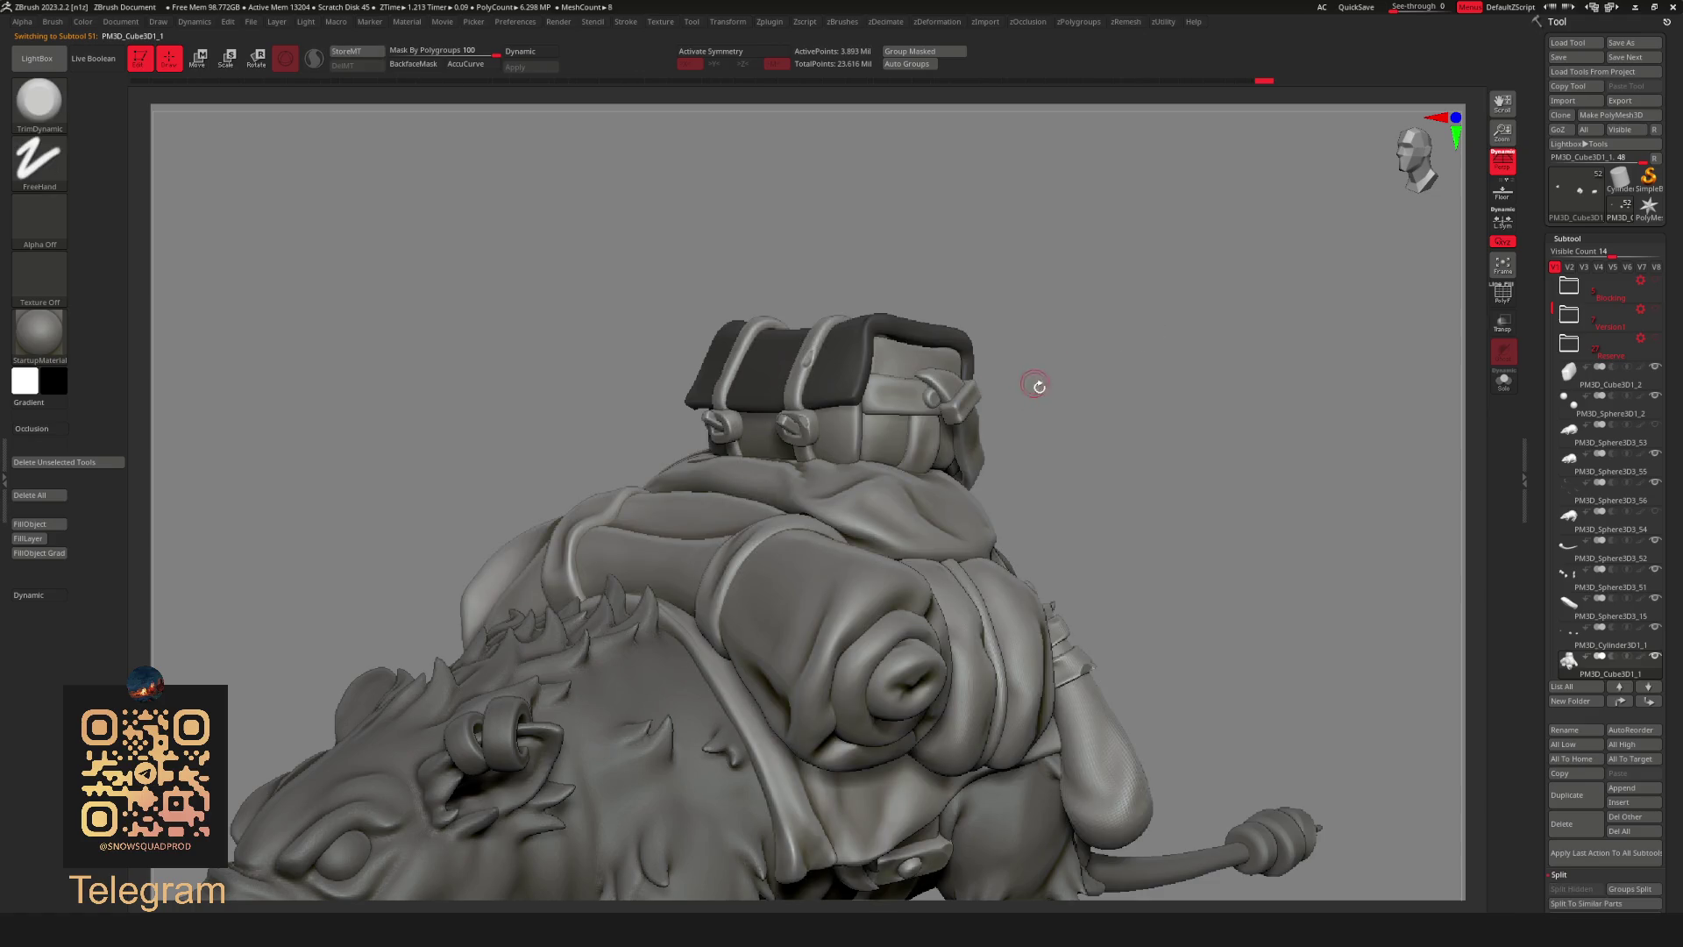
pyautogui.keyDown('ctrl'); pyautogui.keyDown('shift'); pyautogui.click(891, 407); pyautogui.keyUp('shift'); pyautogui.keyUp('ctrl')
pyautogui.keyDown('ctrl'); pyautogui.click(1126, 349); pyautogui.keyUp('ctrl')
pyautogui.keyDown('ctrl'); pyautogui.keyDown('shift'); pyautogui.click(1013, 434); pyautogui.keyUp('shift'); pyautogui.keyUp('ctrl')
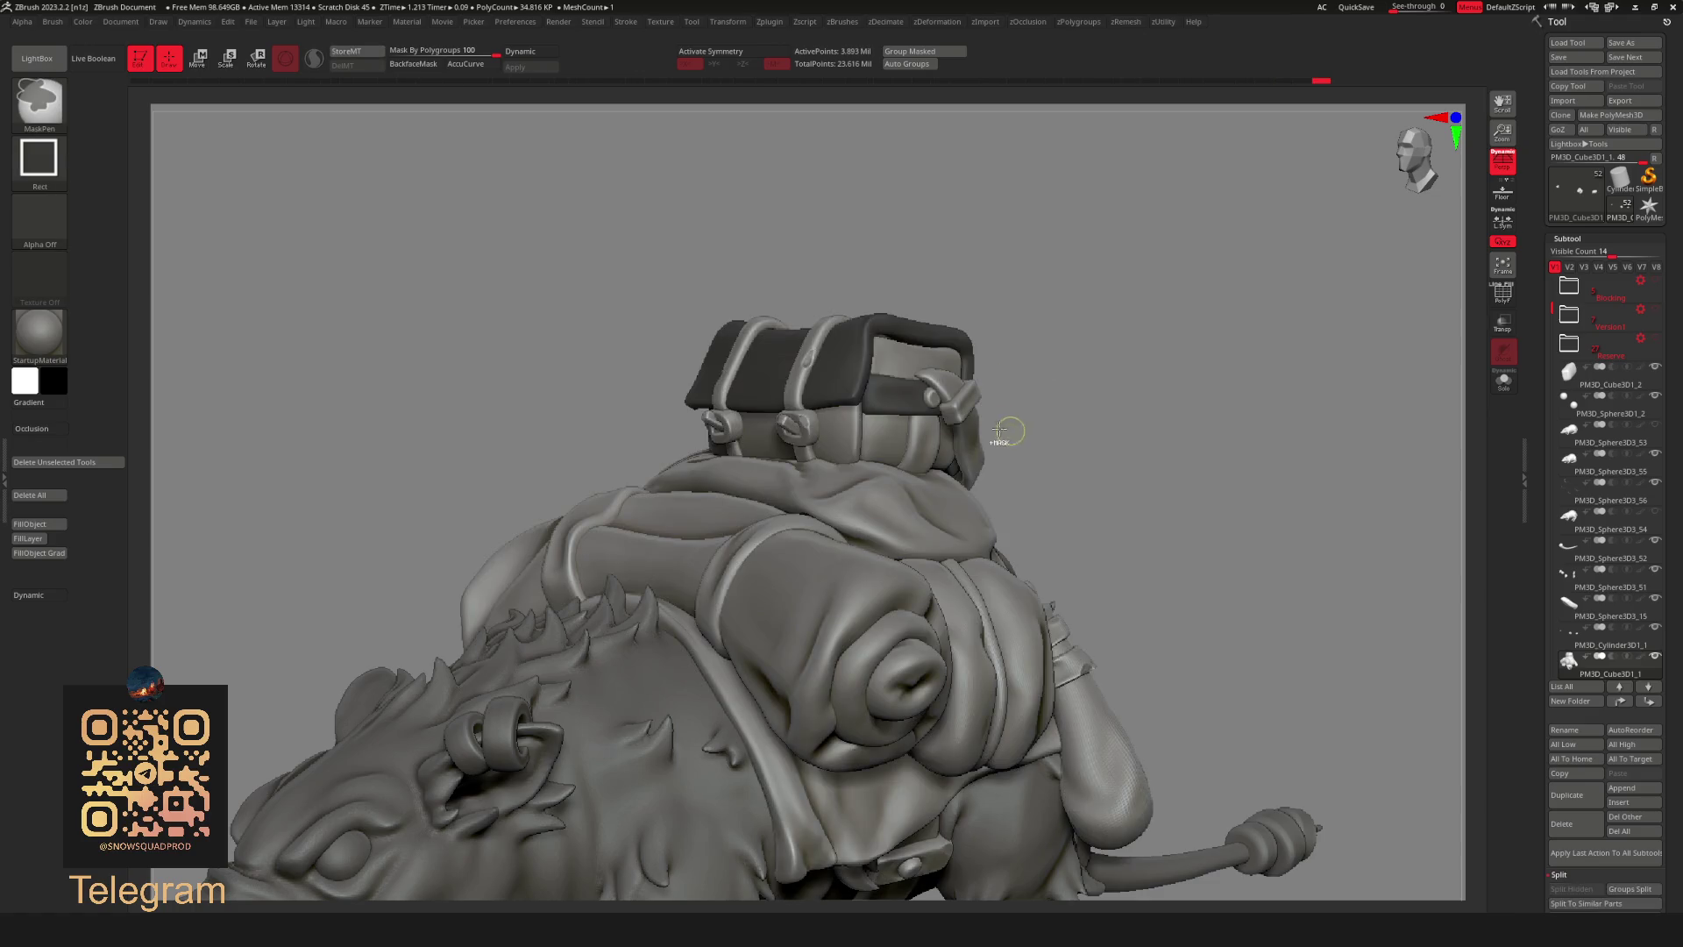
# Isolate the small buckle and a strap, give the strap its own polygroup, then restore the pack.
pyautogui.hotkey('ctrl', 'shift')
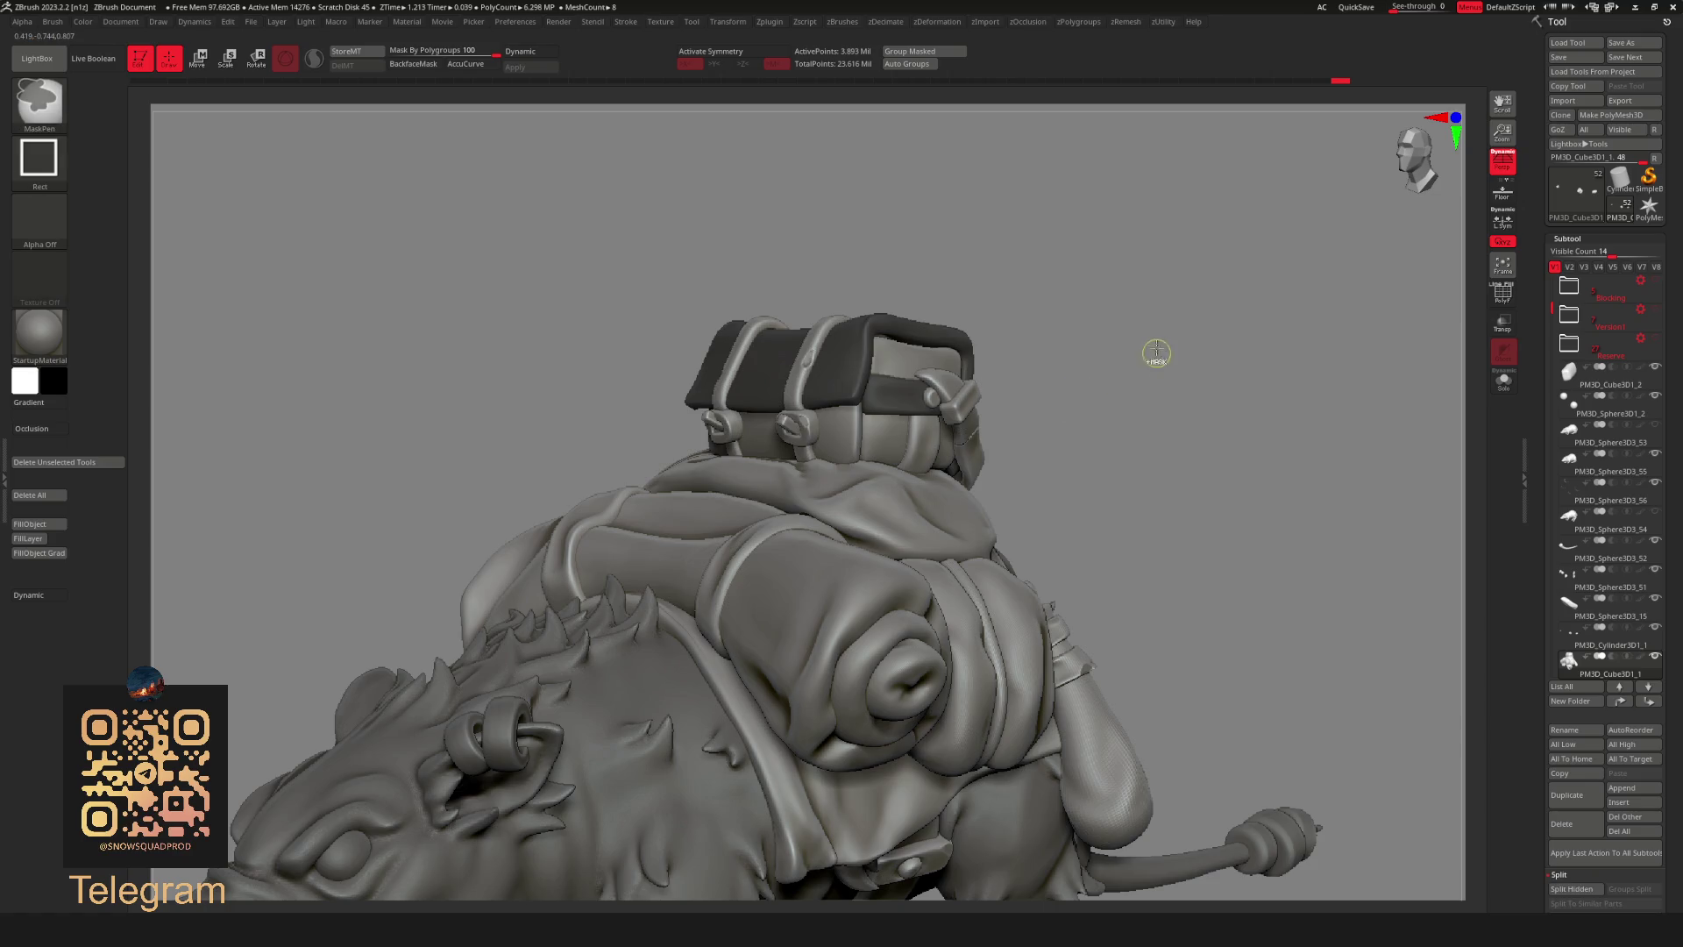
pyautogui.keyDown('ctrl'); pyautogui.keyDown('shift'); pyautogui.click(970, 404); pyautogui.keyUp('shift'); pyautogui.keyUp('ctrl')
pyautogui.keyDown('ctrl'); pyautogui.keyDown('shift'); pyautogui.click(1165, 356); pyautogui.keyUp('shift'); pyautogui.keyUp('ctrl')
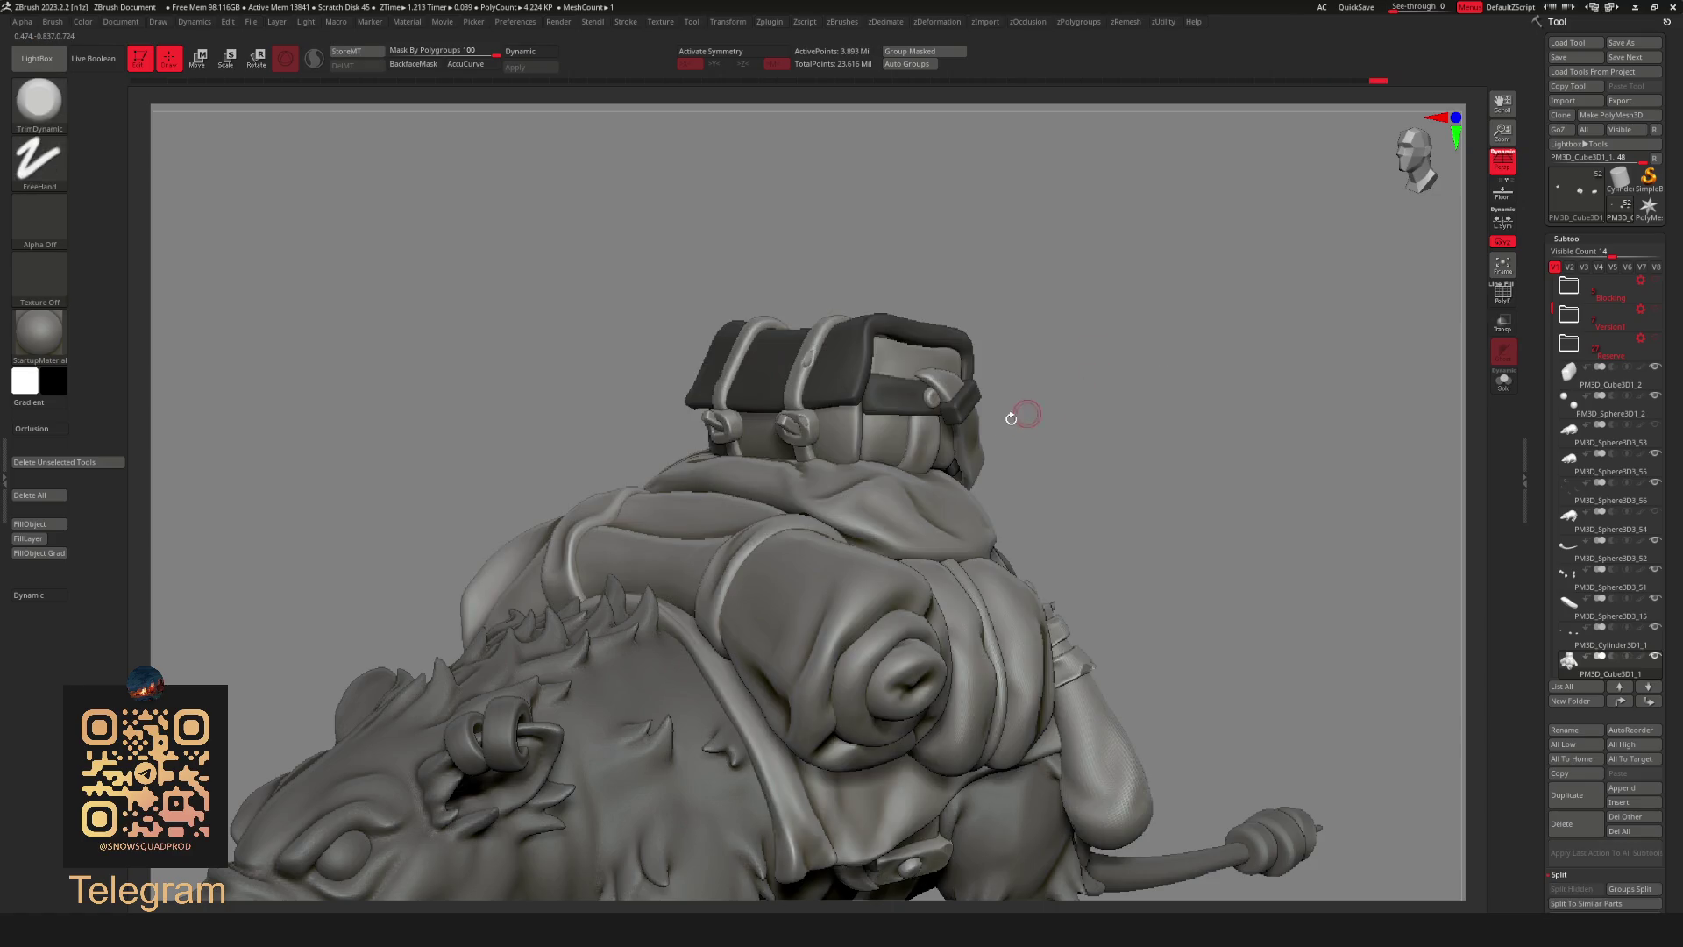
pyautogui.keyDown('ctrl'); pyautogui.keyDown('shift'); pyautogui.click(968, 448); pyautogui.keyUp('shift'); pyautogui.keyUp('ctrl')
pyautogui.hotkey('ctrl', 'w')
pyautogui.keyDown('ctrl'); pyautogui.keyDown('shift'); pyautogui.click(1066, 405); pyautogui.keyUp('shift'); pyautogui.keyUp('ctrl')
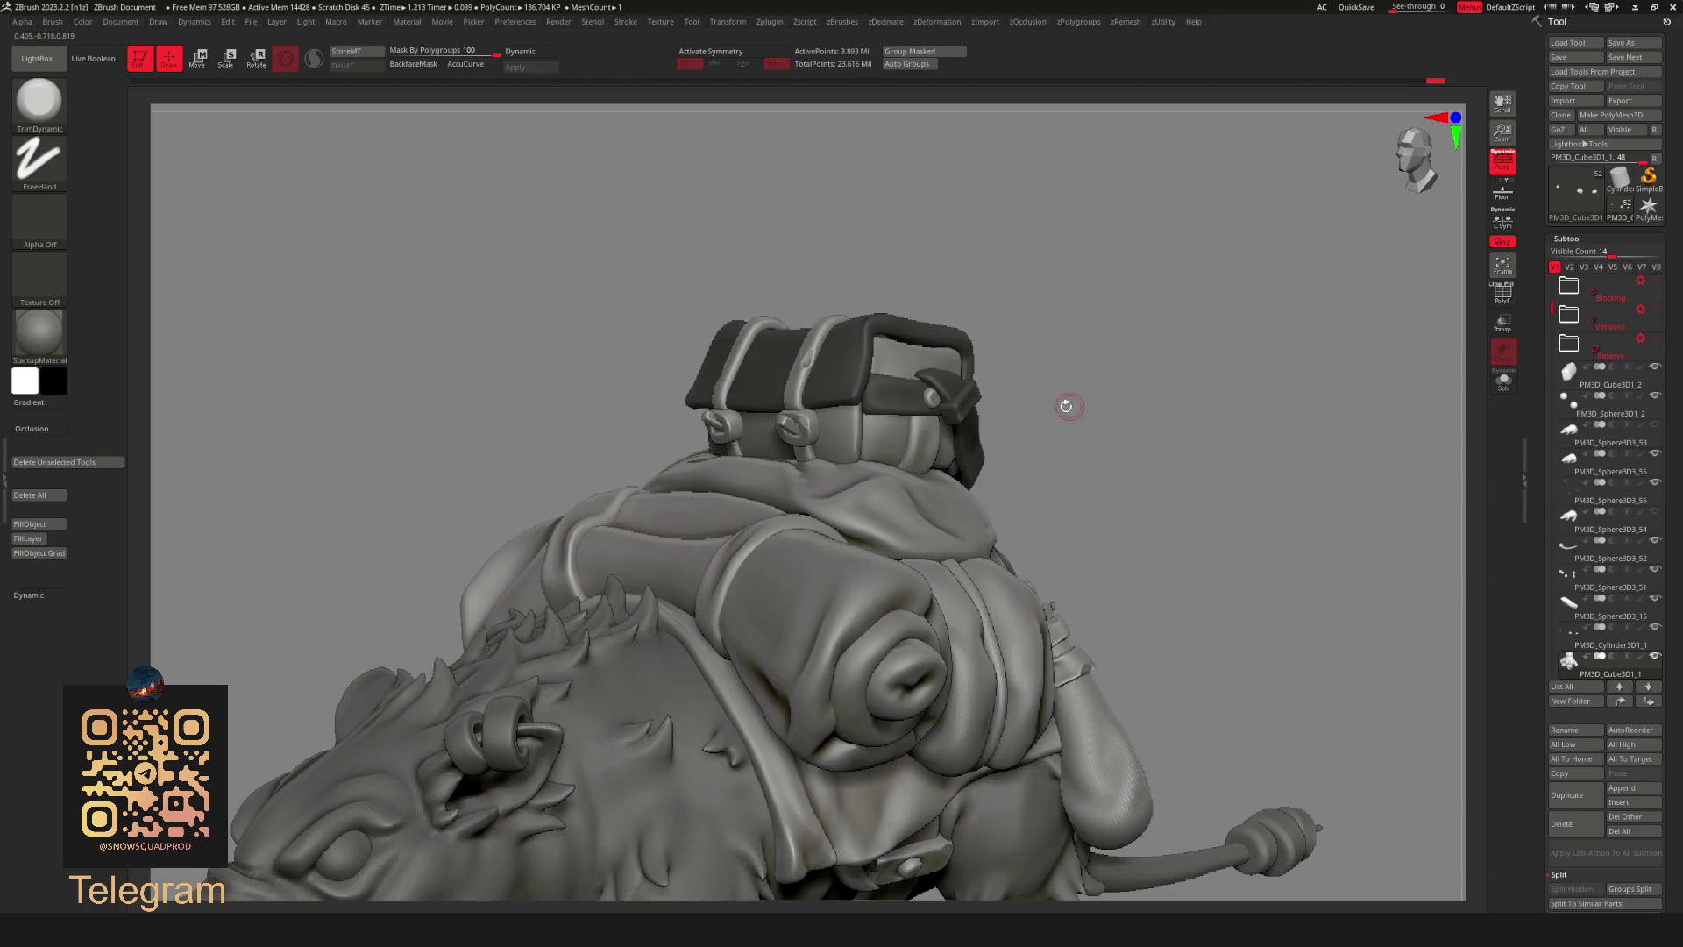
pyautogui.keyDown('ctrl'); pyautogui.keyDown('shift'); pyautogui.click(929, 401); pyautogui.keyUp('shift'); pyautogui.keyUp('ctrl')
pyautogui.keyDown('ctrl'); pyautogui.keyDown('shift'); pyautogui.click(1125, 360); pyautogui.keyUp('shift'); pyautogui.keyUp('ctrl')
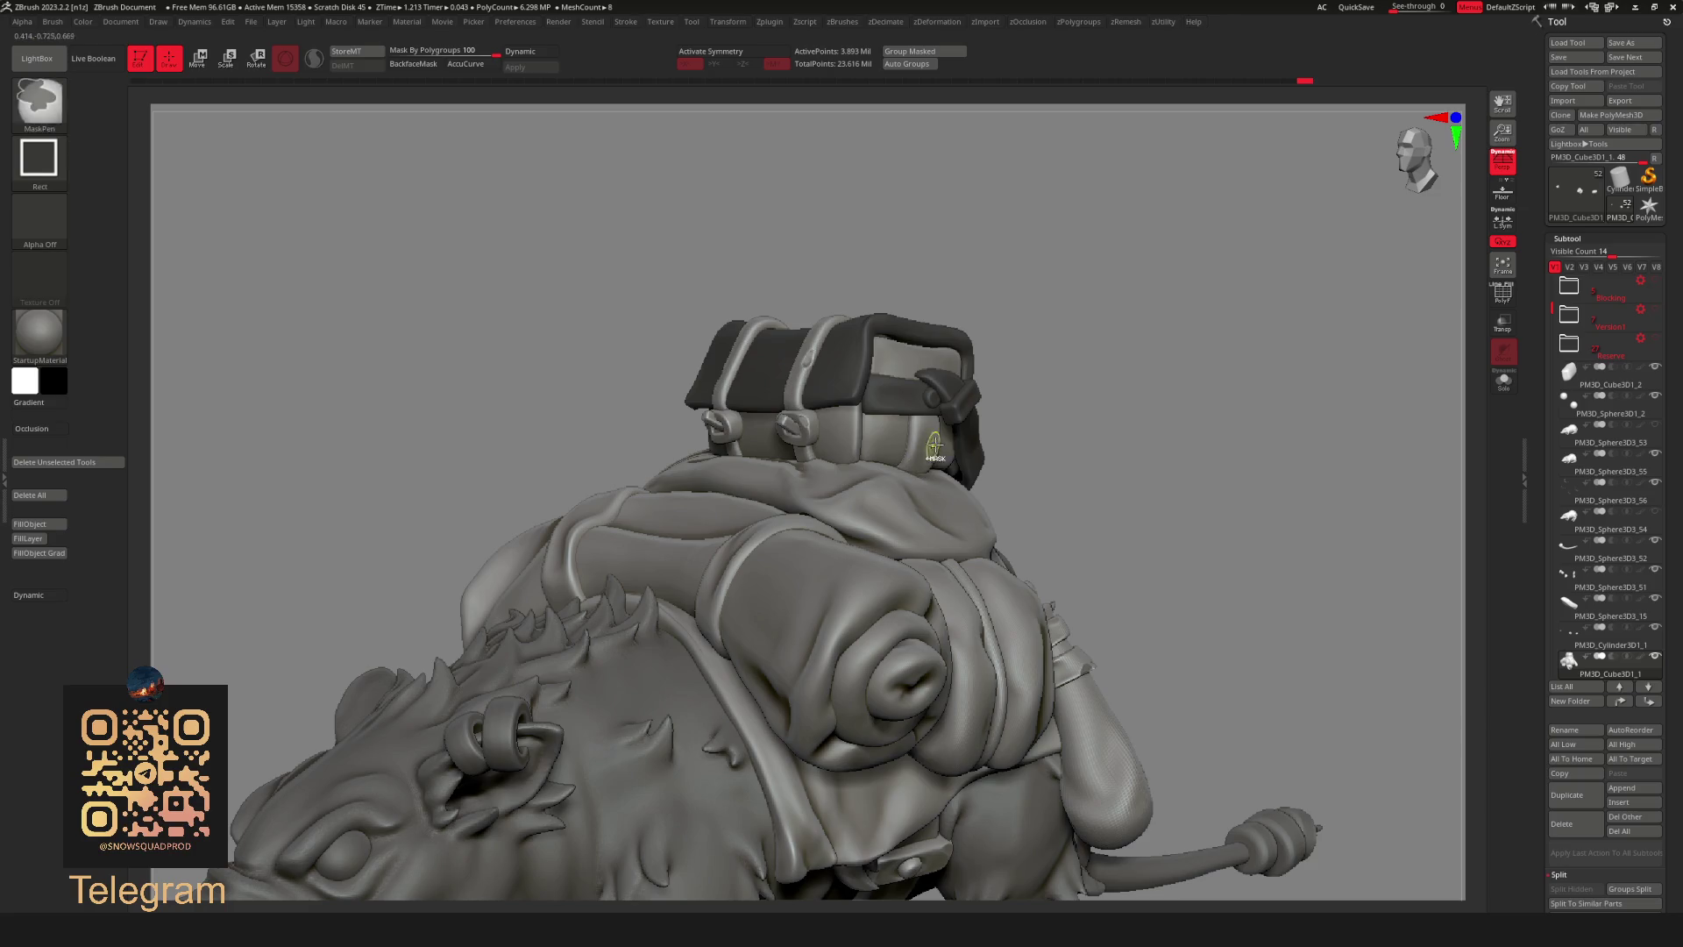
pyautogui.hotkey('ctrl', 'z')
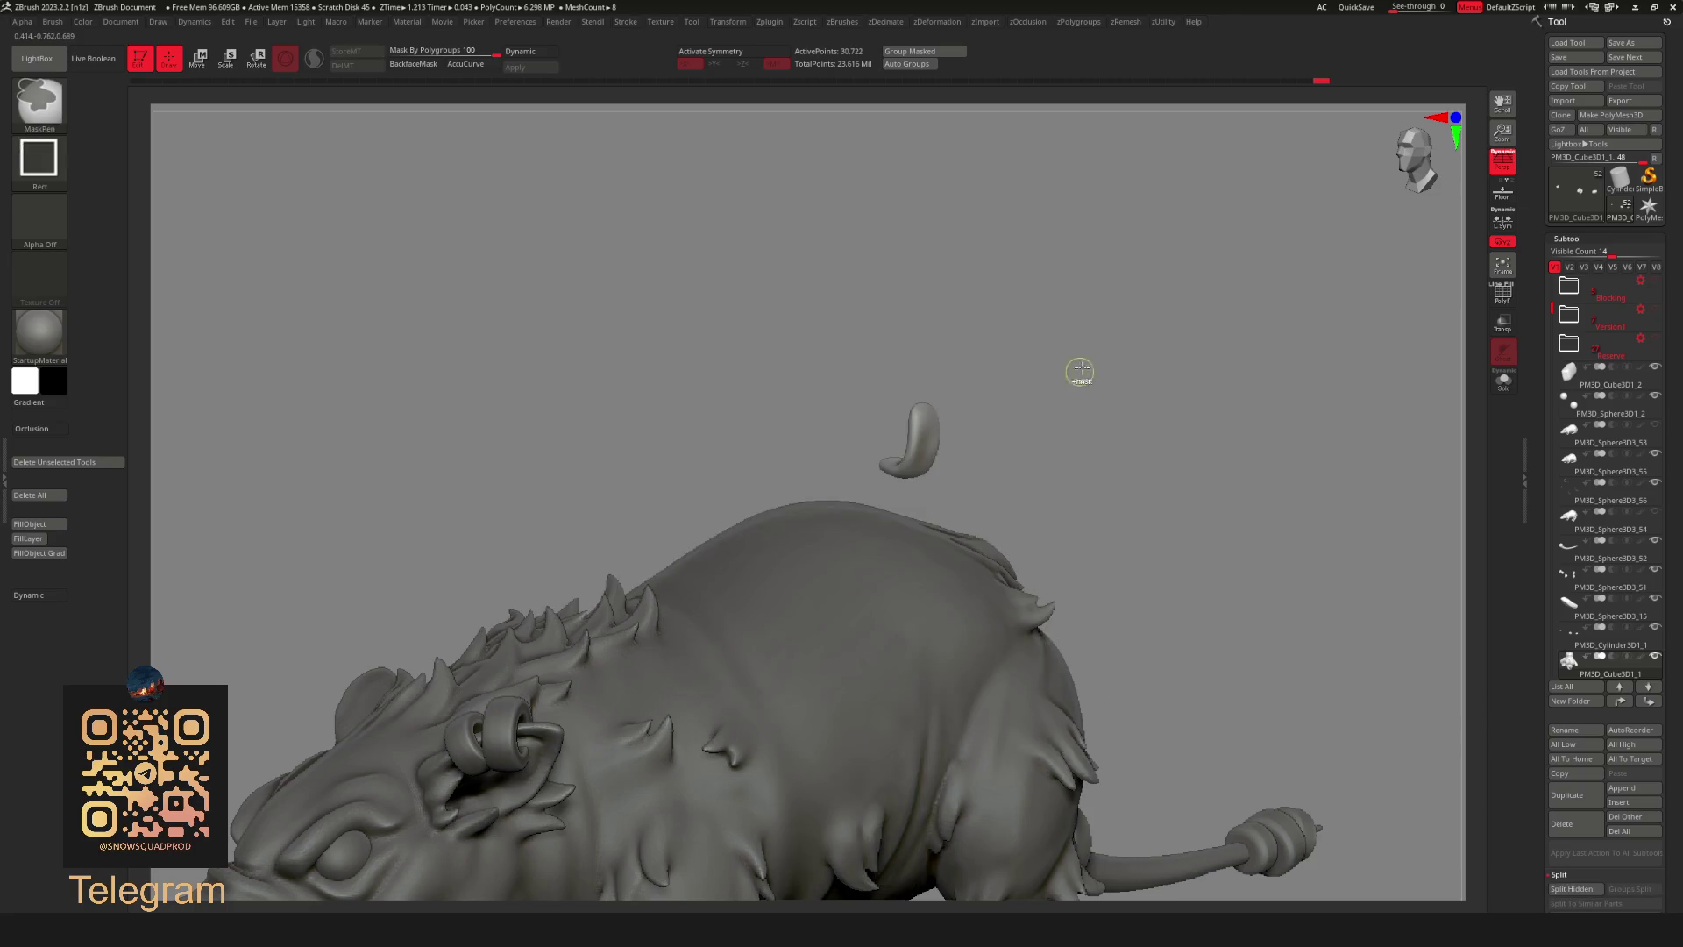
pyautogui.keyDown('ctrl'); pyautogui.keyDown('shift'); pyautogui.click(1113, 371); pyautogui.keyUp('shift'); pyautogui.keyUp('ctrl')
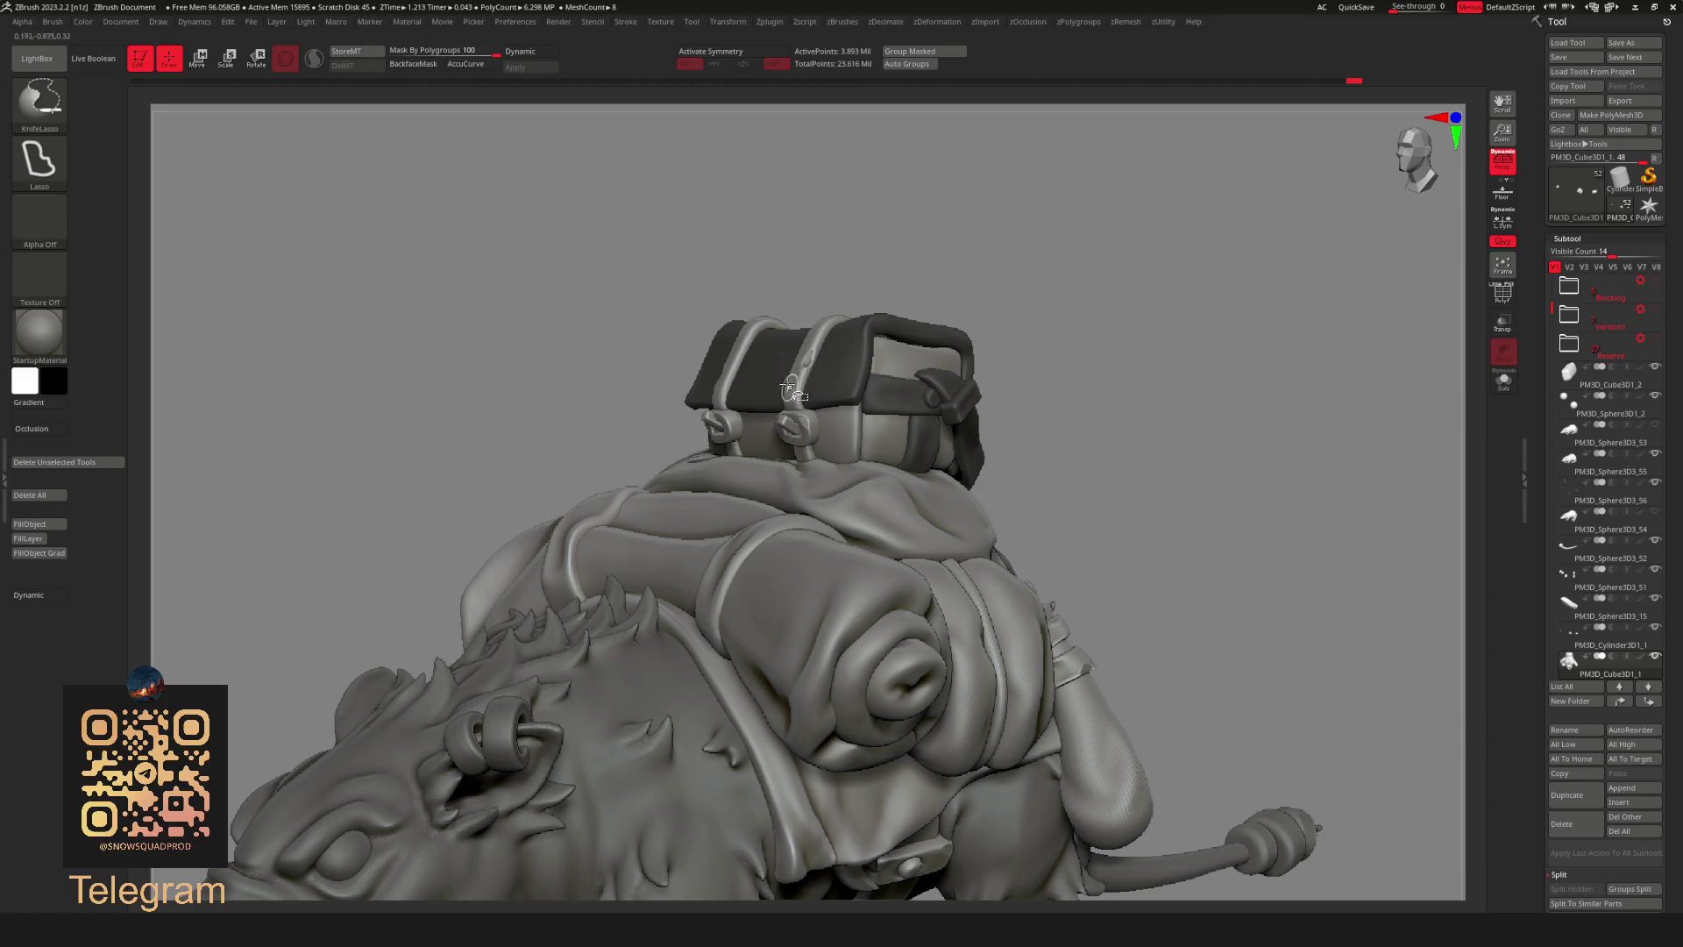
# Step back and forward through history to darken the curved strap and front buckle, keeping the toggle.
pyautogui.hotkey('ctrl', 'z')
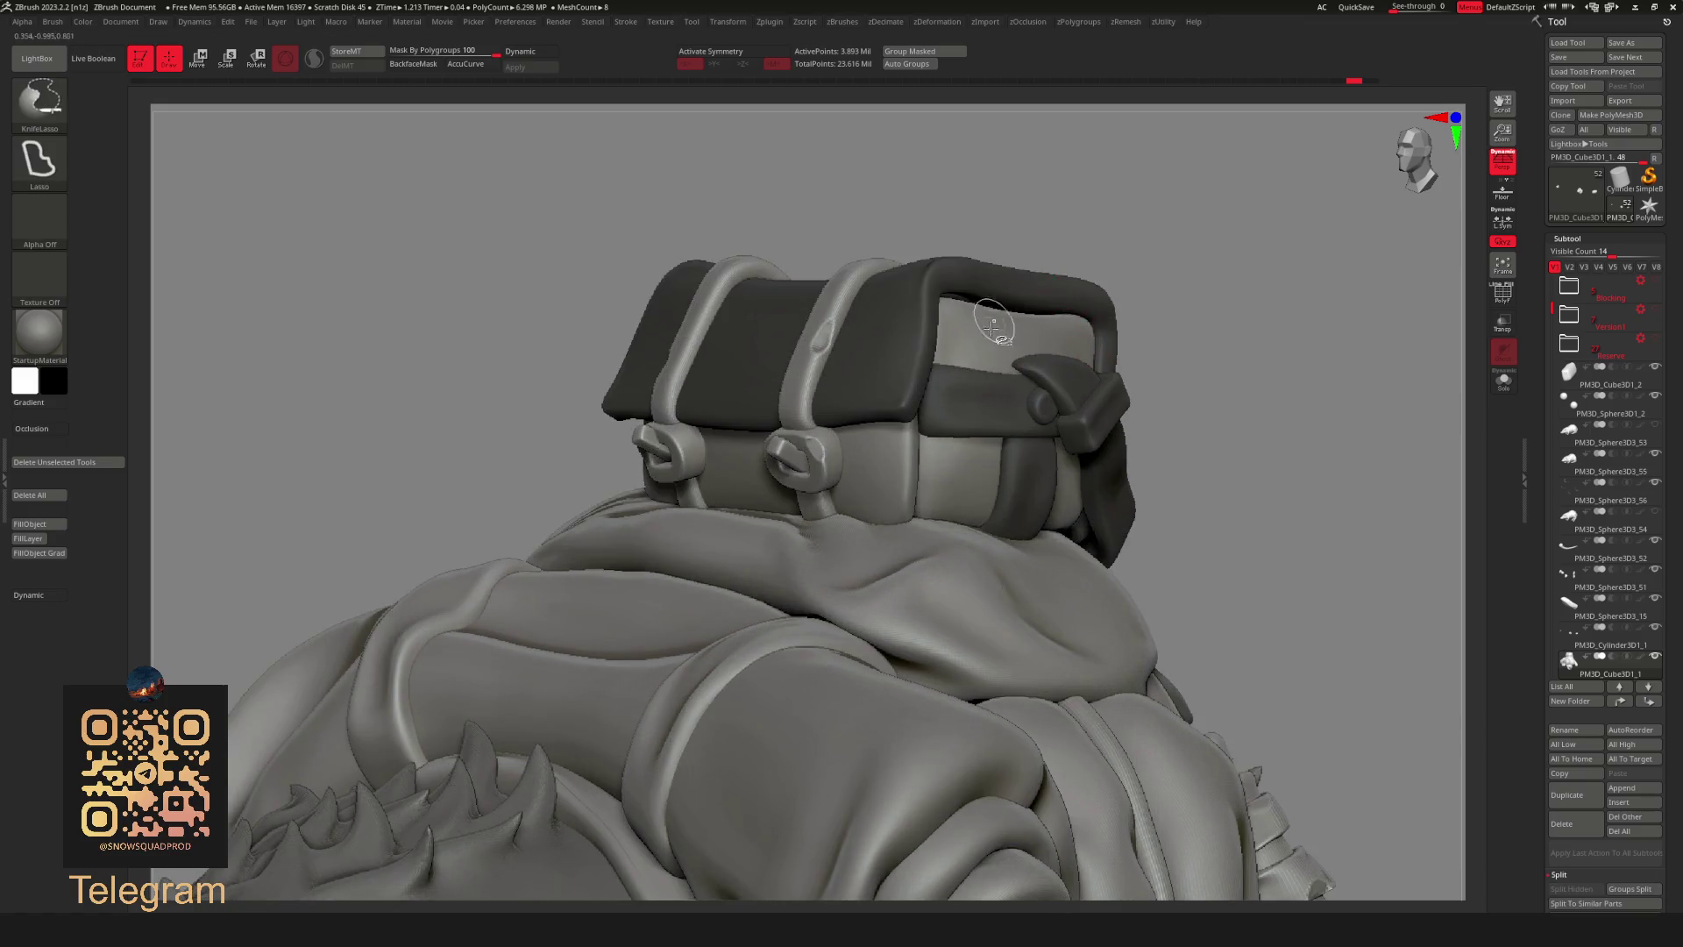
pyautogui.hotkey('ctrl', 'z')
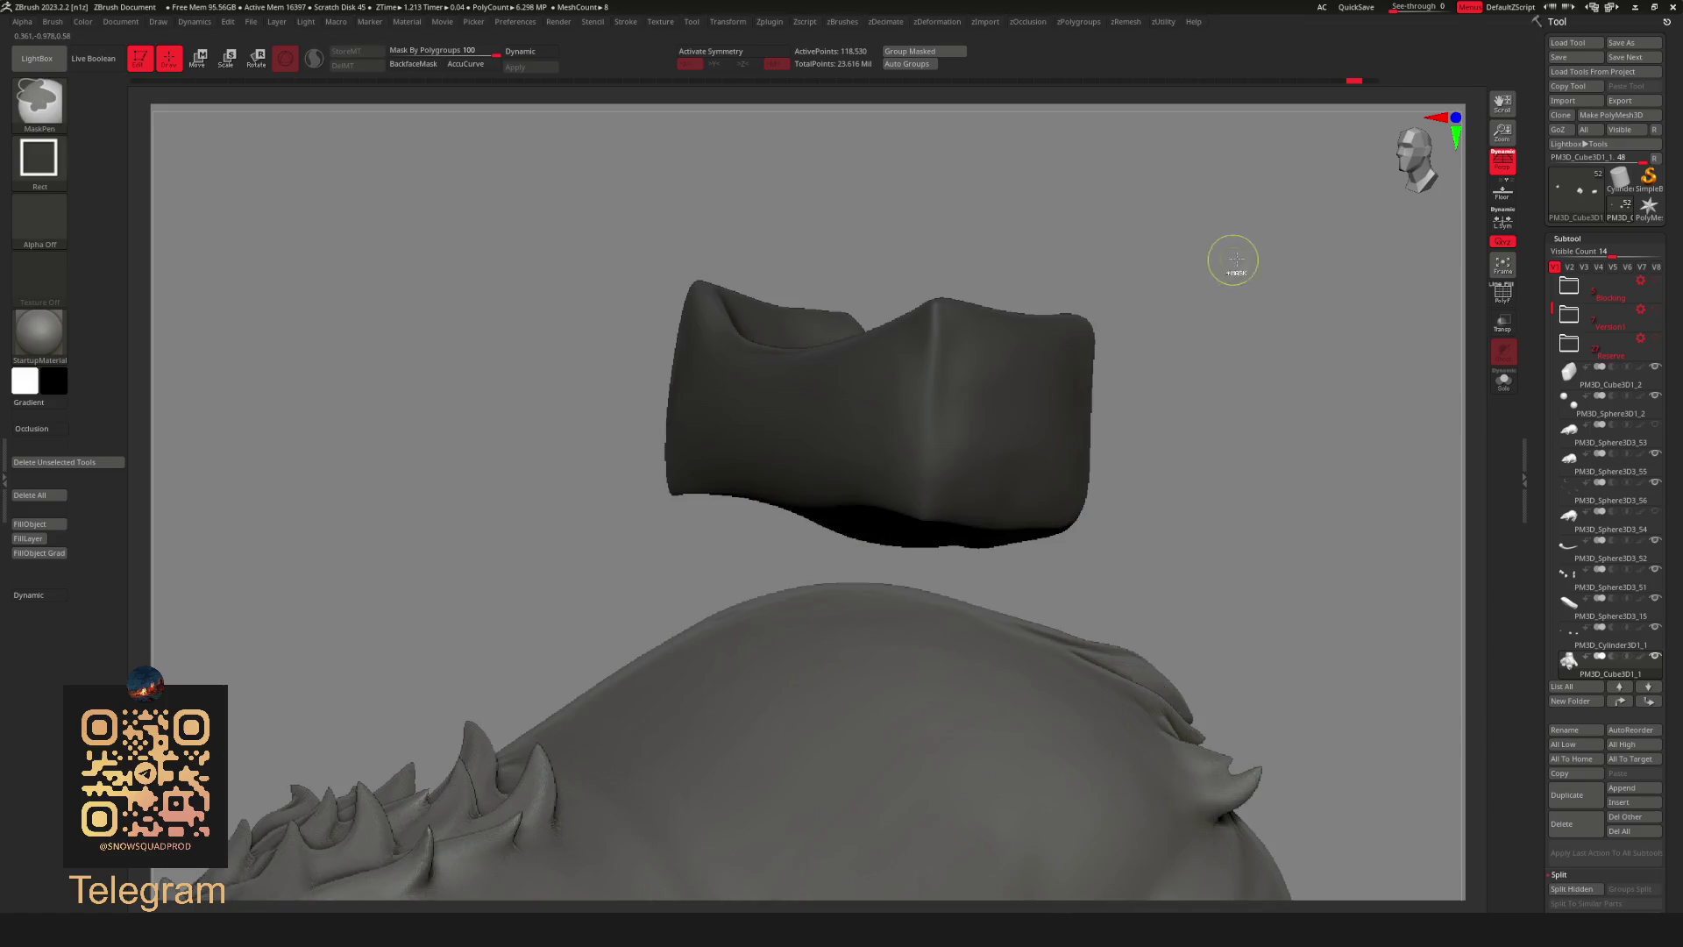
pyautogui.hotkey('ctrl', 'z')
pyautogui.hotkey('ctrl', 'z')
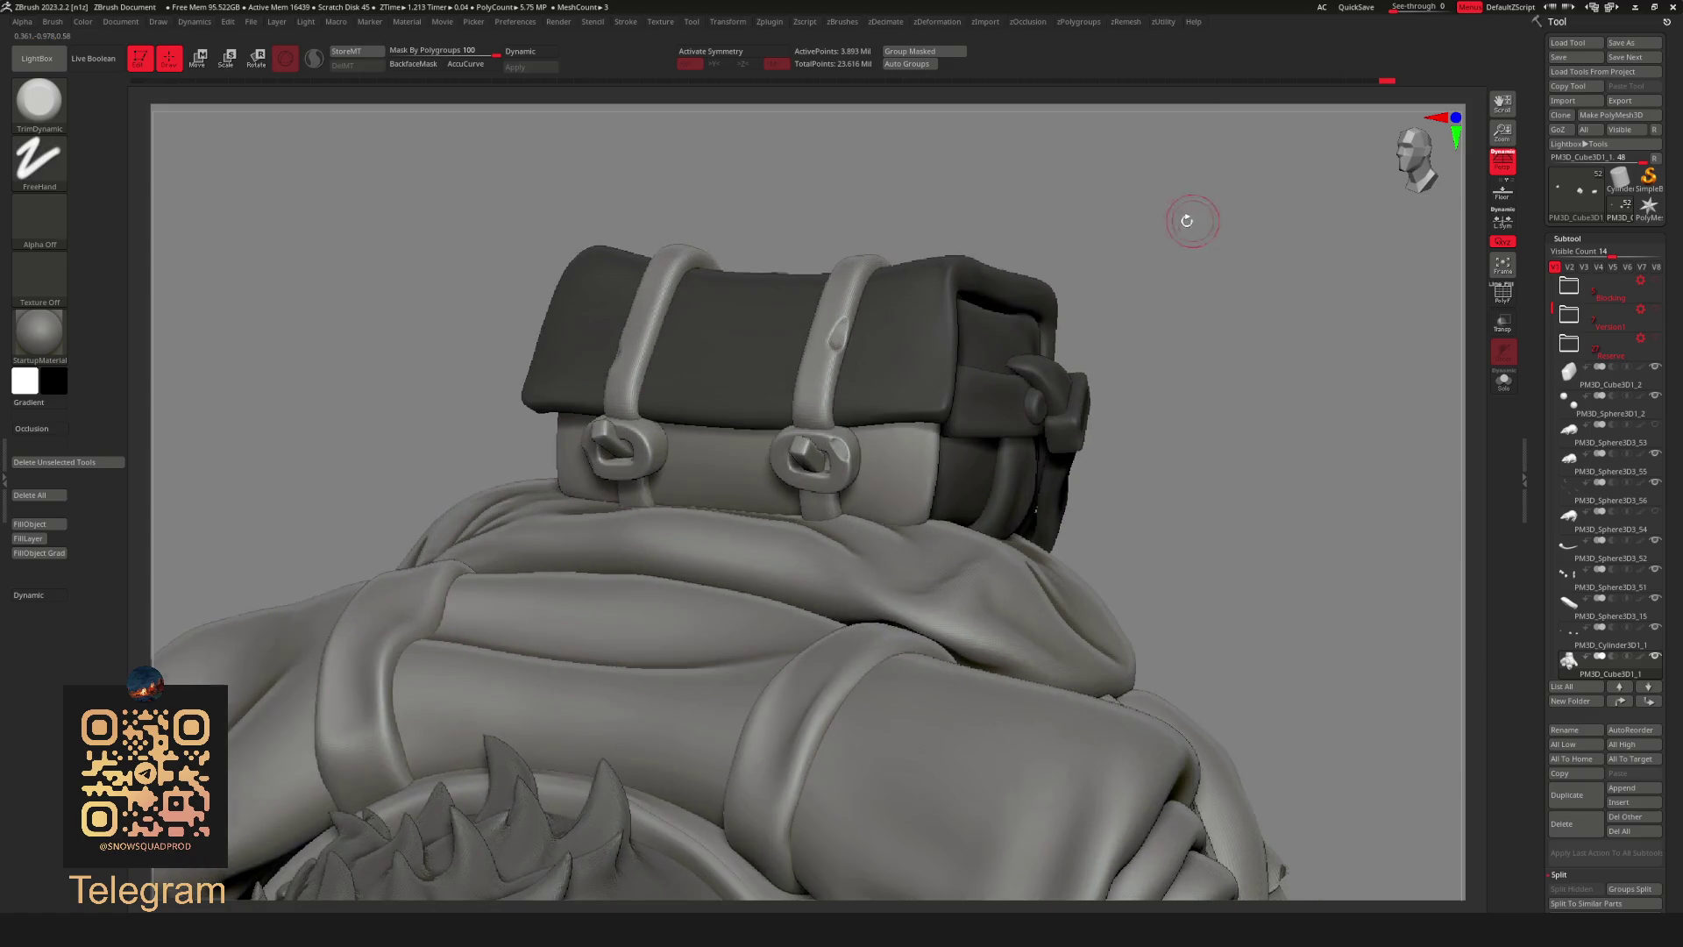
pyautogui.hotkey('ctrl', 'z')
pyautogui.hotkey('ctrl', 'z')
pyautogui.hotkey('ctrl', 'z')
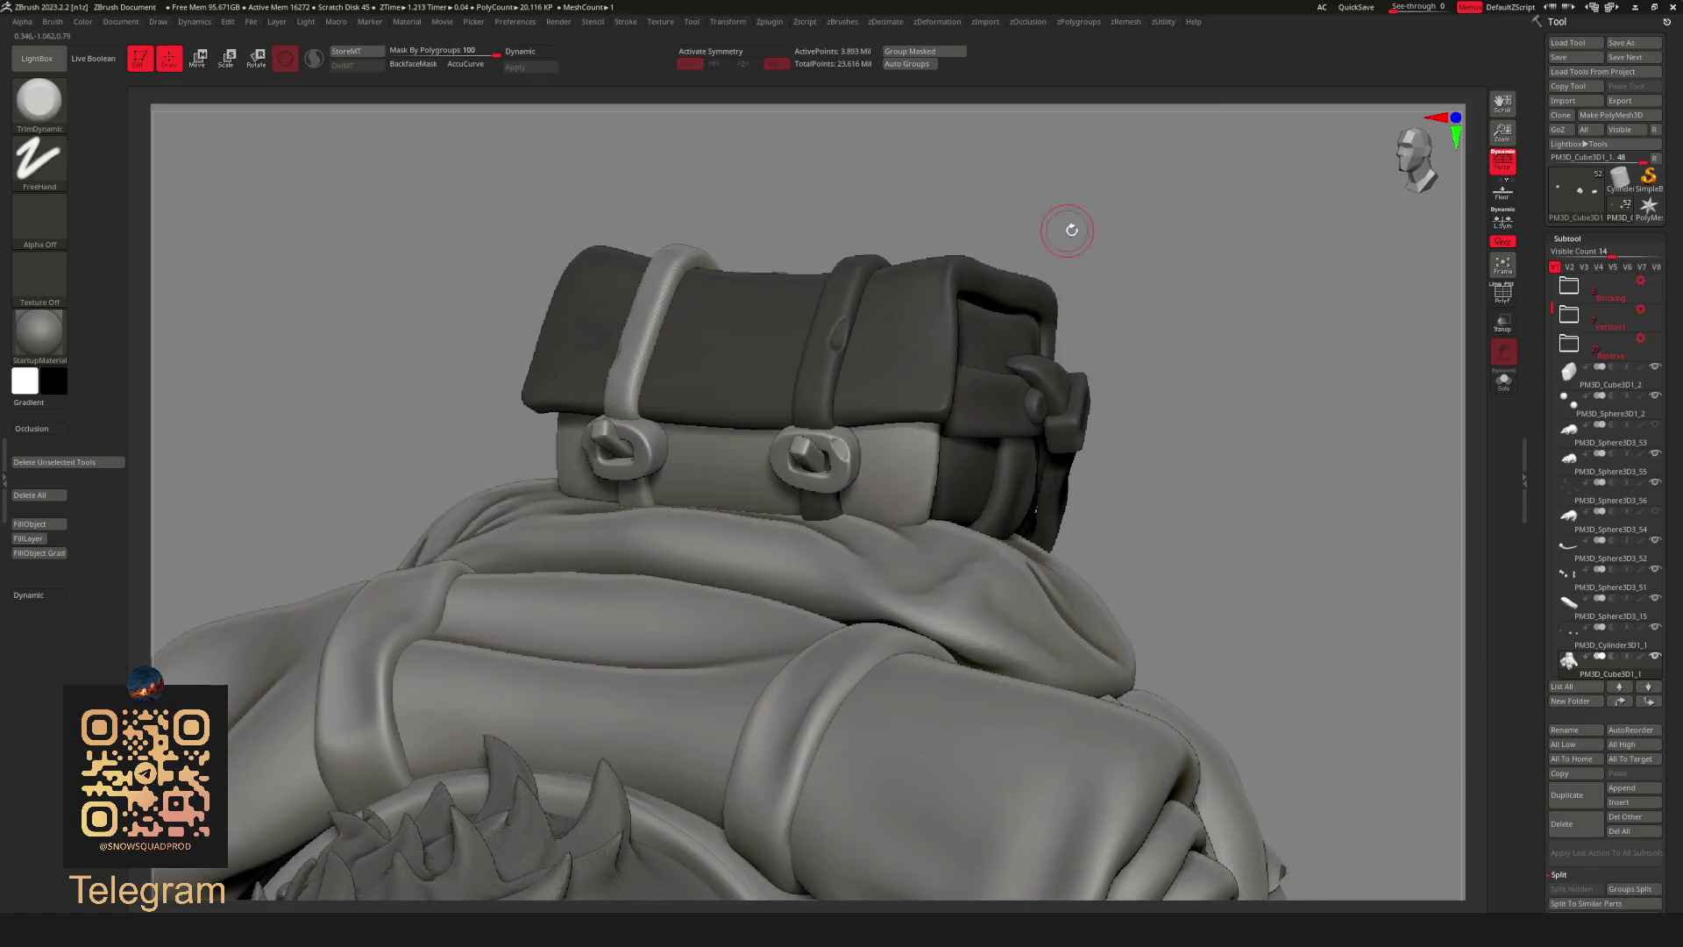
pyautogui.hotkey('ctrl', 'z')
pyautogui.hotkey('ctrl', 'z')
pyautogui.hotkey('ctrl', 'z')
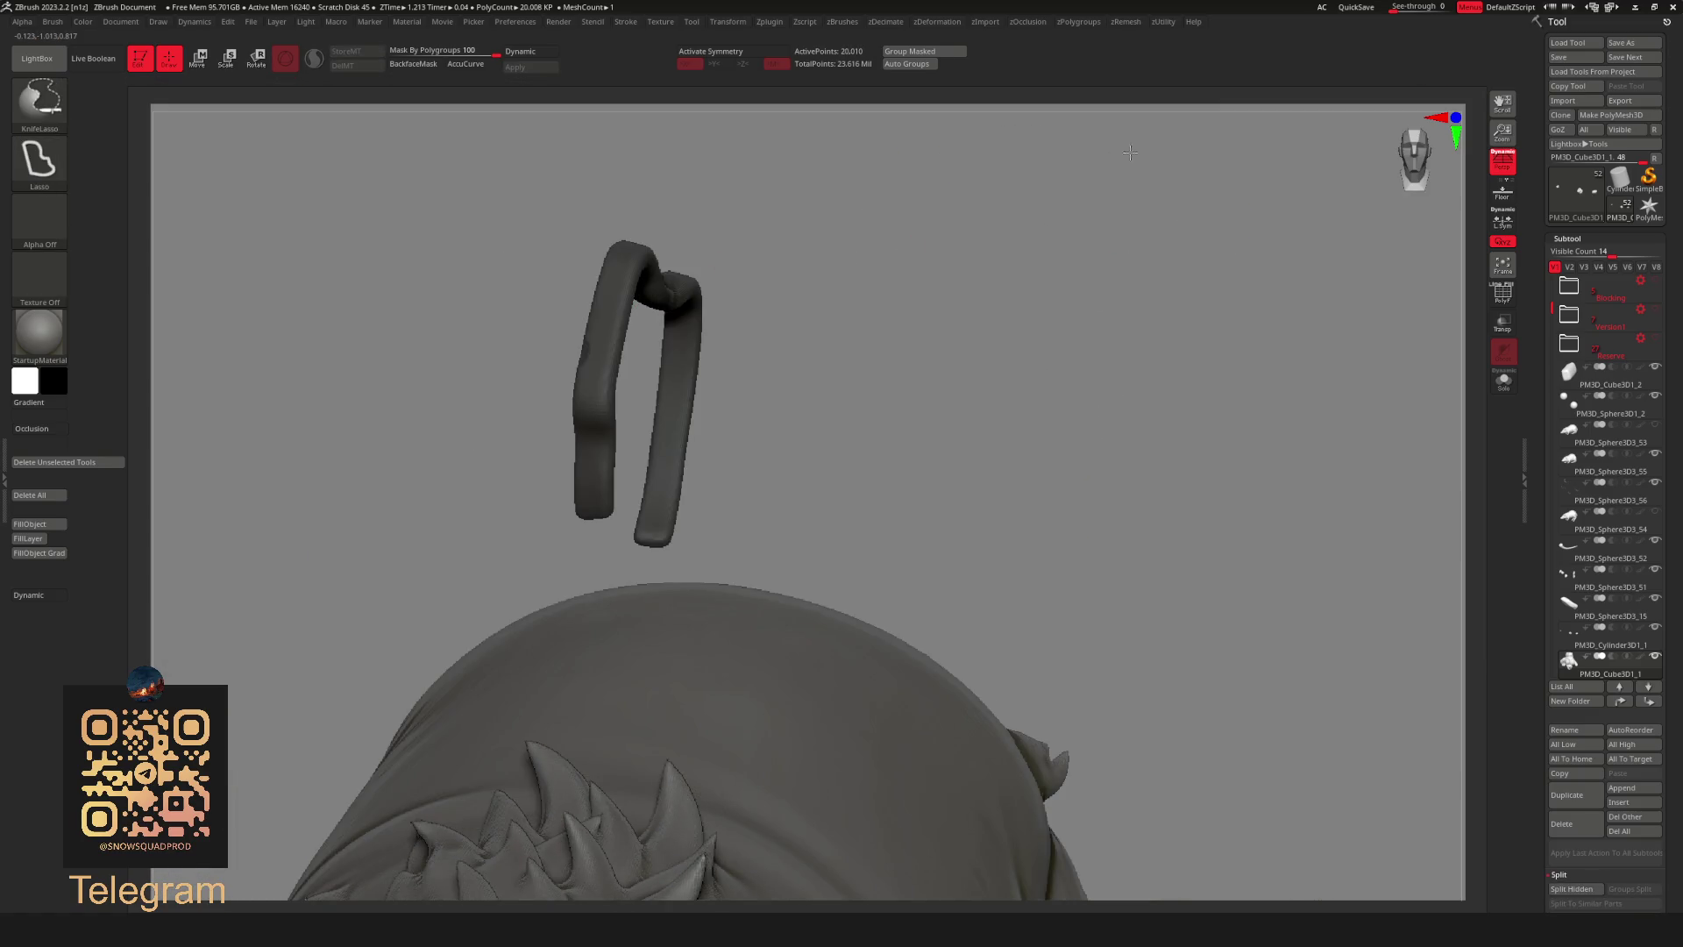
pyautogui.hotkey('ctrl', 'z')
pyautogui.hotkey('ctrl', 'z')
pyautogui.hotkey('ctrl', 'z')
pyautogui.hotkey('ctrl', 'z')
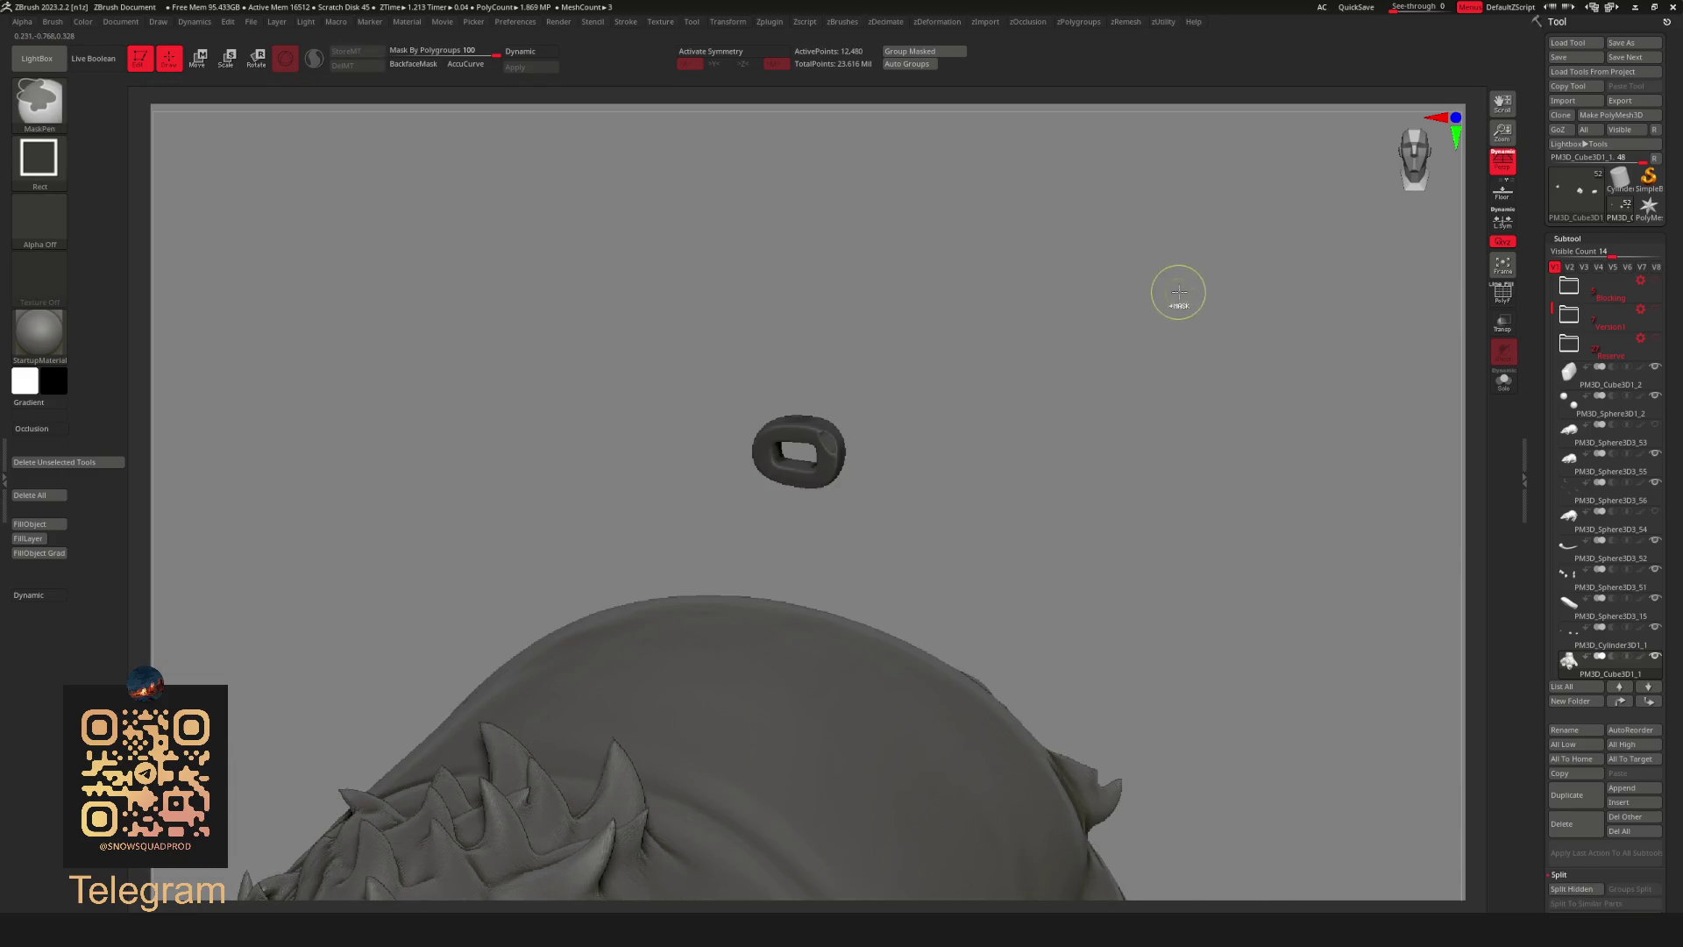
pyautogui.hotkey('ctrl', 'z')
pyautogui.hotkey('ctrl', 'z')
pyautogui.hotkey('ctrl', 'z')
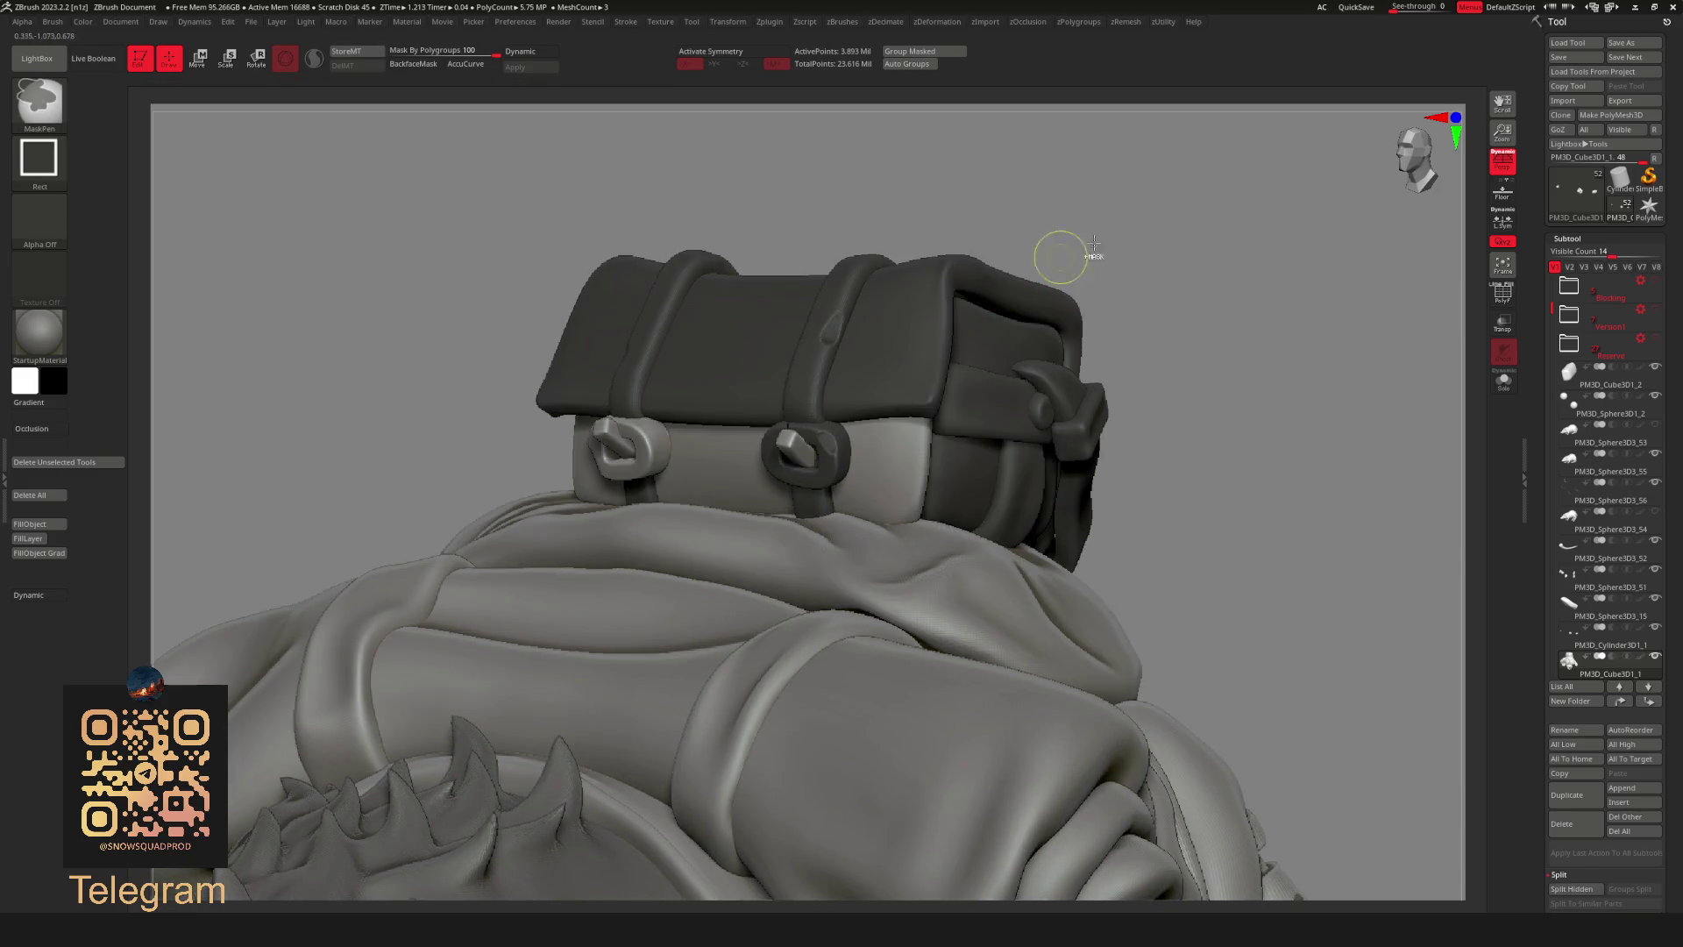
pyautogui.hotkey('ctrl', 'shift', 'z')
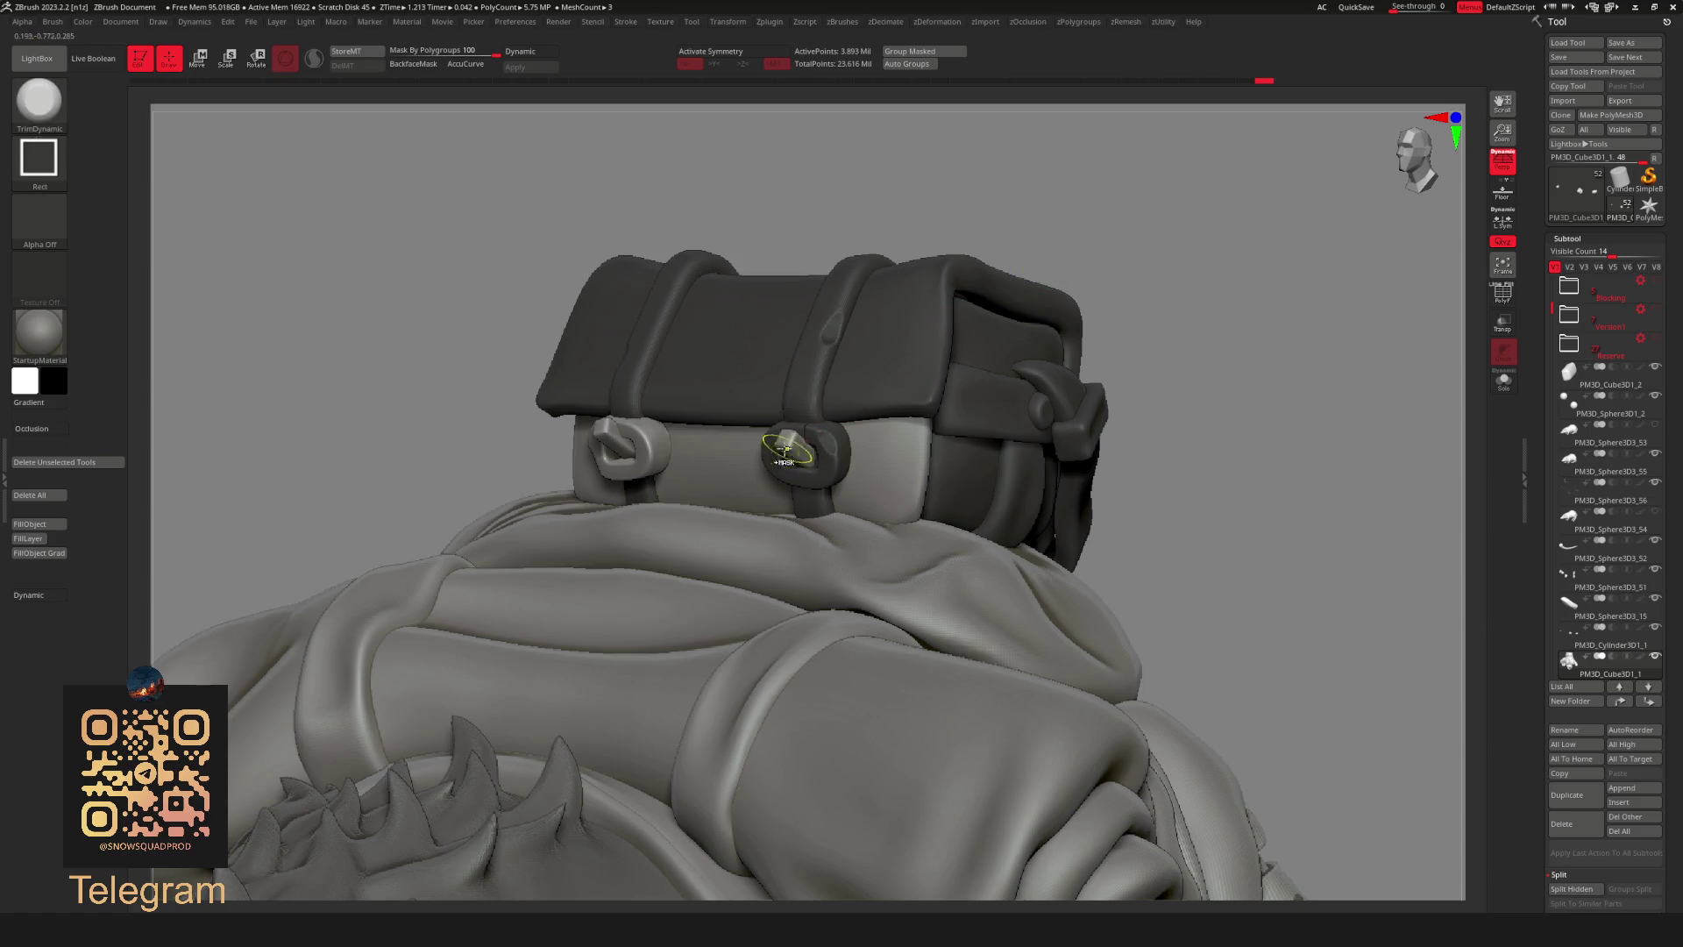
pyautogui.hotkey('ctrl', 'shift', 'z')
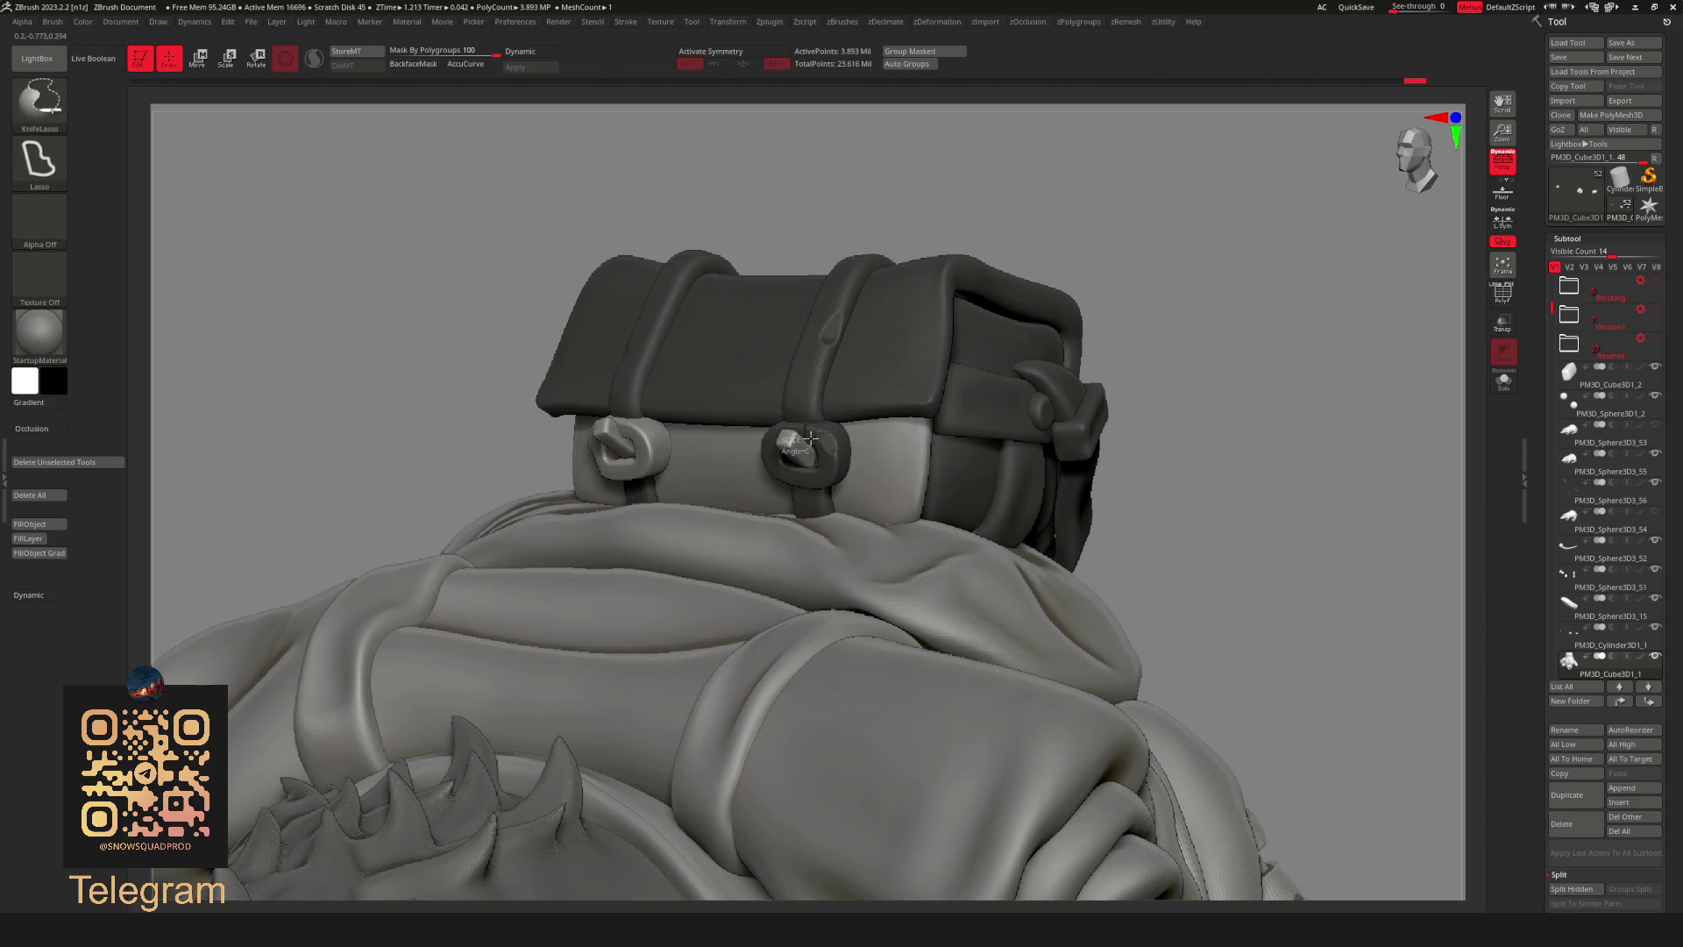
pyautogui.hotkey('ctrl', 'z')
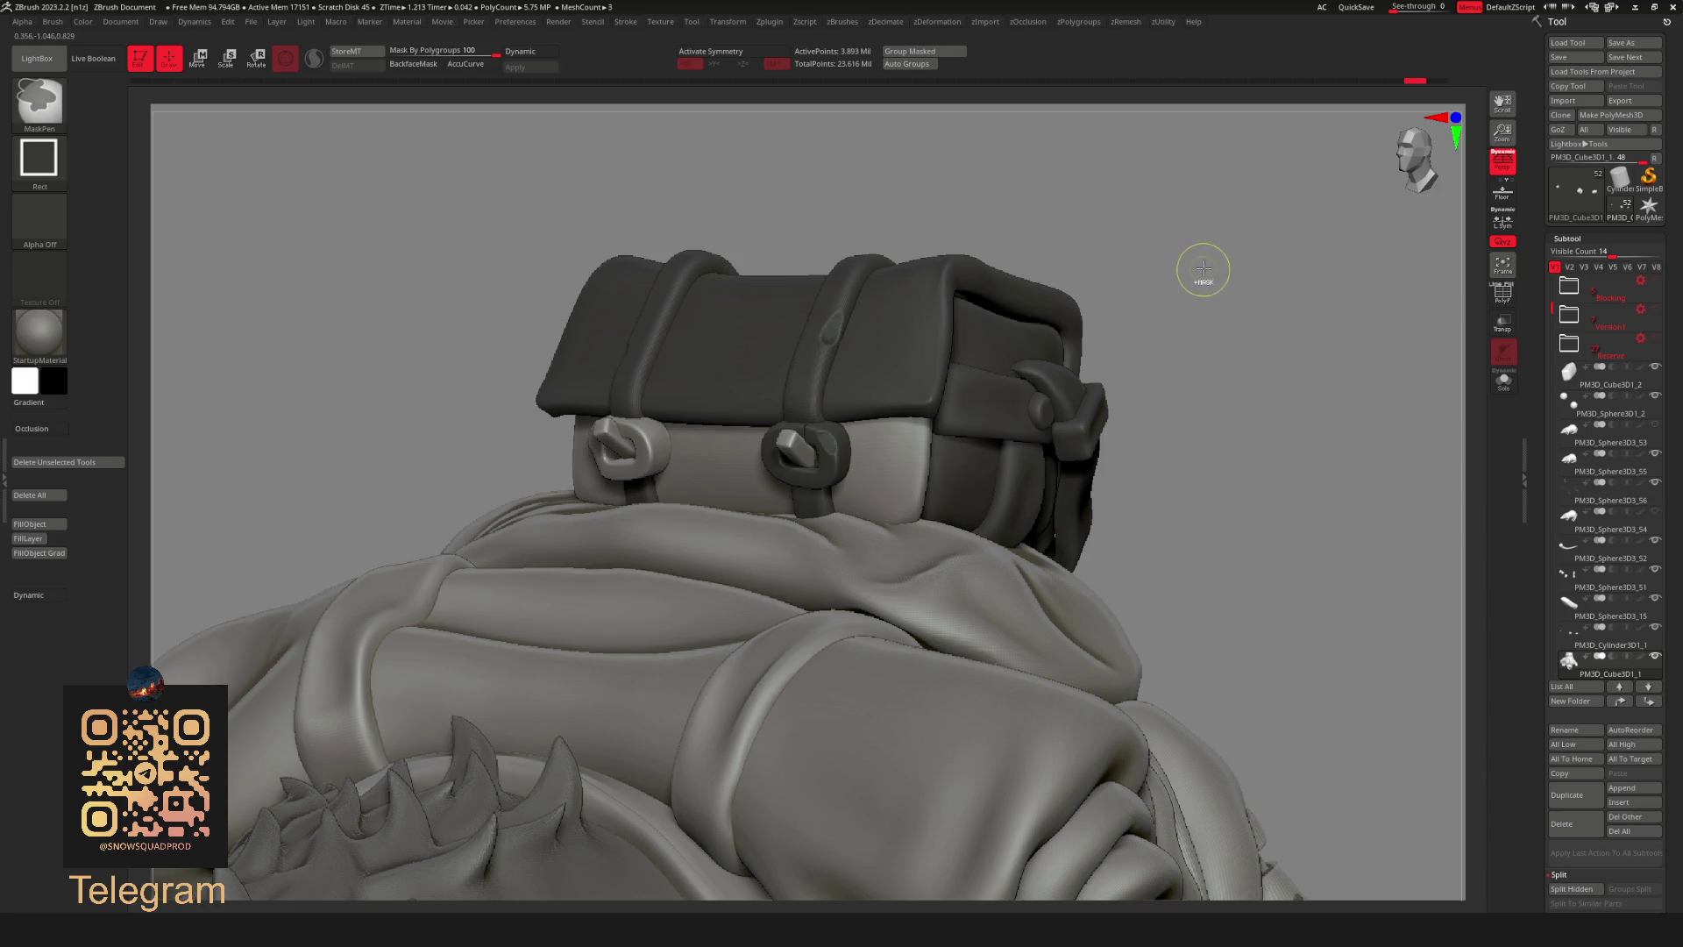
pyautogui.scroll(5, 1204, 269)
pyautogui.hotkey('ctrl', 'z')
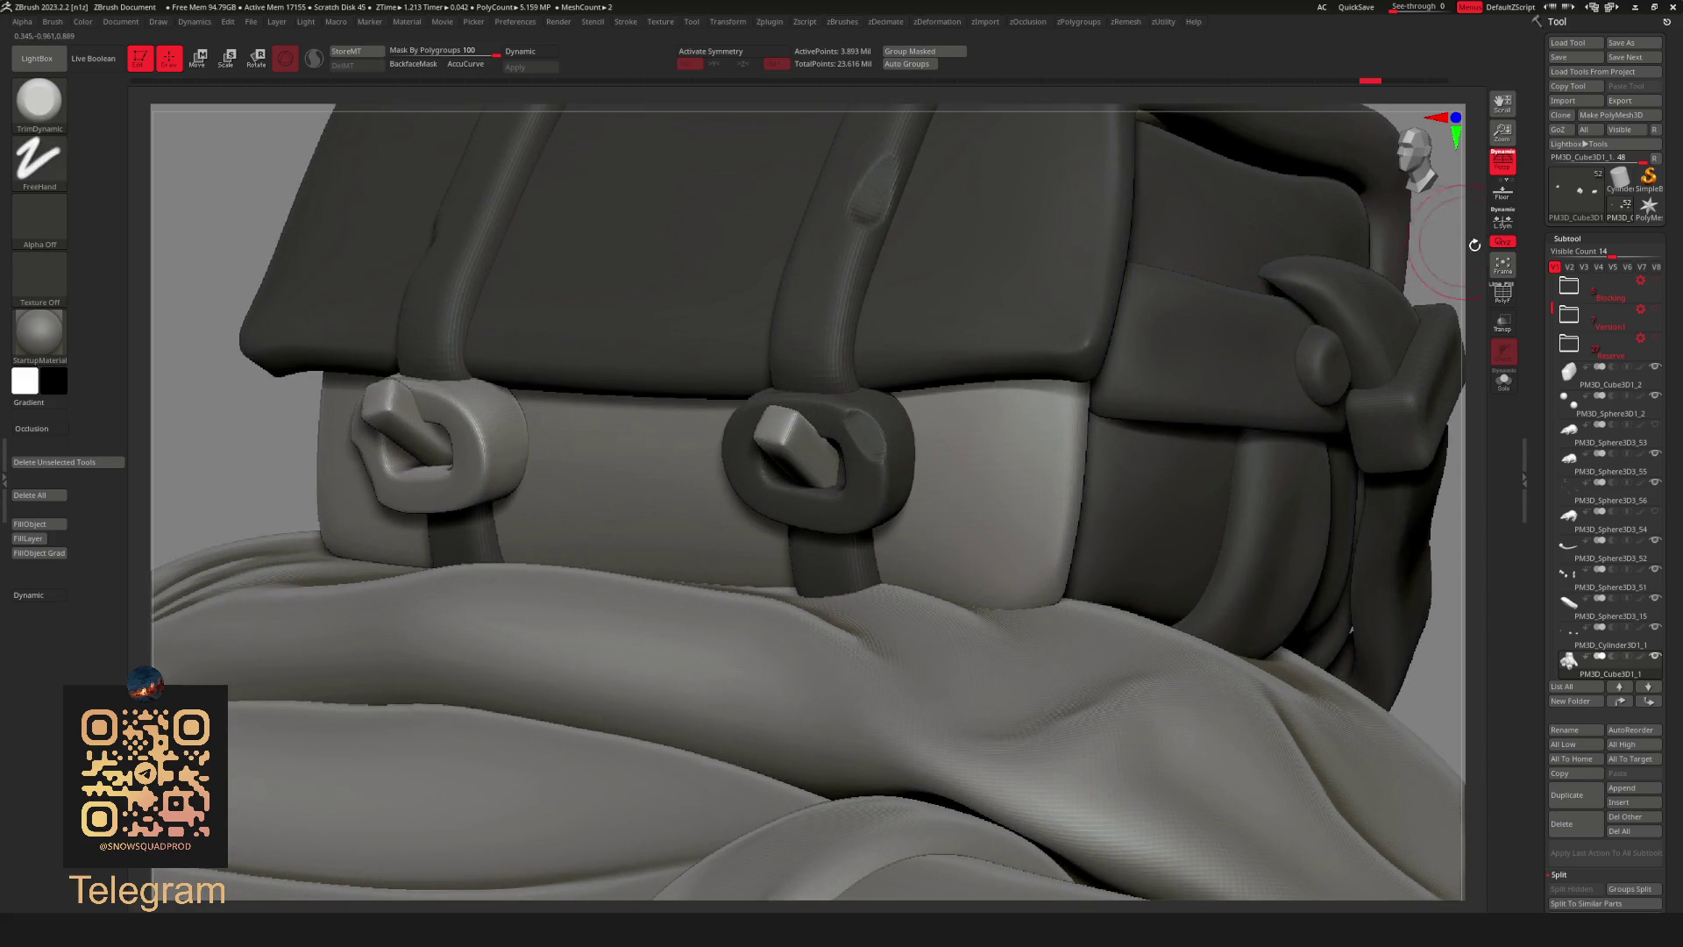
# Isolate the toggles and the pale front panel in turn, then show the whole backpack and torso.
pyautogui.keyDown('ctrl'); pyautogui.keyDown('shift'); pyautogui.click(821, 442); pyautogui.keyUp('shift'); pyautogui.keyUp('ctrl')
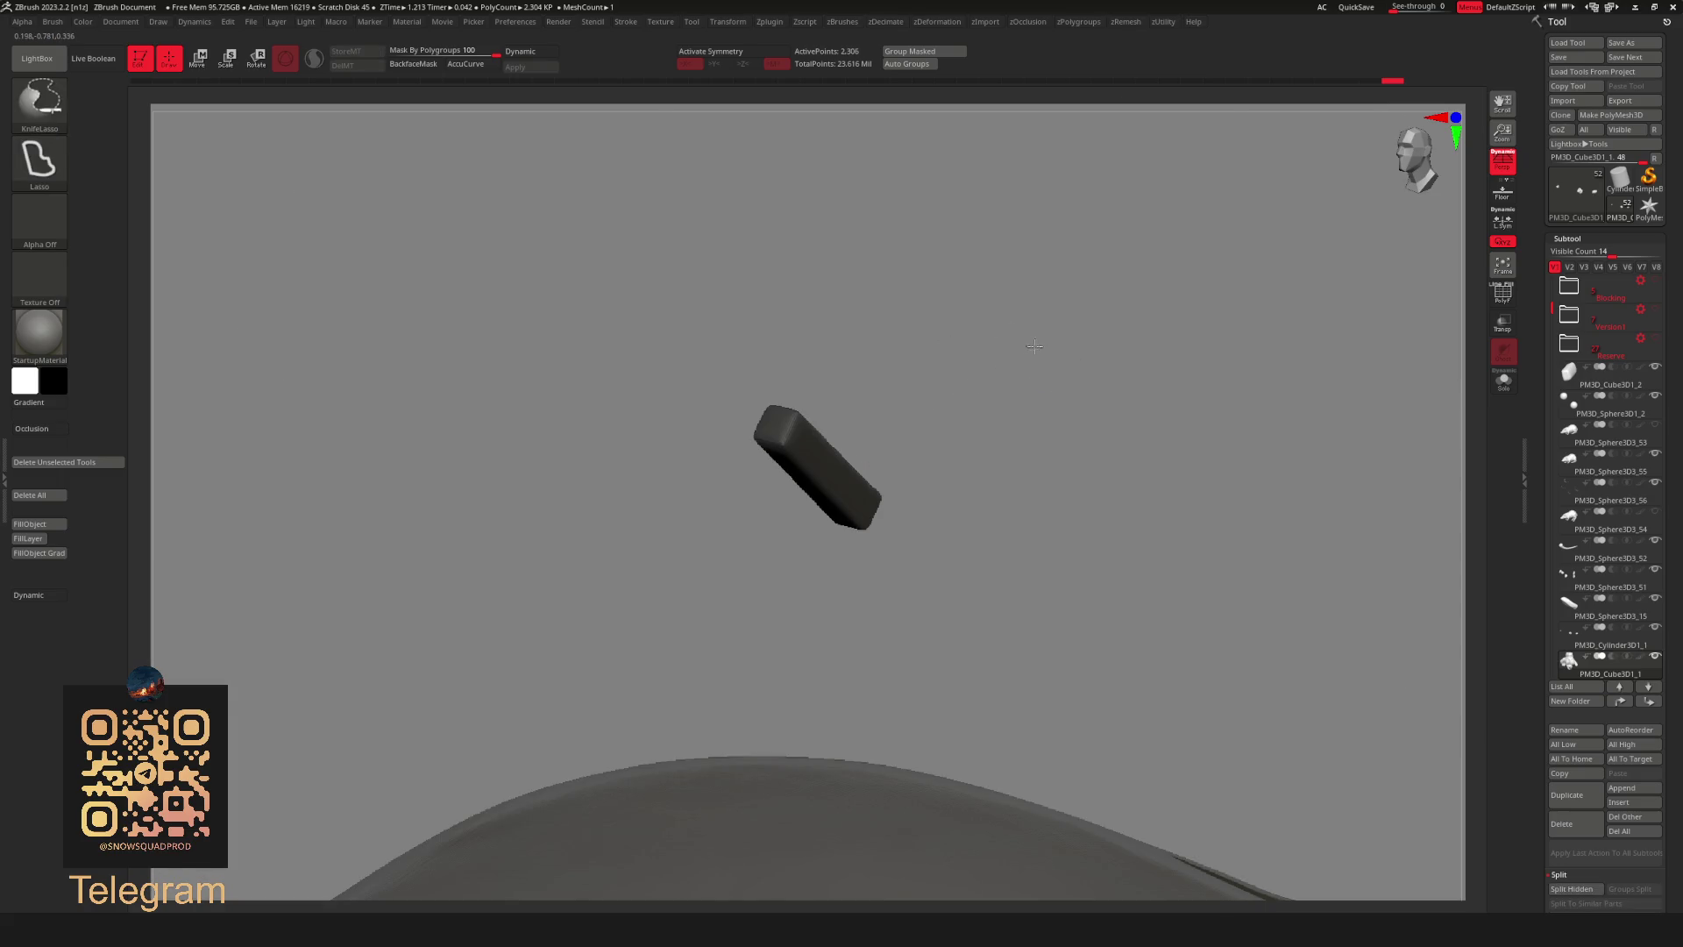
pyautogui.keyDown('ctrl'); pyautogui.keyDown('shift'); pyautogui.click(1032, 346); pyautogui.keyUp('shift'); pyautogui.keyUp('ctrl')
pyautogui.keyDown('ctrl'); pyautogui.keyDown('shift'); pyautogui.click(477, 419); pyautogui.keyUp('shift'); pyautogui.keyUp('ctrl')
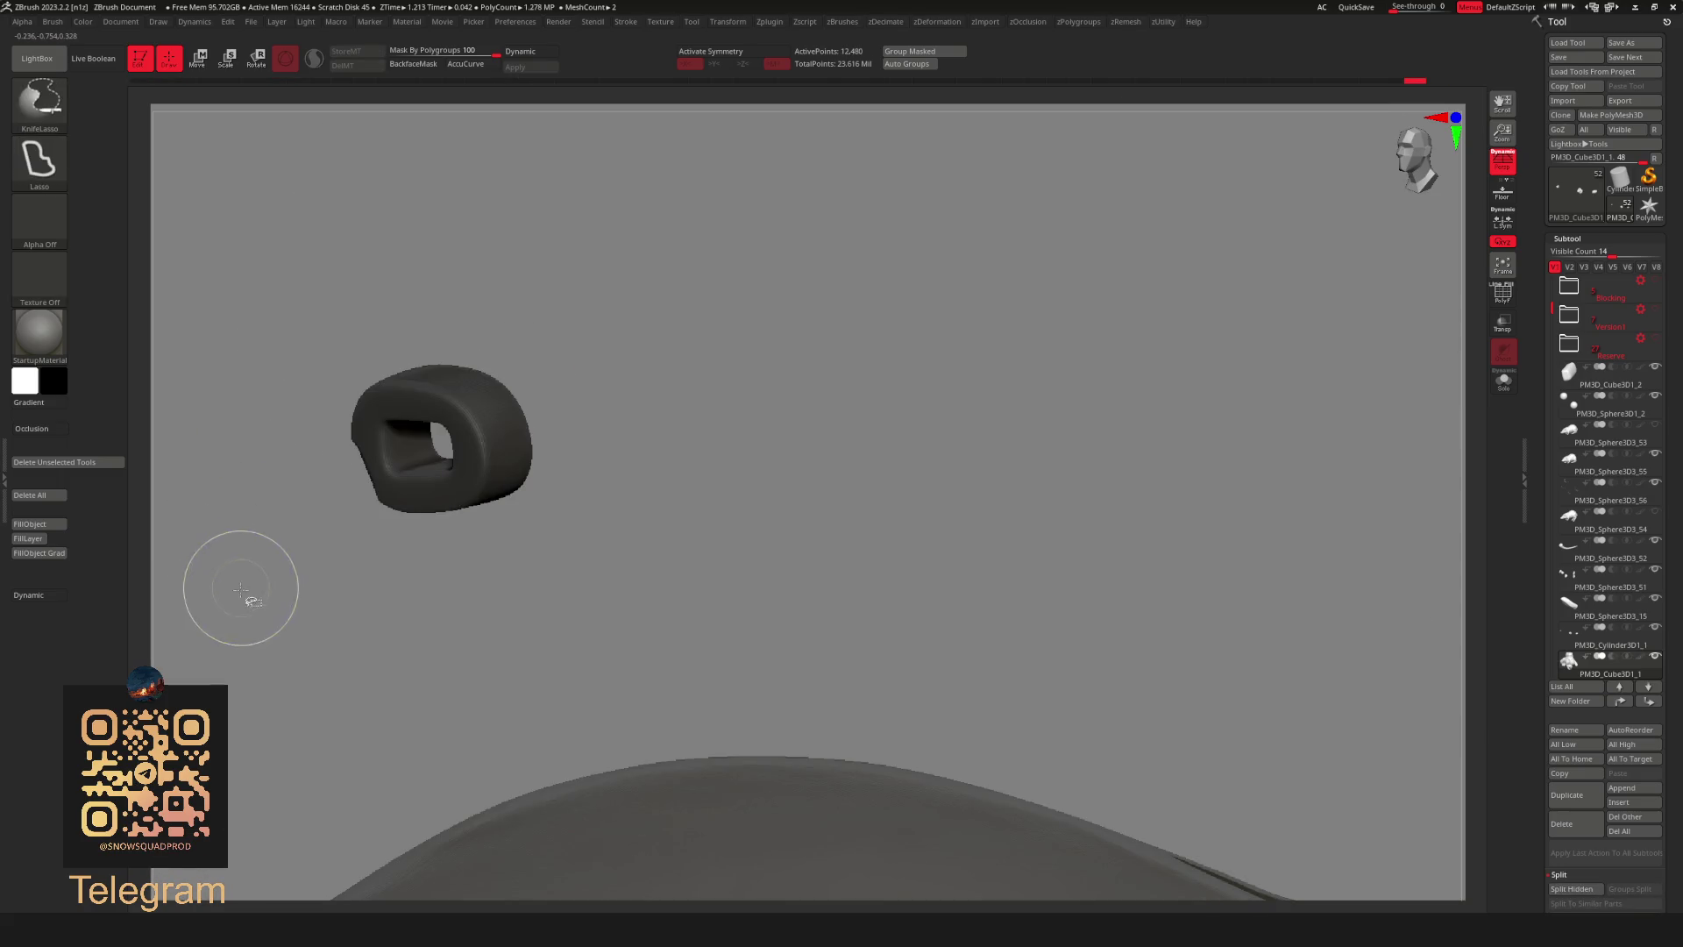
pyautogui.keyDown('ctrl'); pyautogui.keyDown('shift'); pyautogui.click(289, 565); pyautogui.keyUp('shift'); pyautogui.keyUp('ctrl')
pyautogui.keyDown('ctrl'); pyautogui.keyDown('shift'); pyautogui.click(379, 452); pyautogui.keyUp('shift'); pyautogui.keyUp('ctrl')
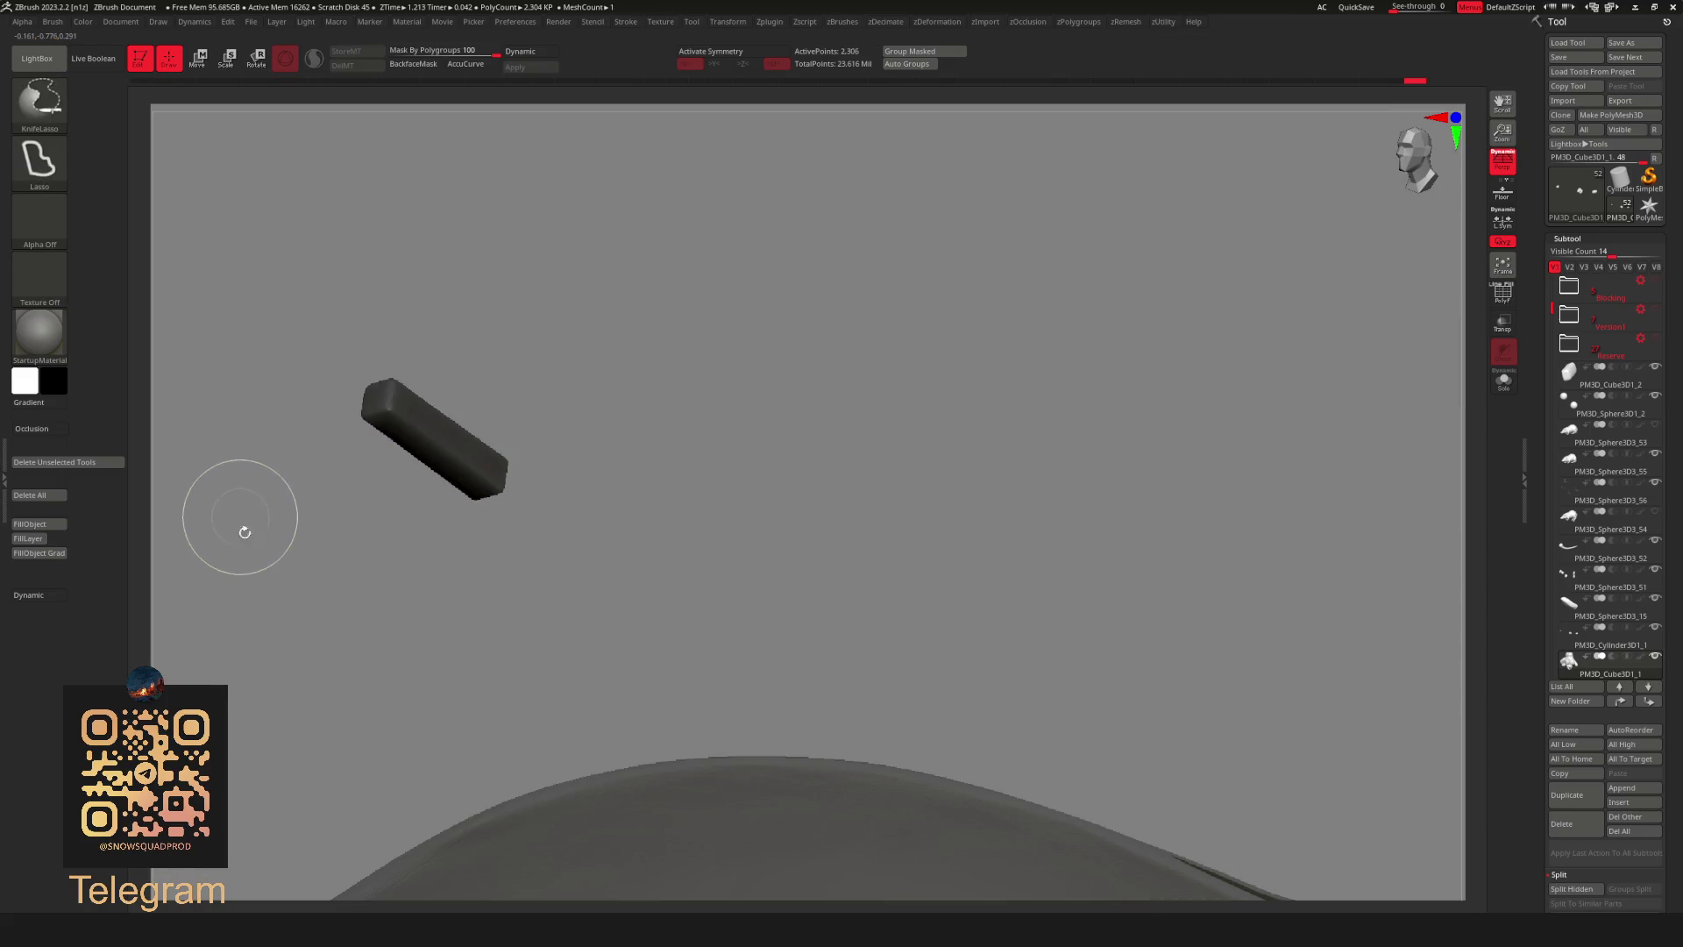
pyautogui.keyDown('ctrl'); pyautogui.keyDown('shift'); pyautogui.click(312, 661); pyautogui.keyUp('shift'); pyautogui.keyUp('ctrl')
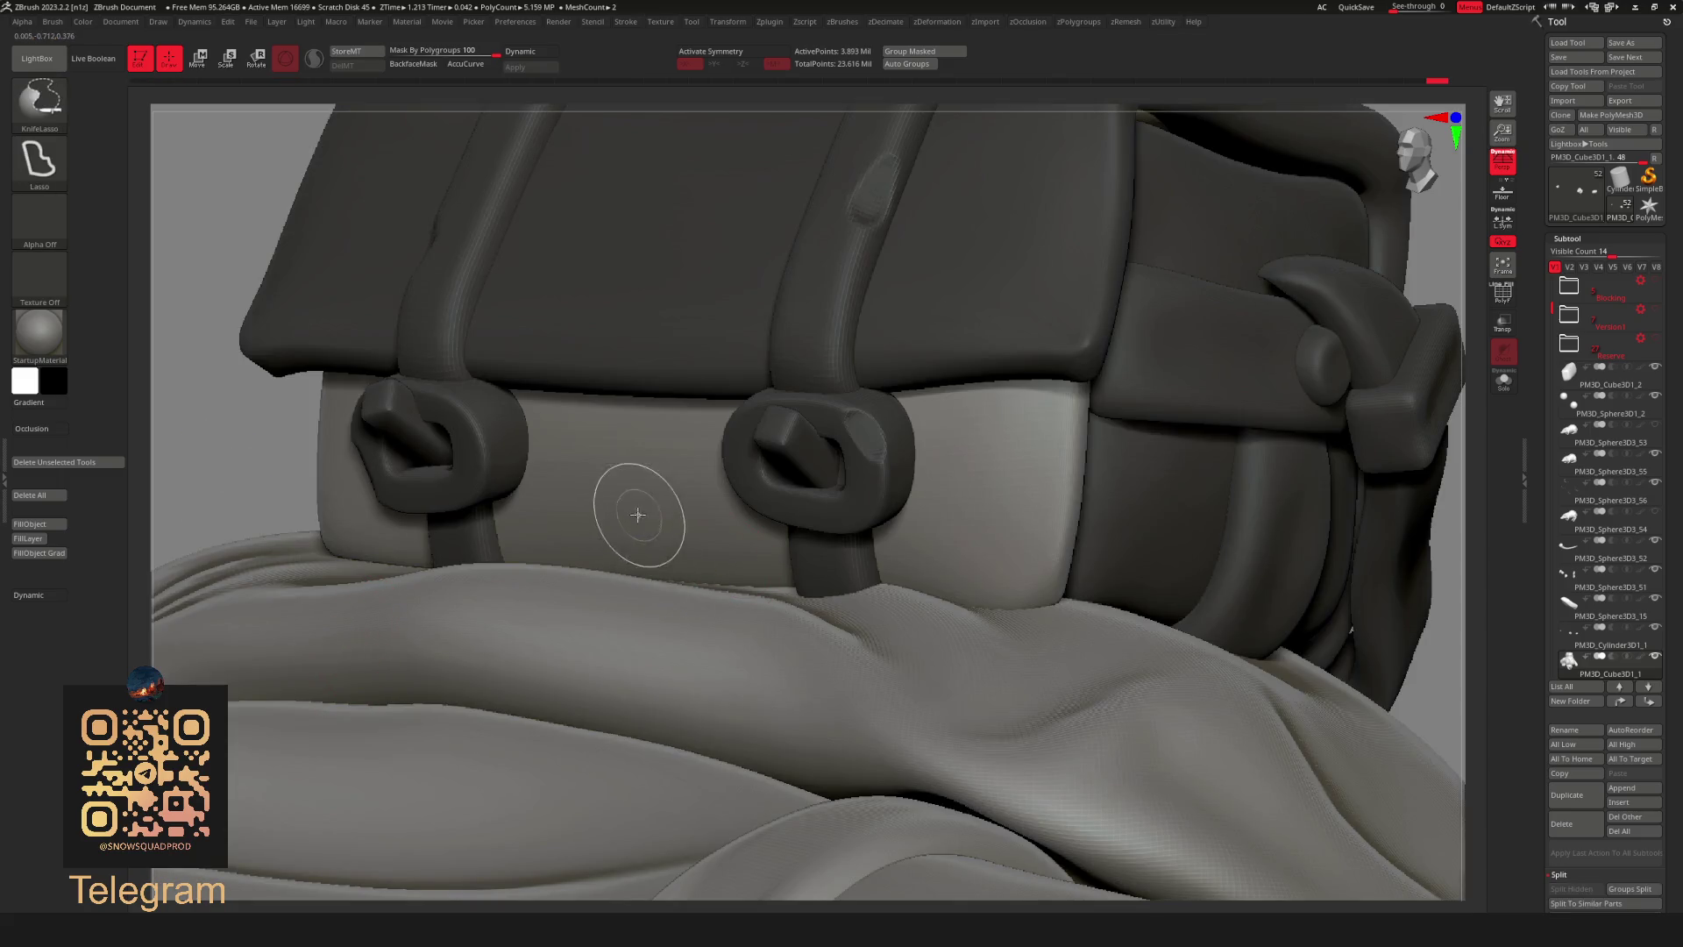
pyautogui.keyDown('ctrl'); pyautogui.keyDown('shift'); pyautogui.click(639, 507); pyautogui.keyUp('shift'); pyautogui.keyUp('ctrl')
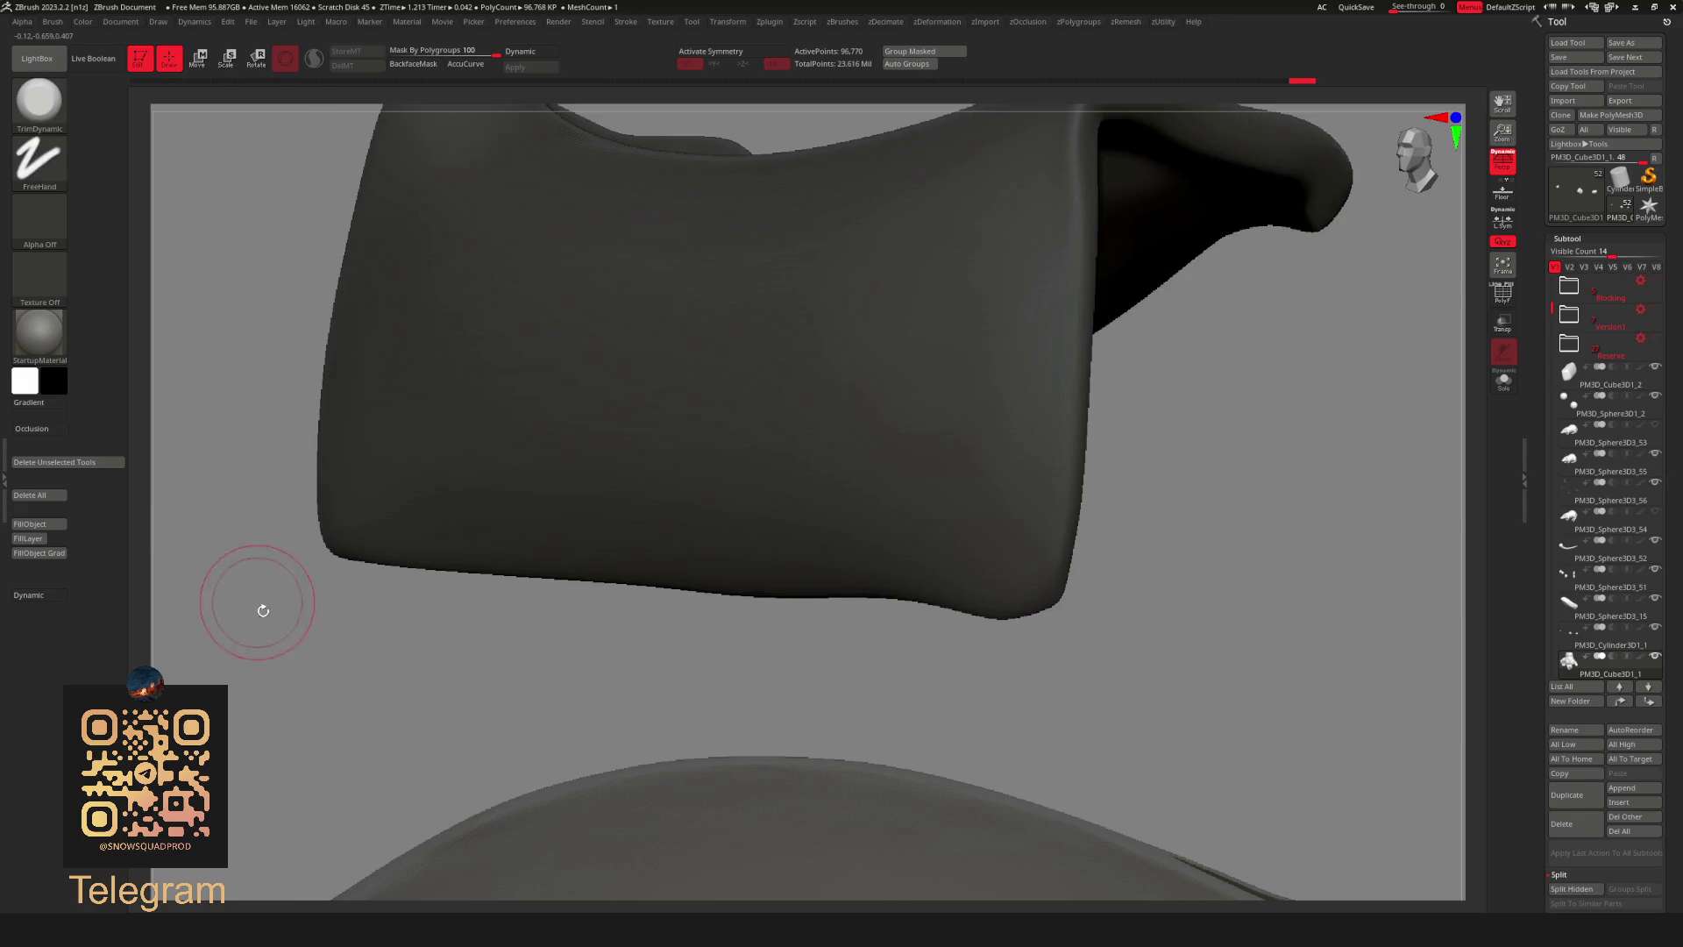
pyautogui.keyDown('ctrl'); pyautogui.keyDown('shift'); pyautogui.click(301, 684); pyautogui.keyUp('shift'); pyautogui.keyUp('ctrl')
pyautogui.moveTo(301, 684)
pyautogui.keyDown('alt'); pyautogui.mouseDown()
pyautogui.moveTo(24, 278)
pyautogui.moveTo(1016, 375)
pyautogui.mouseUp(); pyautogui.keyUp('alt')
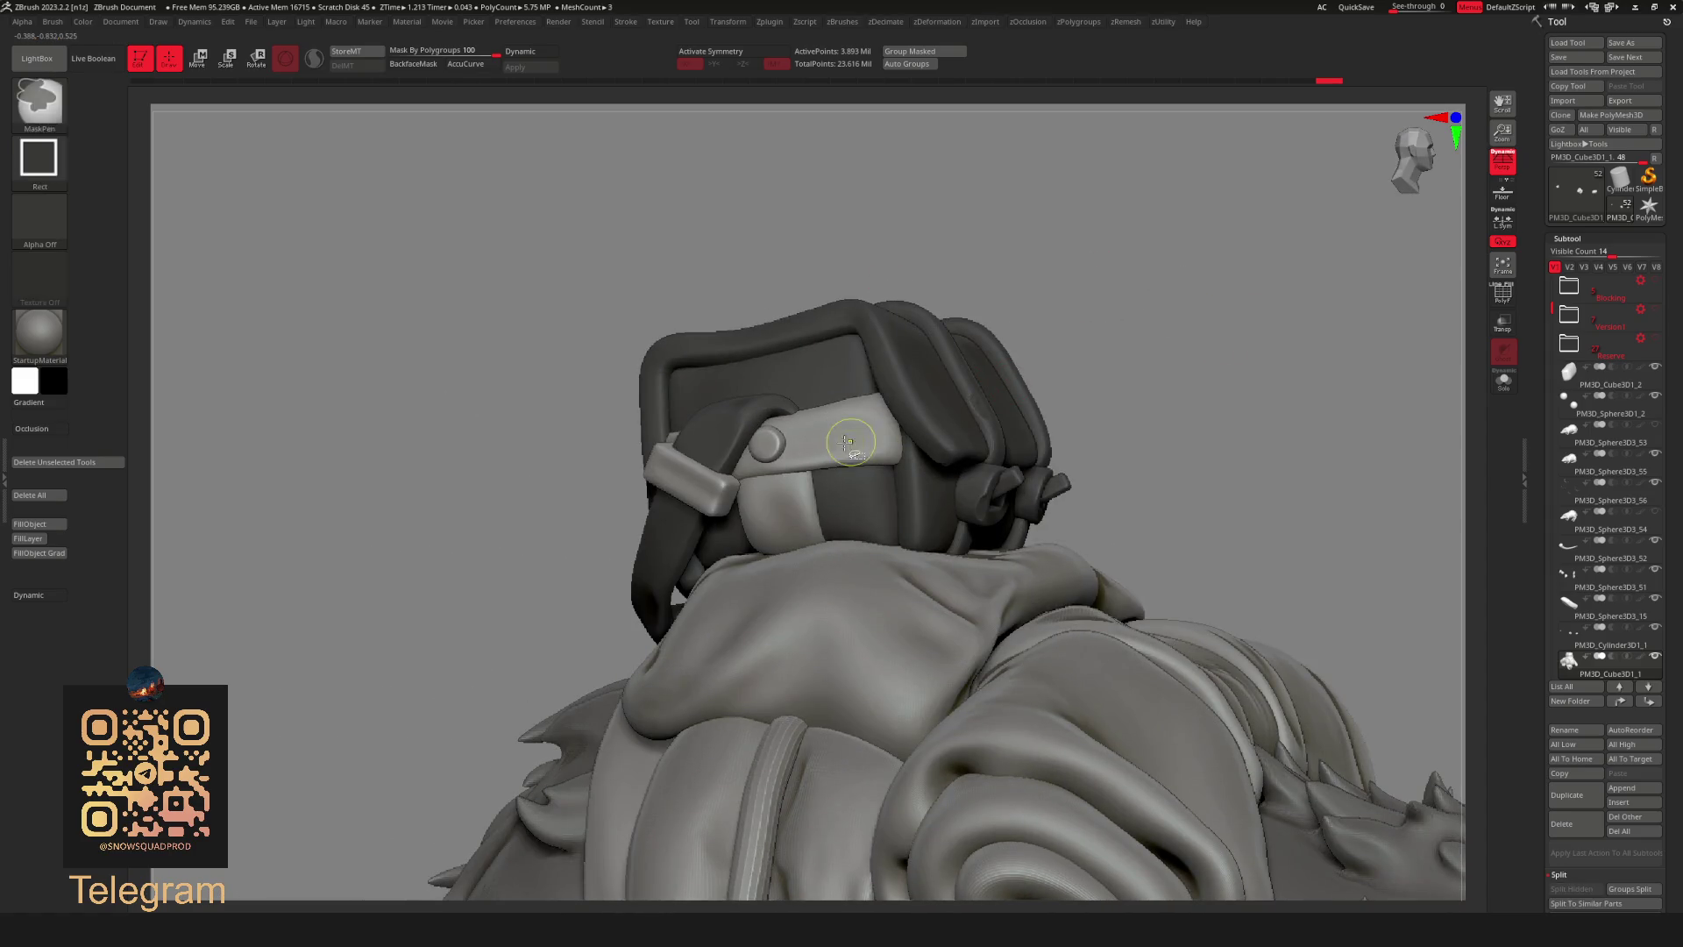
# Isolate the strap keeper and side buckle pieces to fill them dark, showing all parts between each.
pyautogui.keyDown('ctrl'); pyautogui.keyDown('shift'); pyautogui.click(938, 409); pyautogui.keyUp('shift'); pyautogui.keyUp('ctrl')
pyautogui.keyDown('ctrl'); pyautogui.keyDown('shift'); pyautogui.click(1151, 311); pyautogui.keyUp('shift'); pyautogui.keyUp('ctrl')
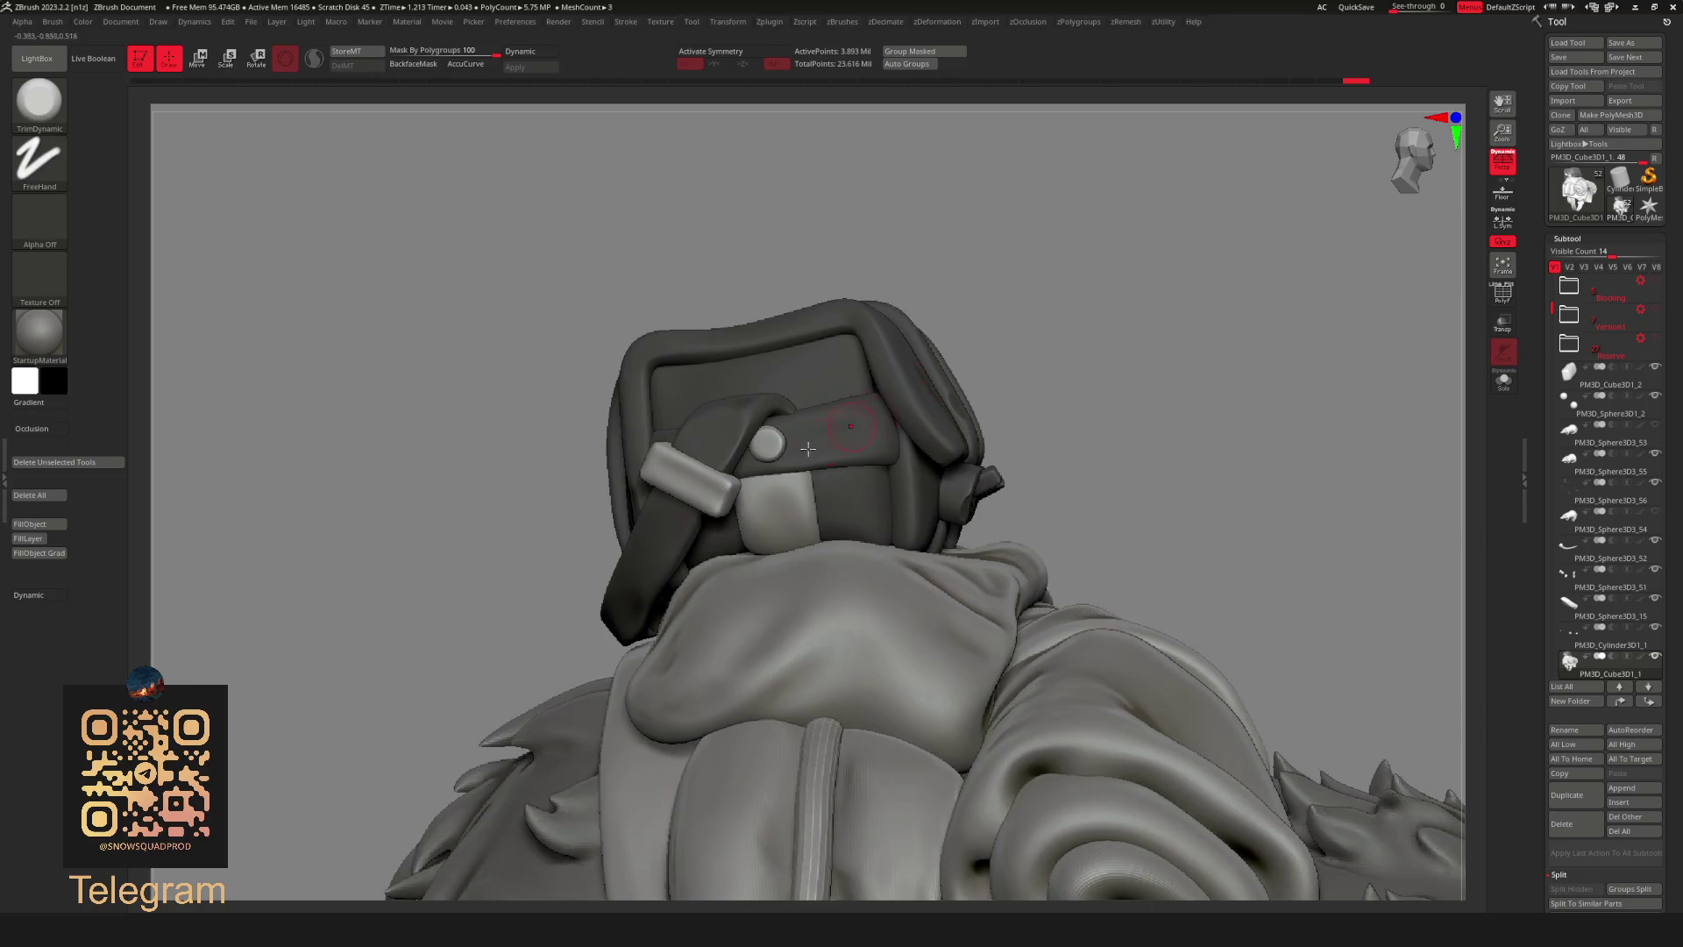
pyautogui.keyDown('ctrl'); pyautogui.keyDown('shift'); pyautogui.click(1103, 327); pyautogui.keyUp('shift'); pyautogui.keyUp('ctrl')
pyautogui.keyDown('ctrl'); pyautogui.keyDown('shift'); pyautogui.click(1040, 362); pyautogui.keyUp('shift'); pyautogui.keyUp('ctrl')
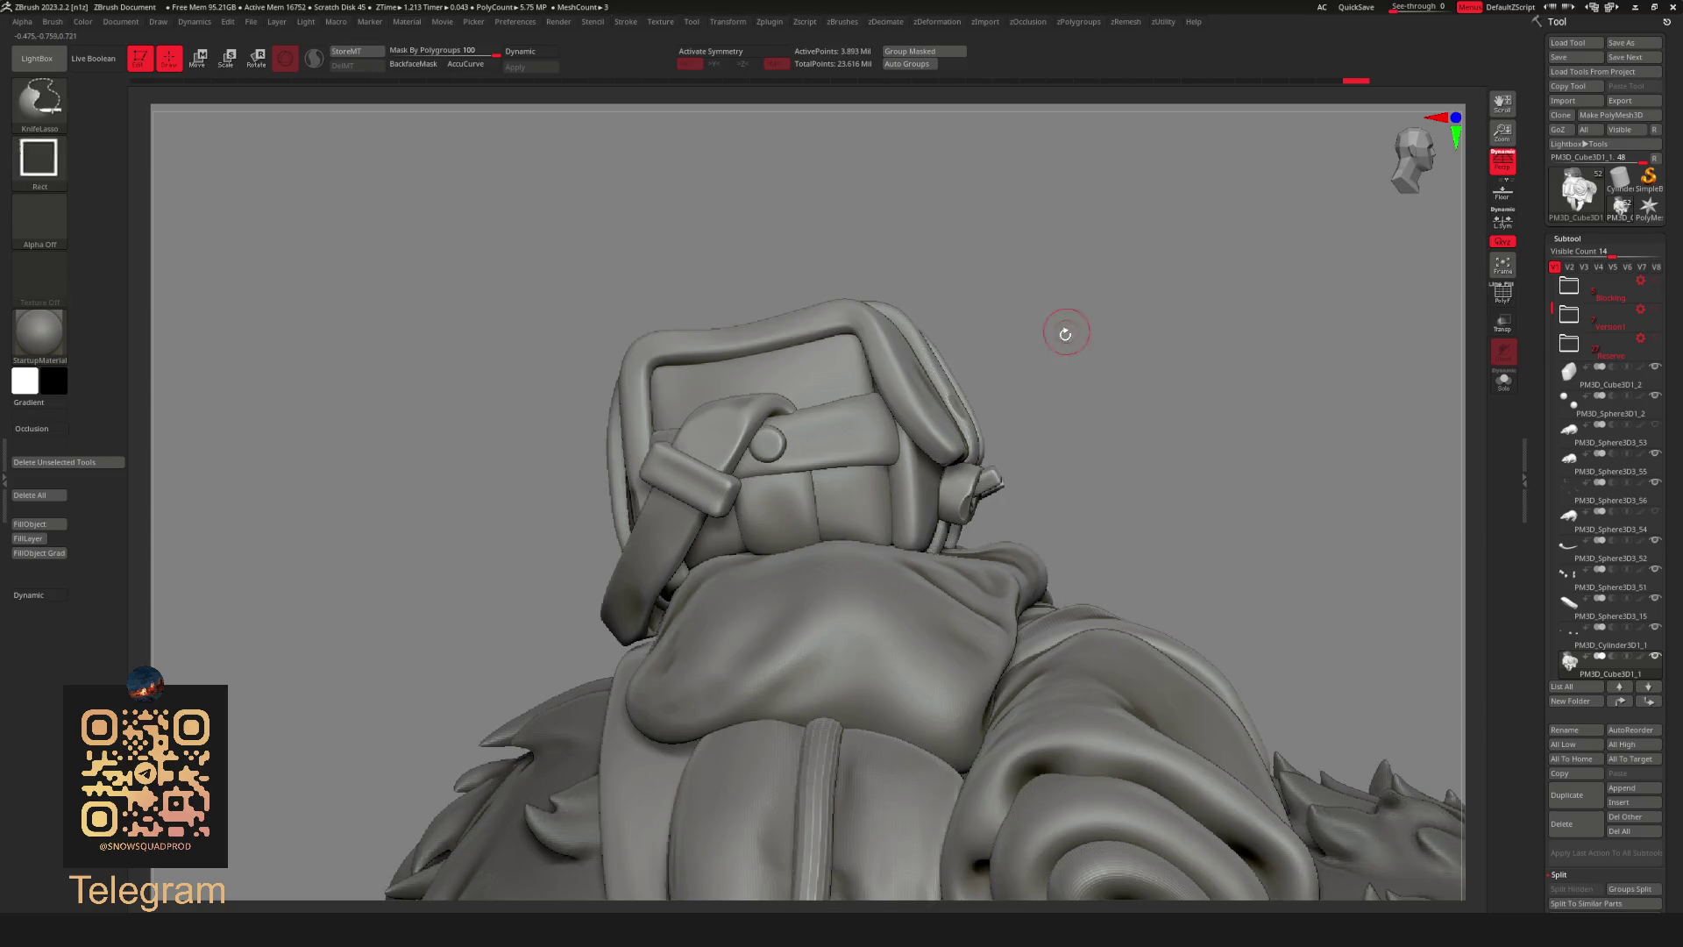
pyautogui.keyDown('ctrl'); pyautogui.keyDown('shift'); pyautogui.click(1092, 346); pyautogui.keyUp('shift'); pyautogui.keyUp('ctrl')
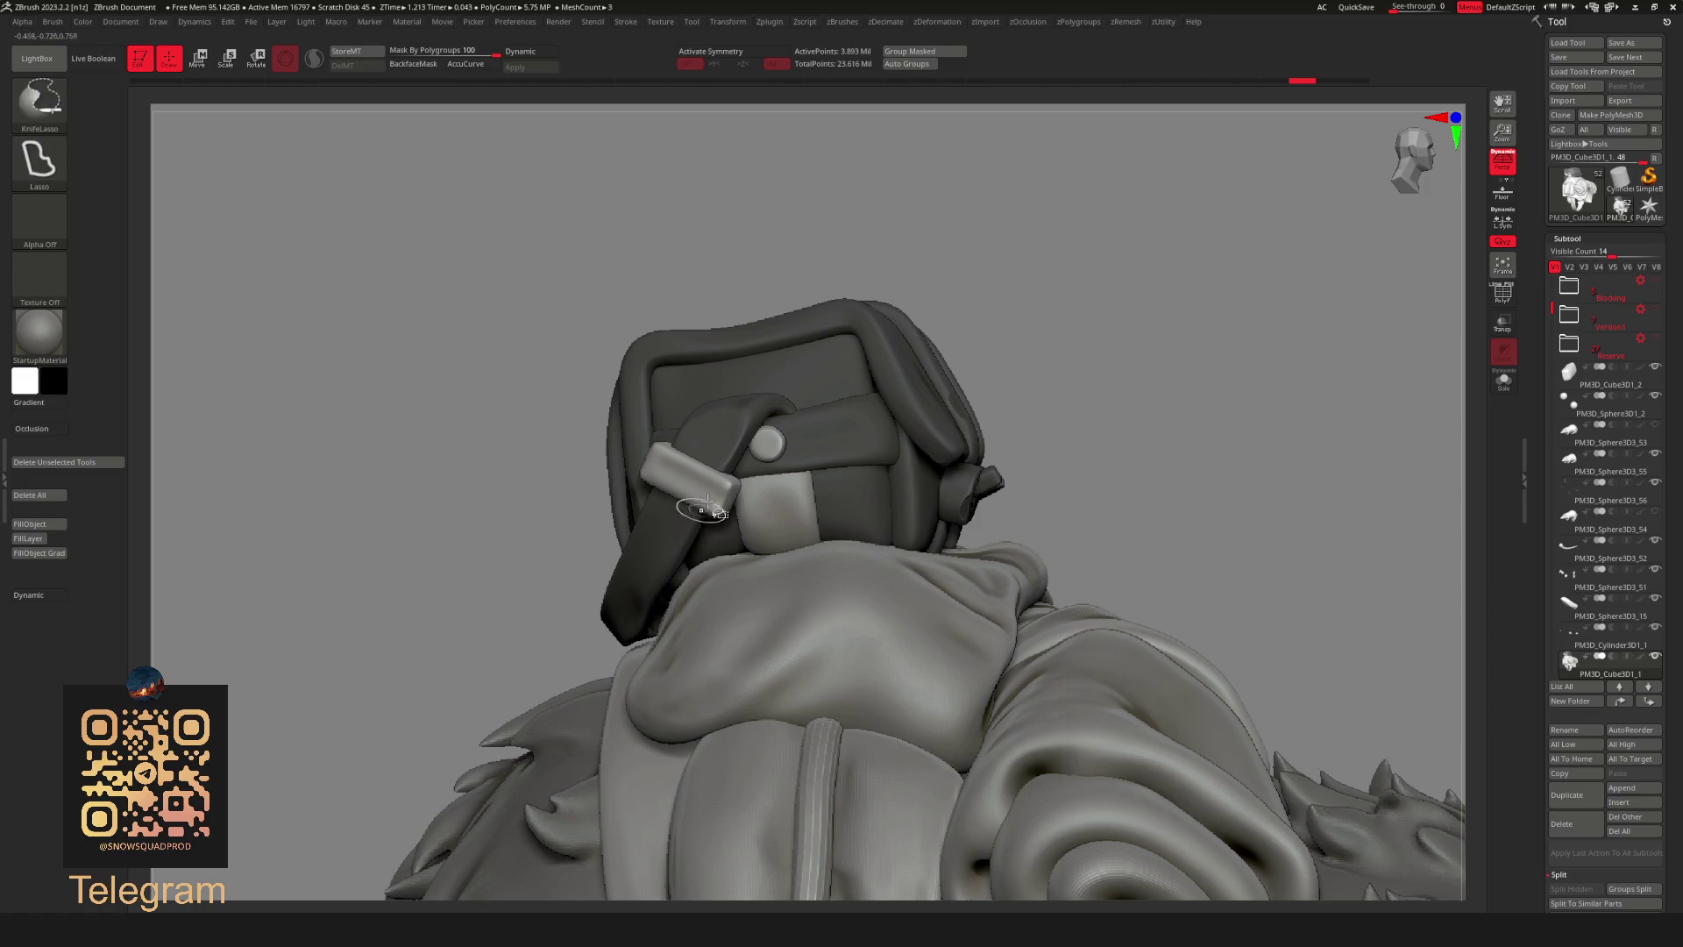
pyautogui.keyDown('ctrl'); pyautogui.keyDown('shift'); pyautogui.click(1053, 356); pyautogui.keyUp('shift'); pyautogui.keyUp('ctrl')
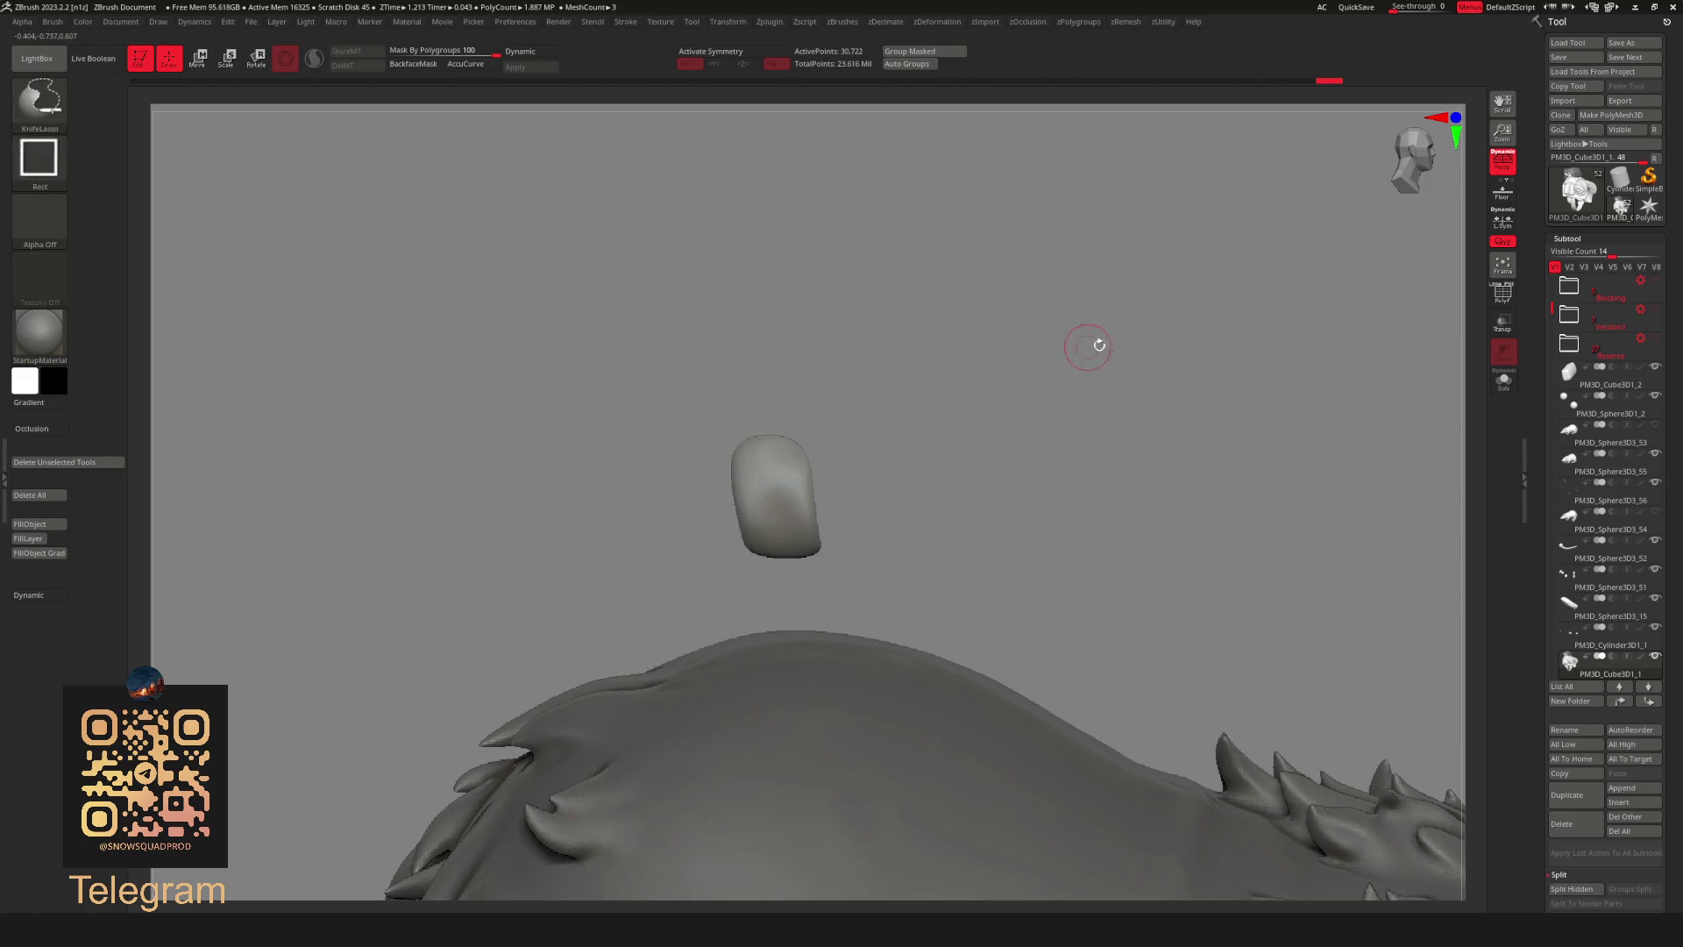
pyautogui.keyDown('ctrl'); pyautogui.keyDown('shift'); pyautogui.click(1154, 338); pyautogui.keyUp('shift'); pyautogui.keyUp('ctrl')
# From the backpack's side, darken the strap keeper and rivet, then pull back to view the whole rat.
pyautogui.moveTo(1155, 337); pyautogui.dragTo(1082, 346)
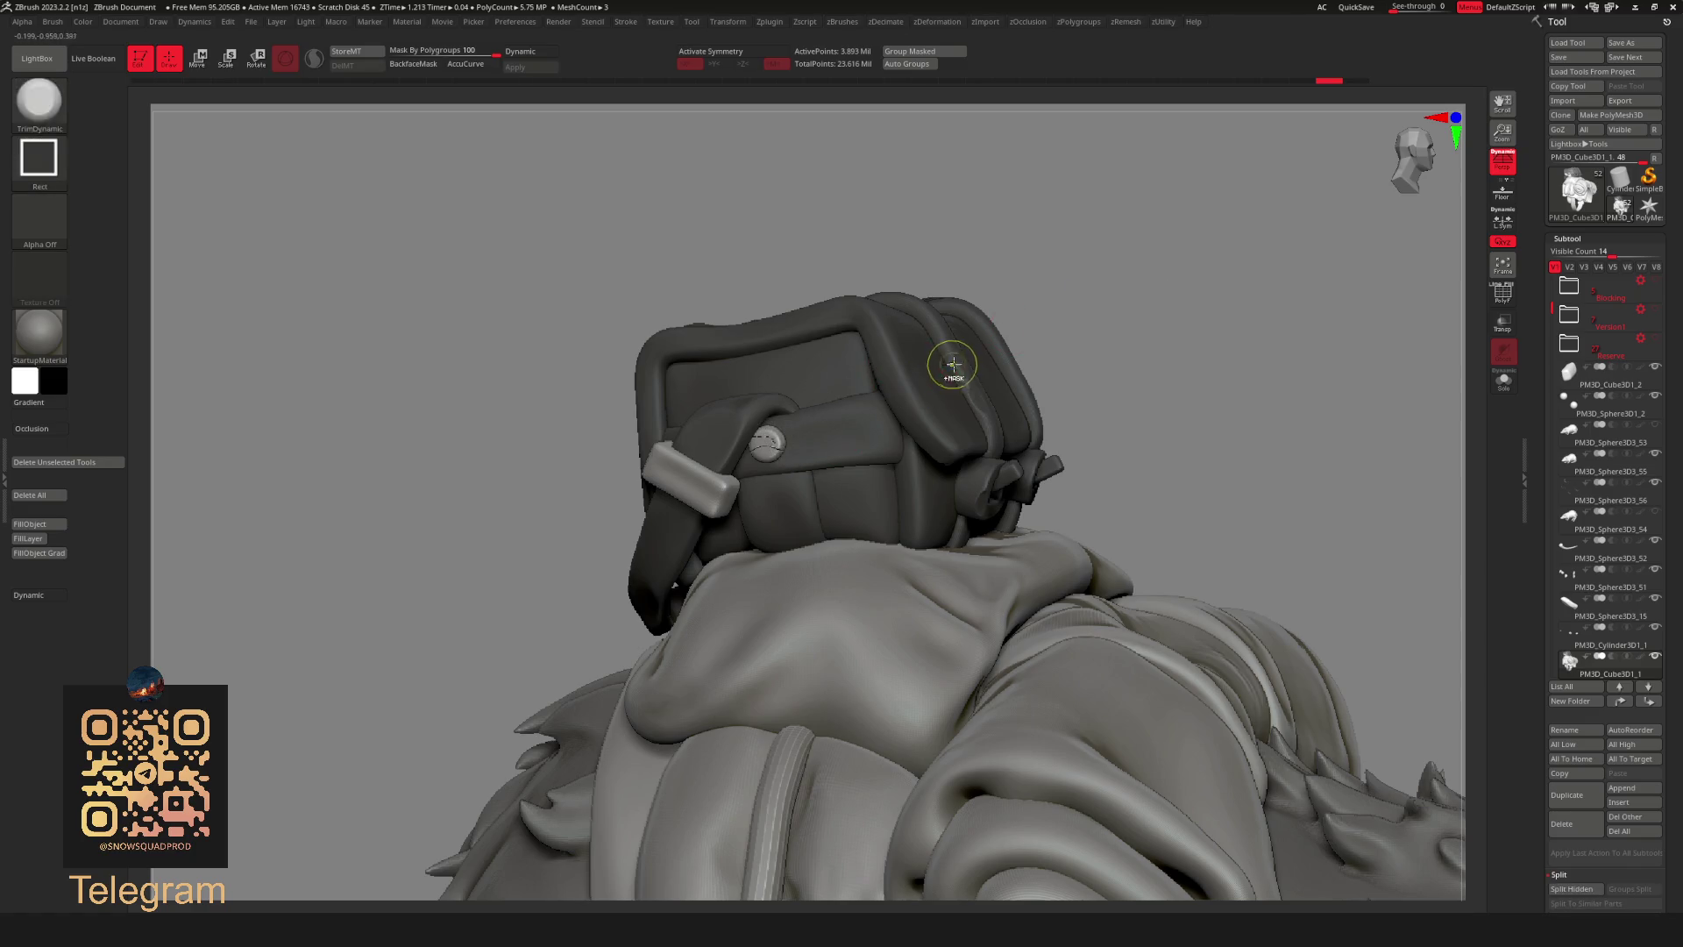
pyautogui.keyDown('ctrl'); pyautogui.keyDown('shift'); pyautogui.click(767, 468); pyautogui.keyUp('shift'); pyautogui.keyUp('ctrl')
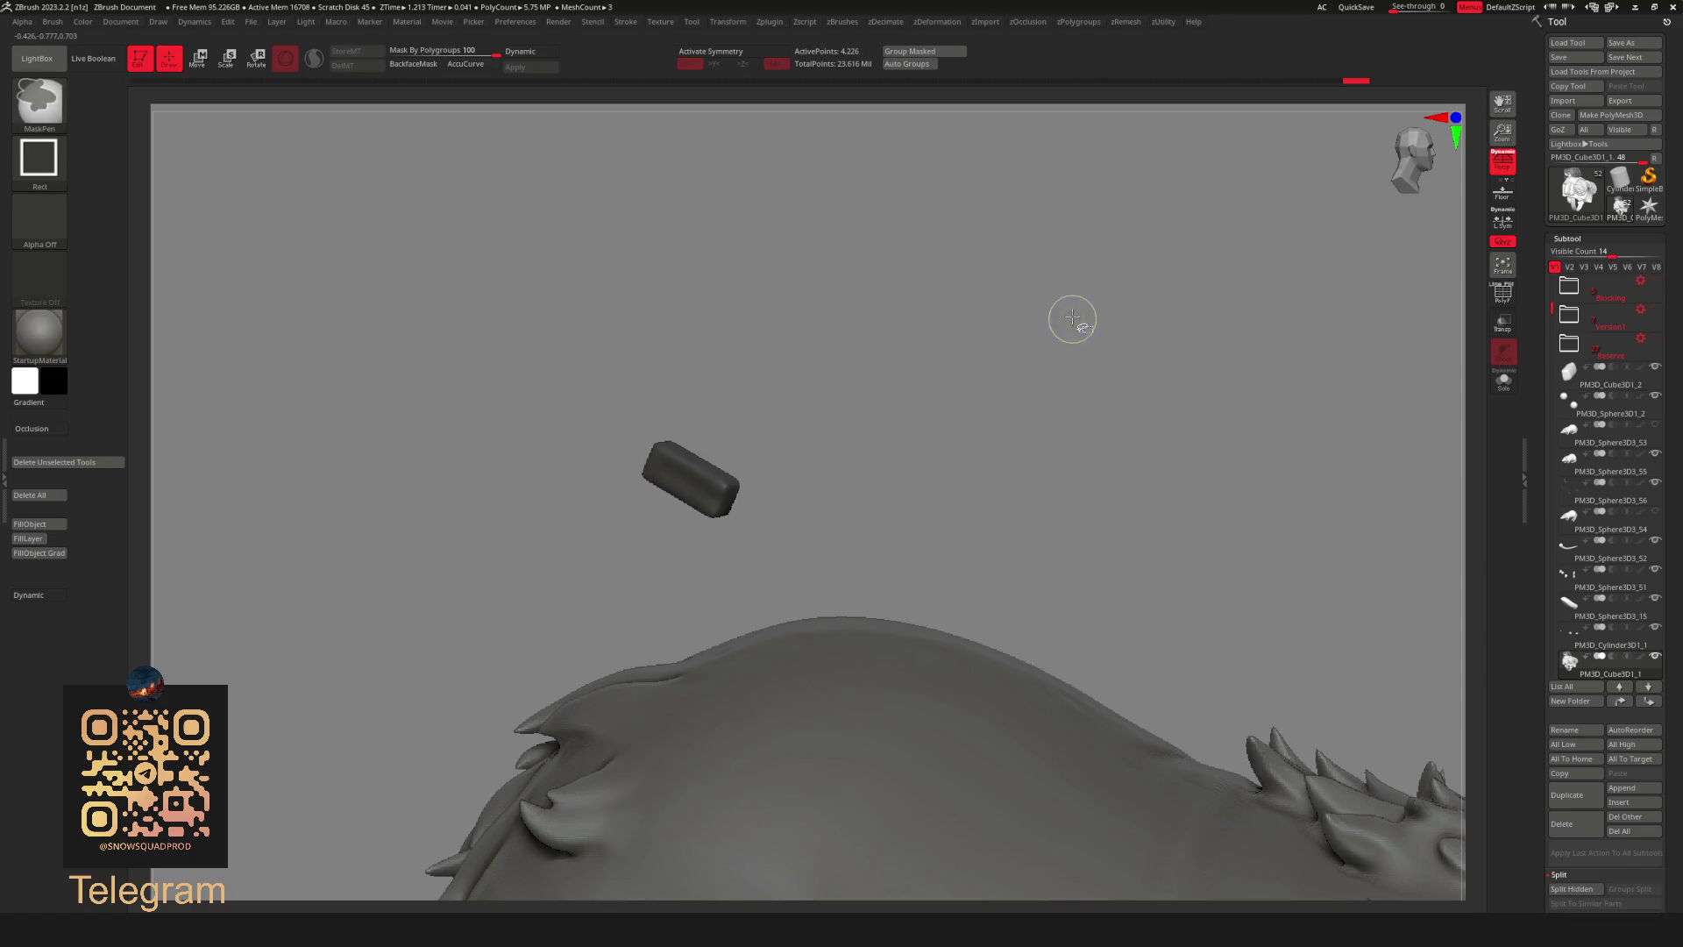
pyautogui.keyDown('ctrl'); pyautogui.keyDown('shift'); pyautogui.click(1070, 323); pyautogui.keyUp('shift'); pyautogui.keyUp('ctrl')
pyautogui.keyDown('ctrl'); pyautogui.keyDown('shift'); pyautogui.click(769, 445); pyautogui.keyUp('shift'); pyautogui.keyUp('ctrl')
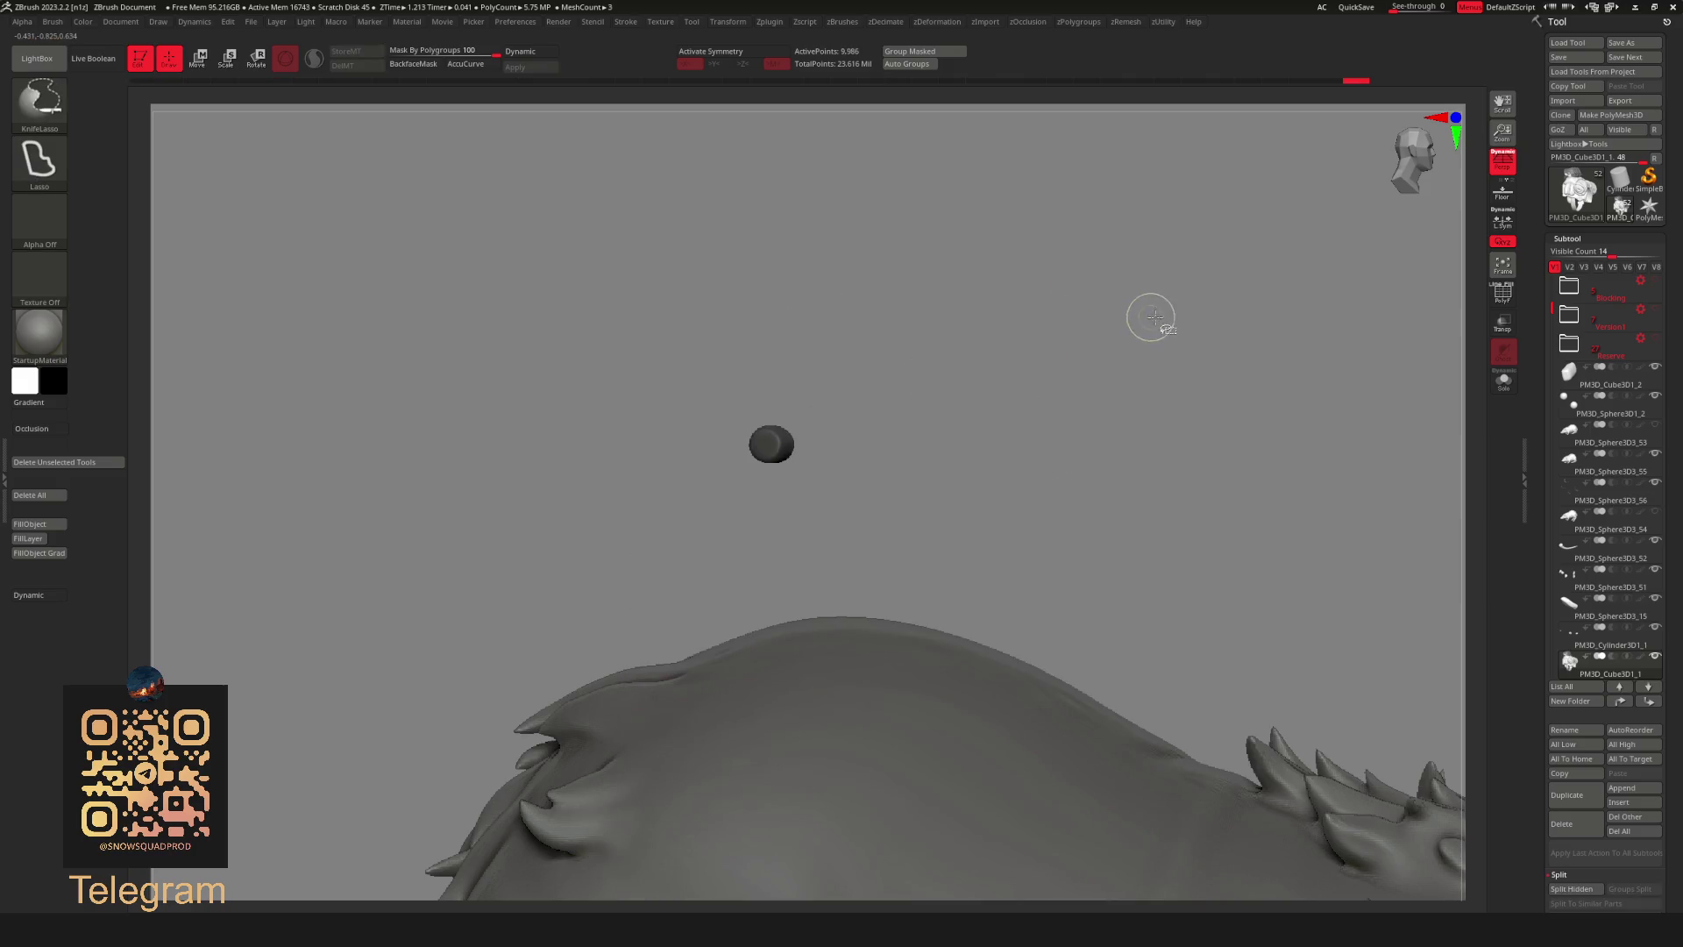
pyautogui.keyDown('ctrl'); pyautogui.keyDown('shift'); pyautogui.click(1146, 315); pyautogui.keyUp('shift'); pyautogui.keyUp('ctrl')
pyautogui.moveTo(1241, 316)
pyautogui.mouseDown()
pyautogui.moveTo(1134, 308)
pyautogui.moveTo(988, 434)
pyautogui.moveTo(1108, 331)
pyautogui.moveTo(1075, 395)
pyautogui.moveTo(1210, 426)
pyautogui.moveTo(1059, 378)
pyautogui.moveTo(1141, 458)
pyautogui.moveTo(1004, 444)
pyautogui.moveTo(1003, 368)
pyautogui.moveTo(981, 402)
pyautogui.moveTo(1025, 285)
pyautogui.moveTo(1025, 390)
pyautogui.moveTo(1038, 362)
pyautogui.moveTo(1094, 403)
pyautogui.moveTo(1132, 368)
pyautogui.moveTo(1122, 292)
pyautogui.moveTo(1183, 370)
pyautogui.mouseUp()
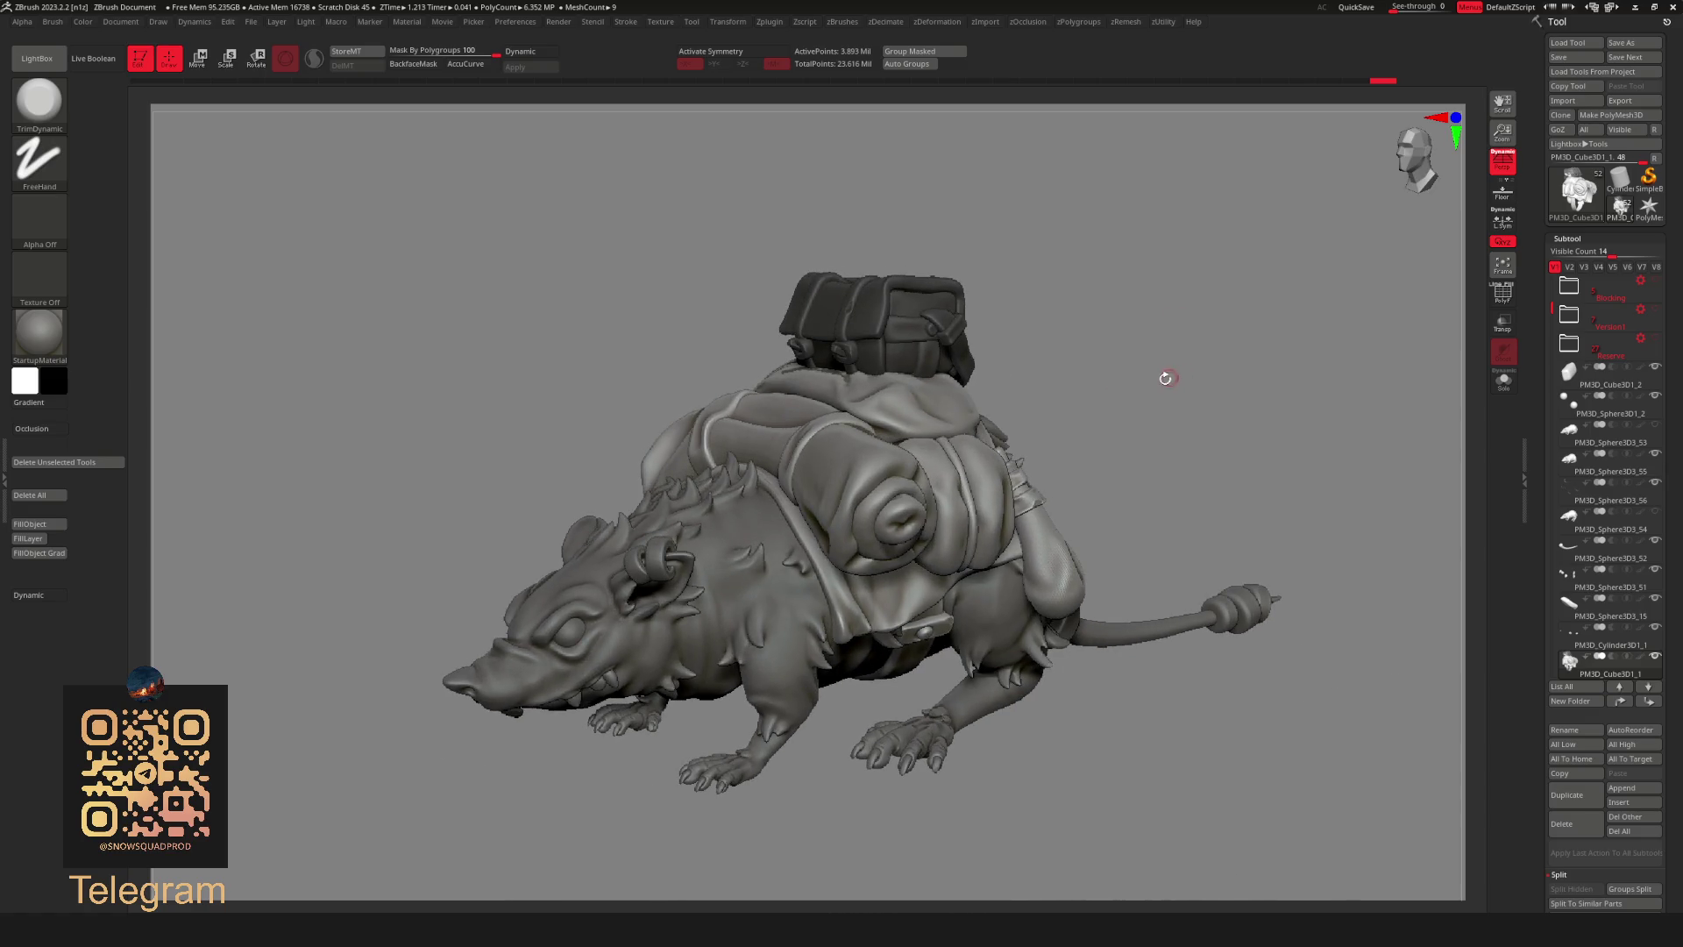
# Select the backpack chest subtool from a side view and solo it so only the chest is shown.
pyautogui.press('space')
pyautogui.moveTo(1262, 263)
pyautogui.mouseDown()
pyautogui.moveTo(1194, 256)
pyautogui.moveTo(1054, 383)
pyautogui.moveTo(1108, 384)
pyautogui.mouseUp()
pyautogui.keyDown('alt'); pyautogui.click(807, 537); pyautogui.keyUp('alt')
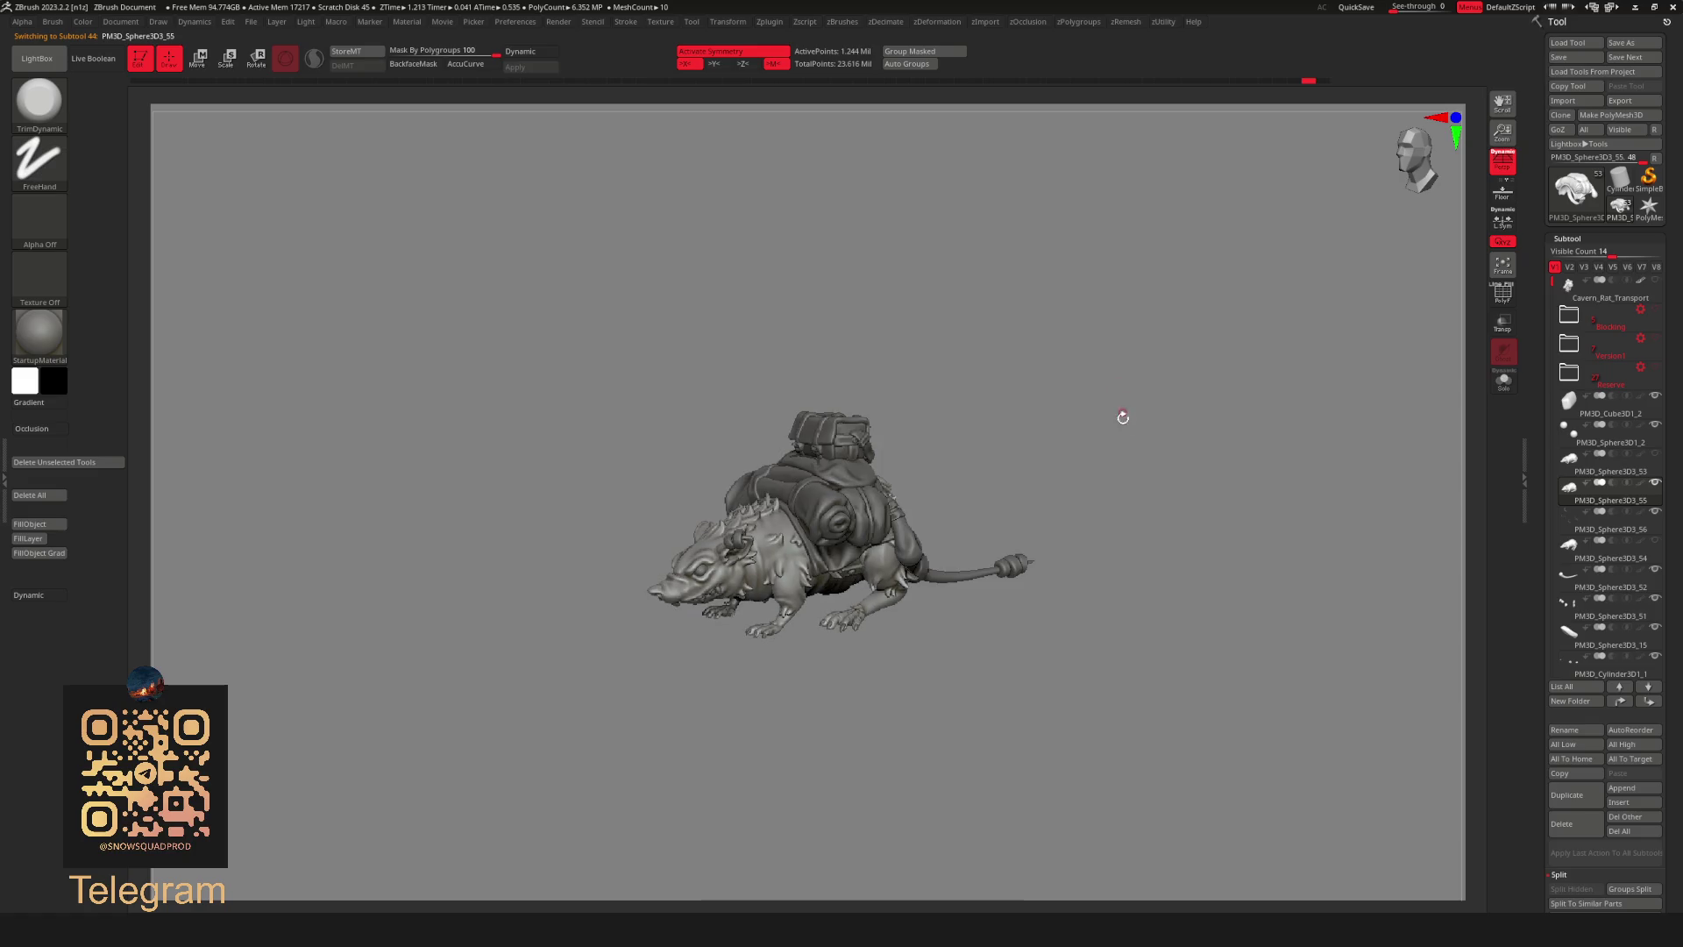
pyautogui.moveTo(1088, 493)
pyautogui.mouseDown()
pyautogui.moveTo(1116, 444)
pyautogui.moveTo(880, 357)
pyautogui.mouseUp()
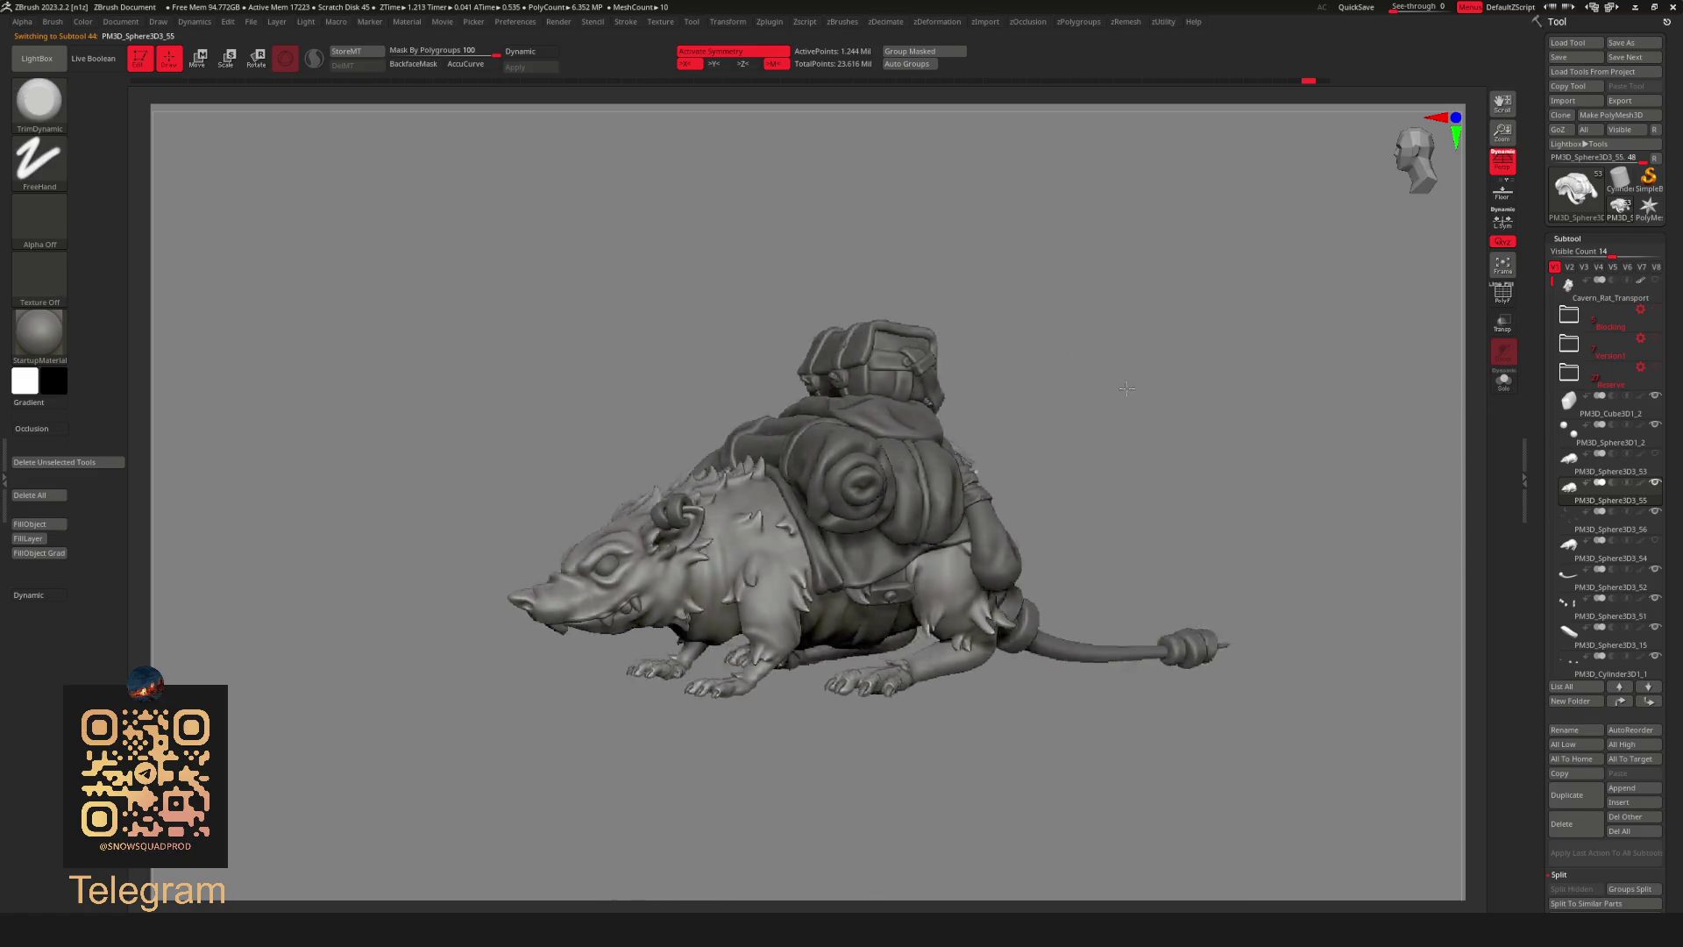
pyautogui.keyDown('alt'); pyautogui.click(863, 354); pyautogui.keyUp('alt')
pyautogui.press('space')
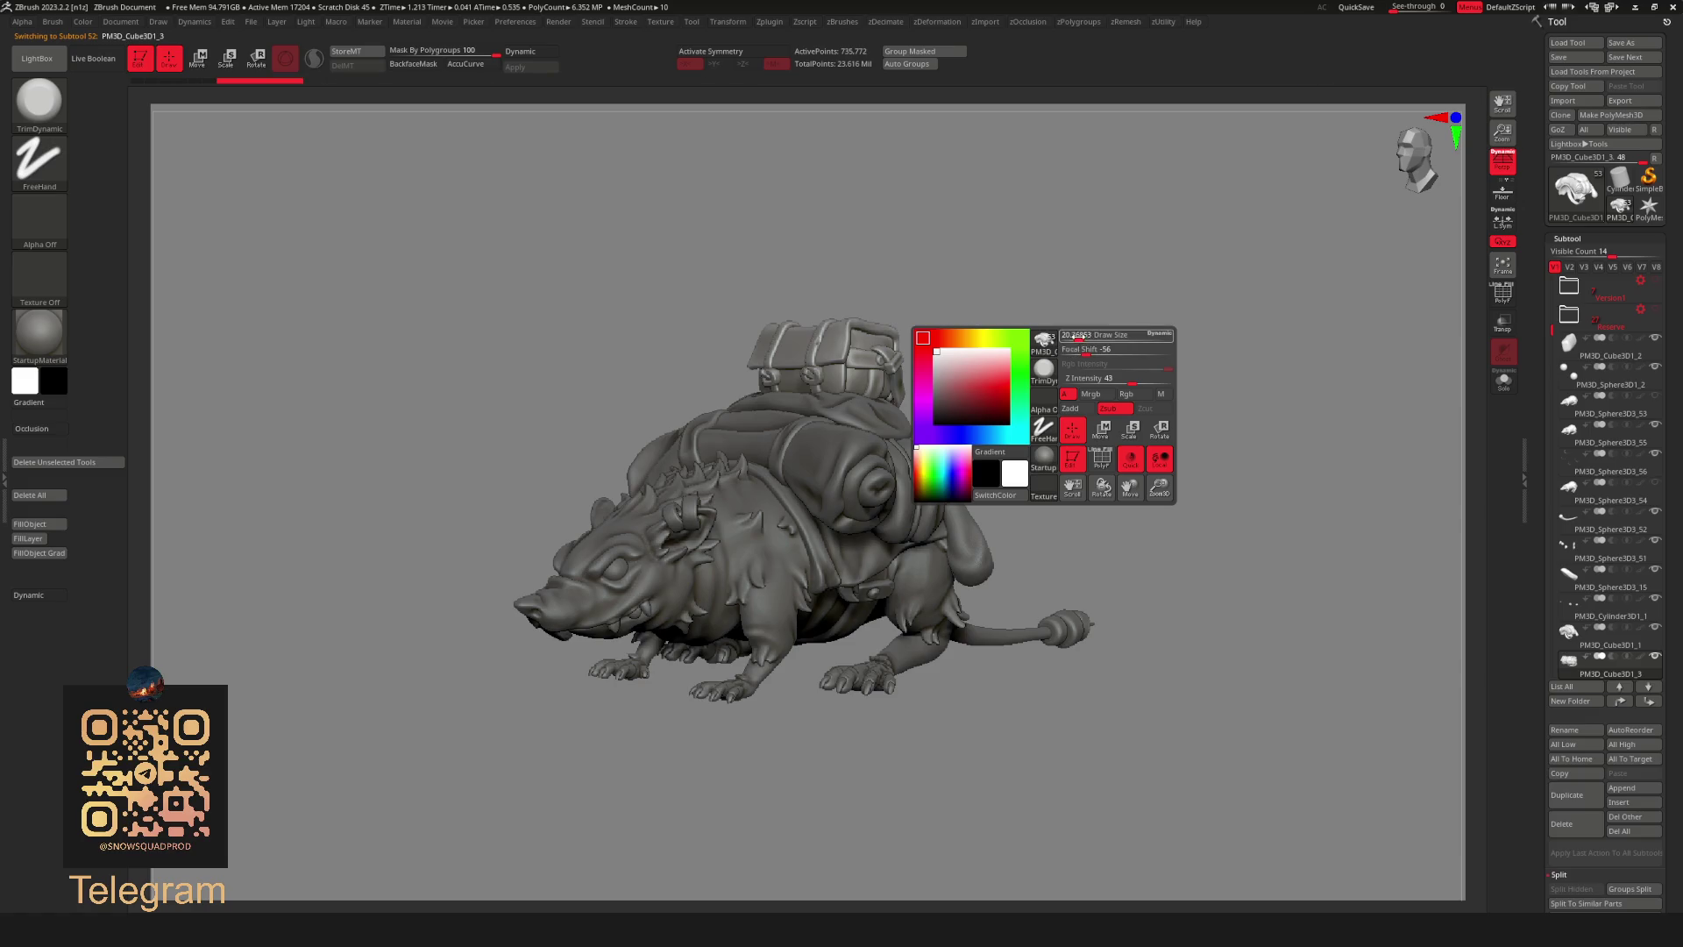
pyautogui.moveTo(1109, 314)
pyautogui.keyDown('alt'); pyautogui.mouseDown()
pyautogui.moveTo(1071, 363)
pyautogui.moveTo(1052, 532)
pyautogui.moveTo(1014, 381)
pyautogui.moveTo(1101, 365)
pyautogui.moveTo(1054, 358)
pyautogui.moveTo(1111, 325)
pyautogui.moveTo(1235, 304)
pyautogui.moveTo(1127, 328)
pyautogui.moveTo(1137, 246)
pyautogui.moveTo(1117, 330)
pyautogui.moveTo(1153, 334)
pyautogui.moveTo(842, 511)
pyautogui.mouseUp(); pyautogui.keyUp('alt')
pyautogui.hotkey('ctrl', 'shift', 's')
pyautogui.hotkey('ctrl', 'shift', 's')
pyautogui.hotkey('ctrl', 'shift', 's')
pyautogui.hotkey('ctrl', 'shift', 's')
pyautogui.hotkey('ctrl', 'shift', 's')
# Switch to the Move brush (BMV) and straighten the left strap edge of the chest.
pyautogui.press('b')
pyautogui.press('m')
pyautogui.press('v')
pyautogui.press('space')
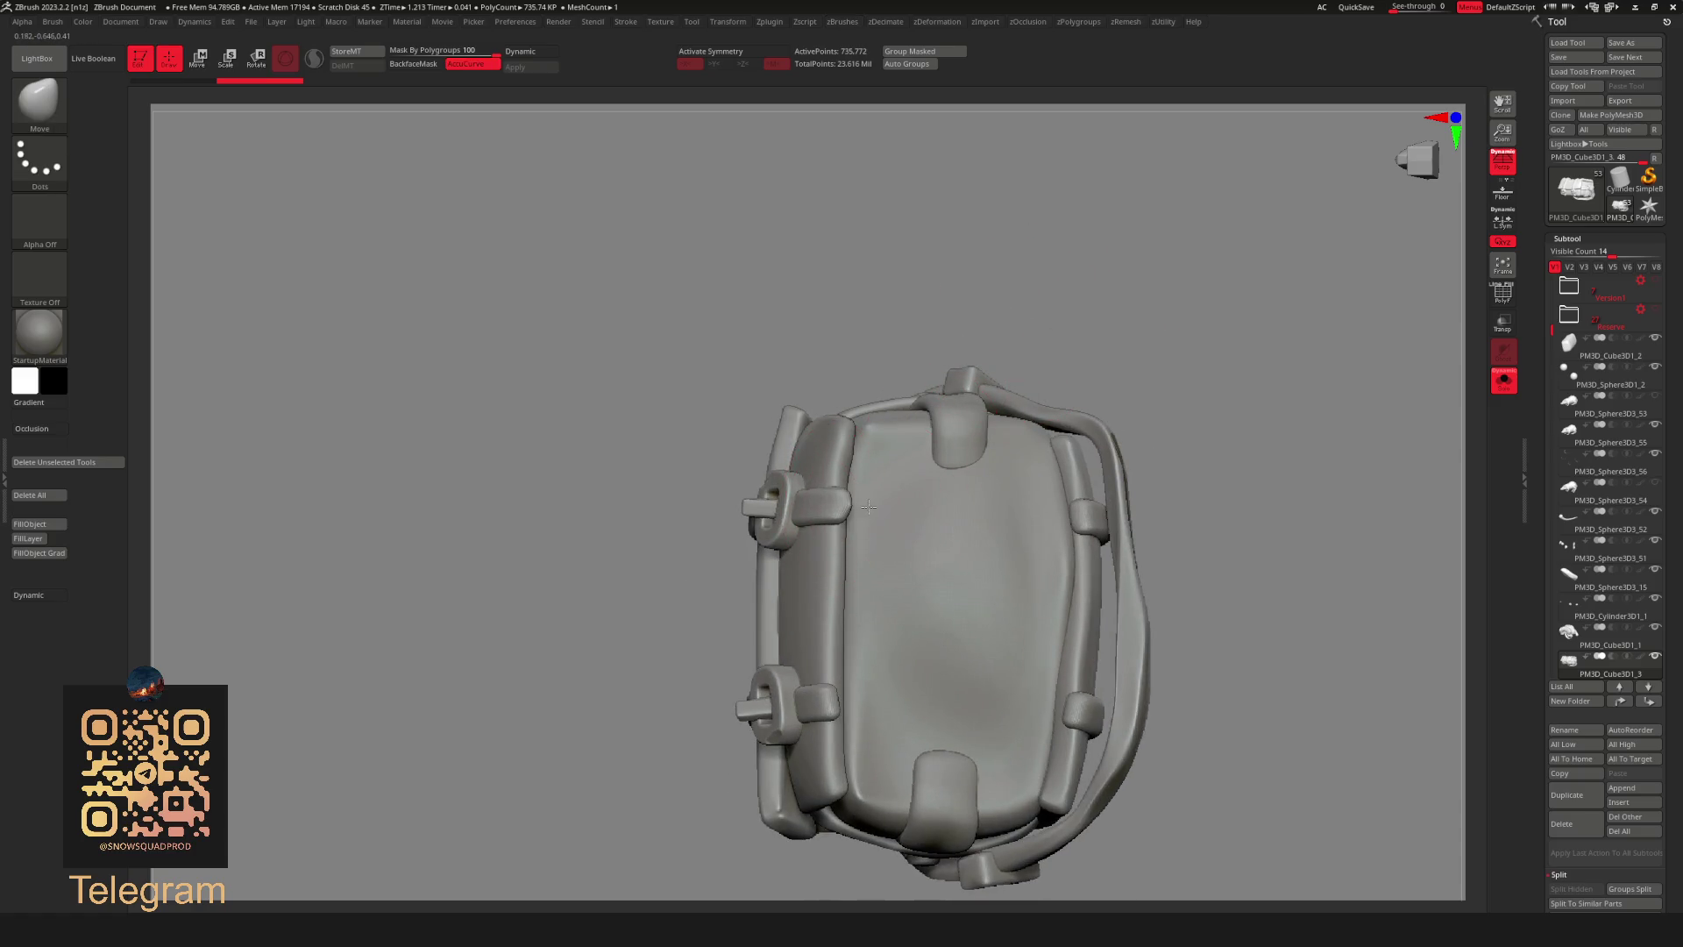
pyautogui.press('space')
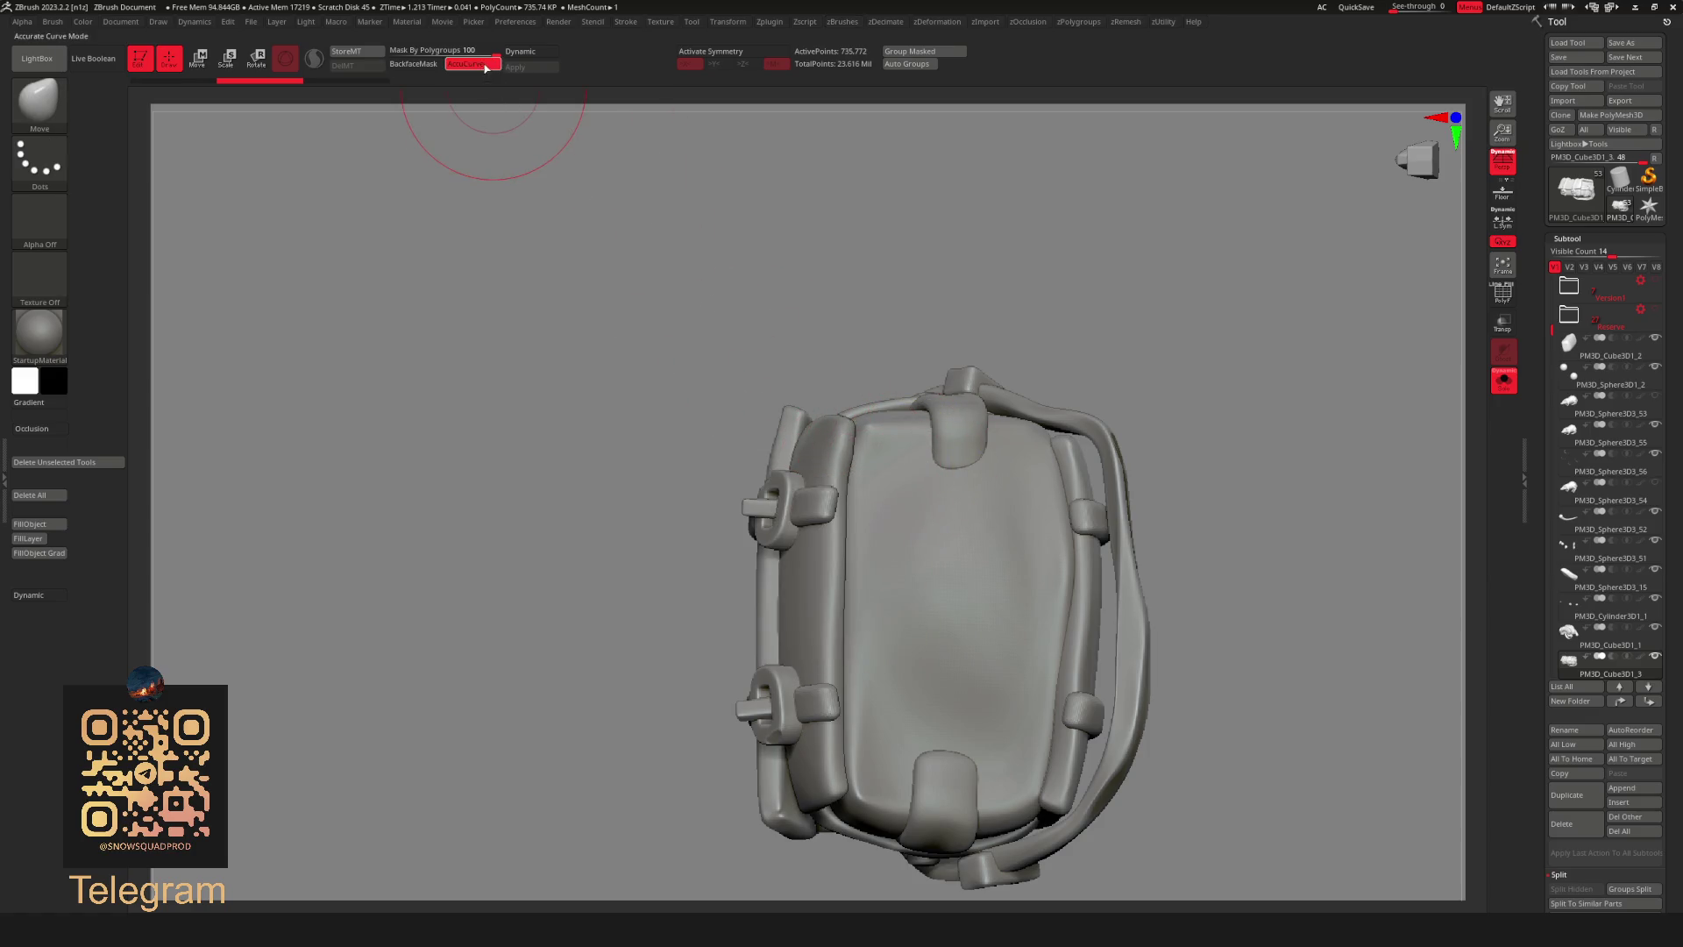
pyautogui.moveTo(855, 500)
pyautogui.mouseDown()
pyautogui.moveTo(867, 505)
pyautogui.moveTo(854, 500)
pyautogui.mouseUp()
pyautogui.press('space')
# Orbit the backpack to inspect its left side, top, back and underside.
pyautogui.moveTo(855, 441); pyautogui.dragTo(917, 320)
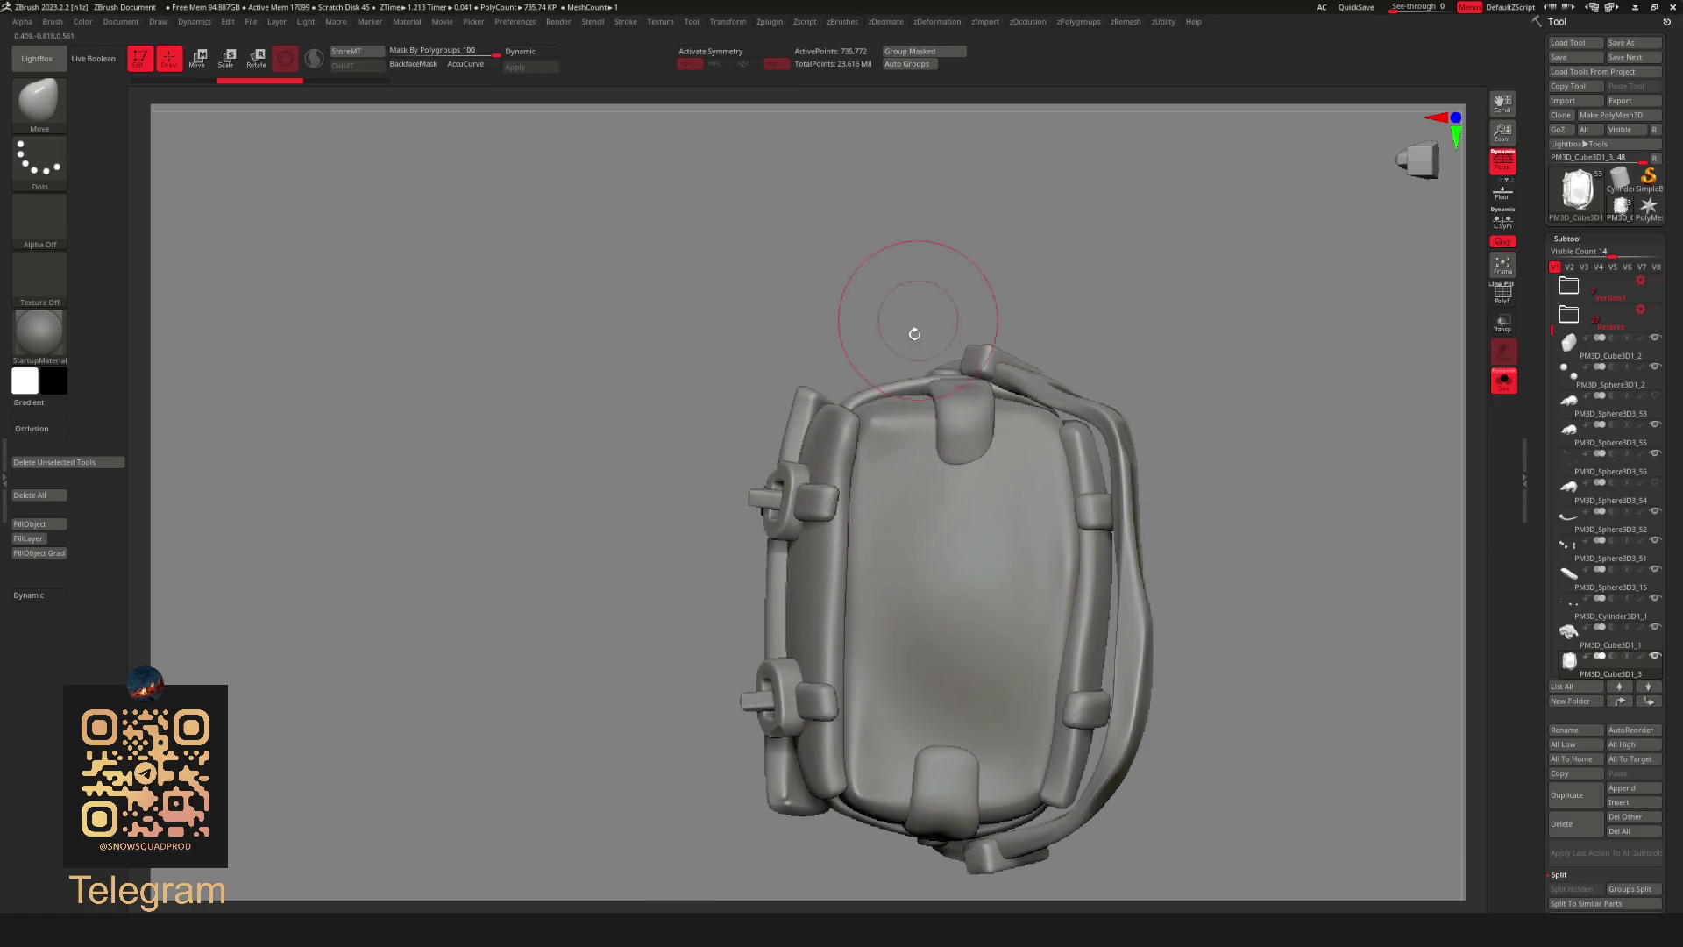
pyautogui.moveTo(830, 504); pyautogui.dragTo(829, 484)
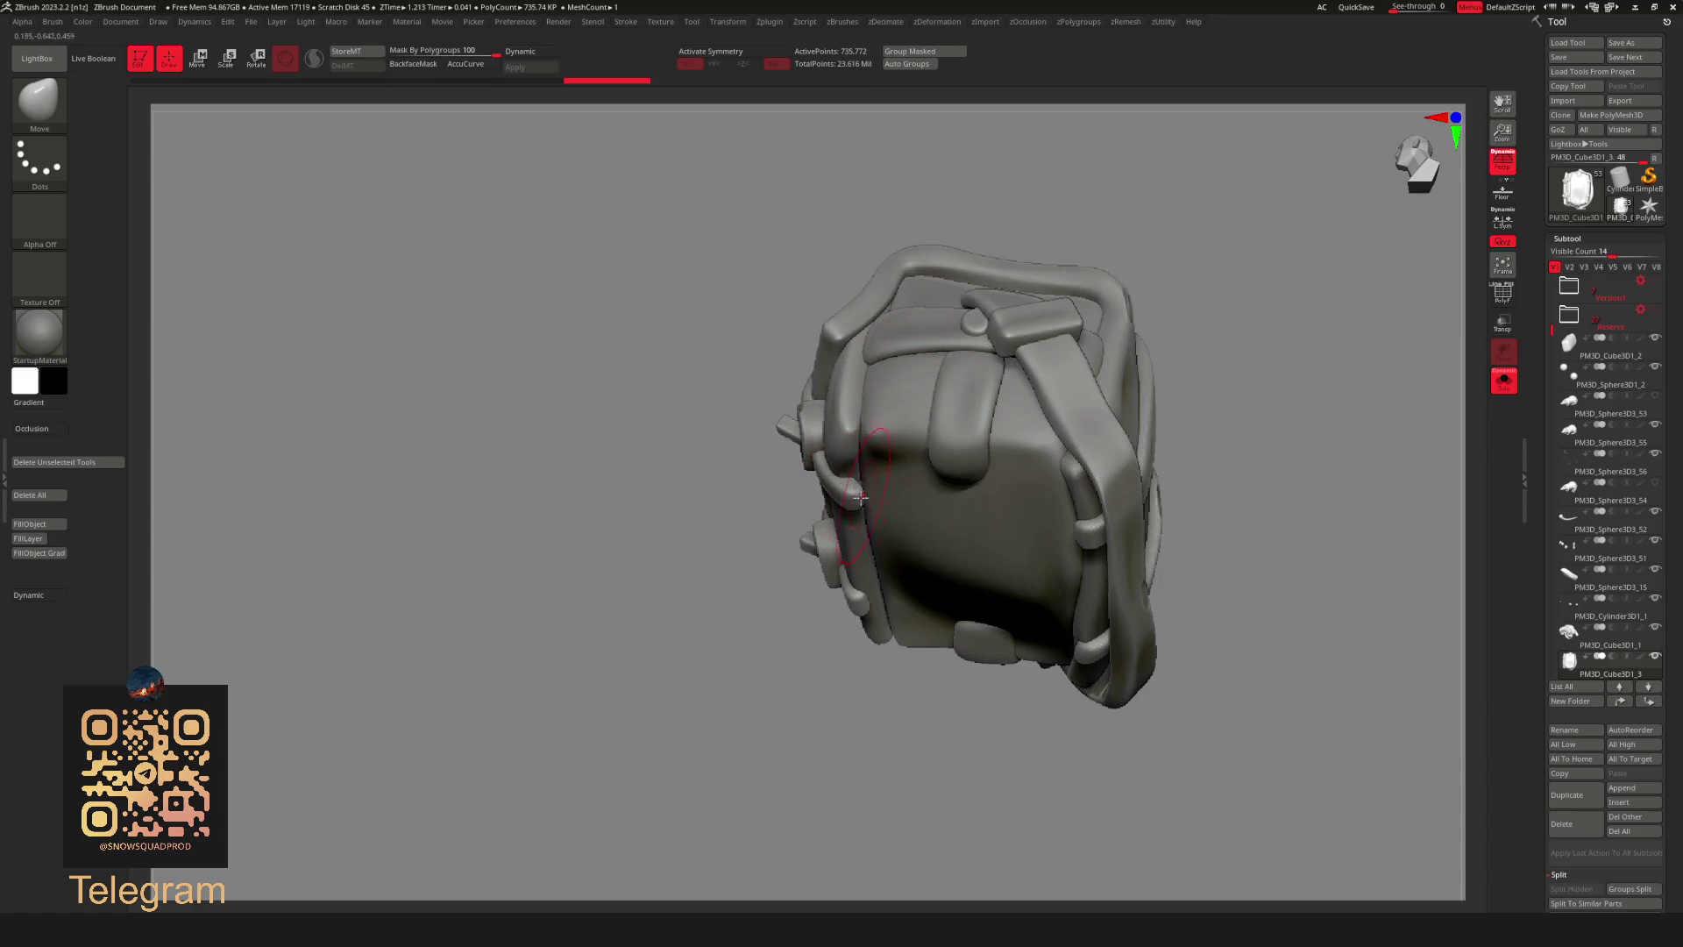
pyautogui.moveTo(820, 504); pyautogui.dragTo(831, 485)
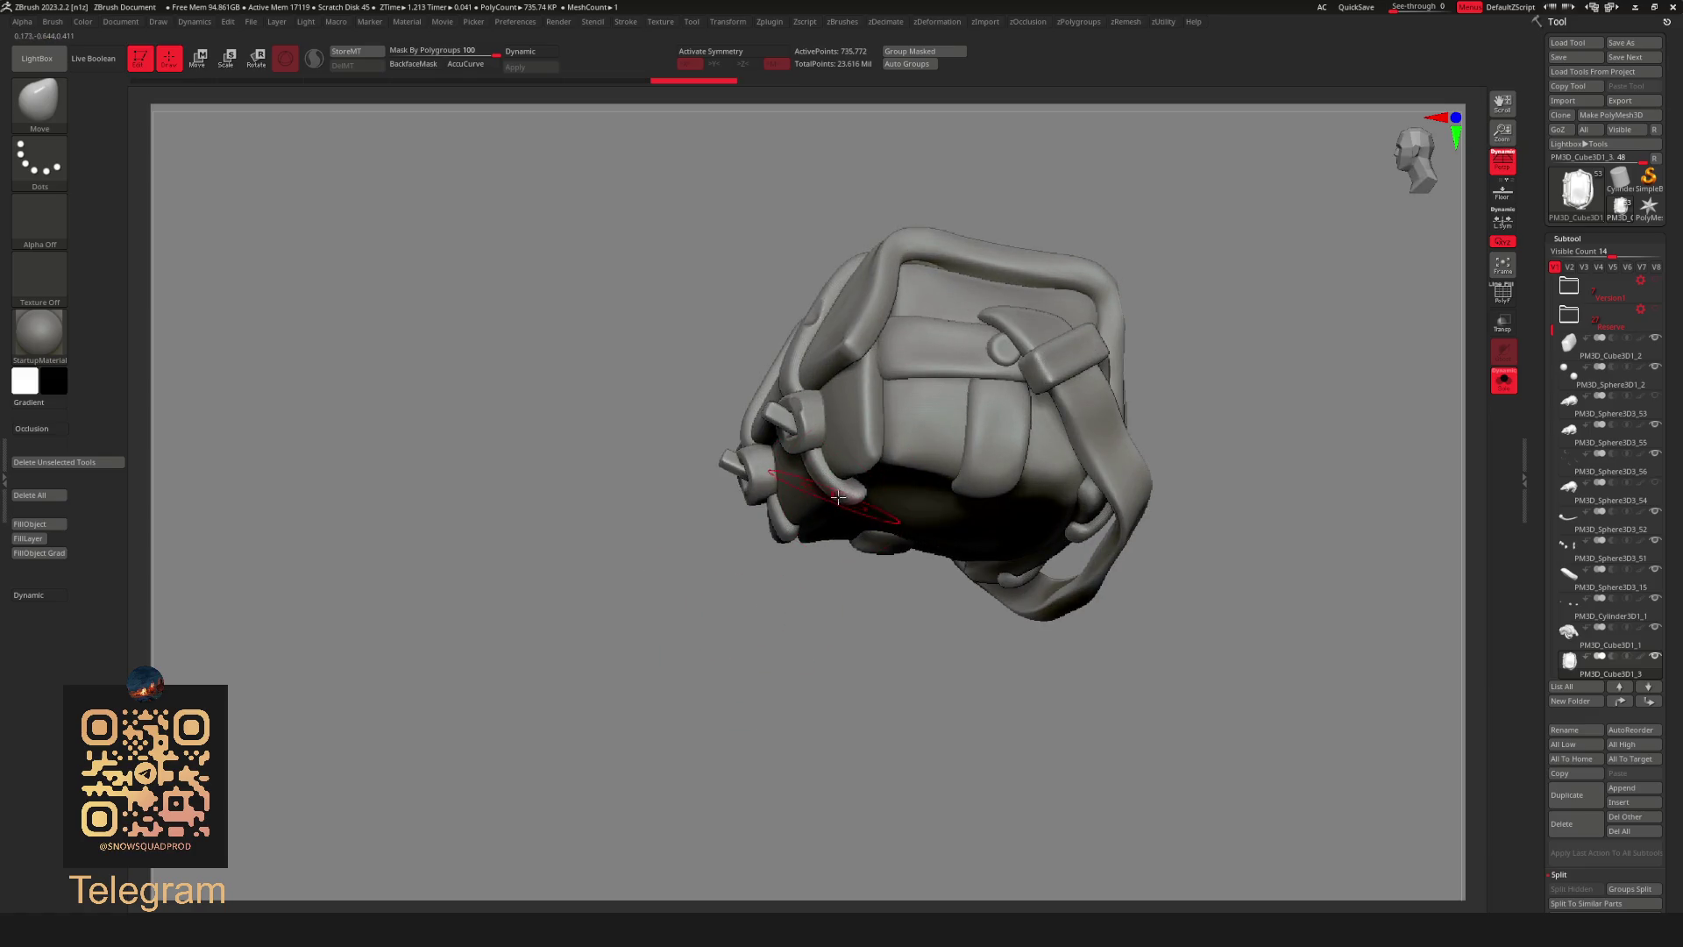
pyautogui.moveTo(861, 490); pyautogui.dragTo(770, 601, button='right')
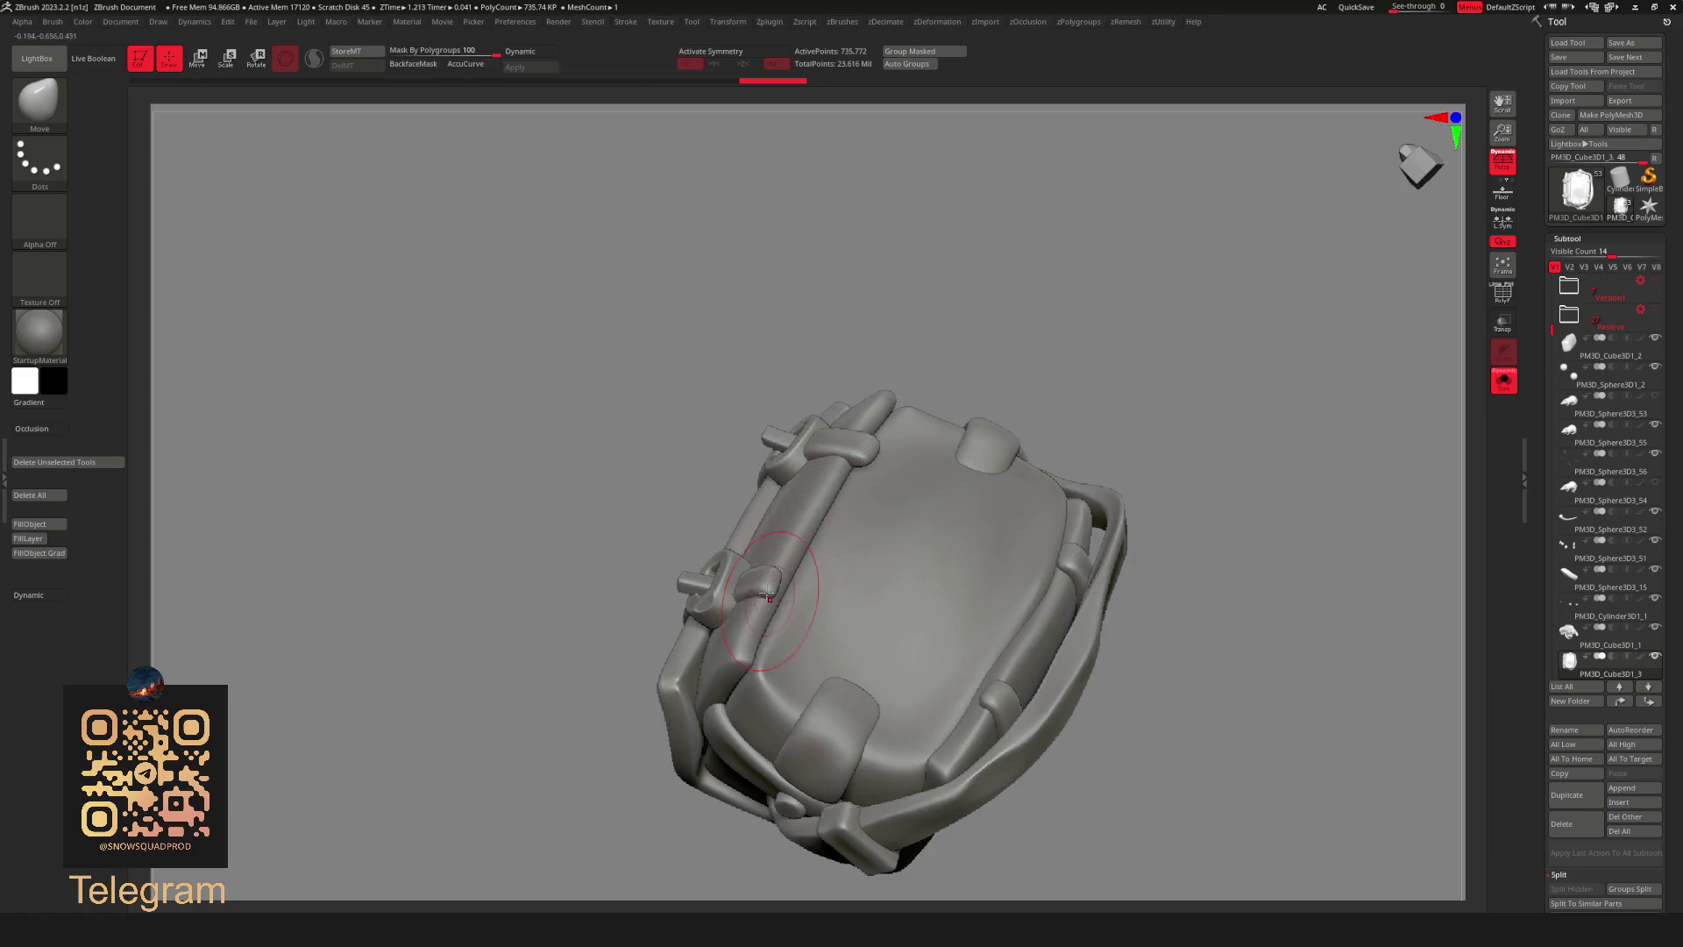
pyautogui.moveTo(1005, 333); pyautogui.dragTo(992, 354)
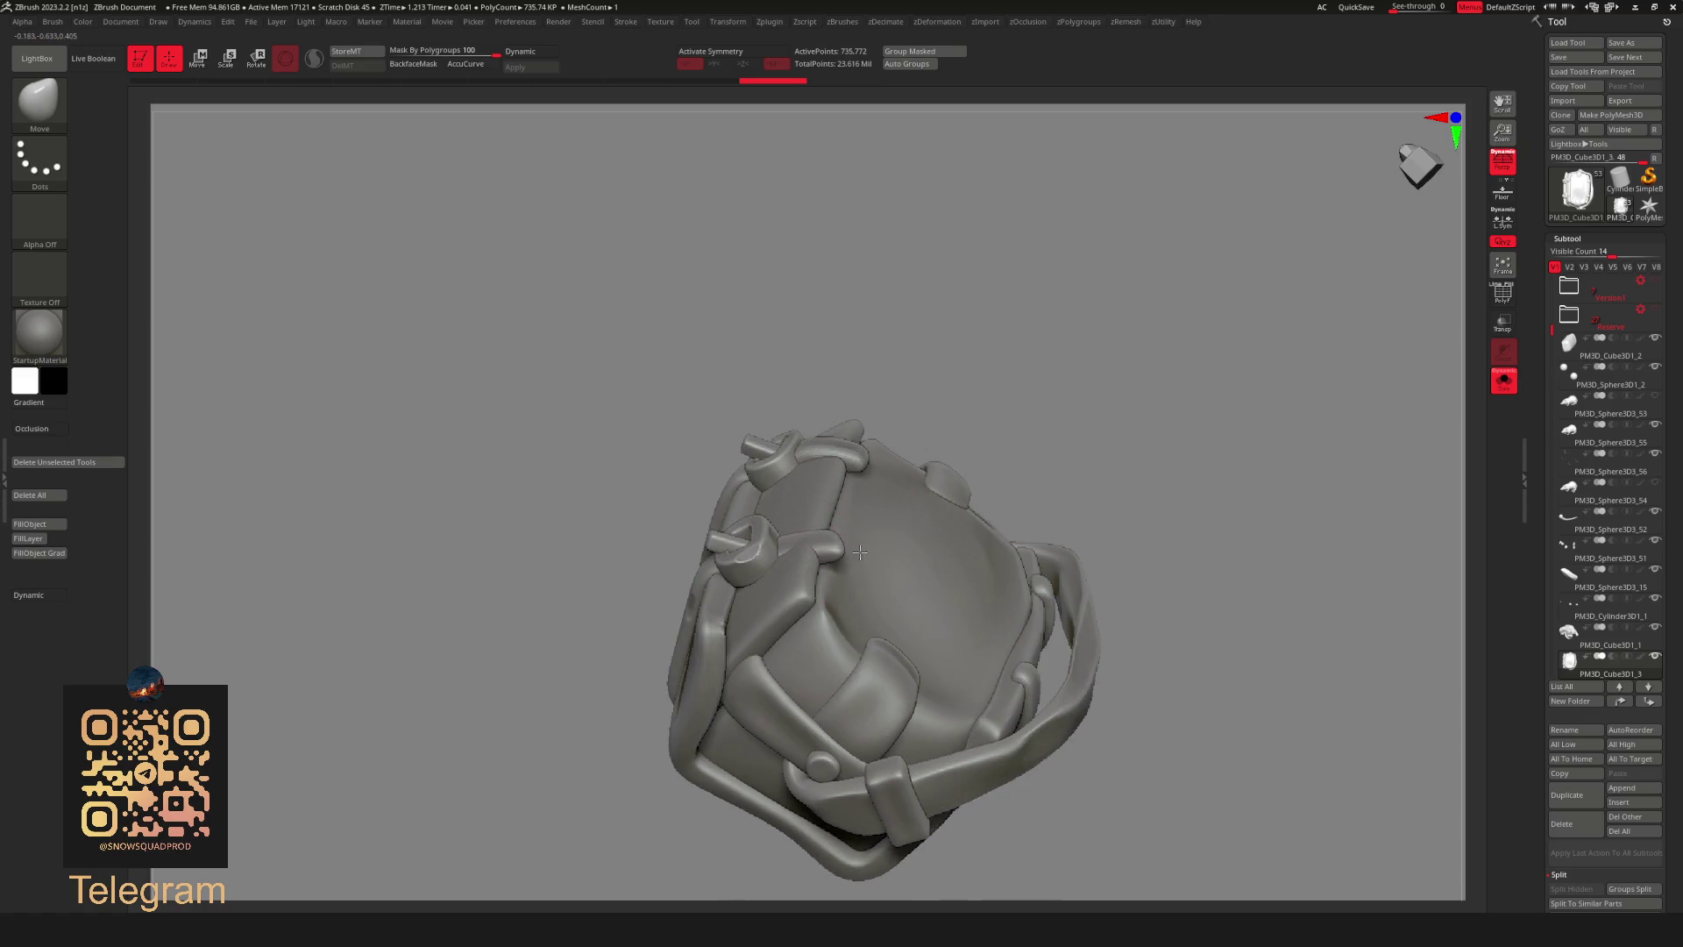
pyautogui.moveTo(831, 540)
pyautogui.mouseDown(button='right')
pyautogui.moveTo(829, 568)
pyautogui.moveTo(801, 565)
pyautogui.mouseUp(button='right')
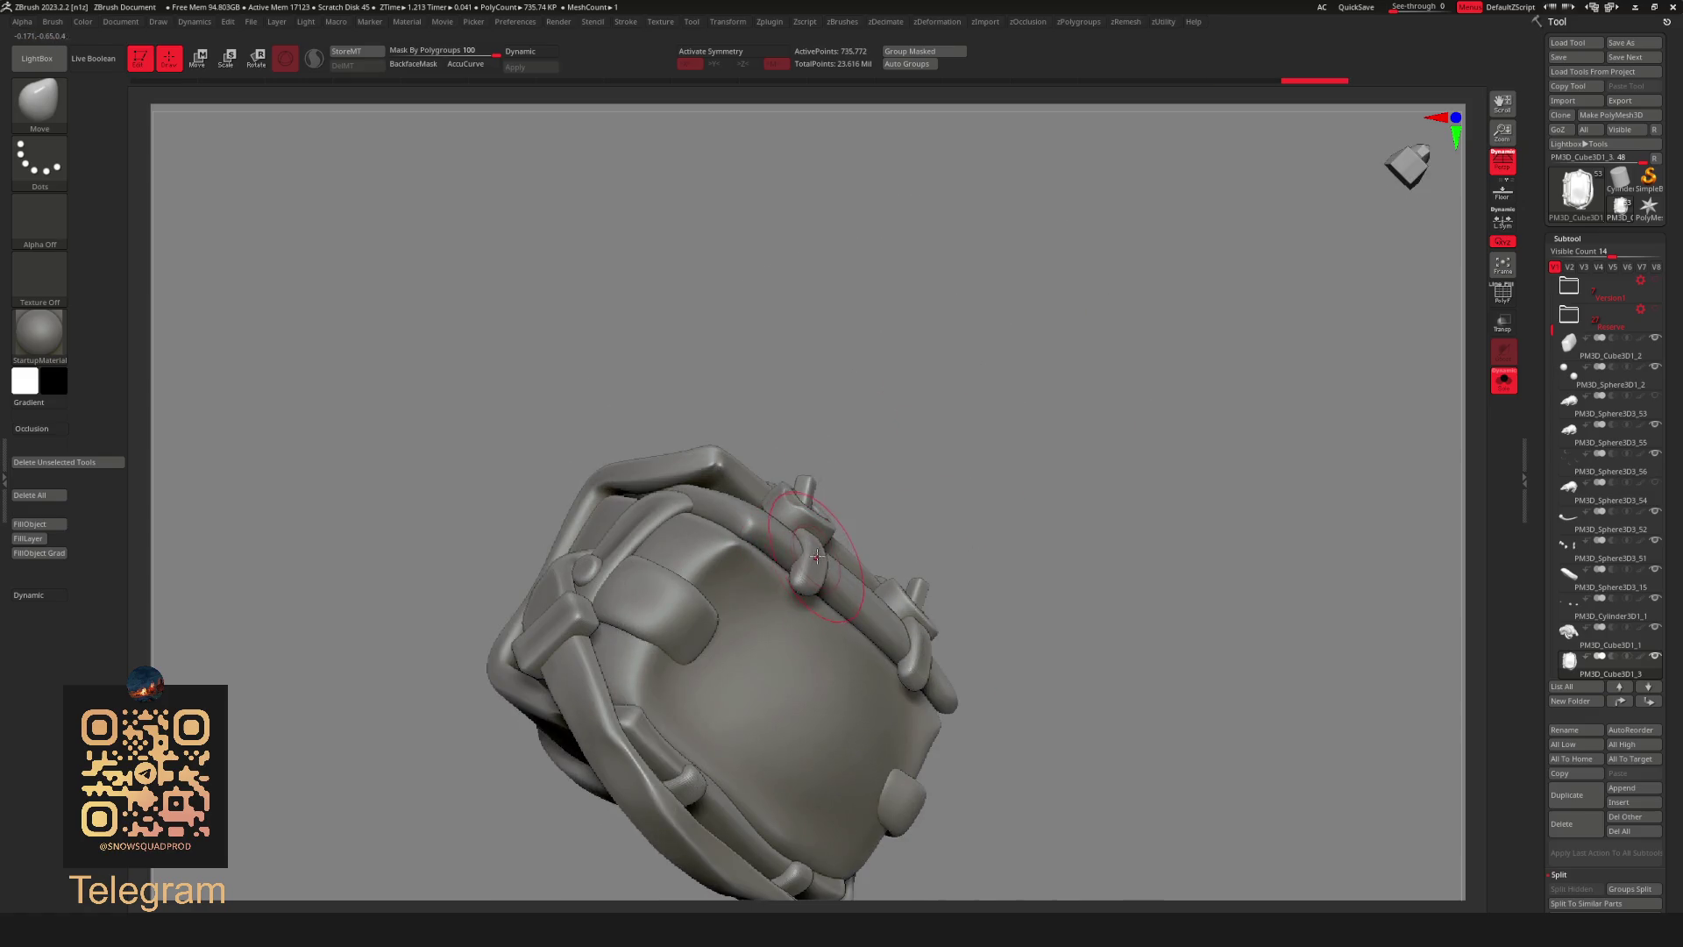
pyautogui.moveTo(954, 475)
pyautogui.mouseDown(button='right')
pyautogui.moveTo(809, 592)
pyautogui.moveTo(1187, 377)
pyautogui.moveTo(1108, 442)
pyautogui.mouseUp(button='right')
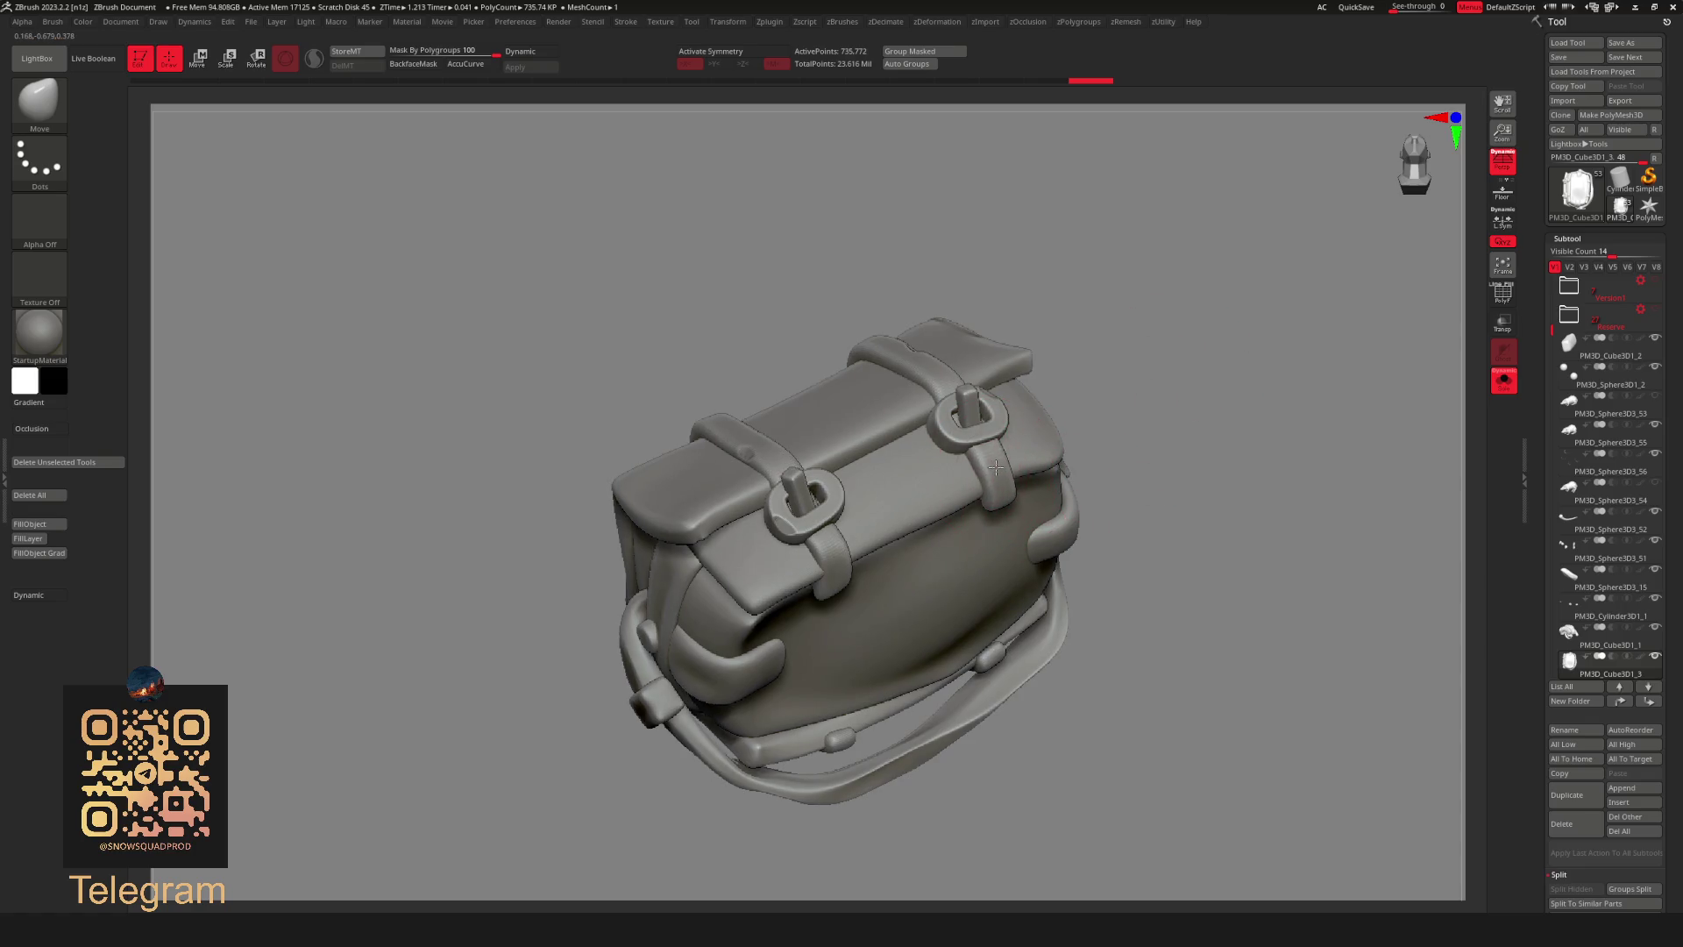
pyautogui.moveTo(1184, 385)
pyautogui.mouseDown(button='right')
pyautogui.moveTo(1203, 285)
pyautogui.moveTo(818, 551)
pyautogui.moveTo(815, 582)
pyautogui.moveTo(962, 452)
pyautogui.moveTo(676, 622)
pyautogui.mouseUp(button='right')
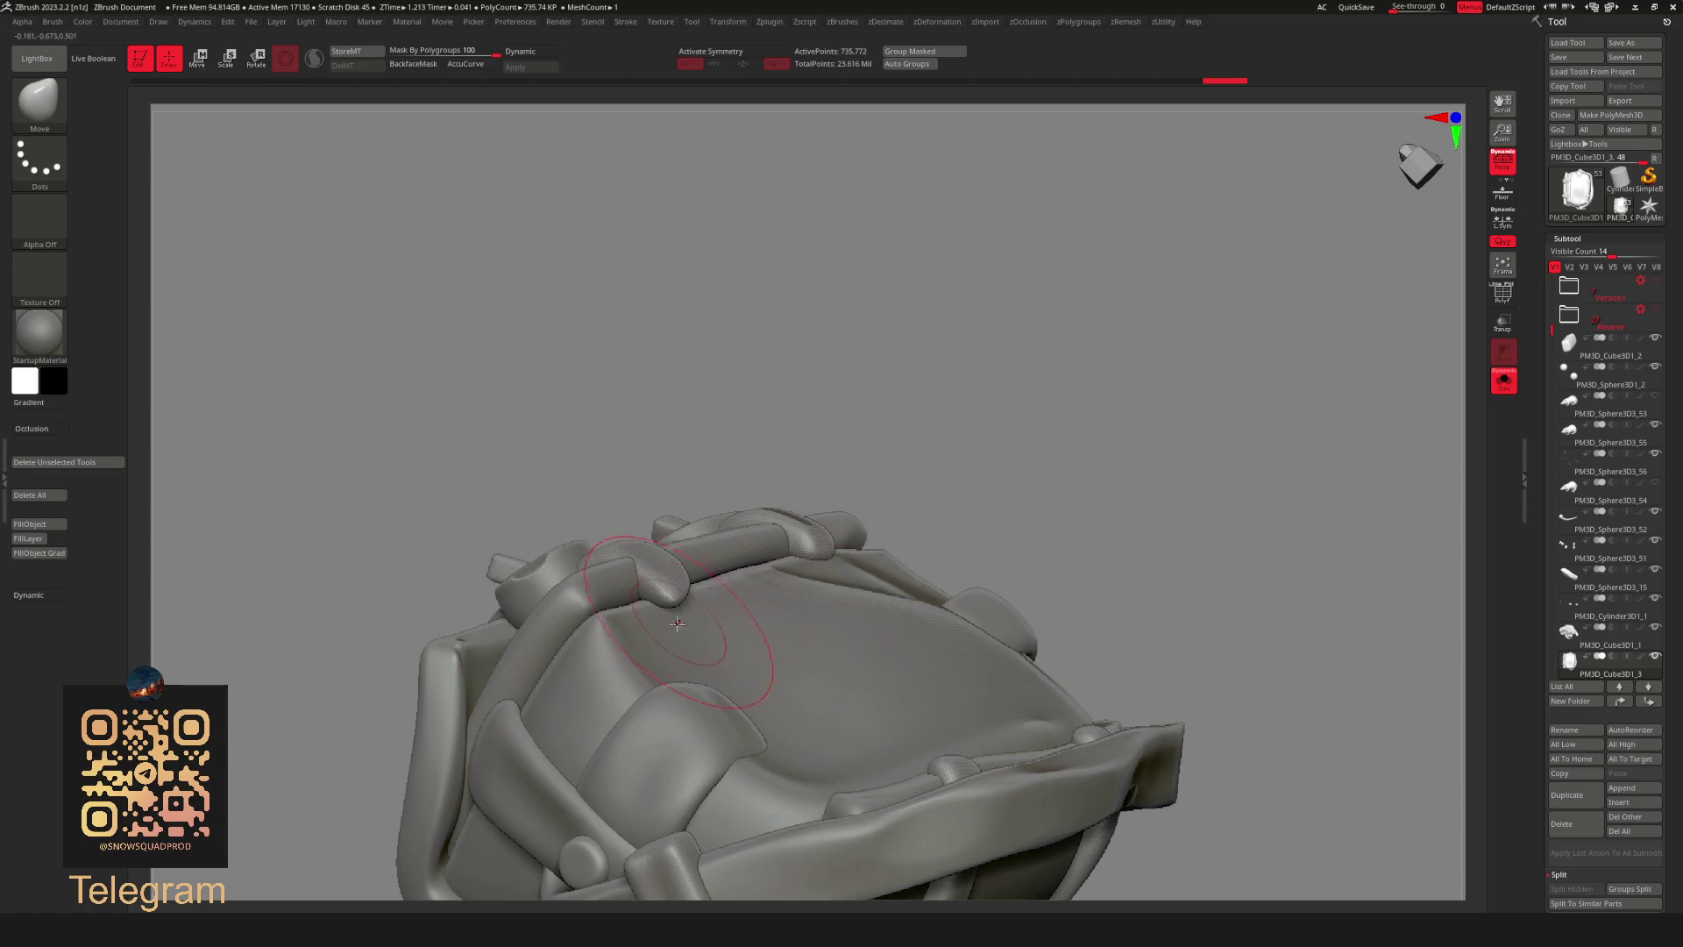
pyautogui.moveTo(798, 494)
pyautogui.mouseDown(button='right')
pyautogui.moveTo(978, 403)
pyautogui.moveTo(894, 433)
pyautogui.moveTo(959, 407)
pyautogui.moveTo(741, 448)
pyautogui.moveTo(628, 542)
pyautogui.mouseUp(button='right')
# Check brush settings while orbiting to the top strap edge, then centre the backpack in a front-top view.
pyautogui.press('space')
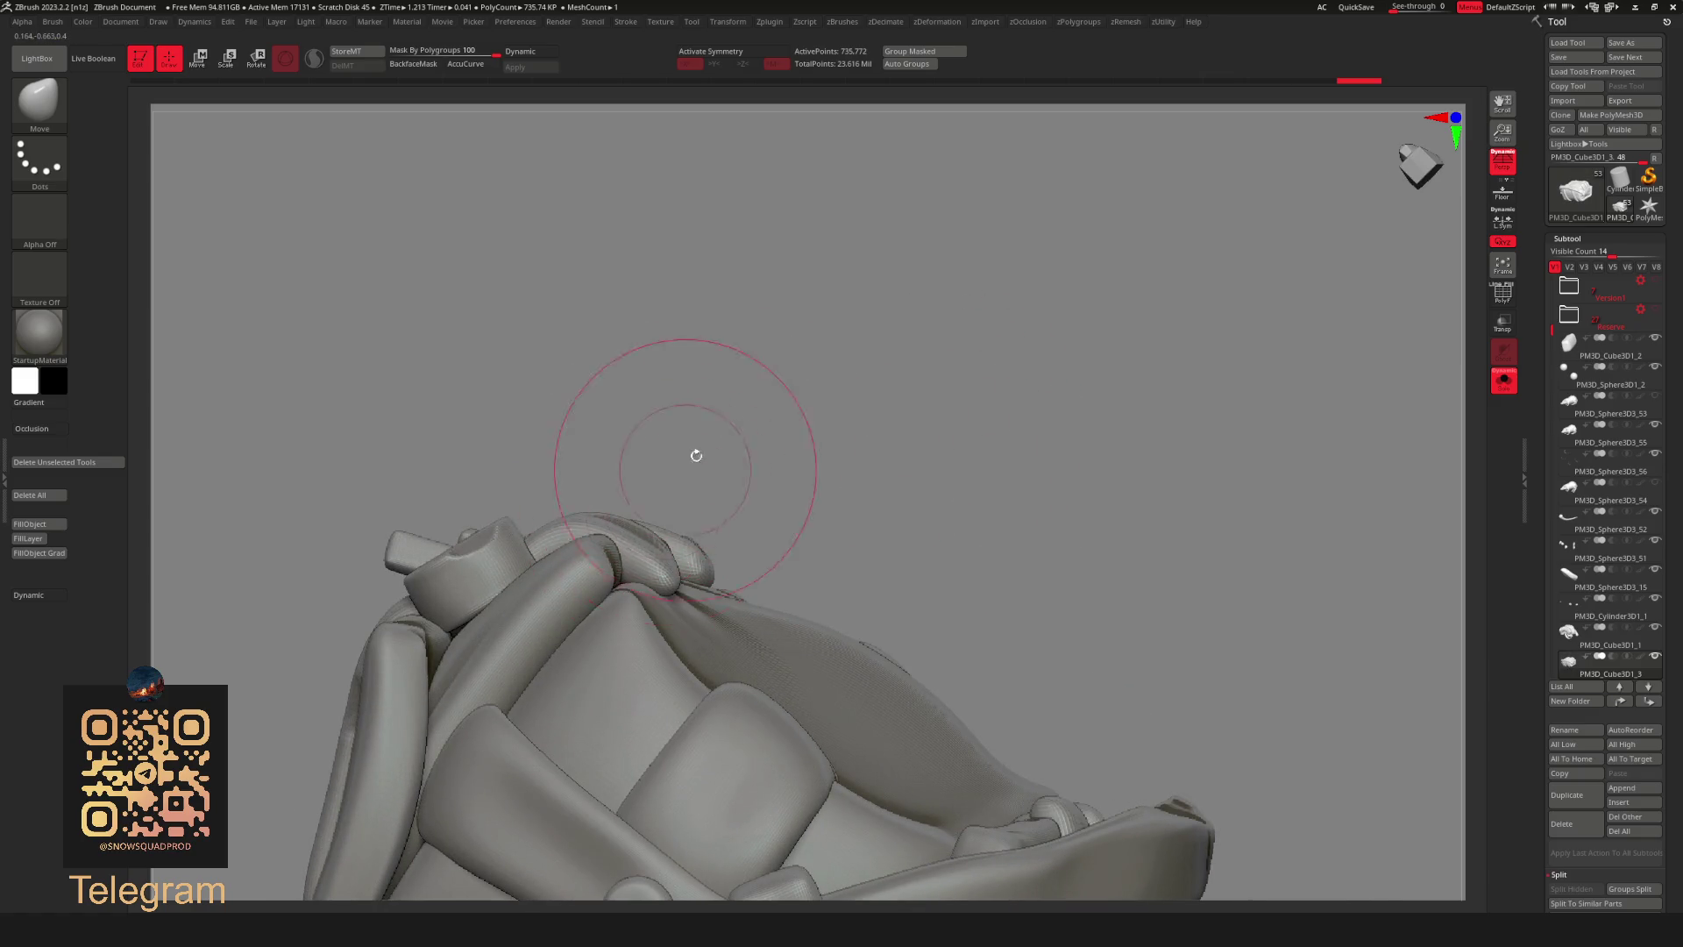
pyautogui.moveTo(887, 386); pyautogui.dragTo(885, 398, button='right')
pyautogui.press('space')
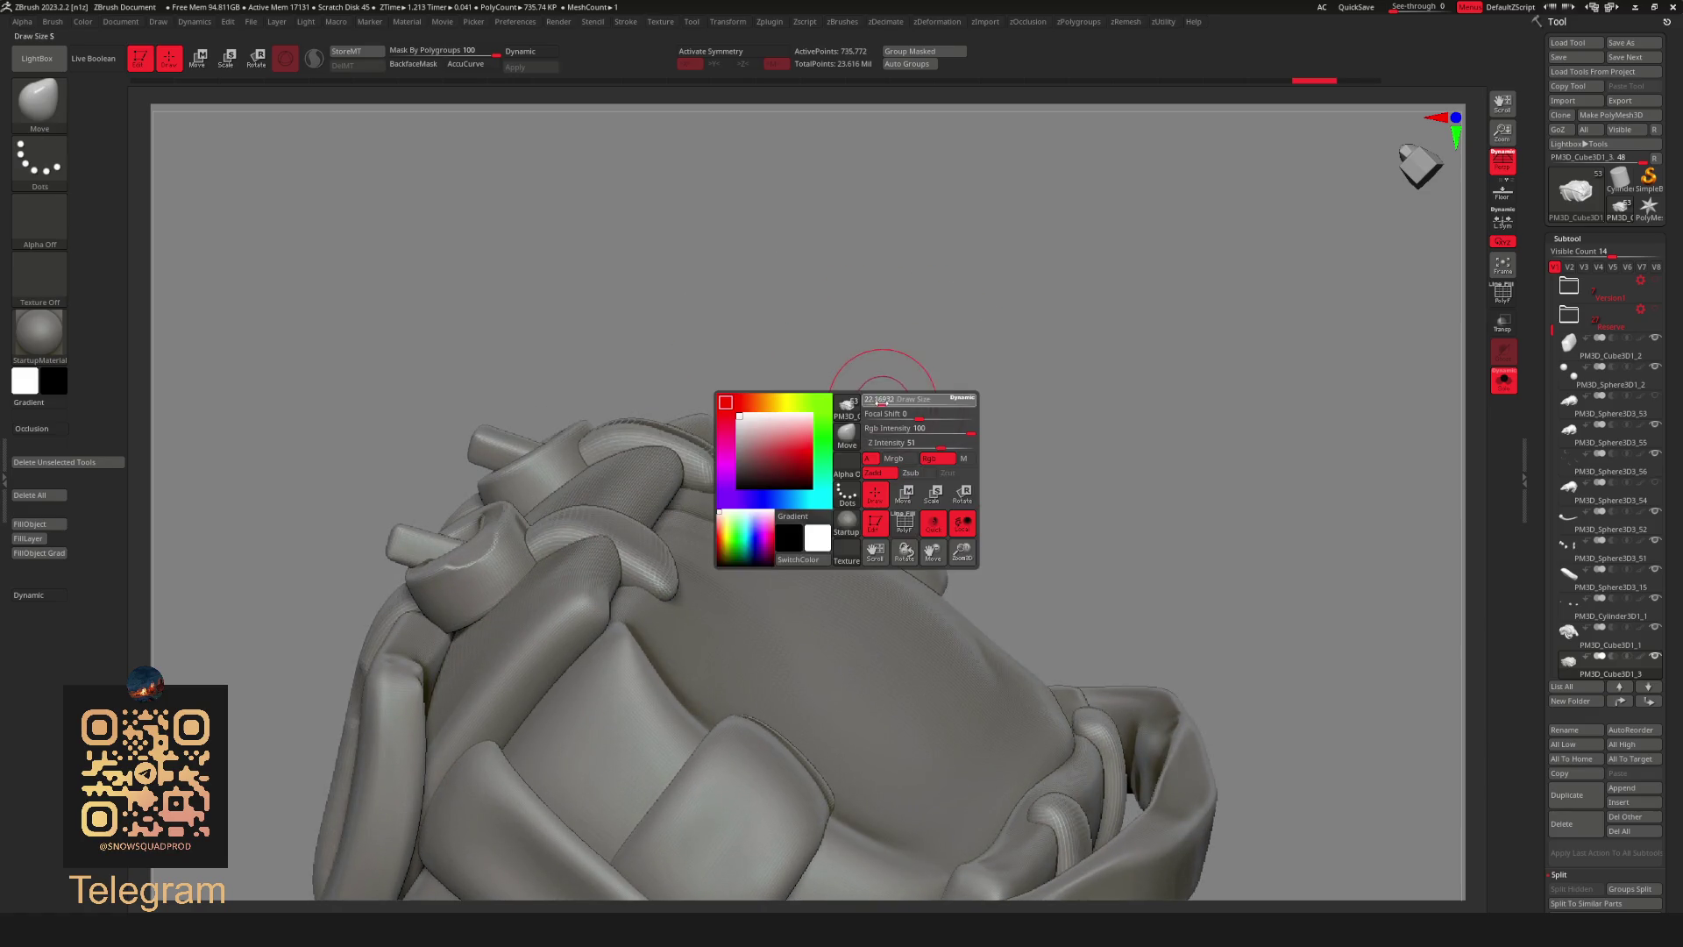
pyautogui.moveTo(977, 326); pyautogui.dragTo(974, 429)
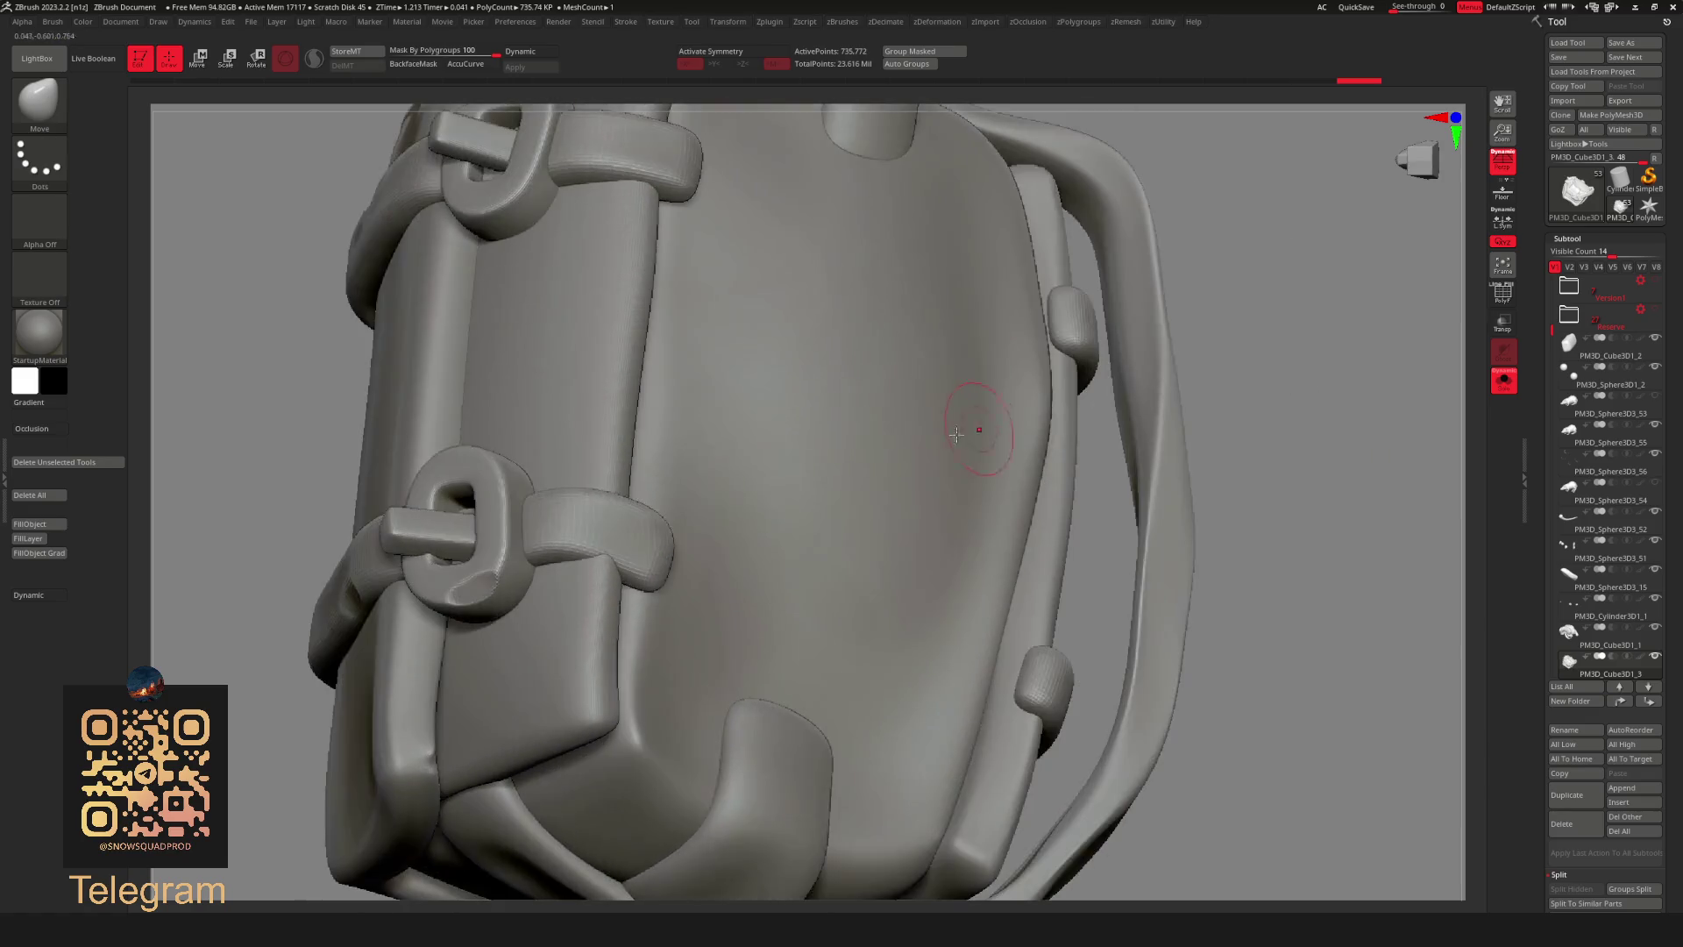
pyautogui.moveTo(1016, 305)
pyautogui.mouseDown(button='right')
pyautogui.moveTo(1251, 225)
pyautogui.moveTo(951, 331)
pyautogui.mouseUp(button='right')
pyautogui.press('space')
pyautogui.moveTo(929, 344)
pyautogui.mouseDown()
pyautogui.moveTo(651, 512)
pyautogui.moveTo(620, 487)
pyautogui.mouseUp()
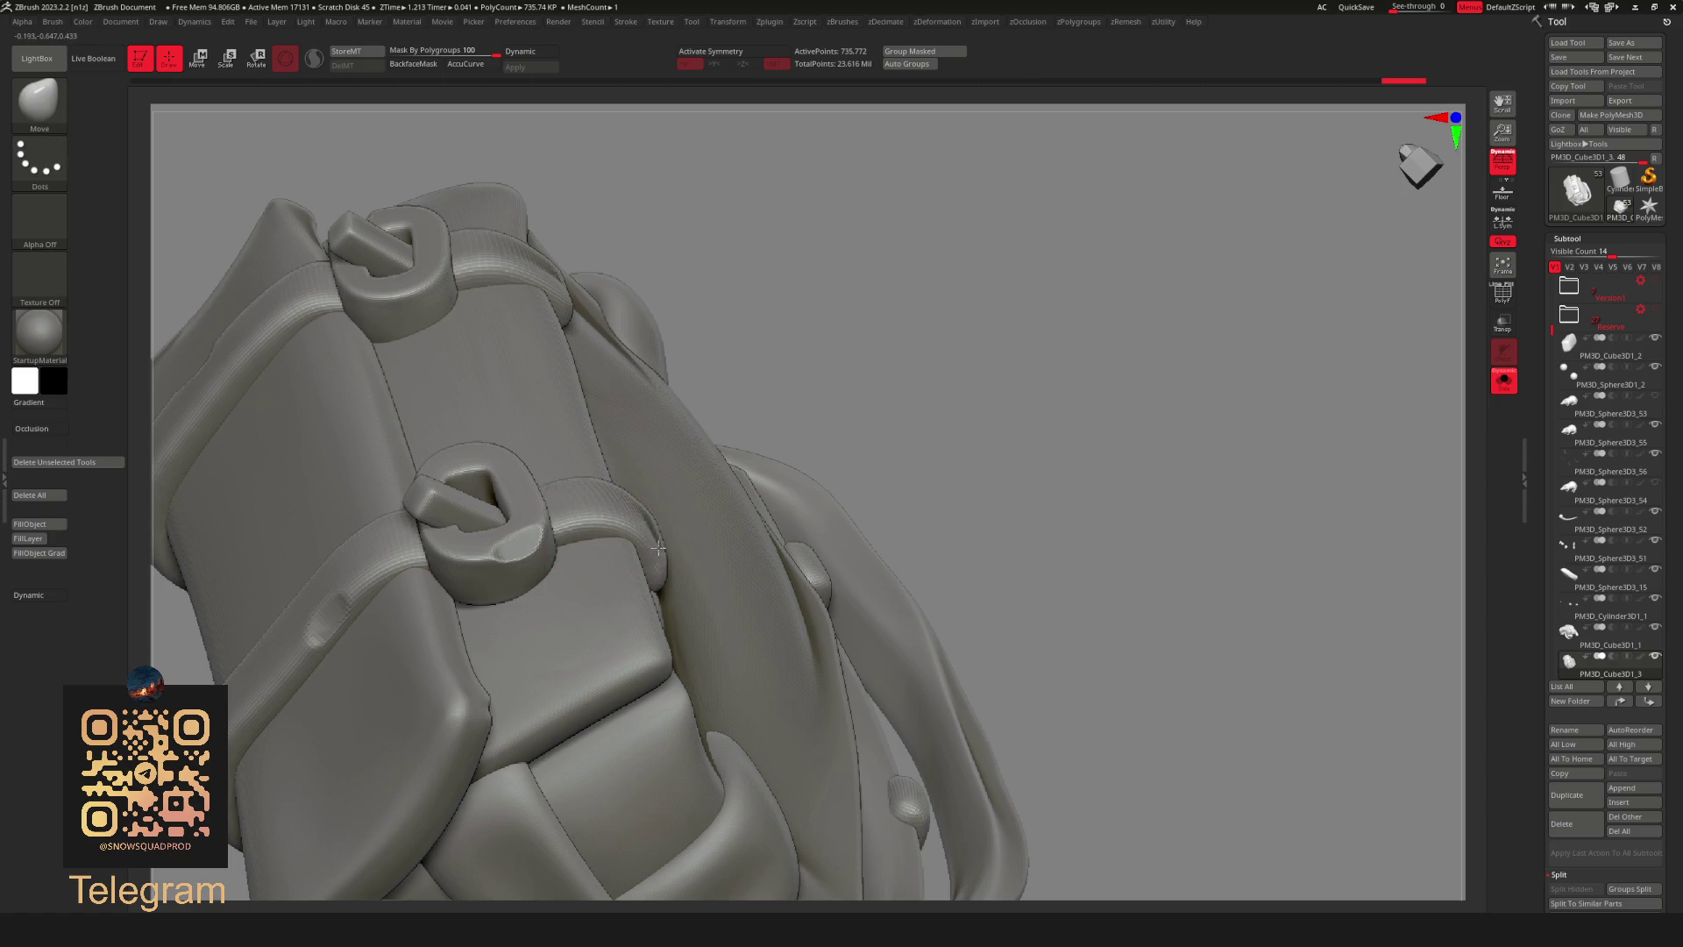
pyautogui.moveTo(714, 470)
pyautogui.mouseDown(button='right')
pyautogui.moveTo(858, 407)
pyautogui.moveTo(731, 583)
pyautogui.moveTo(861, 373)
pyautogui.mouseUp(button='right')
pyautogui.moveTo(861, 373)
pyautogui.mouseDown()
pyautogui.moveTo(754, 545)
pyautogui.moveTo(823, 451)
pyautogui.mouseUp()
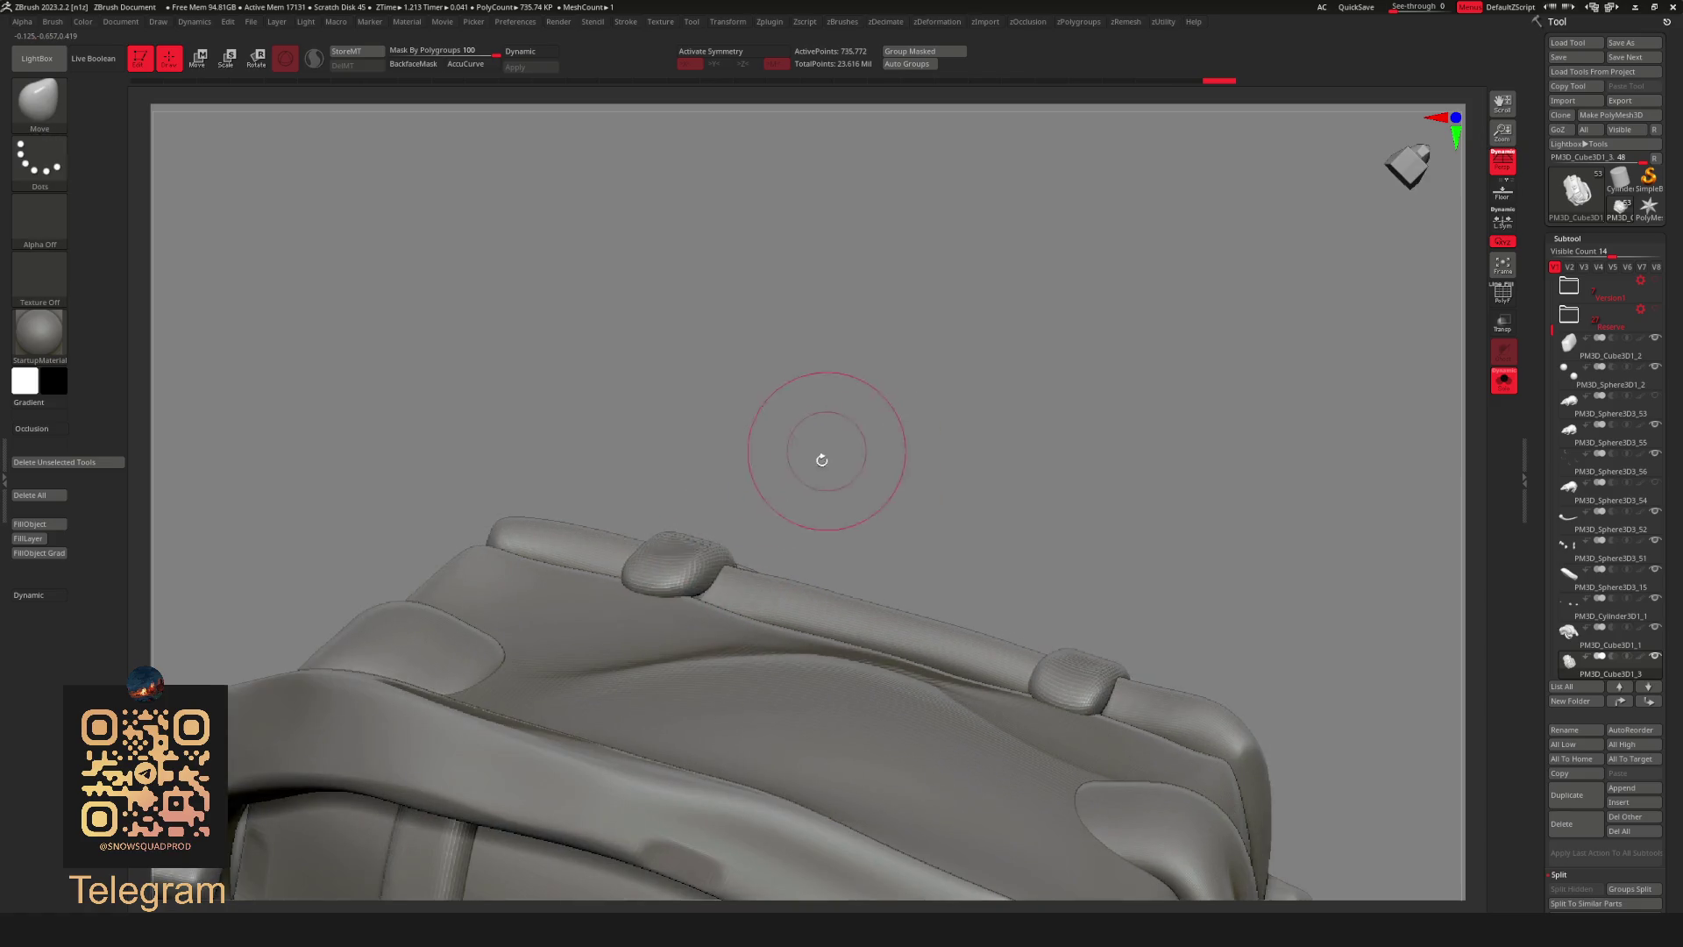
pyautogui.moveTo(1076, 465)
pyautogui.mouseDown()
pyautogui.moveTo(1055, 593)
pyautogui.moveTo(1096, 460)
pyautogui.moveTo(857, 407)
pyautogui.moveTo(682, 533)
pyautogui.mouseUp()
pyautogui.moveTo(994, 399); pyautogui.dragTo(937, 586)
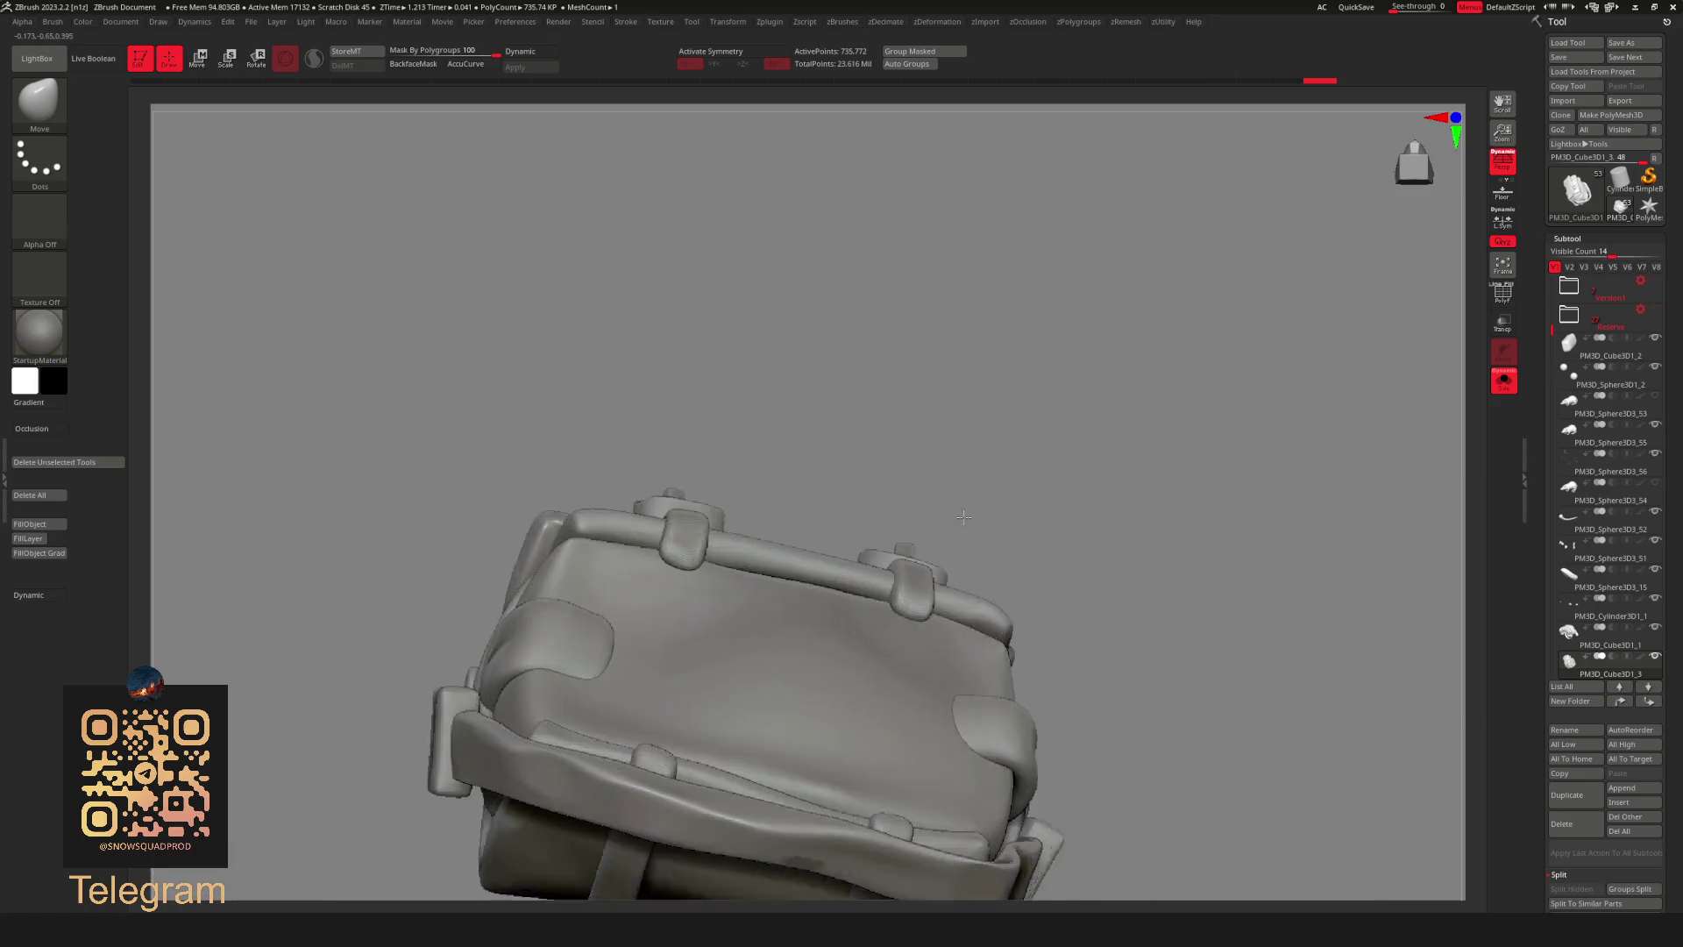
pyautogui.keyDown('ctrl'); pyautogui.moveTo(904, 575); pyautogui.dragTo(1003, 434, button='right'); pyautogui.keyUp('ctrl')
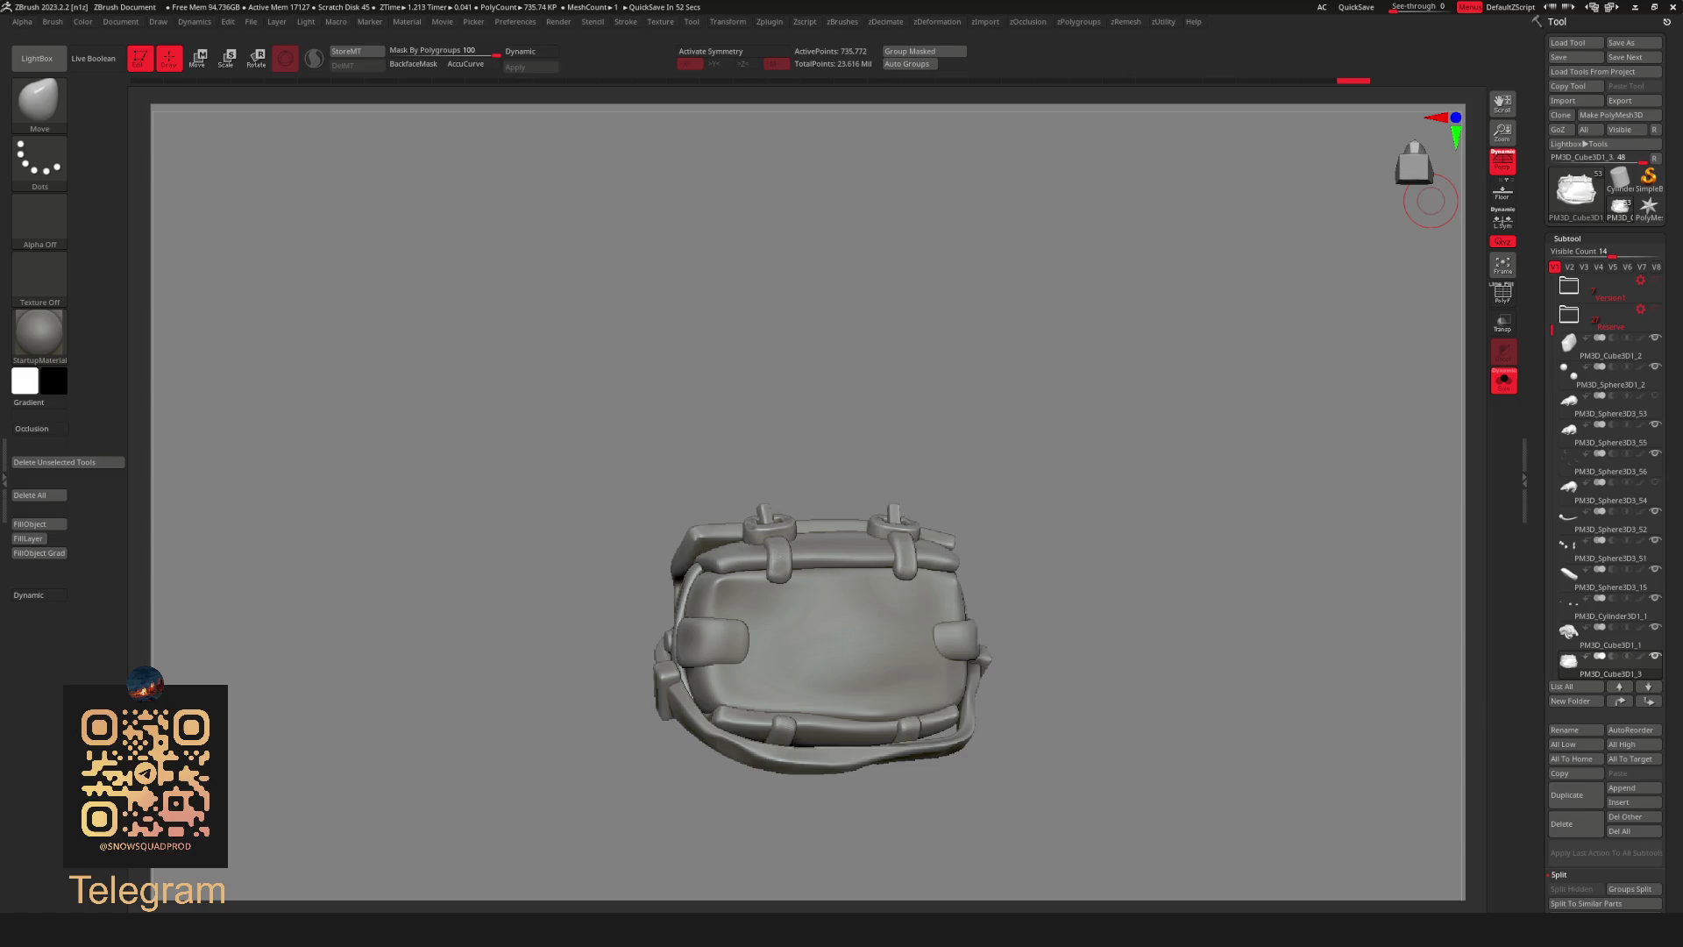
# Orbit the bag through front, top, side and lower angles to review its straps and underside.
pyautogui.moveTo(999, 553); pyautogui.dragTo(1102, 579)
pyautogui.scroll(3, 1102, 579)
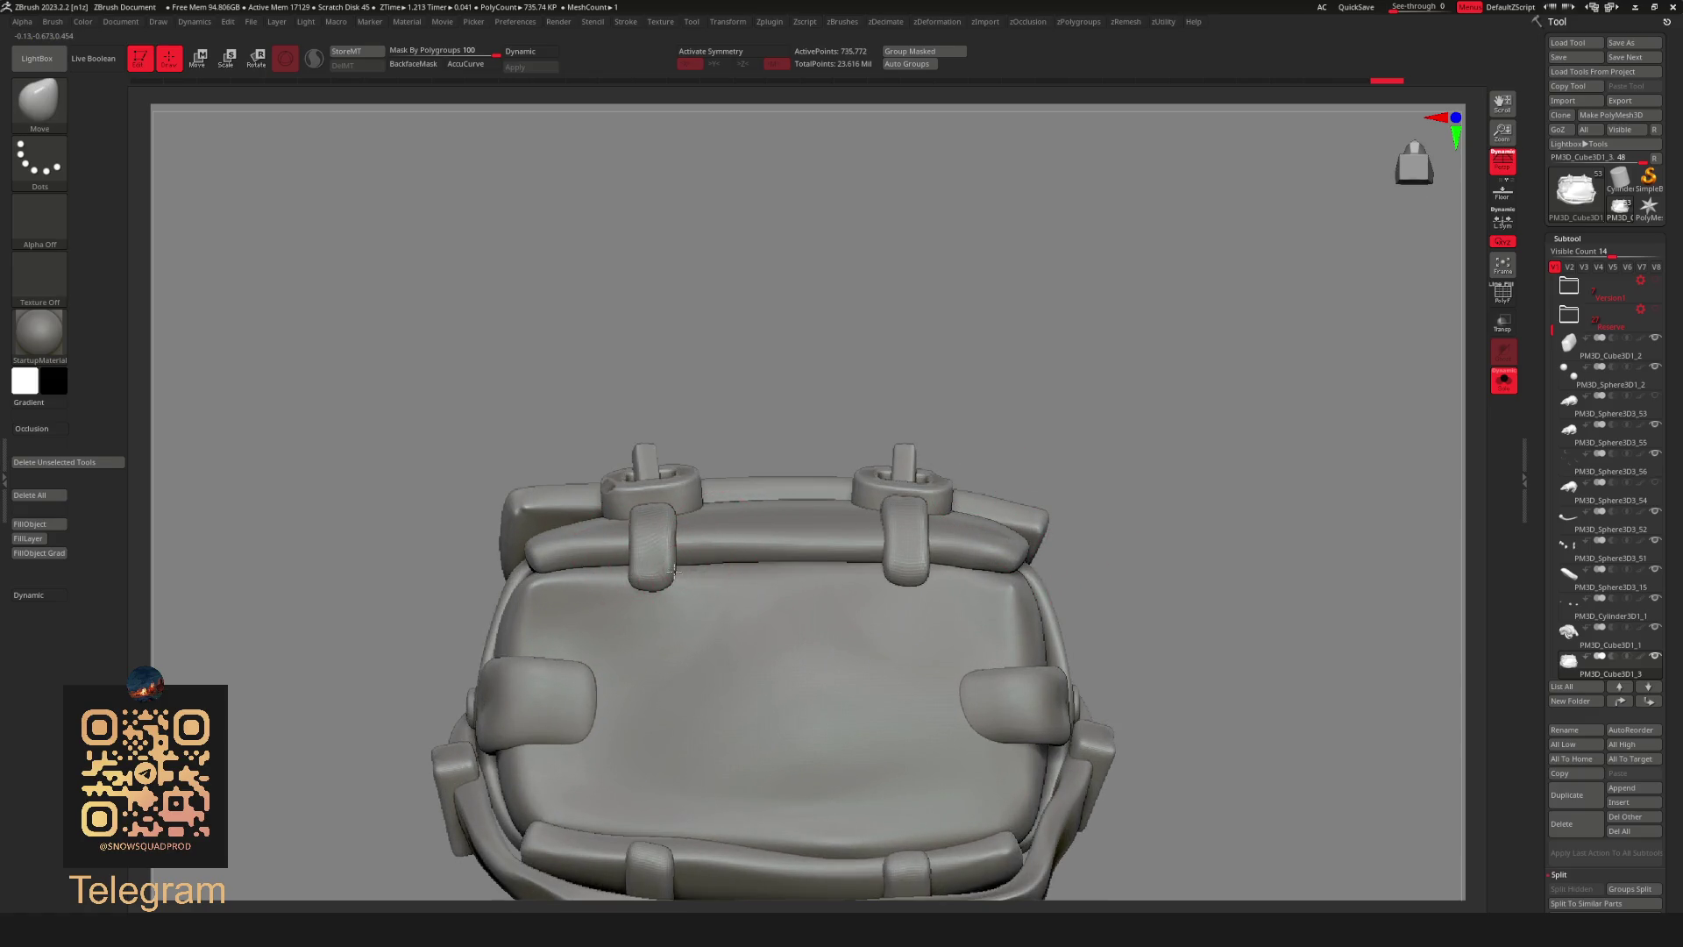
pyautogui.scroll(-5, 1089, 352)
pyautogui.scroll(3, 1089, 353)
pyautogui.moveTo(1090, 354); pyautogui.dragTo(866, 525)
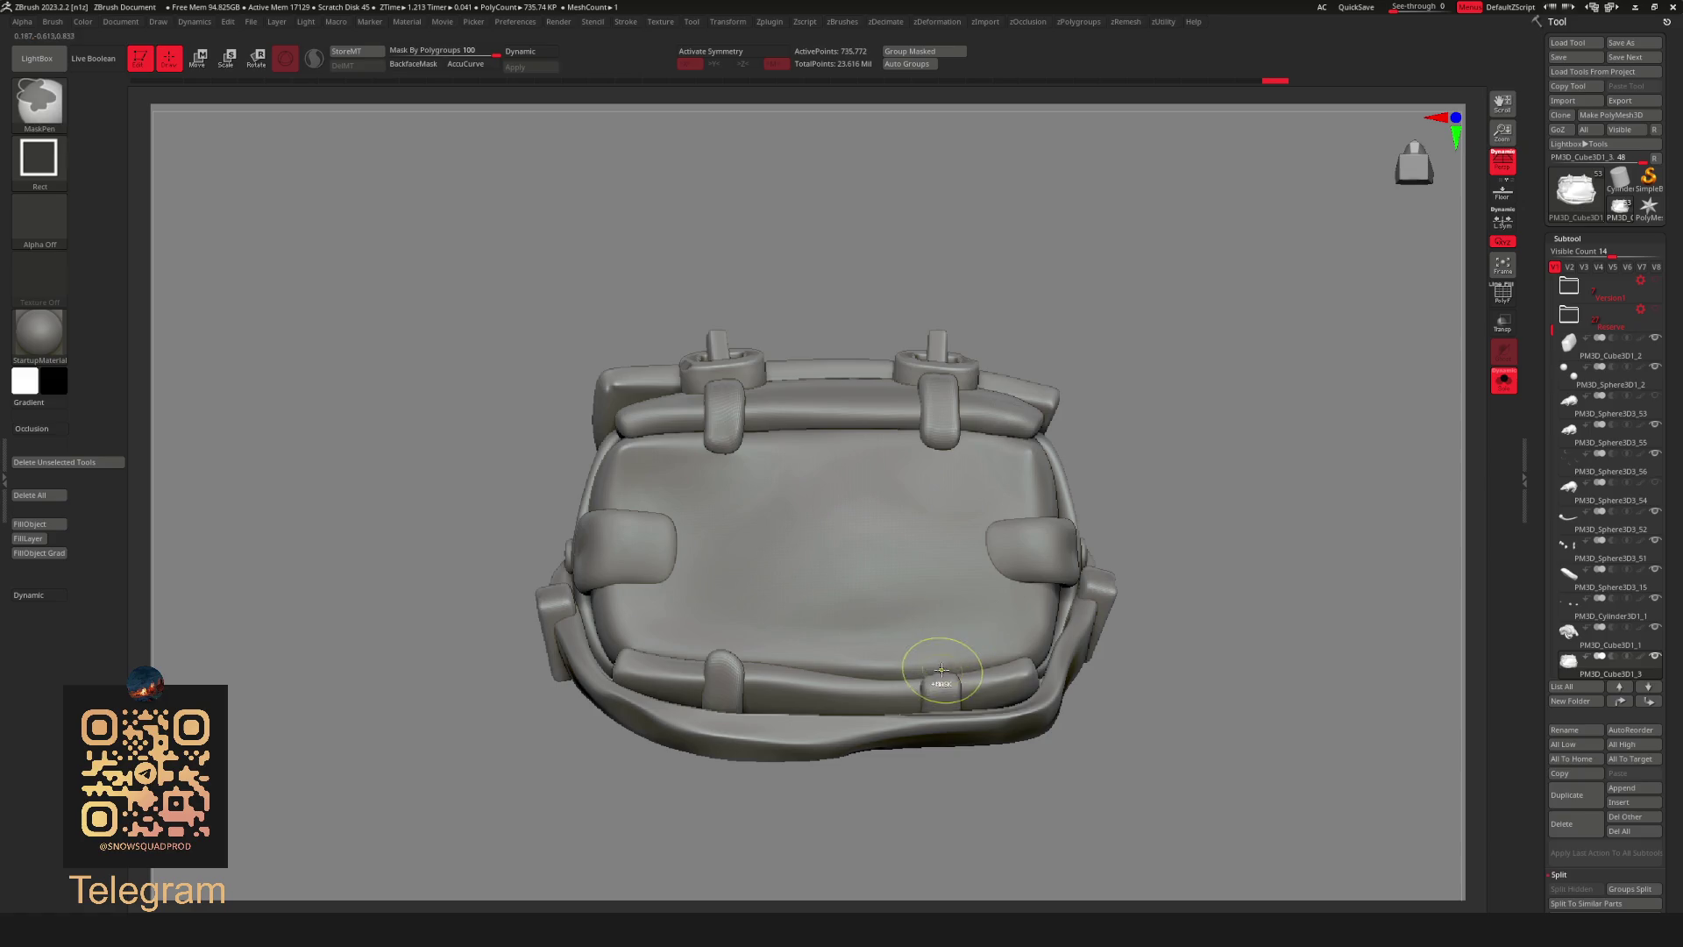
pyautogui.moveTo(1143, 453)
pyautogui.mouseDown()
pyautogui.moveTo(1067, 539)
pyautogui.moveTo(1013, 698)
pyautogui.moveTo(903, 834)
pyautogui.moveTo(977, 639)
pyautogui.moveTo(899, 762)
pyautogui.moveTo(924, 558)
pyautogui.mouseUp()
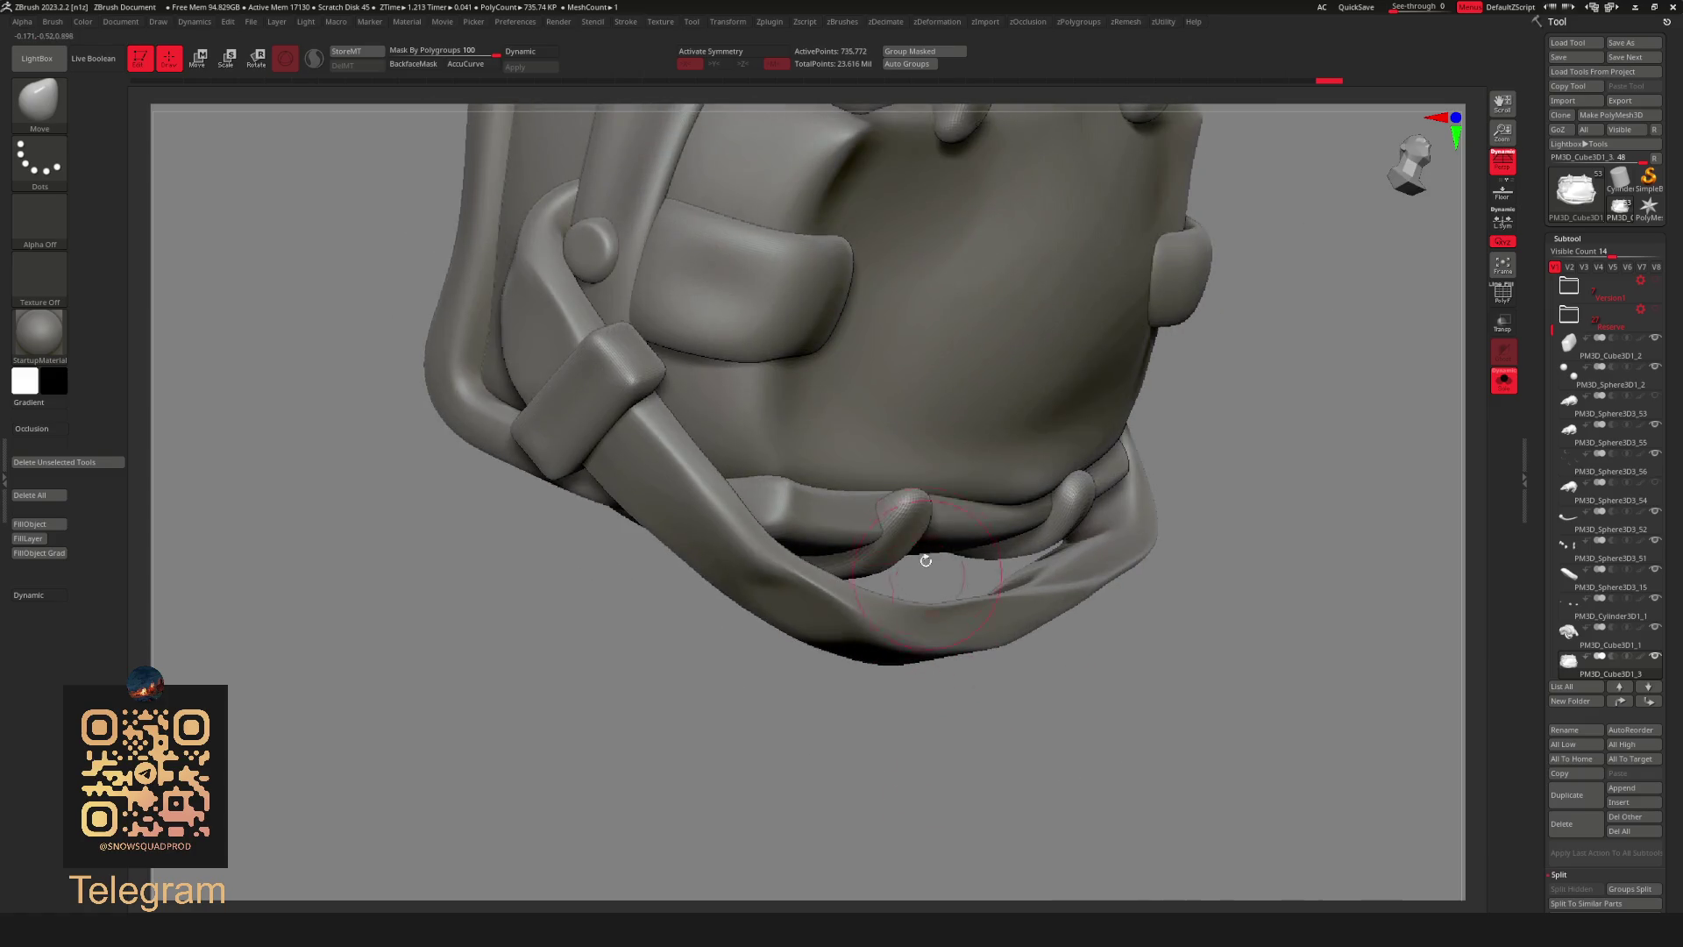
pyautogui.moveTo(944, 696)
pyautogui.mouseDown()
pyautogui.moveTo(834, 770)
pyautogui.moveTo(959, 732)
pyautogui.moveTo(815, 684)
pyautogui.moveTo(932, 501)
pyautogui.moveTo(906, 507)
pyautogui.mouseUp()
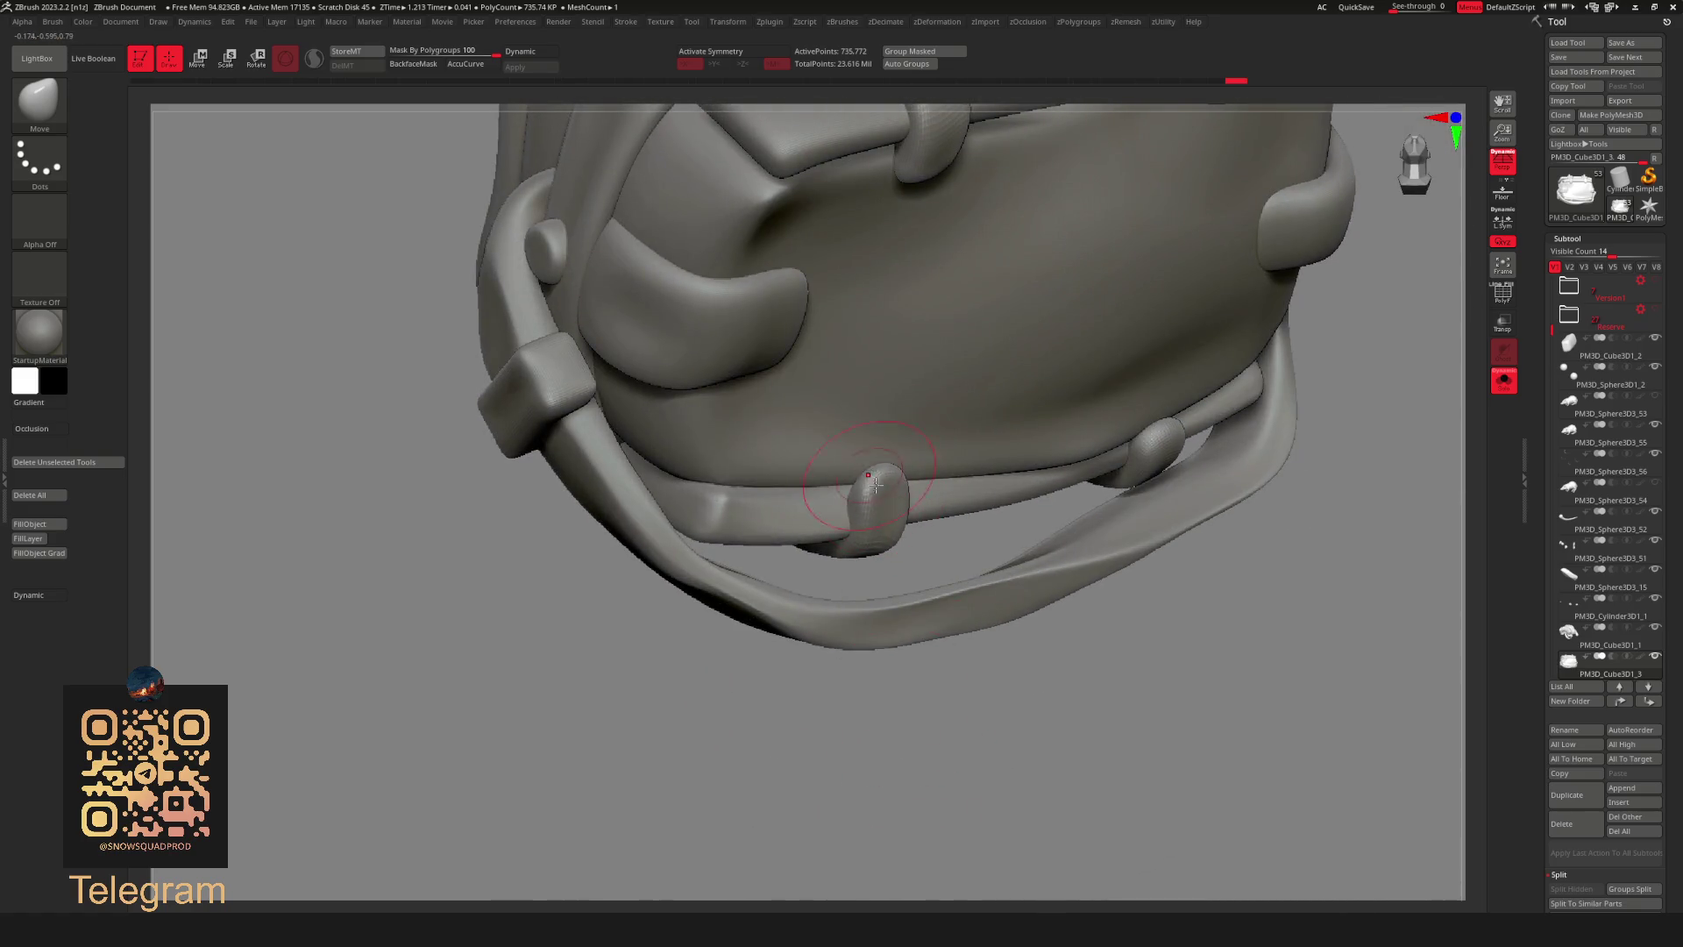
pyautogui.moveTo(883, 739); pyautogui.dragTo(897, 710)
pyautogui.moveTo(931, 563); pyautogui.dragTo(947, 539, button='right')
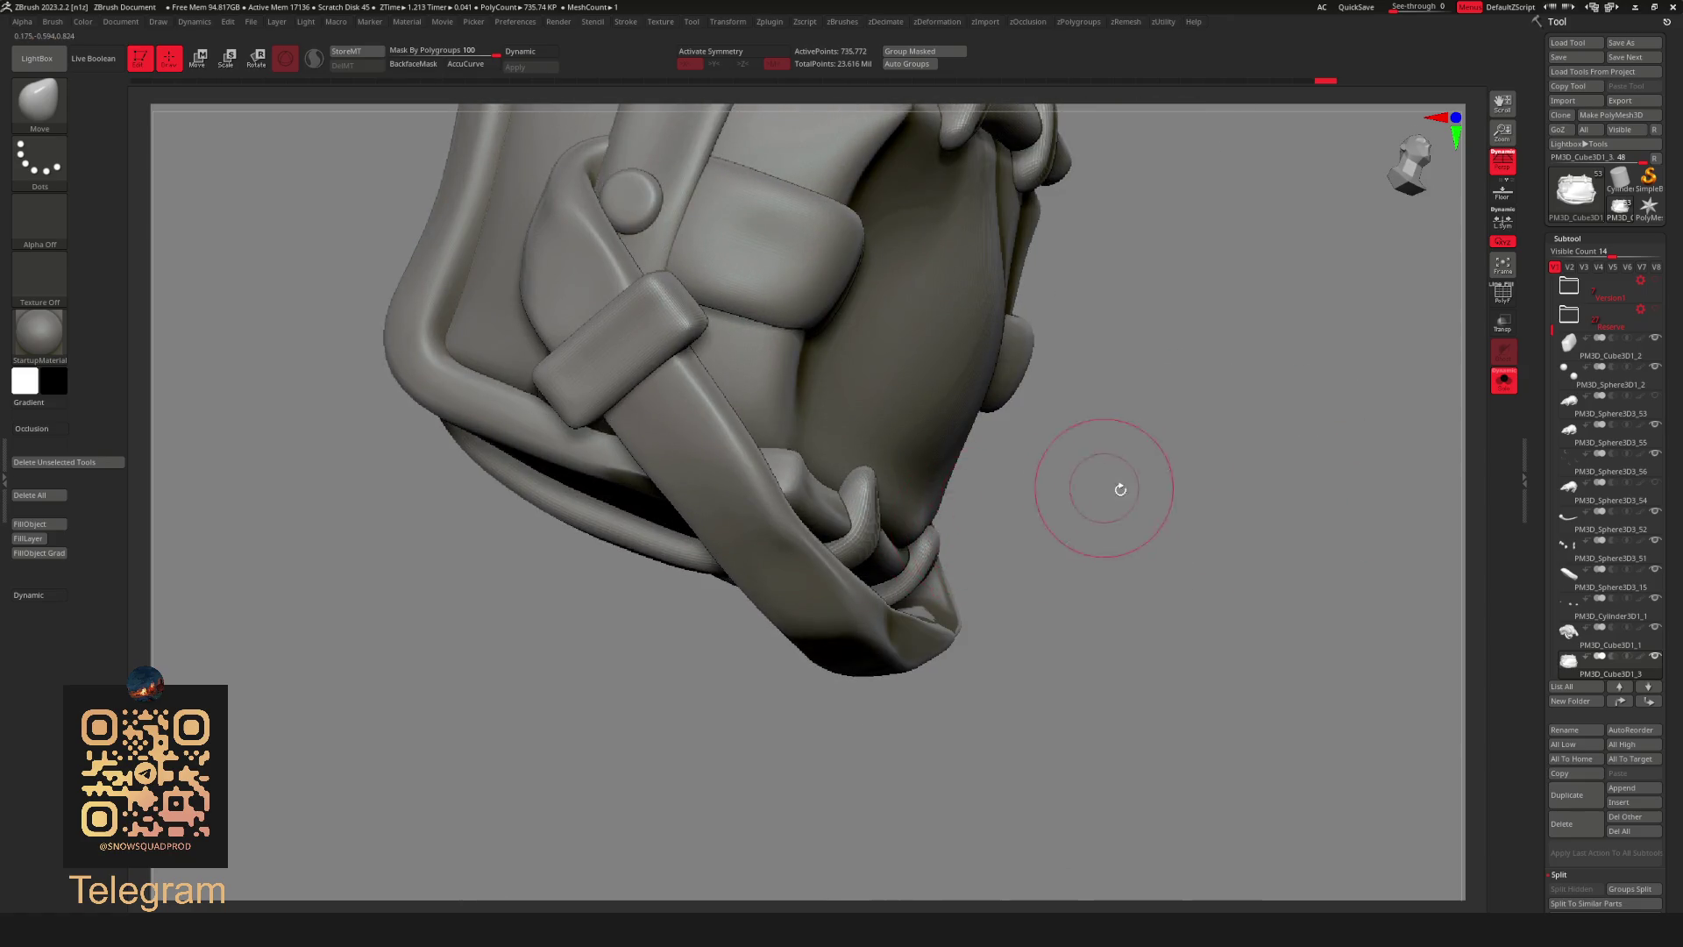
pyautogui.moveTo(1113, 488); pyautogui.dragTo(944, 526)
pyautogui.moveTo(1023, 498); pyautogui.dragTo(997, 549, button='right')
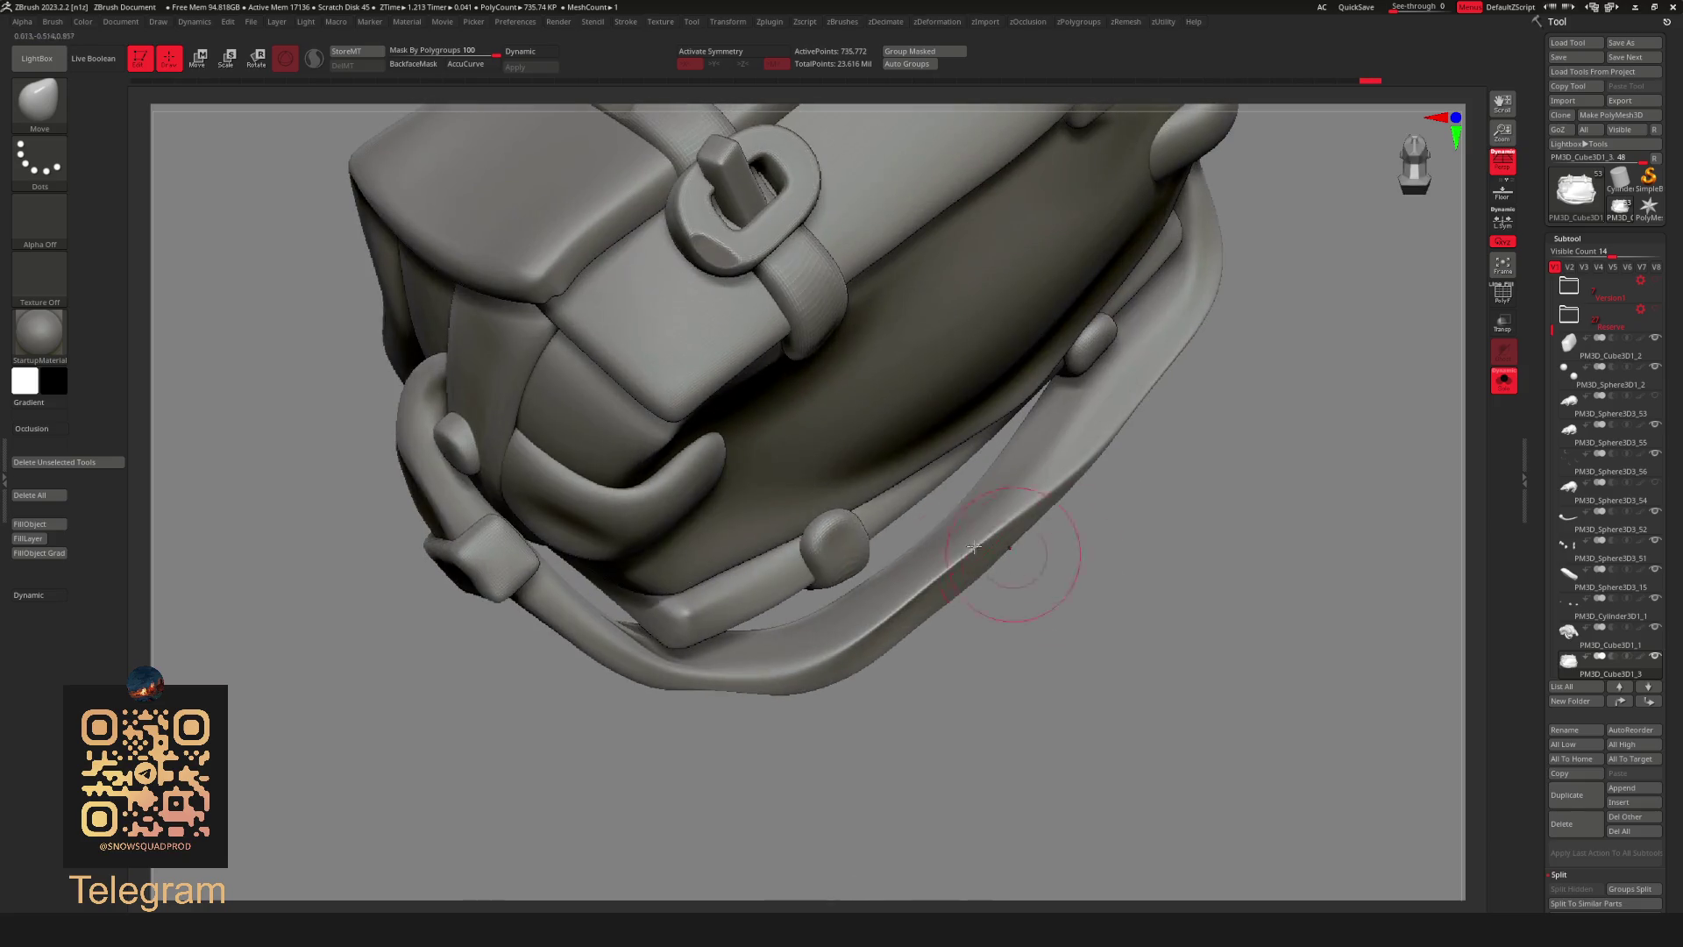
# Frame the bag, then review it from near-front, close side and top-down views.
pyautogui.press('f')
pyautogui.moveTo(1187, 451)
pyautogui.mouseDown()
pyautogui.moveTo(1240, 346)
pyautogui.moveTo(1234, 470)
pyautogui.mouseUp()
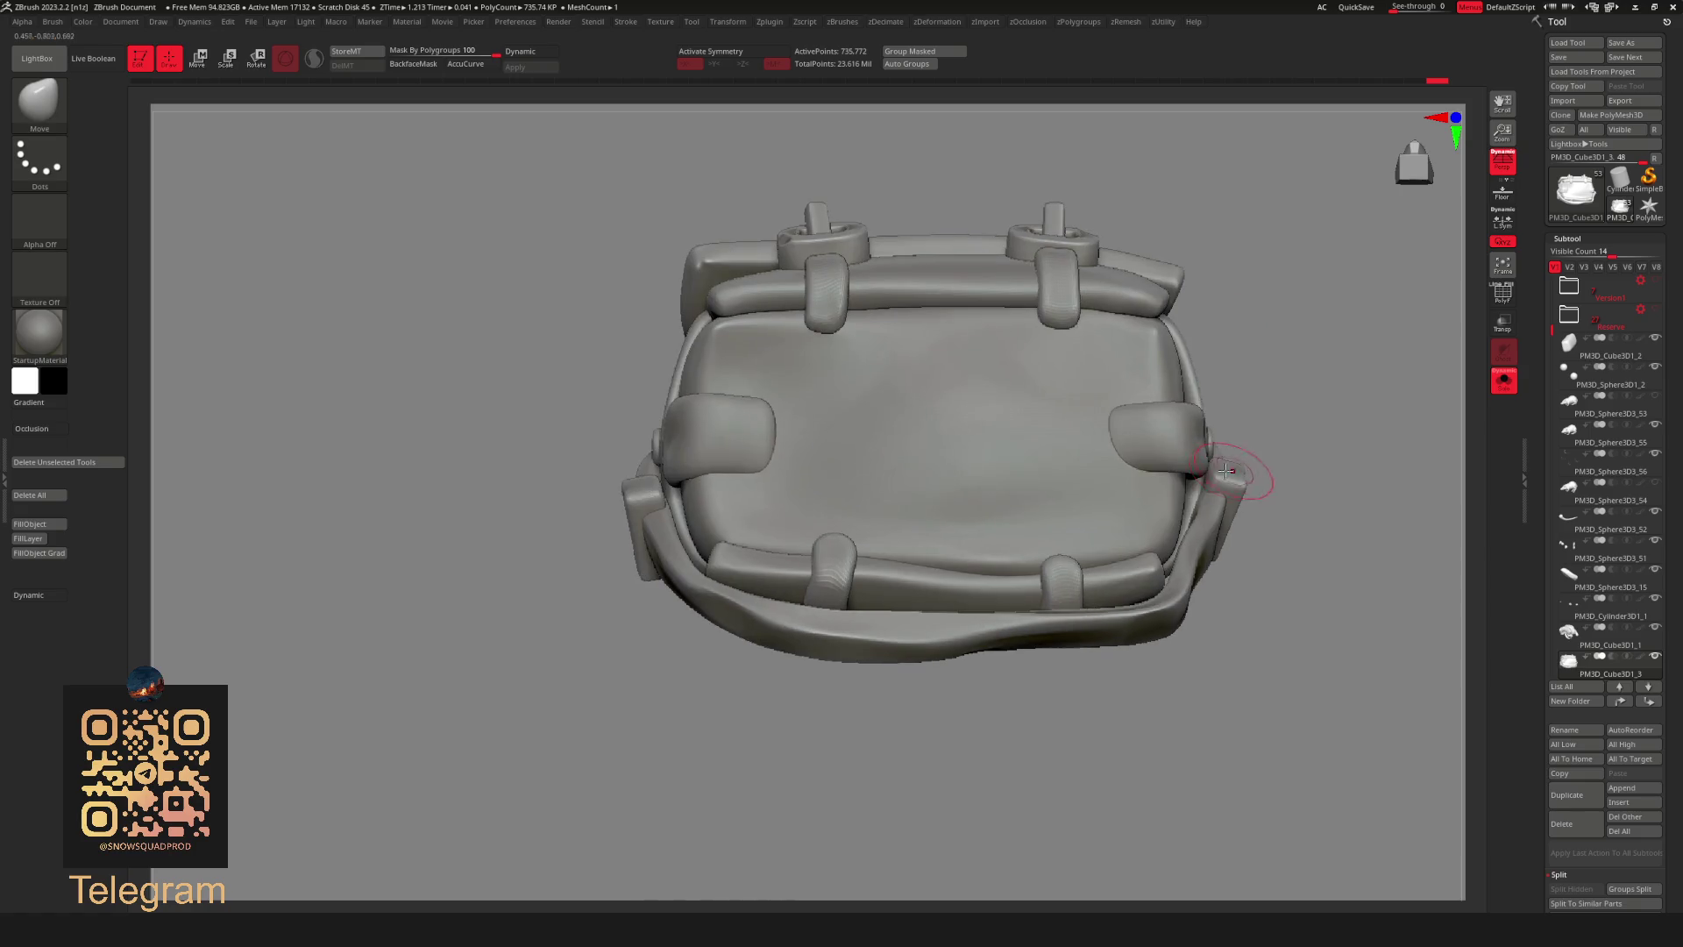
pyautogui.moveTo(922, 776); pyautogui.dragTo(881, 579)
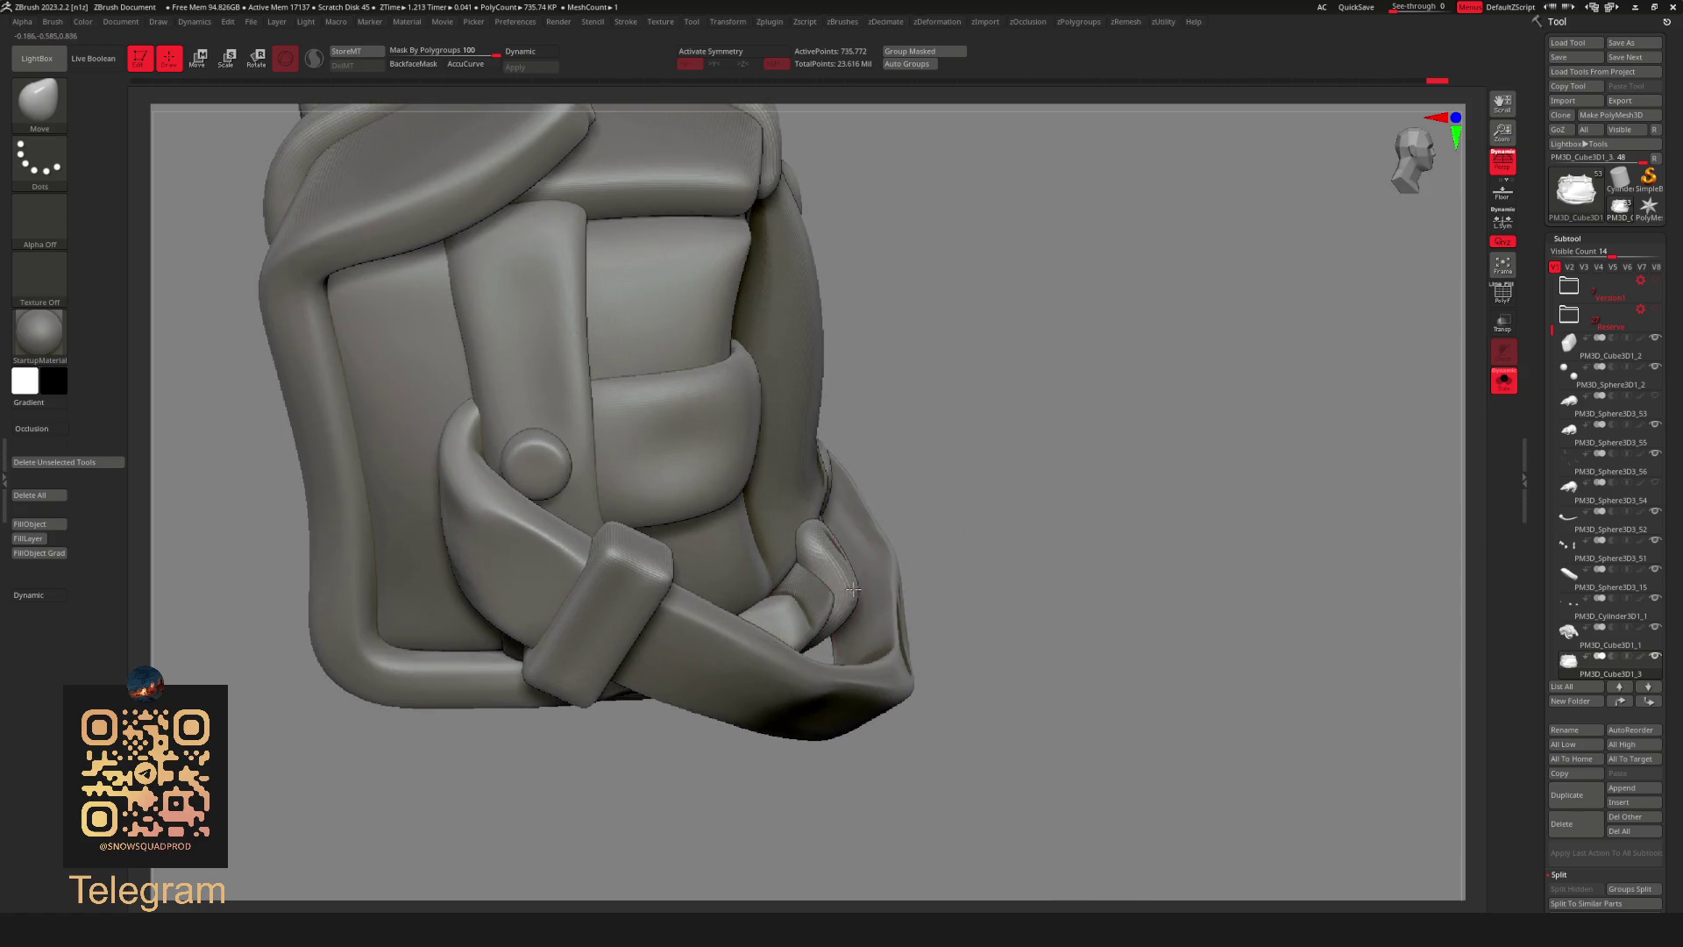
pyautogui.moveTo(1025, 474); pyautogui.dragTo(1035, 459)
pyautogui.moveTo(1364, 406)
pyautogui.keyDown('alt'); pyautogui.mouseDown()
pyautogui.moveTo(1276, 368)
pyautogui.moveTo(1183, 420)
pyautogui.moveTo(1240, 346)
pyautogui.moveTo(1201, 425)
pyautogui.mouseUp(); pyautogui.keyUp('alt')
pyautogui.moveTo(1188, 361)
pyautogui.mouseDown()
pyautogui.moveTo(974, 513)
pyautogui.moveTo(1090, 488)
pyautogui.mouseUp()
# Solo and mask a strap piece, show all, then invert and clear the mask on the bag.
pyautogui.keyDown('ctrl'); pyautogui.keyDown('shift'); pyautogui.click(965, 506); pyautogui.keyUp('shift'); pyautogui.keyUp('ctrl')
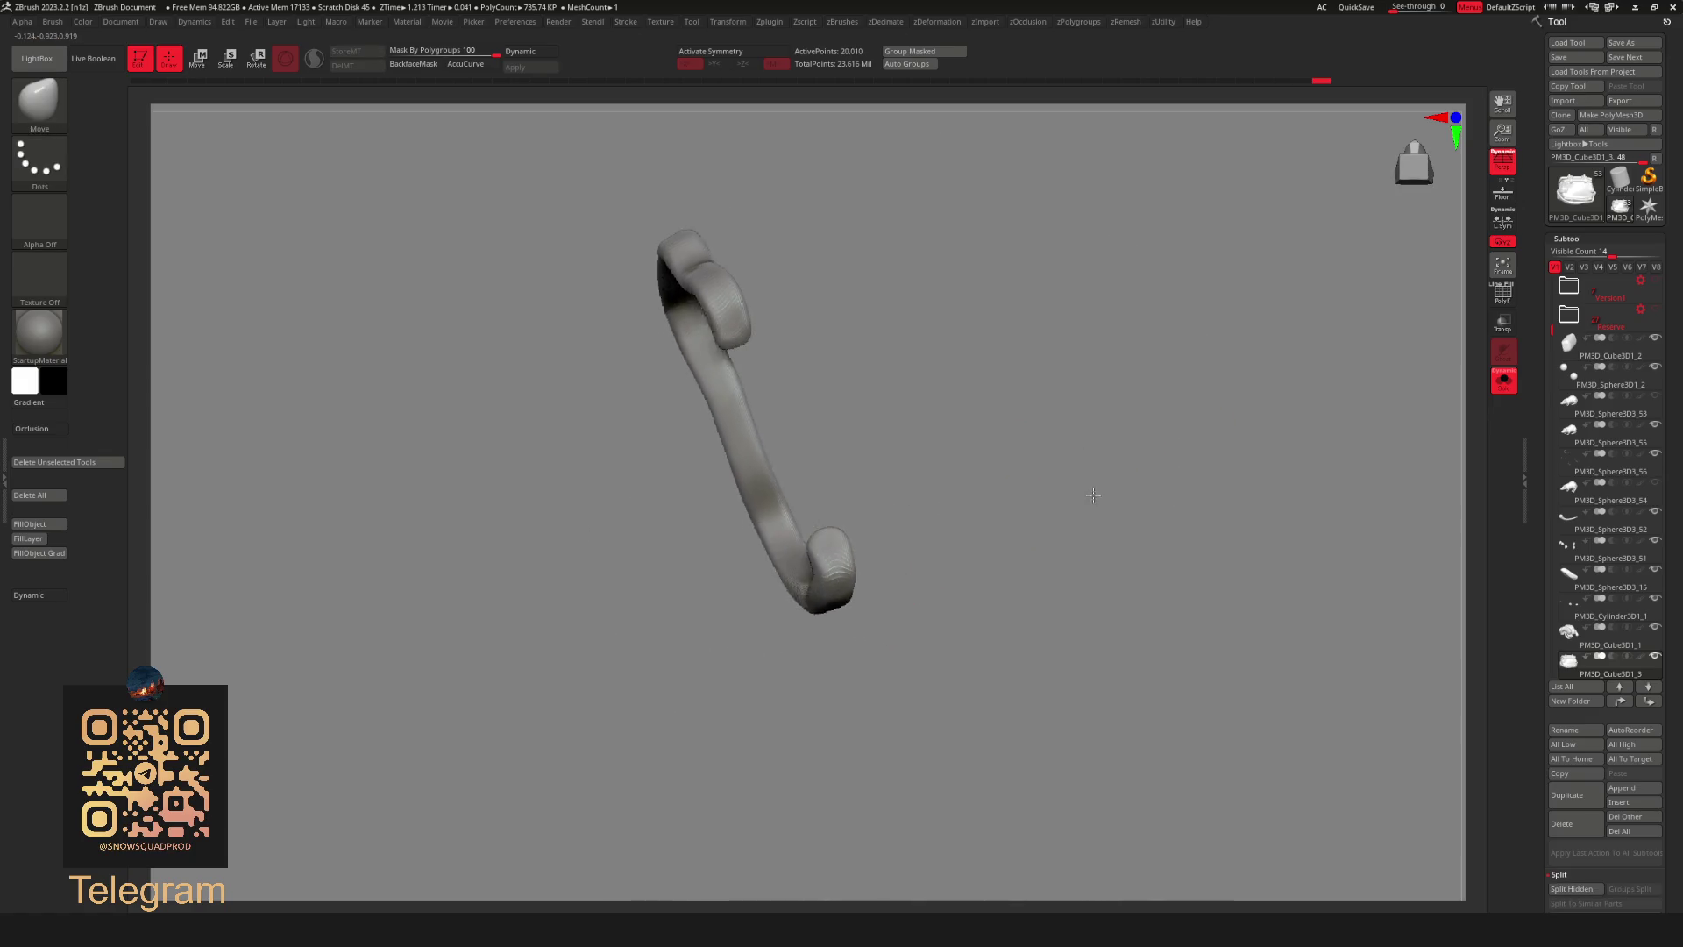
pyautogui.keyDown('ctrl'); pyautogui.click(1167, 464); pyautogui.keyUp('ctrl')
pyautogui.keyDown('ctrl'); pyautogui.keyDown('shift'); pyautogui.click(1145, 500); pyautogui.keyUp('shift'); pyautogui.keyUp('ctrl')
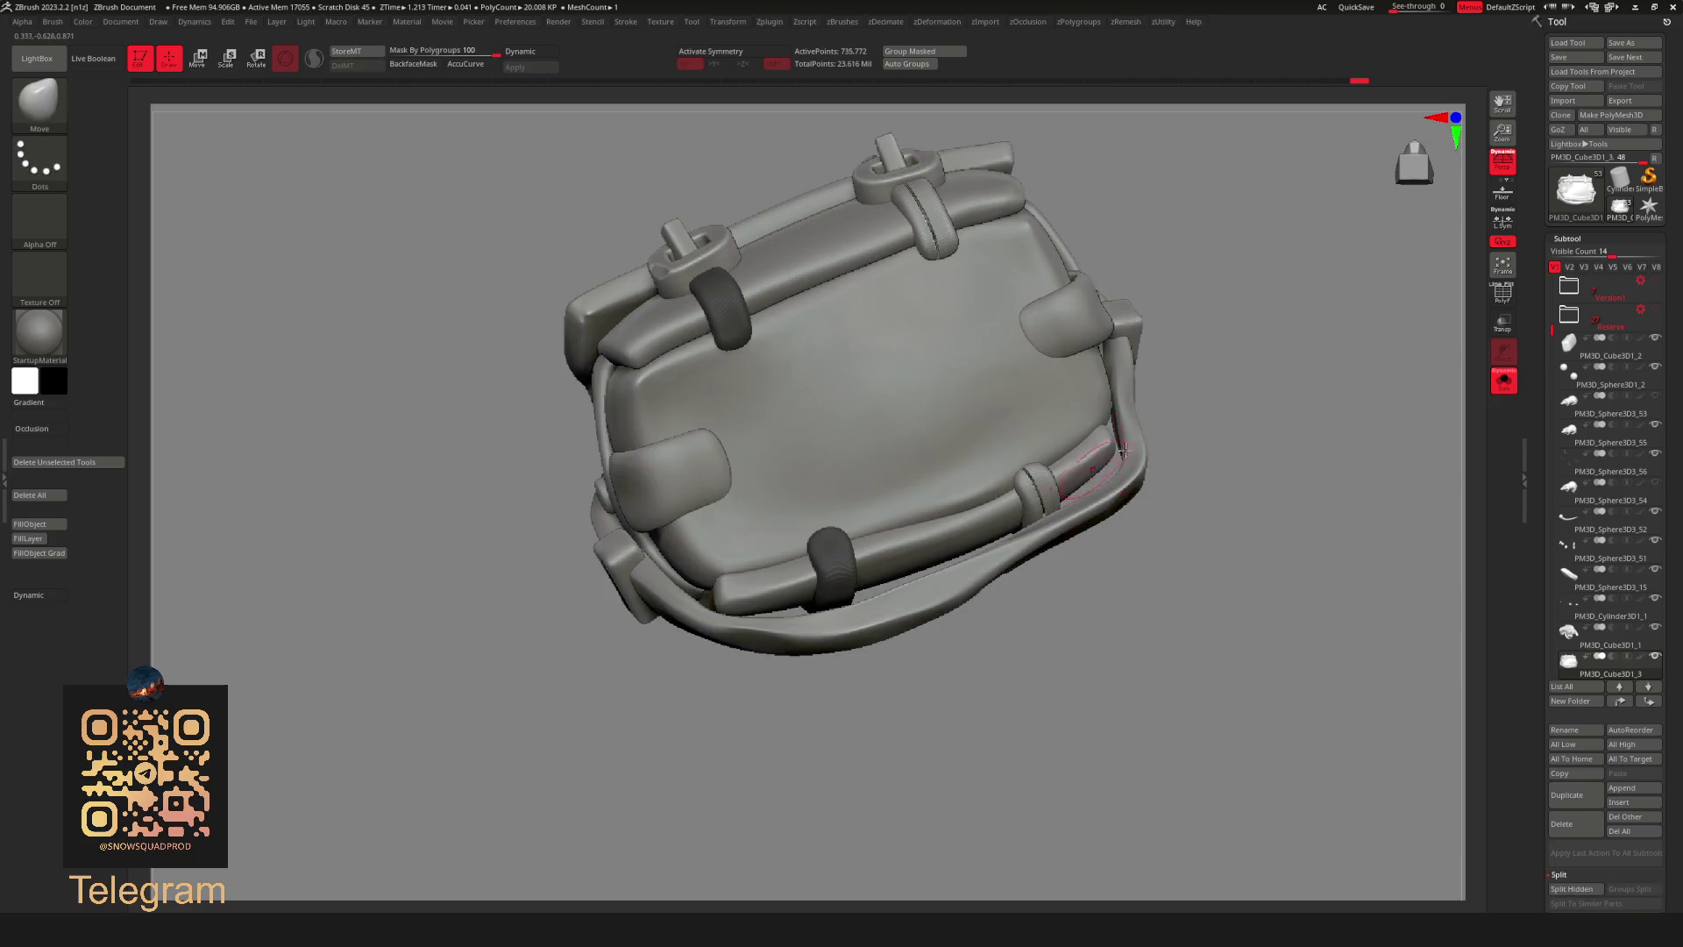
pyautogui.keyDown('ctrl'); pyautogui.click(1239, 390); pyautogui.keyUp('ctrl')
pyautogui.keyDown('ctrl'); pyautogui.moveTo(1240, 390); pyautogui.dragTo(1242, 403); pyautogui.keyUp('ctrl')
# Mask the strap loops again, show all parts, open the subtool actions and zoom out to the whole rat.
pyautogui.keyDown('ctrl'); pyautogui.keyDown('shift'); pyautogui.click(1155, 439); pyautogui.keyUp('shift'); pyautogui.keyUp('ctrl')
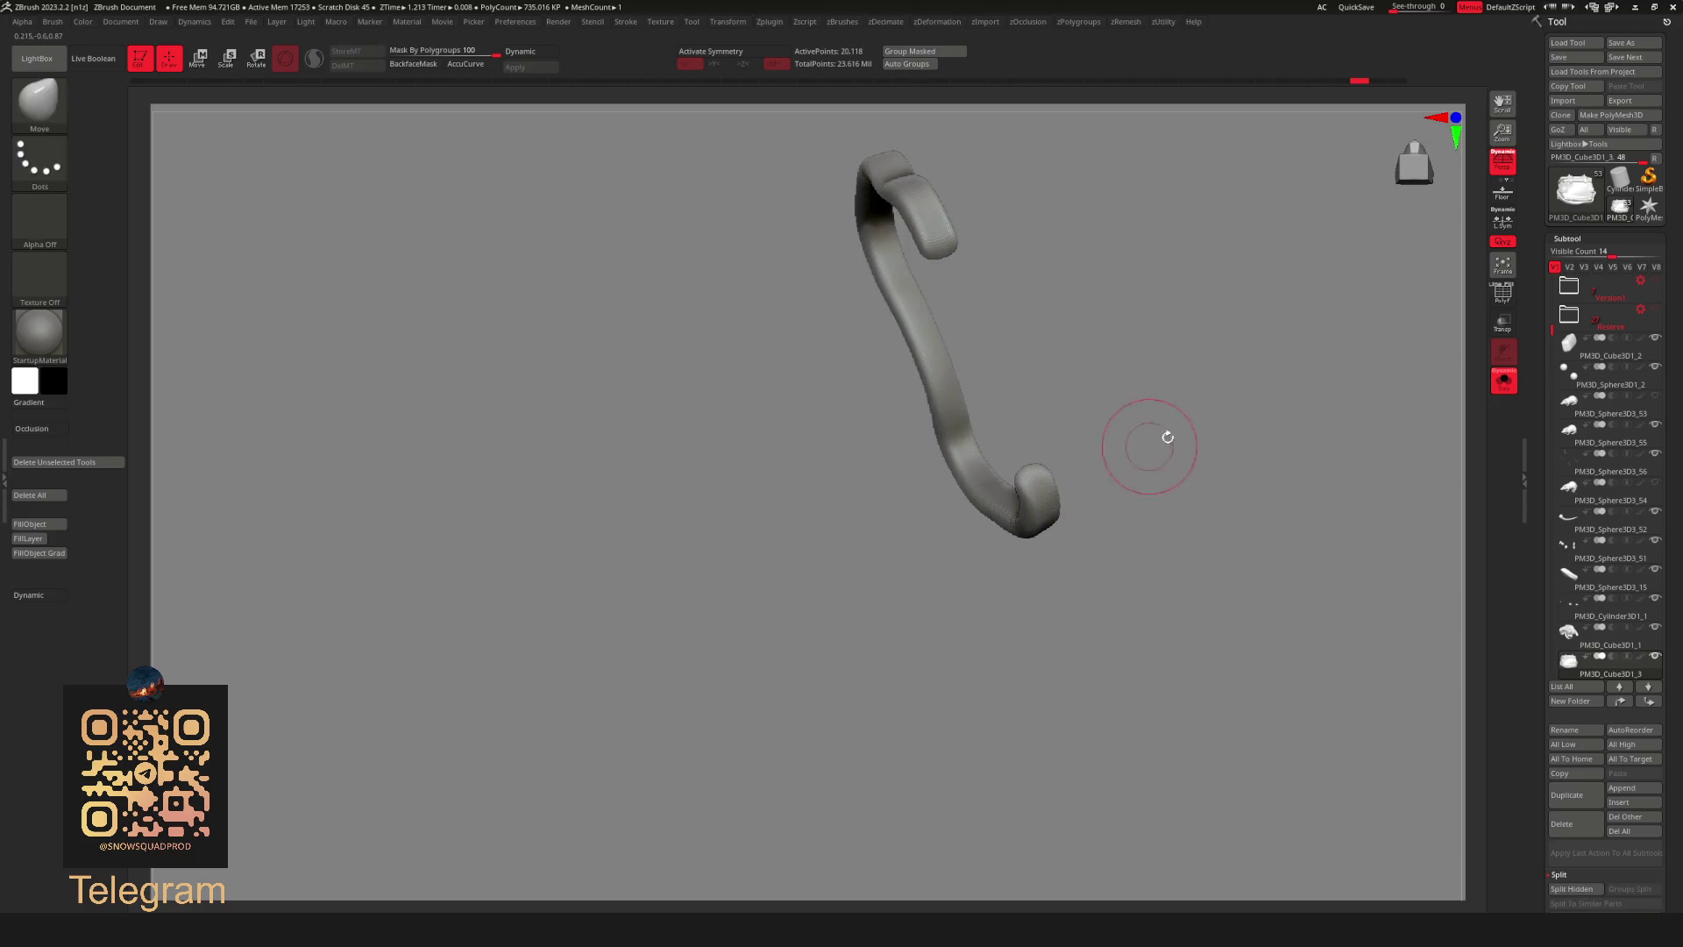
pyautogui.keyDown('ctrl'); pyautogui.click(1240, 407); pyautogui.keyUp('ctrl')
pyautogui.keyDown('ctrl'); pyautogui.keyDown('shift'); pyautogui.click(1212, 458); pyautogui.keyUp('shift'); pyautogui.keyUp('ctrl')
pyautogui.rightClick(1213, 458)
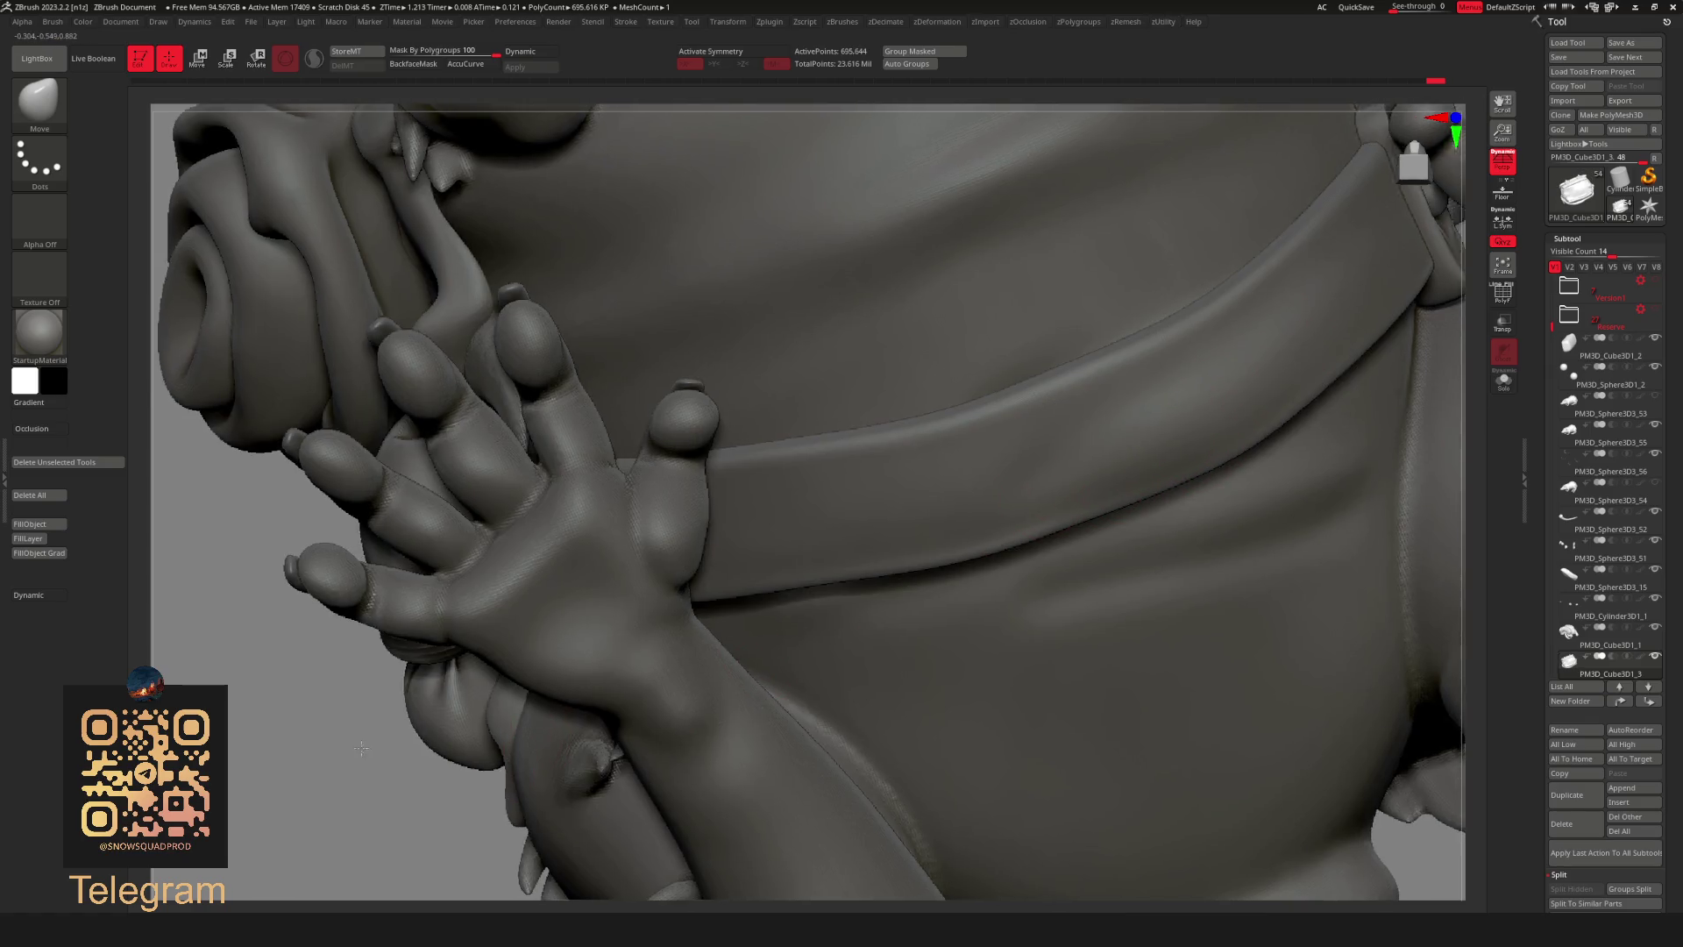
pyautogui.moveTo(1052, 501)
pyautogui.keyDown('ctrl'); pyautogui.mouseDown(button='right')
pyautogui.moveTo(425, 564)
pyautogui.moveTo(1269, 421)
pyautogui.moveTo(1263, 547)
pyautogui.moveTo(967, 431)
pyautogui.moveTo(1153, 365)
pyautogui.moveTo(1064, 373)
pyautogui.moveTo(908, 550)
pyautogui.mouseUp(button='right'); pyautogui.keyUp('ctrl')
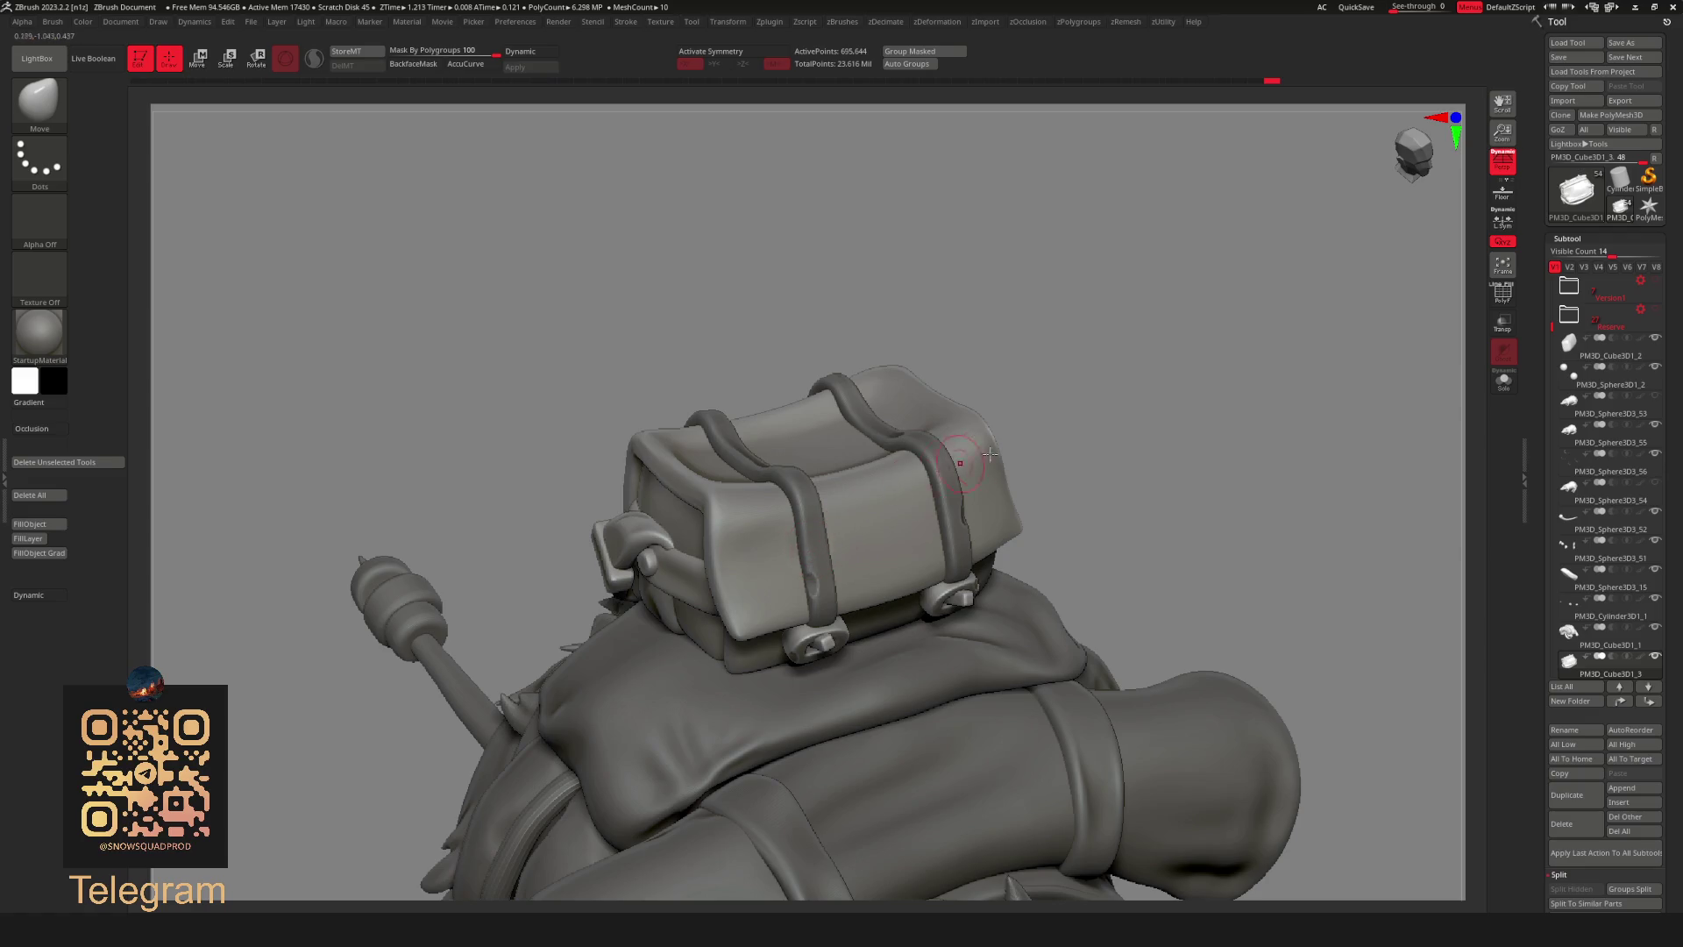
# Orbit around the backpack and select the bedroll subtool on the rat's back.
pyautogui.press('space')
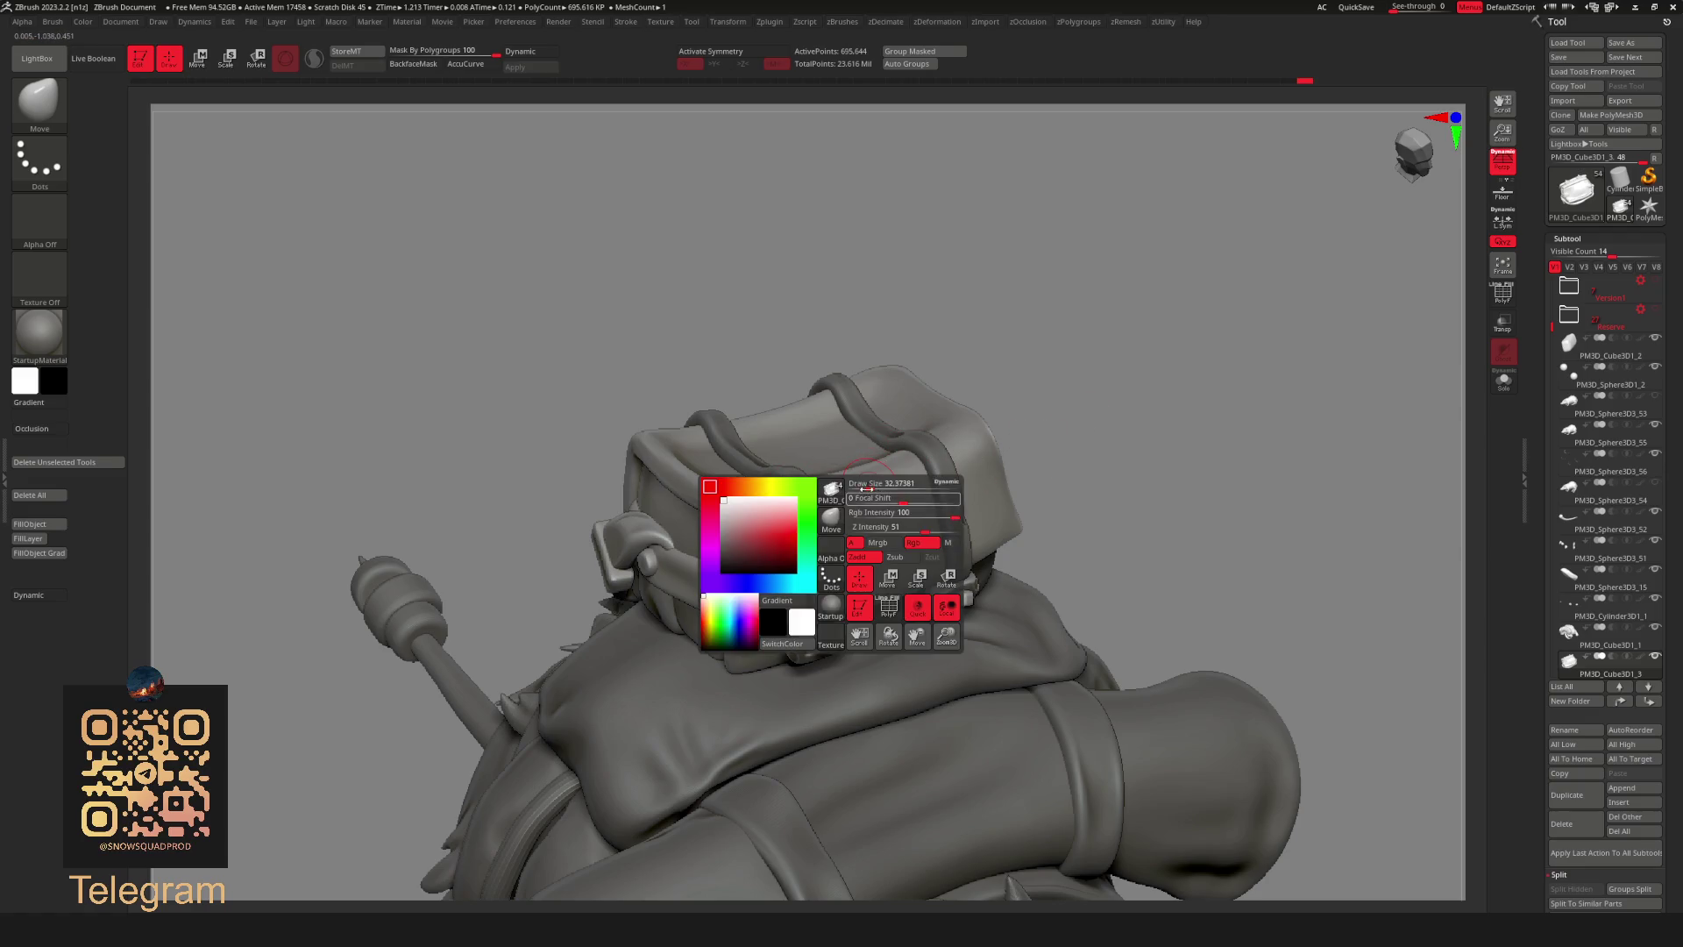
pyautogui.moveTo(921, 481); pyautogui.dragTo(961, 485, button='right')
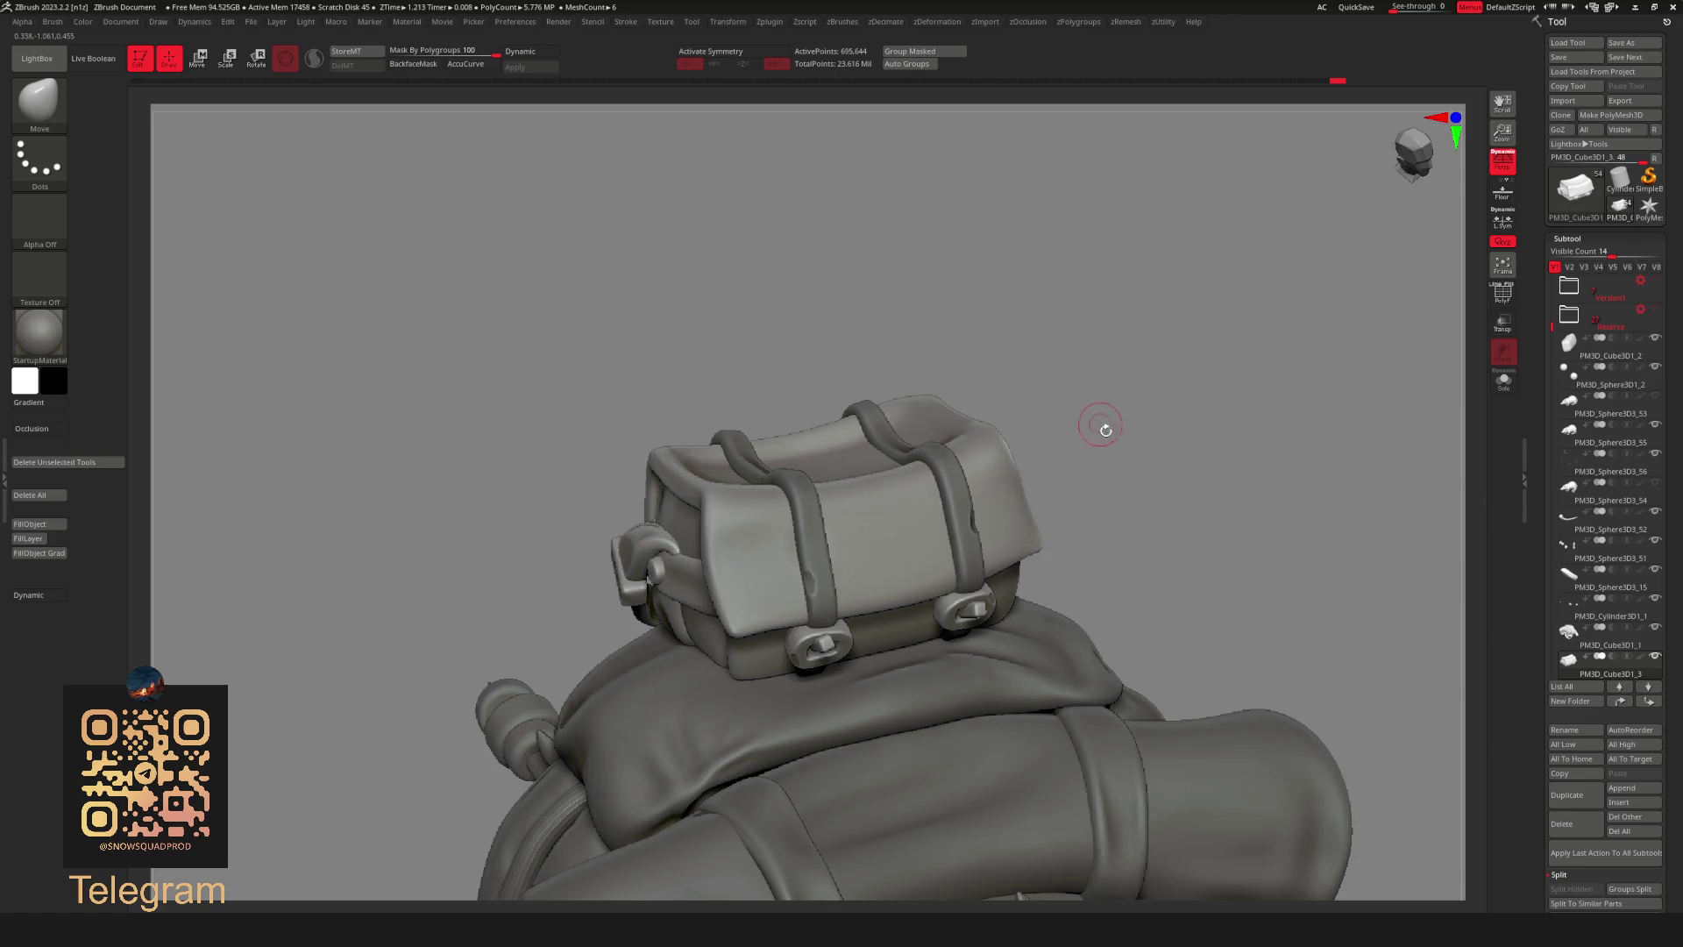
pyautogui.moveTo(1104, 425); pyautogui.dragTo(953, 527, button='right')
pyautogui.moveTo(1130, 418); pyautogui.dragTo(1135, 377, button='right')
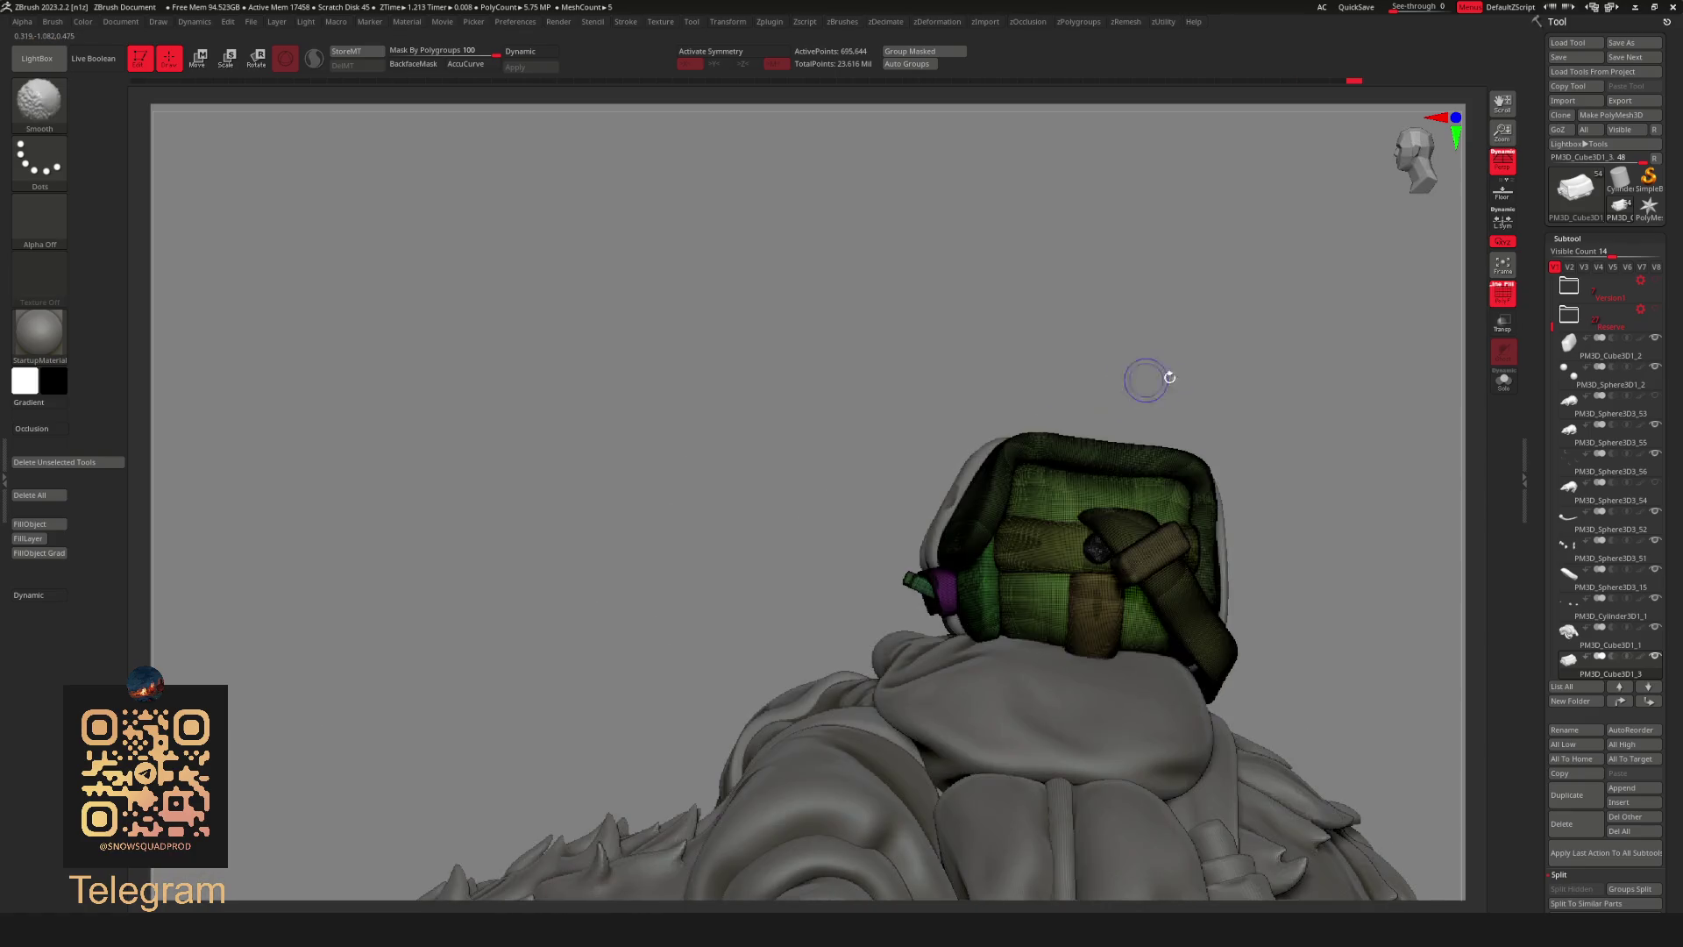
pyautogui.moveTo(1263, 395)
pyautogui.mouseDown(button='right')
pyautogui.moveTo(939, 589)
pyautogui.moveTo(1051, 434)
pyautogui.moveTo(1149, 385)
pyautogui.mouseUp(button='right')
pyautogui.keyDown('alt'); pyautogui.click(1069, 423); pyautogui.keyUp('alt')
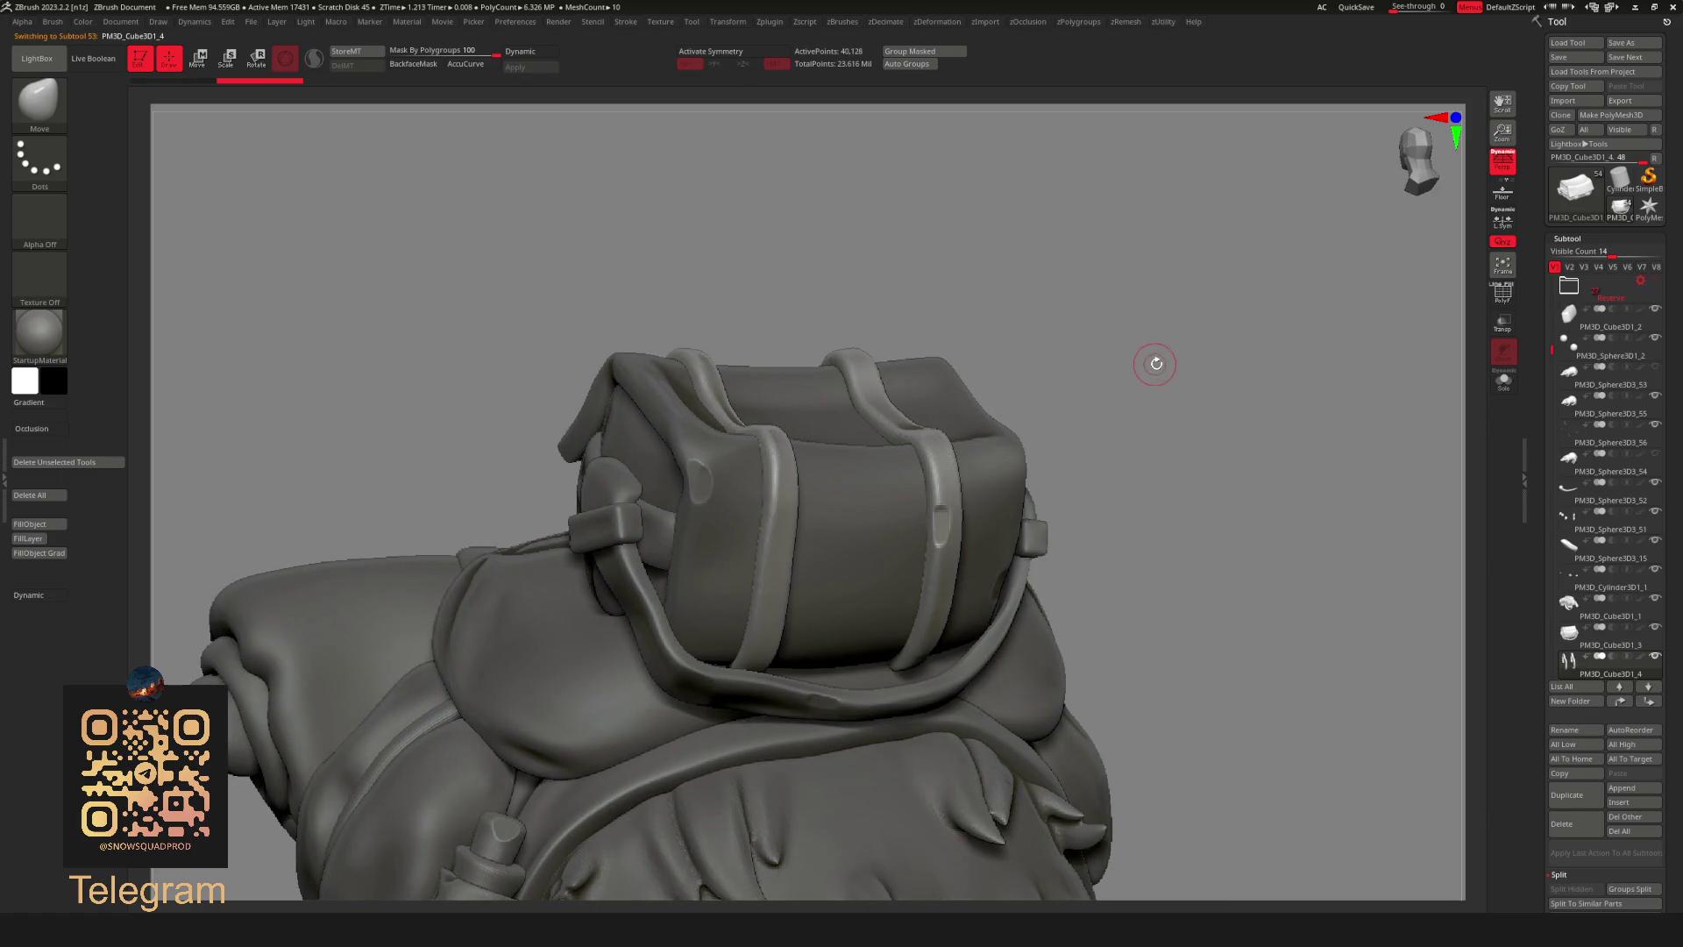
# Open the geometry/remesh options, zoom onto the bedroll and call up the Decimation Master menu.
pyautogui.press('g')
pyautogui.press('r')
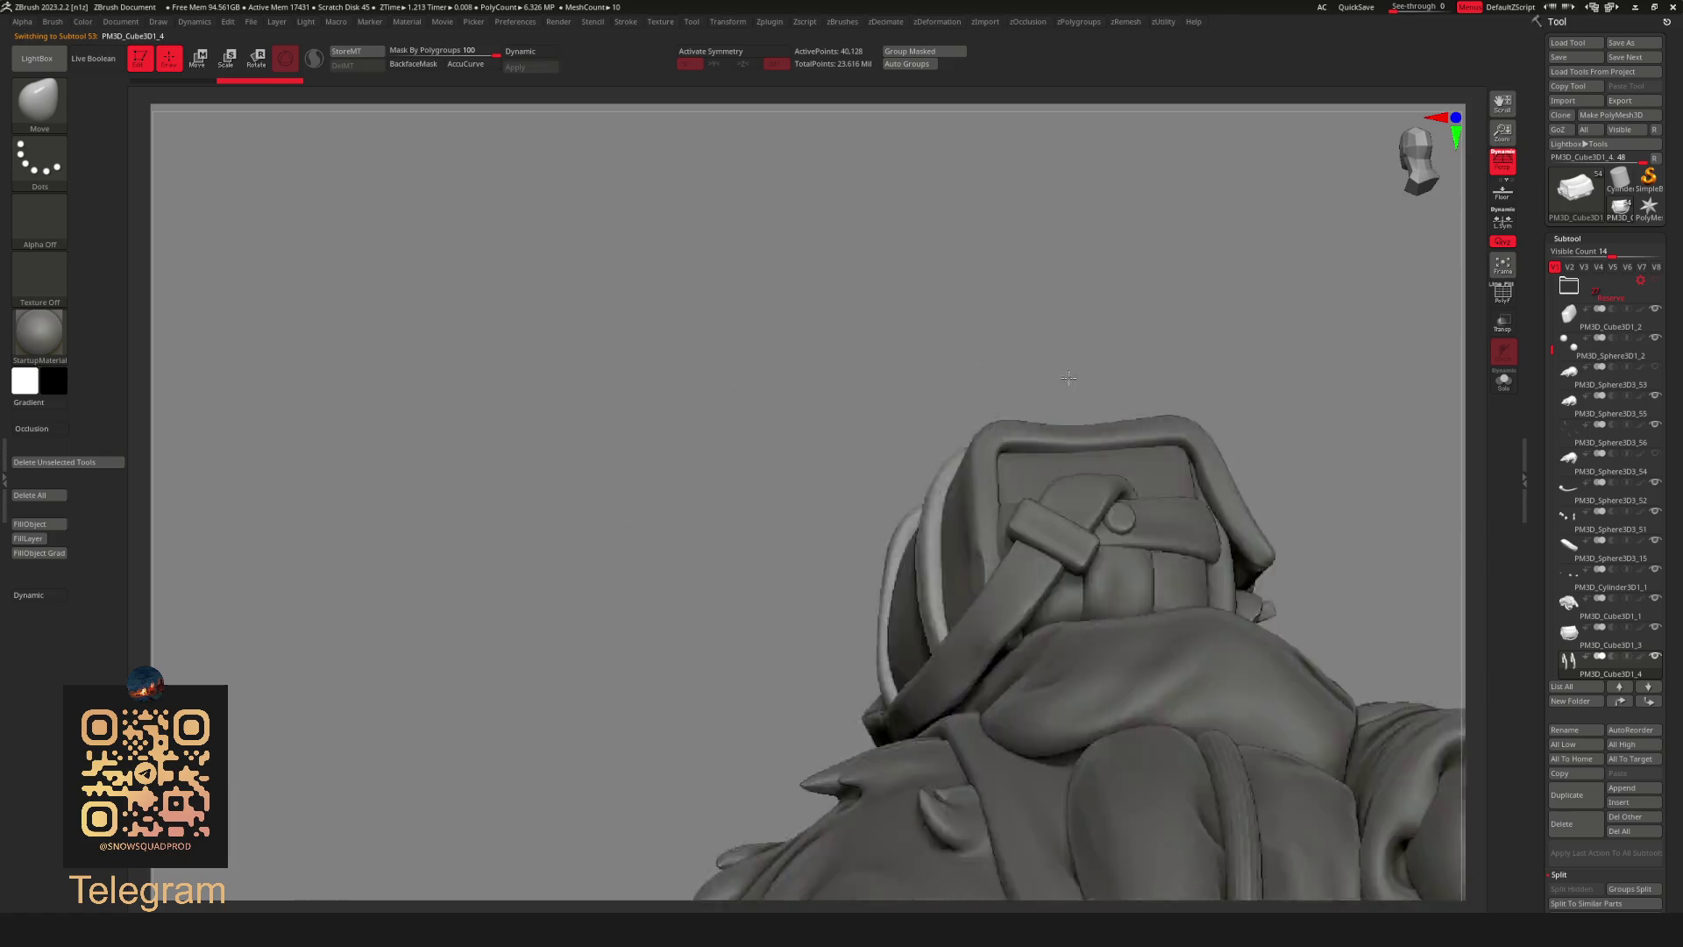
pyautogui.moveTo(907, 543)
pyautogui.mouseDown(button='right')
pyautogui.moveTo(1187, 319)
pyautogui.moveTo(1154, 300)
pyautogui.mouseUp(button='right')
pyautogui.moveTo(1203, 390)
pyautogui.mouseDown(button='right')
pyautogui.moveTo(1100, 413)
pyautogui.moveTo(1105, 452)
pyautogui.moveTo(1108, 439)
pyautogui.mouseUp(button='right')
pyautogui.press('F1')
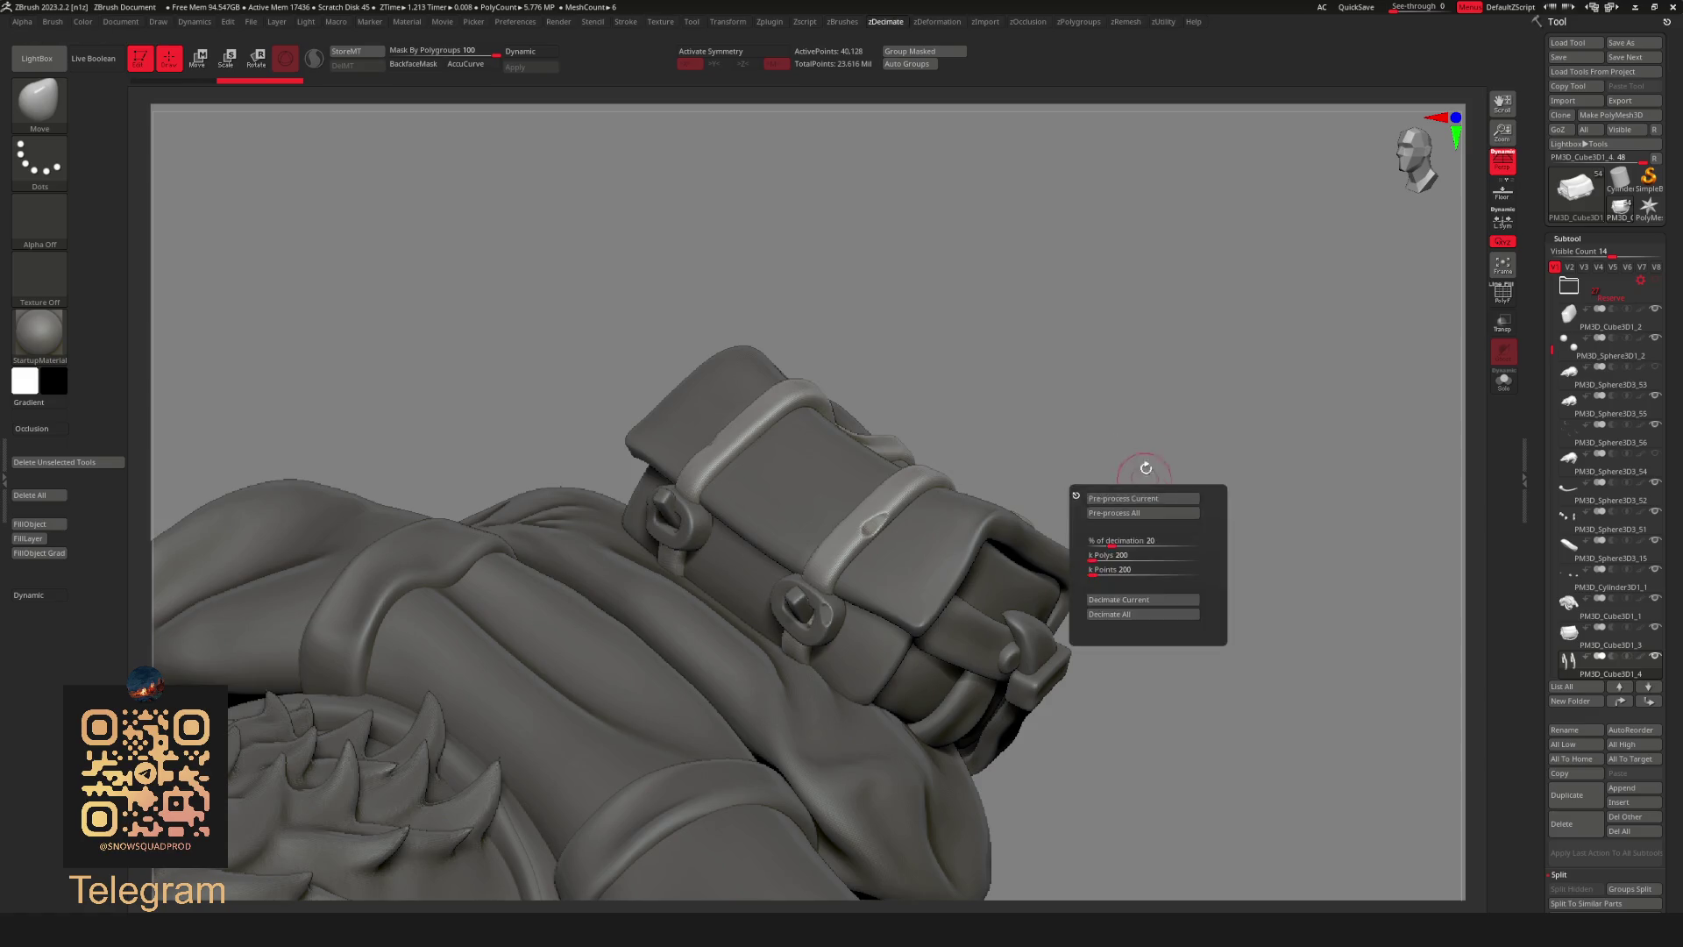
# Solo the backpack strap piece and bring up its remeshing options.
pyautogui.press('F2')
pyautogui.press('F3')
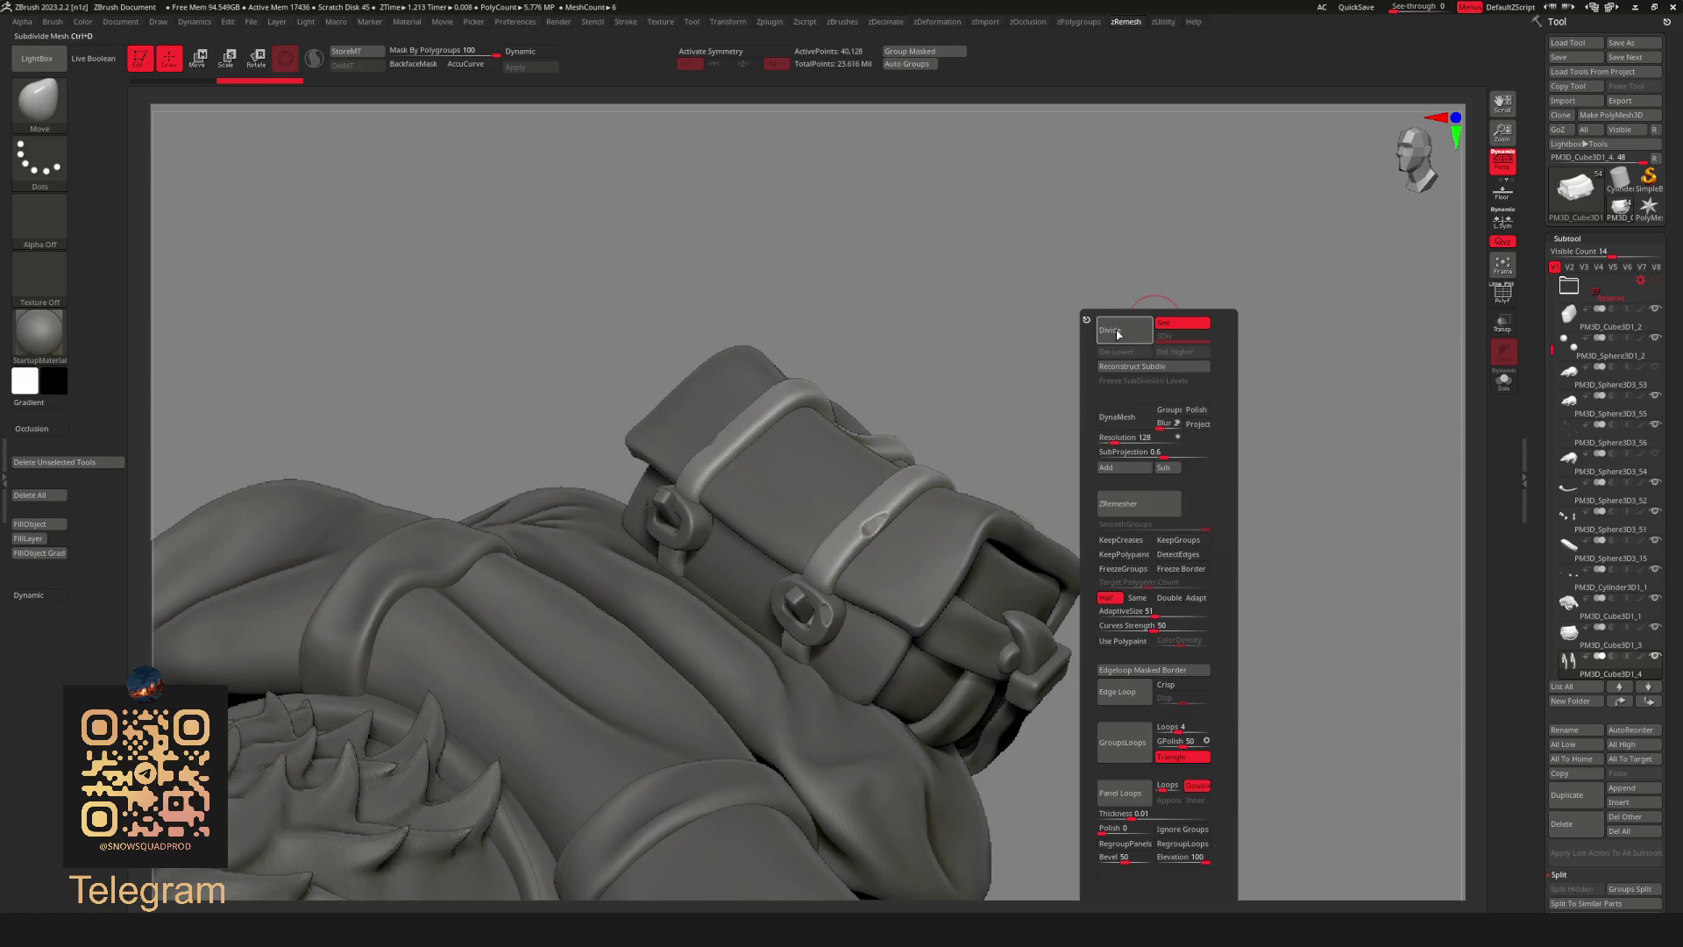
pyautogui.press('F3')
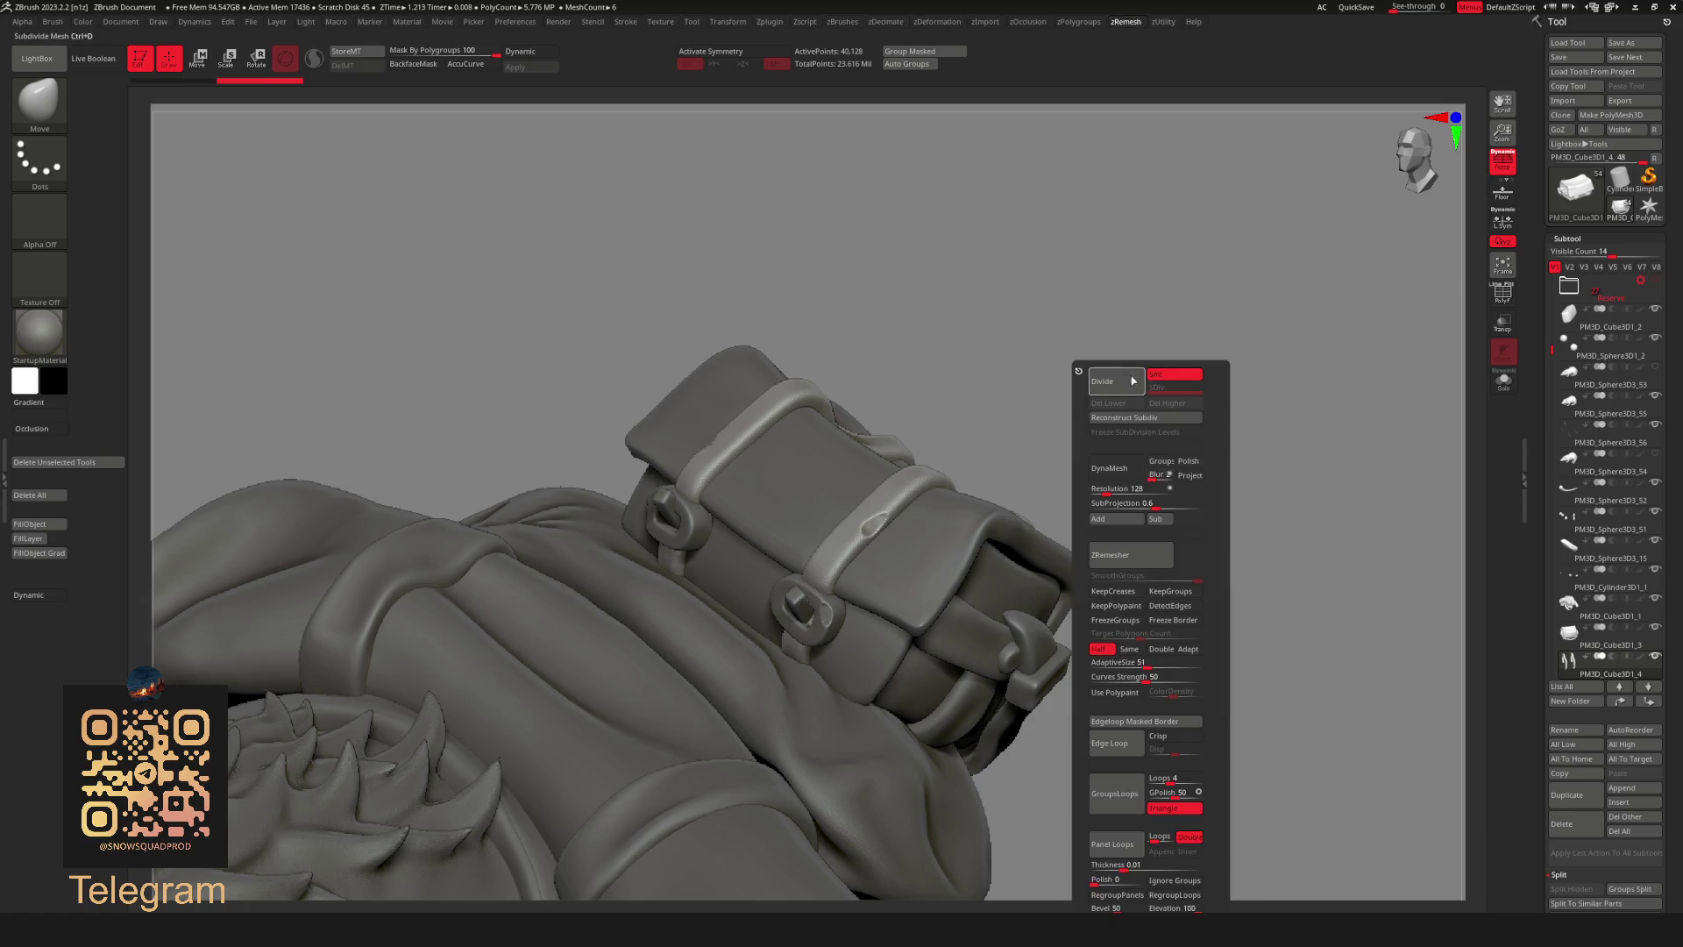
pyautogui.press('F3')
pyautogui.press('F3')
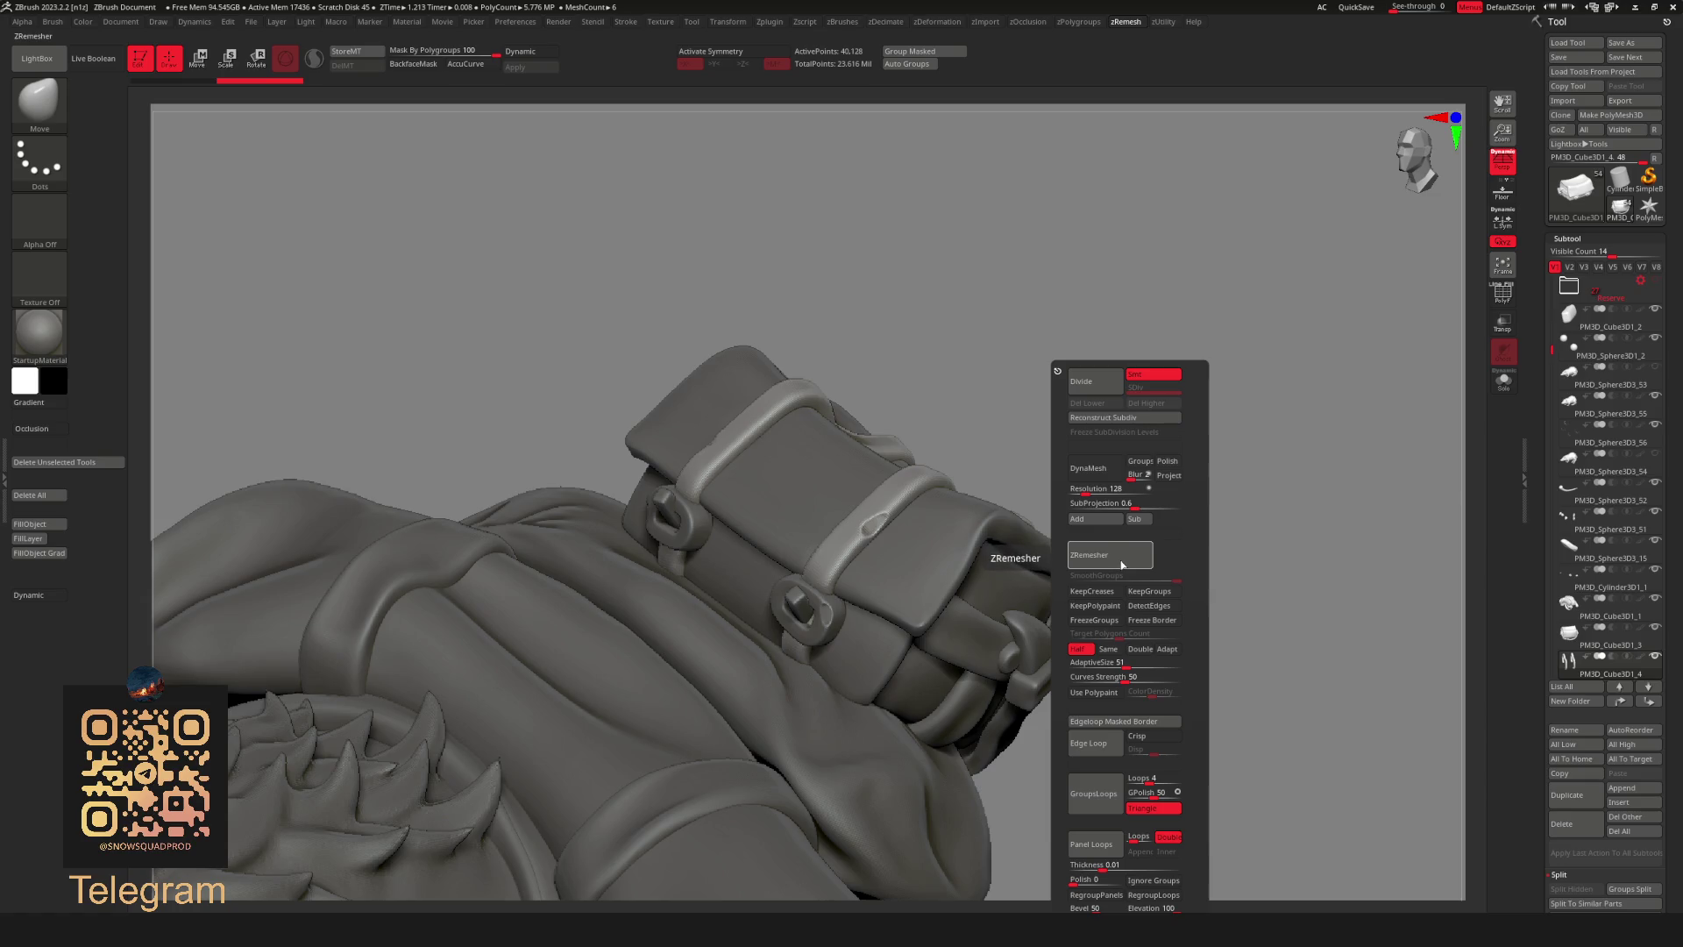
pyautogui.moveTo(1210, 395)
pyautogui.mouseDown()
pyautogui.moveTo(1258, 388)
pyautogui.moveTo(1199, 478)
pyautogui.mouseUp()
pyautogui.hotkey('shift', 'alt', 's')
pyautogui.hotkey('shift', 'alt', 's')
pyautogui.press('F3')
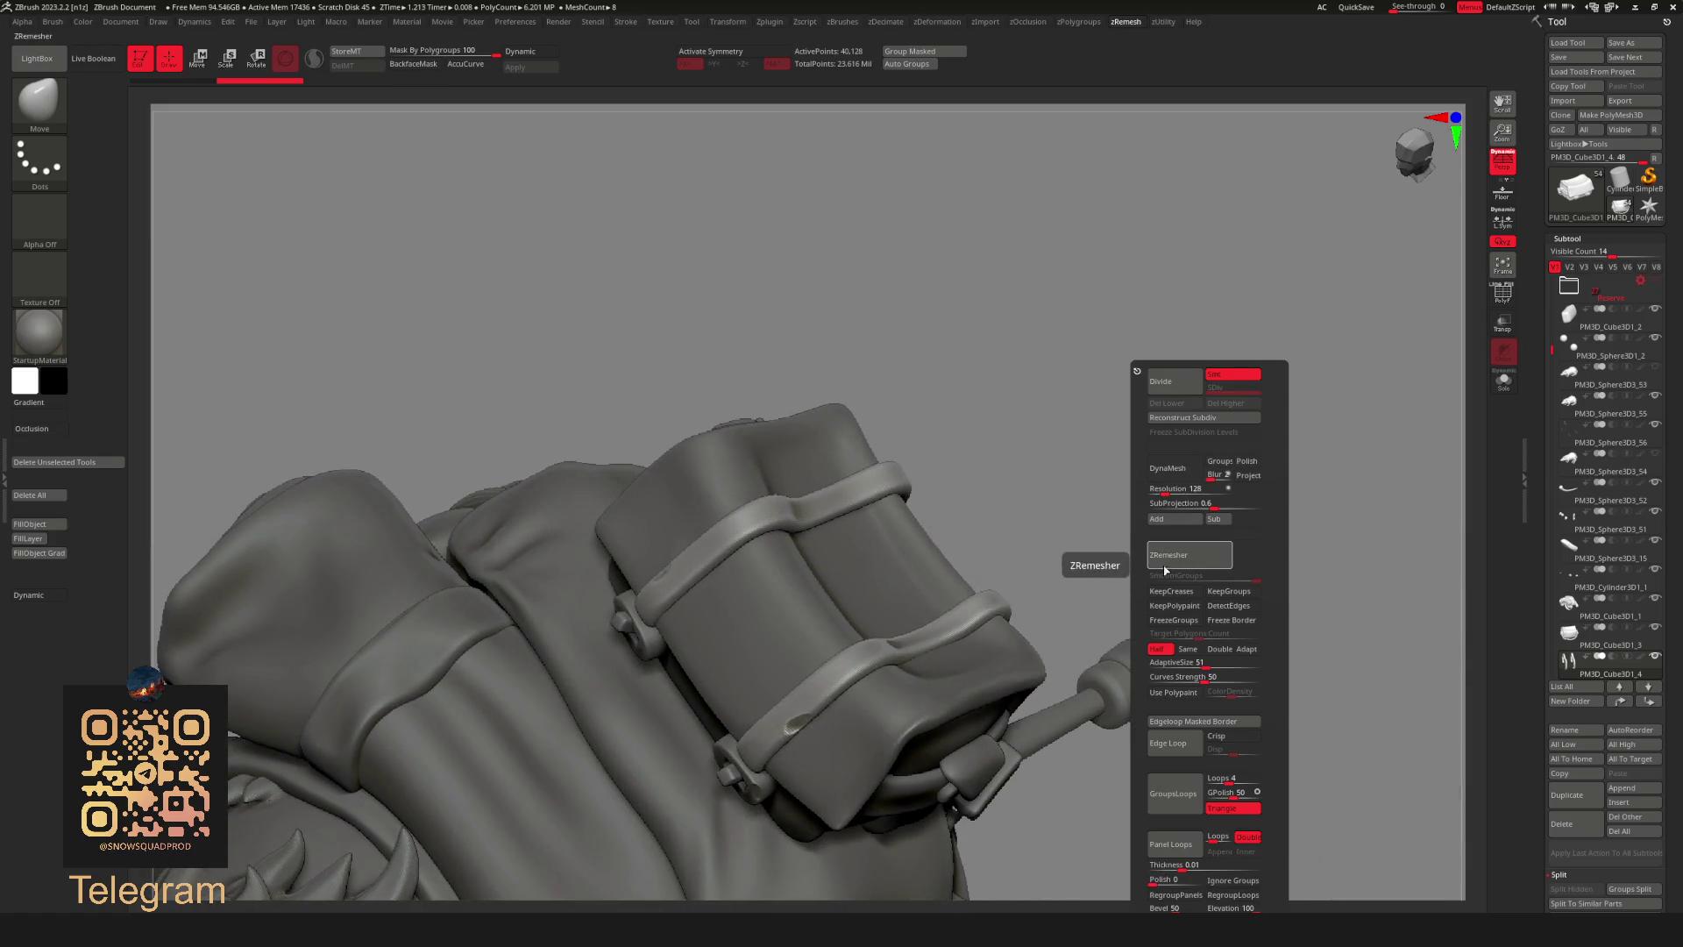
pyautogui.press('F3')
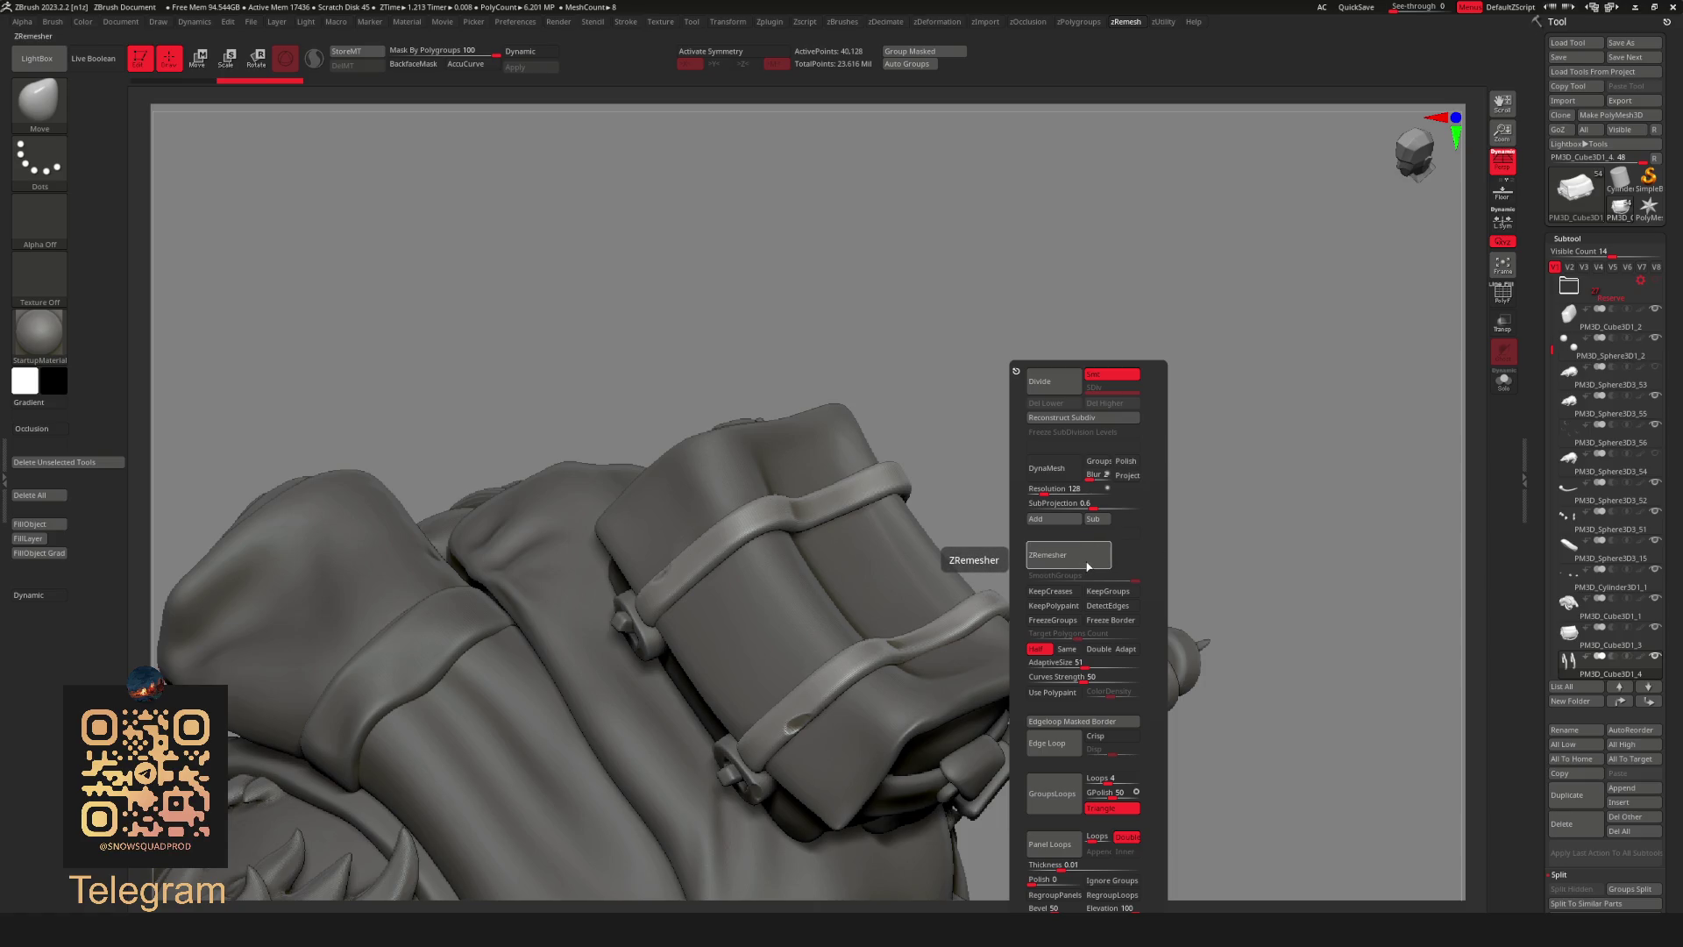
pyautogui.moveTo(1207, 552)
pyautogui.mouseDown()
pyautogui.moveTo(1030, 497)
pyautogui.moveTo(1175, 463)
pyautogui.moveTo(1203, 382)
pyautogui.mouseUp()
# Remesh the straps at the same density, then again at double polygon density.
pyautogui.press('F3')
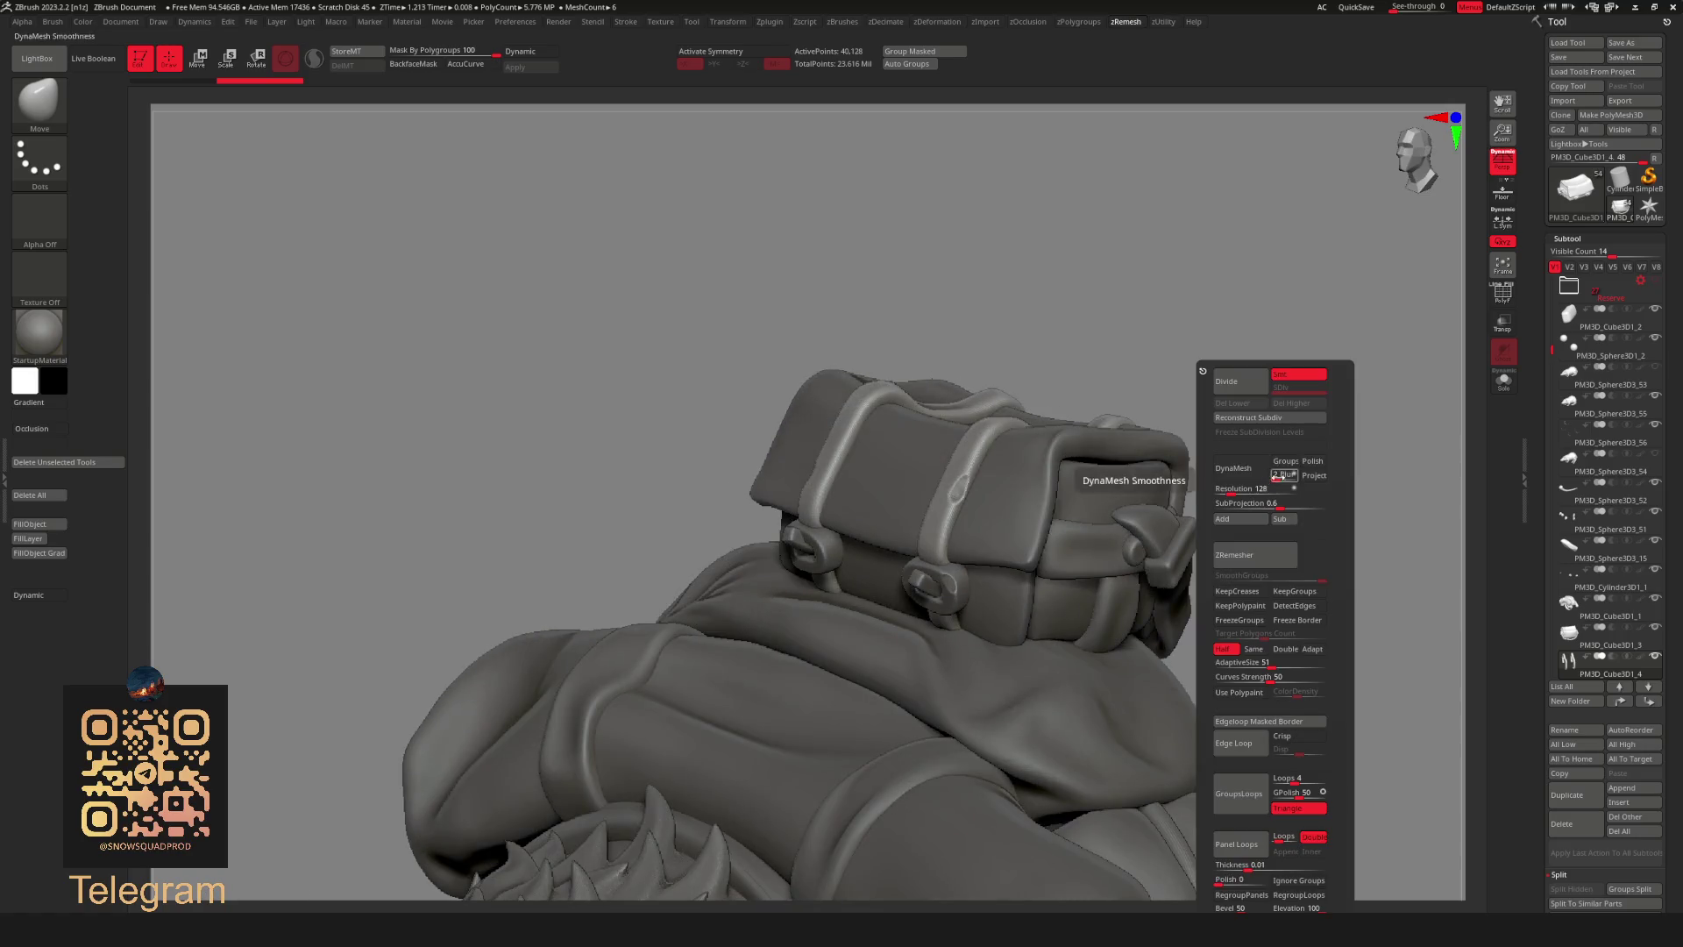
pyautogui.click(1254, 649)
pyautogui.click(1254, 554)
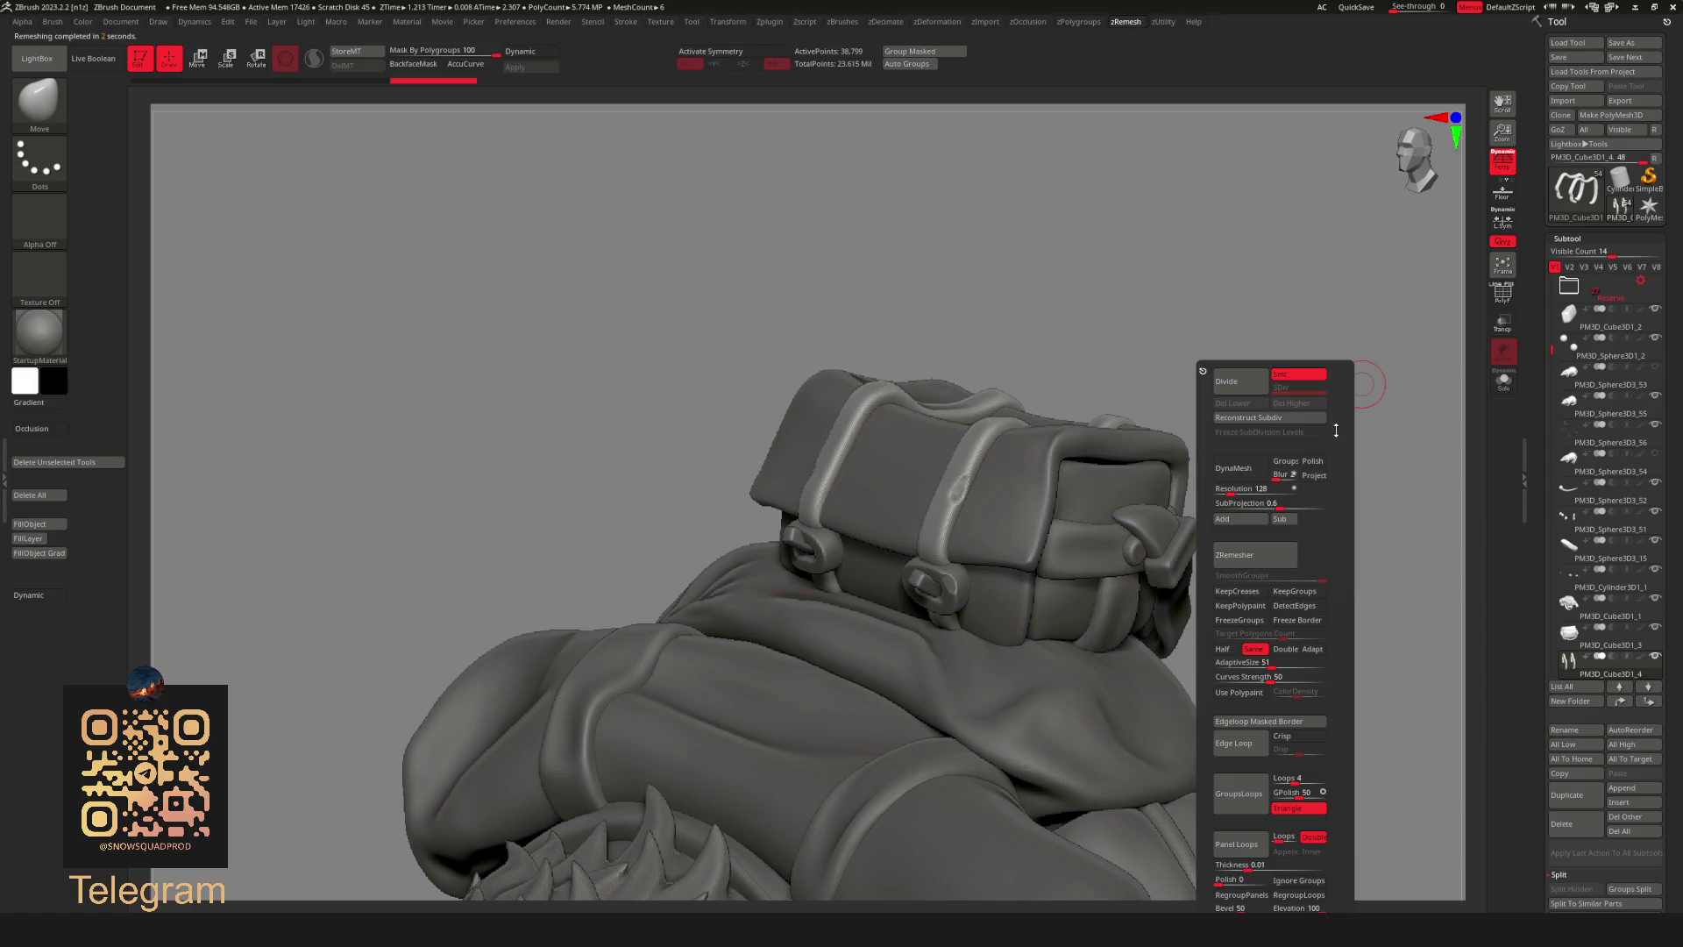
pyautogui.moveTo(1402, 360); pyautogui.dragTo(1300, 470)
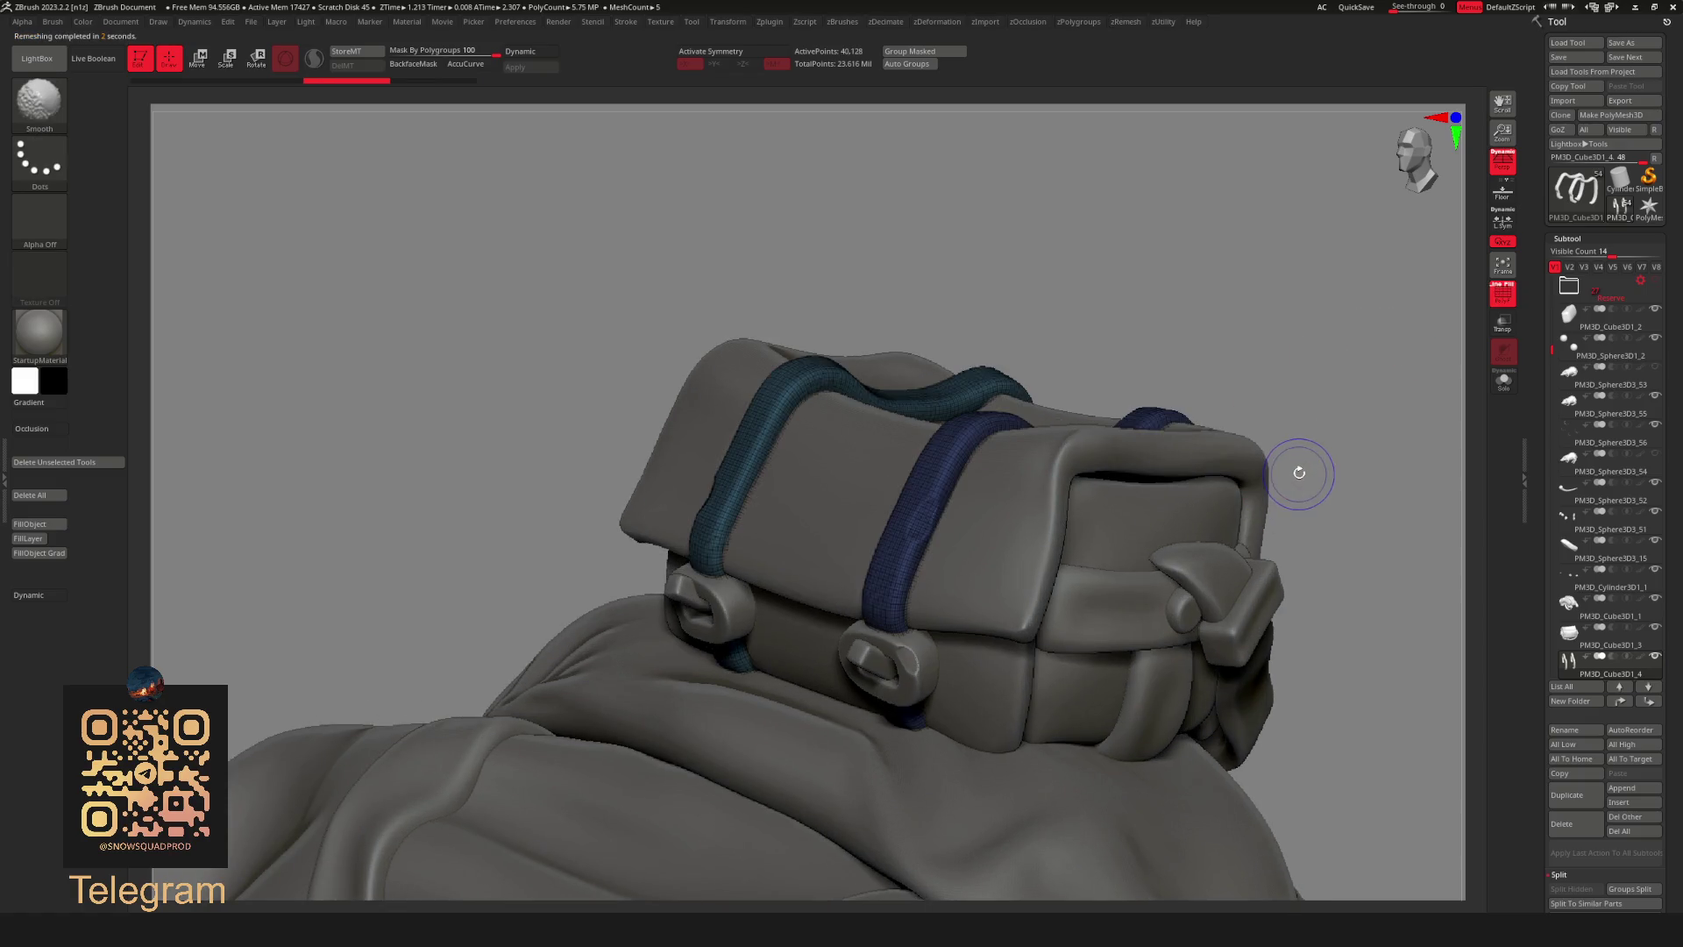
pyautogui.press('F3')
pyautogui.click(1334, 647)
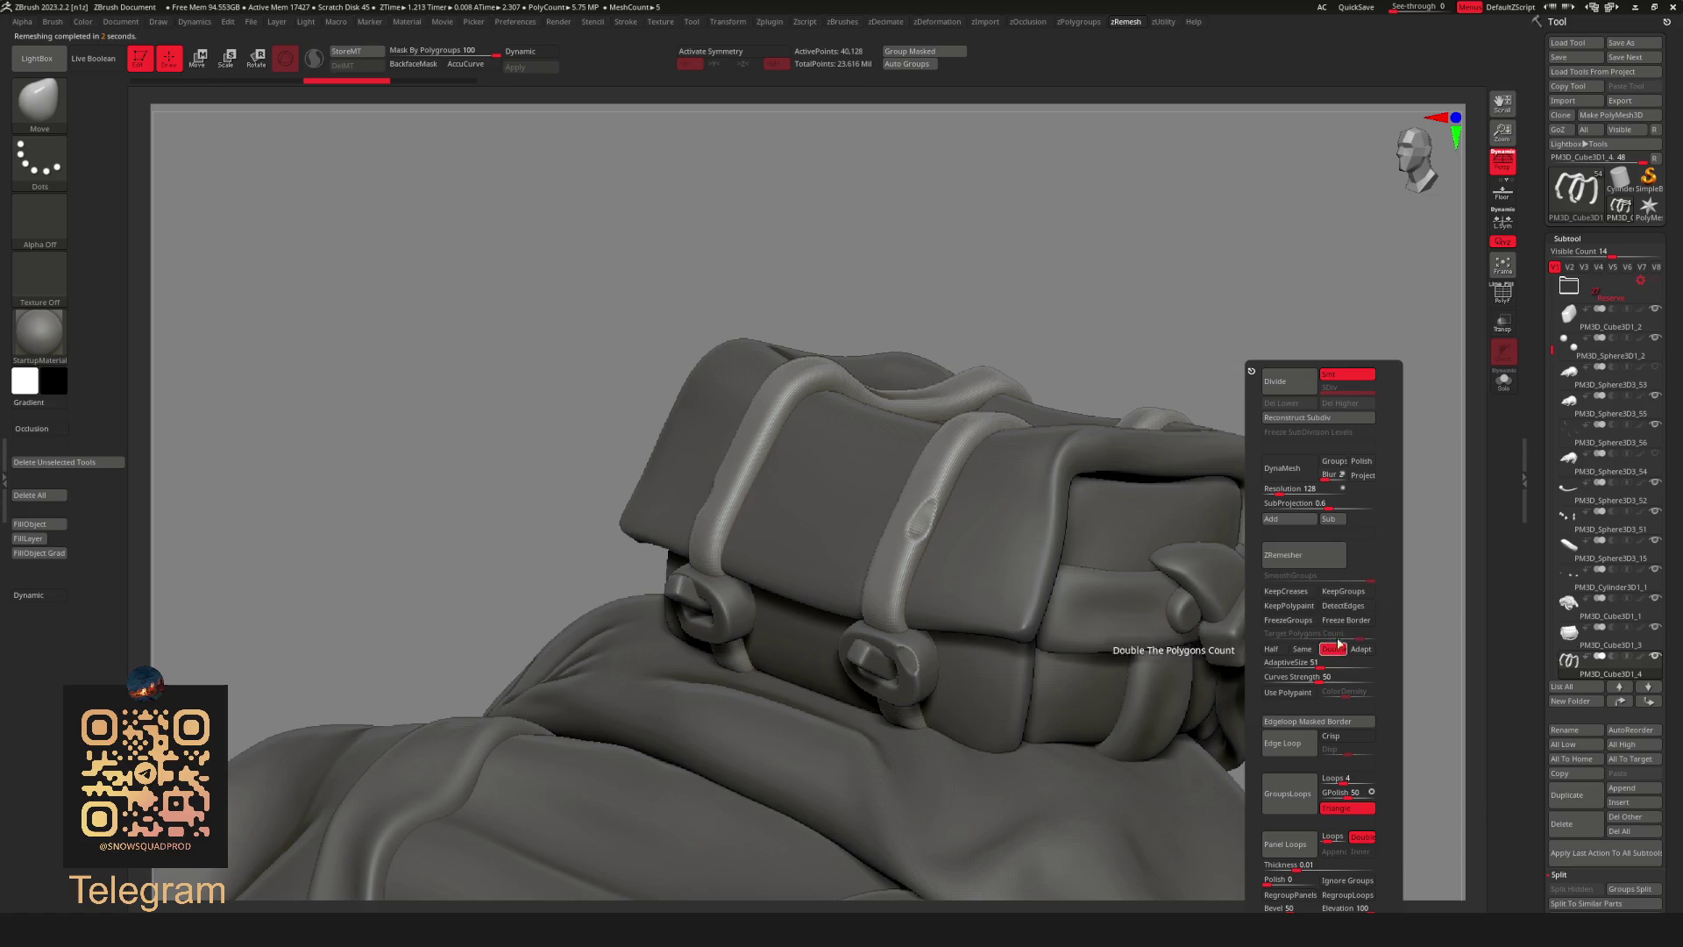
pyautogui.click(1266, 553)
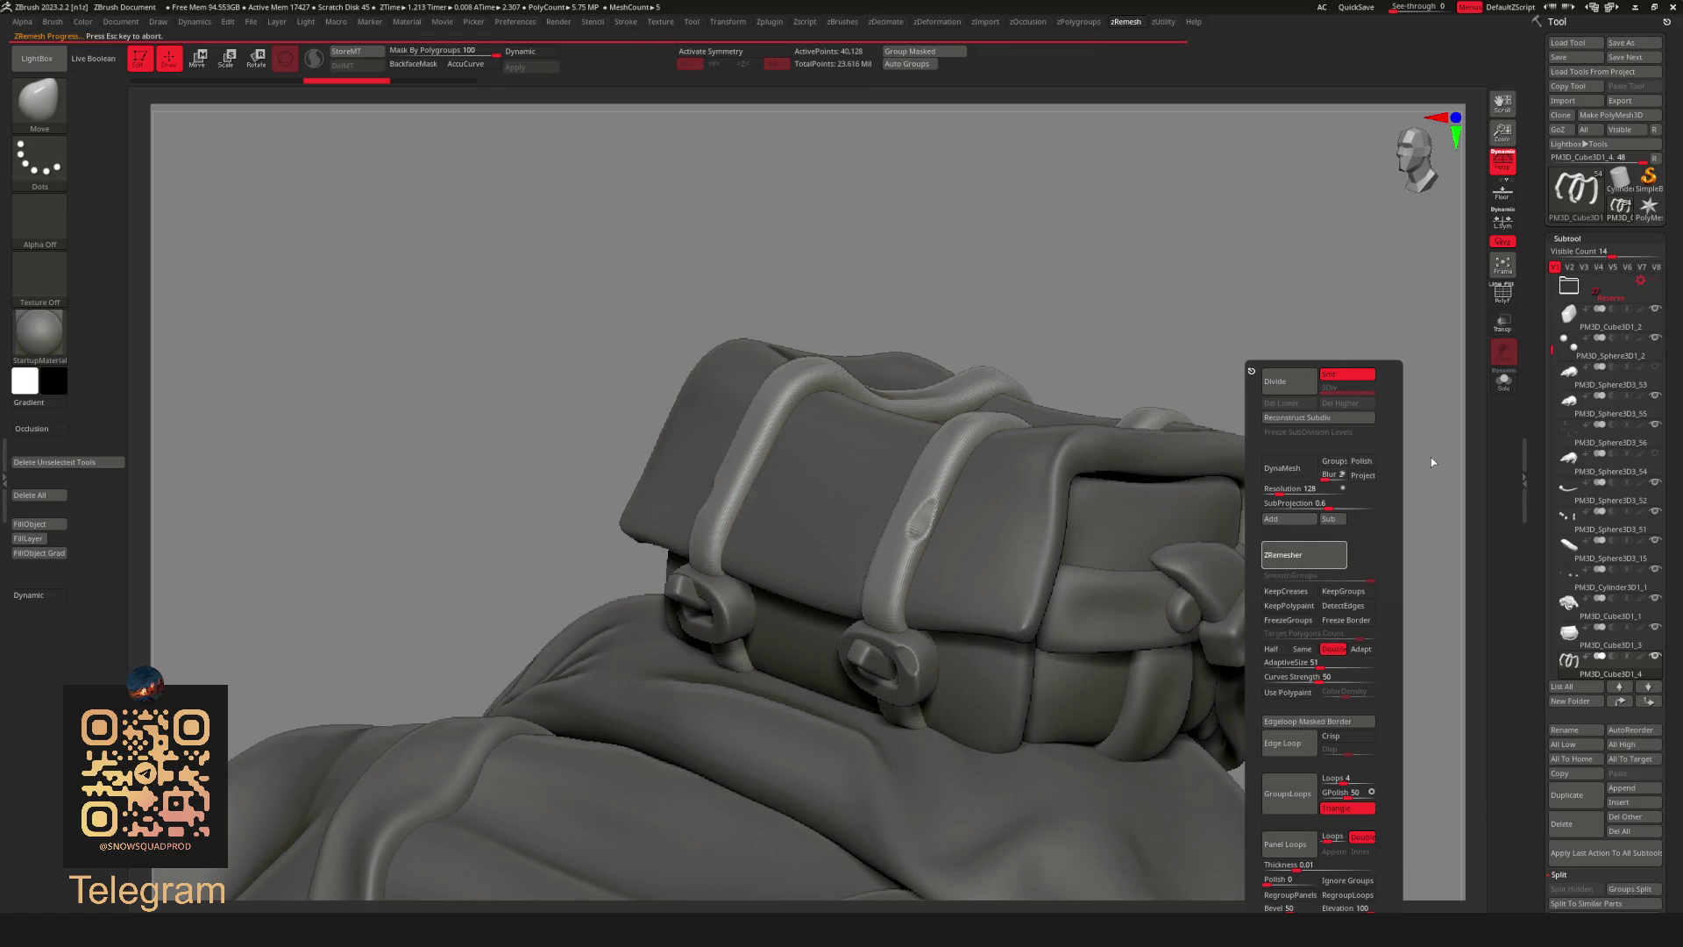
pyautogui.moveTo(1389, 462); pyautogui.dragTo(1182, 340)
# Subdivide the remeshed straps to about 1.26 million polygons.
pyautogui.press('F3')
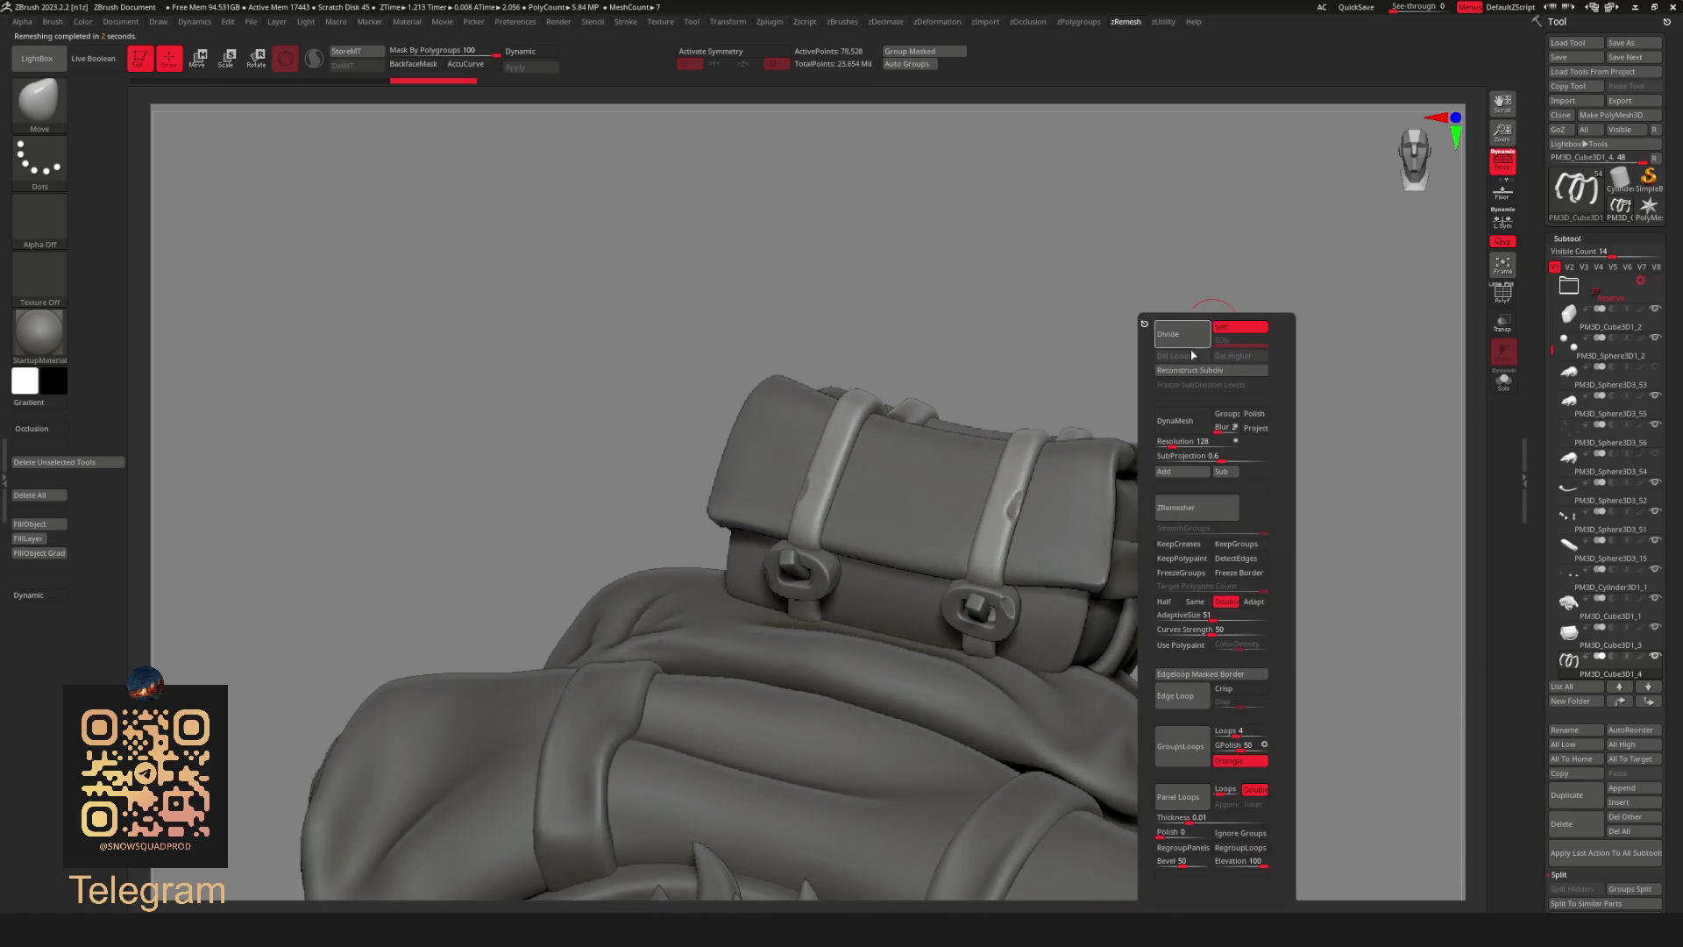
pyautogui.click(1181, 339)
pyautogui.press('F3')
pyautogui.moveTo(1293, 298); pyautogui.dragTo(1090, 625)
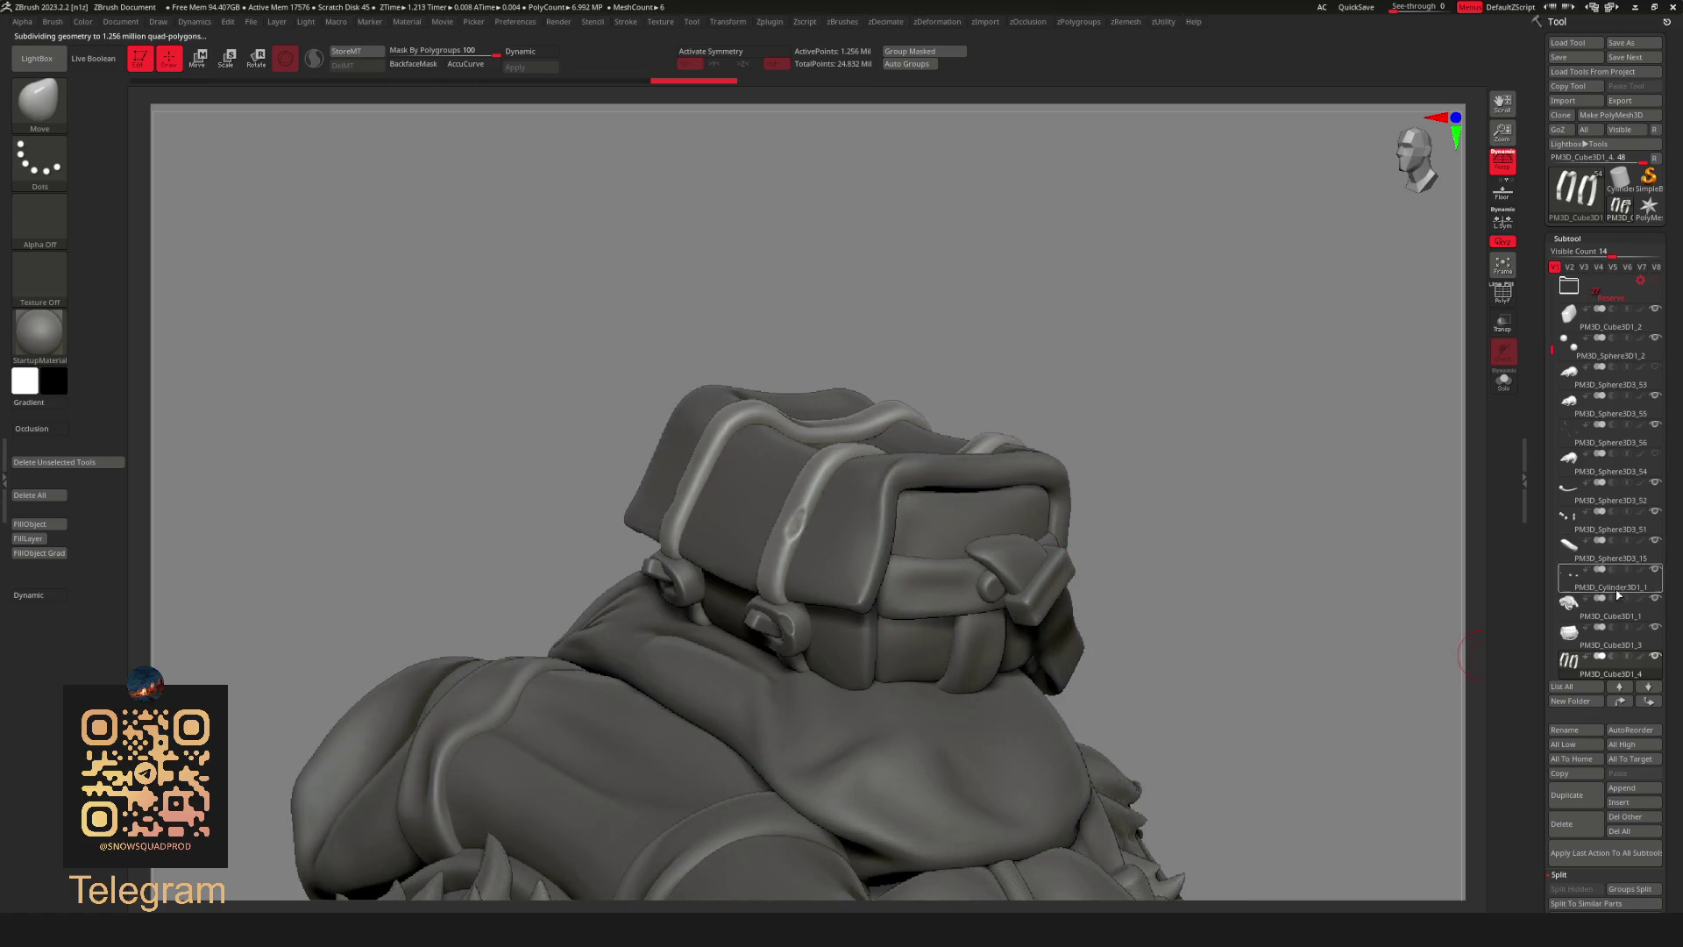
# Make the backpack active and close the open holes in its mesh.
pyautogui.click(1573, 640)
pyautogui.press('F3')
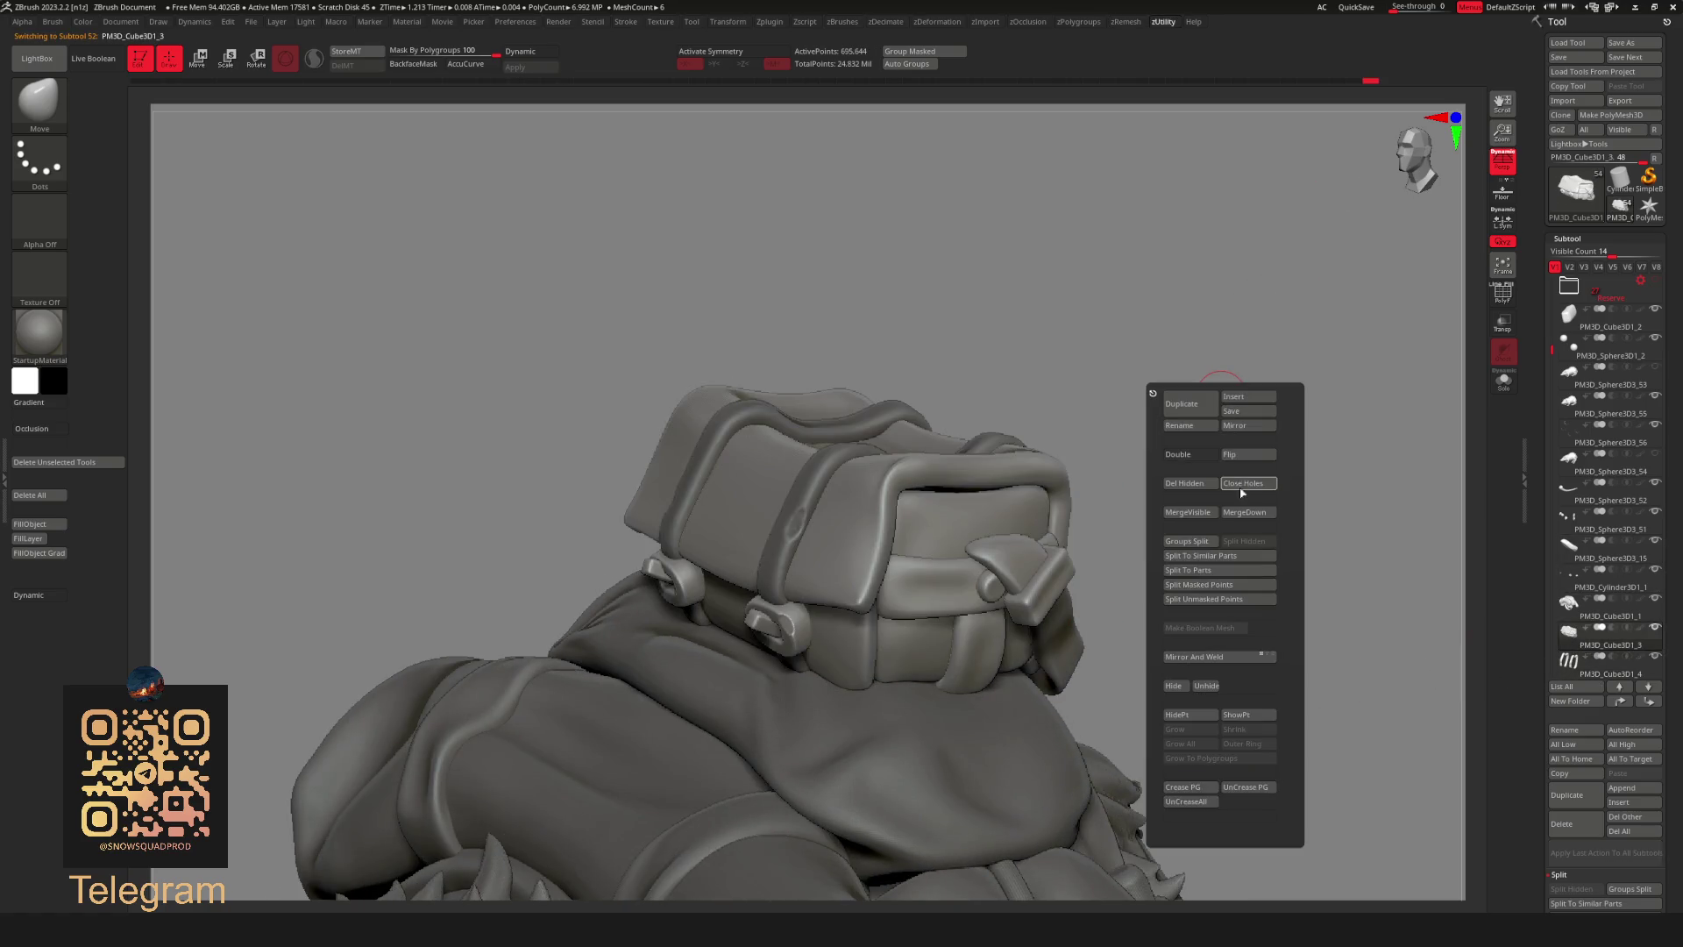
pyautogui.click(1270, 483)
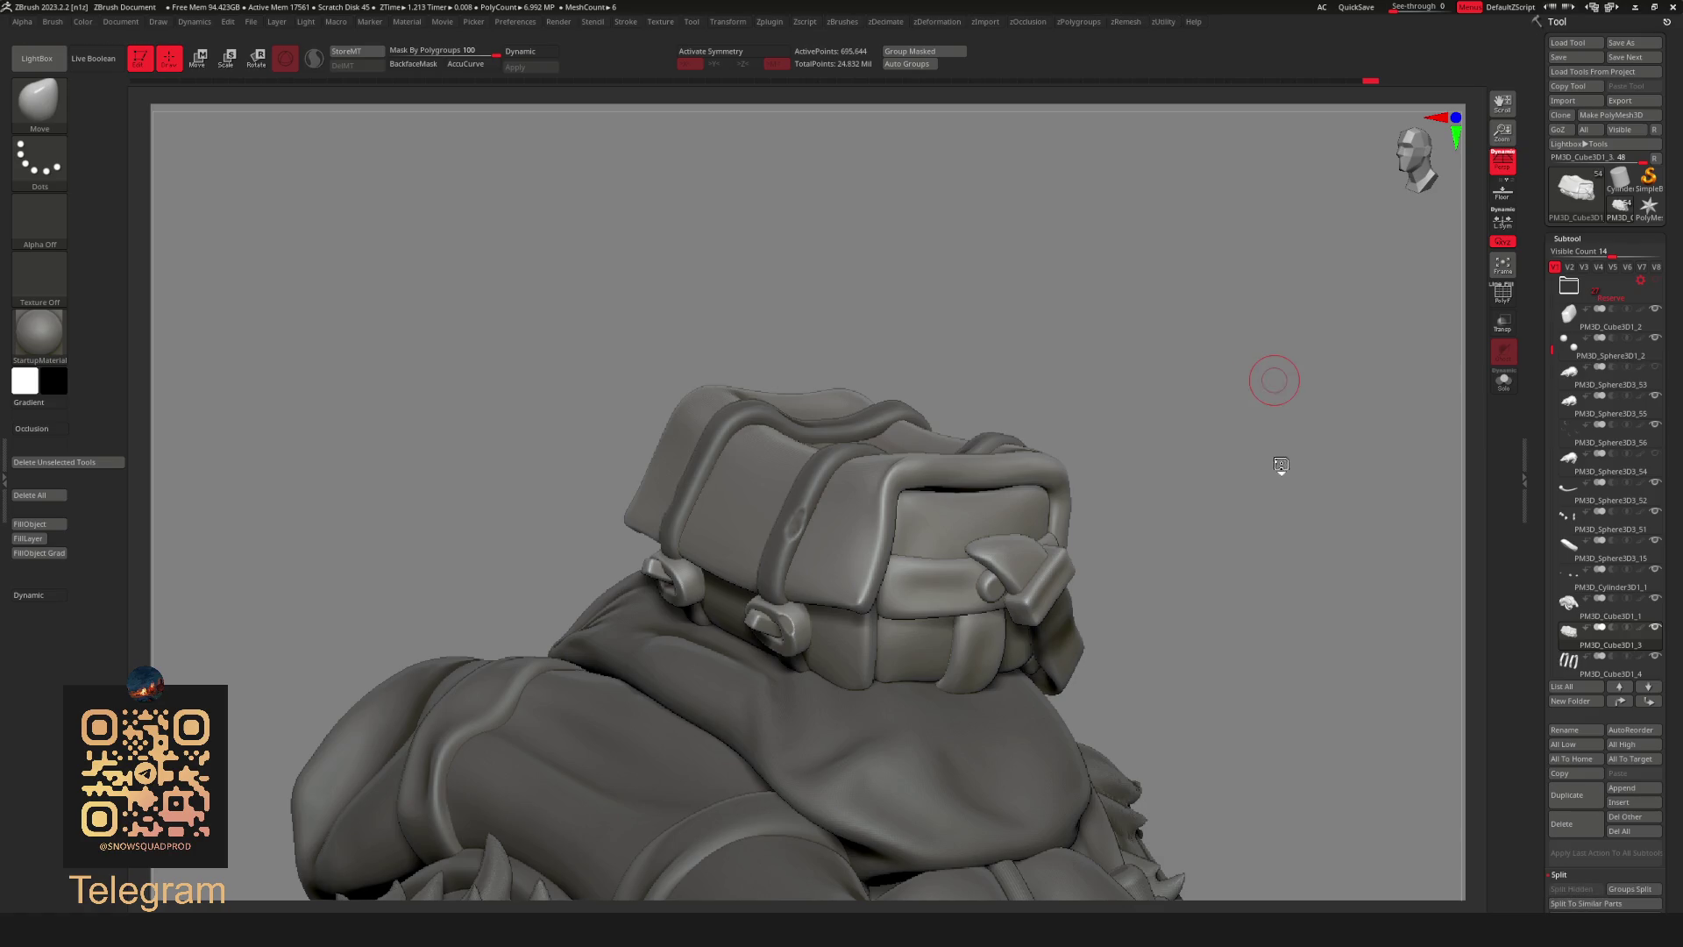
pyautogui.moveTo(1248, 394)
pyautogui.mouseDown()
pyautogui.moveTo(1127, 405)
pyautogui.moveTo(1148, 436)
pyautogui.moveTo(1219, 380)
pyautogui.mouseUp()
# Trim a rough spot near the top of the backpack strap with the TrimDynamic brush.
pyautogui.press('F2')
pyautogui.click(1168, 456)
pyautogui.moveTo(1277, 282)
pyautogui.mouseDown()
pyautogui.moveTo(1218, 418)
pyautogui.moveTo(1177, 429)
pyautogui.mouseUp()
pyautogui.press('space')
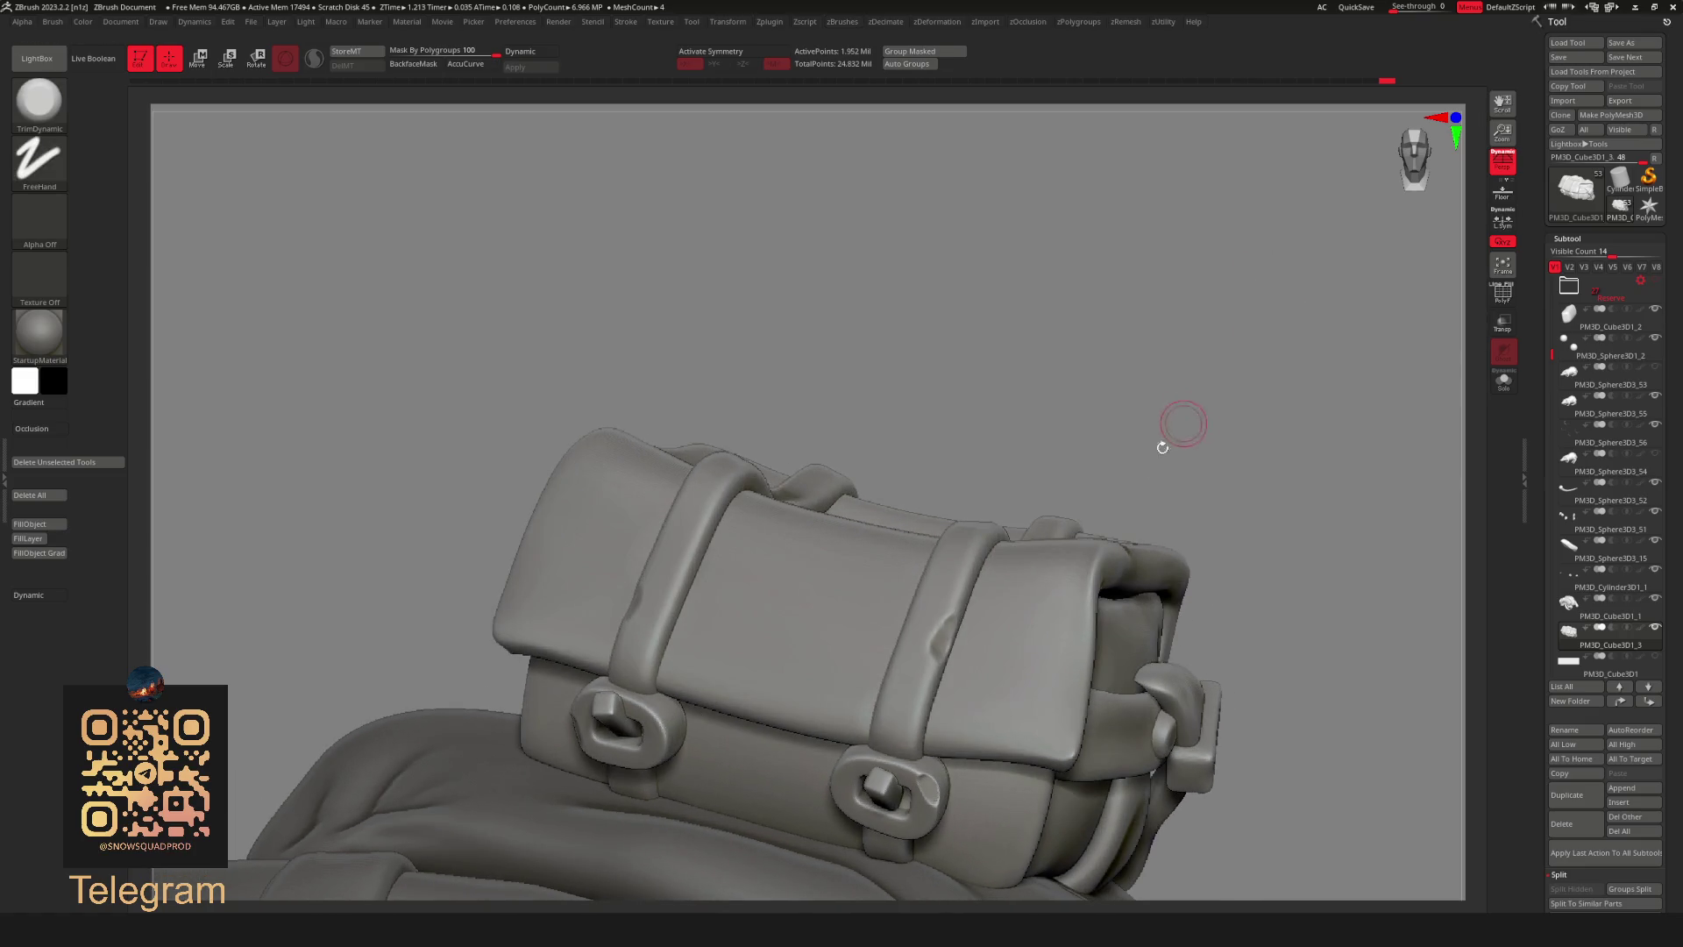
pyautogui.moveTo(943, 641); pyautogui.dragTo(942, 629)
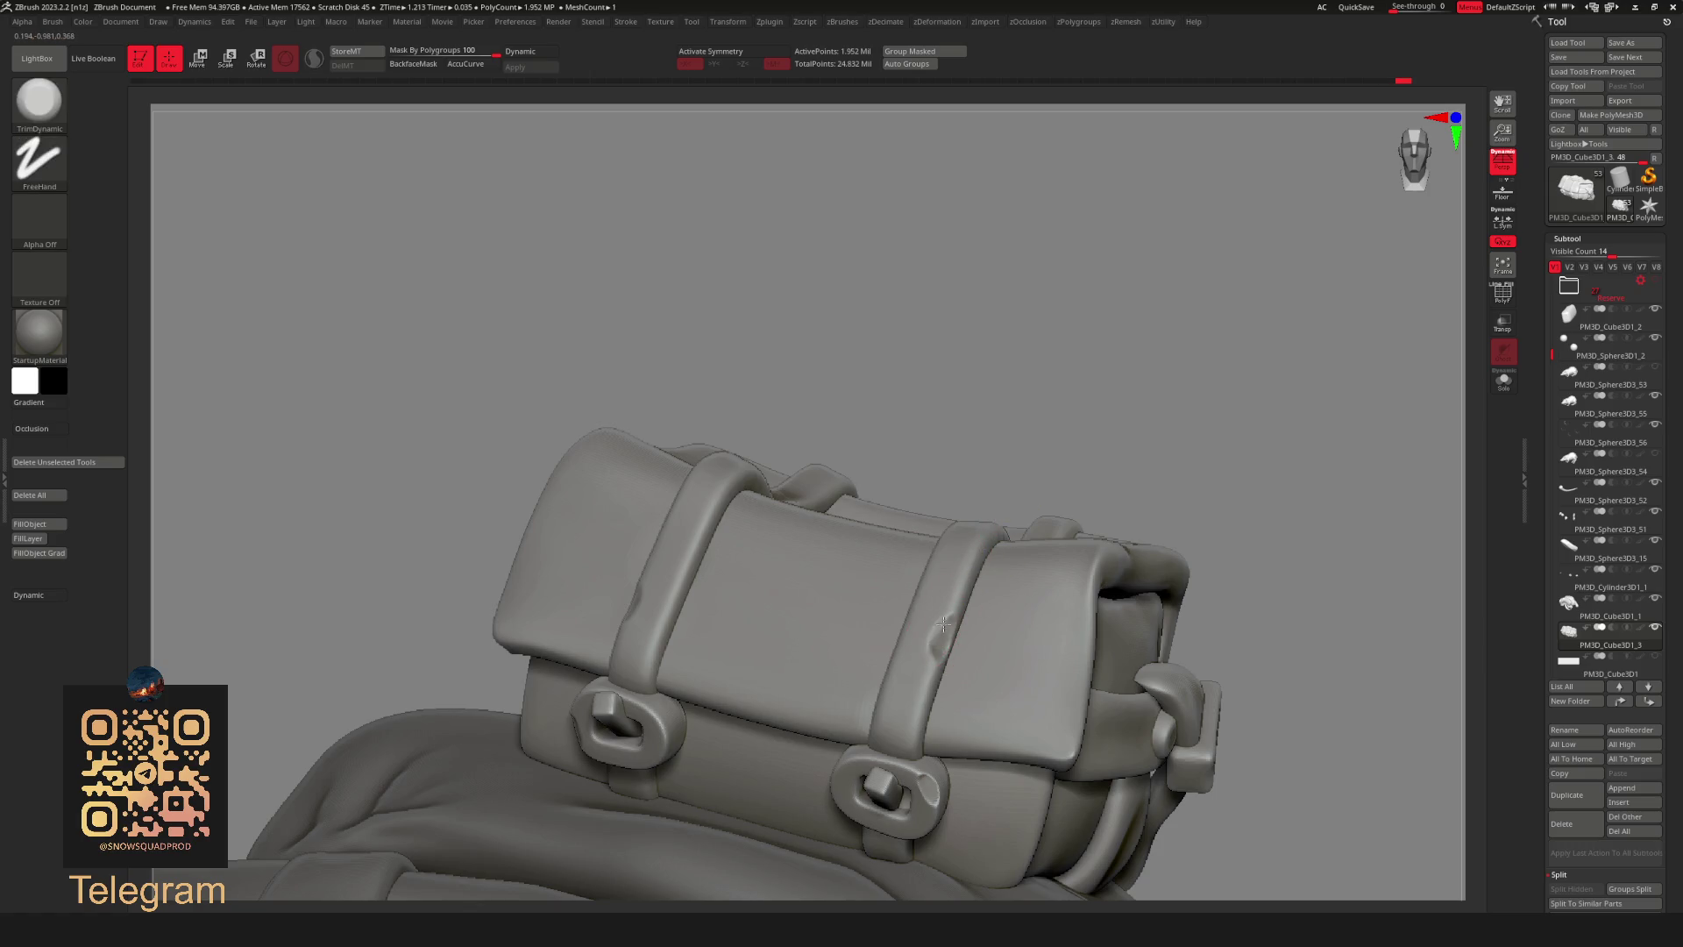
pyautogui.moveTo(943, 434); pyautogui.dragTo(895, 464)
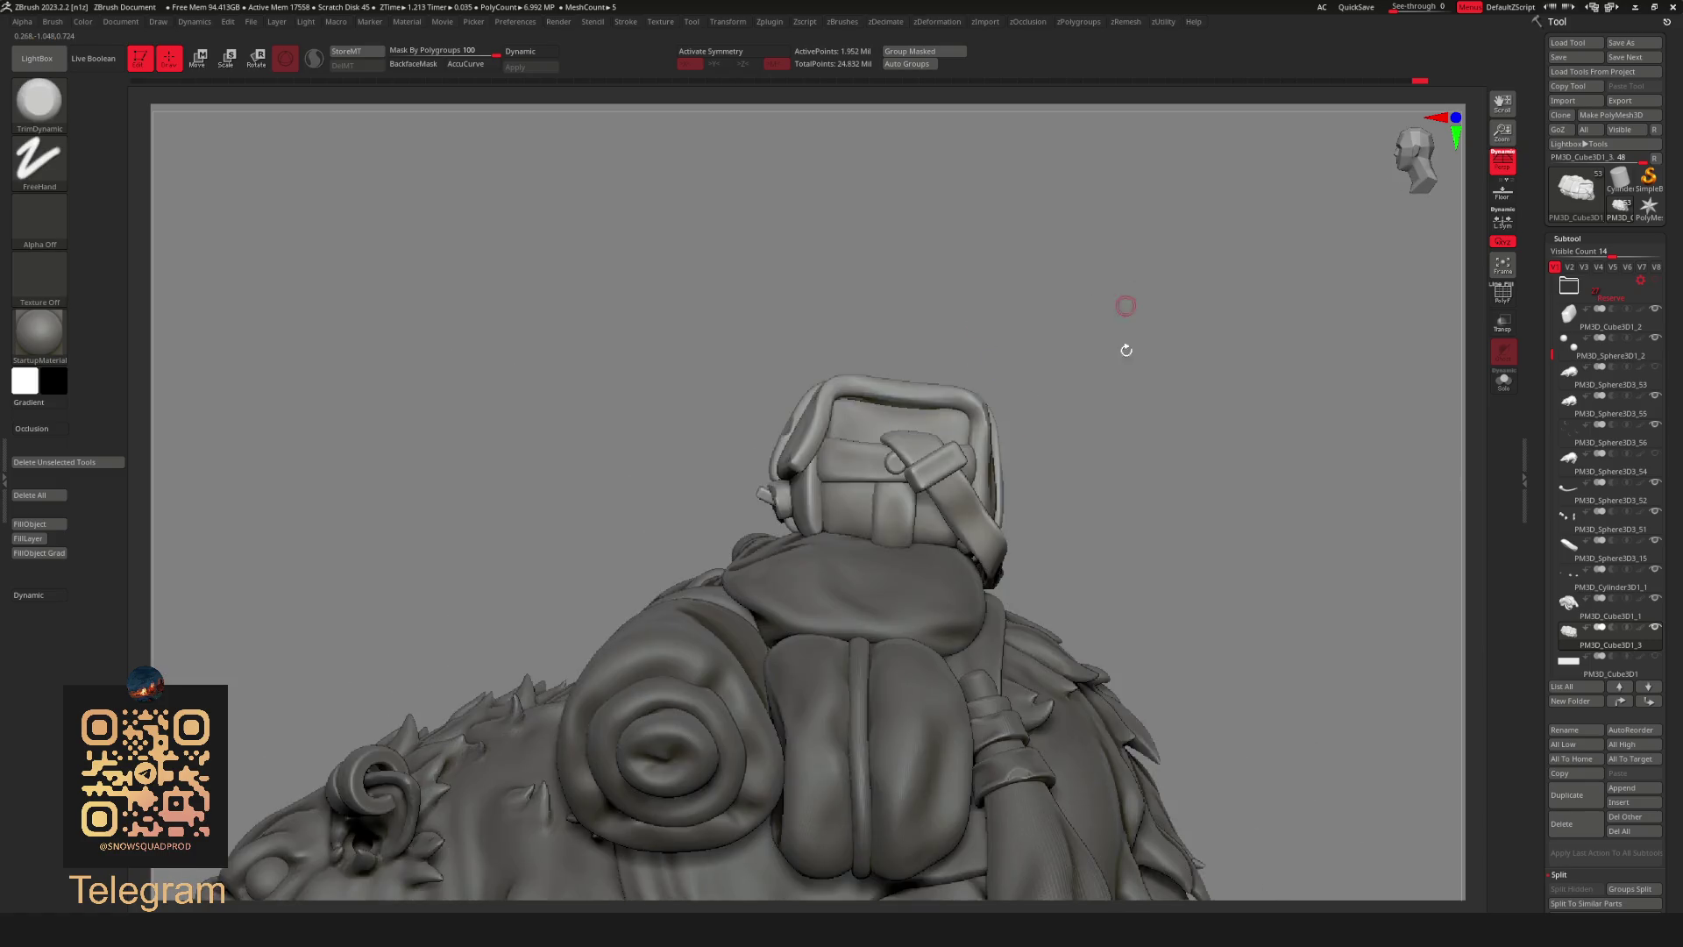
# Step through the backpack pieces and make the crate PM3D_Cube3D1_1 active, inspecting from several angles.
pyautogui.moveTo(1047, 335); pyautogui.dragTo(925, 579)
pyautogui.keyDown('alt'); pyautogui.click(925, 580); pyautogui.keyUp('alt')
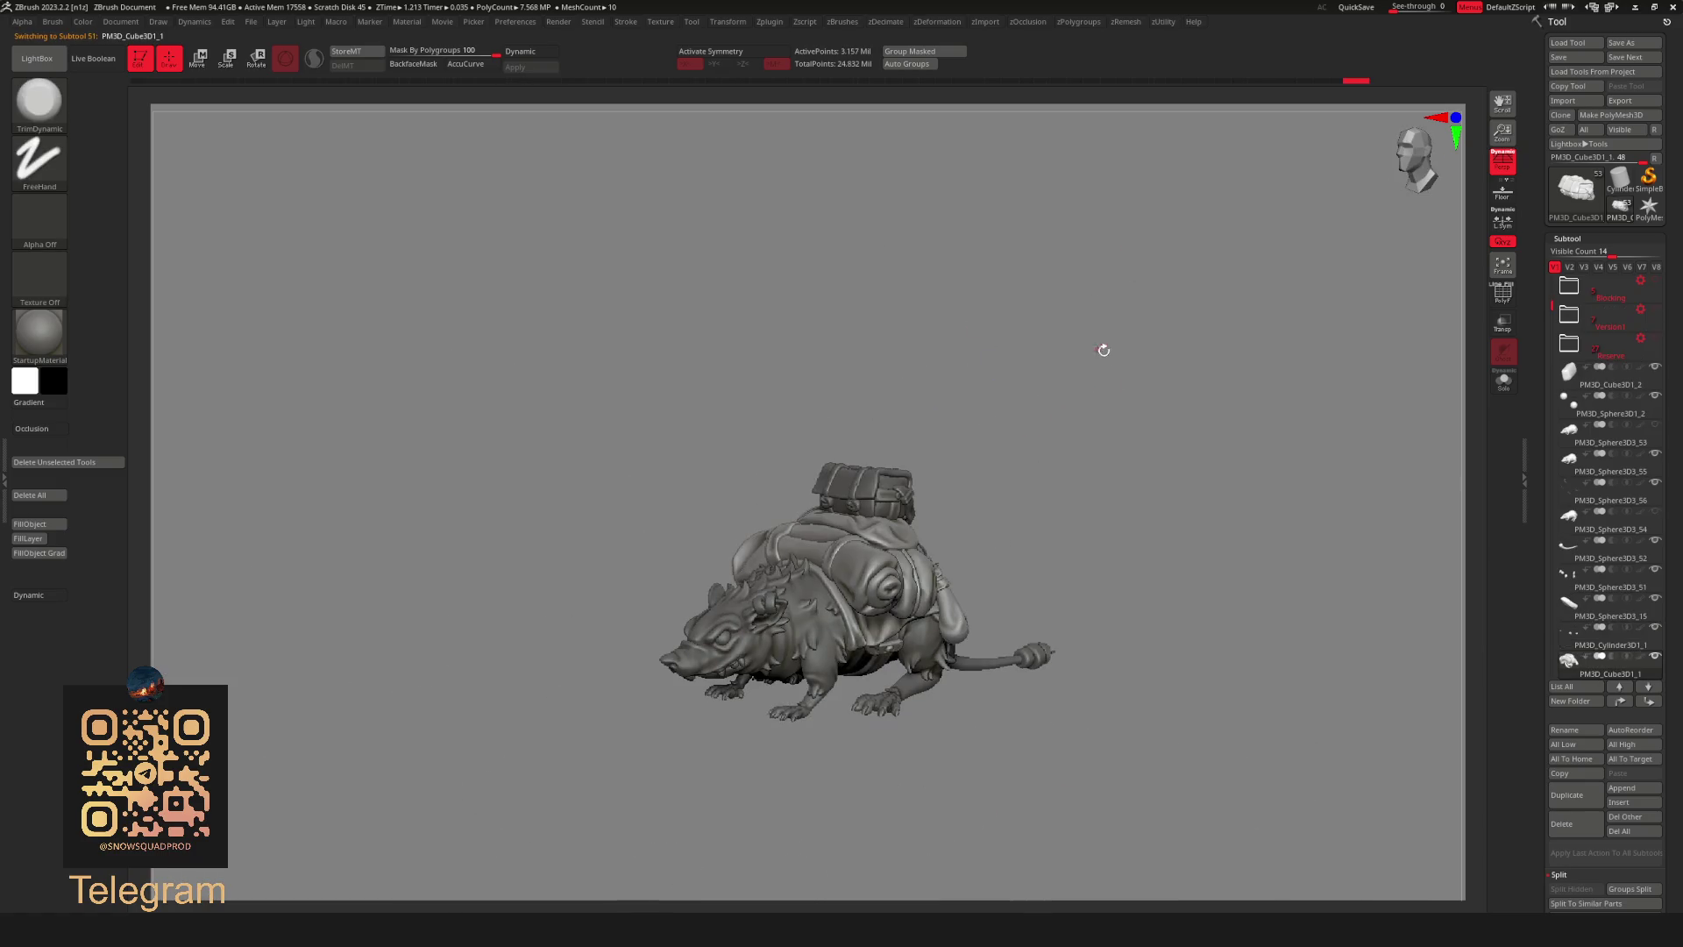
pyautogui.moveTo(1097, 346); pyautogui.dragTo(1177, 377)
pyautogui.hotkey('alt', 'Down')
pyautogui.moveTo(1143, 290)
pyautogui.mouseDown()
pyautogui.moveTo(1235, 277)
pyautogui.moveTo(1302, 297)
pyautogui.mouseUp()
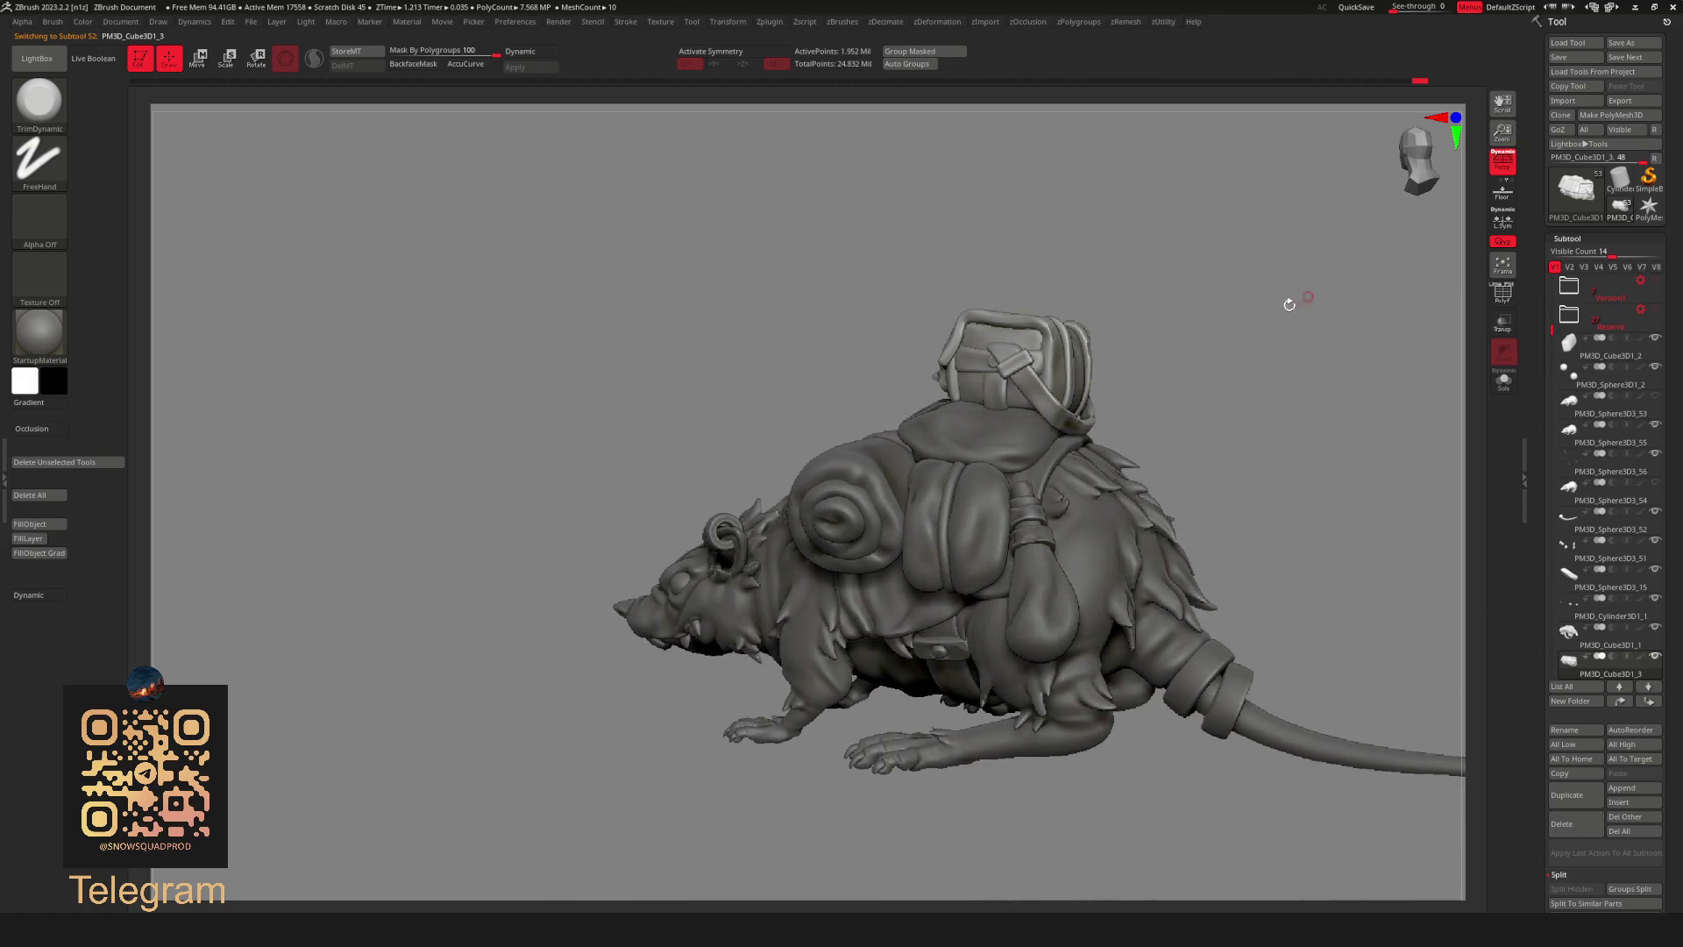
pyautogui.keyDown('alt'); pyautogui.click(1075, 603); pyautogui.keyUp('alt')
pyautogui.moveTo(1240, 466)
pyautogui.mouseDown()
pyautogui.moveTo(1204, 450)
pyautogui.moveTo(1179, 508)
pyautogui.mouseUp()
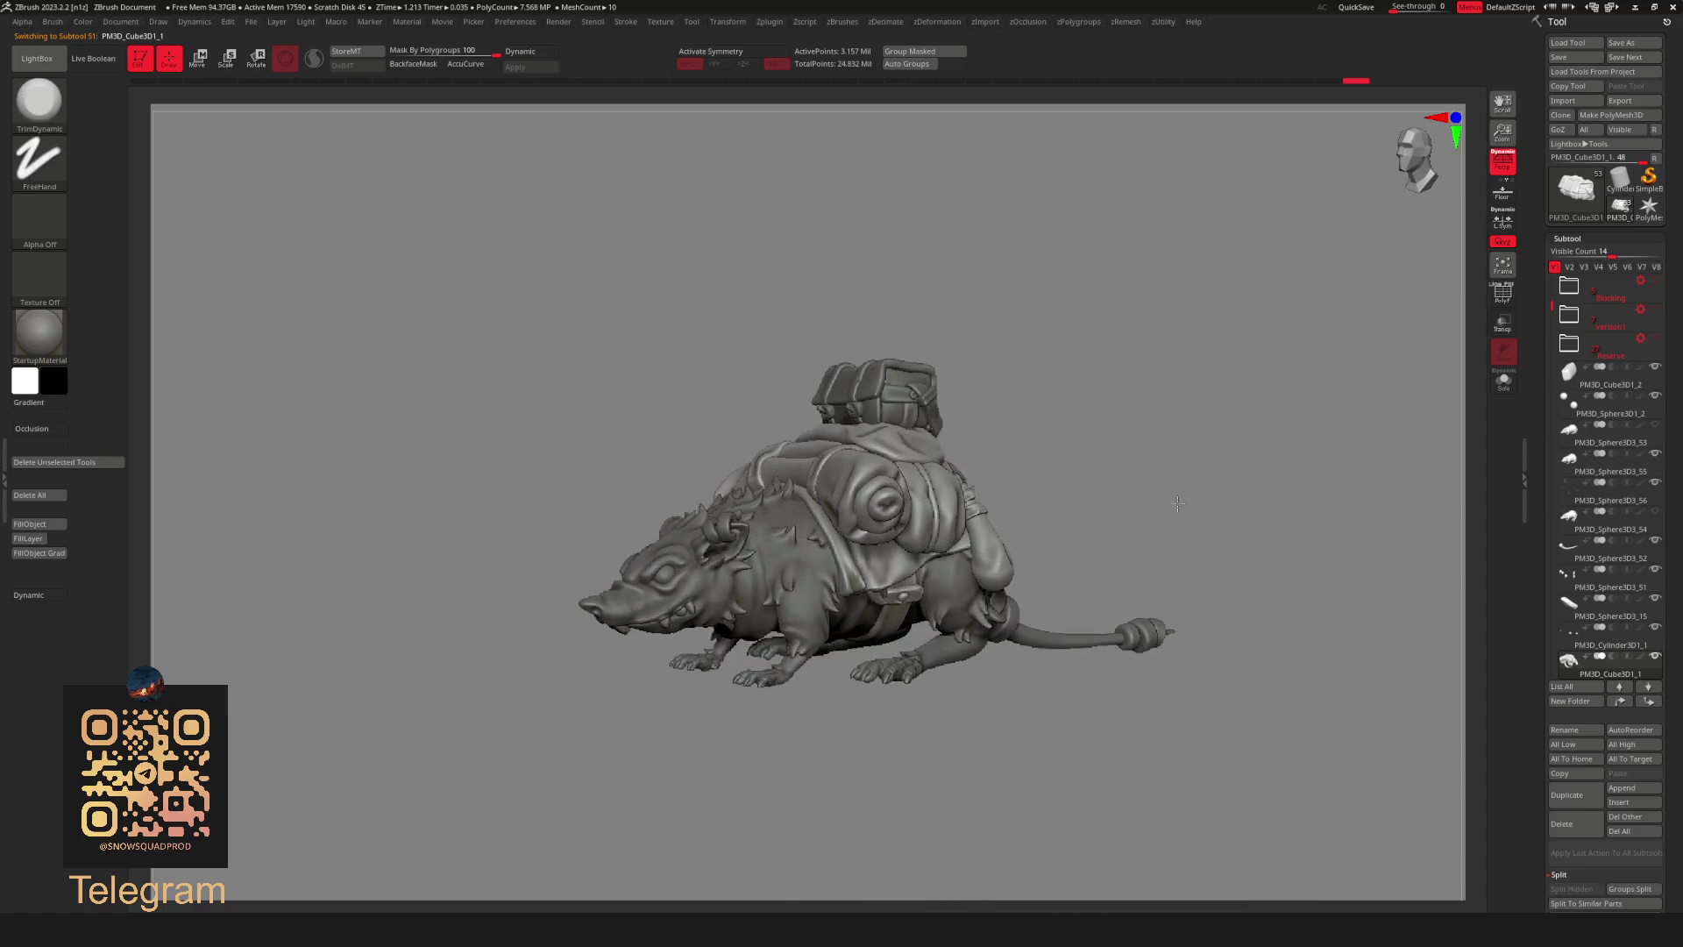
pyautogui.keyDown('alt'); pyautogui.click(916, 371); pyautogui.keyUp('alt')
pyautogui.moveTo(920, 339)
pyautogui.mouseDown()
pyautogui.moveTo(1119, 412)
pyautogui.moveTo(1154, 403)
pyautogui.moveTo(1034, 365)
pyautogui.moveTo(1122, 419)
pyautogui.moveTo(1101, 424)
pyautogui.moveTo(1086, 472)
pyautogui.mouseUp()
pyautogui.press('shift')
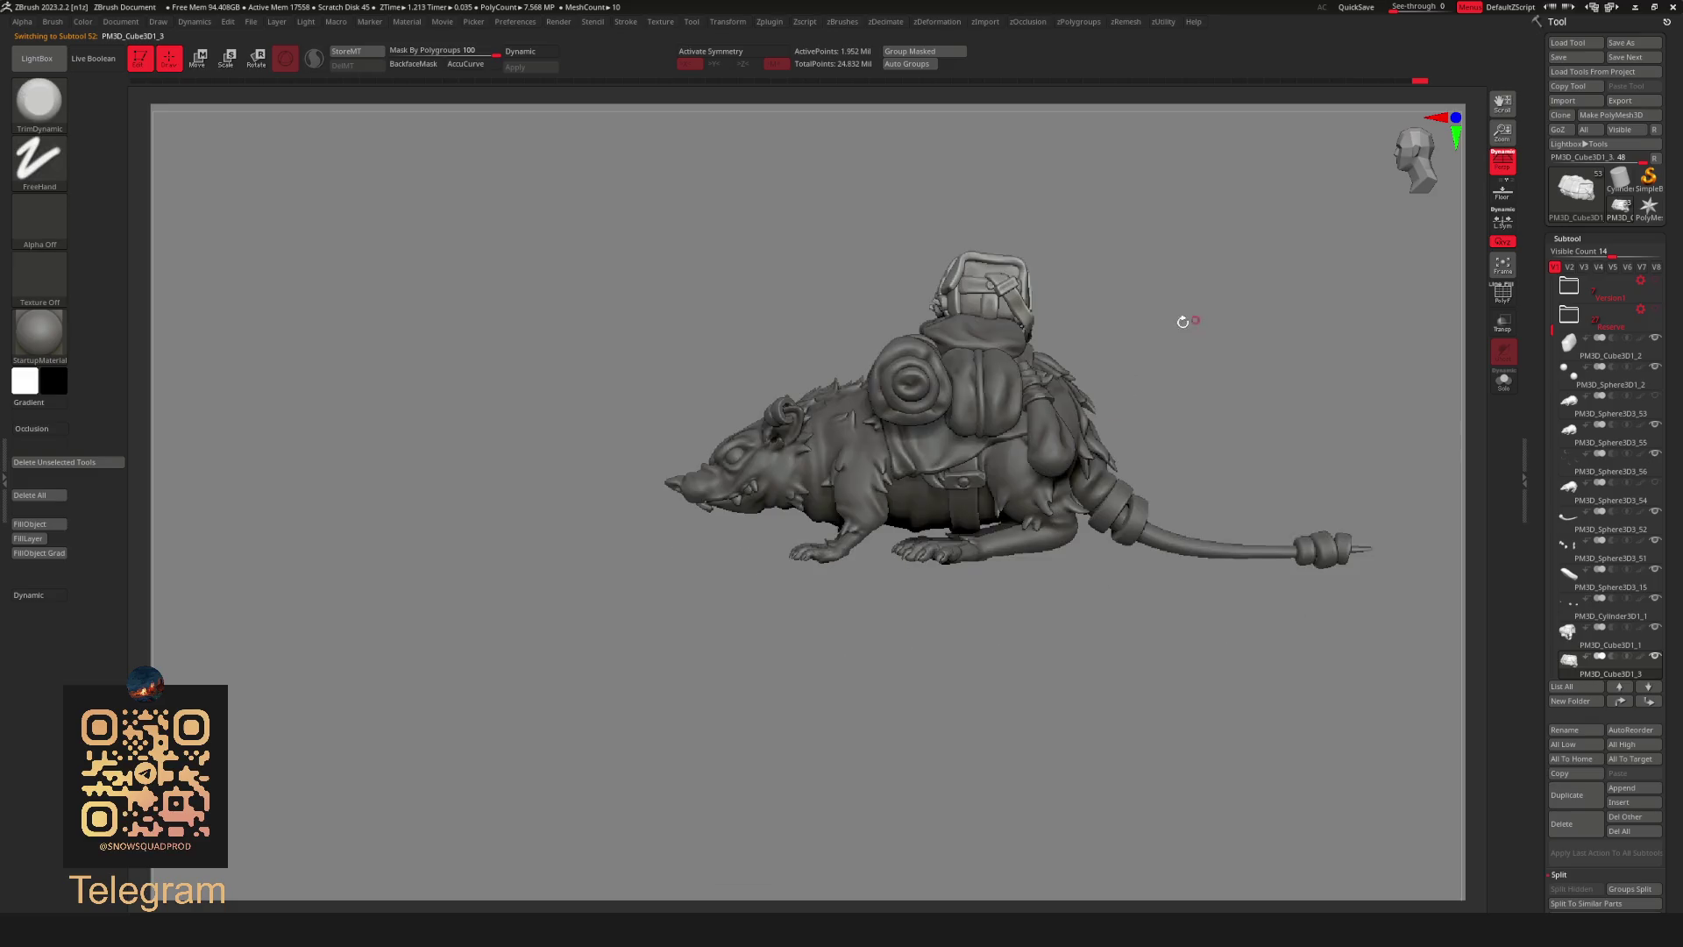
pyautogui.keyDown('alt'); pyautogui.moveTo(1188, 317); pyautogui.dragTo(1174, 463); pyautogui.keyUp('alt')
pyautogui.moveTo(1102, 526)
pyautogui.keyDown('alt'); pyautogui.mouseDown()
pyautogui.moveTo(1222, 313)
pyautogui.moveTo(1274, 290)
pyautogui.moveTo(1263, 316)
pyautogui.moveTo(1270, 257)
pyautogui.moveTo(1009, 674)
pyautogui.mouseUp(); pyautogui.keyUp('alt')
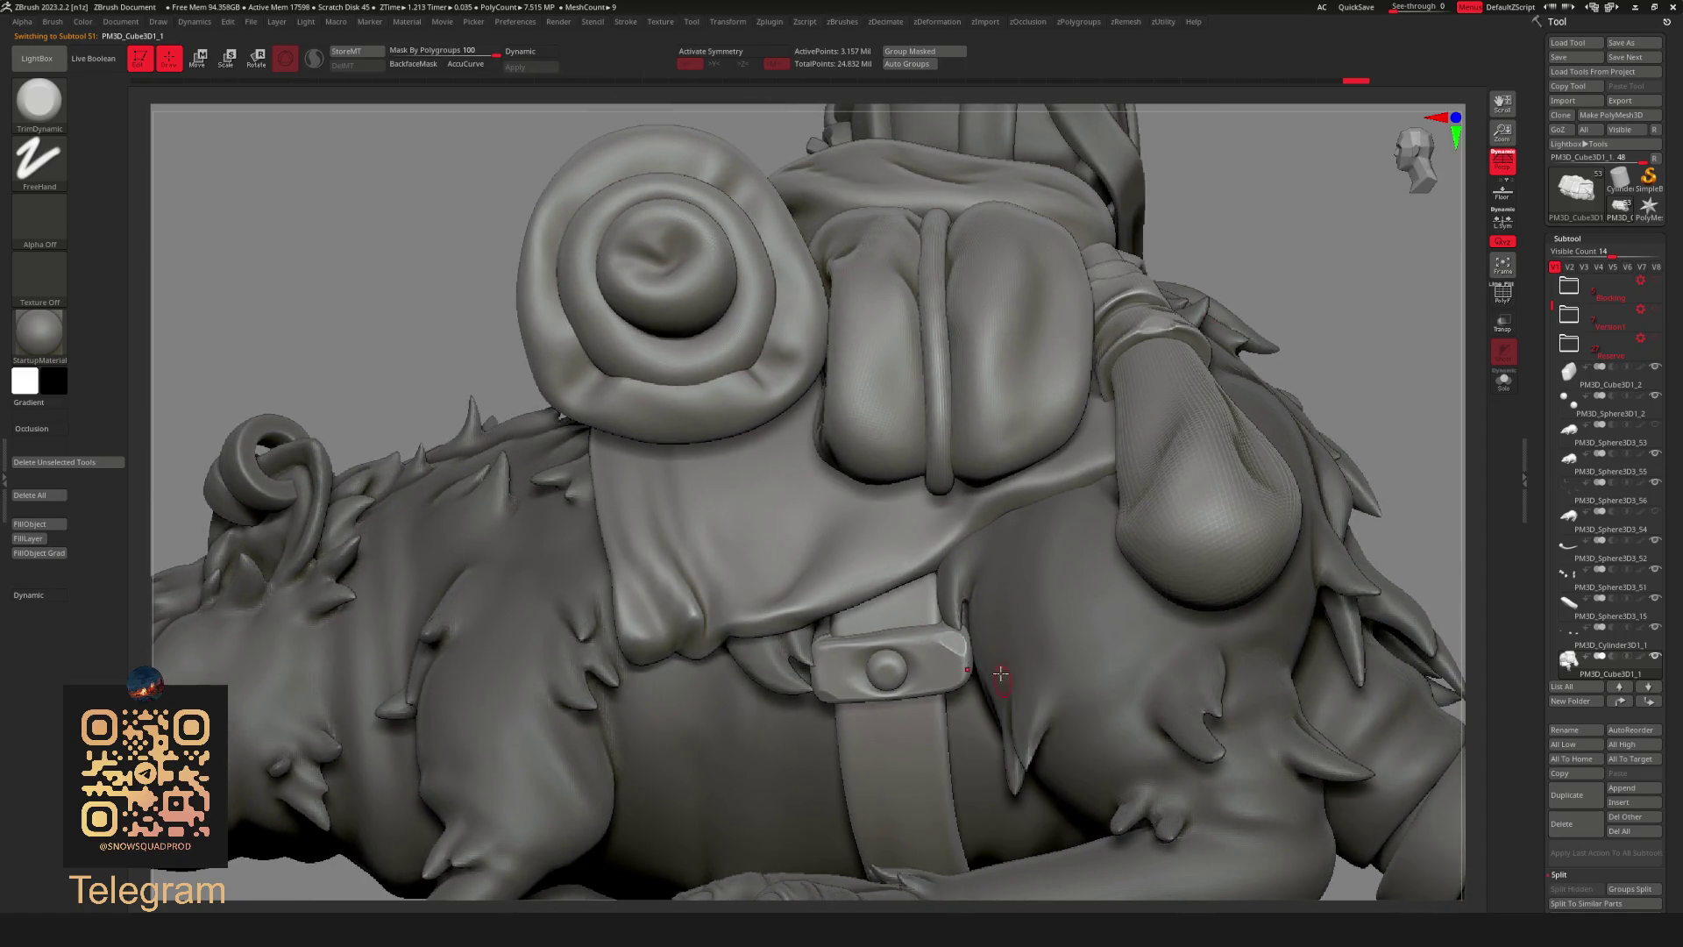
pyautogui.press('b')
pyautogui.press('m')
pyautogui.press('v')
pyautogui.press('space')
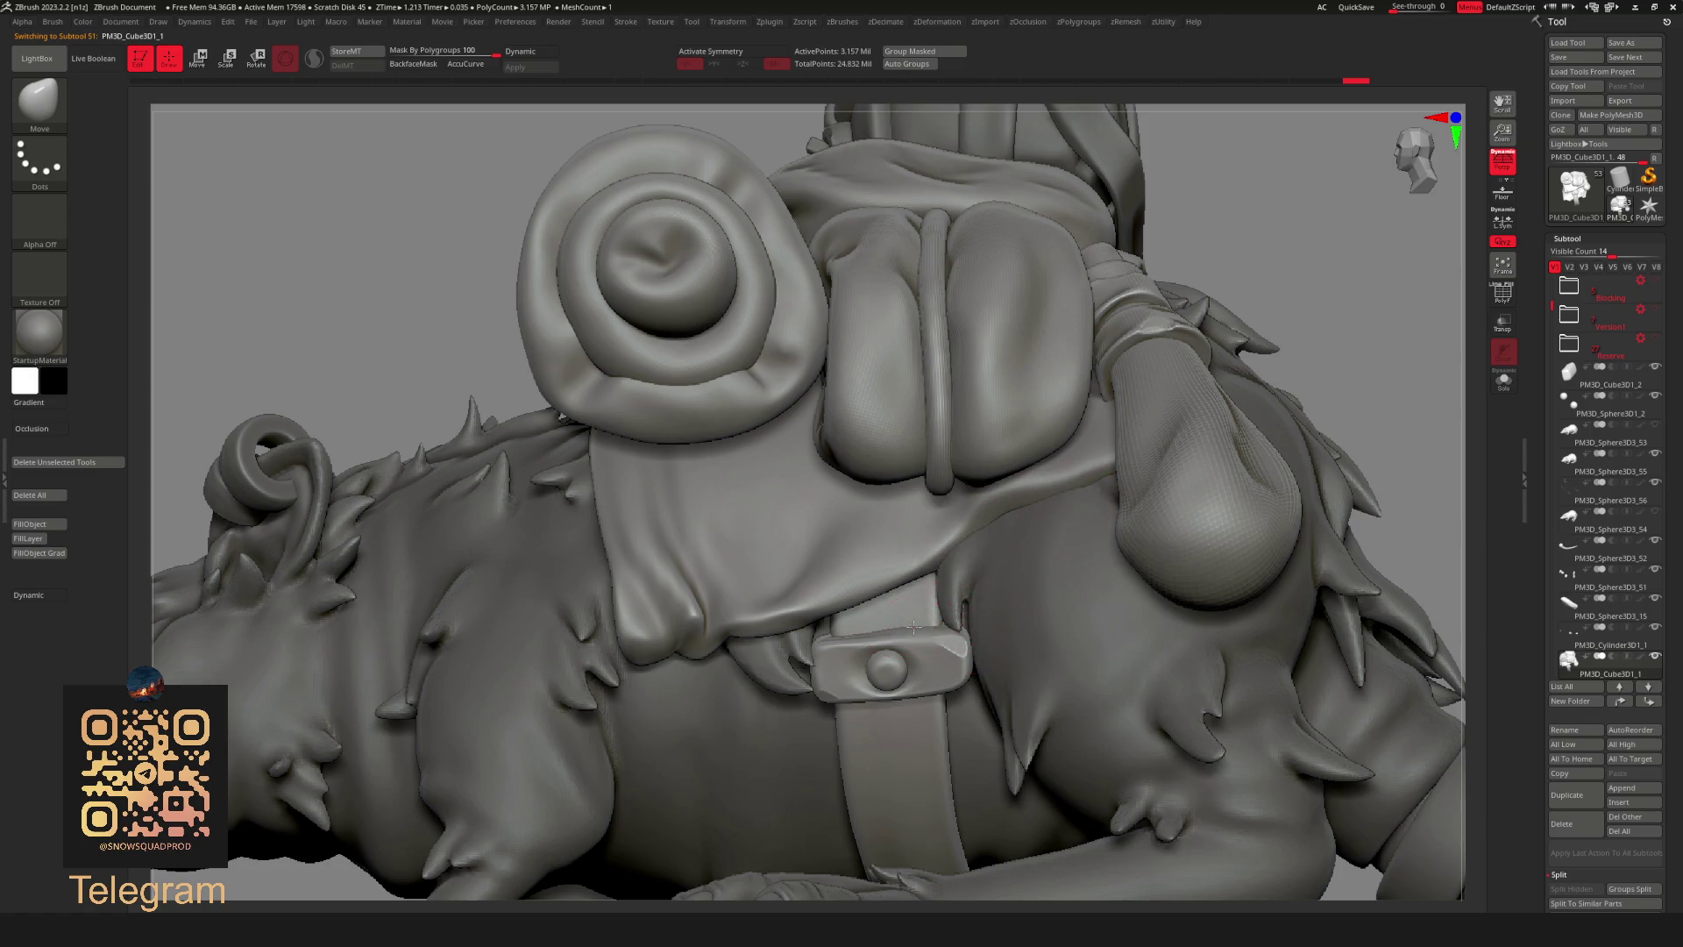
pyautogui.press('f')
pyautogui.moveTo(1222, 263)
pyautogui.mouseDown()
pyautogui.moveTo(1327, 293)
pyautogui.moveTo(1253, 419)
pyautogui.moveTo(1262, 596)
pyautogui.mouseUp()
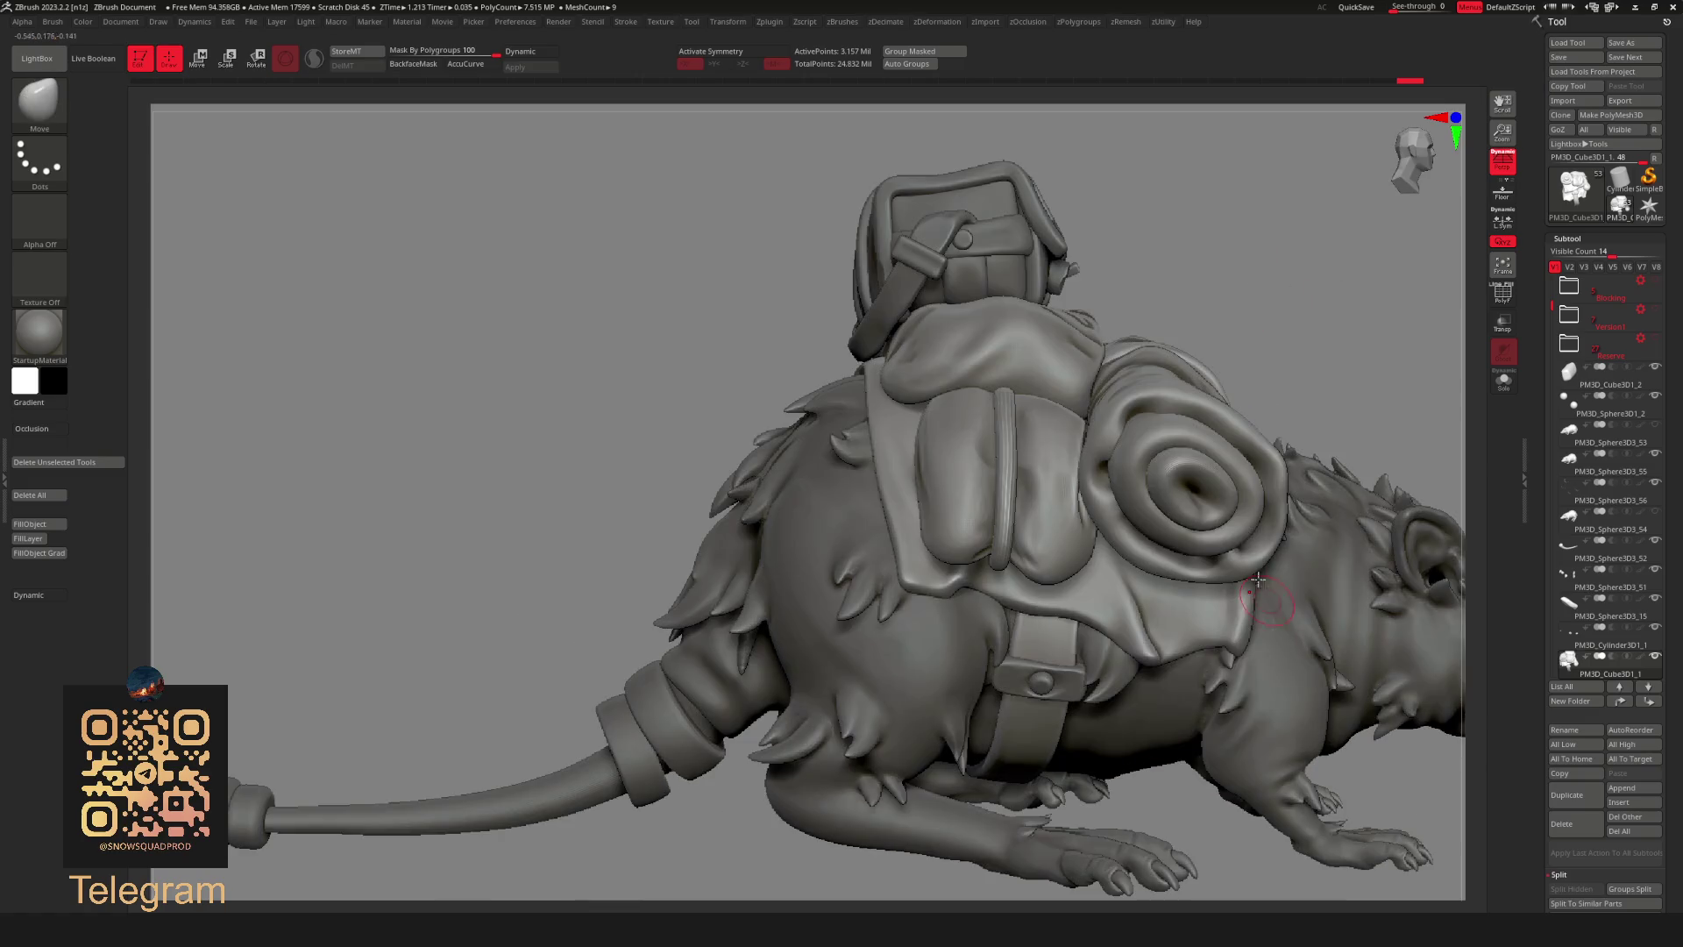
pyautogui.moveTo(1254, 379); pyautogui.dragTo(1036, 665, button='right')
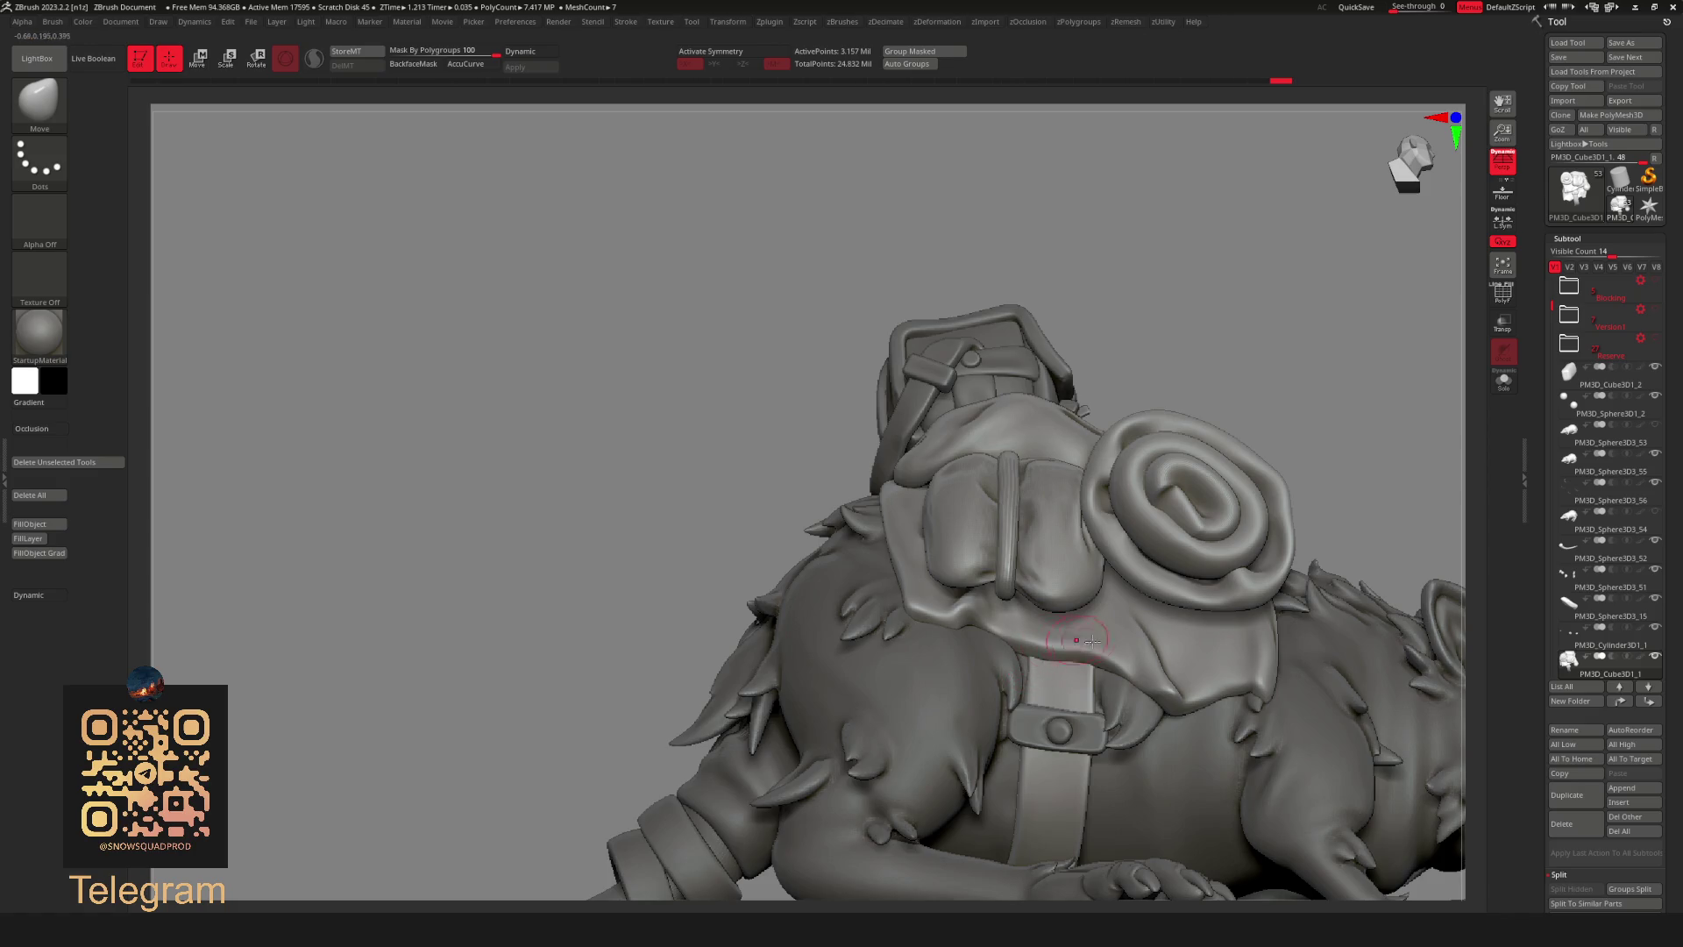
pyautogui.moveTo(1273, 326)
pyautogui.mouseDown(button='right')
pyautogui.moveTo(1328, 316)
pyautogui.moveTo(1236, 298)
pyautogui.moveTo(1146, 396)
pyautogui.mouseUp(button='right')
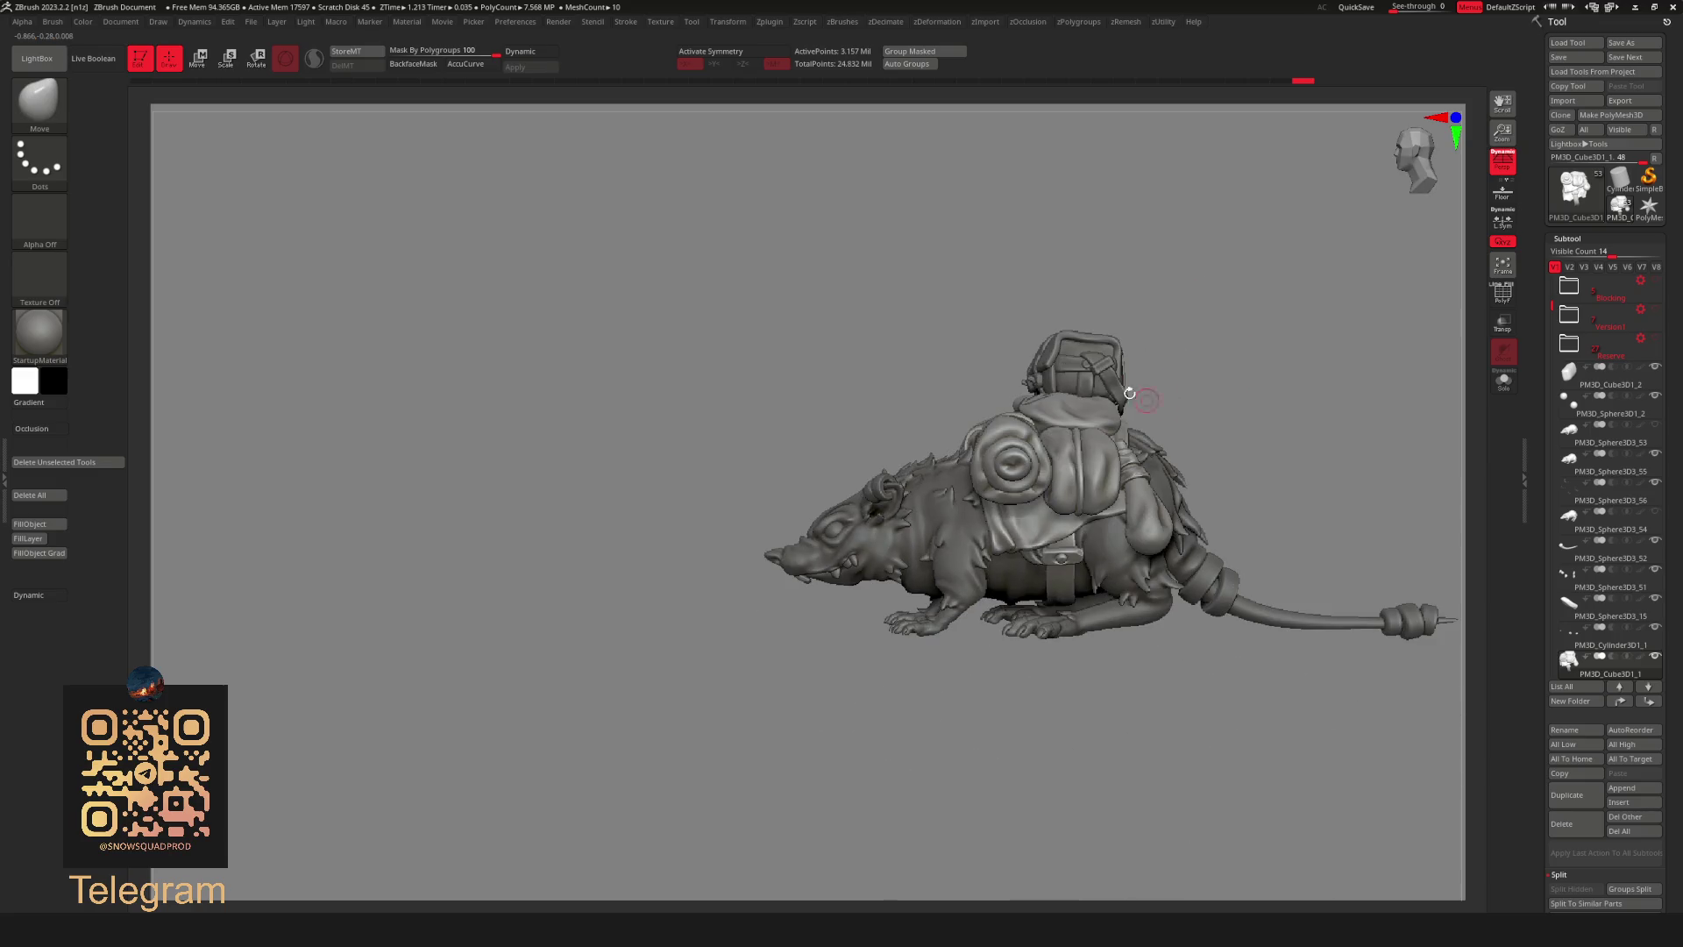
pyautogui.keyDown('alt'); pyautogui.click(1146, 395); pyautogui.keyUp('alt')
pyautogui.moveTo(1259, 364)
pyautogui.mouseDown(button='right')
pyautogui.moveTo(1173, 448)
pyautogui.moveTo(1194, 470)
pyautogui.moveTo(1114, 444)
pyautogui.moveTo(1330, 413)
pyautogui.moveTo(1195, 334)
pyautogui.moveTo(1040, 606)
pyautogui.moveTo(1253, 533)
pyautogui.moveTo(1231, 346)
pyautogui.moveTo(1236, 365)
pyautogui.mouseUp(button='right')
# Make the tail cylinder active and rectangle-mask the ring at the tail base.
pyautogui.keyDown('alt'); pyautogui.click(1040, 607); pyautogui.keyUp('alt')
pyautogui.moveTo(1111, 445); pyautogui.dragTo(1202, 377)
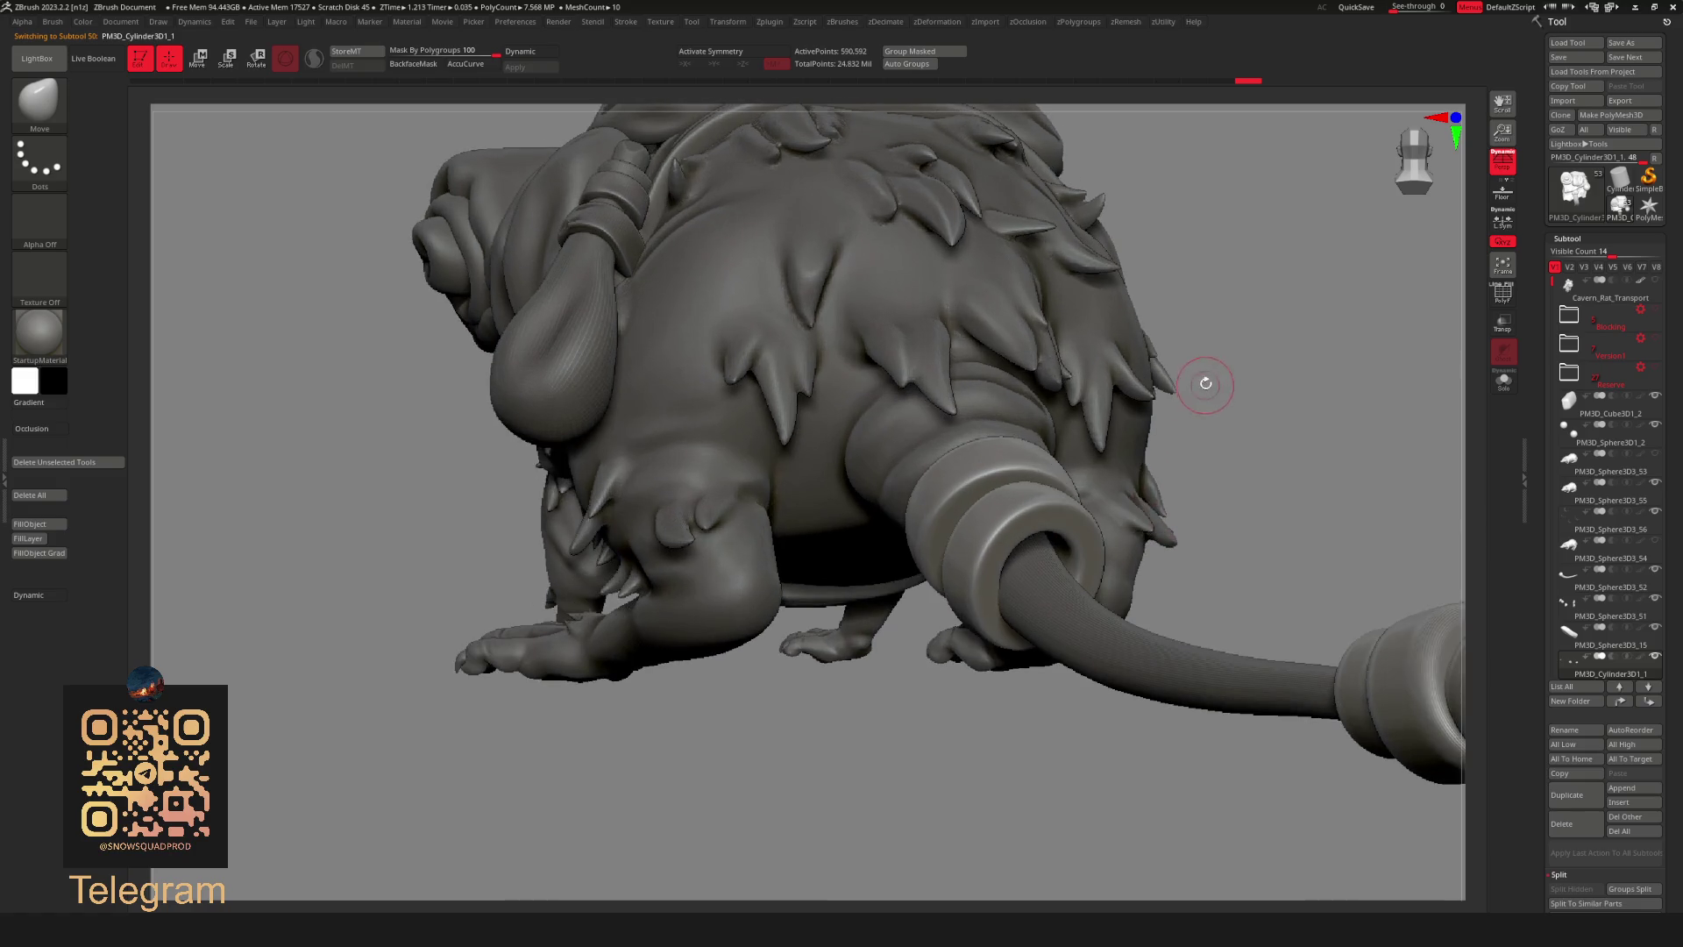
pyautogui.press('w')
pyautogui.moveTo(1244, 455)
pyautogui.mouseDown()
pyautogui.moveTo(1241, 389)
pyautogui.moveTo(1270, 356)
pyautogui.moveTo(1166, 395)
pyautogui.mouseUp()
pyautogui.press('q')
pyautogui.moveTo(1201, 685)
pyautogui.mouseDown()
pyautogui.moveTo(954, 518)
pyautogui.moveTo(1352, 282)
pyautogui.mouseUp()
pyautogui.press('ctrl')
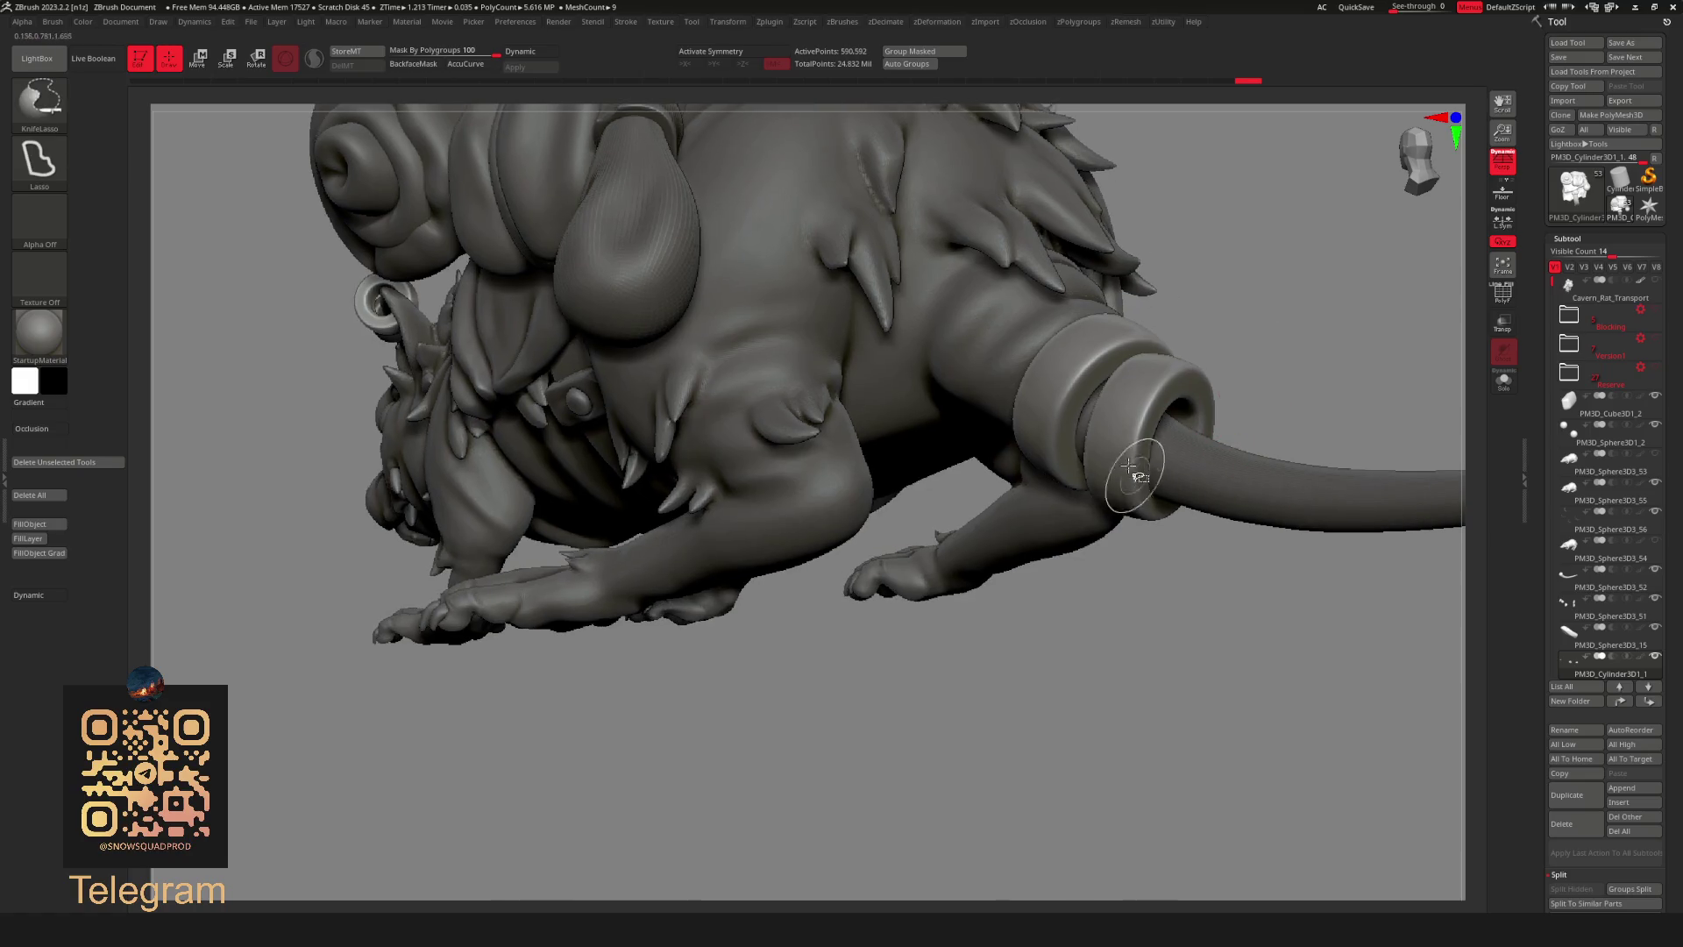
pyautogui.moveTo(1383, 351)
pyautogui.mouseDown()
pyautogui.moveTo(1315, 330)
pyautogui.moveTo(1109, 394)
pyautogui.moveTo(939, 295)
pyautogui.moveTo(985, 406)
pyautogui.moveTo(1262, 577)
pyautogui.mouseUp()
# Split the masked ring into its own subtool and place the Move gizmo on it.
pyautogui.hotkey('shift', 's')
pyautogui.click(1275, 626)
pyautogui.press('w')
pyautogui.keyDown('alt'); pyautogui.click(855, 547); pyautogui.keyUp('alt')
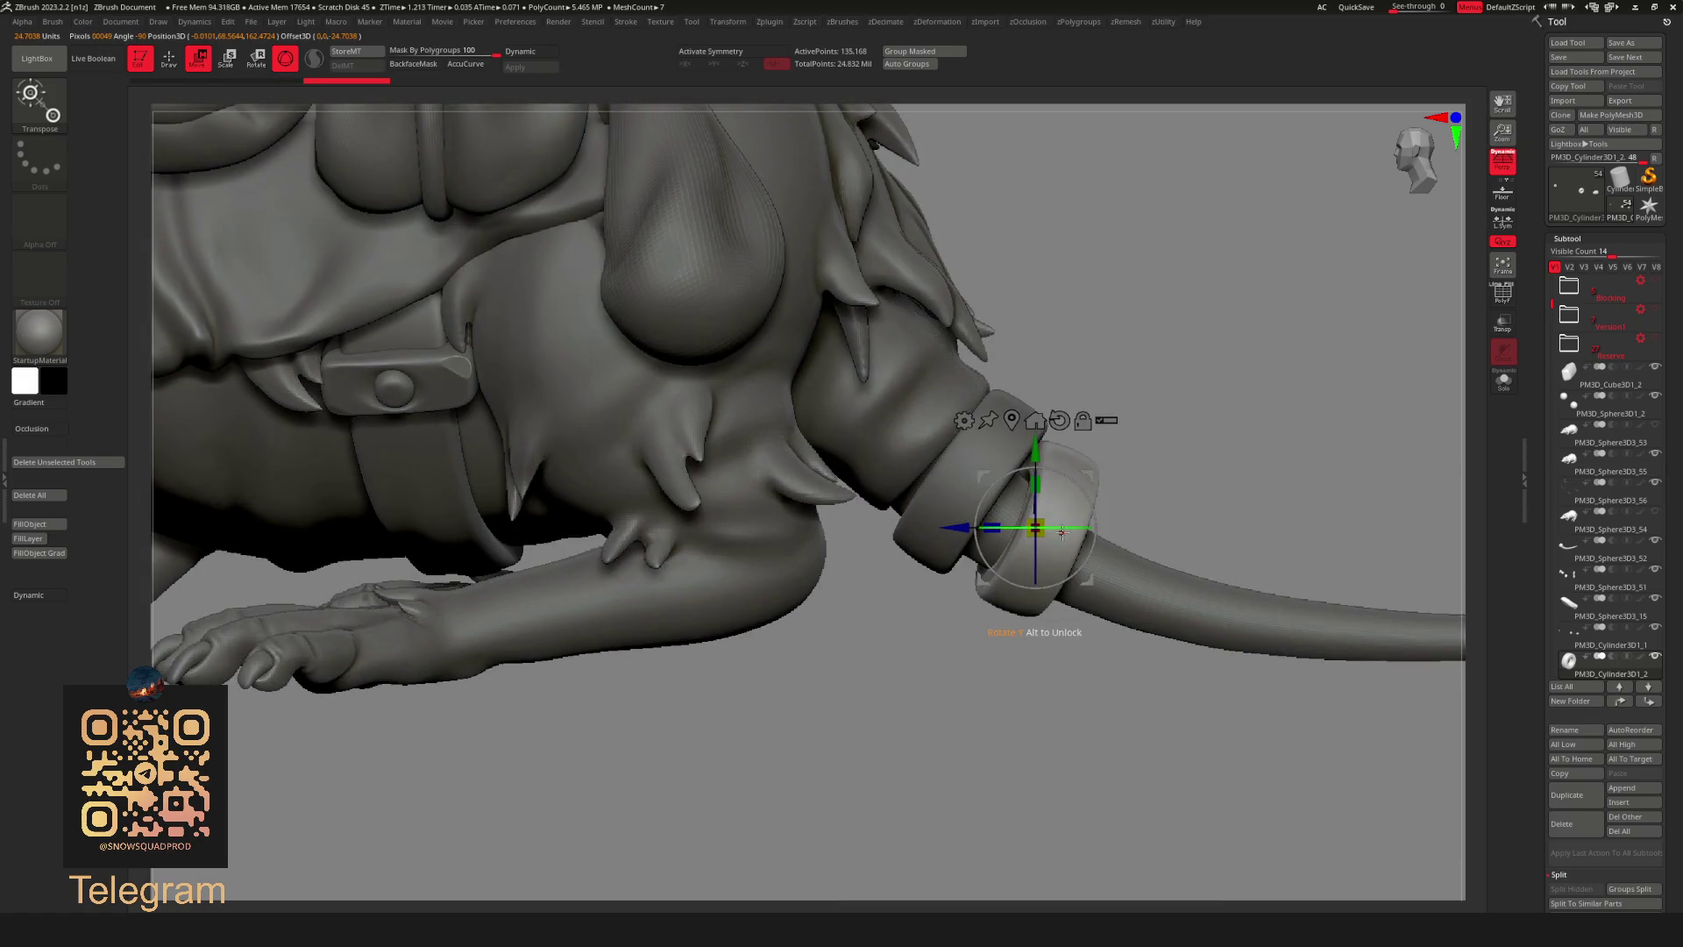
# Inflate the tail ring with the Deformation slider so it looks thicker.
pyautogui.moveTo(1090, 526)
pyautogui.mouseDown()
pyautogui.moveTo(1152, 501)
pyautogui.moveTo(1078, 540)
pyautogui.moveTo(1096, 479)
pyautogui.mouseUp()
pyautogui.press('f')
pyautogui.moveTo(1265, 432)
pyautogui.keyDown('shift'); pyautogui.mouseDown()
pyautogui.moveTo(1107, 501)
pyautogui.moveTo(1152, 496)
pyautogui.mouseUp(); pyautogui.keyUp('shift')
pyautogui.scroll(3, 1107, 501)
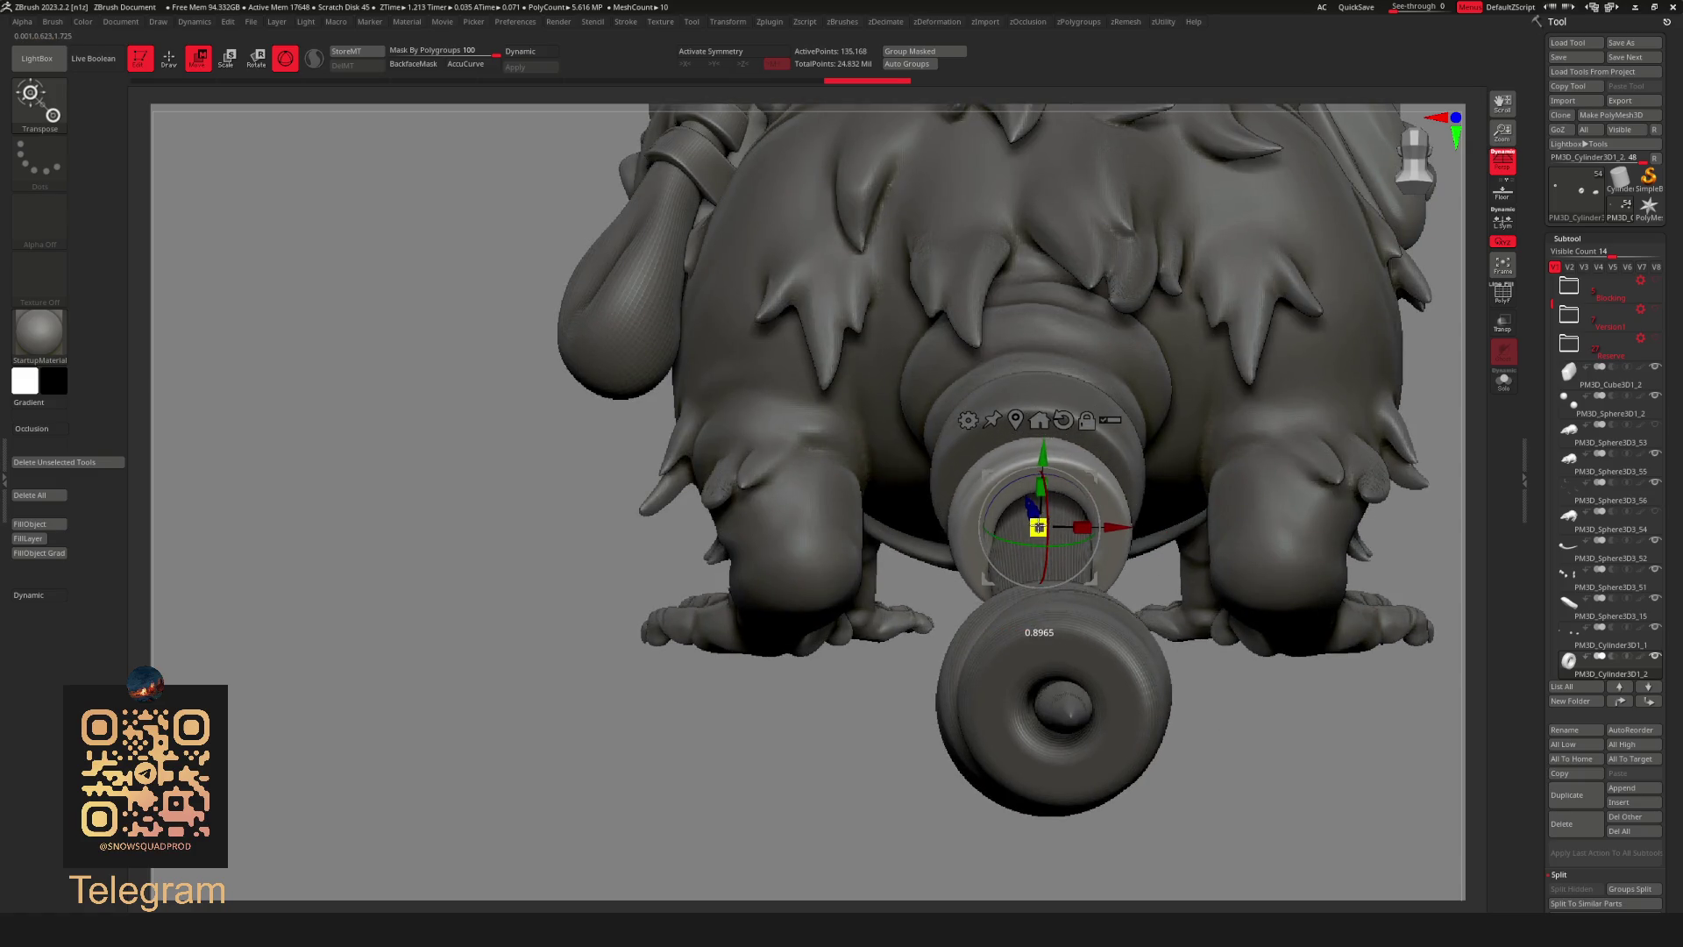
pyautogui.rightClick(1254, 432)
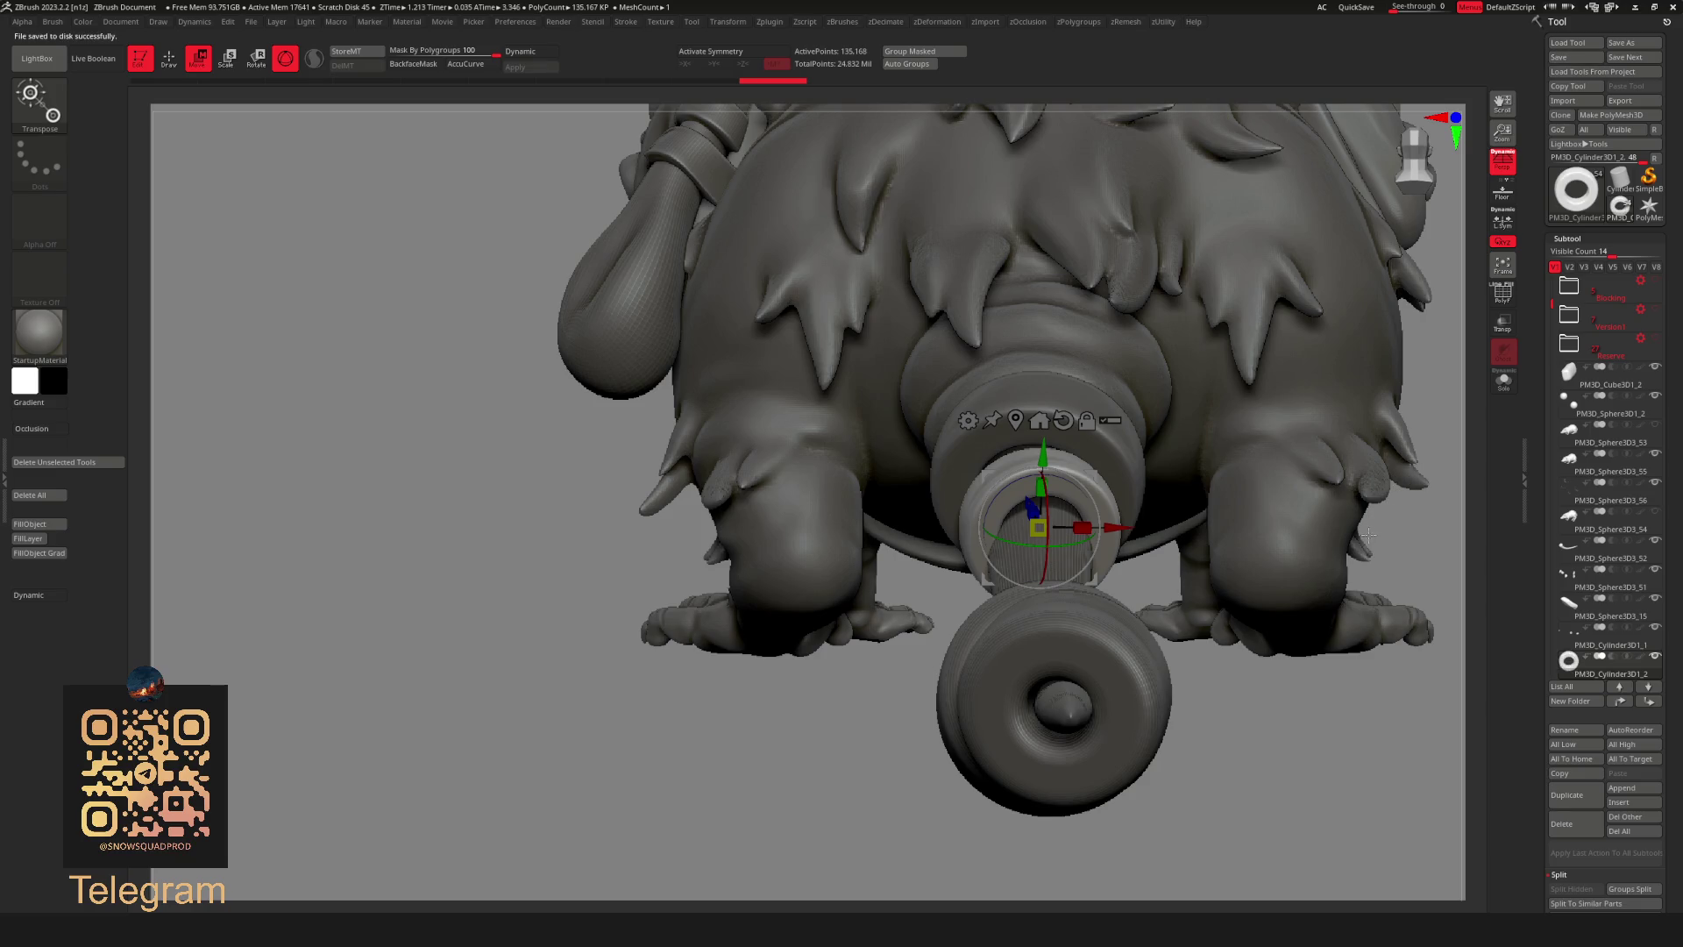
pyautogui.moveTo(1400, 493); pyautogui.dragTo(1254, 458, button='right')
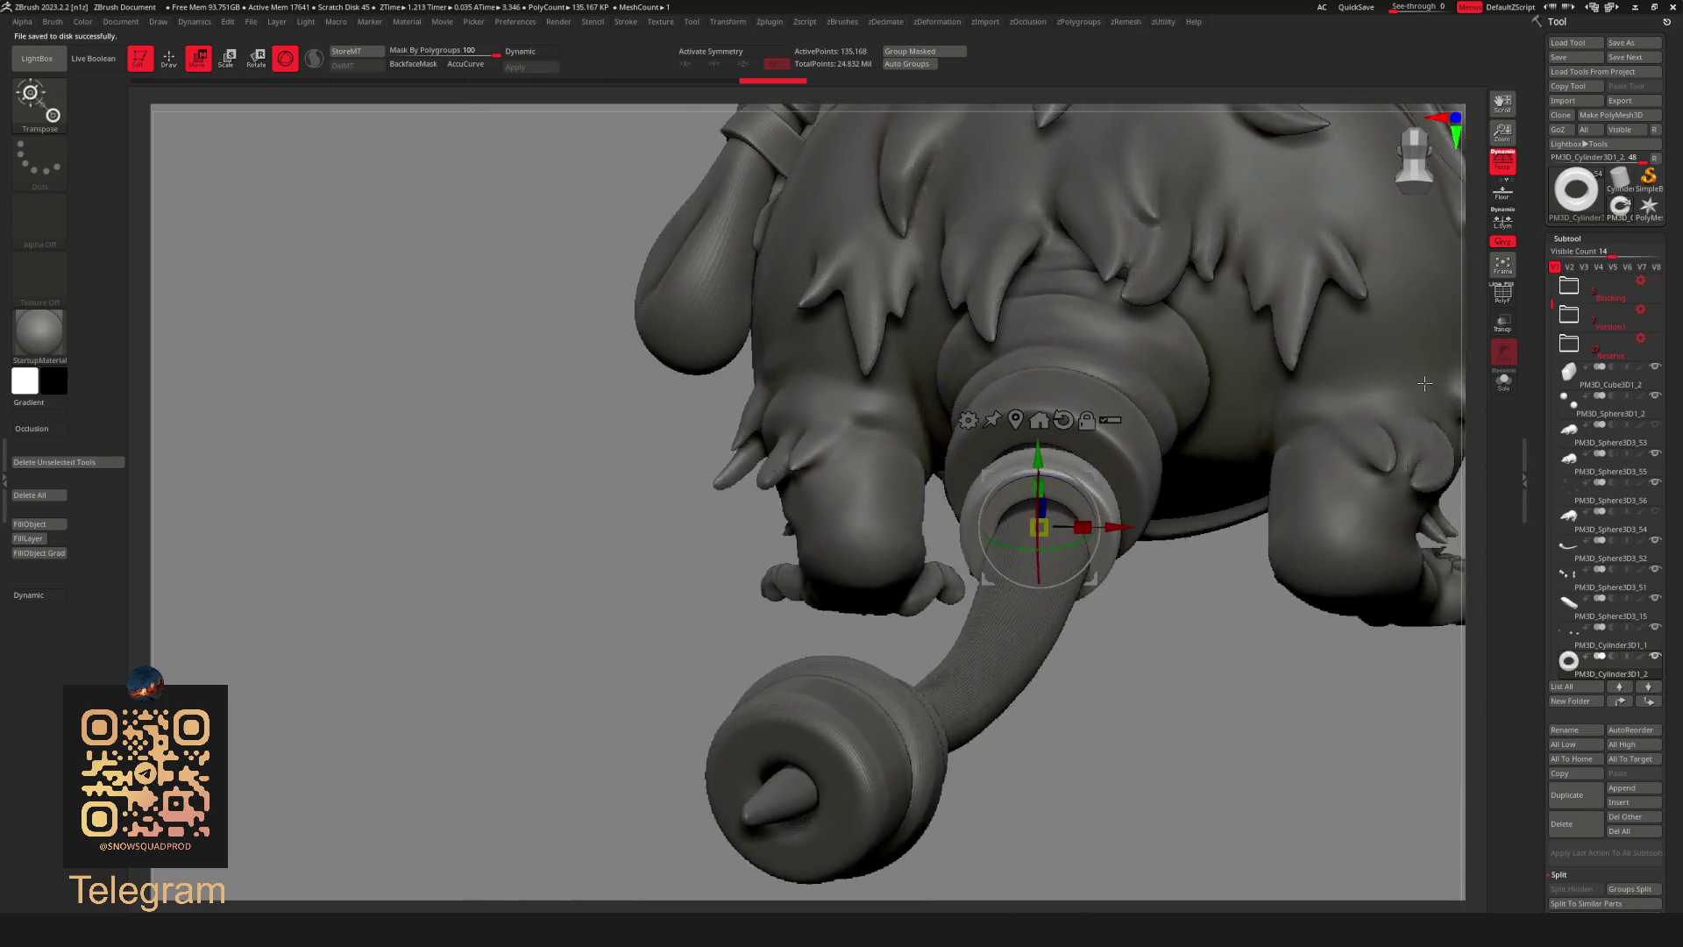
pyautogui.rightClick(1253, 459)
pyautogui.moveTo(1289, 540); pyautogui.dragTo(1301, 540)
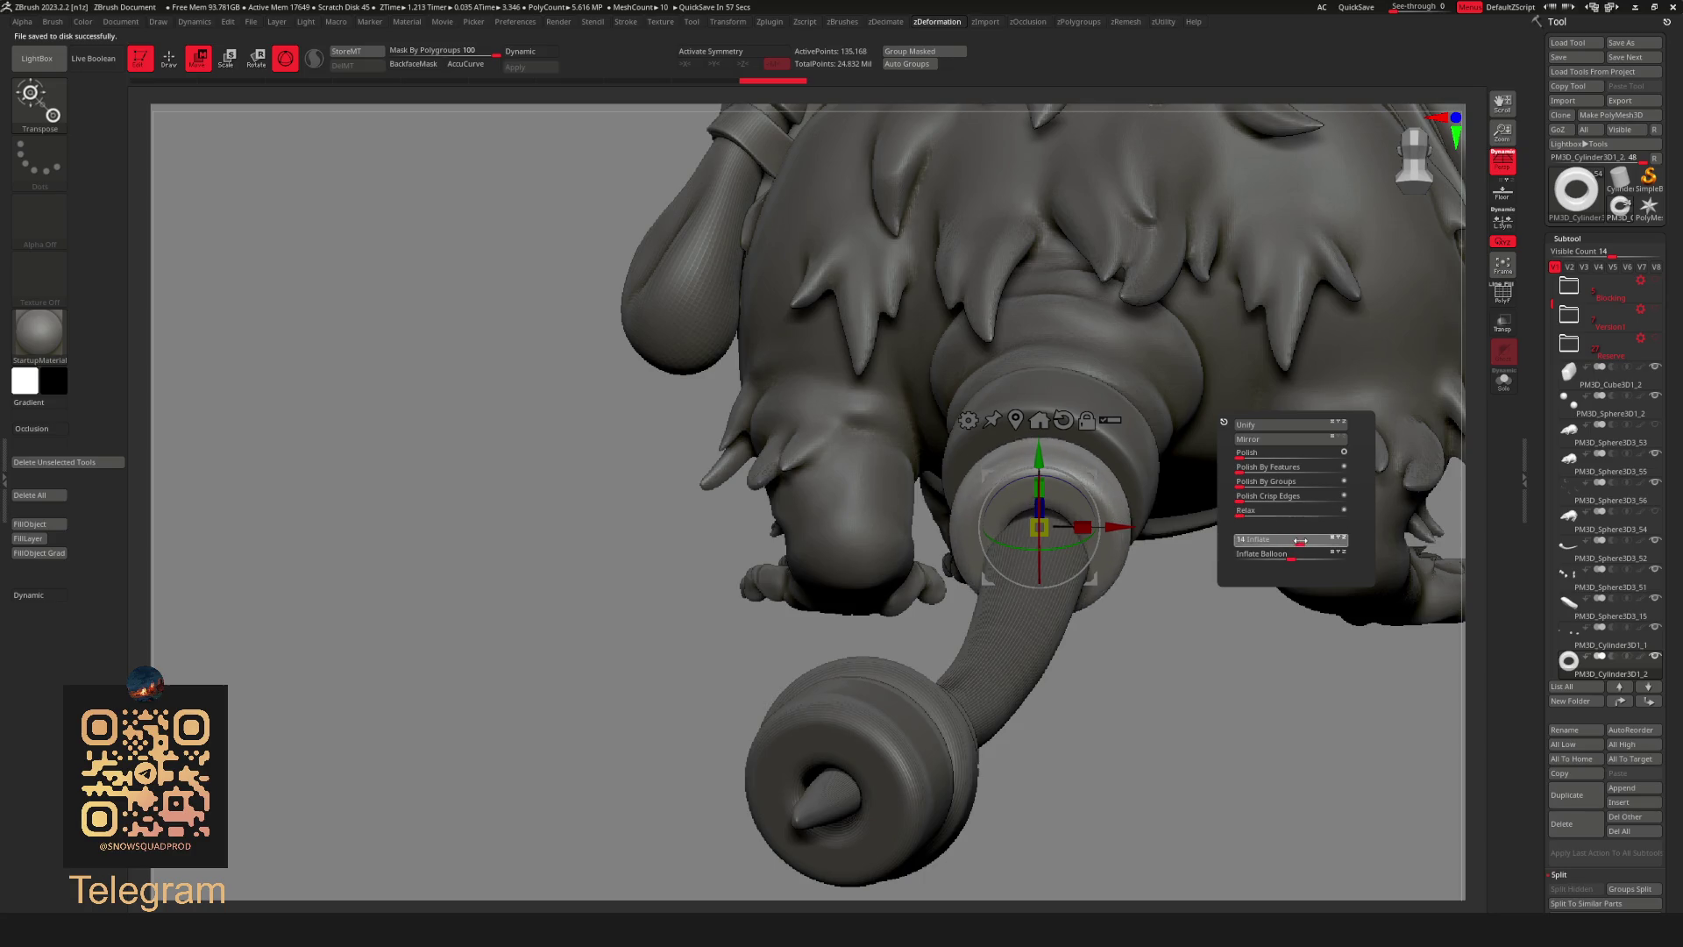
# Fine-tune the inflate amount and switch to repositioning the ring.
pyautogui.moveTo(1302, 541)
pyautogui.mouseDown(button='right')
pyautogui.moveTo(1382, 482)
pyautogui.moveTo(1285, 392)
pyautogui.moveTo(1296, 500)
pyautogui.moveTo(1282, 457)
pyautogui.mouseUp(button='right')
pyautogui.press('q')
pyautogui.press('space')
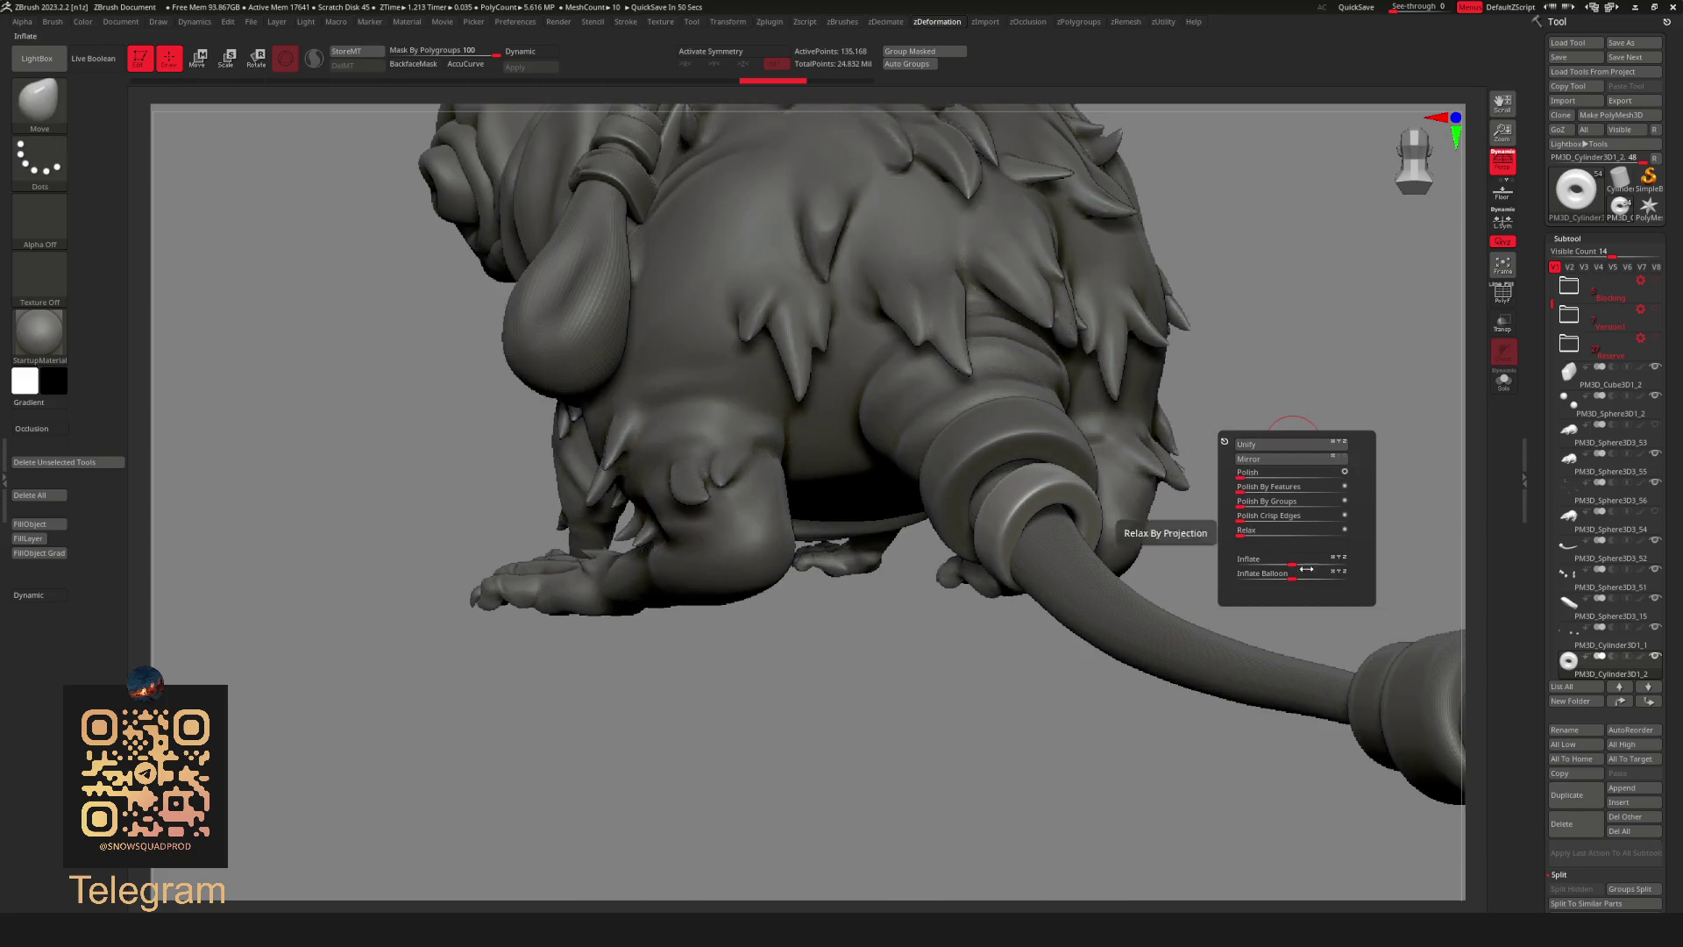
pyautogui.moveTo(1293, 561); pyautogui.dragTo(1290, 561)
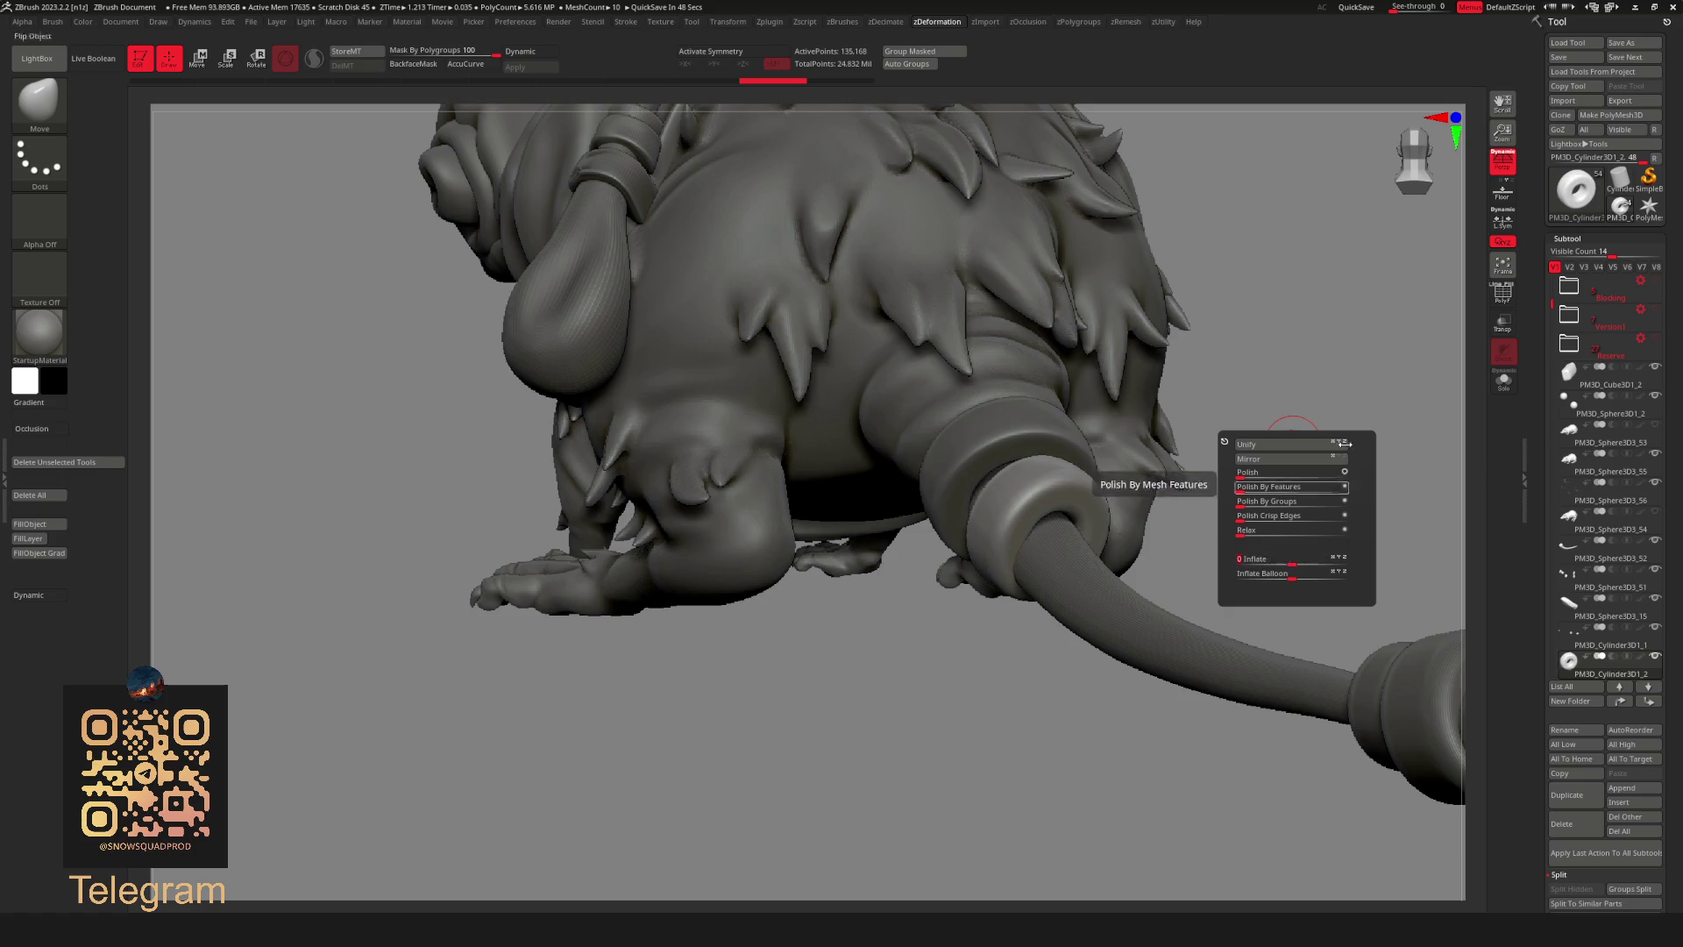
pyautogui.press('w')
pyautogui.moveTo(1214, 451)
pyautogui.mouseDown(button='right')
pyautogui.moveTo(1052, 578)
pyautogui.moveTo(1257, 516)
pyautogui.moveTo(1365, 442)
pyautogui.mouseUp(button='right')
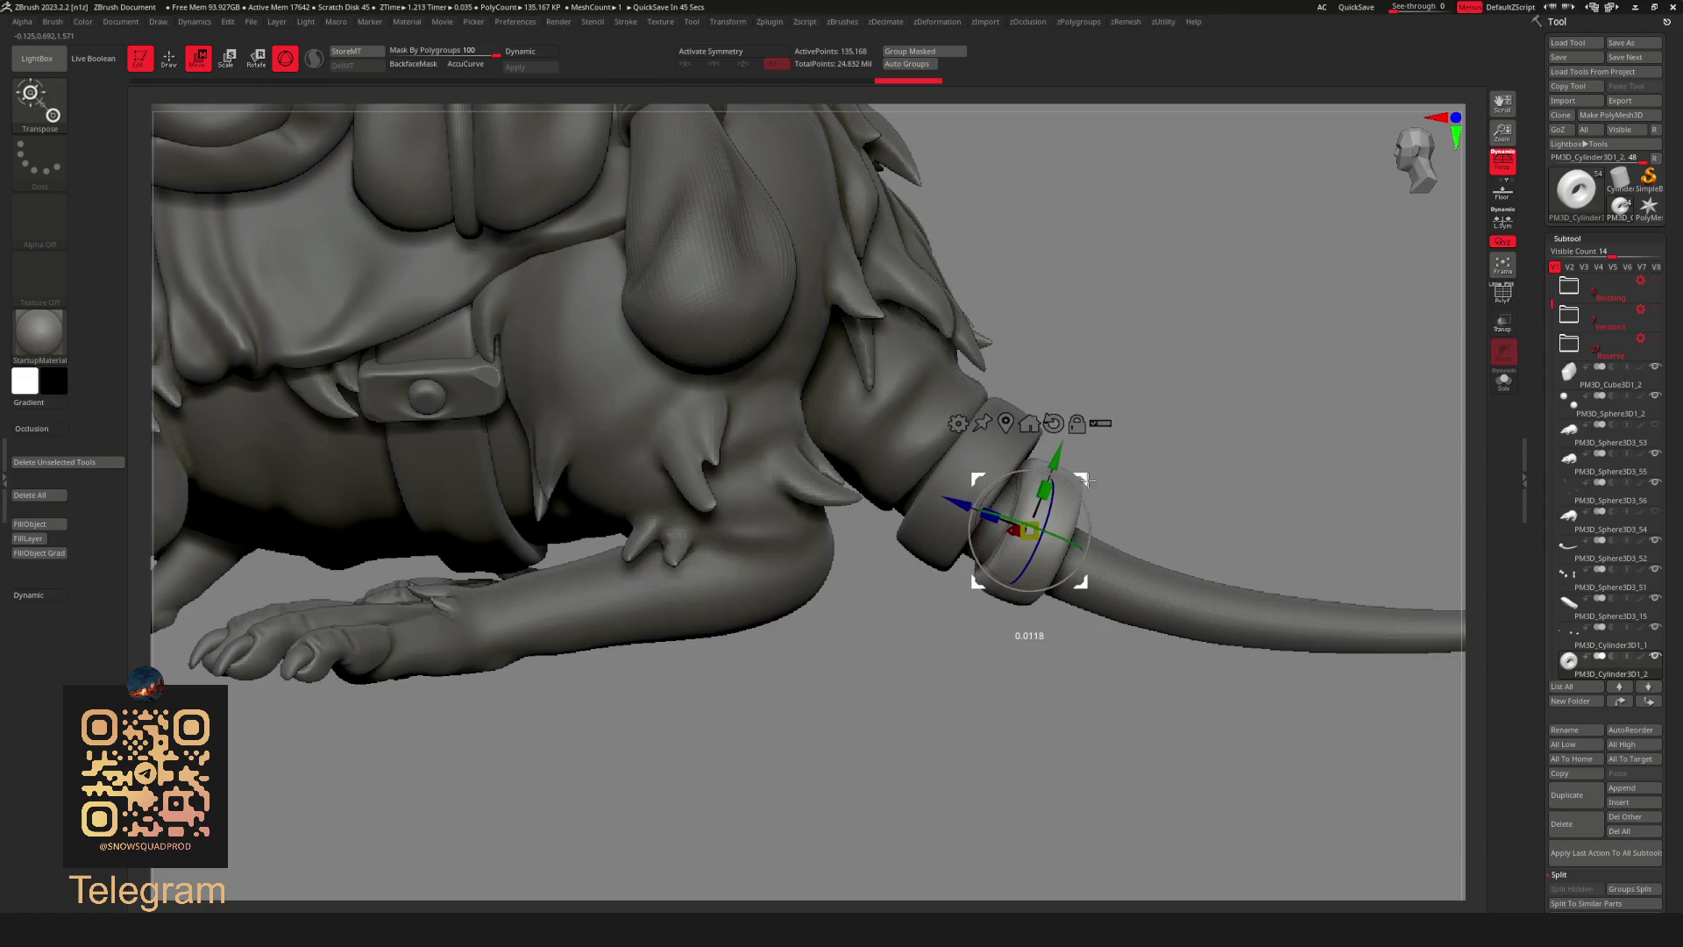
# Make the rat body PM3D_Sphere3D3_55 the active subtool.
pyautogui.moveTo(1046, 511)
pyautogui.mouseDown(button='right')
pyautogui.moveTo(973, 706)
pyautogui.moveTo(984, 640)
pyautogui.moveTo(1022, 797)
pyautogui.moveTo(1052, 658)
pyautogui.moveTo(1107, 555)
pyautogui.mouseUp(button='right')
pyautogui.press('q')
pyautogui.press('w')
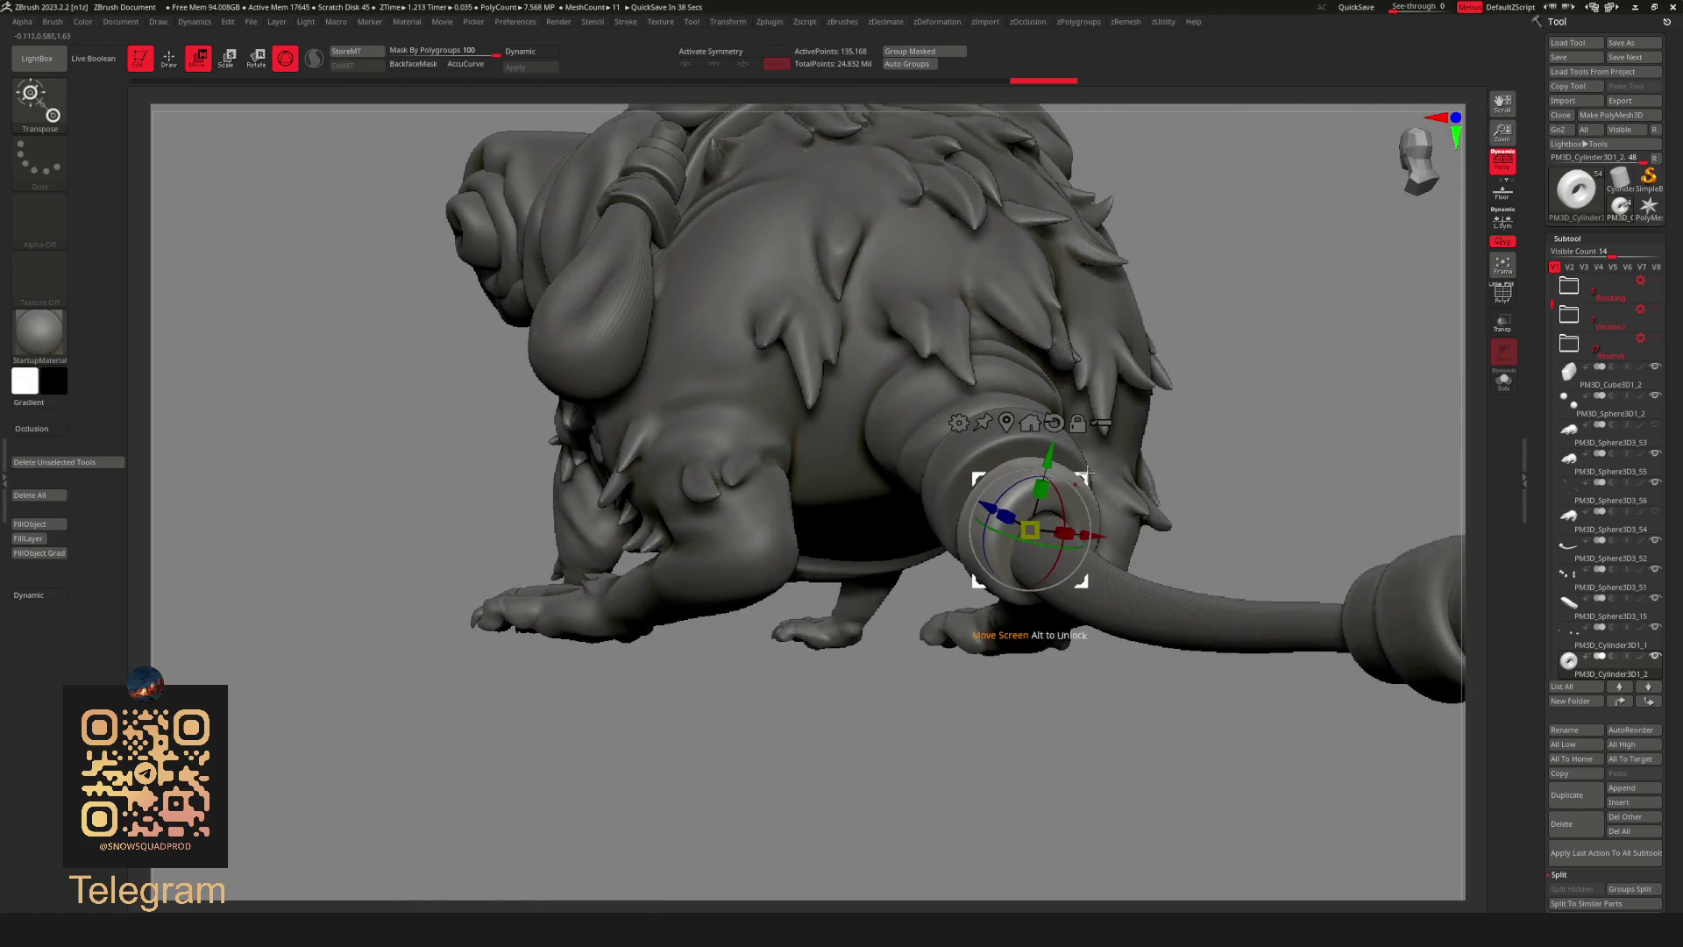
pyautogui.press('q')
pyautogui.moveTo(1045, 778)
pyautogui.mouseDown(button='right')
pyautogui.moveTo(1026, 710)
pyautogui.moveTo(1021, 733)
pyautogui.moveTo(948, 737)
pyautogui.moveTo(1043, 836)
pyautogui.moveTo(940, 657)
pyautogui.moveTo(986, 587)
pyautogui.moveTo(907, 425)
pyautogui.mouseUp(button='right')
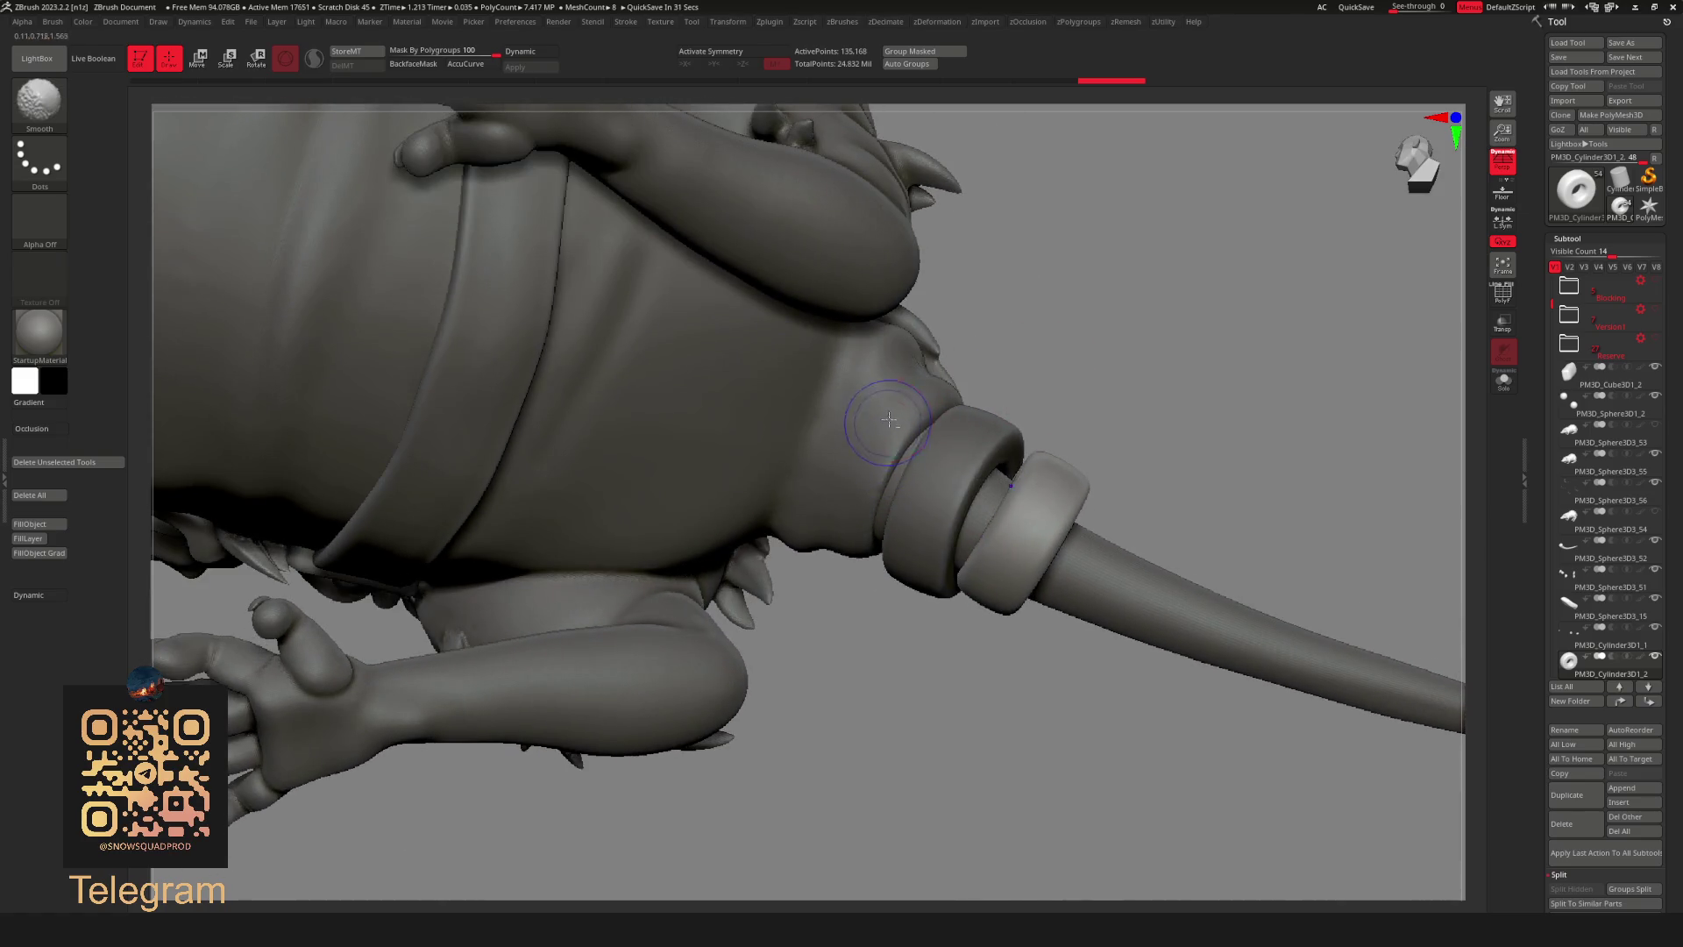
pyautogui.keyDown('alt'); pyautogui.click(908, 425); pyautogui.keyUp('alt')
# Smooth the tail base with an enlarged Smooth brush.
pyautogui.press('shift')
pyautogui.moveTo(875, 506)
pyautogui.mouseDown(button='right')
pyautogui.moveTo(1071, 421)
pyautogui.moveTo(1158, 487)
pyautogui.moveTo(1078, 501)
pyautogui.moveTo(1053, 527)
pyautogui.moveTo(854, 504)
pyautogui.mouseUp(button='right')
pyautogui.press('space')
pyautogui.moveTo(1034, 500)
pyautogui.mouseDown(button='right')
pyautogui.moveTo(786, 529)
pyautogui.moveTo(903, 474)
pyautogui.mouseUp(button='right')
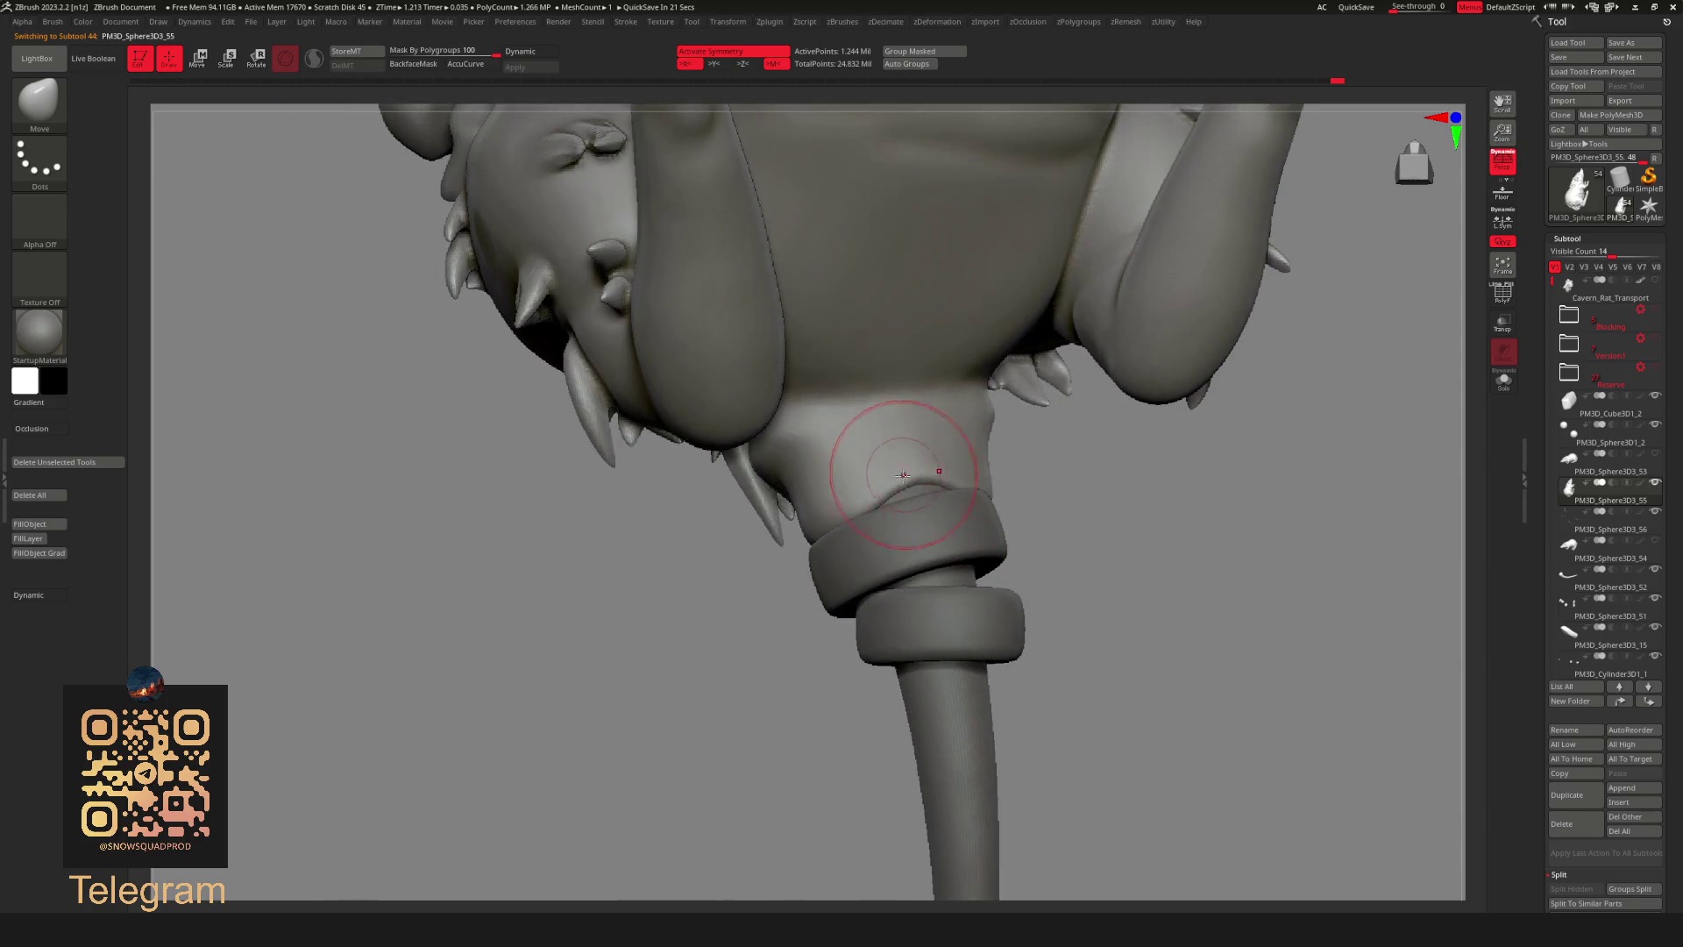
pyautogui.moveTo(1113, 507); pyautogui.dragTo(919, 501, button='right')
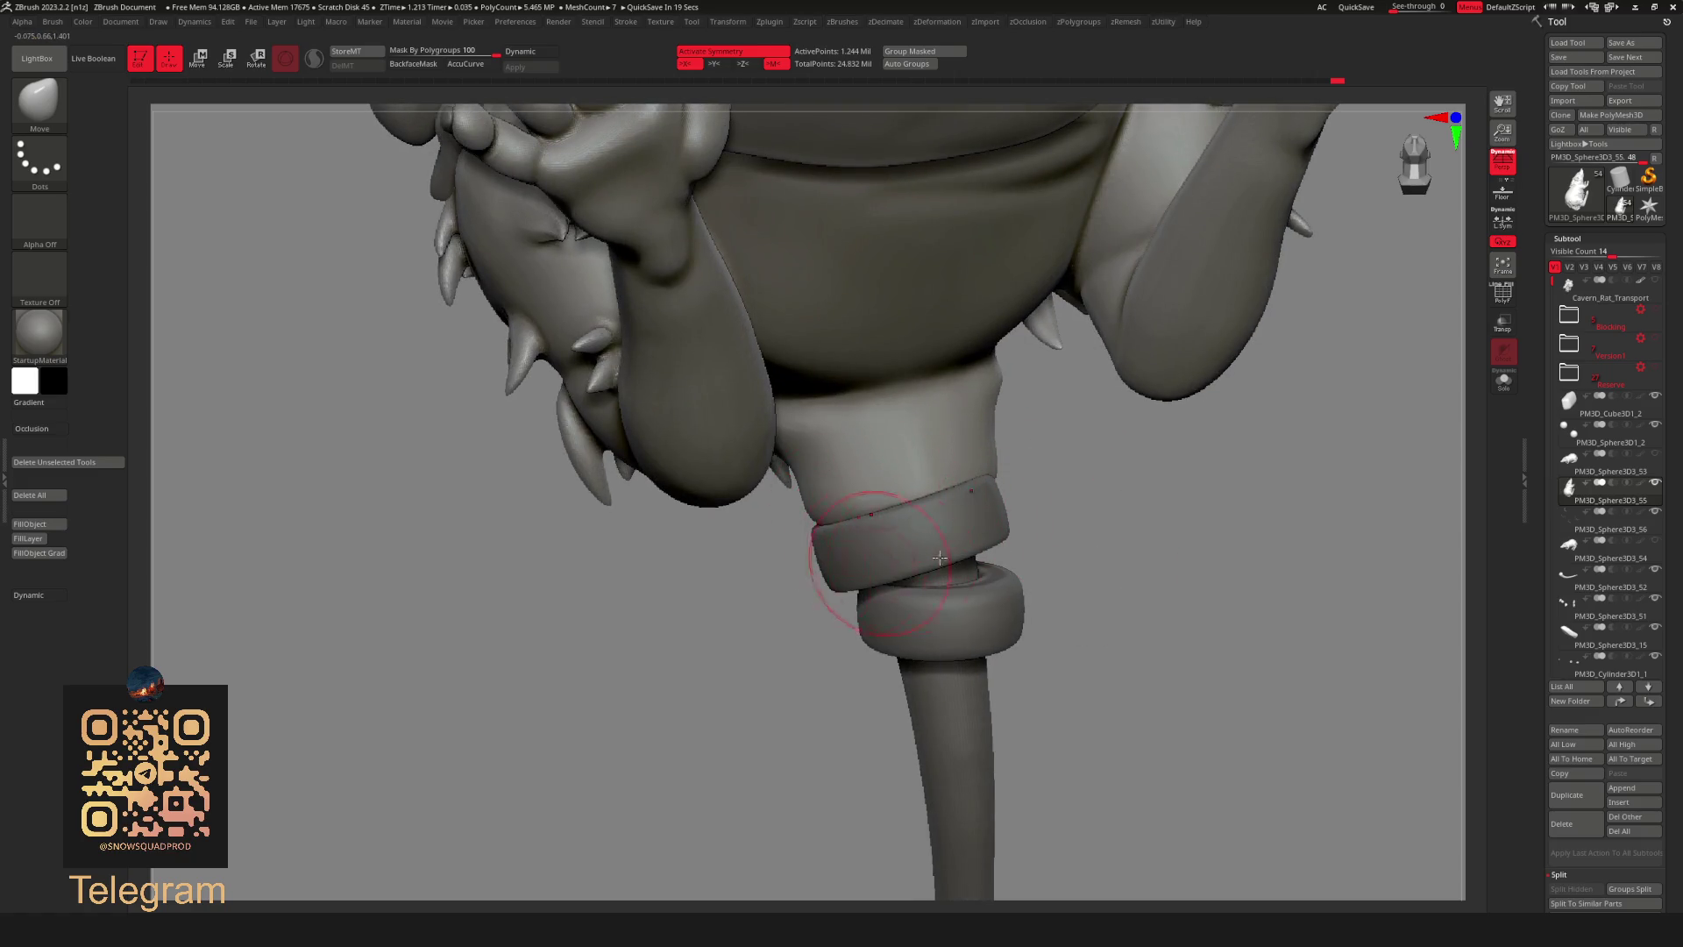
pyautogui.moveTo(906, 562); pyautogui.dragTo(1039, 523, button='right')
pyautogui.moveTo(931, 524)
pyautogui.mouseDown(button='right')
pyautogui.moveTo(1066, 526)
pyautogui.moveTo(1014, 640)
pyautogui.moveTo(935, 613)
pyautogui.moveTo(857, 513)
pyautogui.mouseUp(button='right')
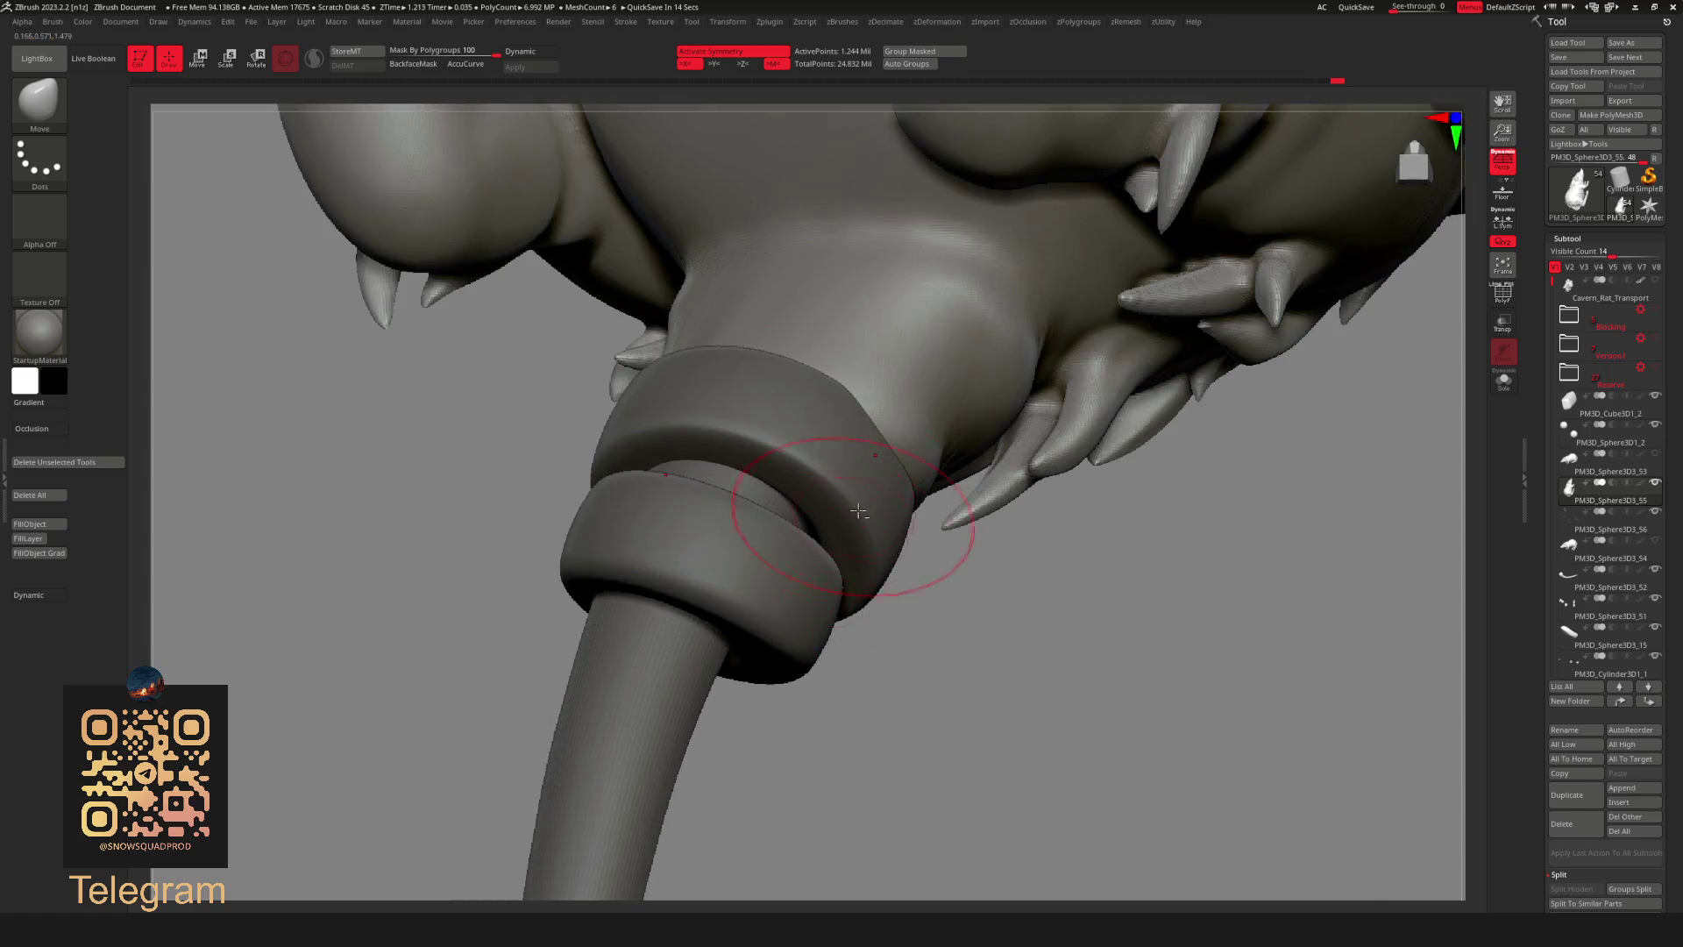
pyautogui.keyDown('alt'); pyautogui.click(825, 538); pyautogui.keyUp('alt')
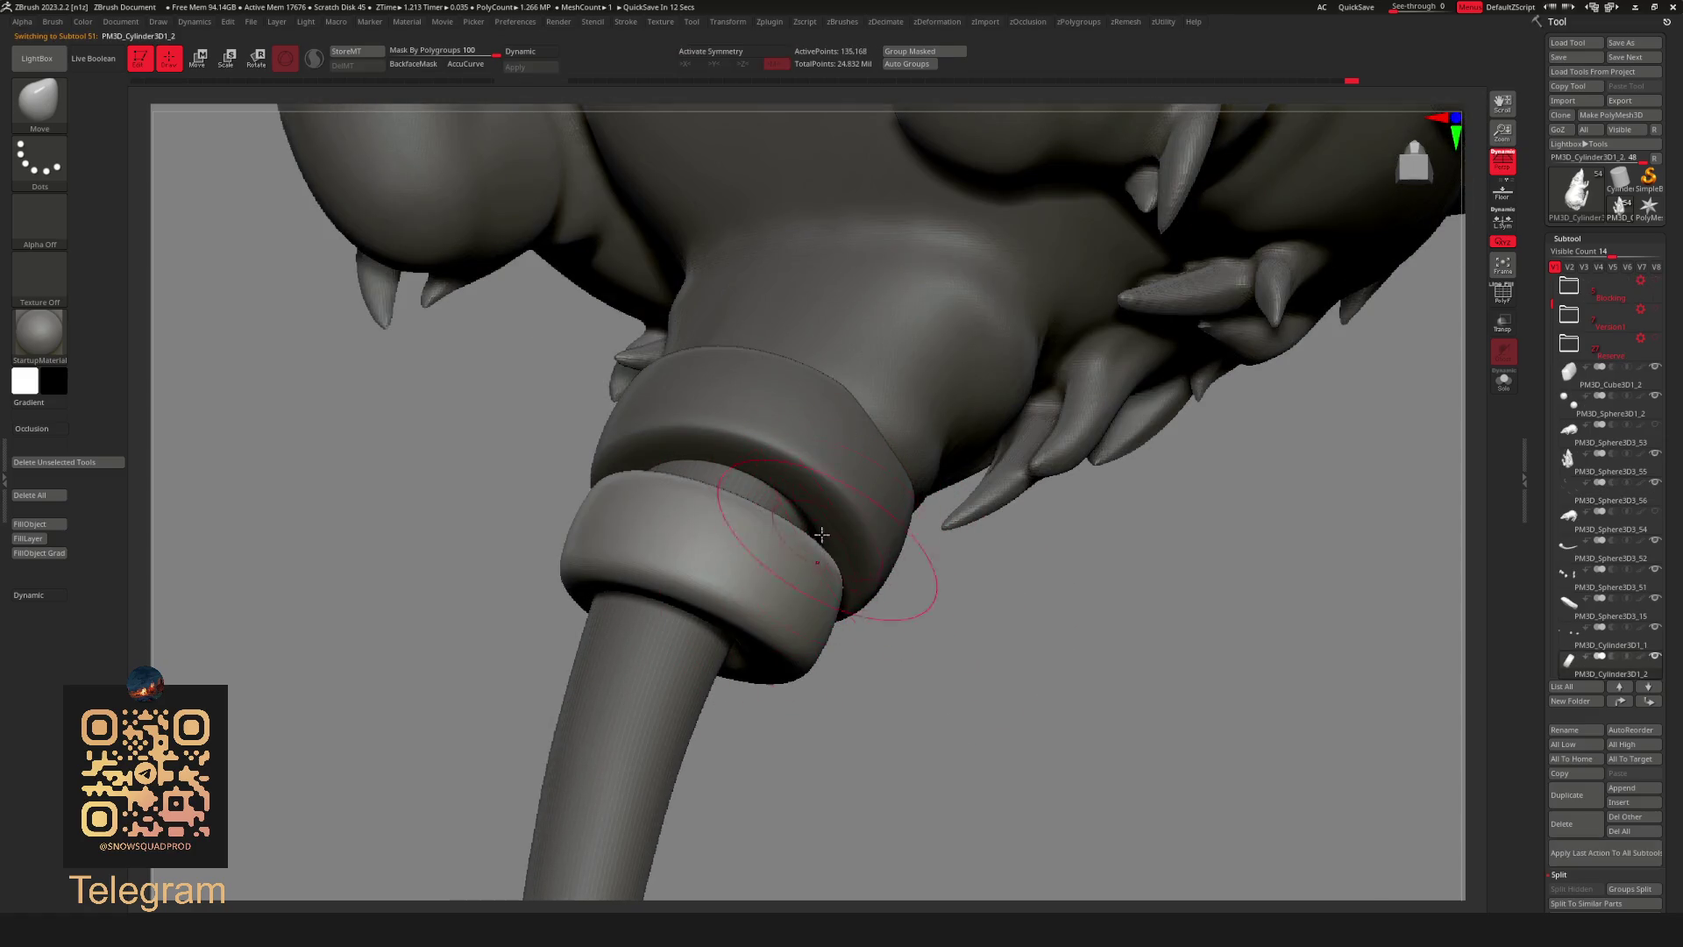
pyautogui.keyDown('alt'); pyautogui.click(596, 778); pyautogui.keyUp('alt')
pyautogui.moveTo(639, 751); pyautogui.dragTo(915, 660, button='right')
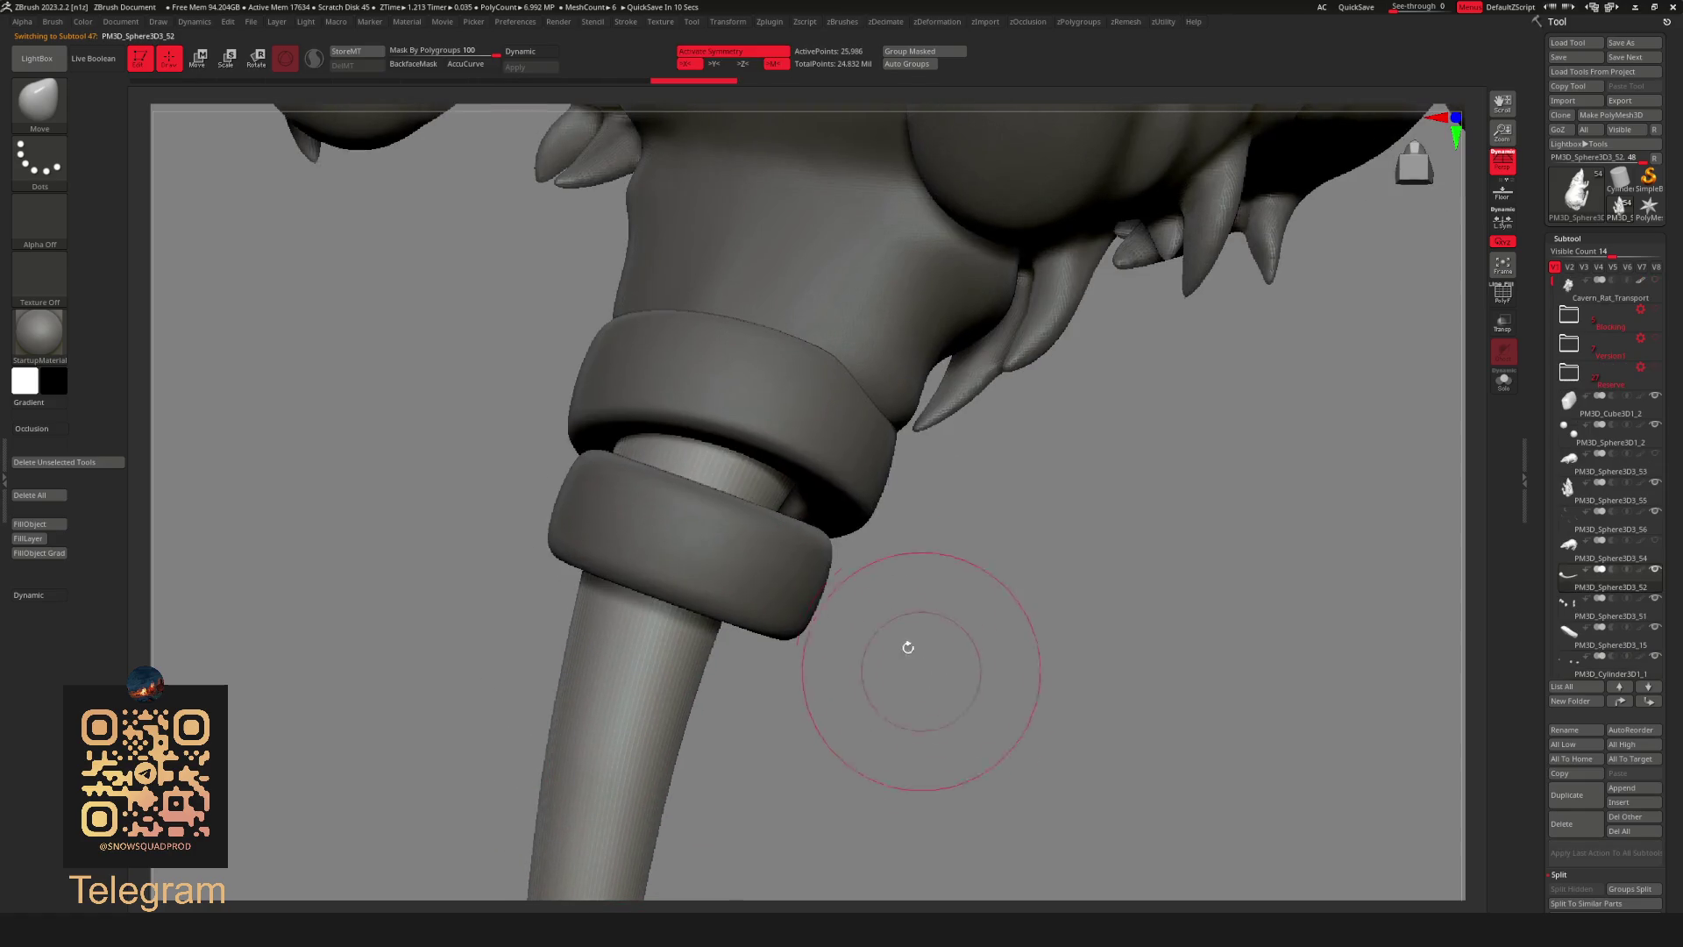
pyautogui.moveTo(813, 518)
pyautogui.mouseDown(button='right')
pyautogui.moveTo(884, 696)
pyautogui.moveTo(929, 678)
pyautogui.moveTo(845, 518)
pyautogui.mouseUp(button='right')
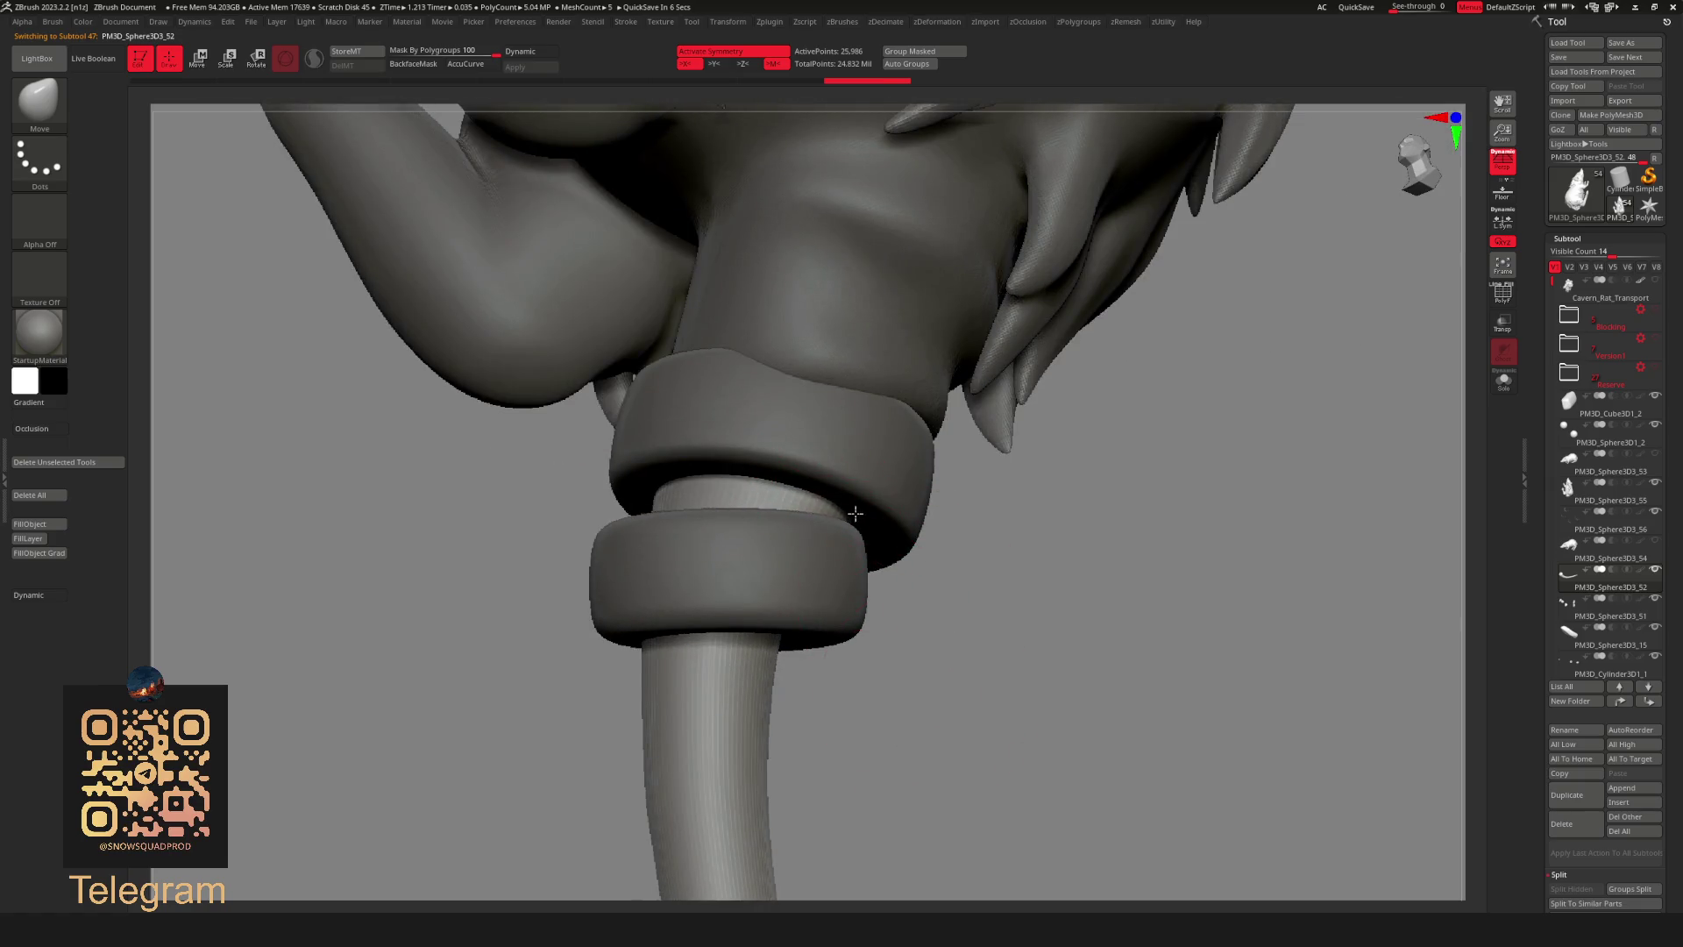
pyautogui.moveTo(1158, 583)
pyautogui.mouseDown(button='right')
pyautogui.moveTo(1062, 612)
pyautogui.moveTo(1135, 294)
pyautogui.moveTo(1258, 302)
pyautogui.moveTo(1145, 327)
pyautogui.moveTo(1230, 463)
pyautogui.moveTo(1228, 362)
pyautogui.mouseUp(button='right')
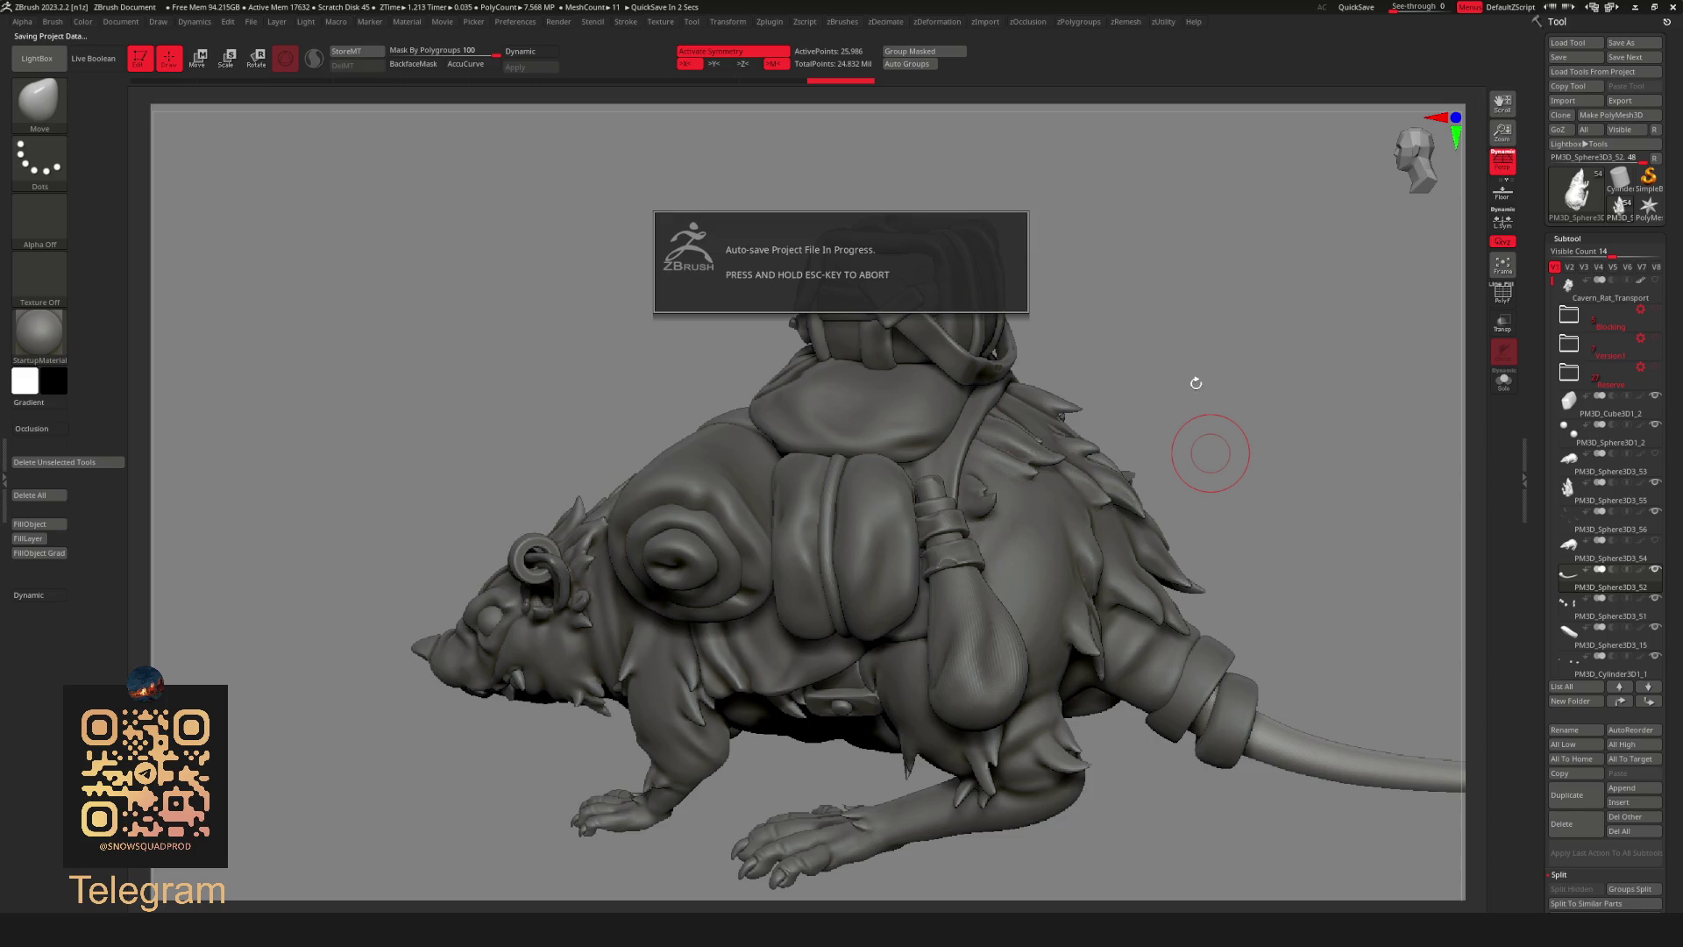
pyautogui.scroll(2, 1195, 385)
pyautogui.scroll(2, 1191, 376)
pyautogui.scroll(2, 1183, 372)
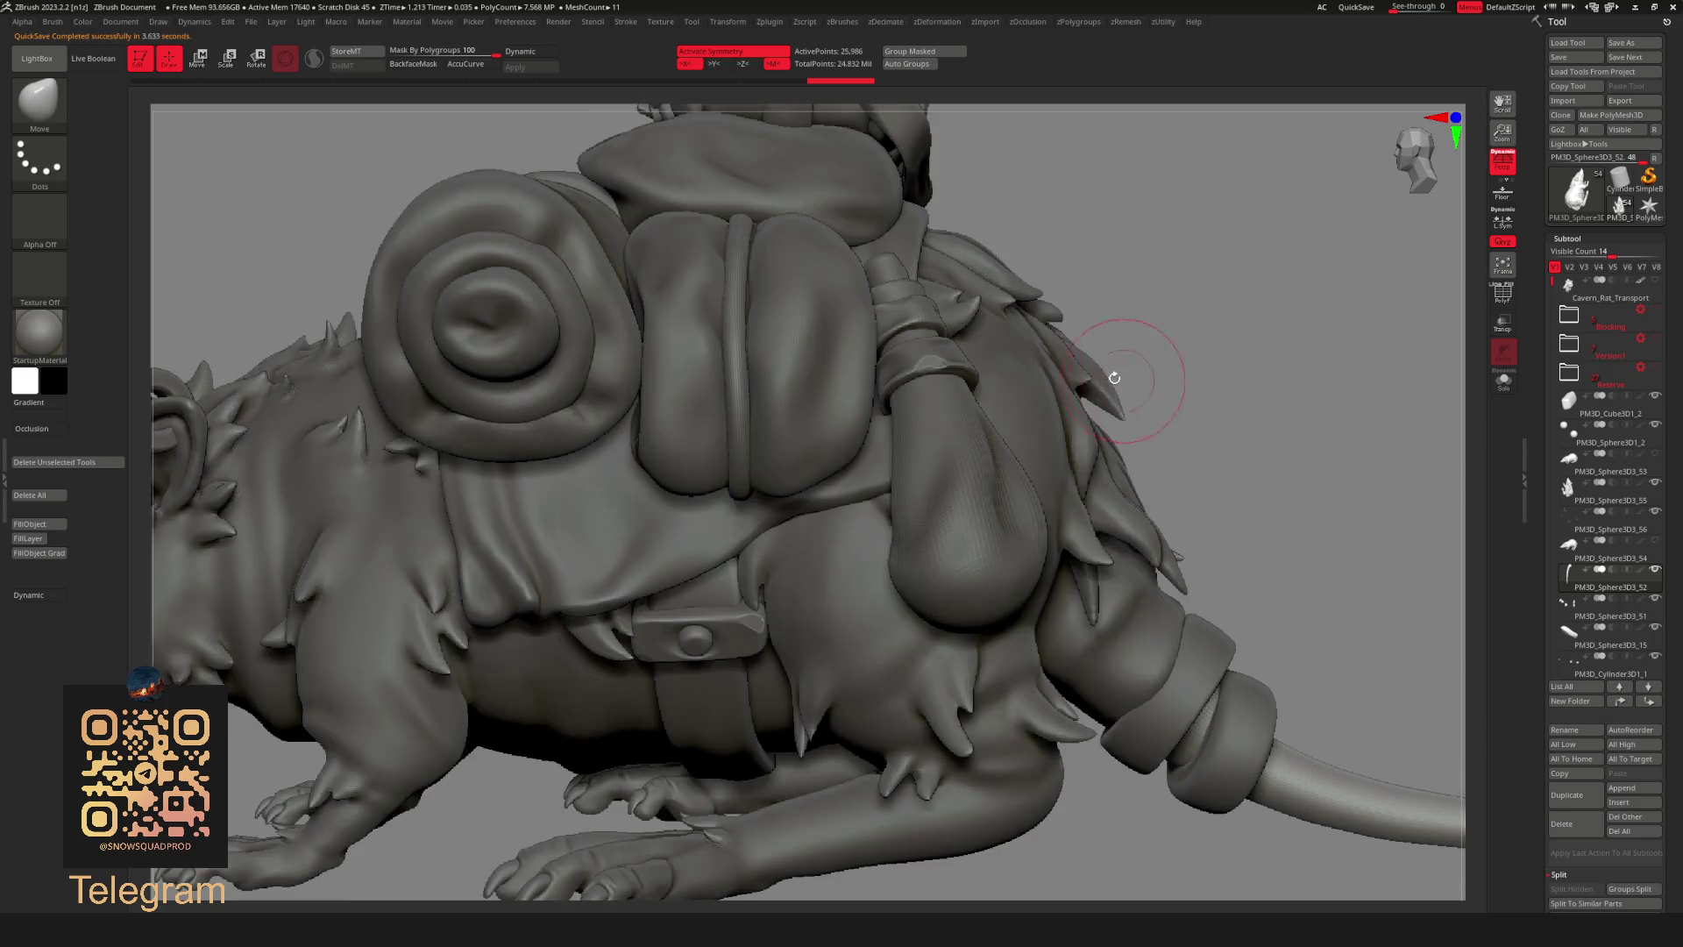
pyautogui.scroll(2, 1215, 390)
pyautogui.scroll(-1, 1215, 391)
pyautogui.scroll(-4, 1171, 386)
# Hide part of the backpack and split the hidden parts into a separate piece.
pyautogui.keyDown('alt'); pyautogui.click(1171, 387); pyautogui.keyUp('alt')
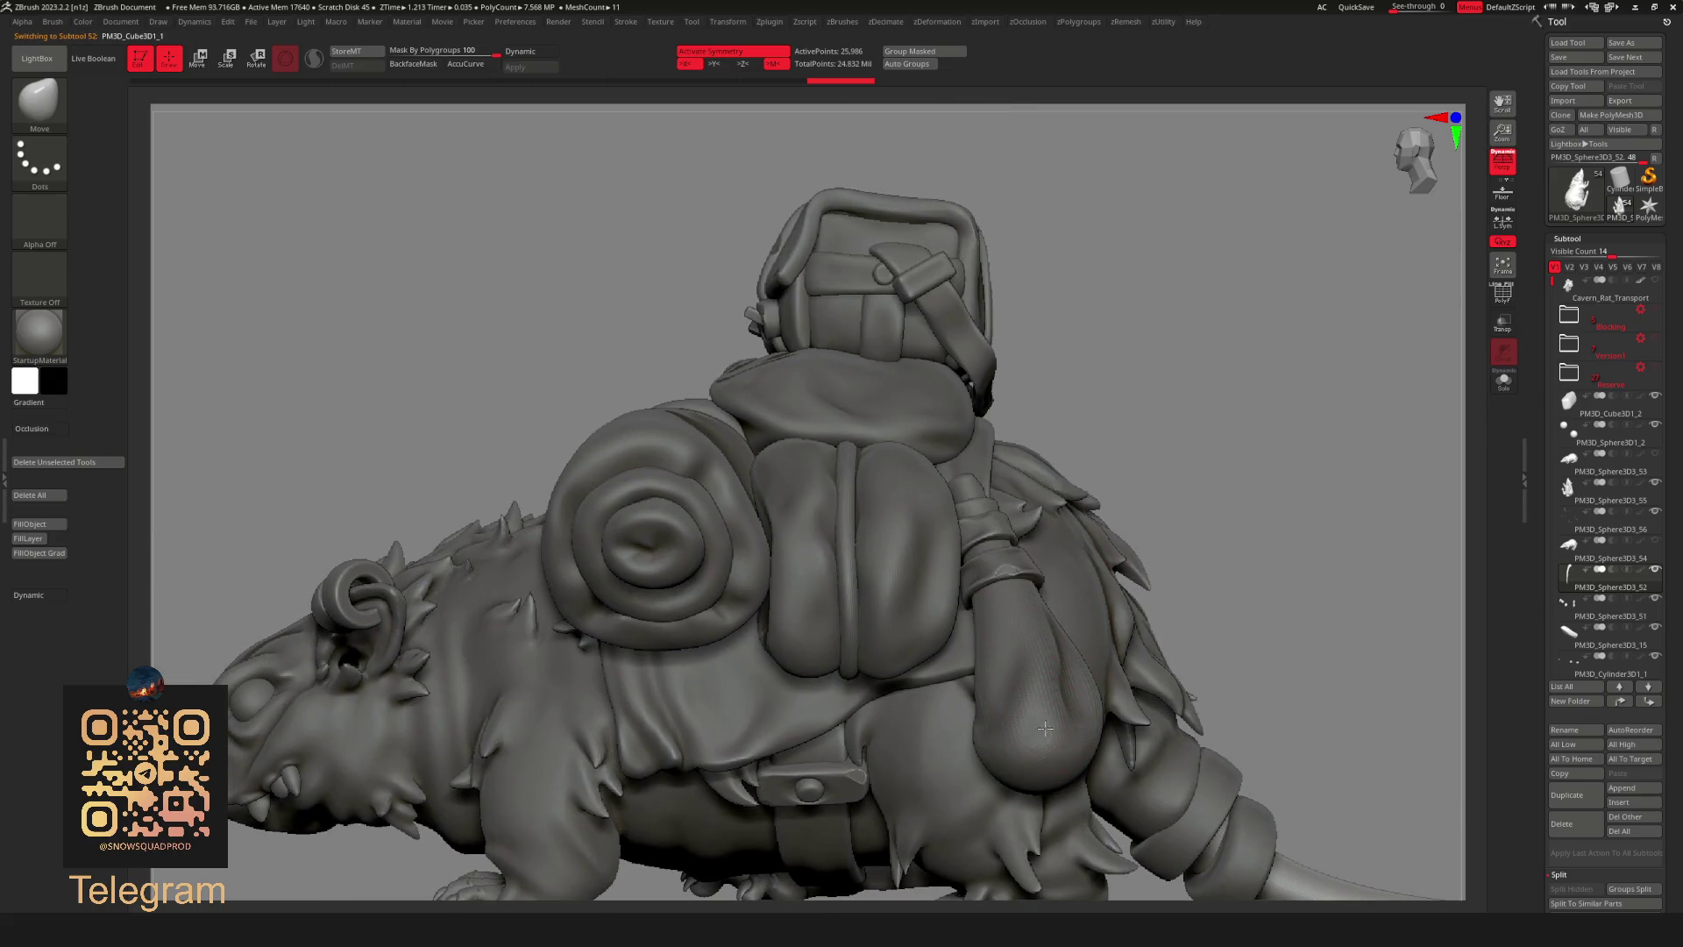
pyautogui.keyDown('alt'); pyautogui.moveTo(1247, 545); pyautogui.dragTo(1176, 403, button='right'); pyautogui.keyUp('alt')
pyautogui.keyDown('ctrl'); pyautogui.keyDown('shift'); pyautogui.click(1175, 403); pyautogui.keyUp('shift'); pyautogui.keyUp('ctrl')
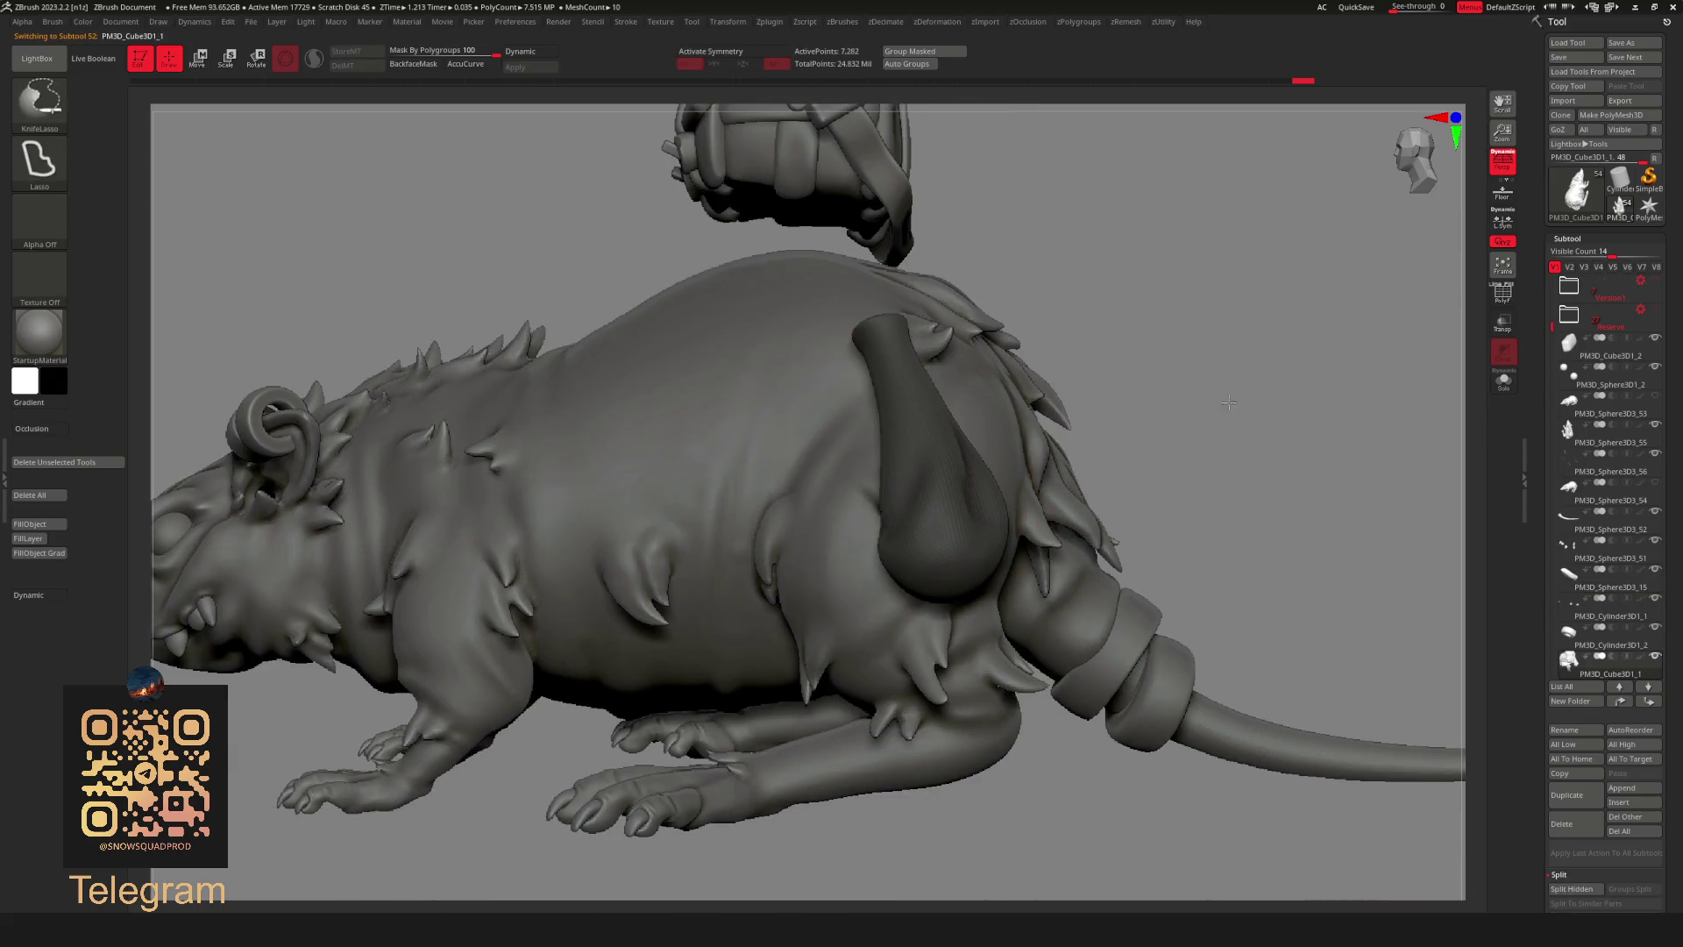
pyautogui.keyDown('ctrl'); pyautogui.keyDown('shift'); pyautogui.click(1232, 395); pyautogui.keyUp('shift'); pyautogui.keyUp('ctrl')
pyautogui.rightClick(1230, 457)
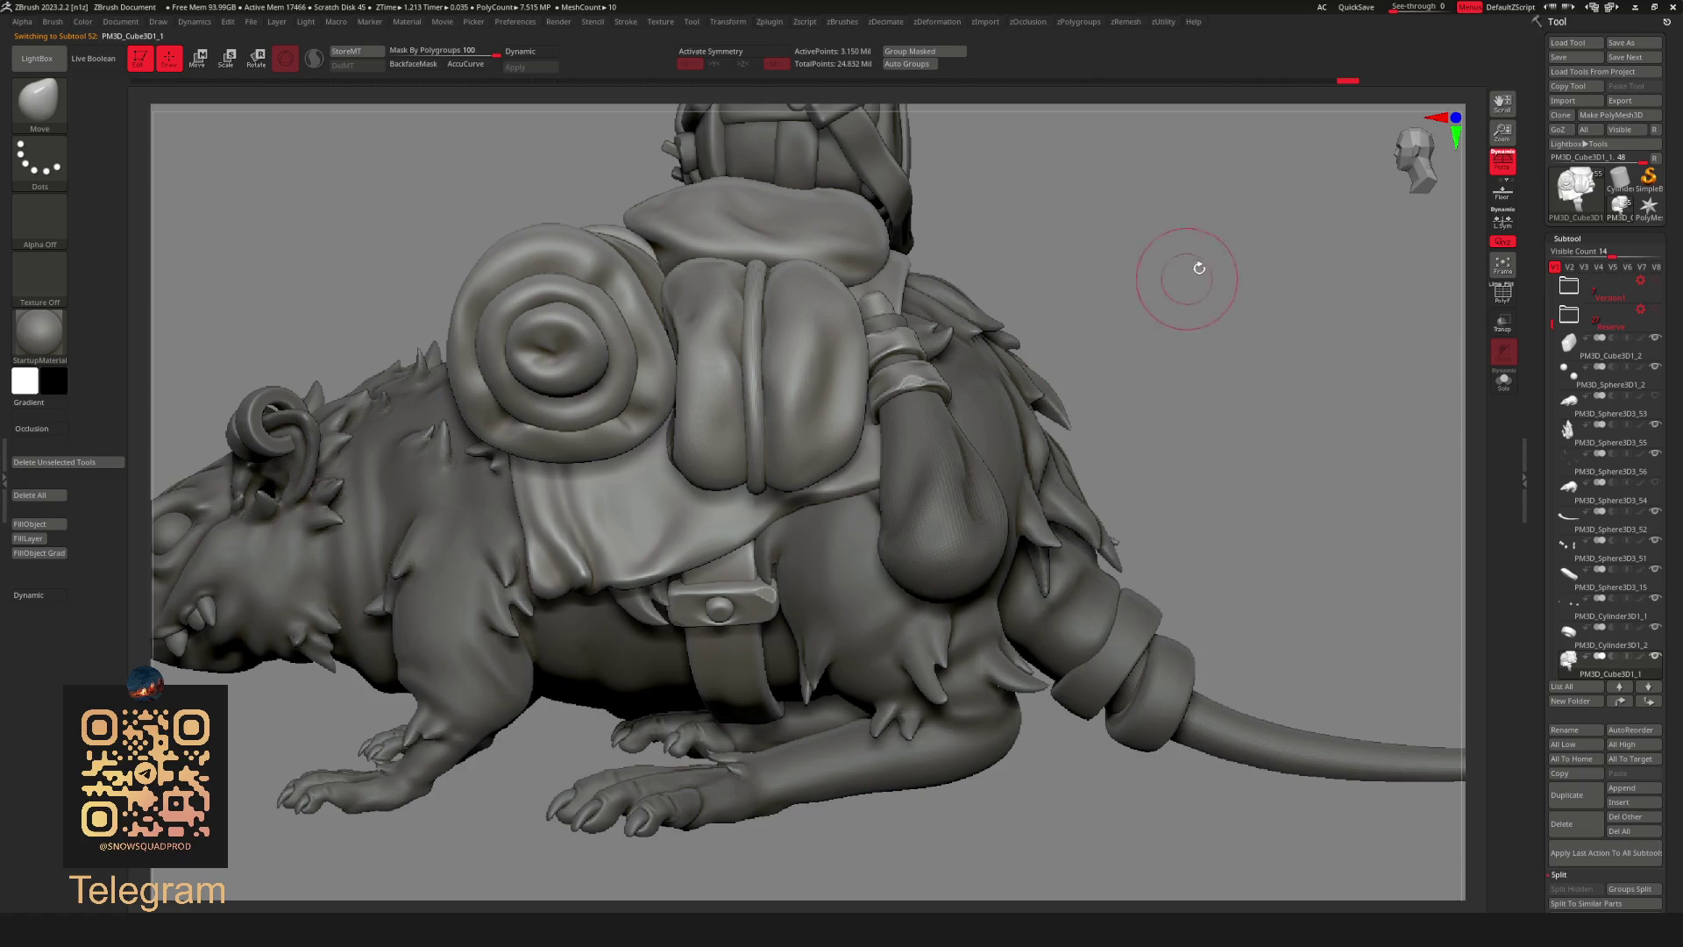
# Subdivide the new backpack piece to about 116,000 points.
pyautogui.rightClick(1170, 377)
pyautogui.click(1147, 373)
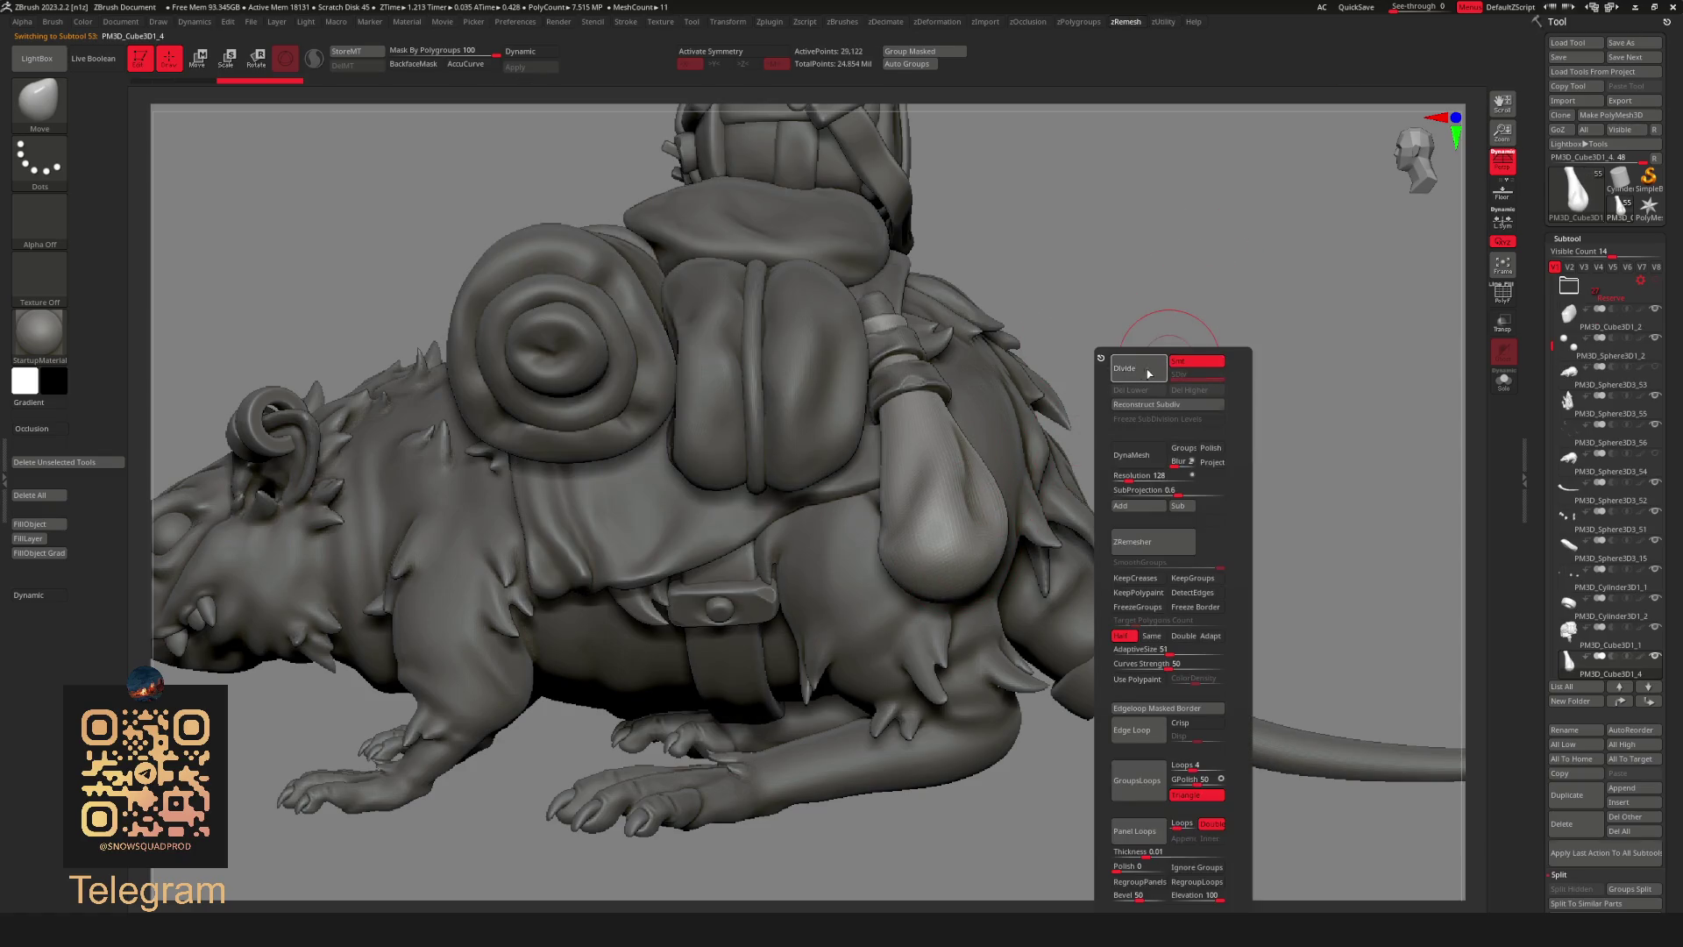
pyautogui.rightClick(1169, 379)
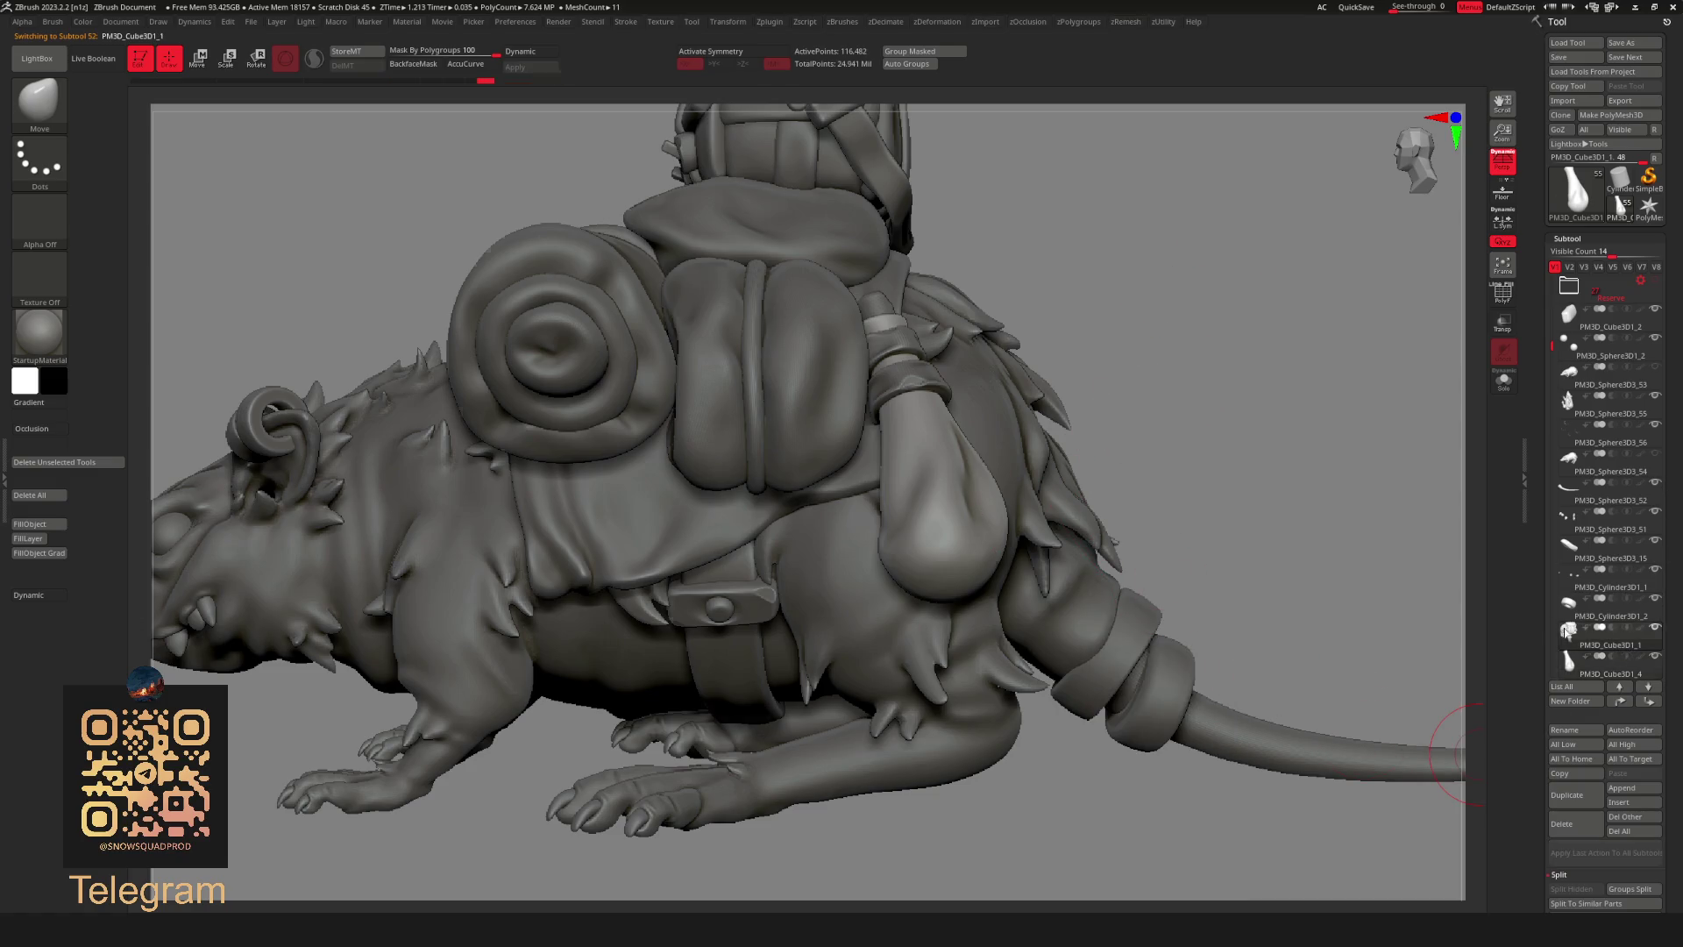
pyautogui.click(1567, 633)
pyautogui.rightClick(1194, 368)
# Reshape the flask's neck and cap beside the backpack with the Move brush.
pyautogui.moveTo(1221, 377)
pyautogui.mouseDown()
pyautogui.moveTo(1161, 398)
pyautogui.moveTo(1209, 365)
pyautogui.mouseUp()
pyautogui.moveTo(1237, 230)
pyautogui.mouseDown()
pyautogui.moveTo(1240, 338)
pyautogui.moveTo(1275, 301)
pyautogui.moveTo(1150, 351)
pyautogui.mouseUp()
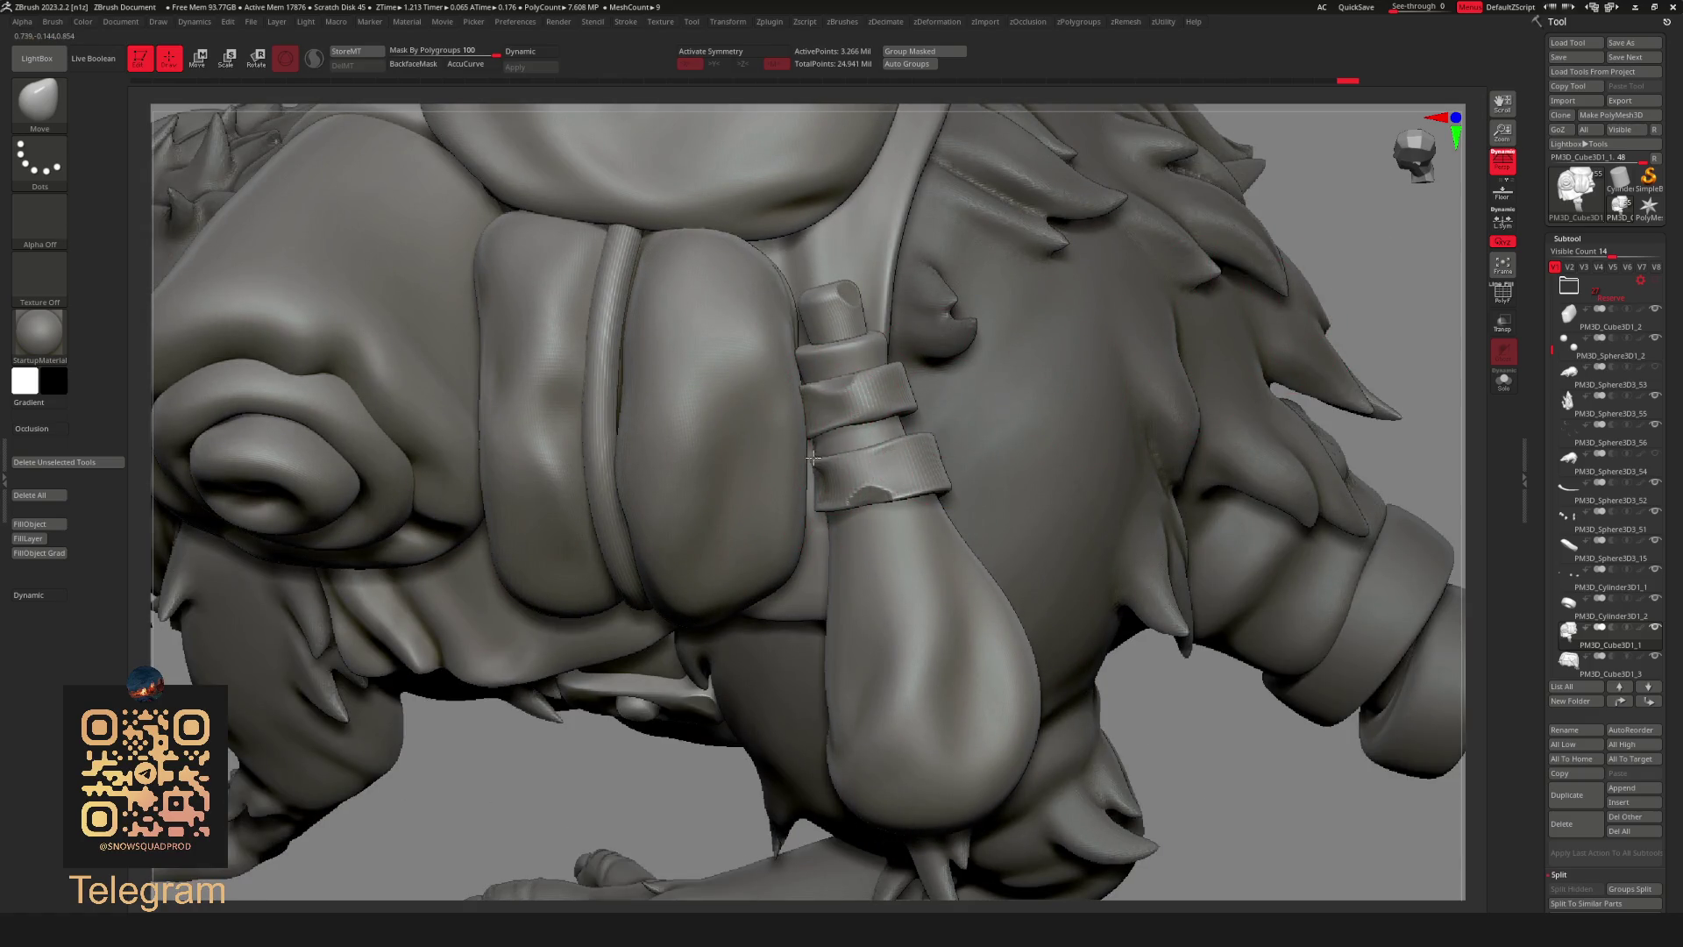
pyautogui.press('b')
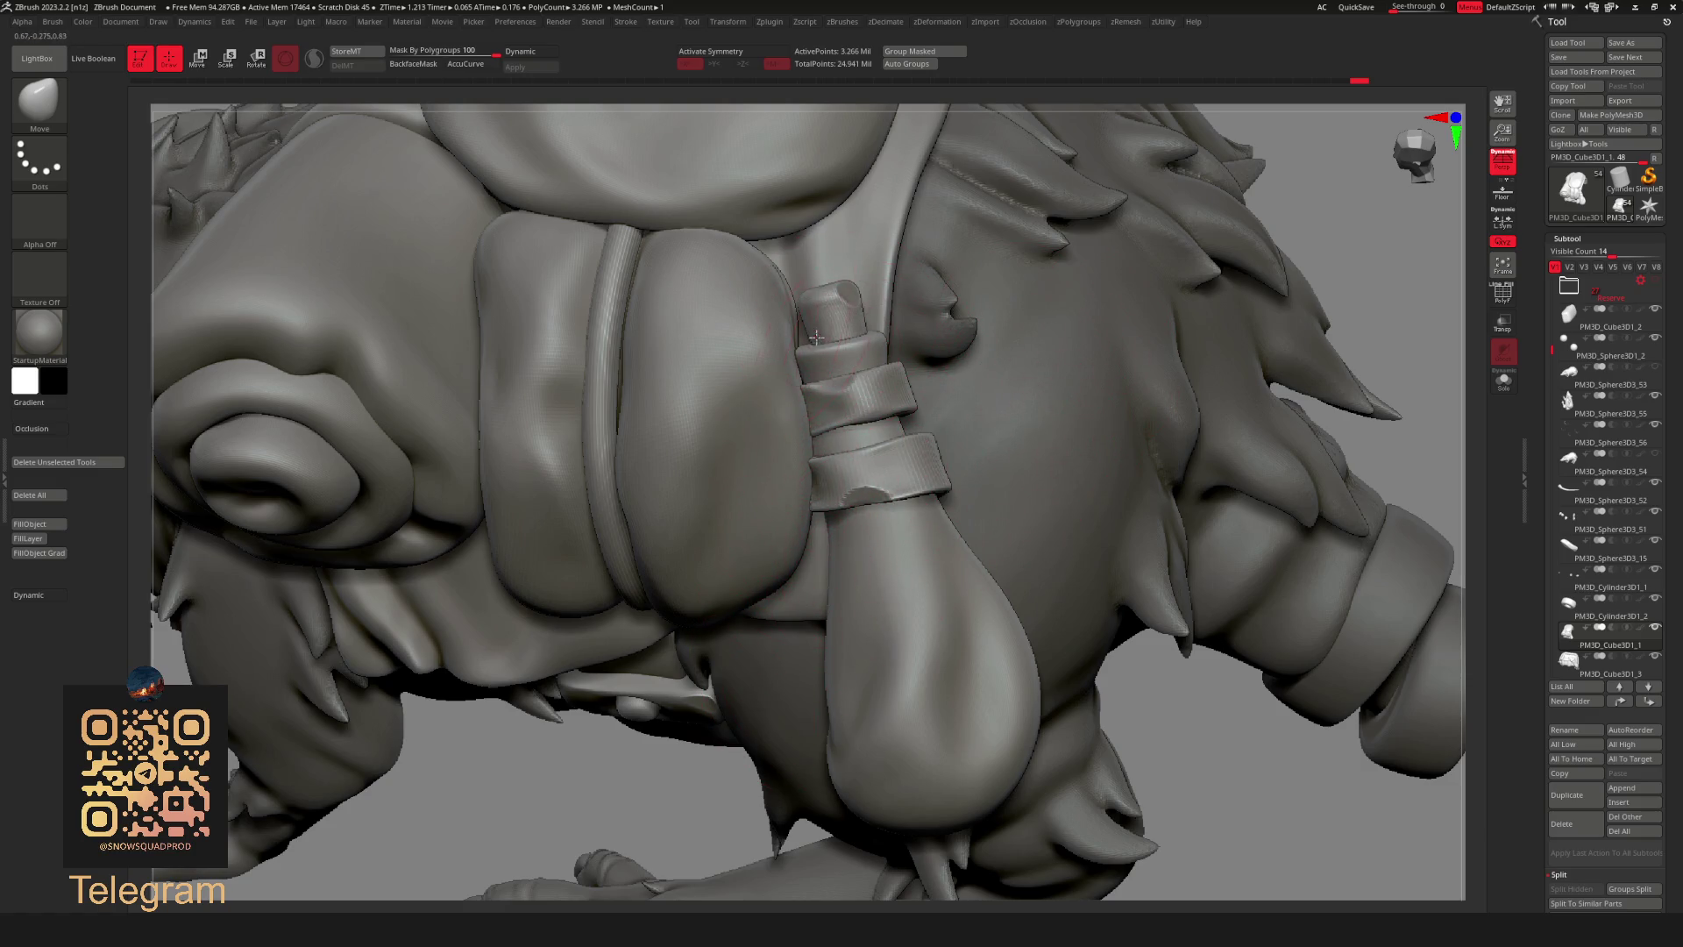
pyautogui.moveTo(783, 350); pyautogui.dragTo(804, 334)
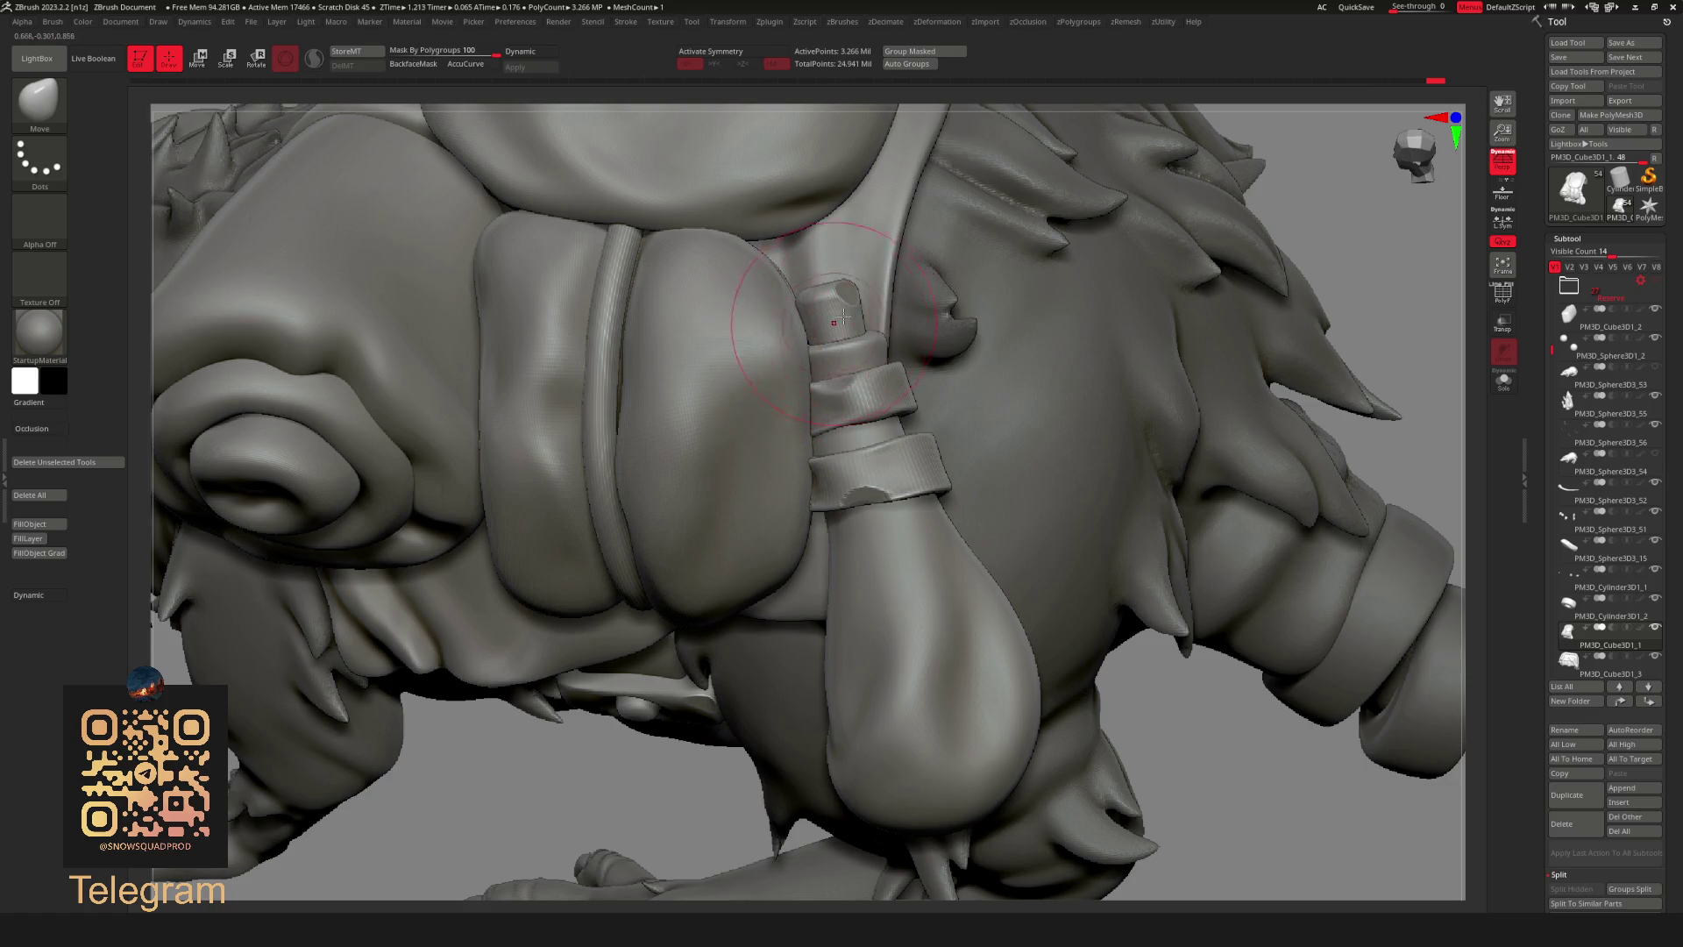
pyautogui.press('space')
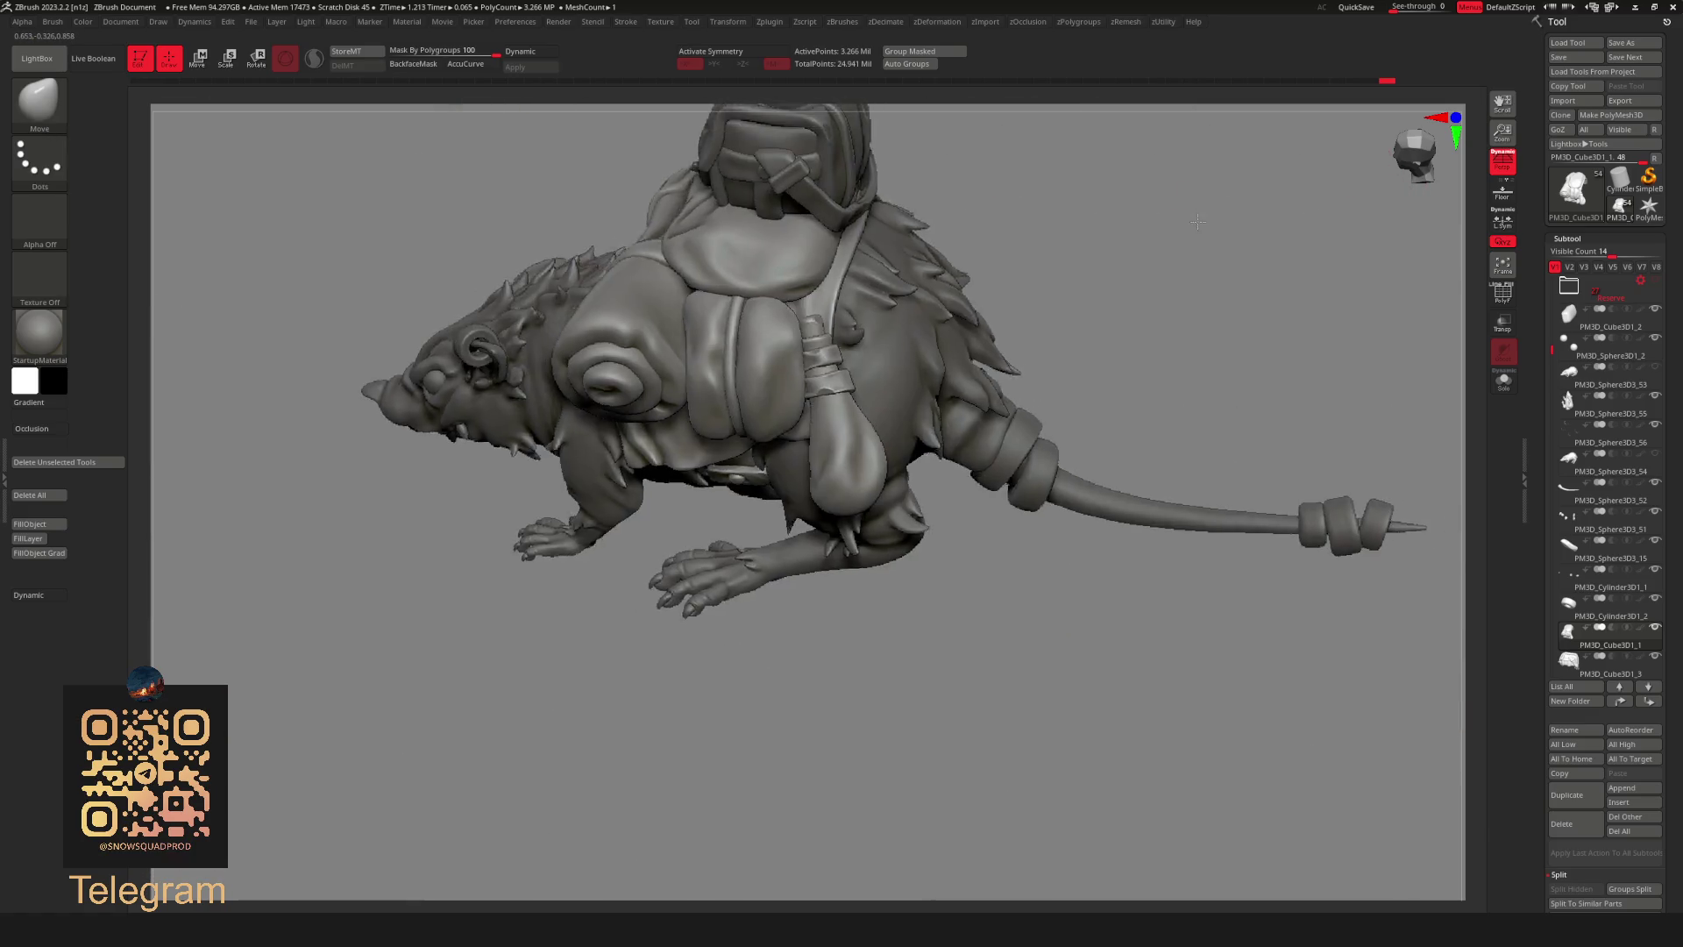
pyautogui.moveTo(834, 301)
pyautogui.mouseDown(button='right')
pyautogui.moveTo(1116, 291)
pyautogui.moveTo(1097, 246)
pyautogui.moveTo(1169, 256)
pyautogui.moveTo(1118, 400)
pyautogui.moveTo(1082, 390)
pyautogui.mouseUp(button='right')
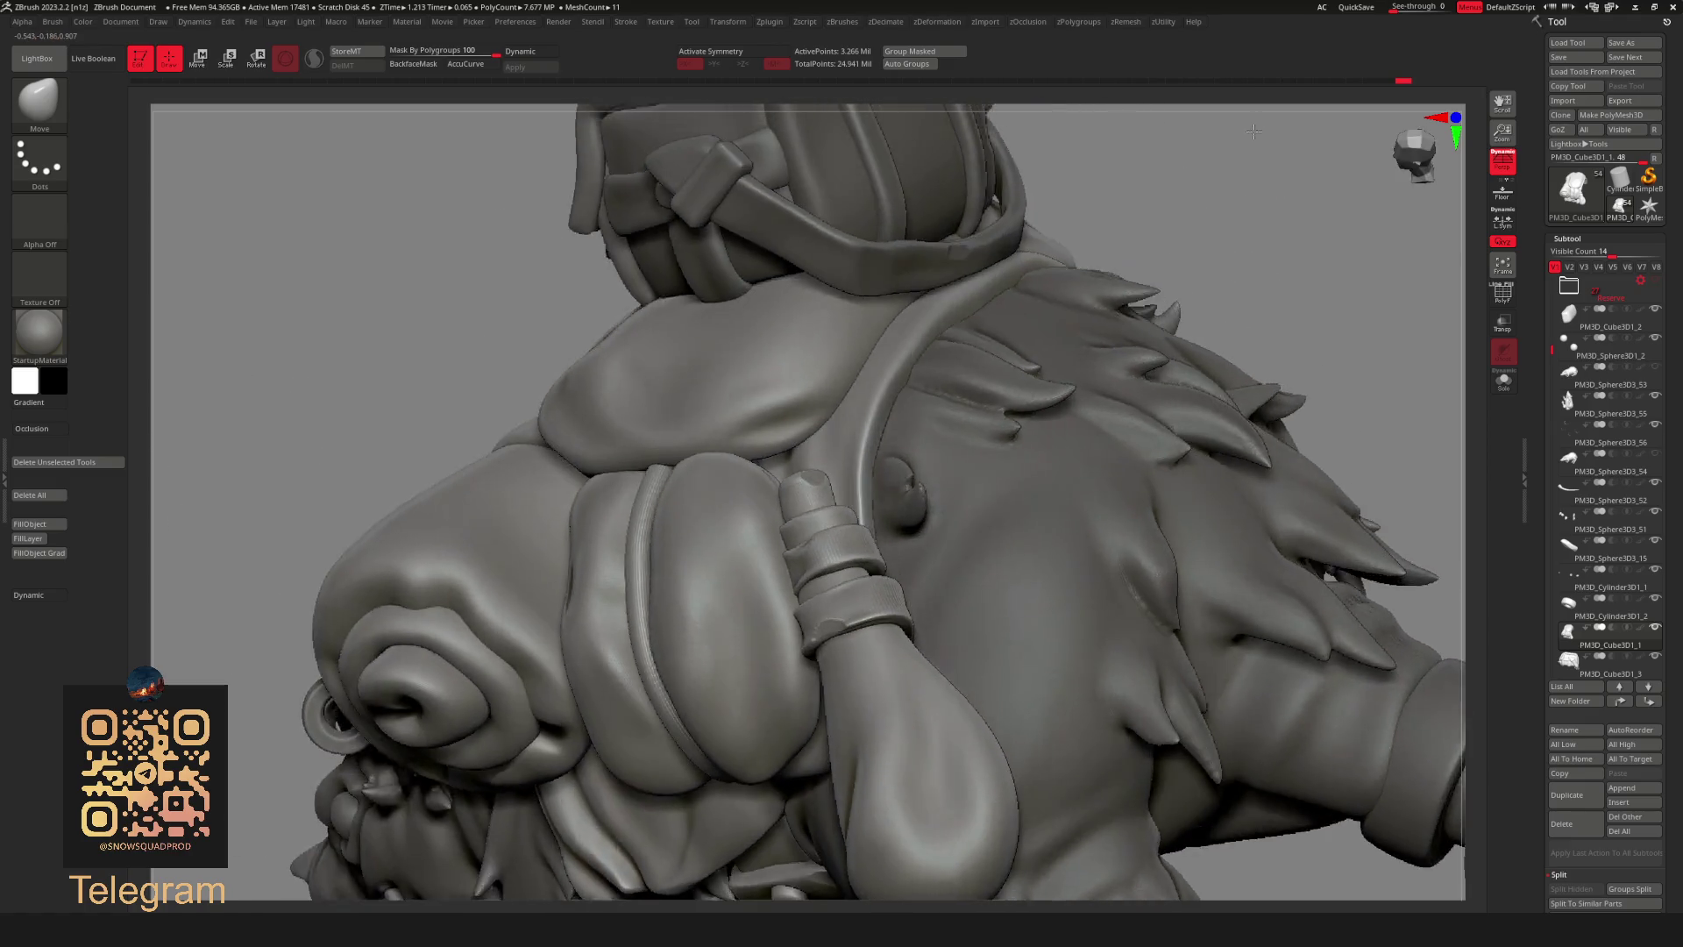
pyautogui.moveTo(1268, 188); pyautogui.dragTo(1211, 202, button='right')
pyautogui.rightClick(859, 401)
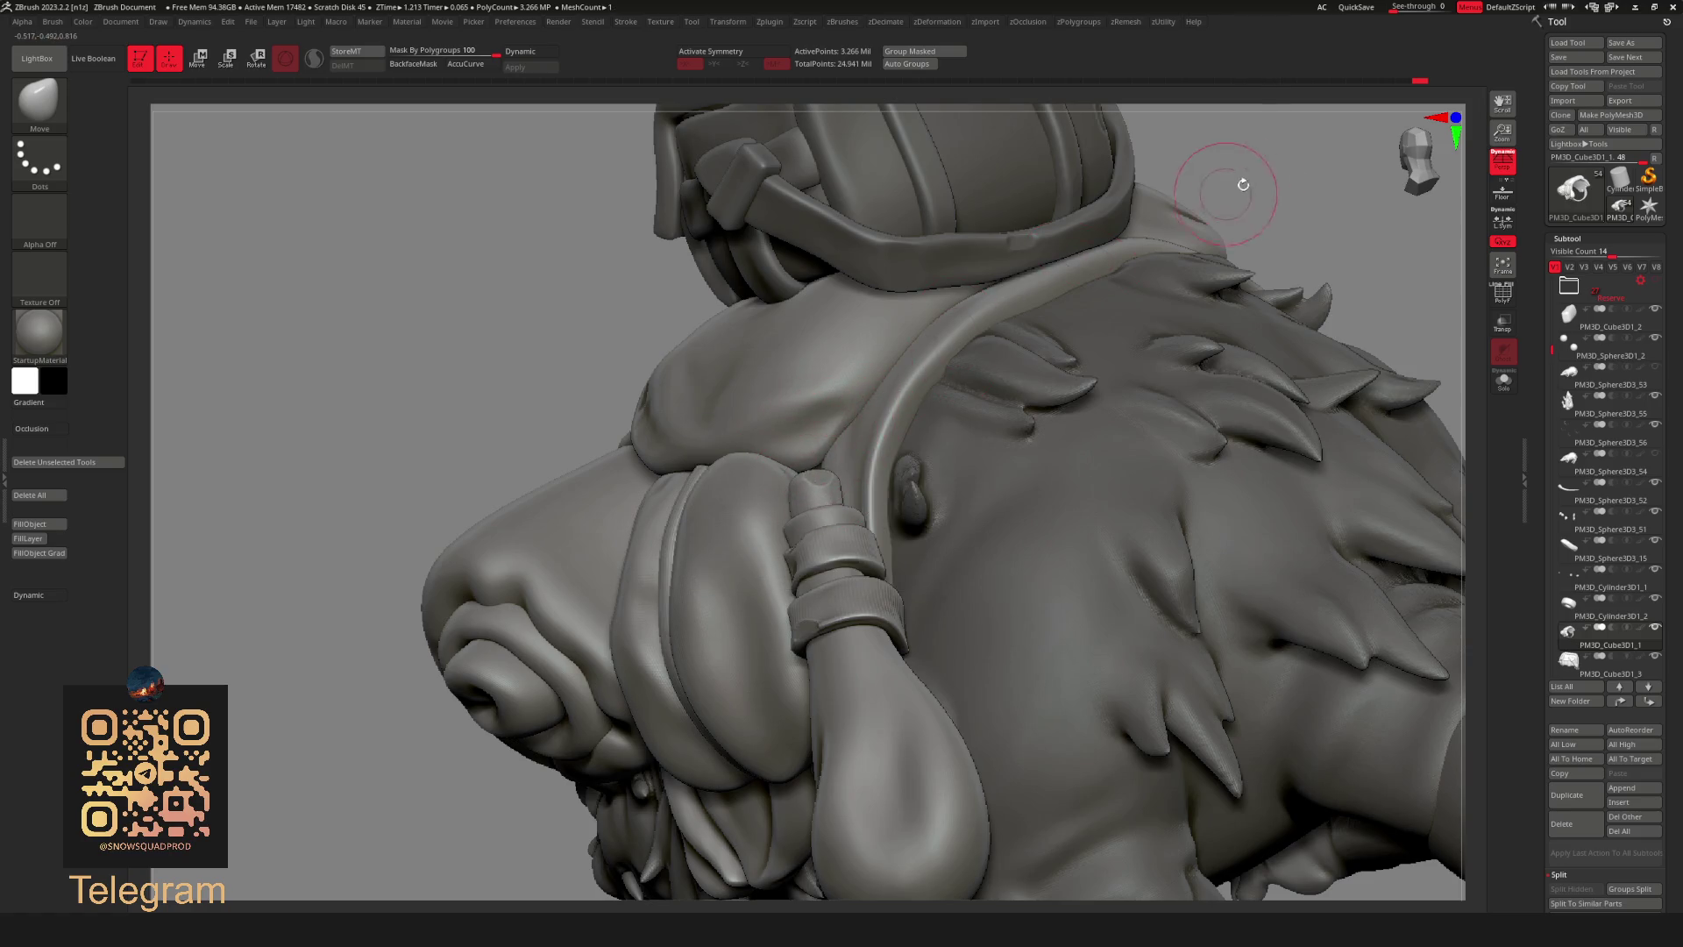
pyautogui.moveTo(1228, 177); pyautogui.dragTo(782, 481, button='right')
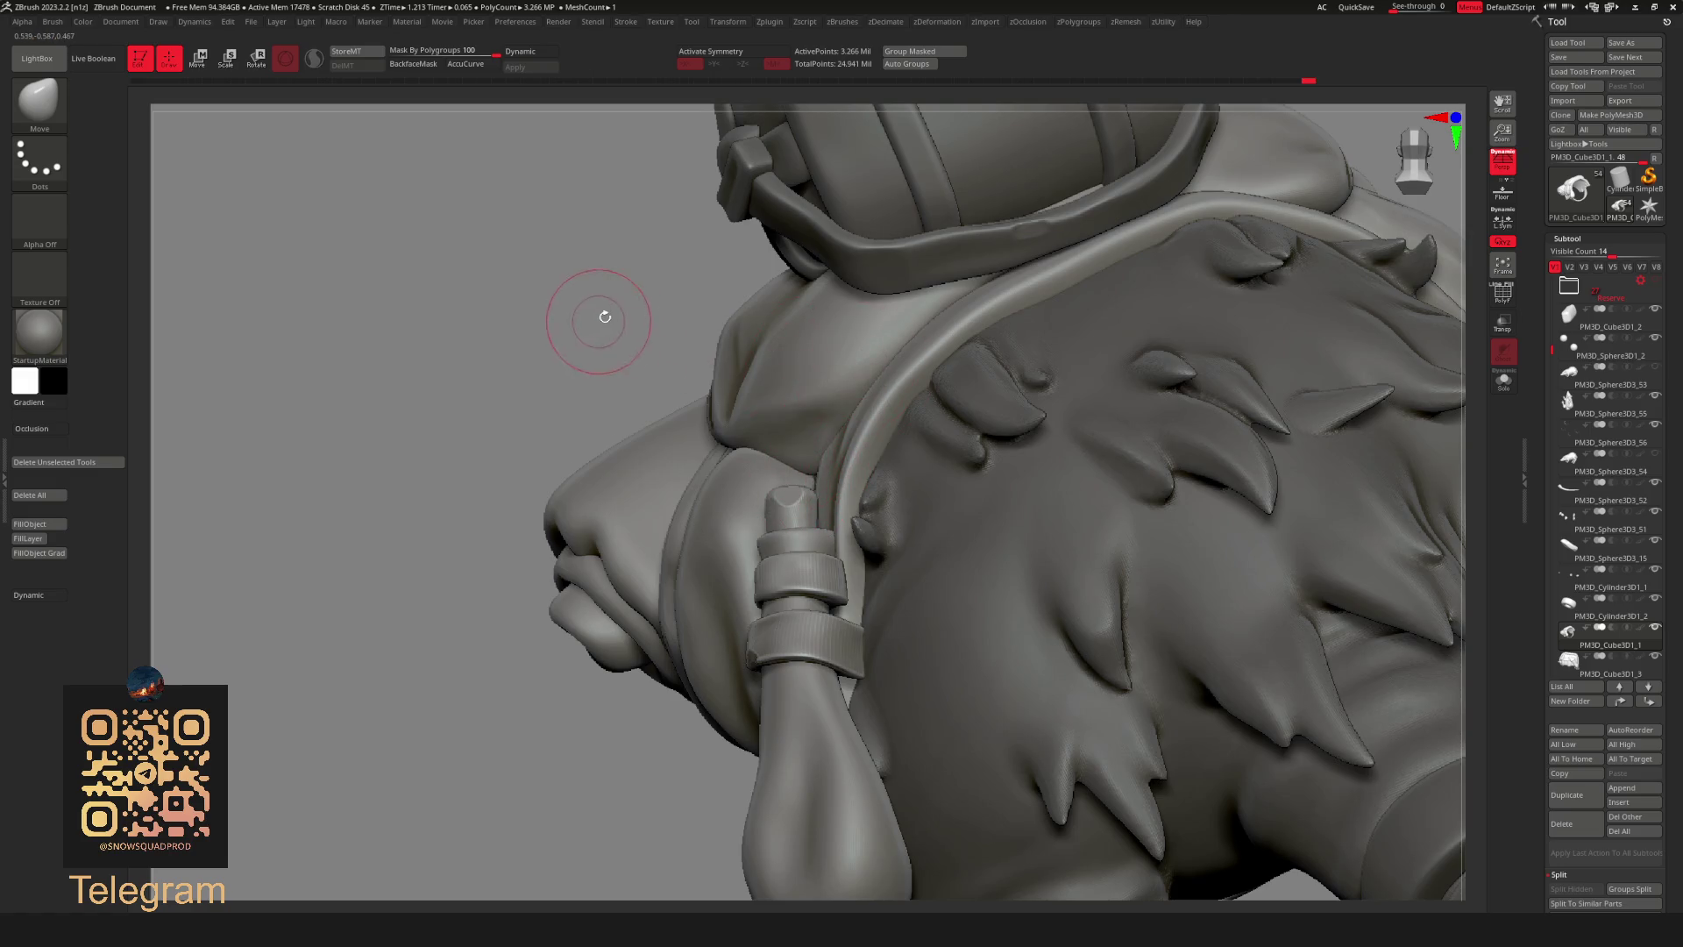
pyautogui.moveTo(599, 318); pyautogui.dragTo(826, 467, button='right')
pyautogui.moveTo(661, 417); pyautogui.dragTo(611, 452, button='right')
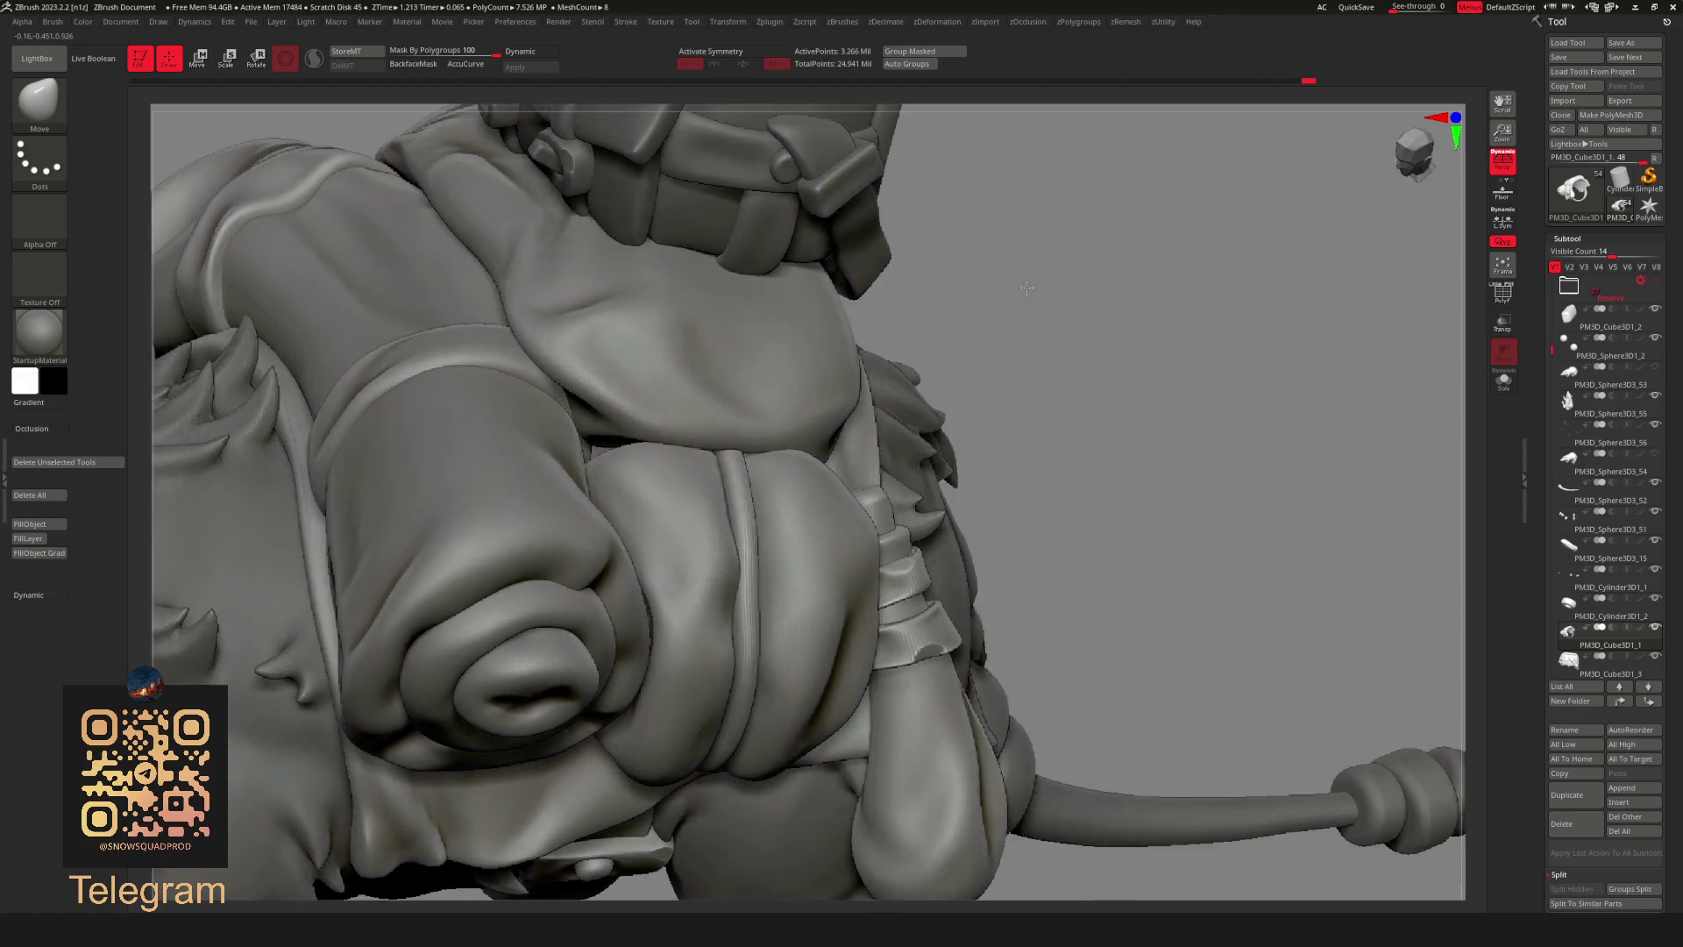
pyautogui.moveTo(1010, 283)
pyautogui.mouseDown(button='right')
pyautogui.moveTo(1007, 316)
pyautogui.moveTo(614, 467)
pyautogui.moveTo(627, 439)
pyautogui.moveTo(617, 459)
pyautogui.mouseUp(button='right')
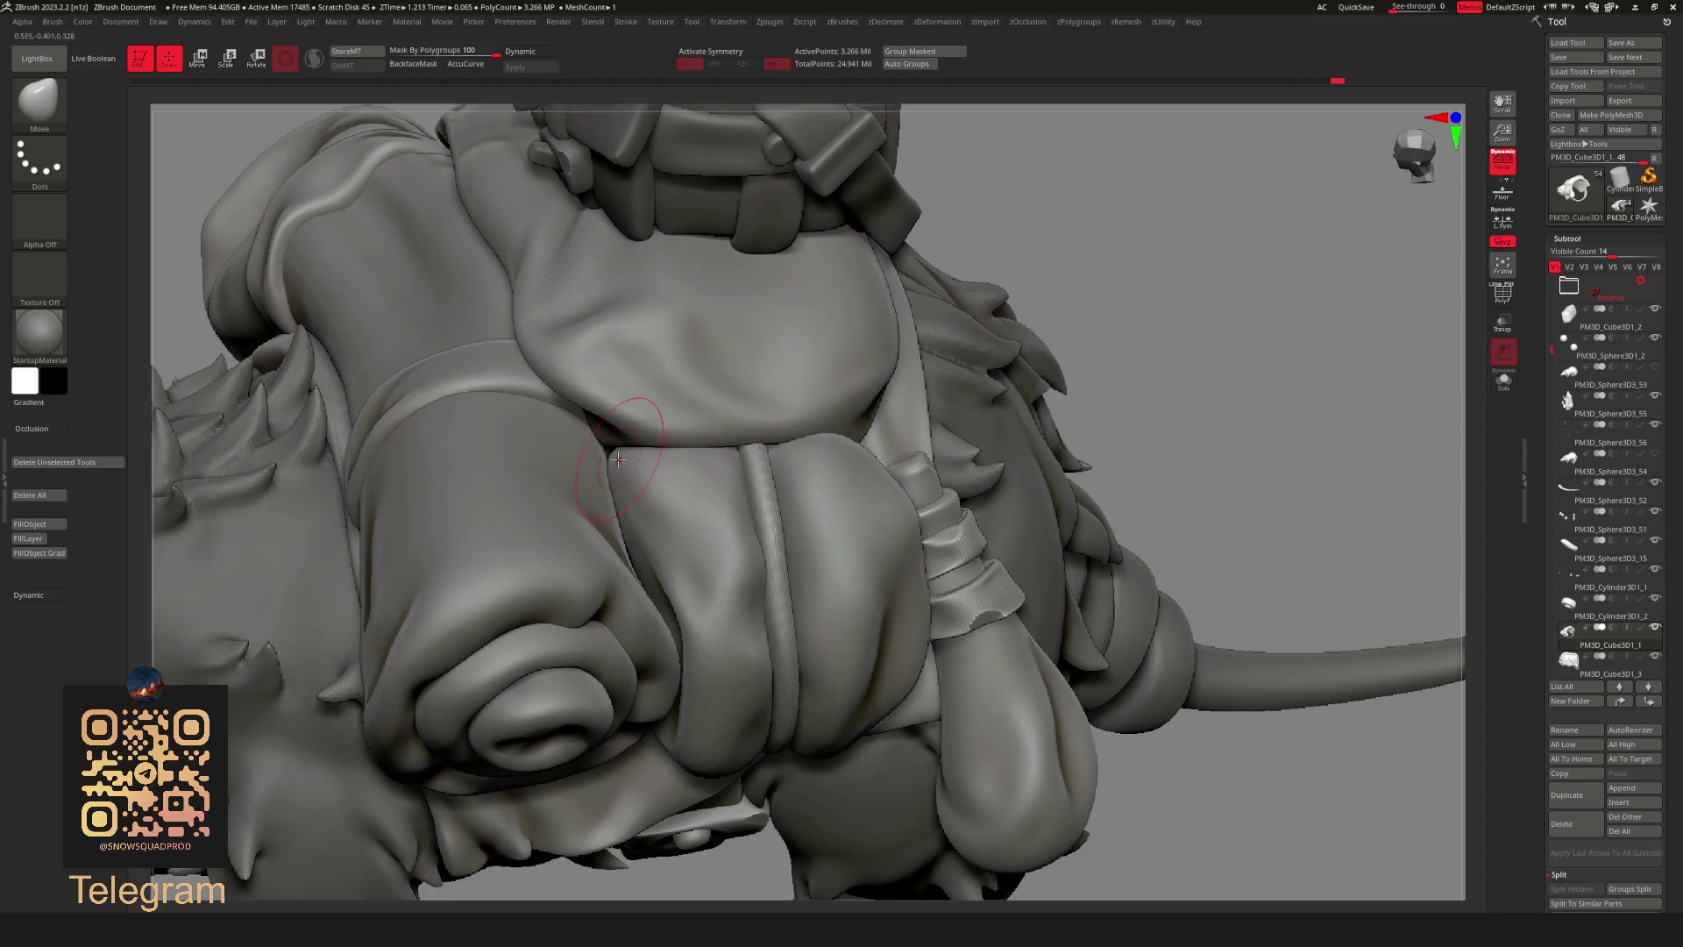
pyautogui.moveTo(1110, 243)
pyautogui.mouseDown(button='right')
pyautogui.moveTo(1123, 184)
pyautogui.moveTo(1186, 244)
pyautogui.moveTo(776, 449)
pyautogui.mouseUp(button='right')
pyautogui.moveTo(977, 318)
pyautogui.mouseDown(button='right')
pyautogui.moveTo(1191, 259)
pyautogui.moveTo(617, 350)
pyautogui.moveTo(394, 350)
pyautogui.mouseUp(button='right')
pyautogui.moveTo(1060, 419)
pyautogui.mouseDown(button='right')
pyautogui.moveTo(1066, 477)
pyautogui.moveTo(1240, 342)
pyautogui.moveTo(1119, 312)
pyautogui.moveTo(963, 500)
pyautogui.moveTo(972, 529)
pyautogui.mouseUp(button='right')
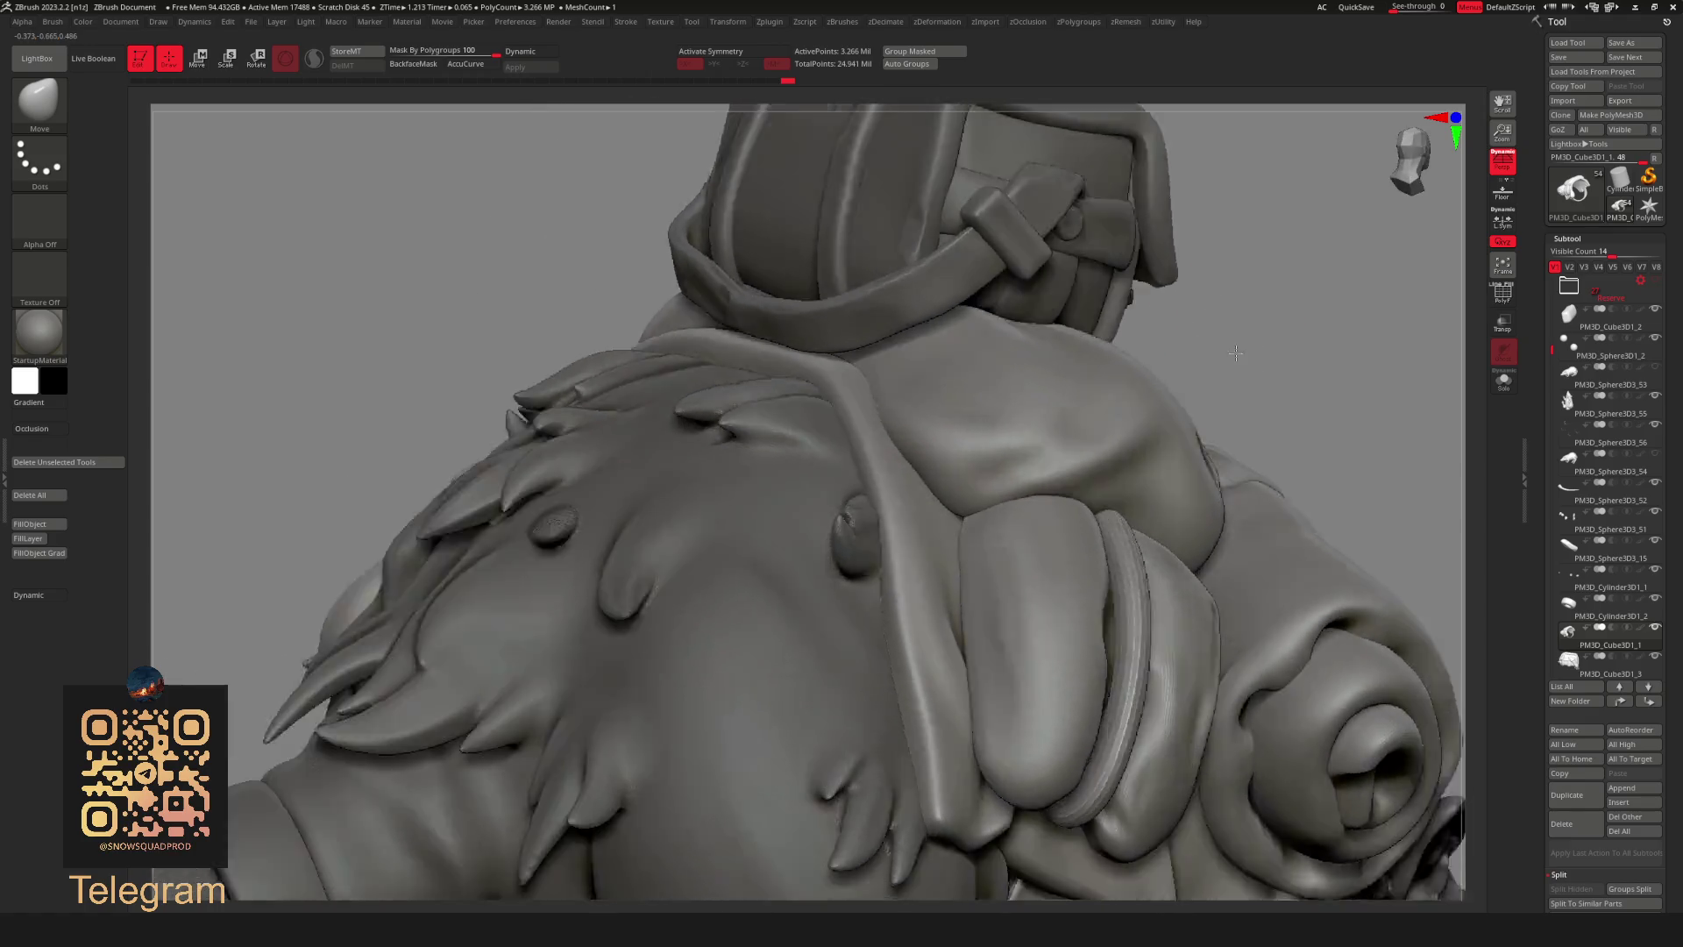
pyautogui.moveTo(962, 512); pyautogui.dragTo(989, 504, button='right')
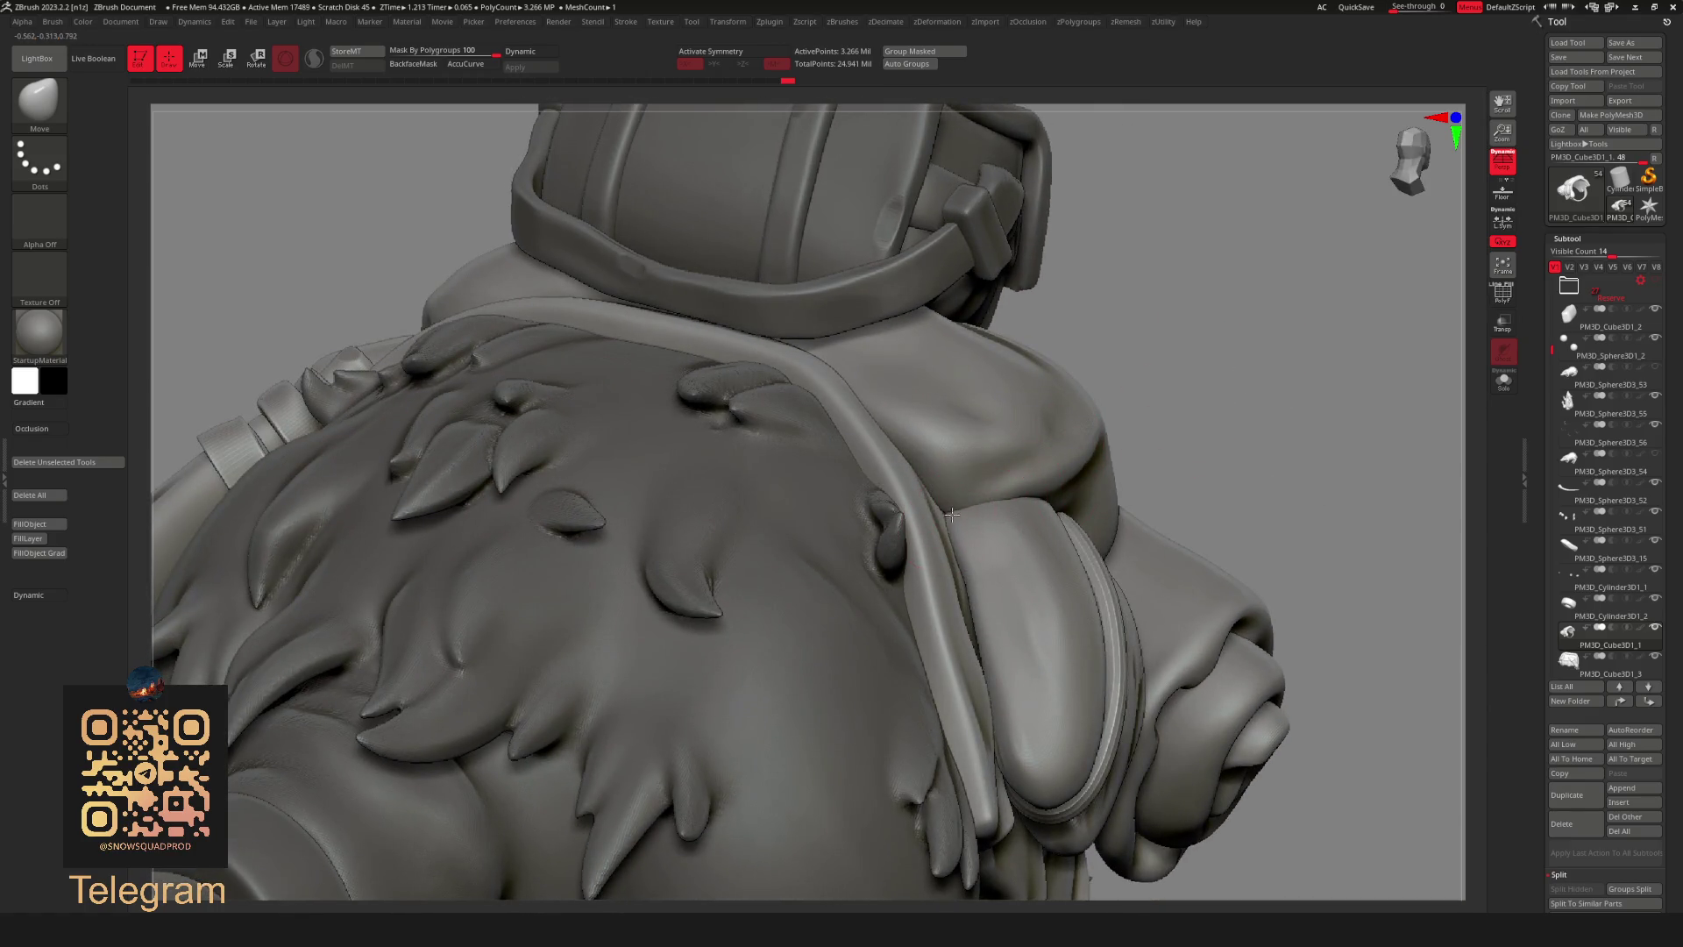
pyautogui.moveTo(954, 578)
pyautogui.mouseDown(button='right')
pyautogui.moveTo(1146, 329)
pyautogui.moveTo(865, 529)
pyautogui.mouseUp(button='right')
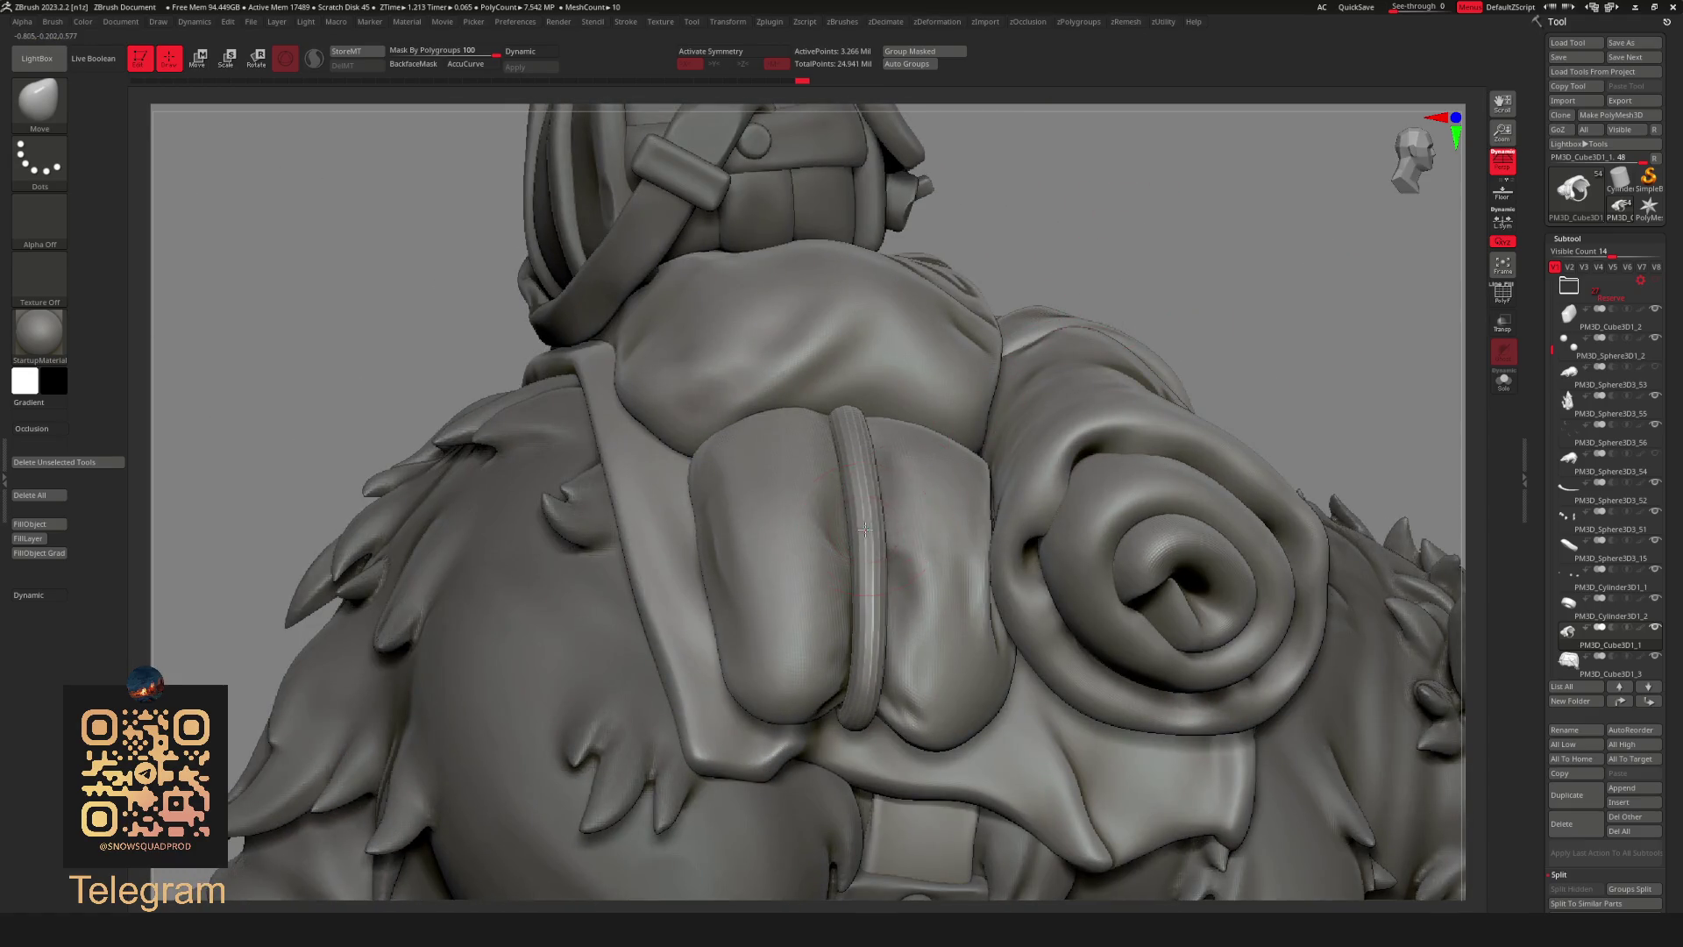
# Isolate and mask the strap, then split it into its own subtool.
pyautogui.keyDown('ctrl'); pyautogui.keyDown('shift'); pyautogui.click(874, 527); pyautogui.keyUp('shift'); pyautogui.keyUp('ctrl')
pyautogui.keyDown('ctrl'); pyautogui.click(1134, 281); pyautogui.keyUp('ctrl')
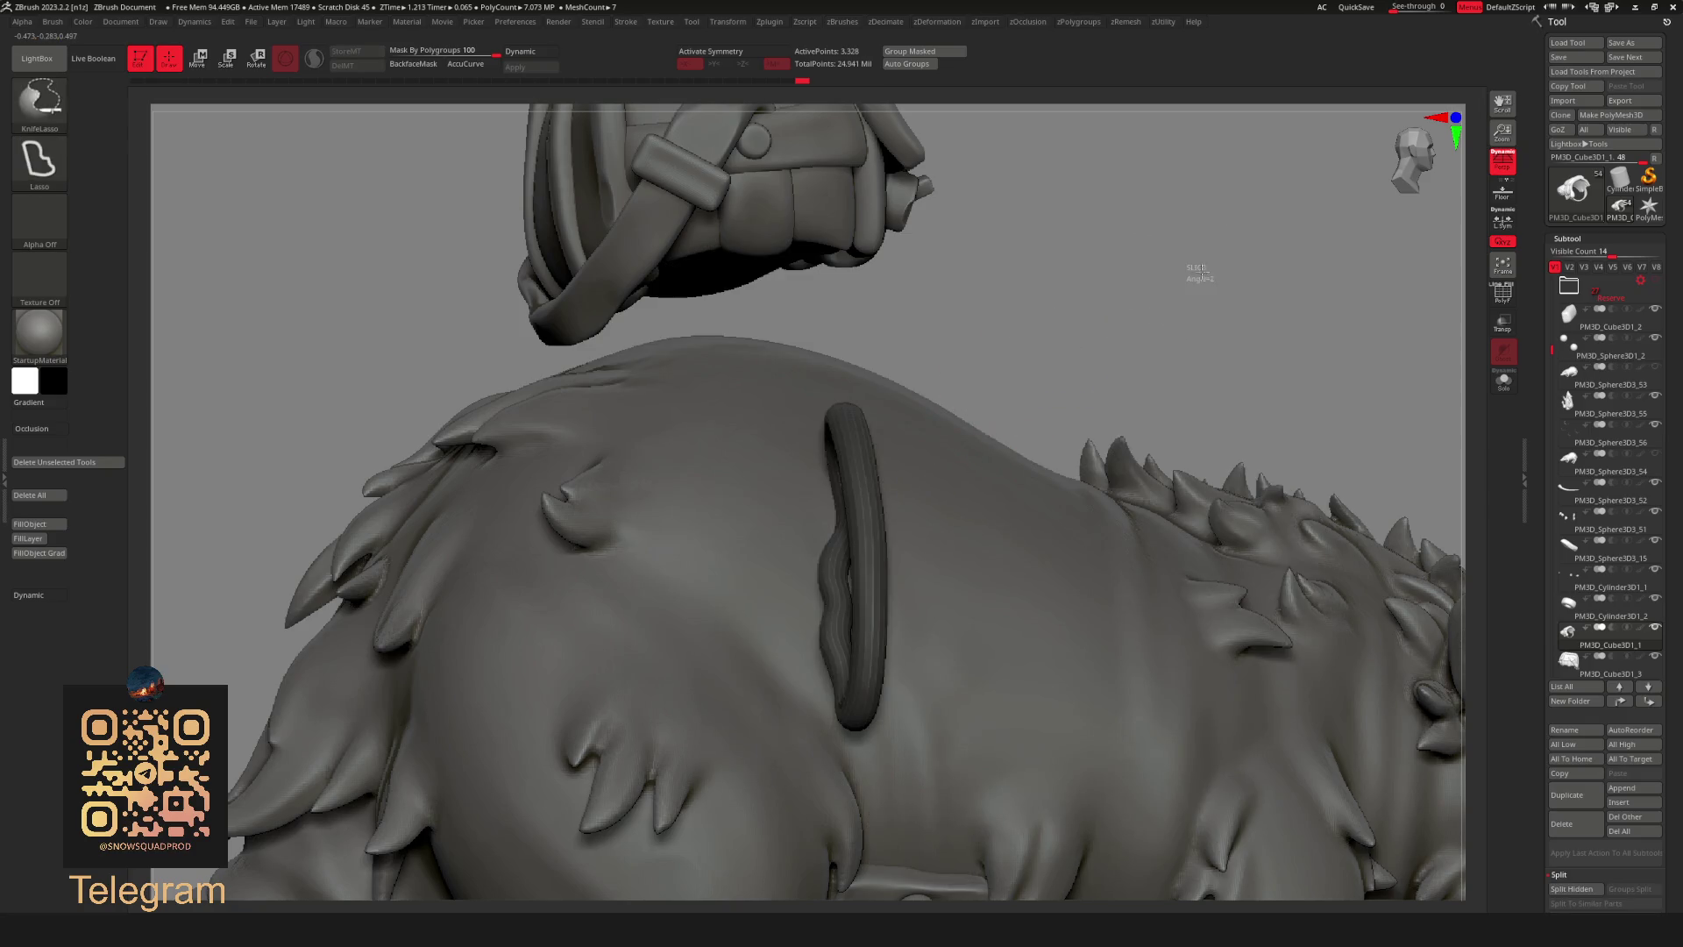
pyautogui.keyDown('ctrl'); pyautogui.keyDown('shift'); pyautogui.click(1196, 271); pyautogui.keyUp('shift'); pyautogui.keyUp('ctrl')
pyautogui.press('u')
pyautogui.click(1222, 519)
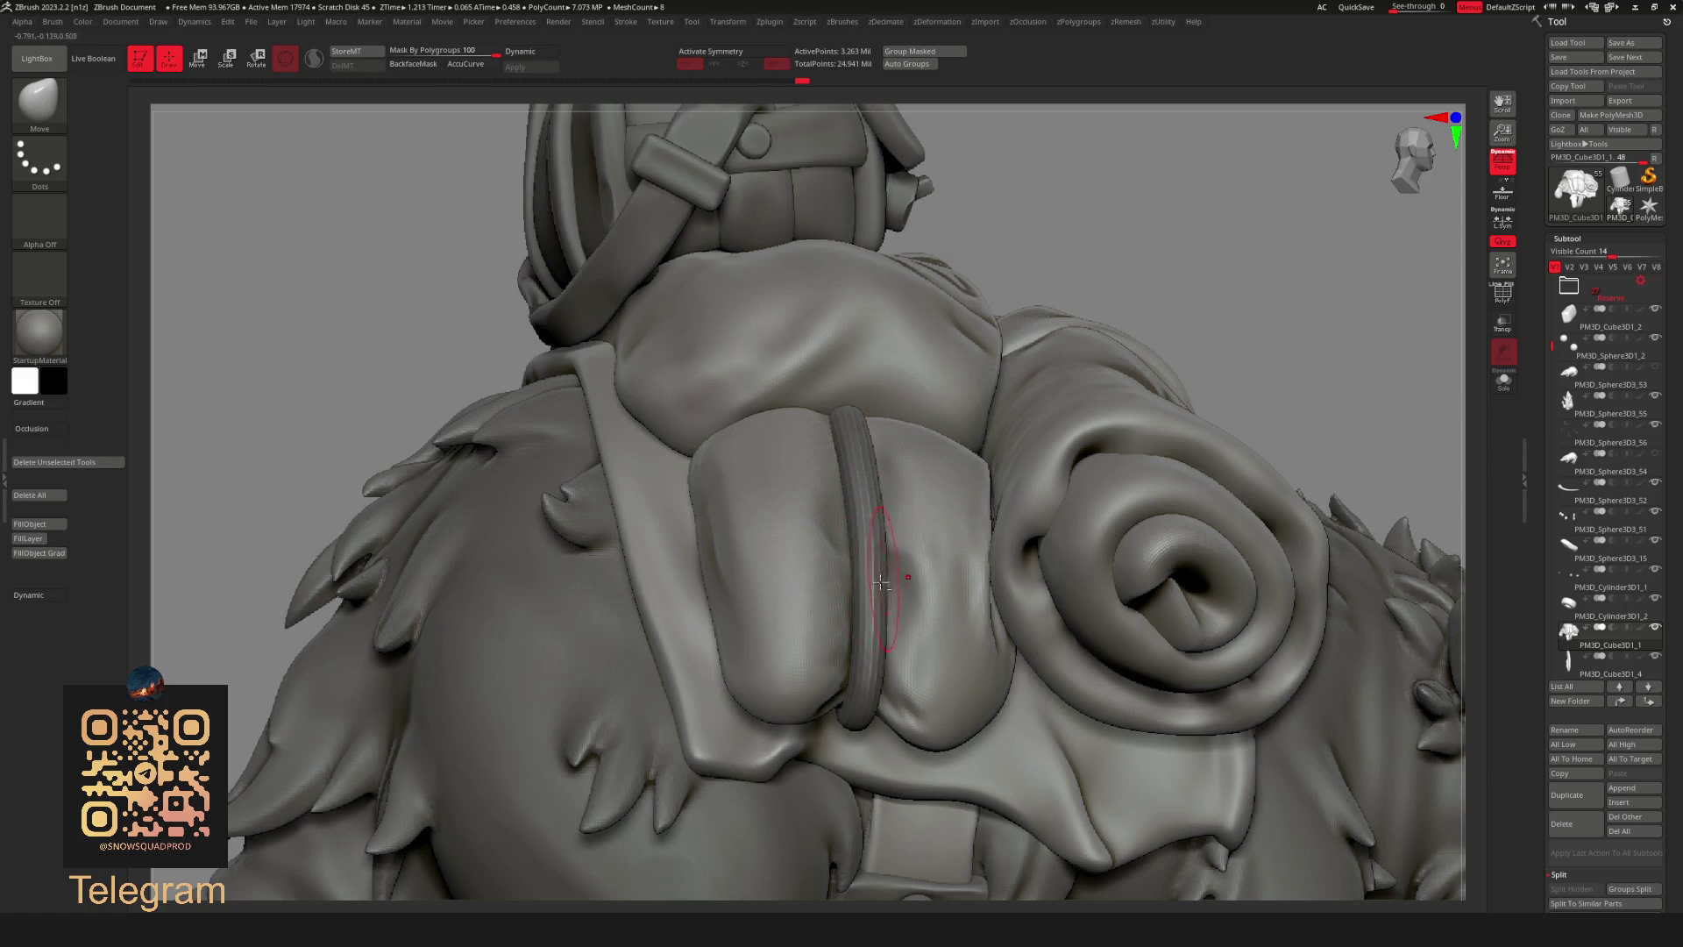
pyautogui.press('space')
pyautogui.moveTo(879, 422)
pyautogui.mouseDown(button='right')
pyautogui.moveTo(1053, 384)
pyautogui.moveTo(855, 552)
pyautogui.mouseUp(button='right')
# Mask the pack pouch and subdivide the backpack twice for a smoother surface.
pyautogui.keyDown('ctrl'); pyautogui.keyDown('shift'); pyautogui.click(854, 552); pyautogui.keyUp('shift'); pyautogui.keyUp('ctrl')
pyautogui.keyDown('ctrl'); pyautogui.click(1034, 324); pyautogui.keyUp('ctrl')
pyautogui.keyDown('ctrl'); pyautogui.keyDown('shift'); pyautogui.click(1105, 312); pyautogui.keyUp('shift'); pyautogui.keyUp('ctrl')
pyautogui.press('ctrl')
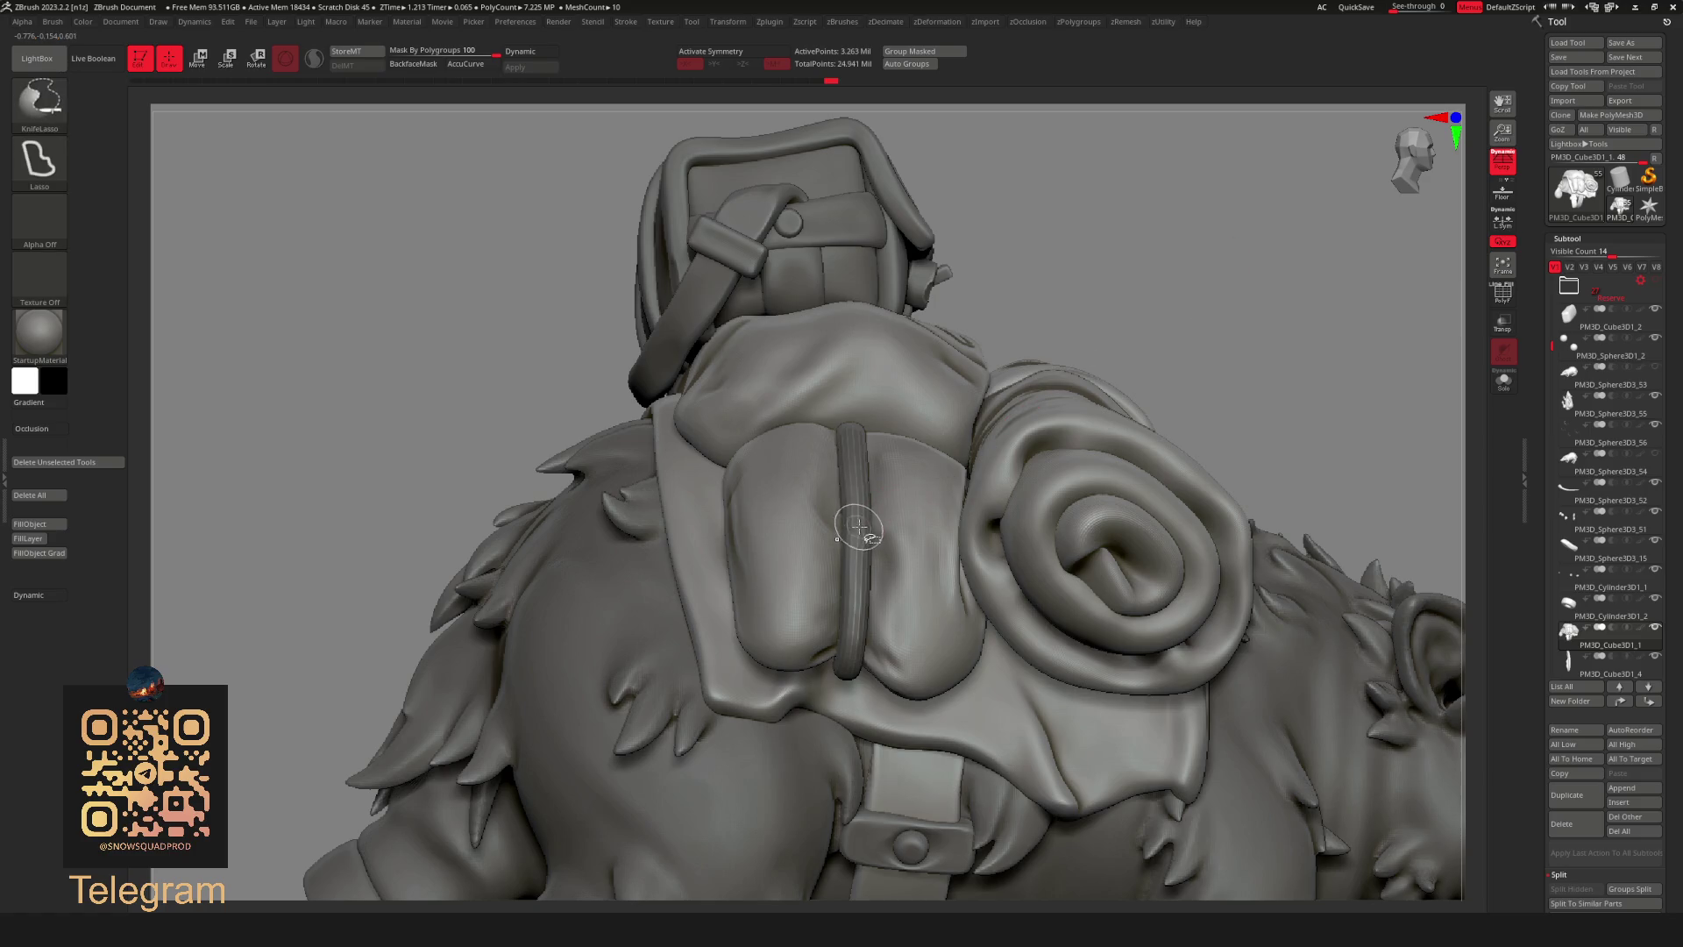
pyautogui.keyDown('alt'); pyautogui.click(855, 526); pyautogui.keyUp('alt')
pyautogui.press('g')
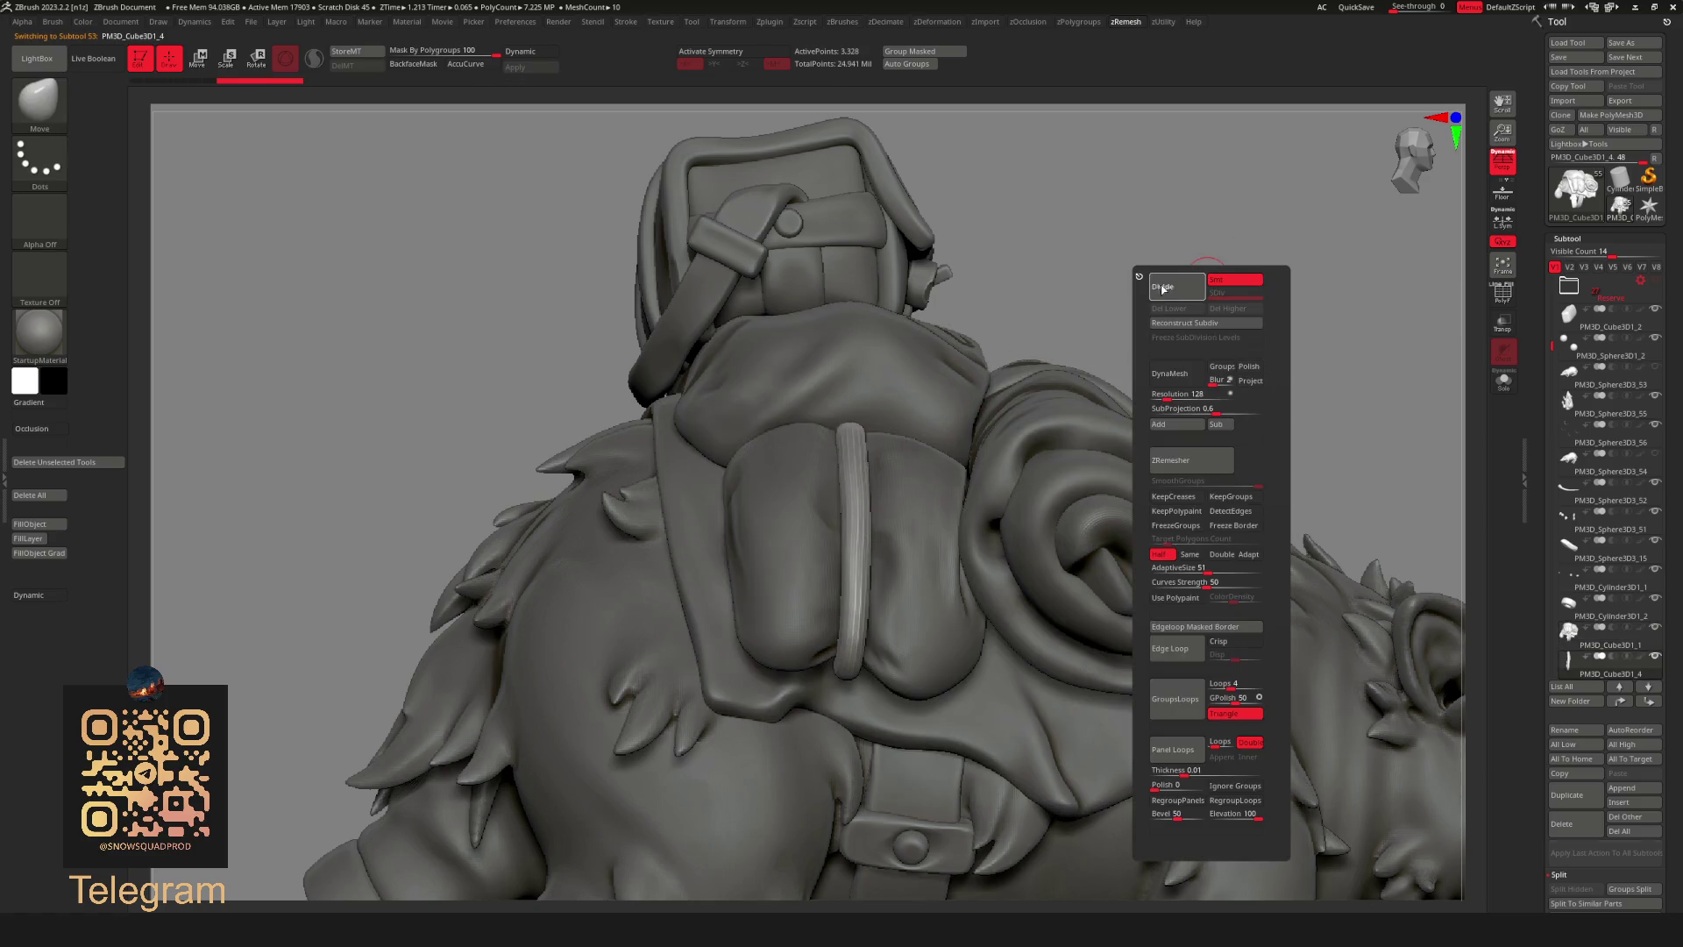
pyautogui.click(1162, 285)
pyautogui.press('g')
pyautogui.click(1268, 282)
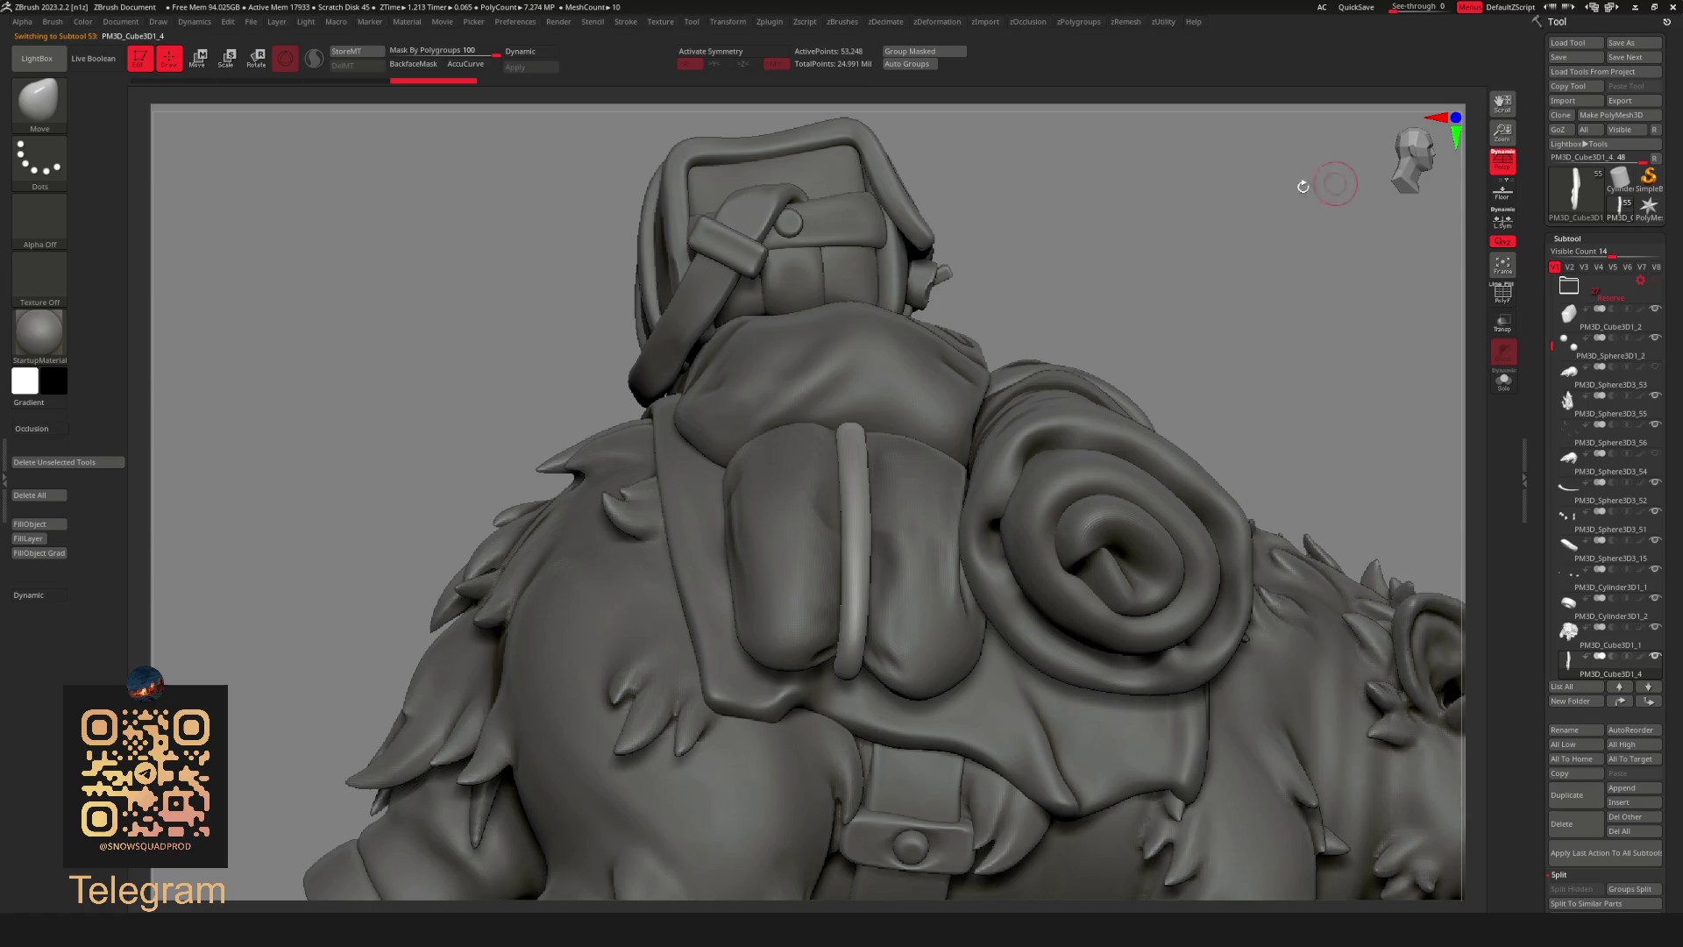
# Merge the PM3D_Cube3D1_1 piece with its neighbour into a single subtool.
pyautogui.click(1630, 641)
pyautogui.press('s')
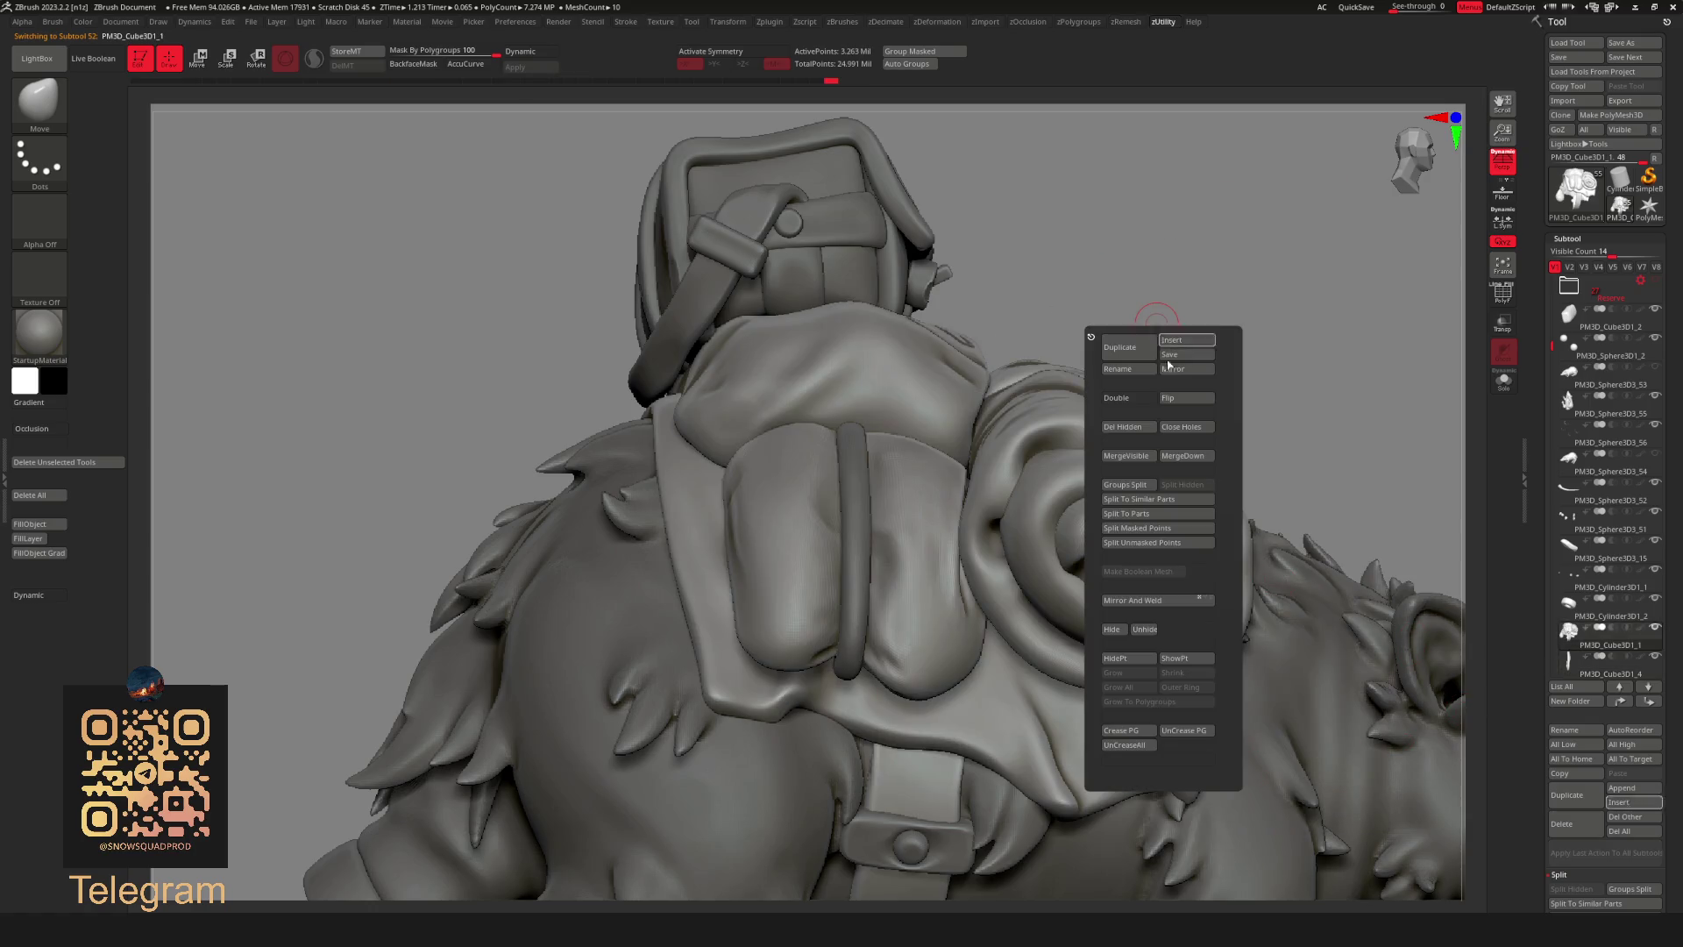
pyautogui.click(1196, 457)
pyautogui.moveTo(1258, 369)
pyautogui.mouseDown()
pyautogui.moveTo(1140, 488)
pyautogui.moveTo(1203, 378)
pyautogui.moveTo(1219, 293)
pyautogui.moveTo(1251, 284)
pyautogui.mouseUp()
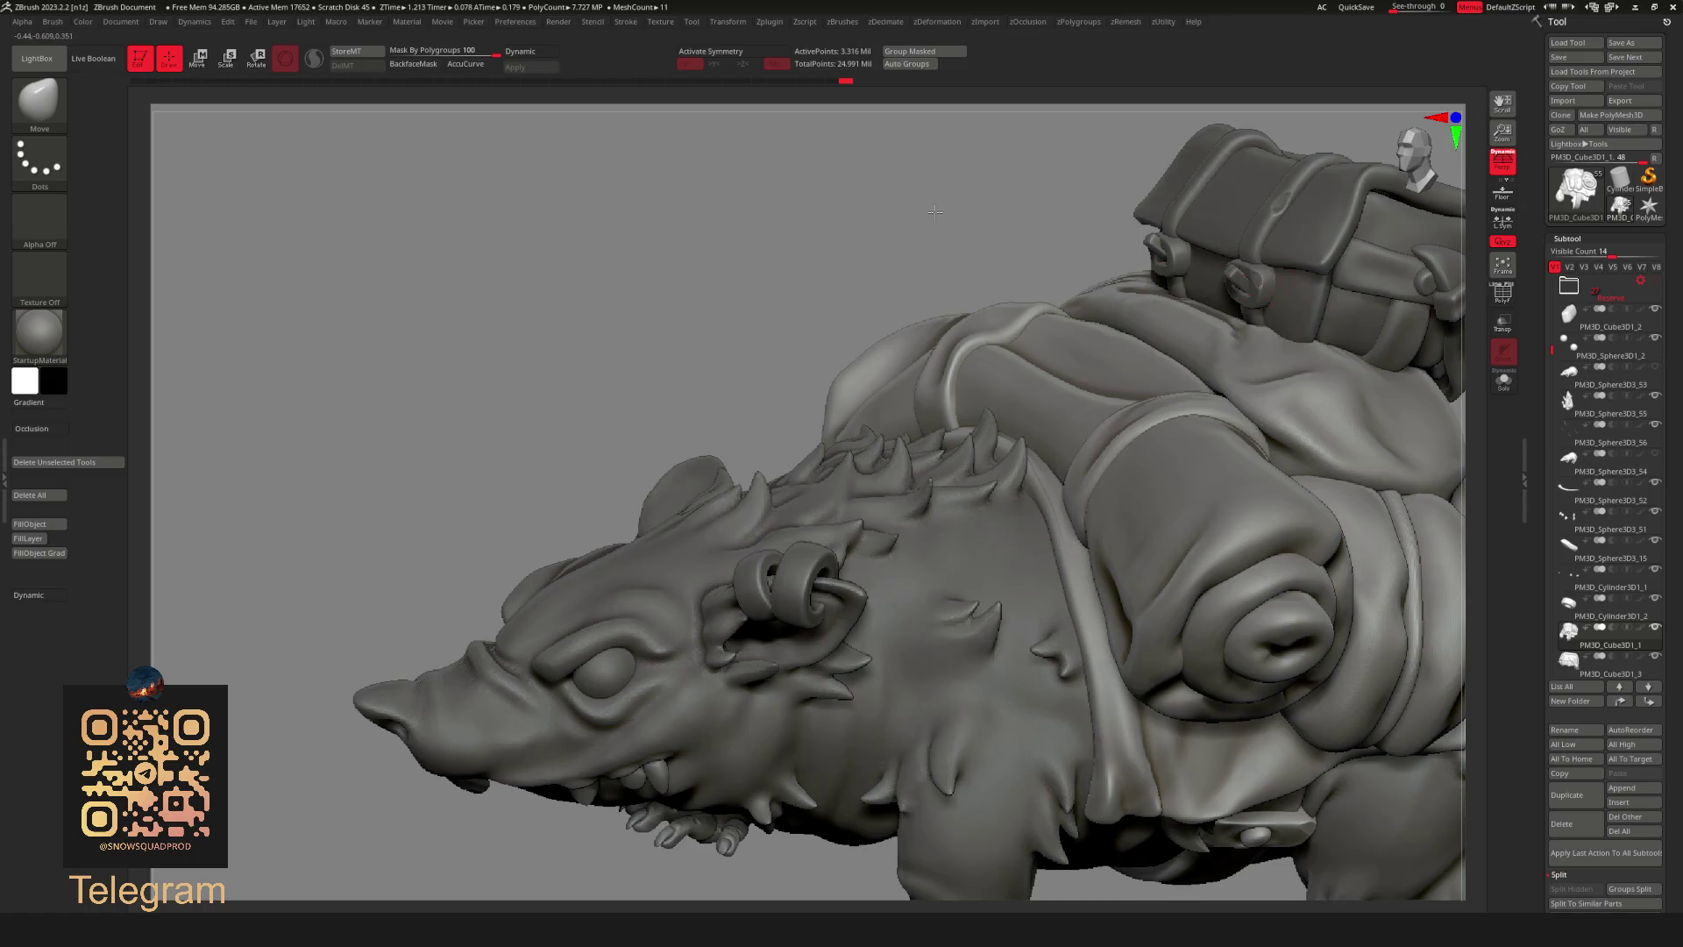
pyautogui.moveTo(942, 214); pyautogui.dragTo(856, 194)
pyautogui.moveTo(1269, 250)
pyautogui.mouseDown()
pyautogui.moveTo(1128, 283)
pyautogui.moveTo(1092, 416)
pyautogui.moveTo(1222, 347)
pyautogui.moveTo(971, 484)
pyautogui.mouseUp()
pyautogui.press('space')
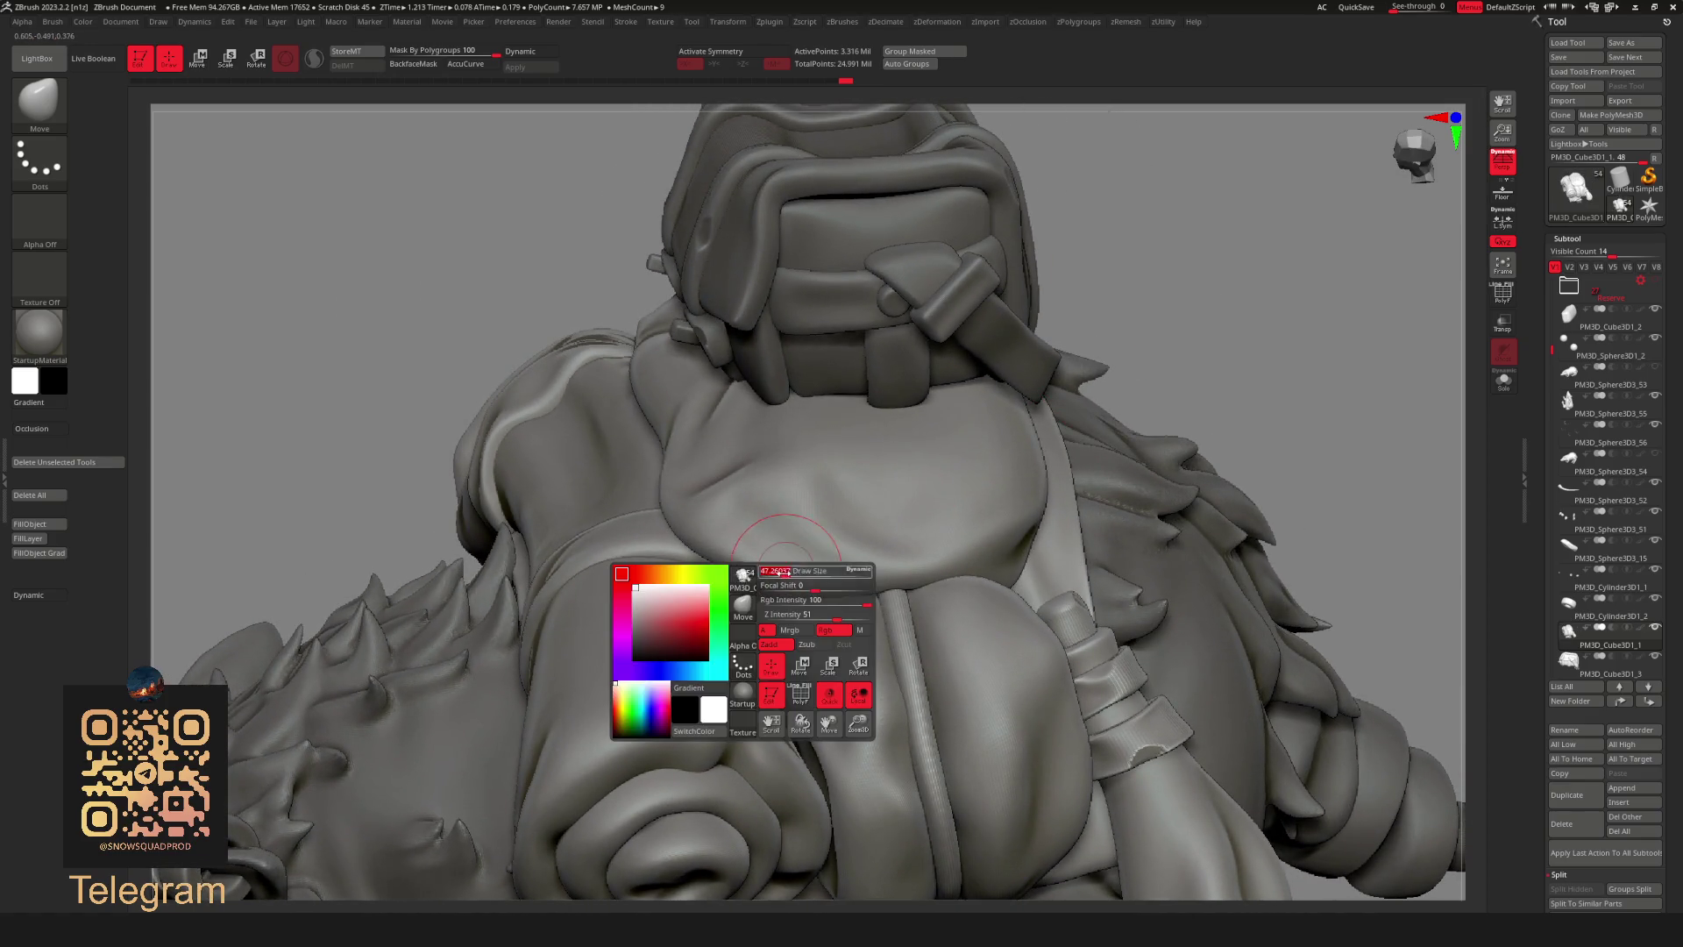
pyautogui.press('b')
pyautogui.click(754, 595)
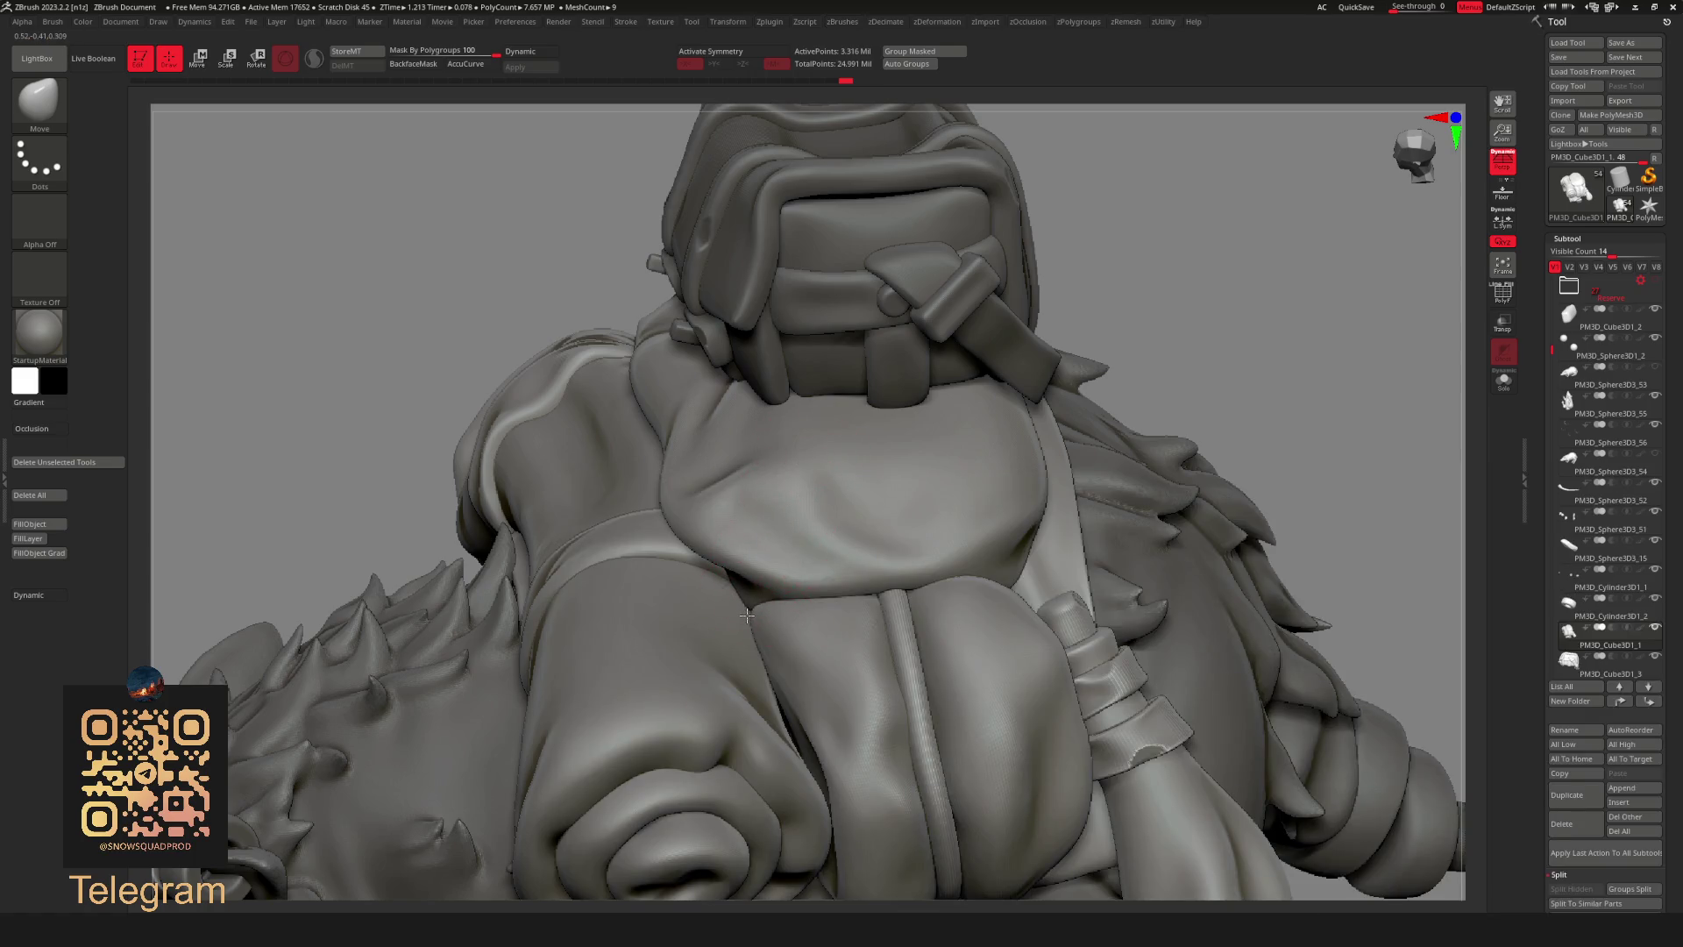
pyautogui.moveTo(1165, 256)
pyautogui.mouseDown()
pyautogui.moveTo(1213, 273)
pyautogui.moveTo(1105, 376)
pyautogui.moveTo(1441, 425)
pyautogui.moveTo(754, 638)
pyautogui.mouseUp()
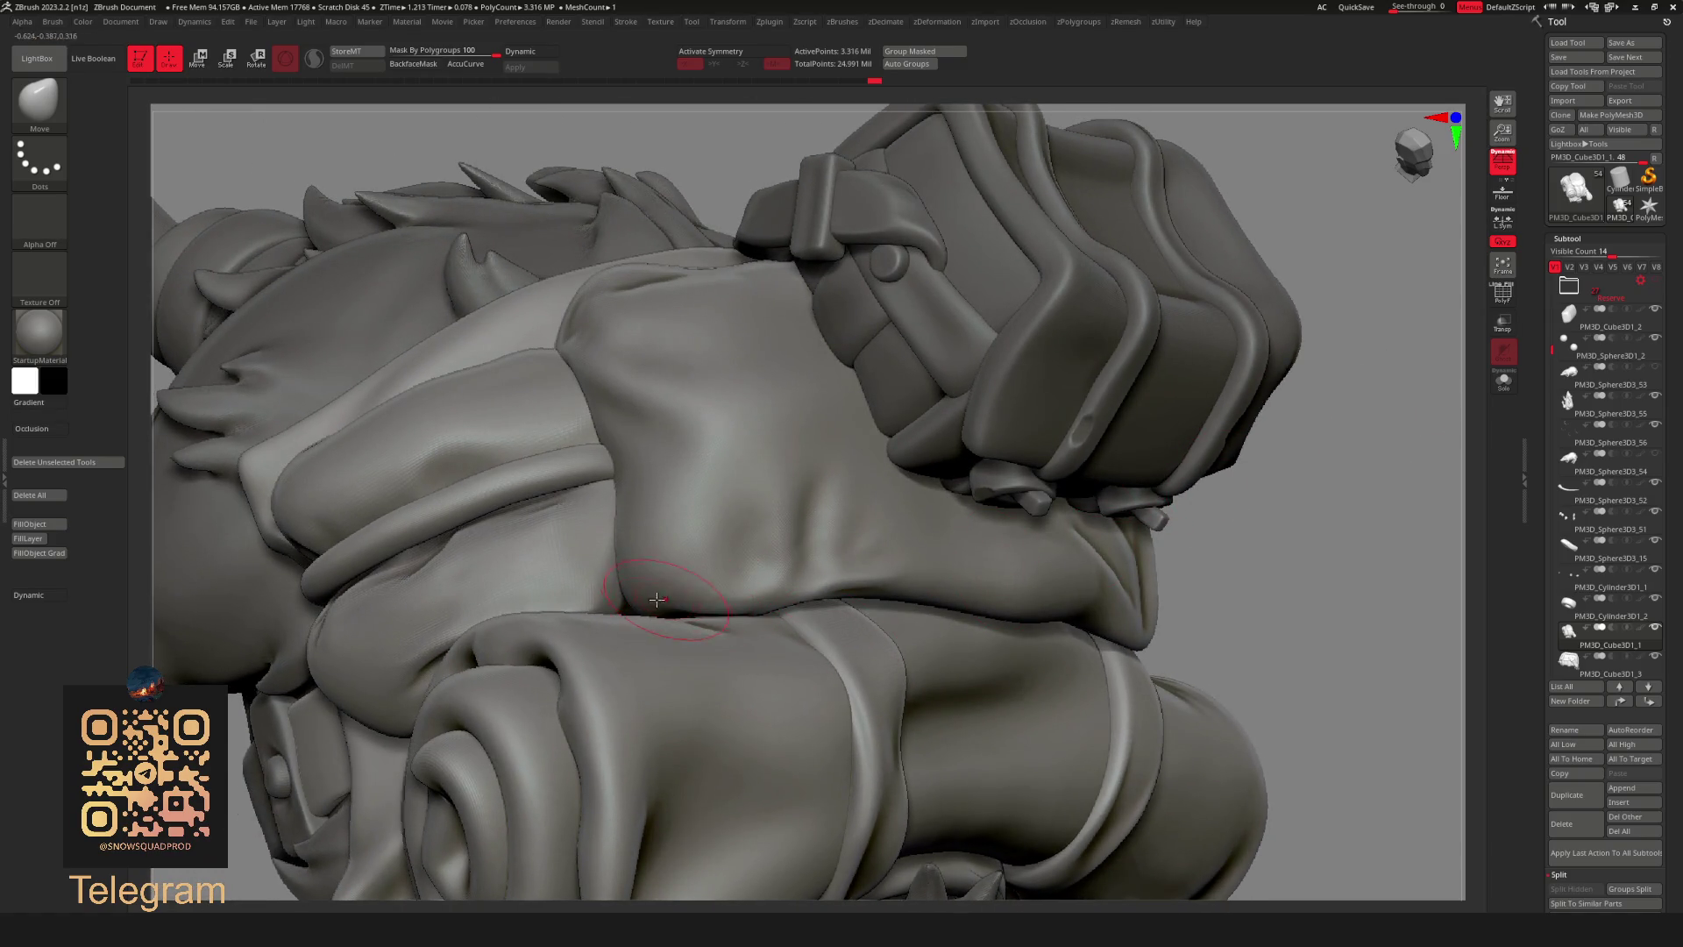
pyautogui.moveTo(1151, 519); pyautogui.dragTo(613, 614)
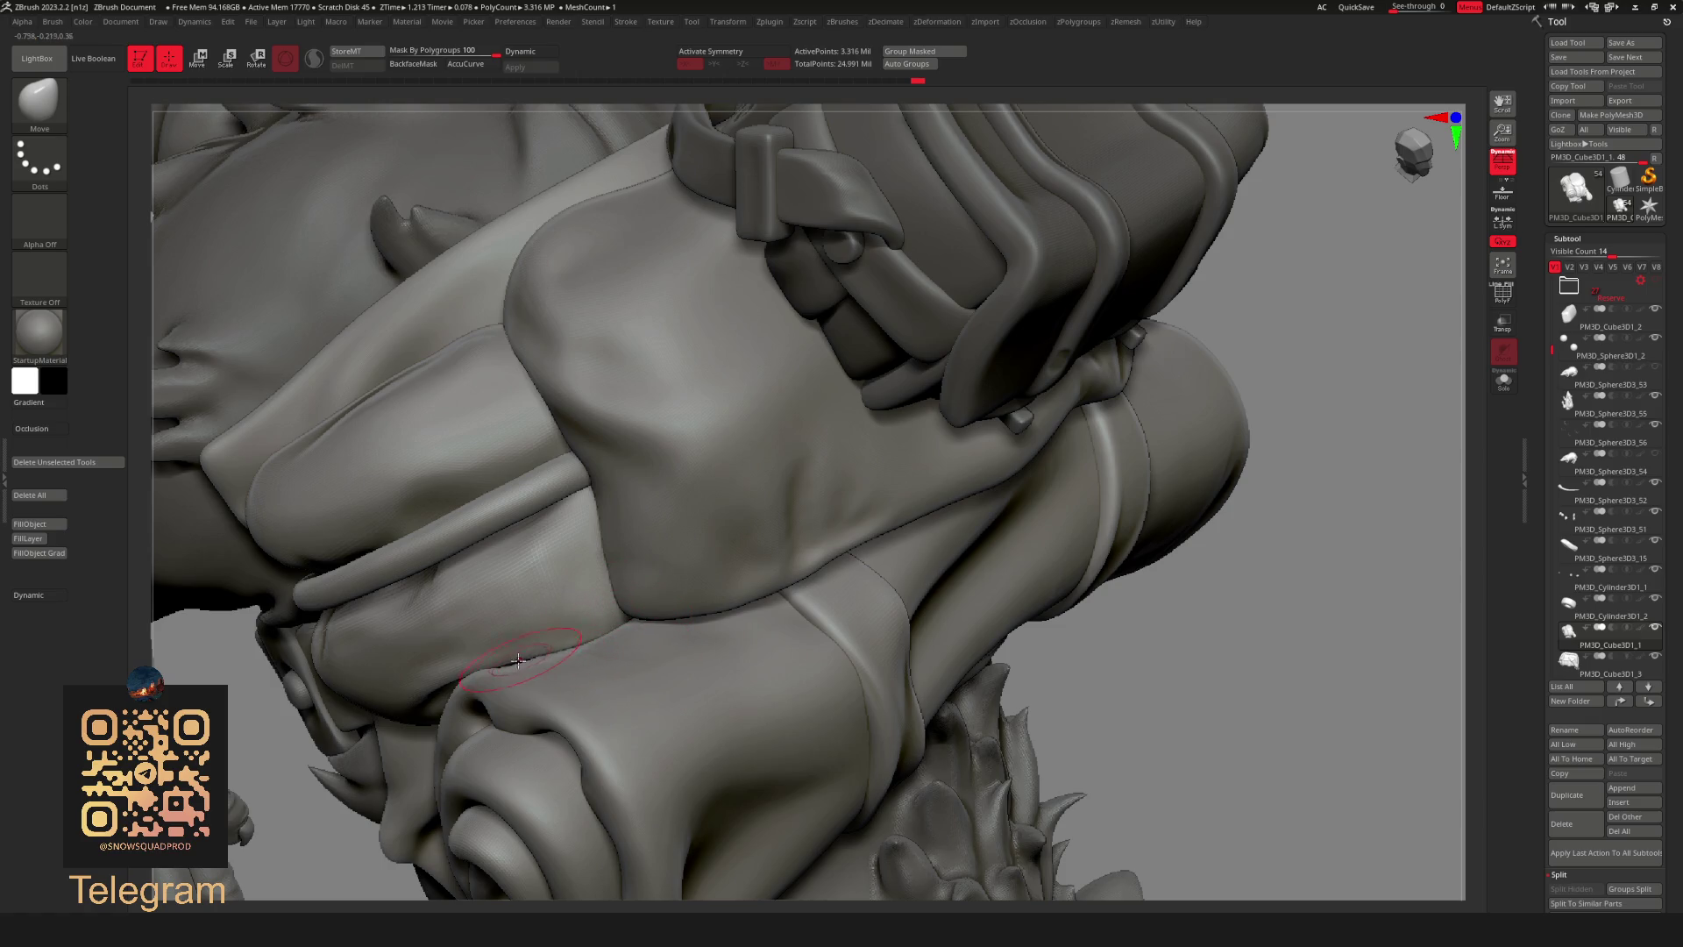
pyautogui.moveTo(958, 584)
pyautogui.mouseDown()
pyautogui.moveTo(1045, 620)
pyautogui.moveTo(1188, 586)
pyautogui.moveTo(1232, 607)
pyautogui.moveTo(880, 474)
pyautogui.mouseUp()
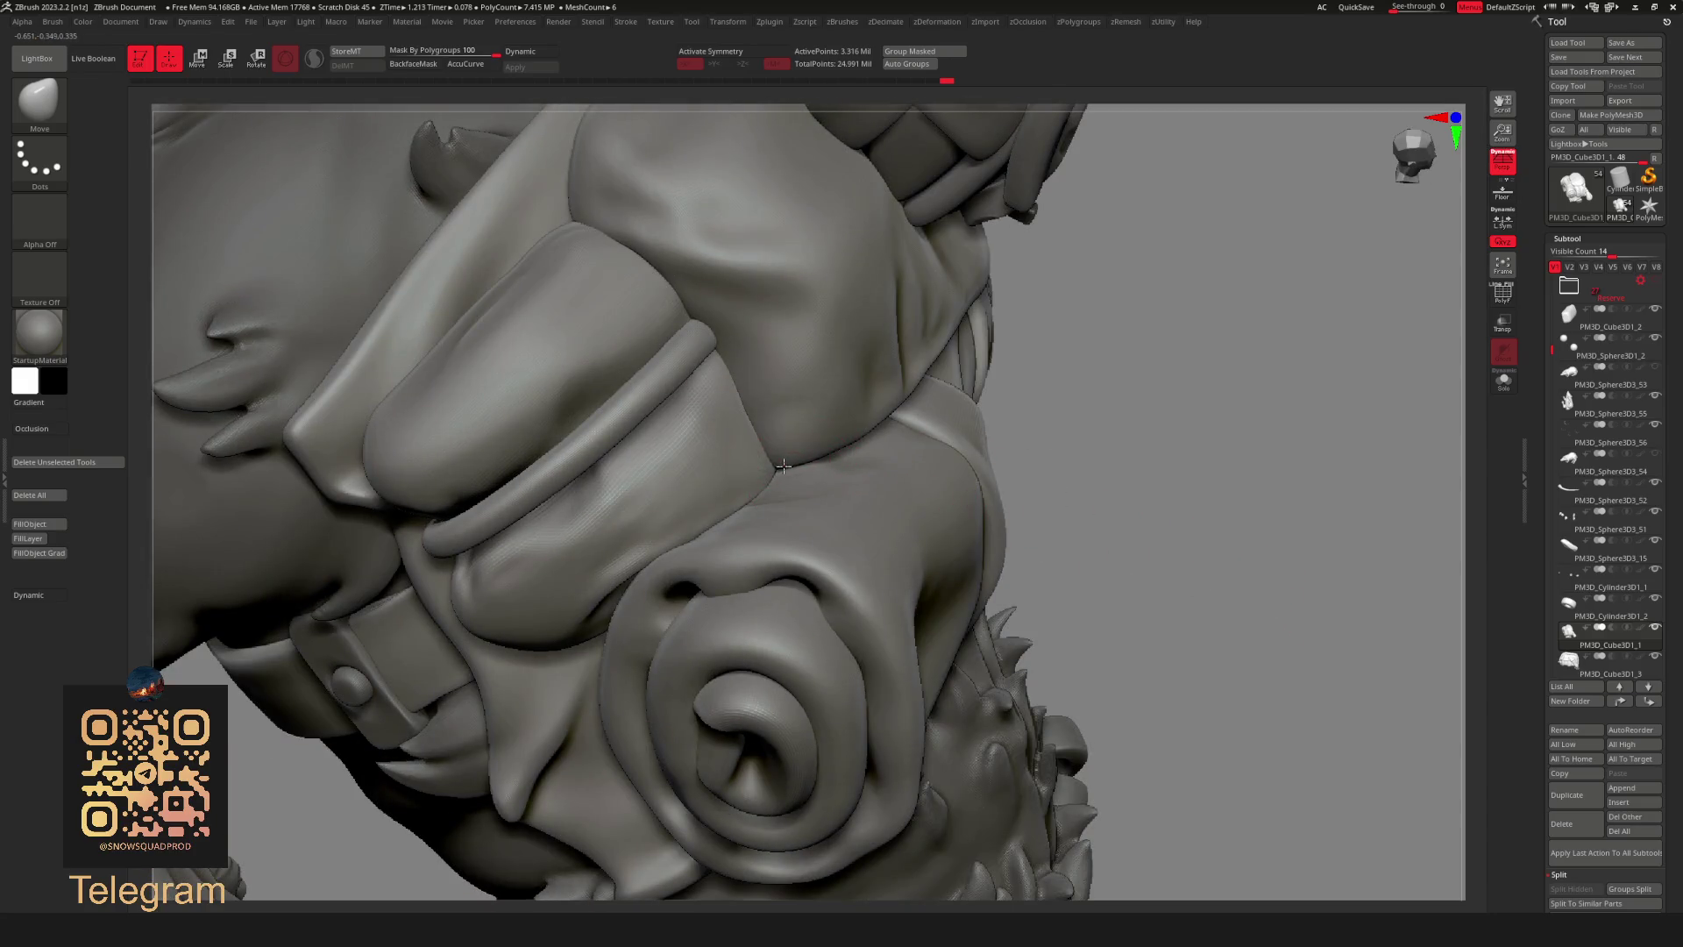
pyautogui.moveTo(1181, 492)
pyautogui.mouseDown()
pyautogui.moveTo(1263, 434)
pyautogui.moveTo(1297, 349)
pyautogui.moveTo(1299, 421)
pyautogui.moveTo(1211, 316)
pyautogui.moveTo(898, 576)
pyautogui.mouseUp()
pyautogui.press('space')
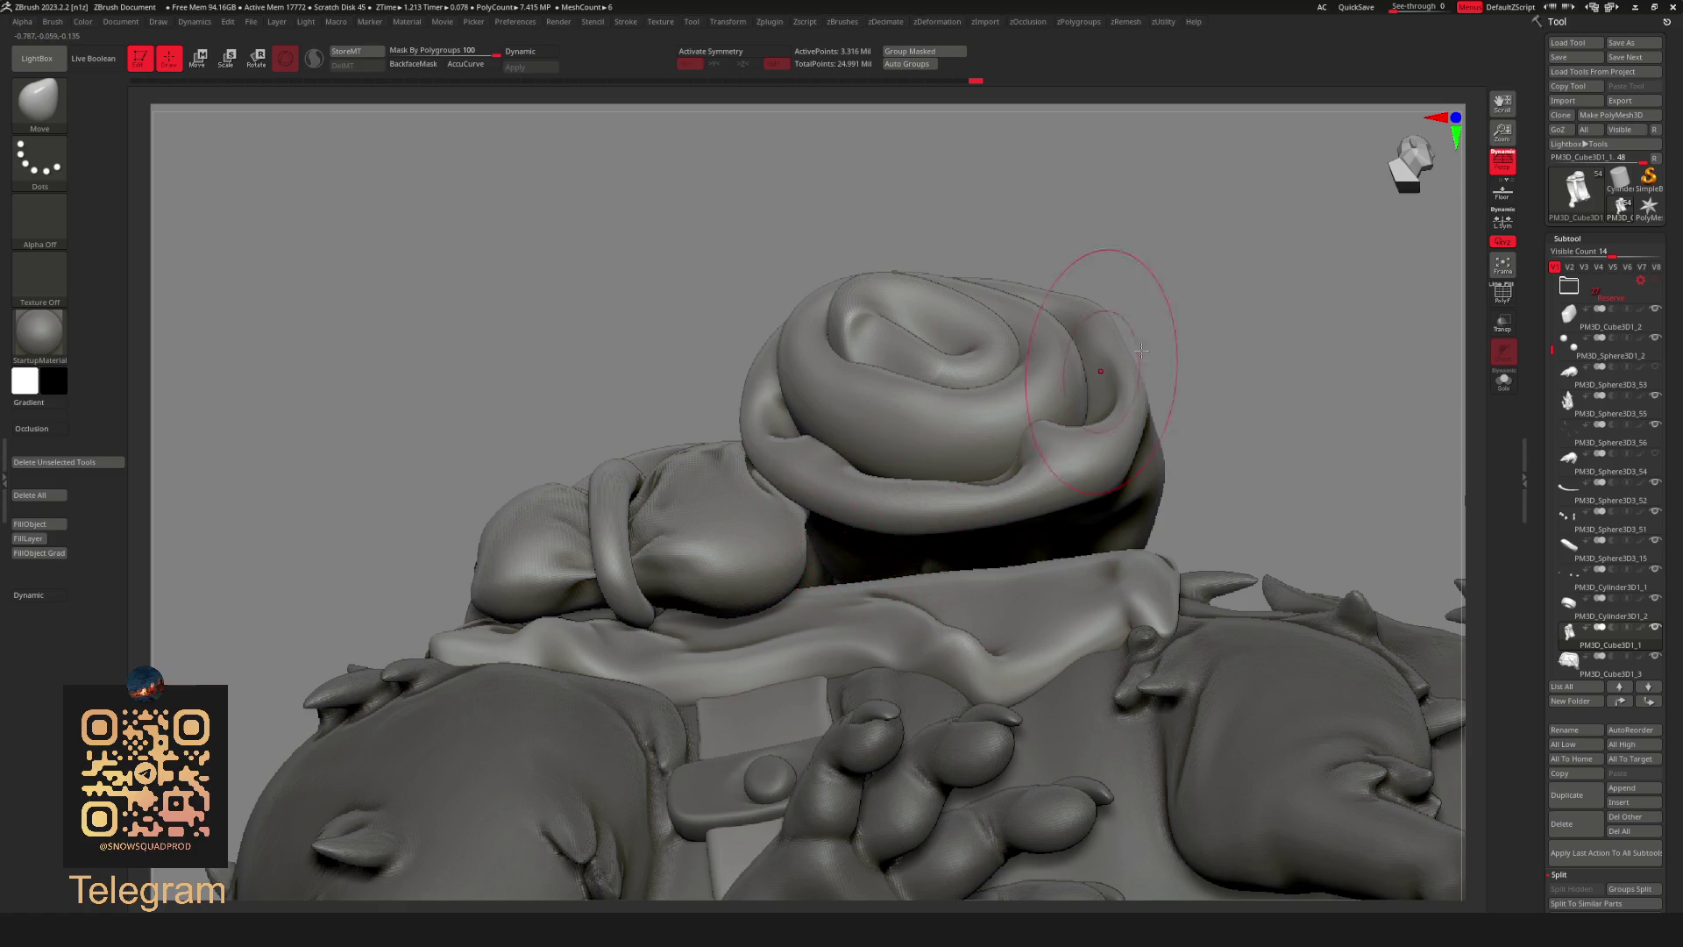
# Deepen the crease between the bedroll folds, inspecting the cloth from several angles.
pyautogui.moveTo(1048, 407); pyautogui.dragTo(1102, 377)
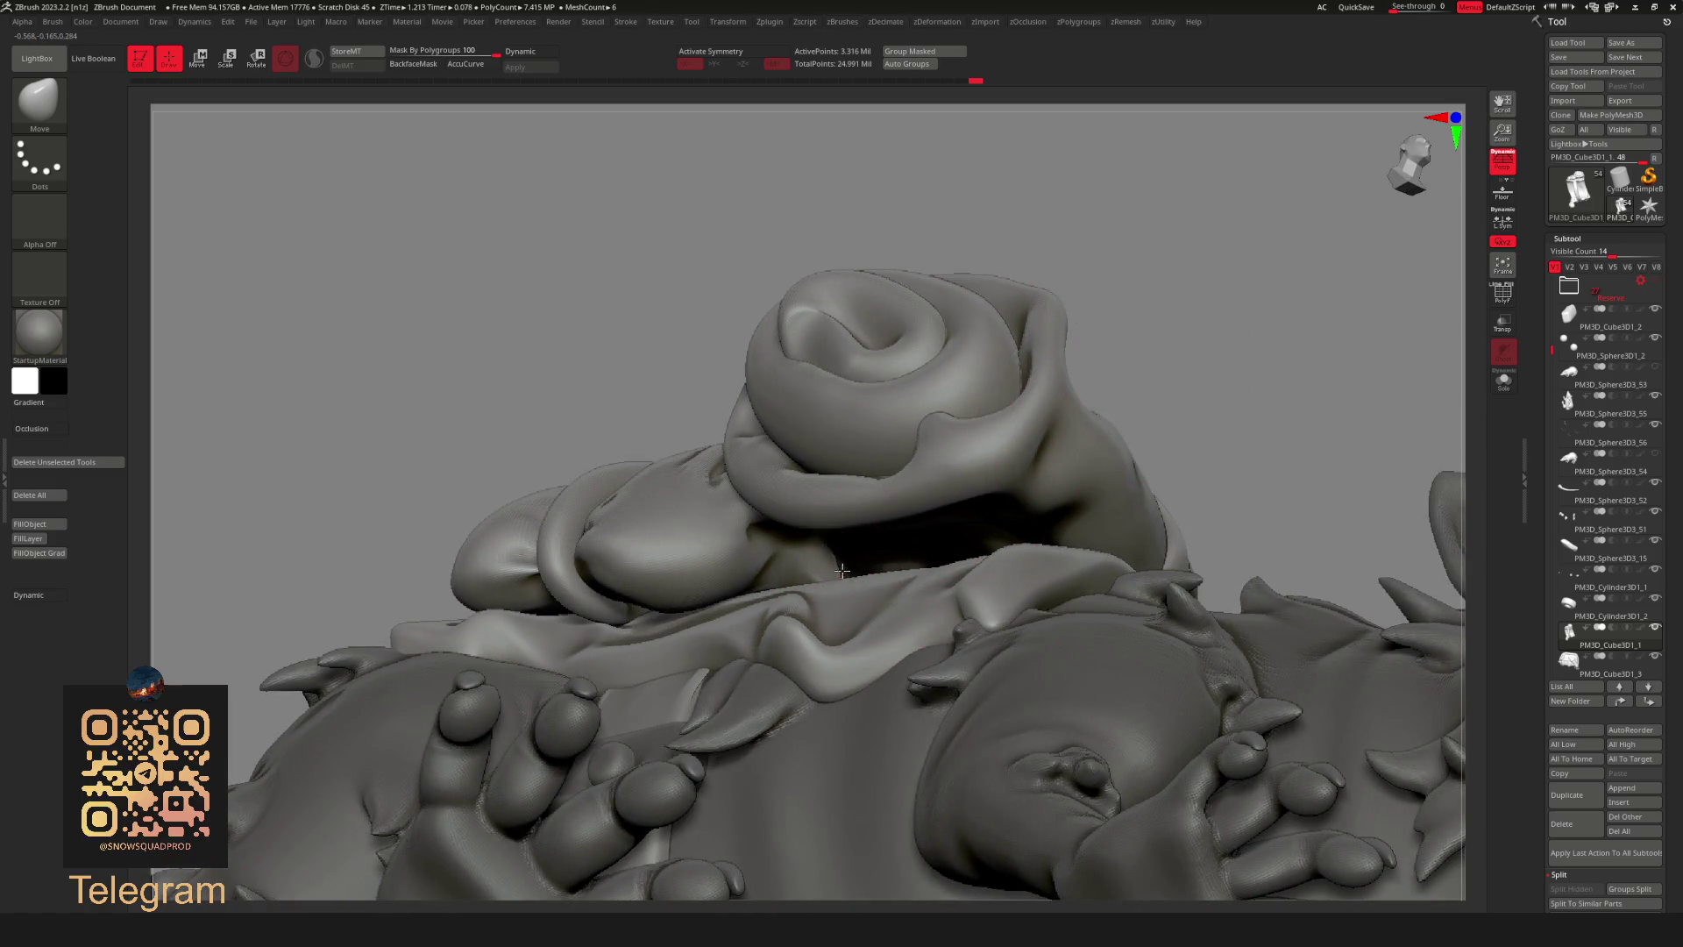
pyautogui.moveTo(856, 583)
pyautogui.mouseDown(button='right')
pyautogui.moveTo(1282, 328)
pyautogui.moveTo(910, 416)
pyautogui.moveTo(895, 513)
pyautogui.mouseUp(button='right')
pyautogui.moveTo(837, 533); pyautogui.dragTo(909, 587)
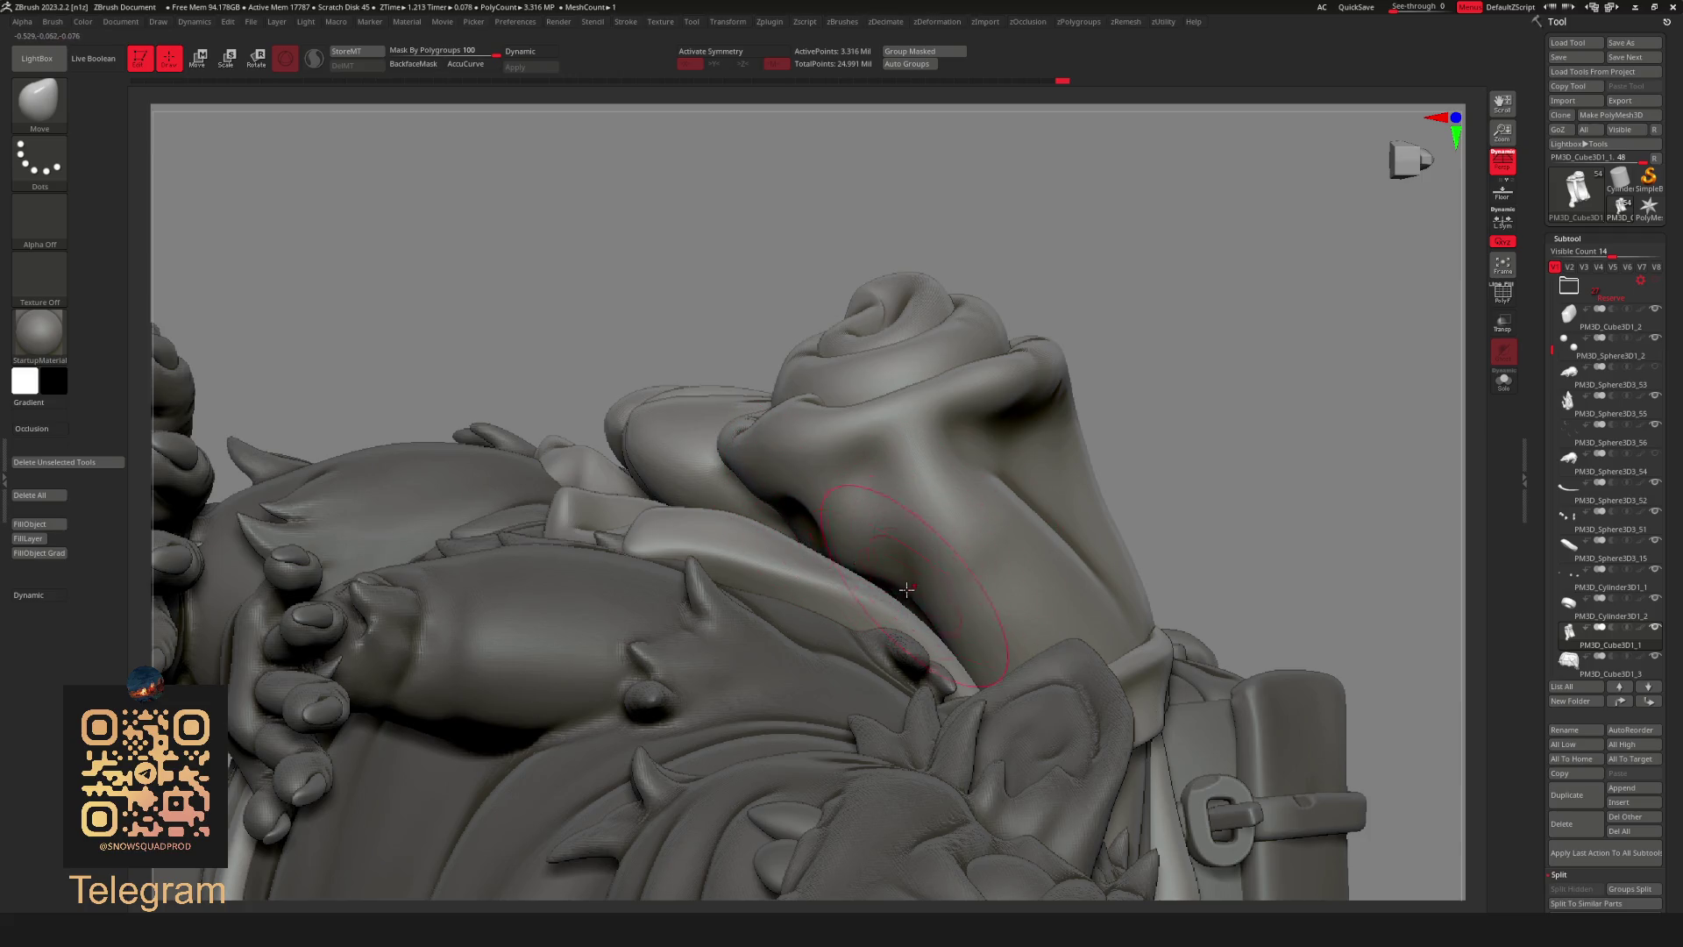
pyautogui.moveTo(907, 604)
pyautogui.mouseDown(button='right')
pyautogui.moveTo(1191, 434)
pyautogui.moveTo(1075, 415)
pyautogui.mouseUp(button='right')
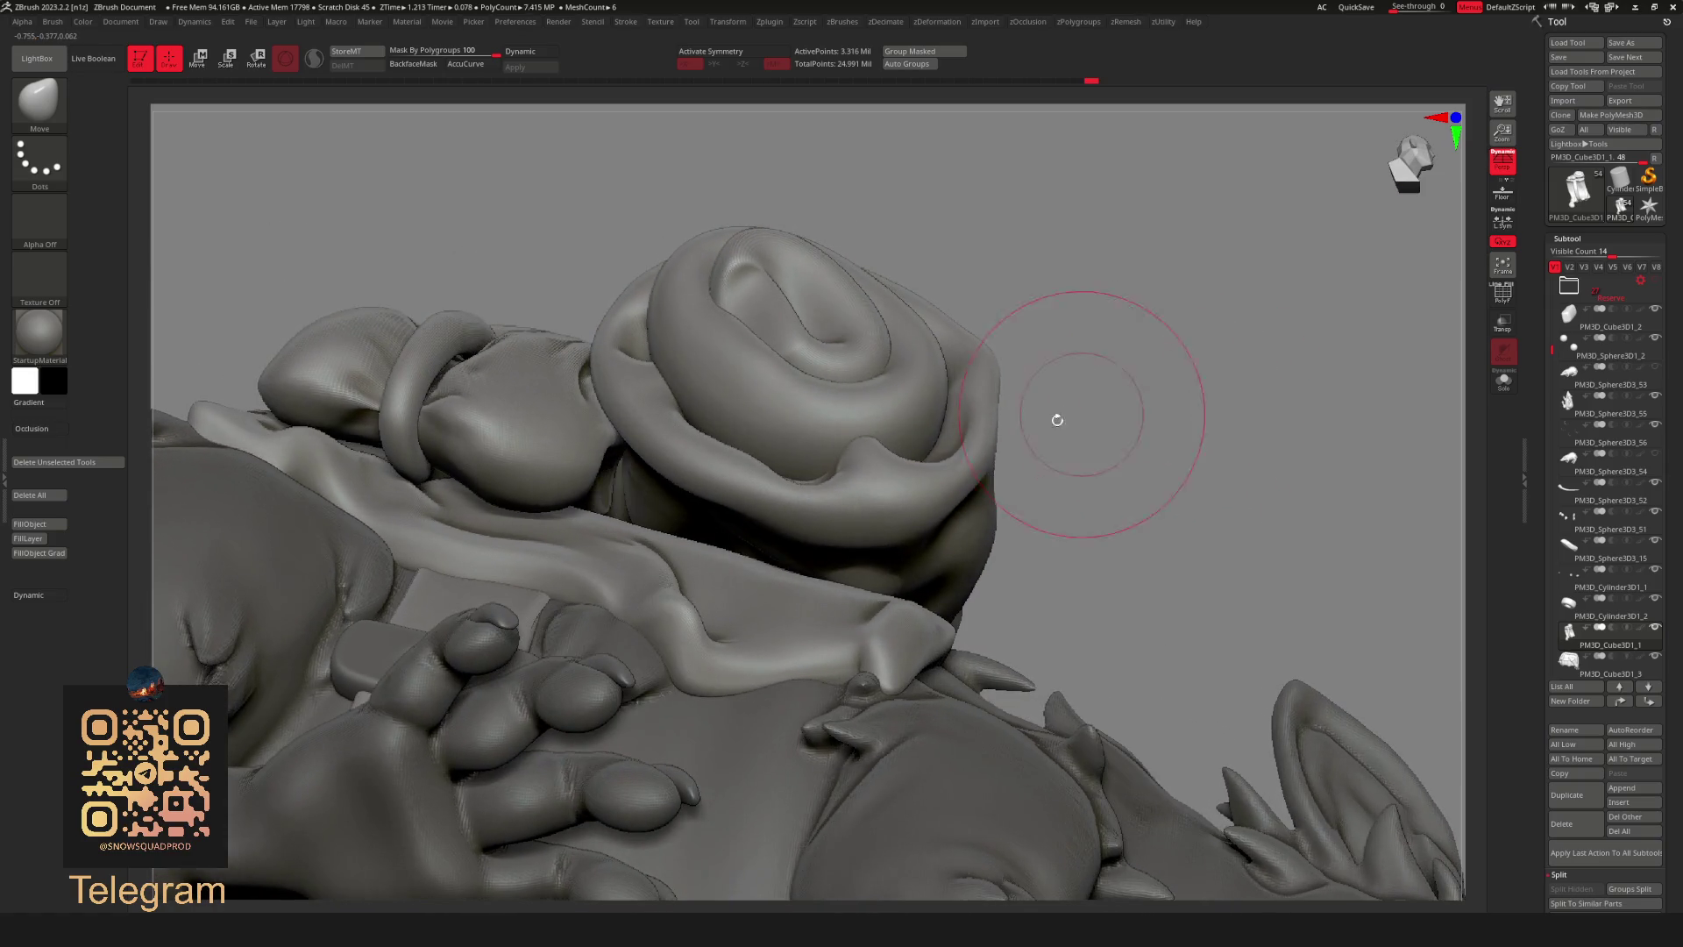
pyautogui.moveTo(612, 494); pyautogui.dragTo(598, 434)
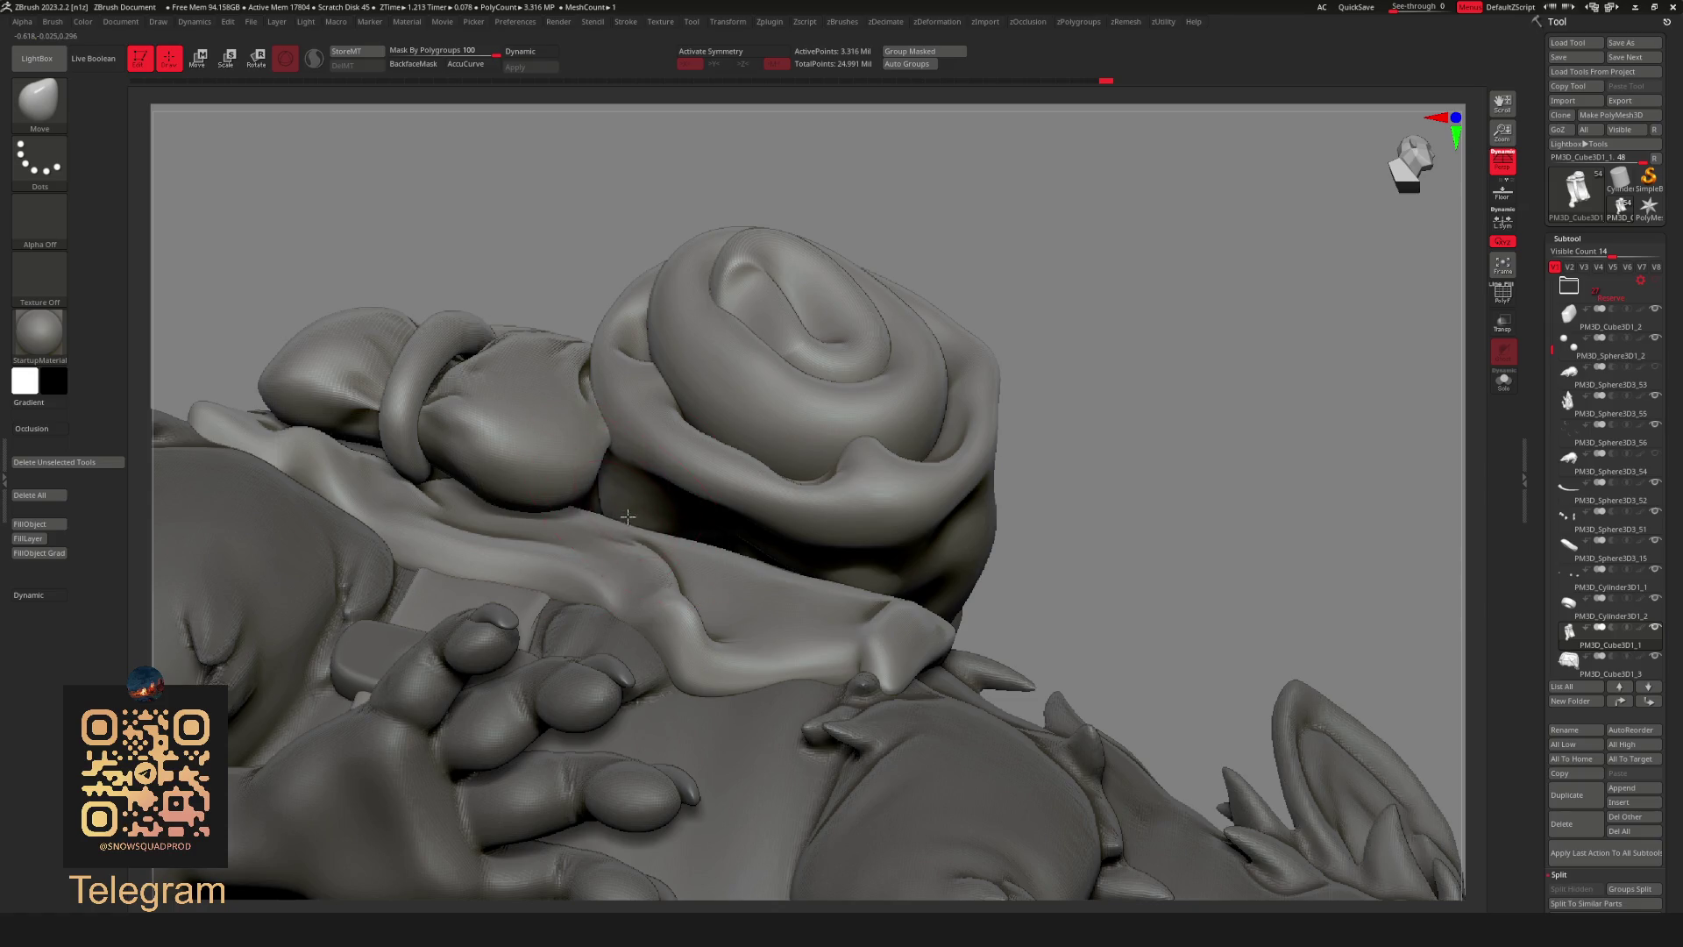
pyautogui.moveTo(771, 530)
pyautogui.mouseDown(button='right')
pyautogui.moveTo(1306, 312)
pyautogui.moveTo(1203, 320)
pyautogui.mouseUp(button='right')
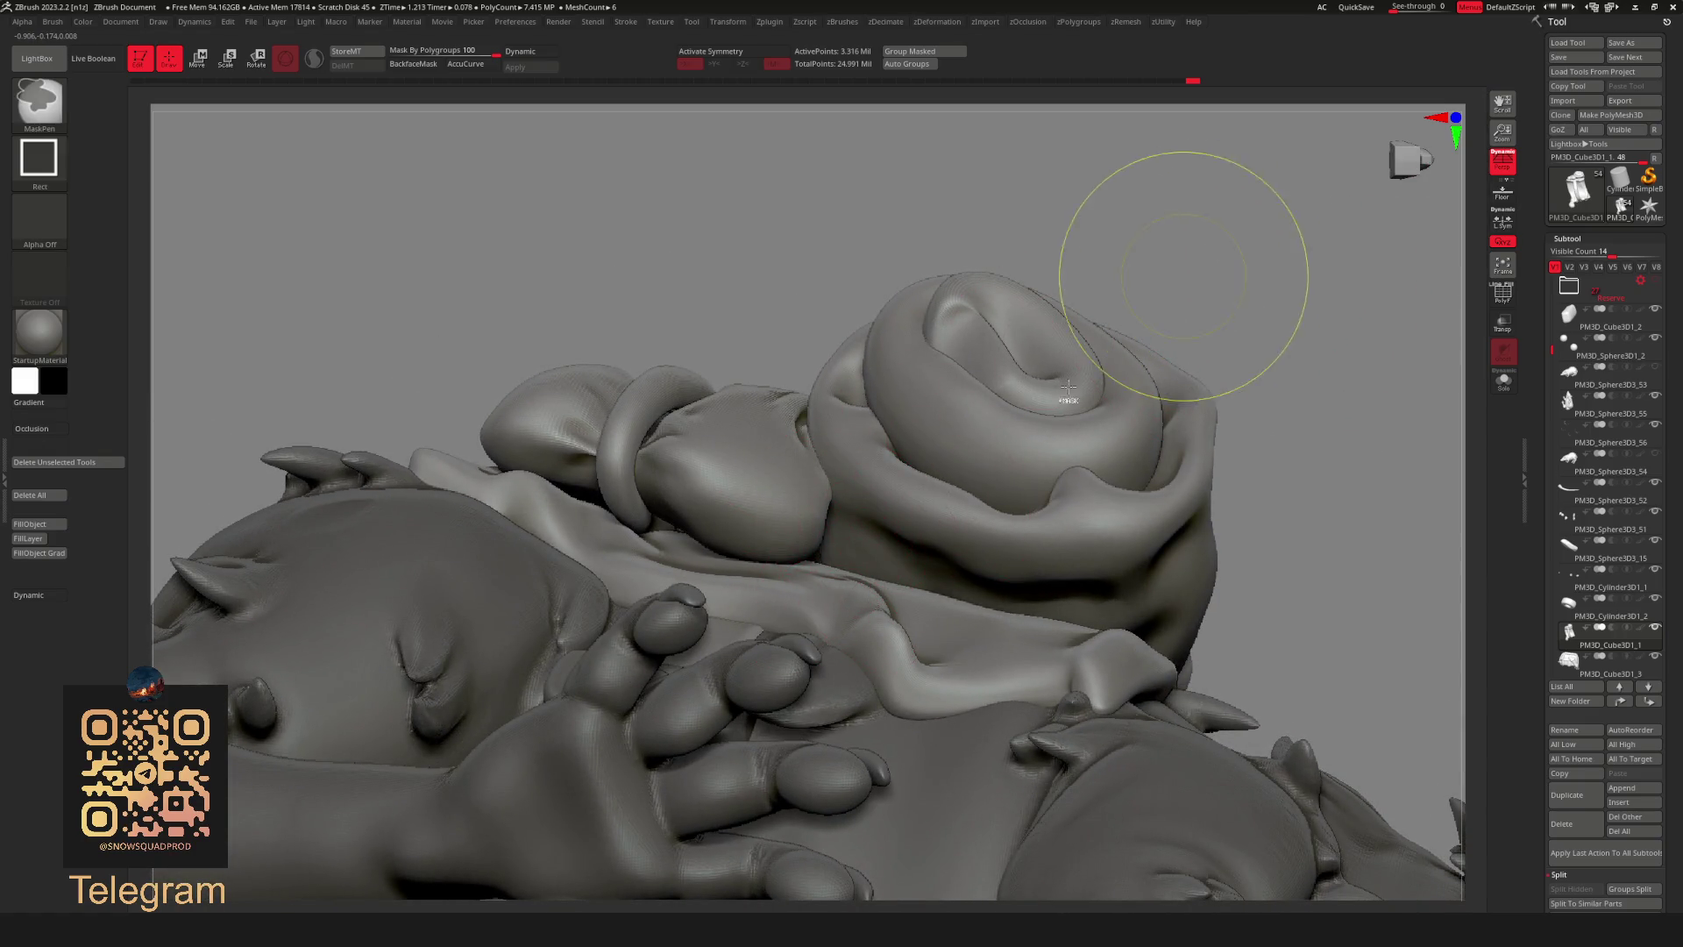
pyautogui.press('space')
pyautogui.moveTo(894, 566)
pyautogui.mouseDown(button='right')
pyautogui.moveTo(813, 277)
pyautogui.moveTo(832, 553)
pyautogui.mouseUp(button='right')
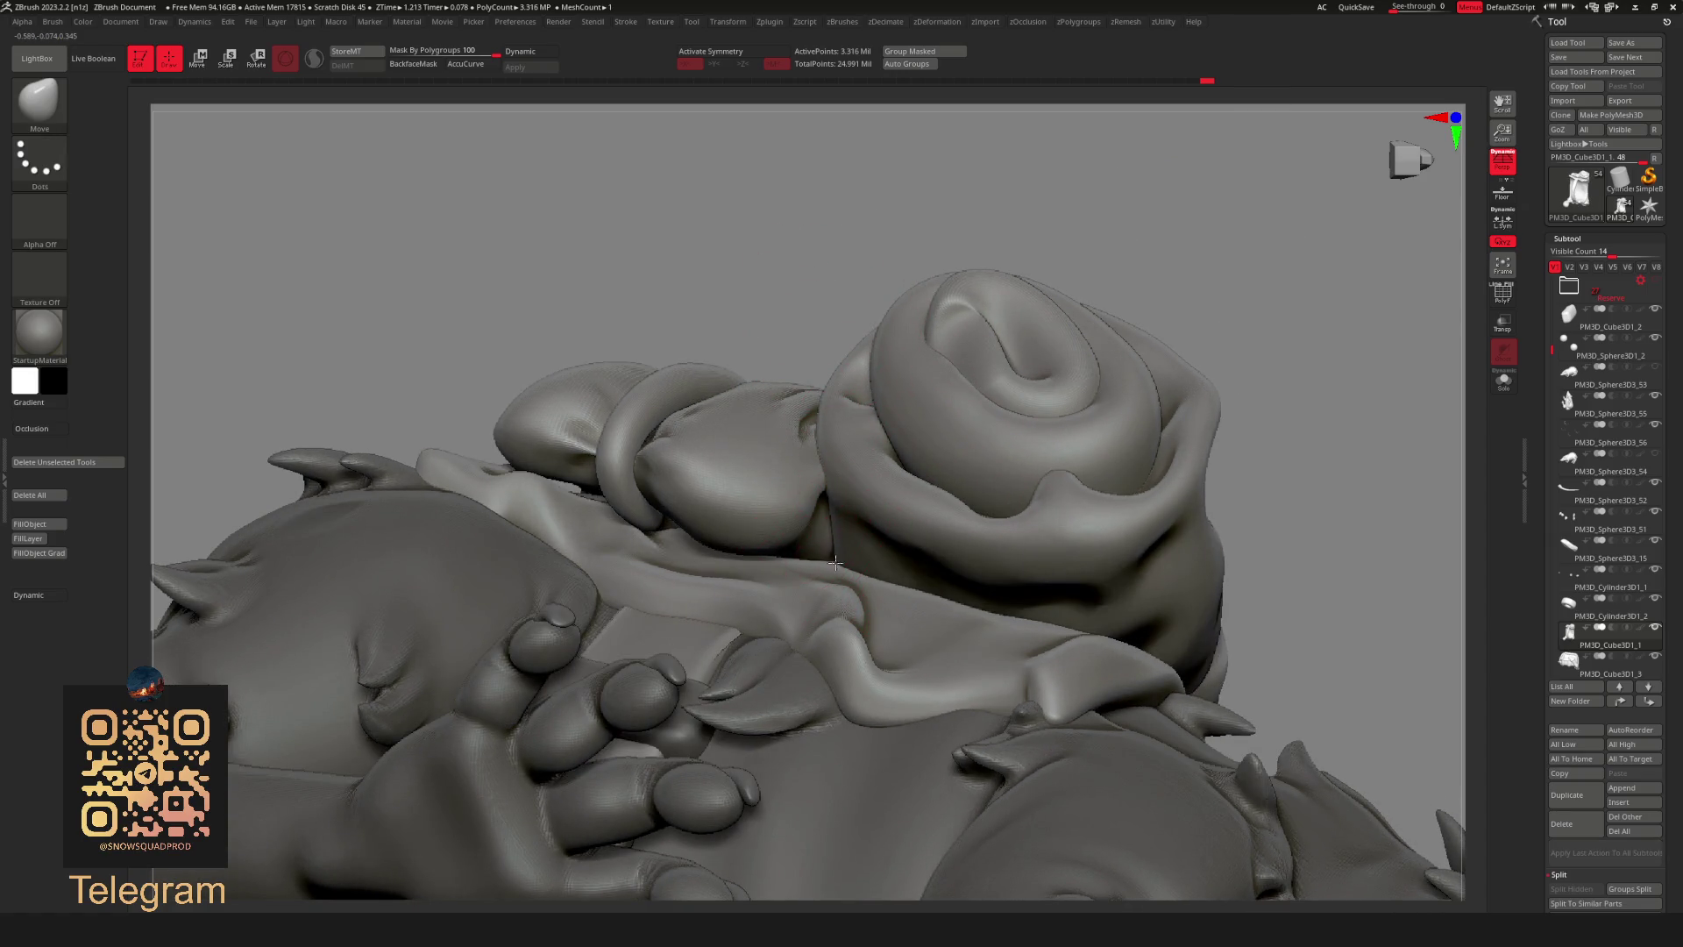
pyautogui.moveTo(892, 500); pyautogui.dragTo(1126, 268, button='right')
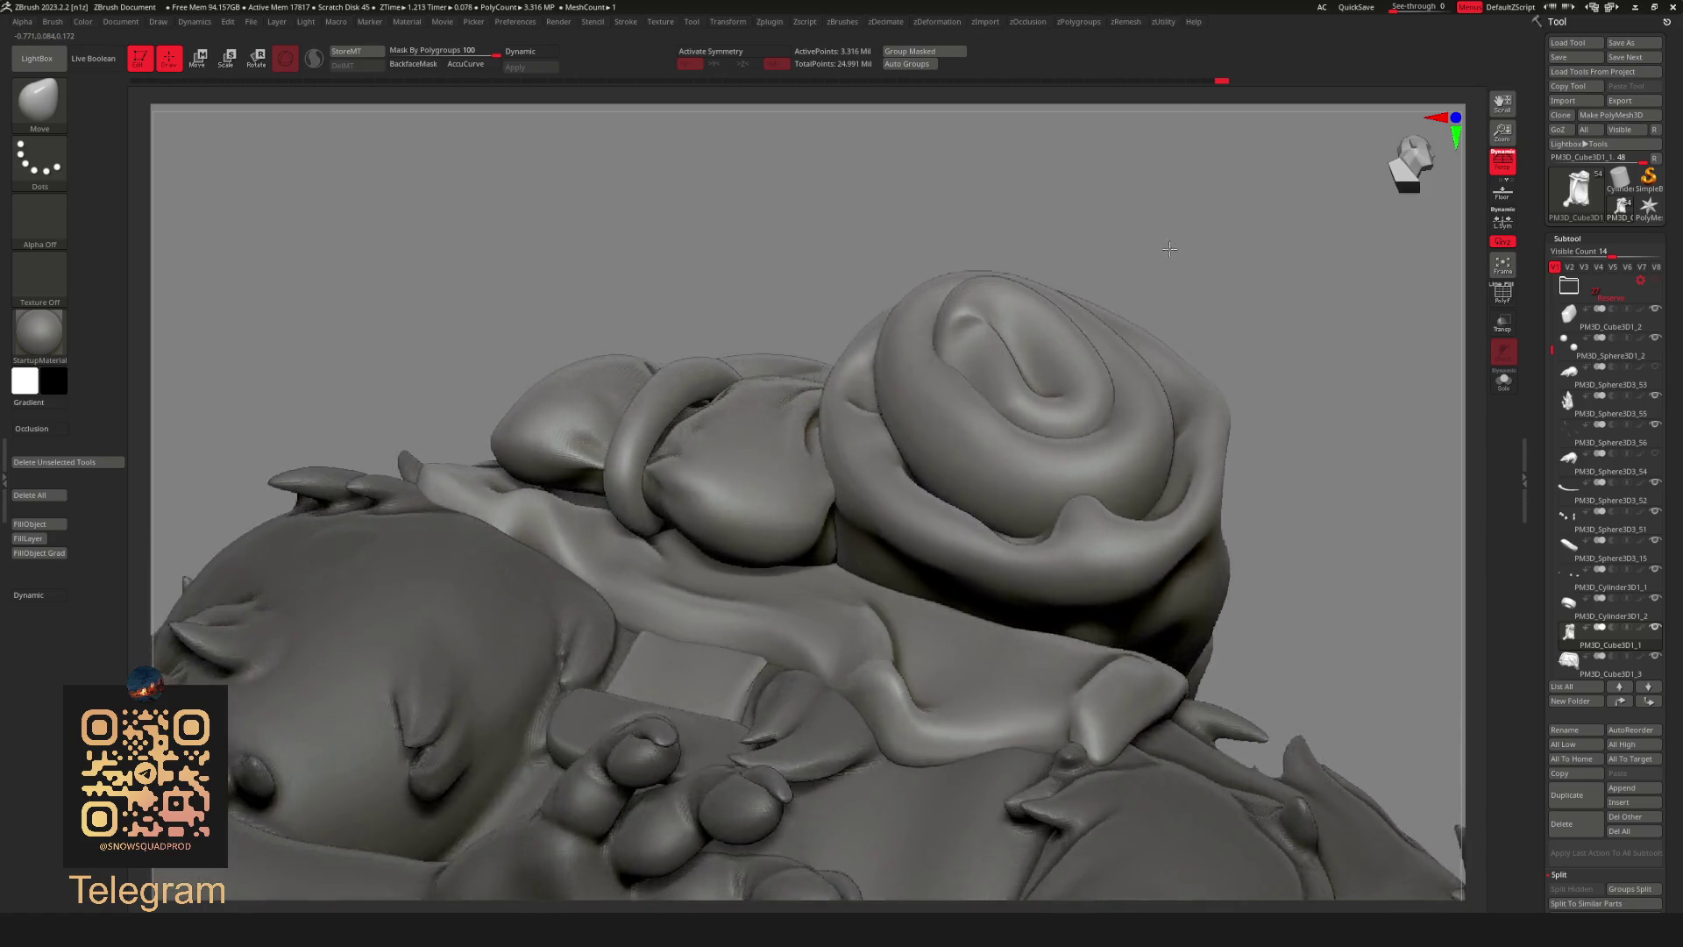
pyautogui.moveTo(695, 544)
pyautogui.mouseDown(button='right')
pyautogui.moveTo(770, 310)
pyautogui.moveTo(633, 523)
pyautogui.mouseUp(button='right')
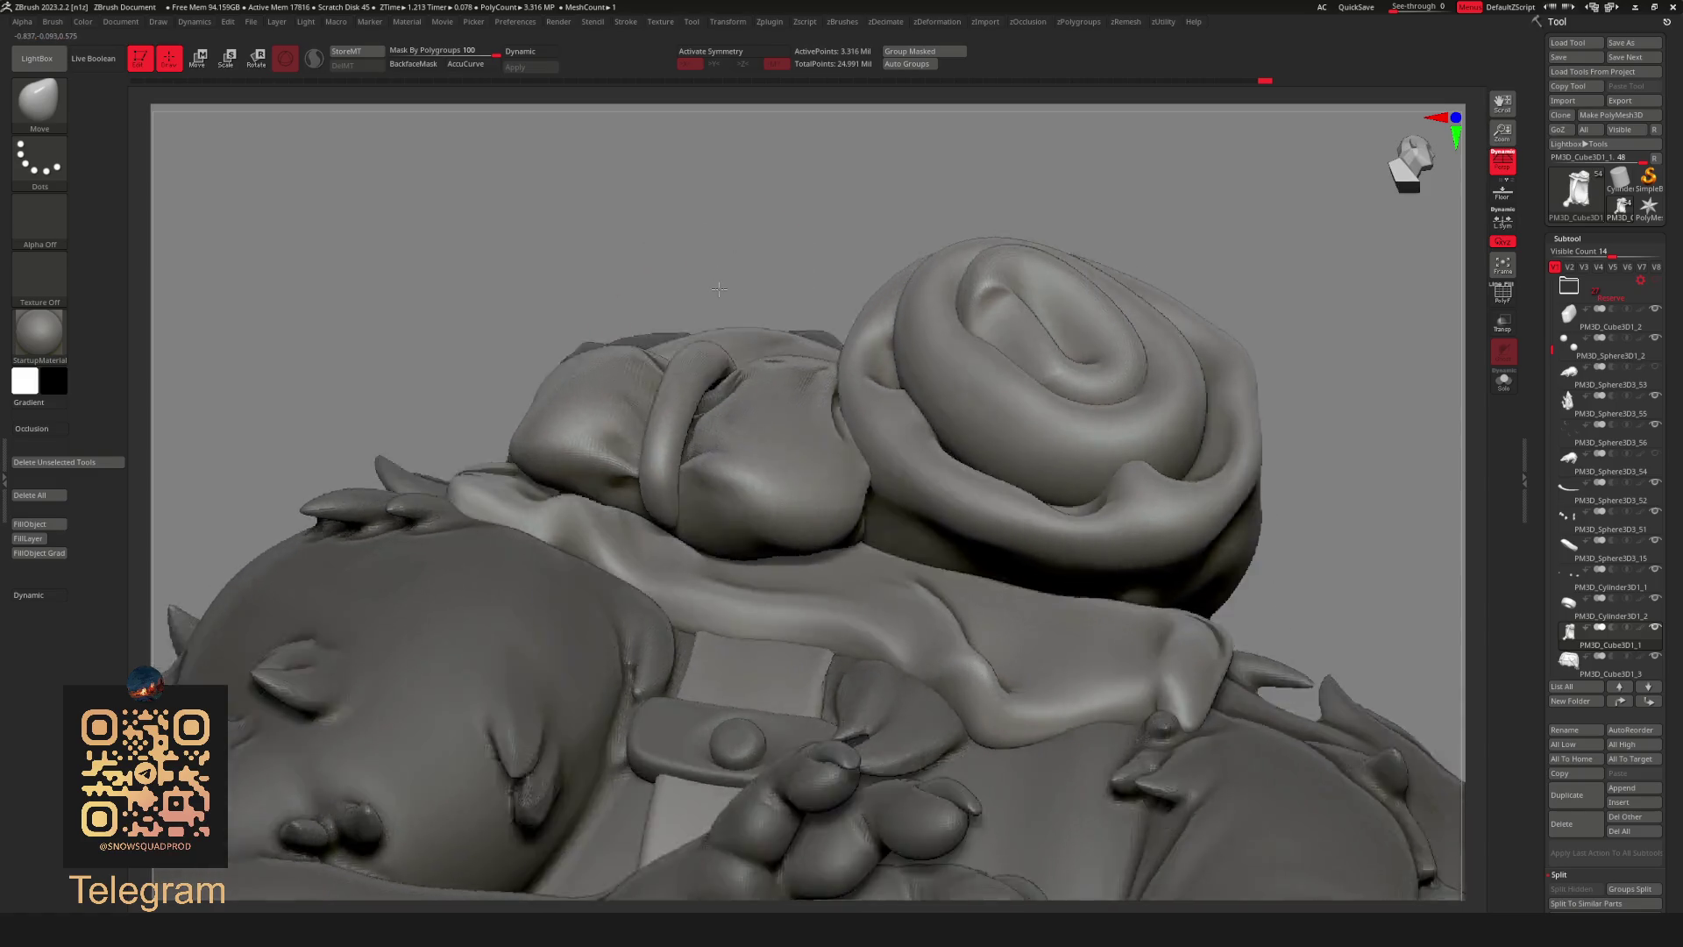
pyautogui.moveTo(732, 263); pyautogui.dragTo(566, 501, button='right')
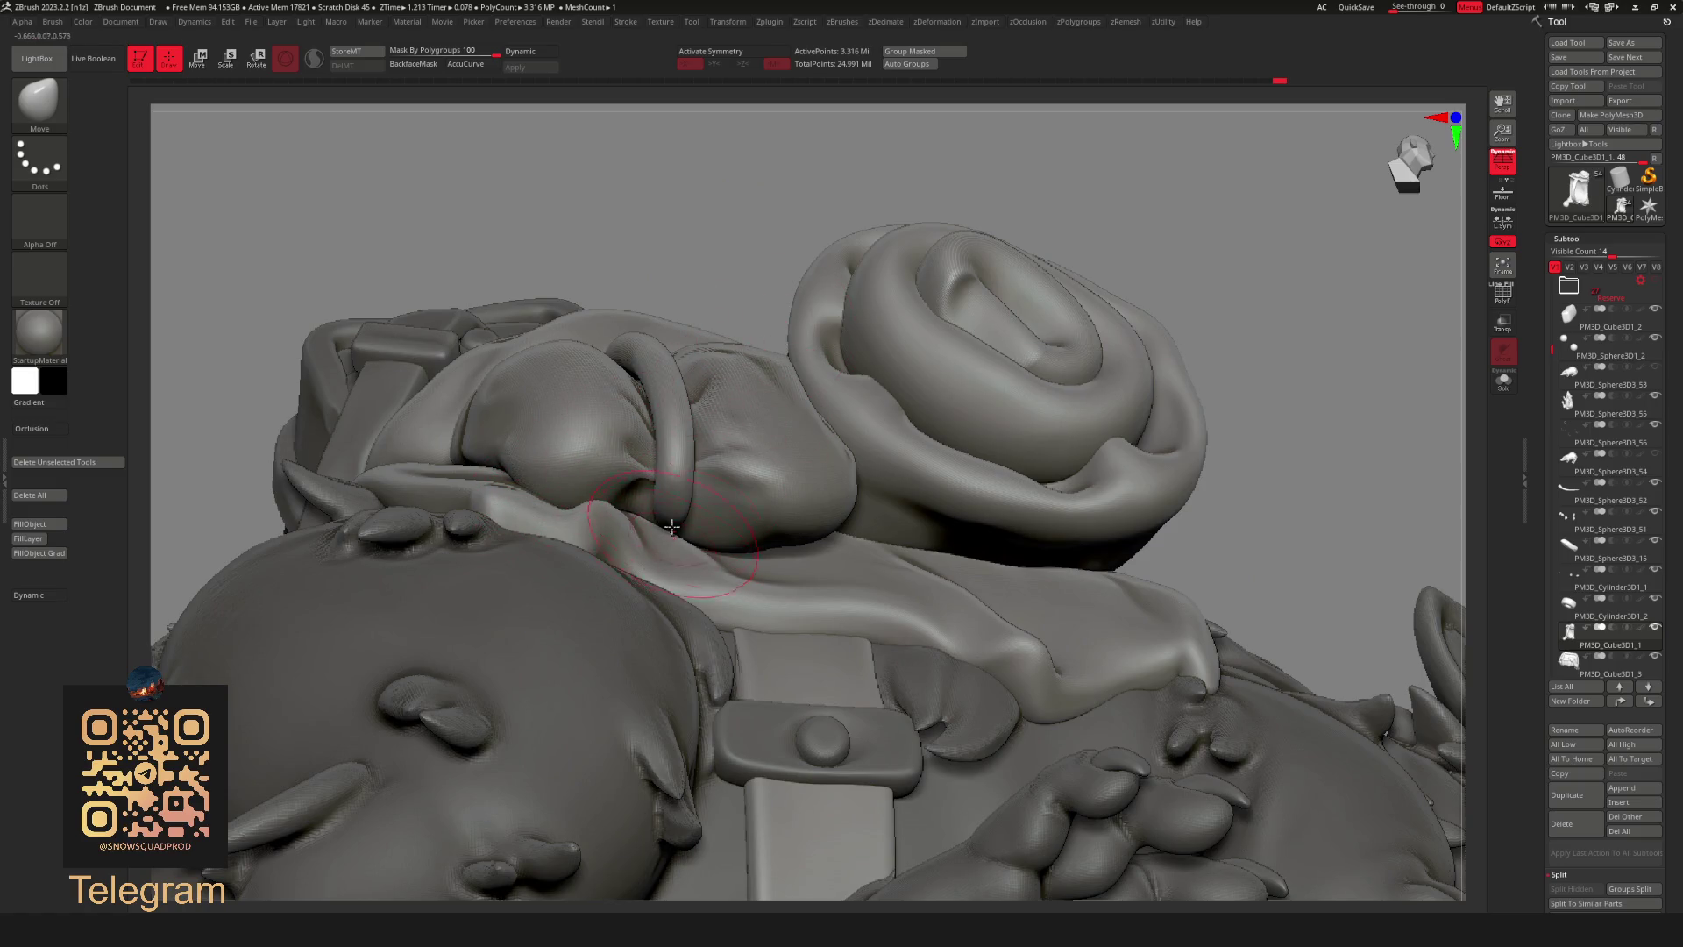
pyautogui.moveTo(658, 546); pyautogui.dragTo(728, 431, button='right')
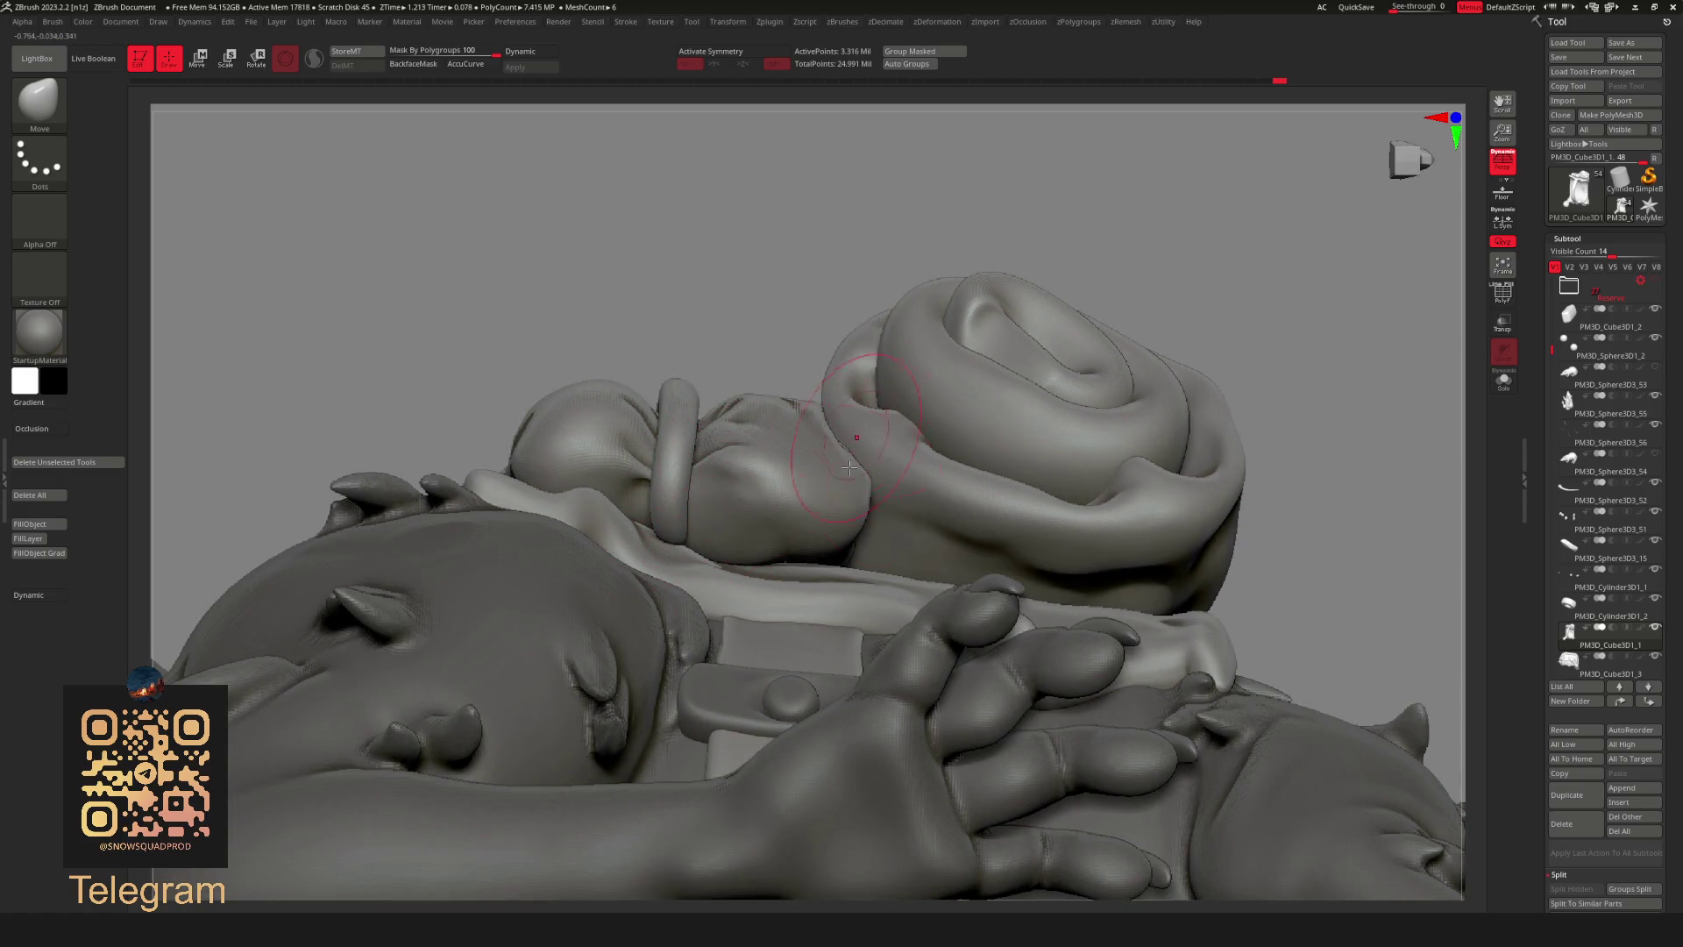
pyautogui.moveTo(890, 534)
pyautogui.mouseDown(button='right')
pyautogui.moveTo(879, 547)
pyautogui.moveTo(898, 577)
pyautogui.mouseUp(button='right')
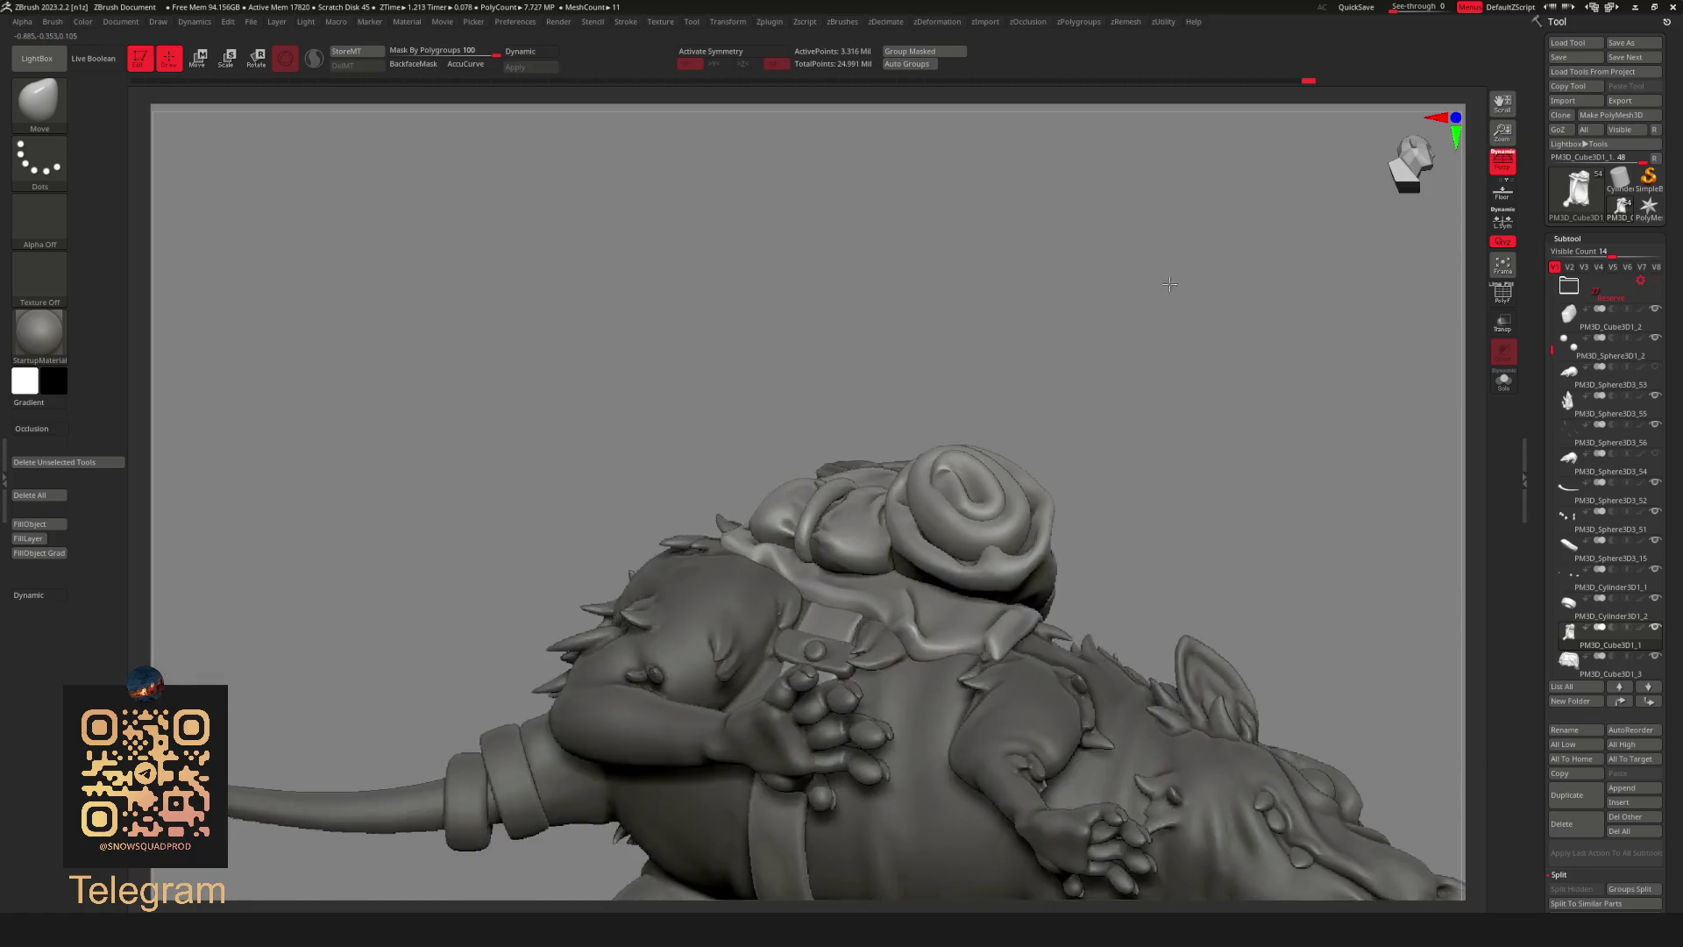
pyautogui.moveTo(1275, 245)
pyautogui.mouseDown(button='right')
pyautogui.moveTo(1097, 316)
pyautogui.moveTo(1110, 367)
pyautogui.moveTo(1201, 350)
pyautogui.moveTo(1131, 329)
pyautogui.moveTo(1008, 386)
pyautogui.moveTo(1177, 568)
pyautogui.moveTo(1134, 144)
pyautogui.moveTo(1166, 356)
pyautogui.moveTo(814, 638)
pyautogui.mouseUp(button='right')
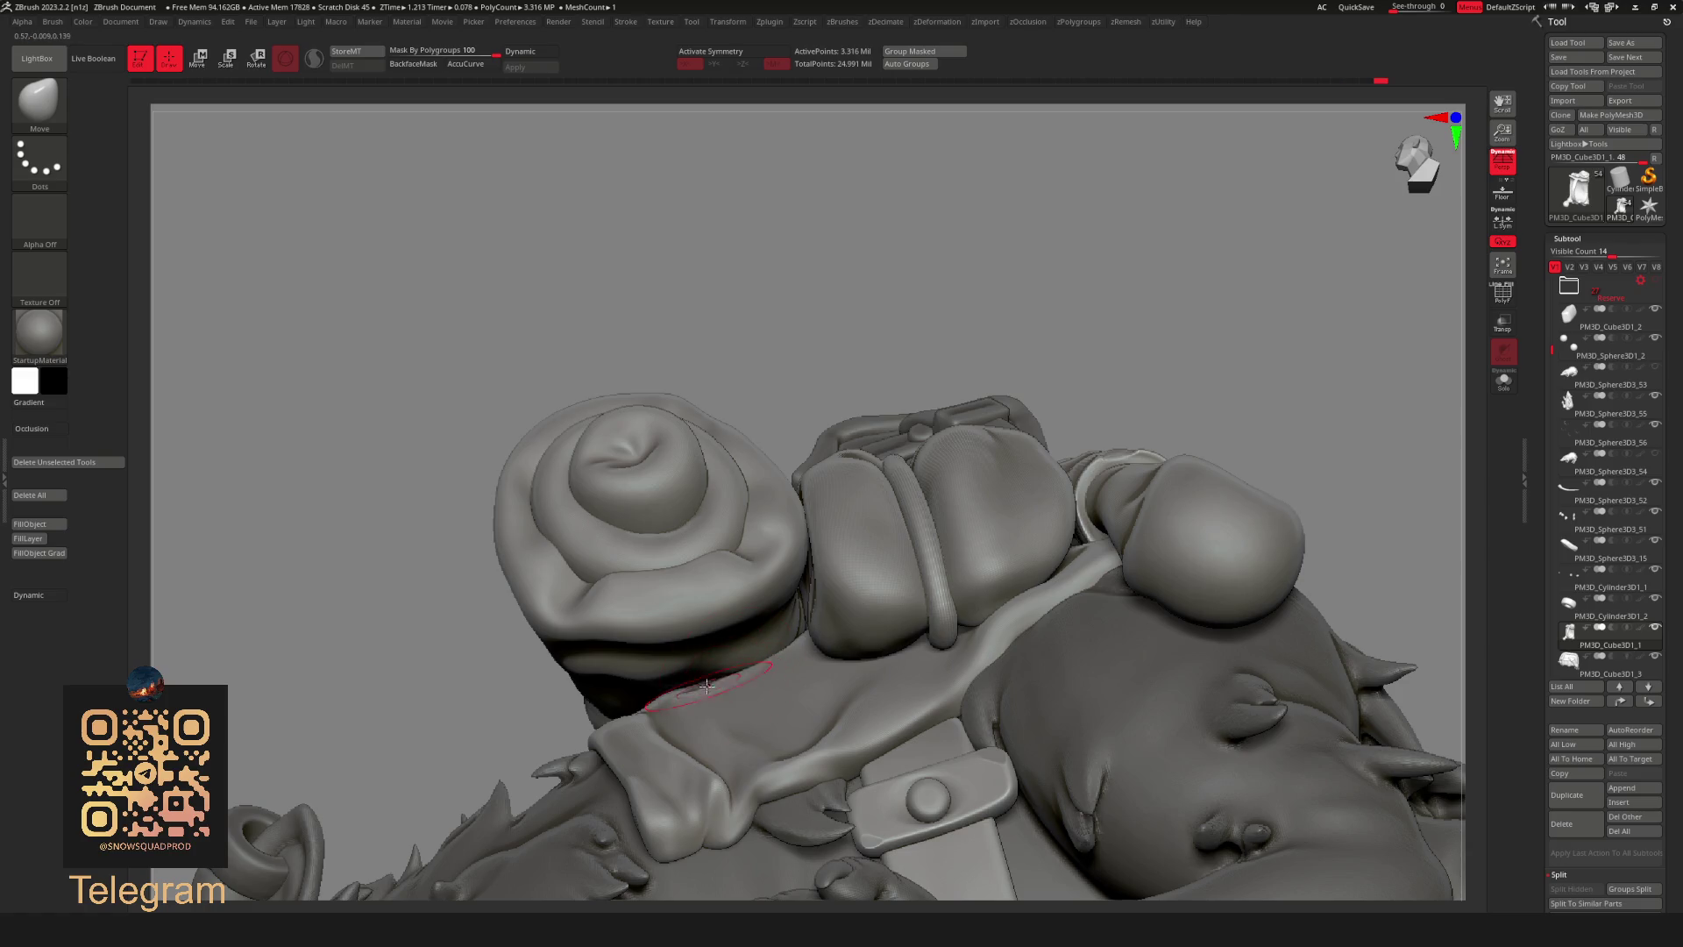
# Smooth the hood surface behind the bedroll with the Smooth brush.
pyautogui.press('ctrl')
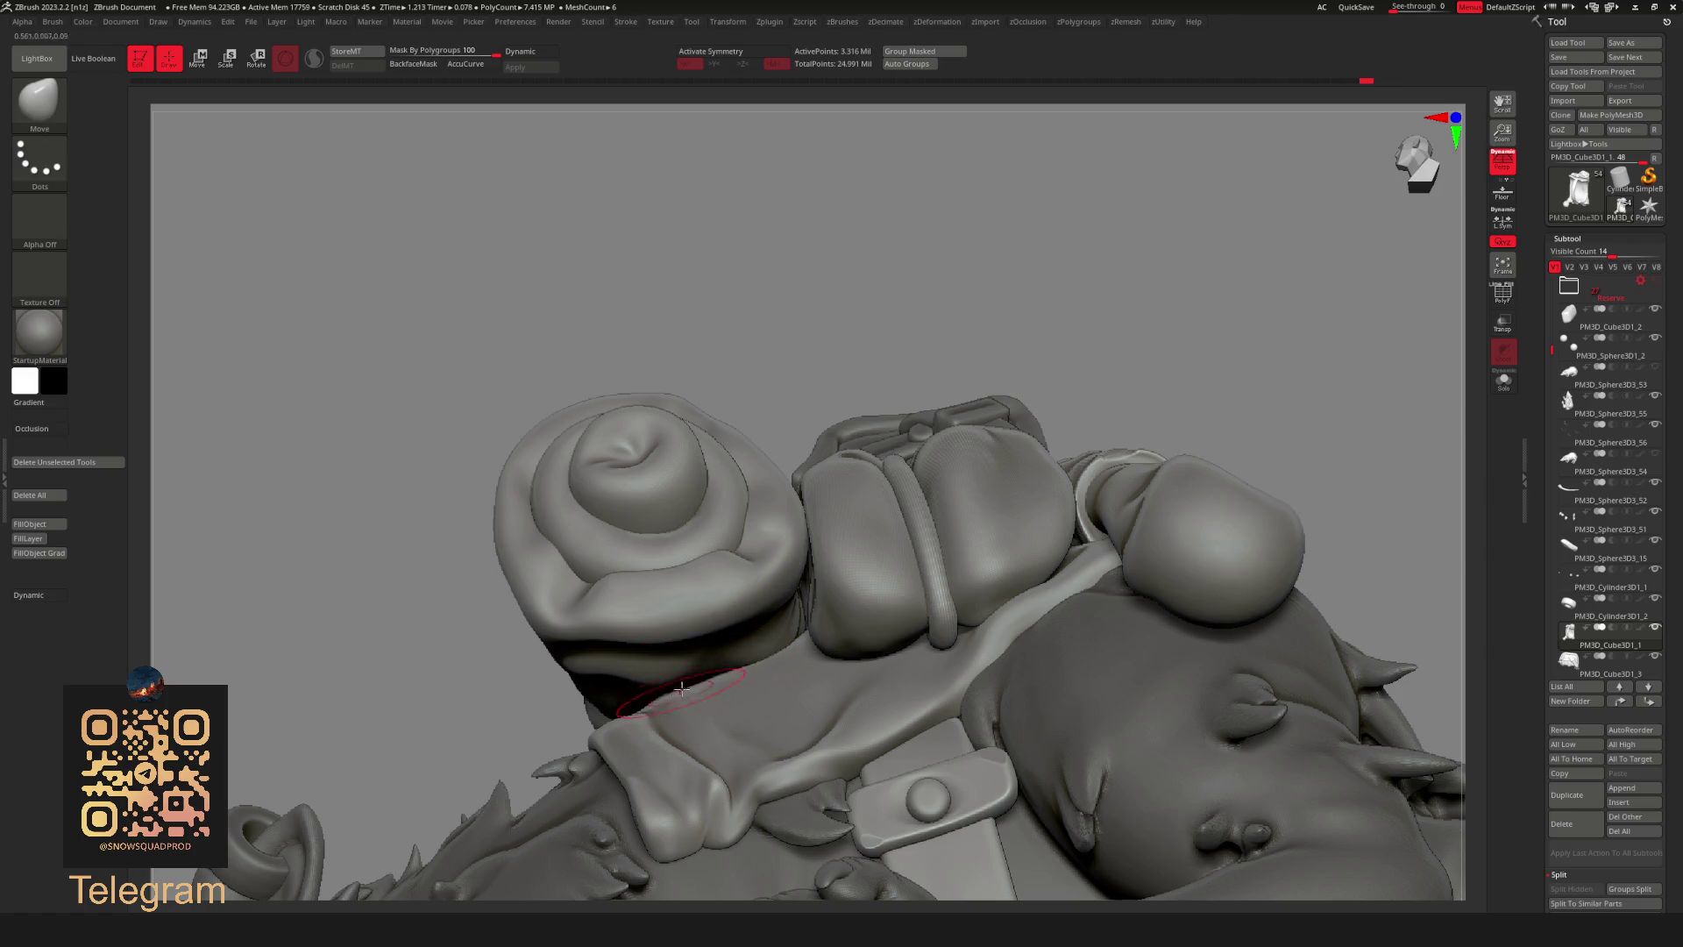
pyautogui.moveTo(932, 465); pyautogui.dragTo(812, 623, button='right')
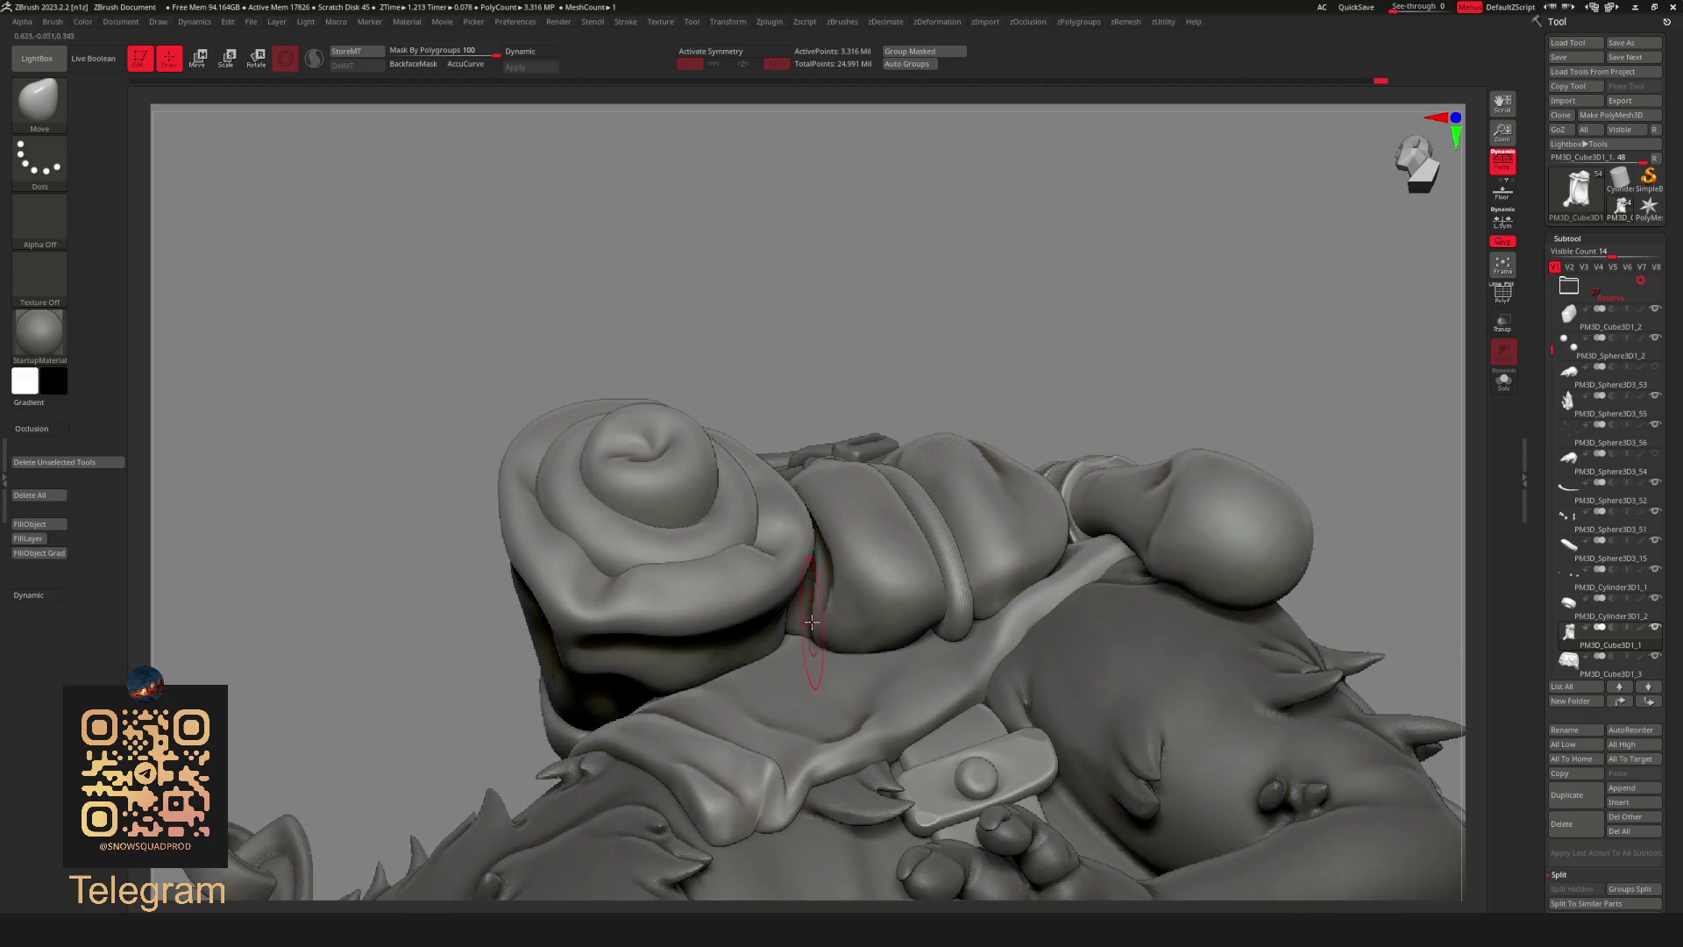
pyautogui.moveTo(895, 393); pyautogui.dragTo(816, 566, button='right')
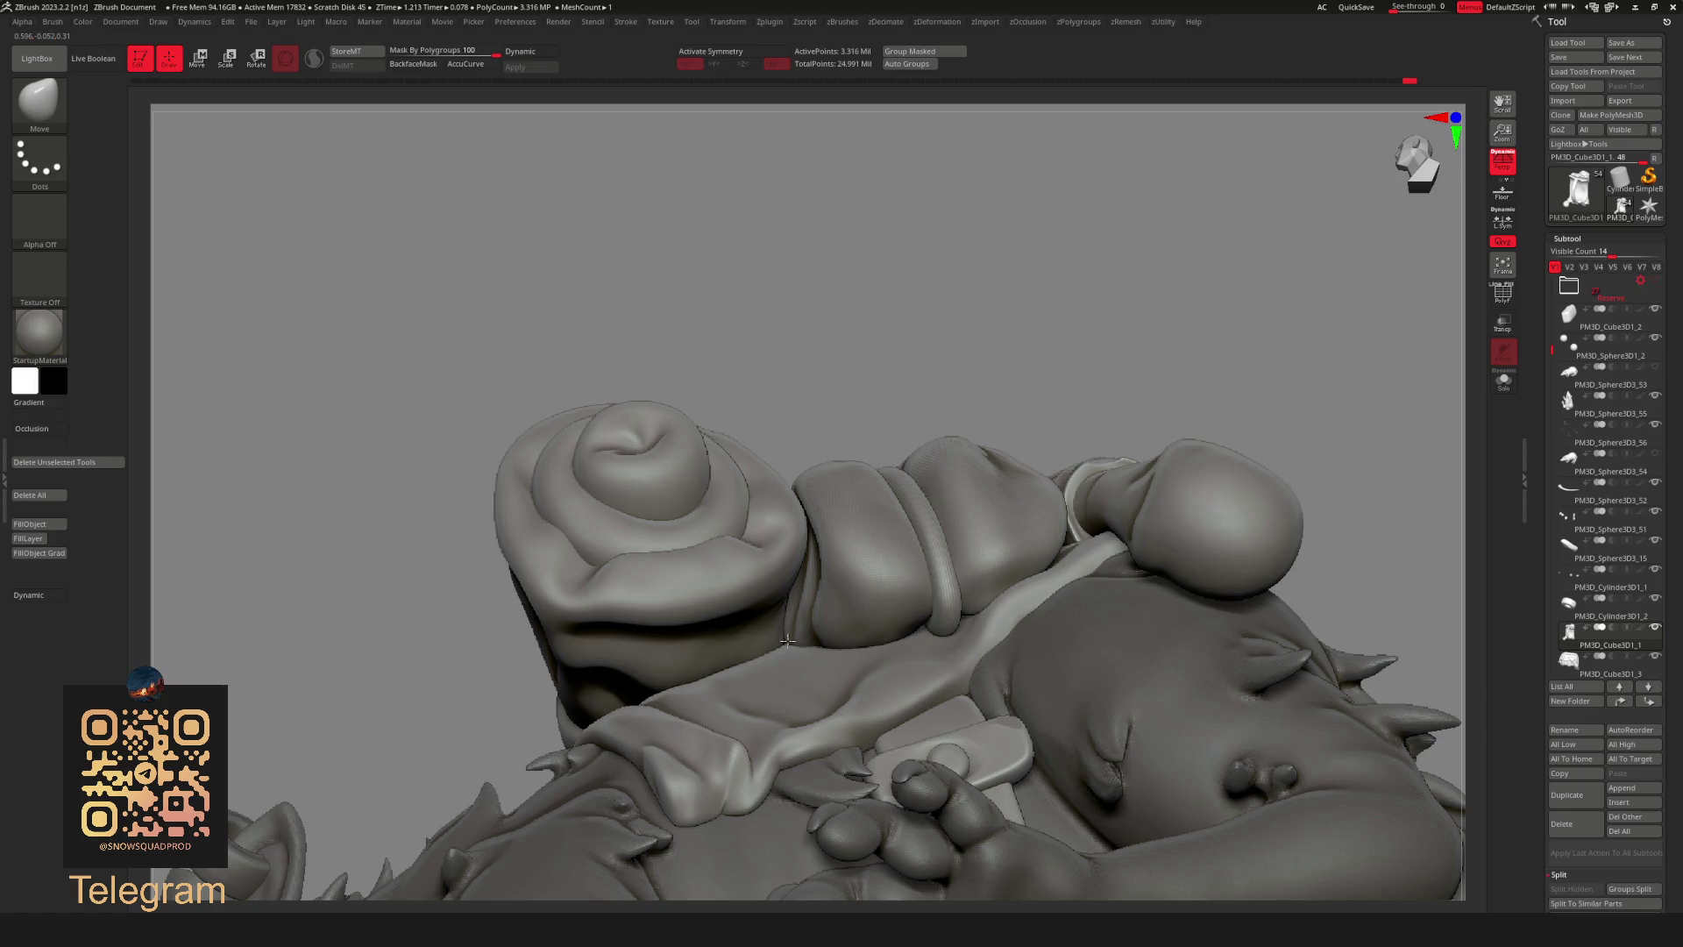
pyautogui.moveTo(930, 429)
pyautogui.keyDown('alt'); pyautogui.mouseDown(button='right')
pyautogui.moveTo(965, 263)
pyautogui.moveTo(999, 394)
pyautogui.mouseUp(button='right'); pyautogui.keyUp('alt')
pyautogui.keyDown('shift'); pyautogui.moveTo(848, 598); pyautogui.dragTo(807, 626); pyautogui.keyUp('shift')
pyautogui.moveTo(848, 570)
pyautogui.mouseDown(button='right')
pyautogui.moveTo(721, 680)
pyautogui.moveTo(1023, 359)
pyautogui.mouseUp(button='right')
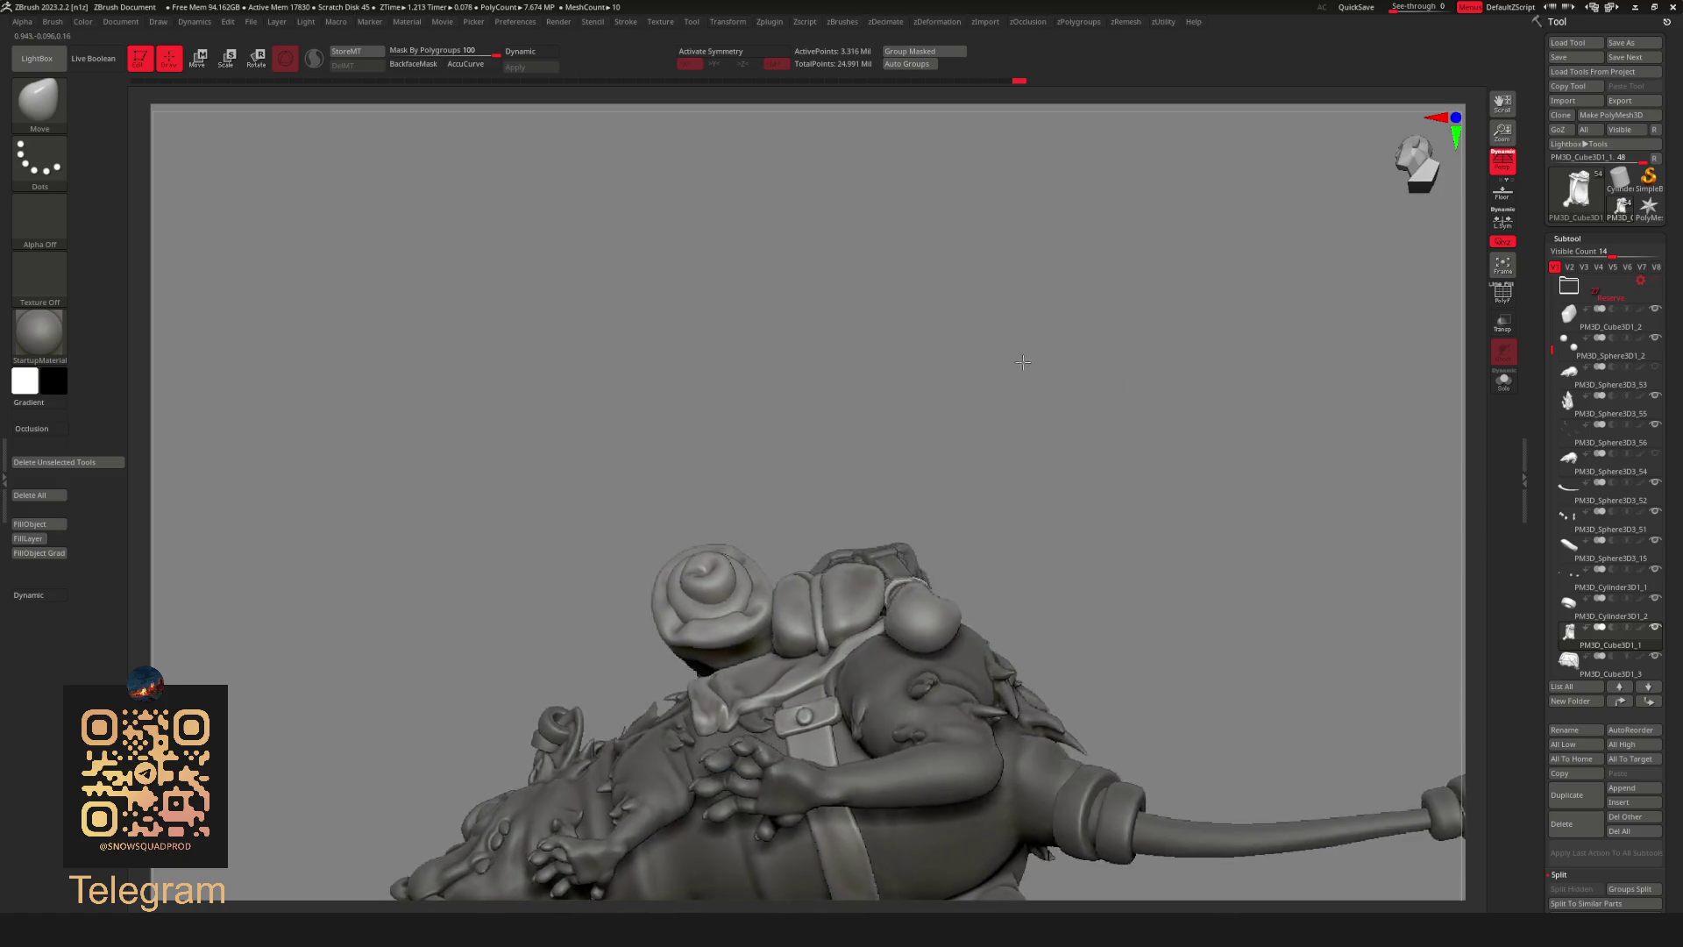
pyautogui.moveTo(1023, 359)
pyautogui.mouseDown(button='right')
pyautogui.moveTo(1181, 409)
pyautogui.moveTo(1092, 599)
pyautogui.mouseUp(button='right')
pyautogui.keyDown('alt'); pyautogui.click(1096, 579); pyautogui.keyUp('alt')
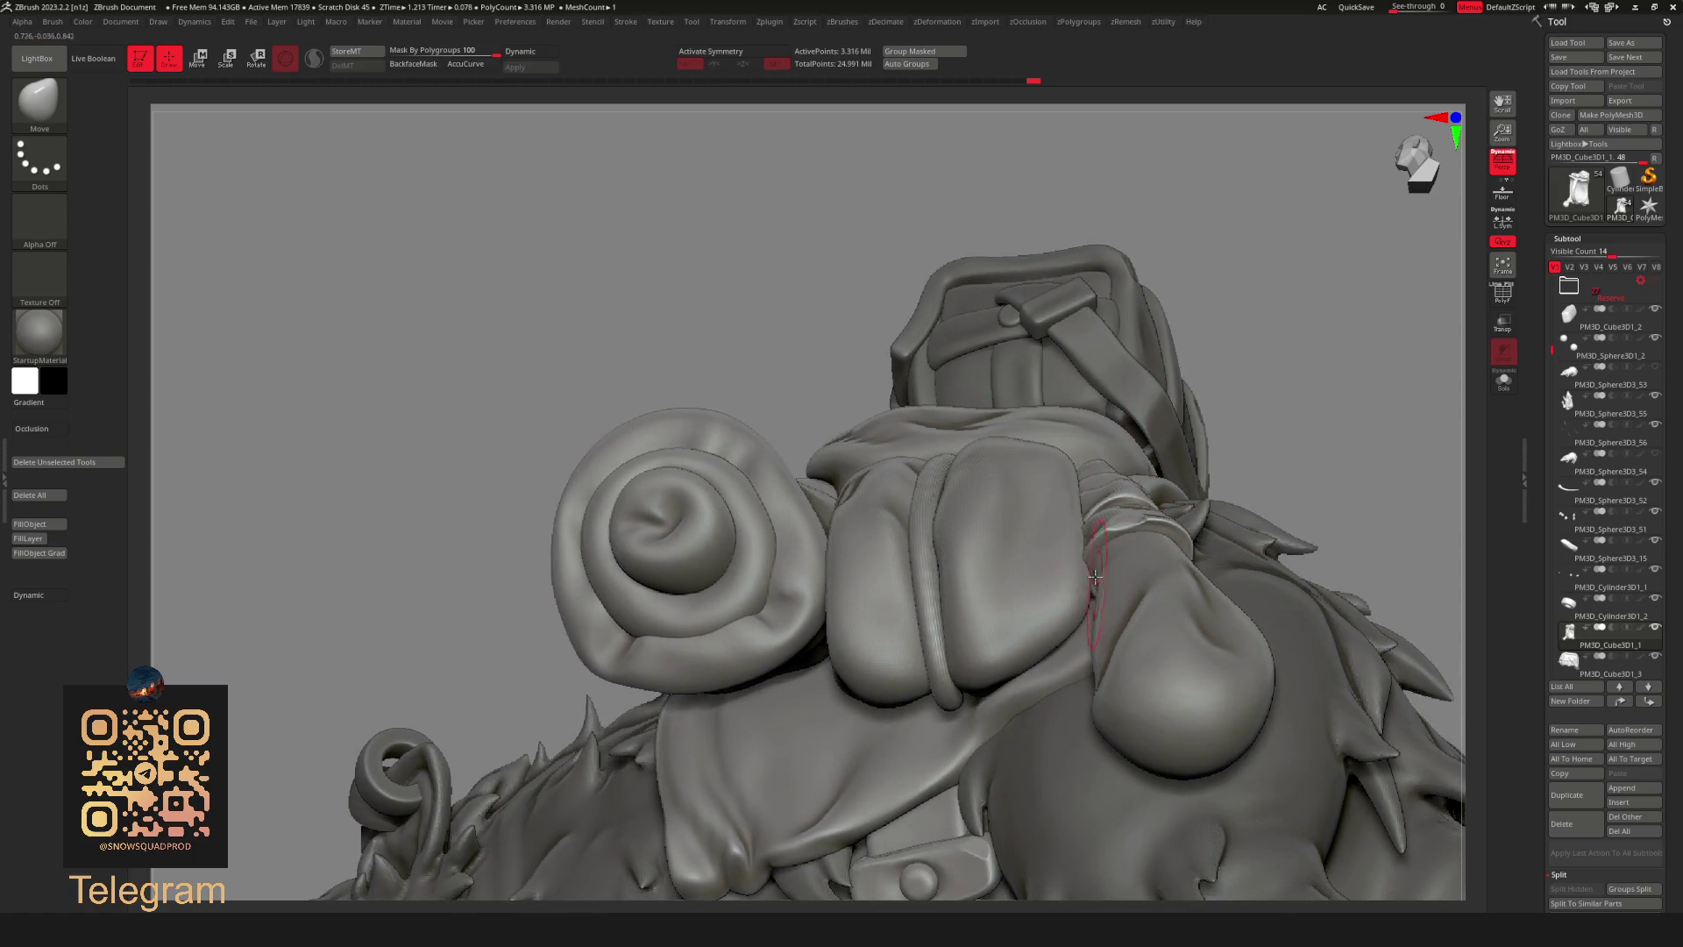
pyautogui.keyDown('alt'); pyautogui.click(1087, 576); pyautogui.keyUp('alt')
pyautogui.moveTo(1260, 419); pyautogui.dragTo(1203, 498, button='right')
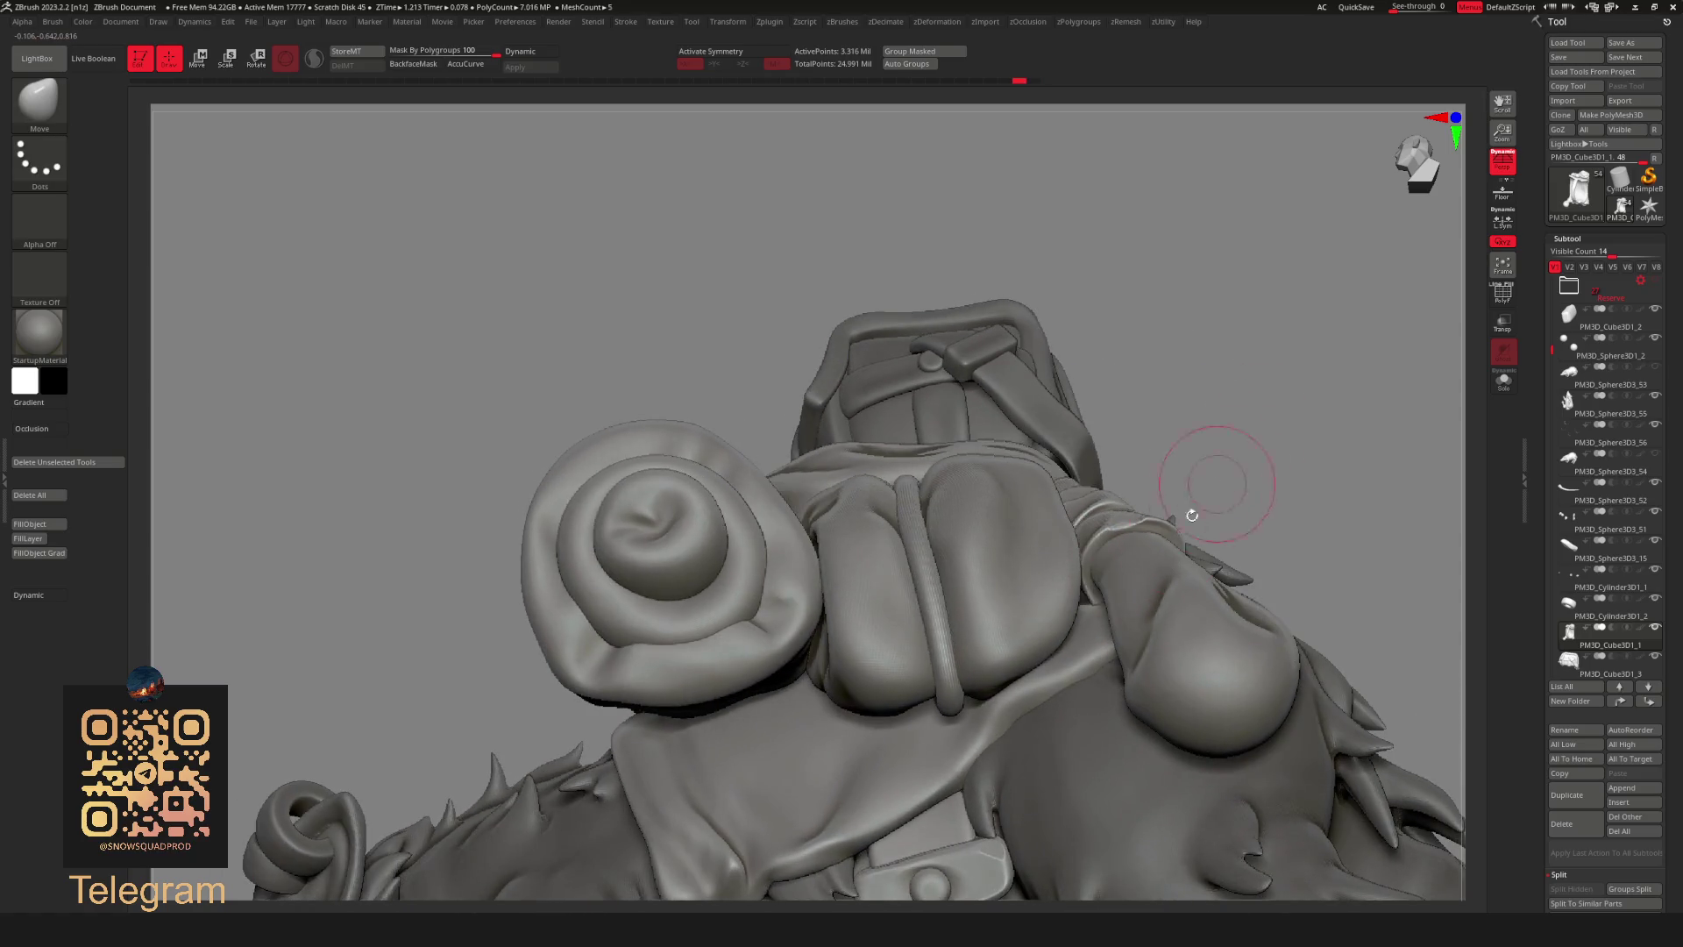
pyautogui.moveTo(1100, 612); pyautogui.dragTo(1086, 617, button='right')
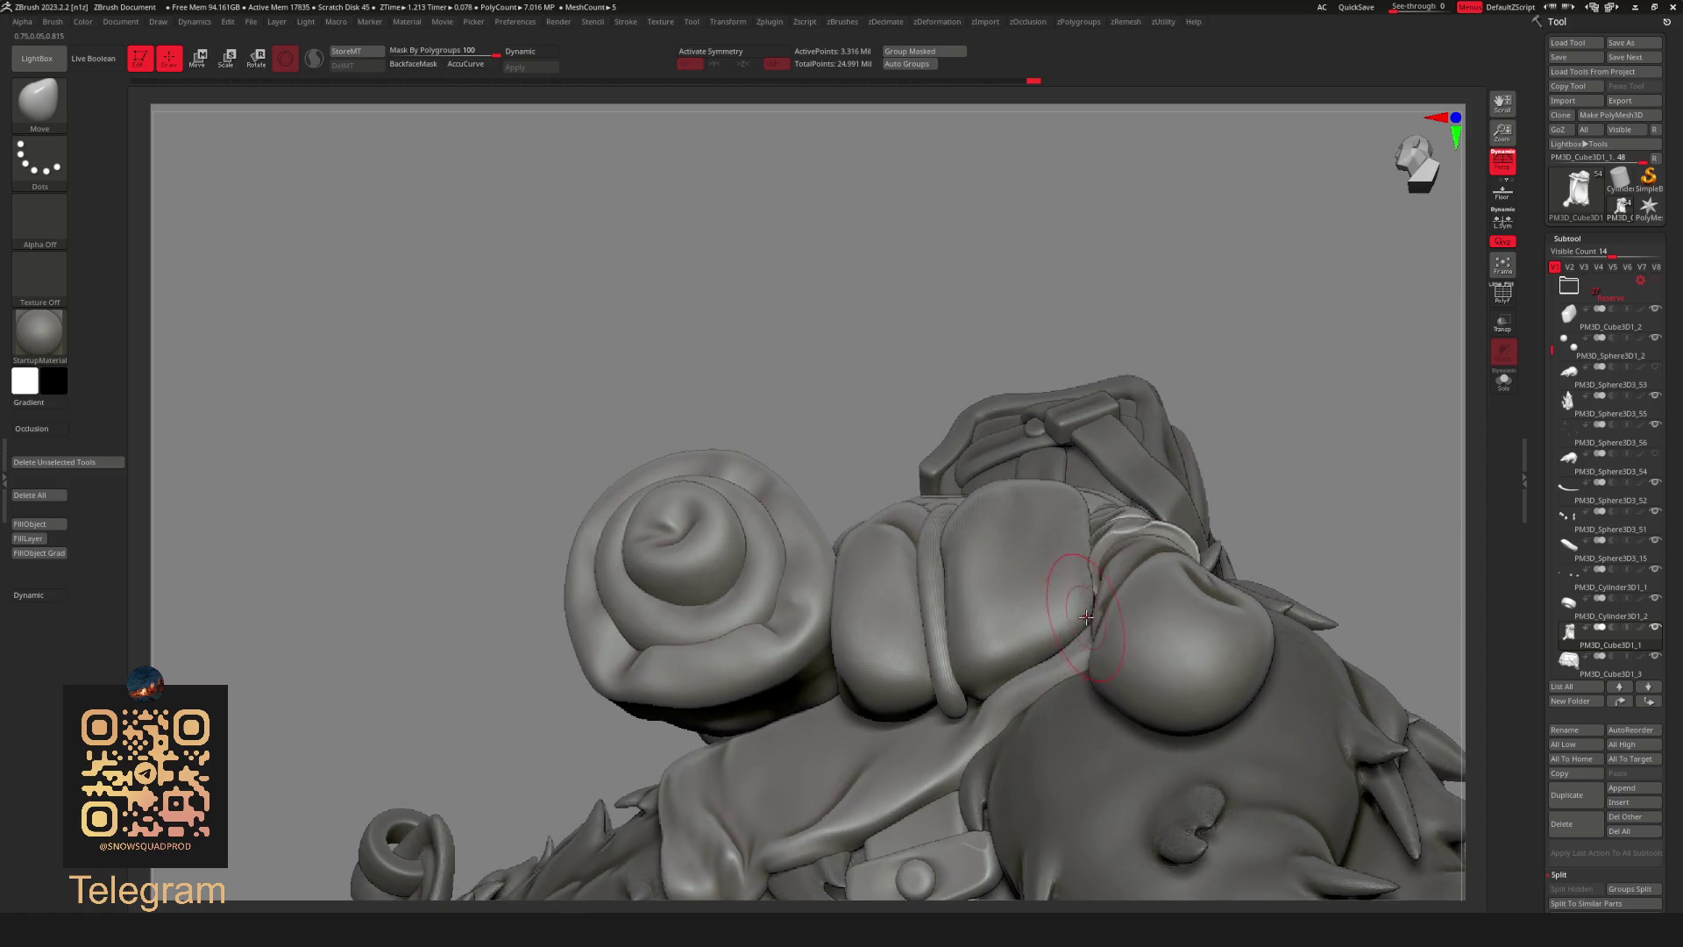
pyautogui.moveTo(1156, 489); pyautogui.dragTo(1091, 630, button='right')
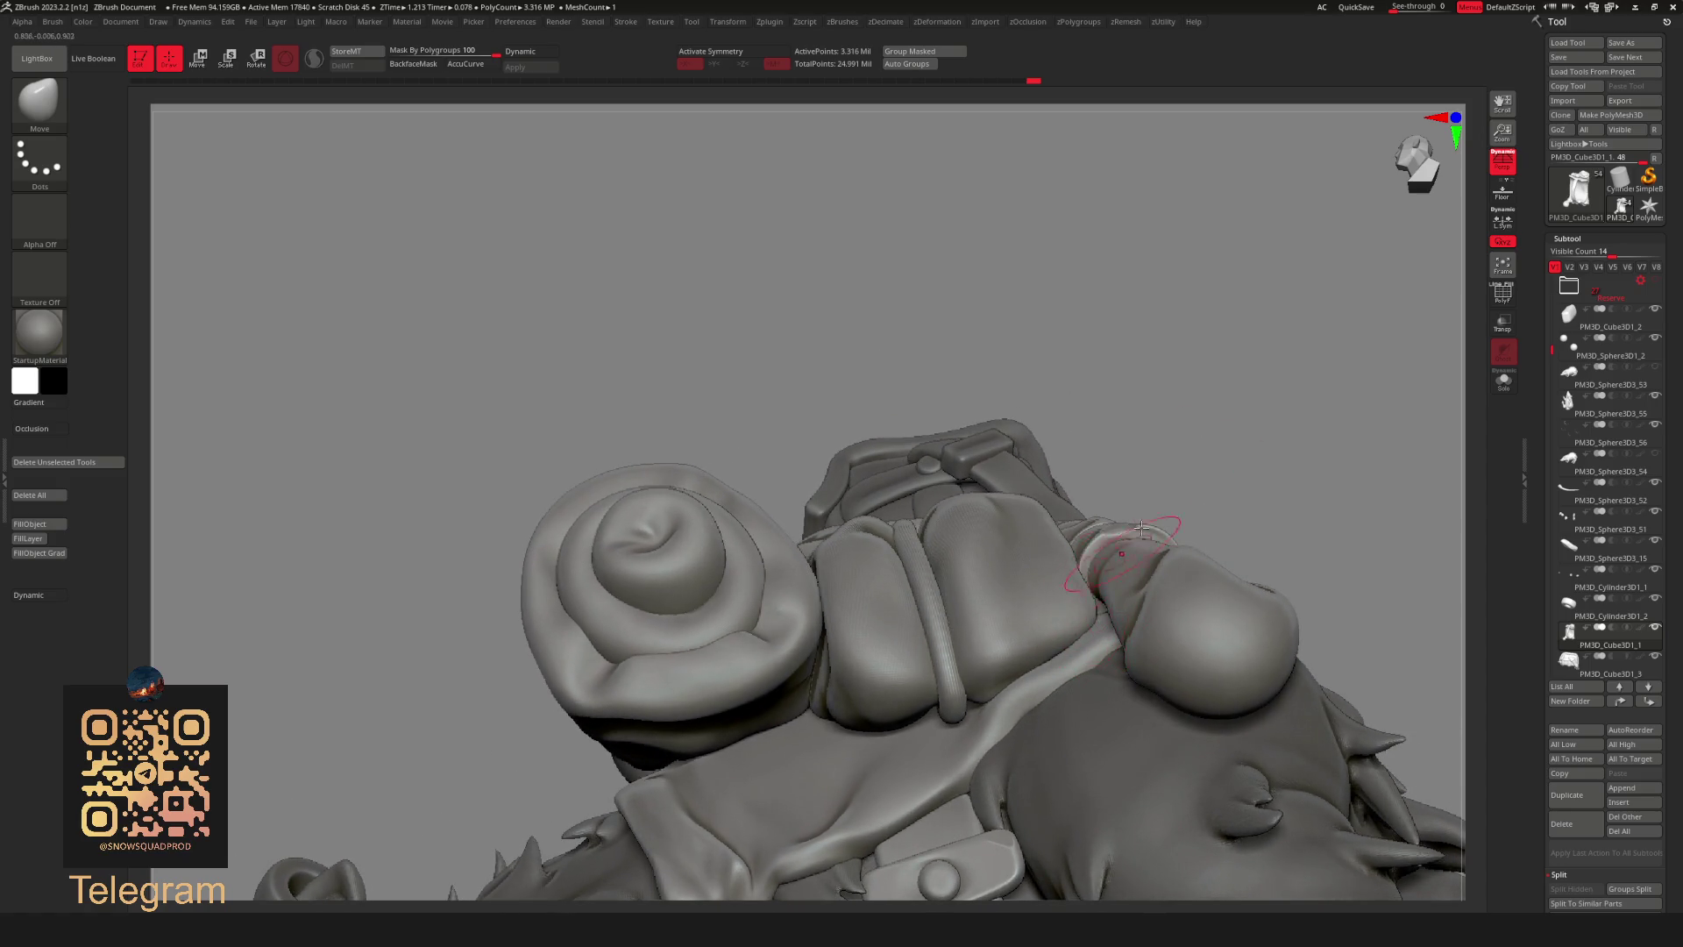
pyautogui.moveTo(1127, 546); pyautogui.dragTo(1109, 578, button='right')
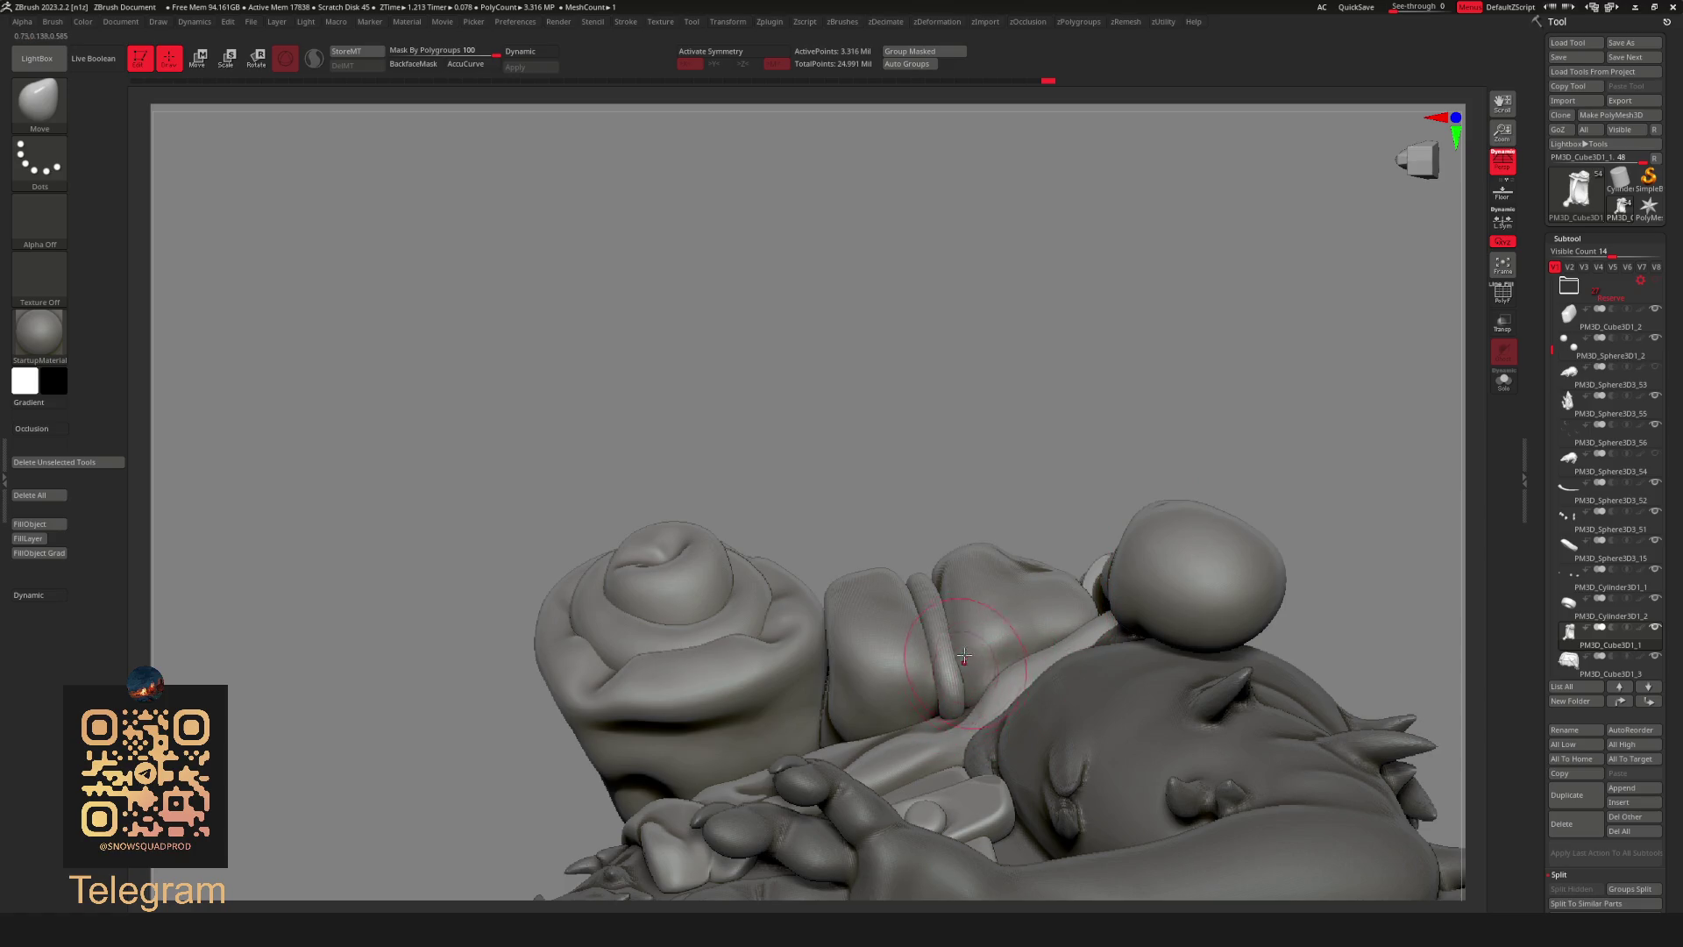
pyautogui.moveTo(1063, 463)
pyautogui.mouseDown(button='right')
pyautogui.moveTo(927, 447)
pyautogui.moveTo(868, 618)
pyautogui.mouseUp(button='right')
pyautogui.moveTo(1078, 387)
pyautogui.mouseDown(button='right')
pyautogui.moveTo(1194, 224)
pyautogui.moveTo(1075, 448)
pyautogui.mouseUp(button='right')
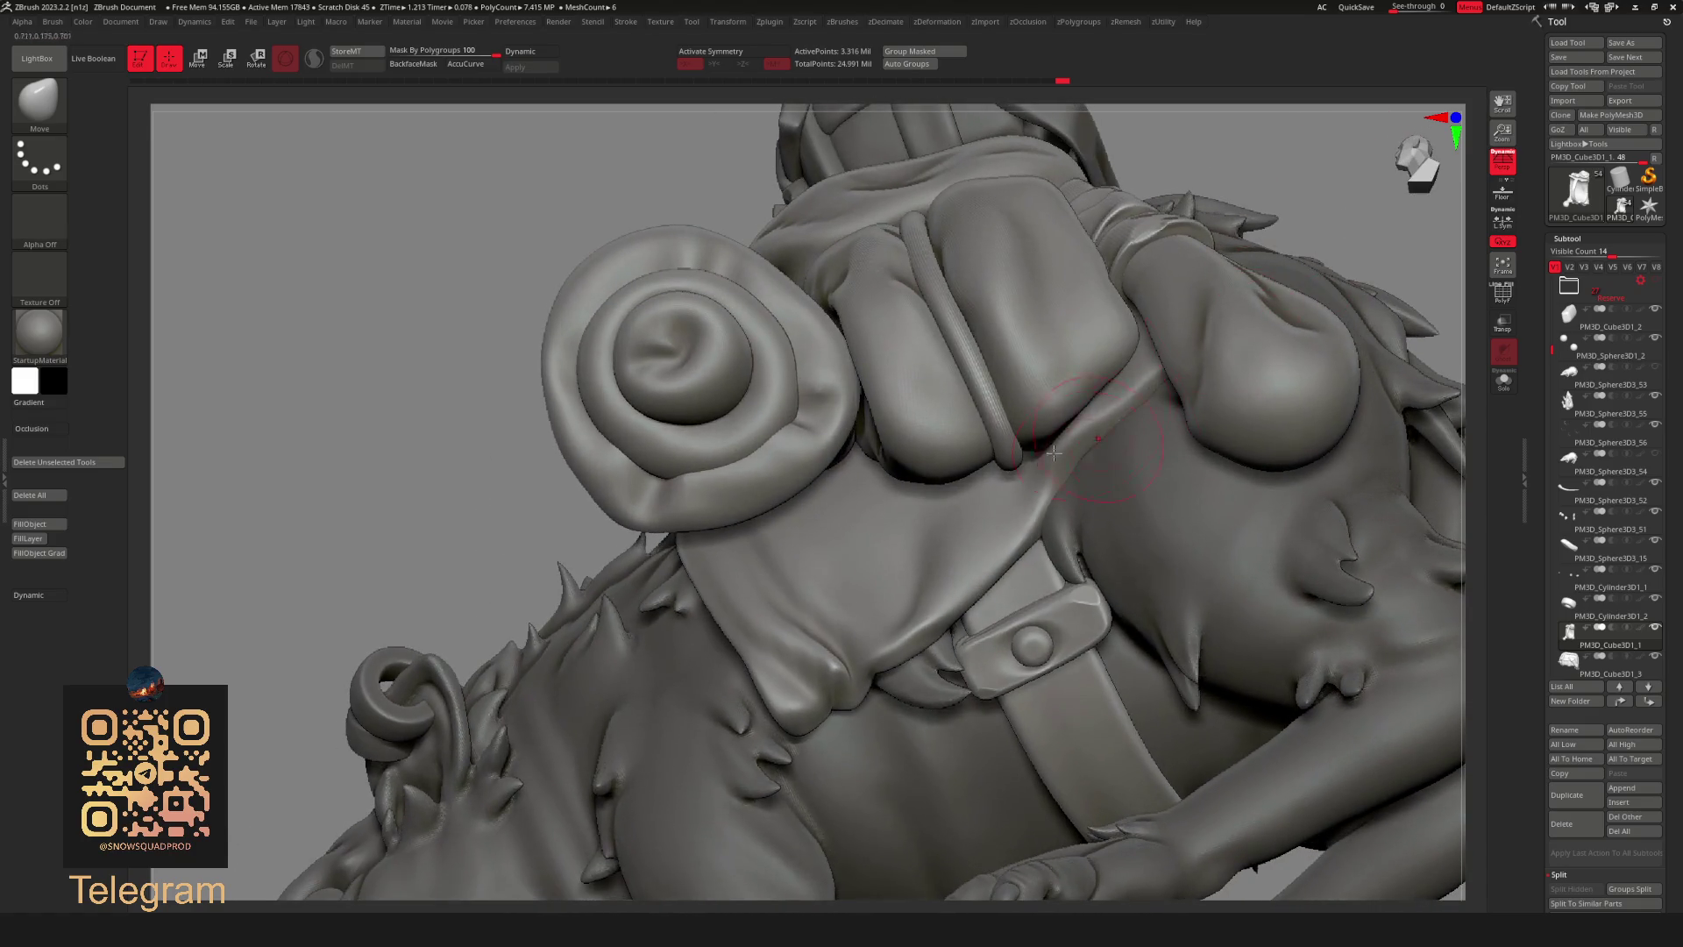
pyautogui.moveTo(1224, 97)
pyautogui.mouseDown(button='right')
pyautogui.moveTo(1307, 151)
pyautogui.moveTo(1337, 242)
pyautogui.moveTo(927, 639)
pyautogui.mouseUp(button='right')
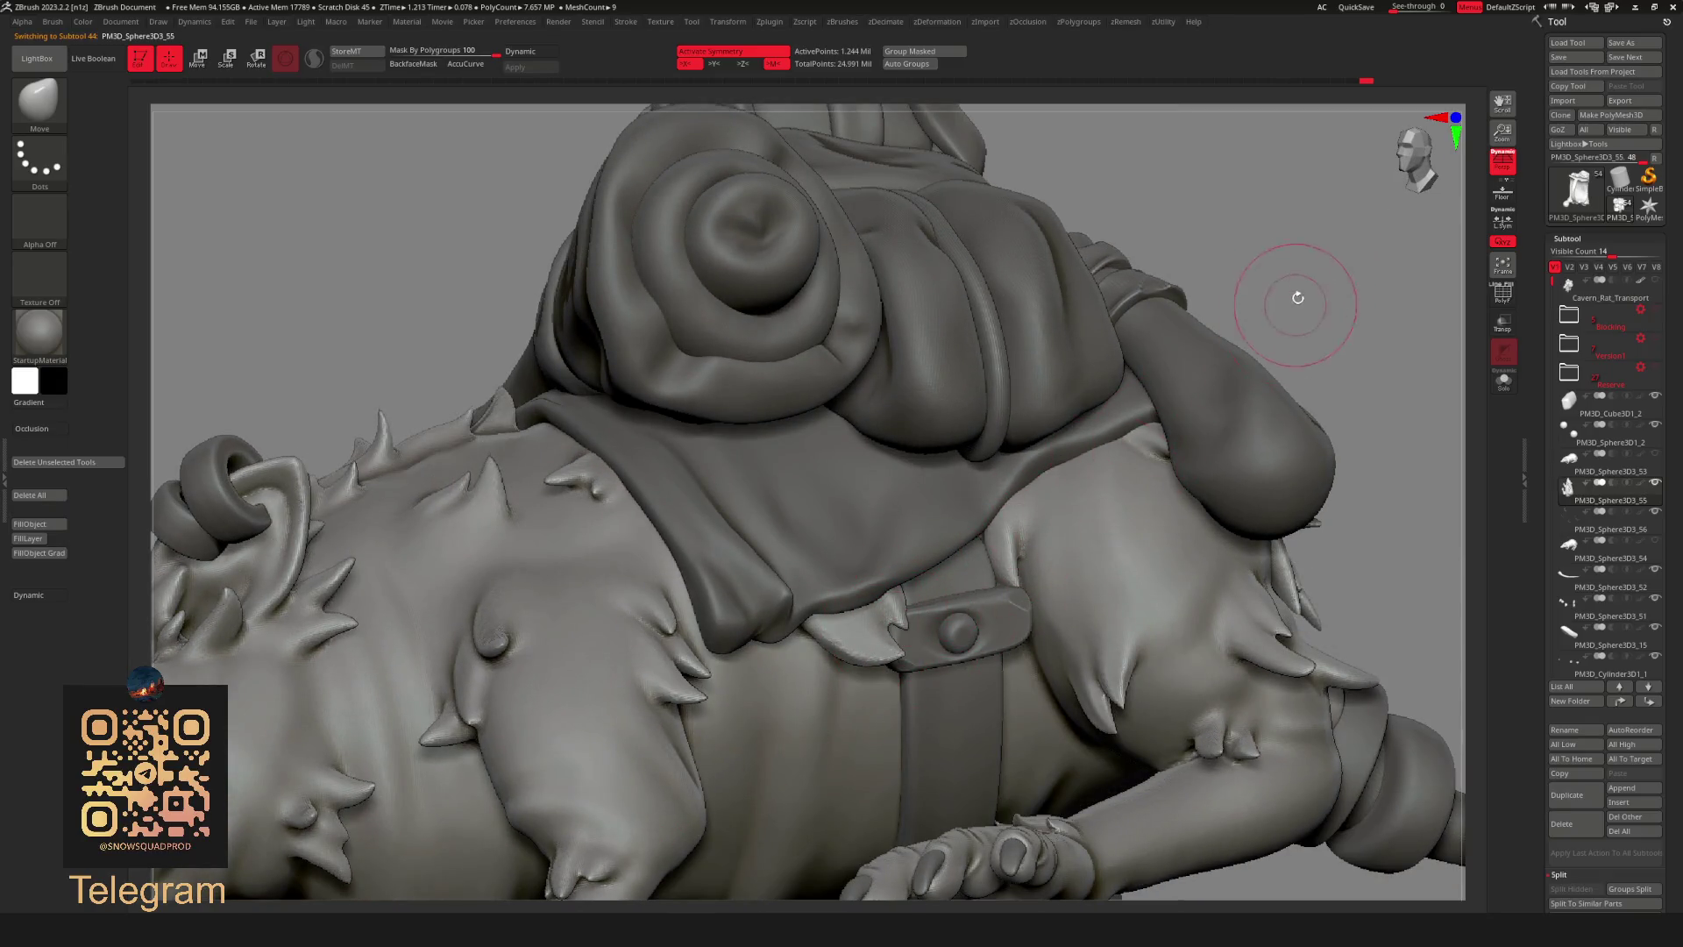
# Bring the belt area into a side view and switch to the Standard sculpting brush.
pyautogui.moveTo(1296, 302); pyautogui.dragTo(907, 617, button='right')
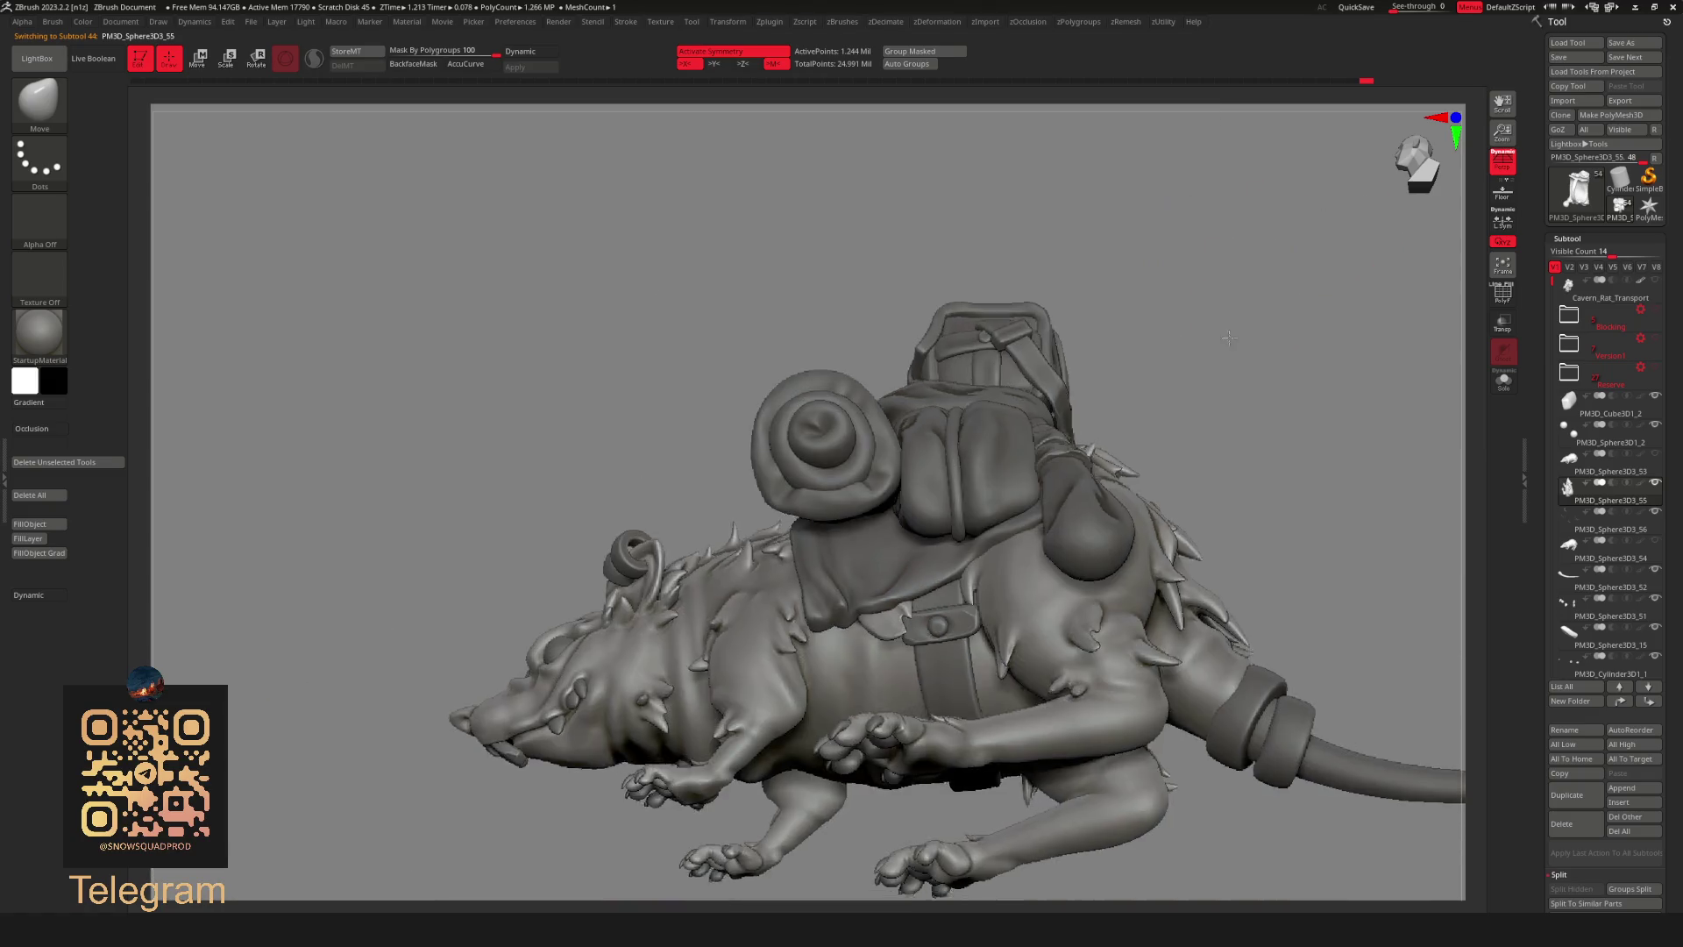
pyautogui.moveTo(960, 528)
pyautogui.mouseDown(button='right')
pyautogui.moveTo(1180, 352)
pyautogui.moveTo(1192, 272)
pyautogui.moveTo(1033, 346)
pyautogui.moveTo(1126, 237)
pyautogui.moveTo(667, 548)
pyautogui.mouseUp(button='right')
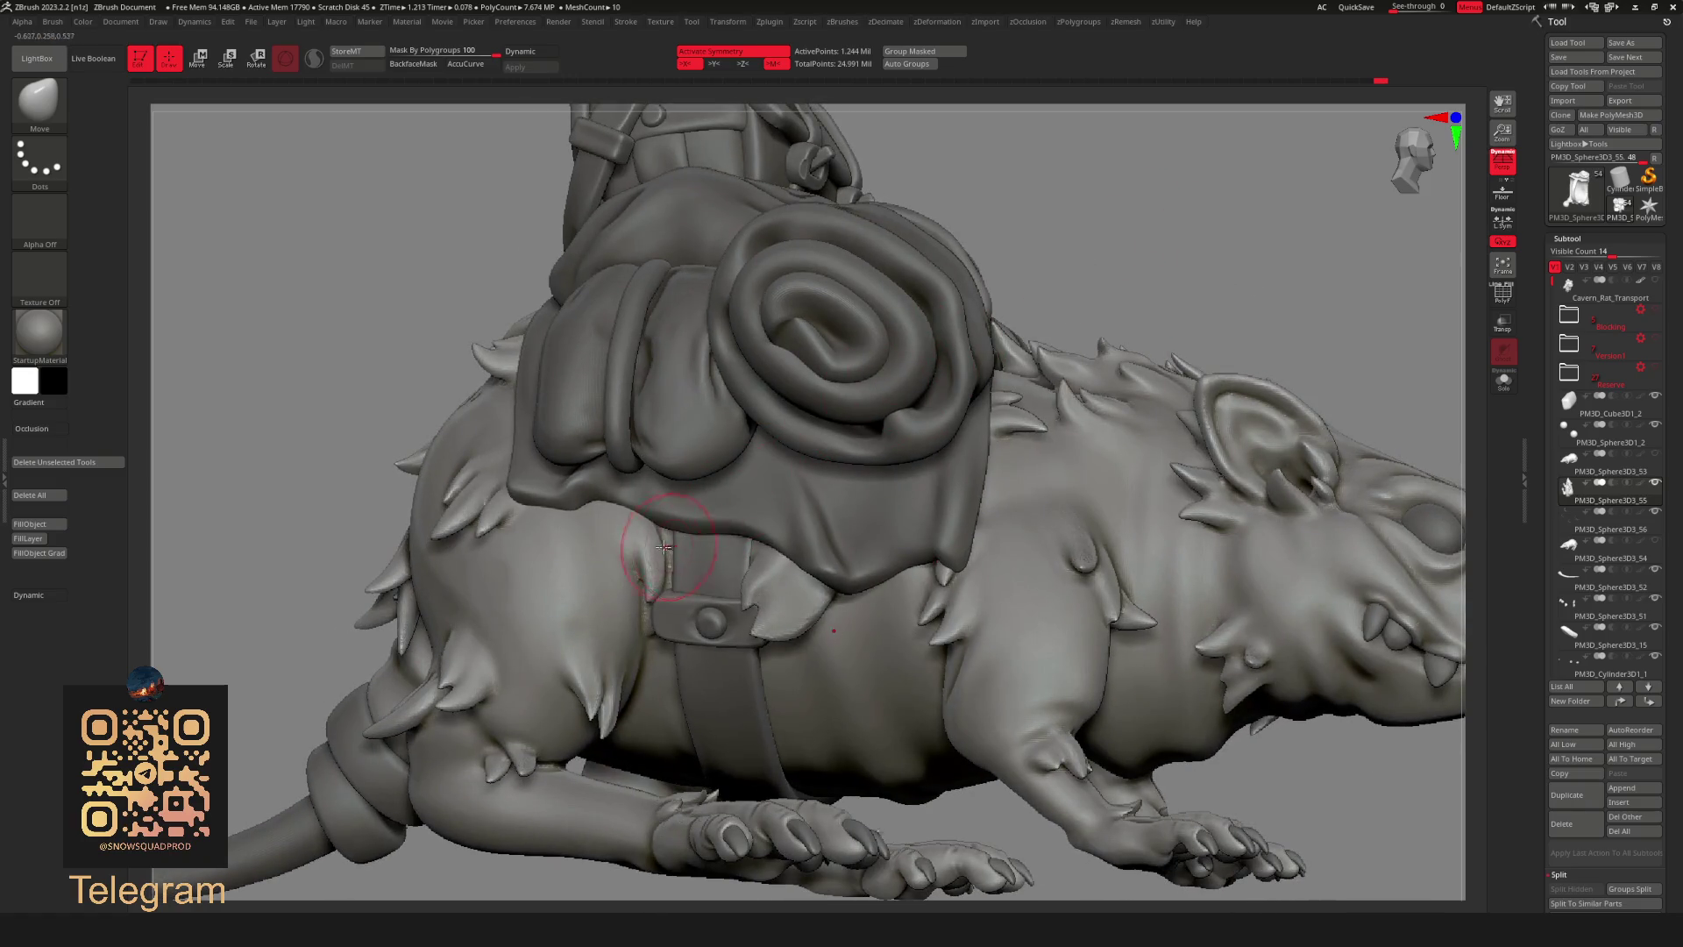
pyautogui.press('shift')
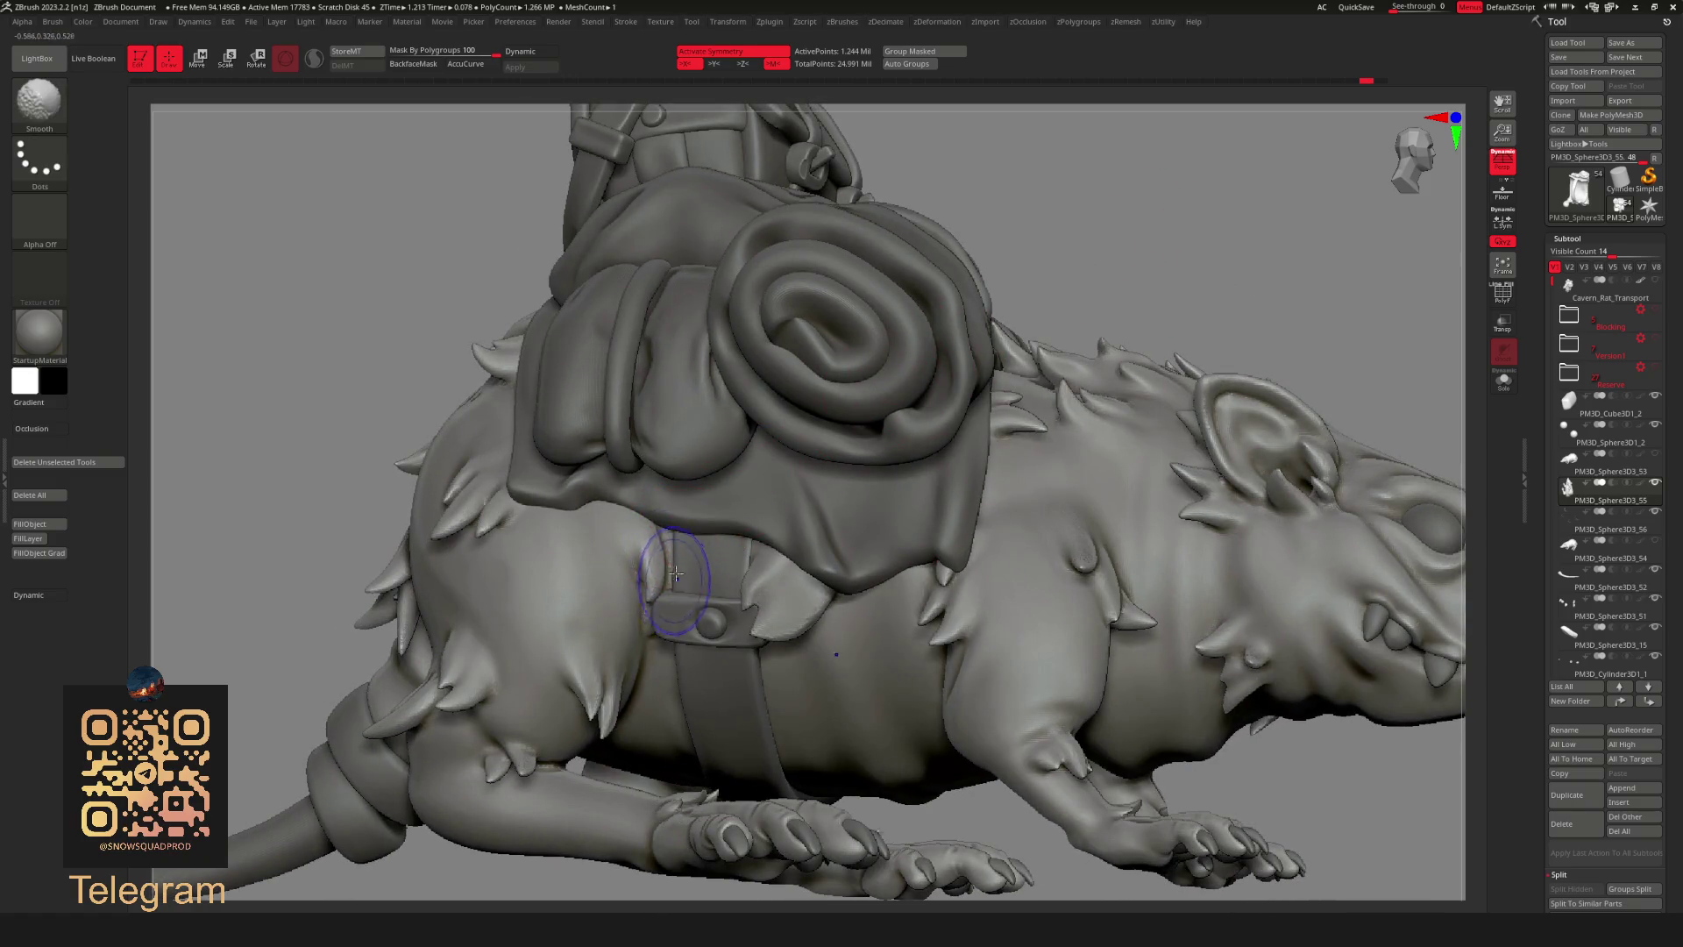
pyautogui.moveTo(1054, 263)
pyautogui.mouseDown(button='right')
pyautogui.moveTo(1128, 219)
pyautogui.moveTo(1071, 312)
pyautogui.mouseUp(button='right')
pyautogui.press('space')
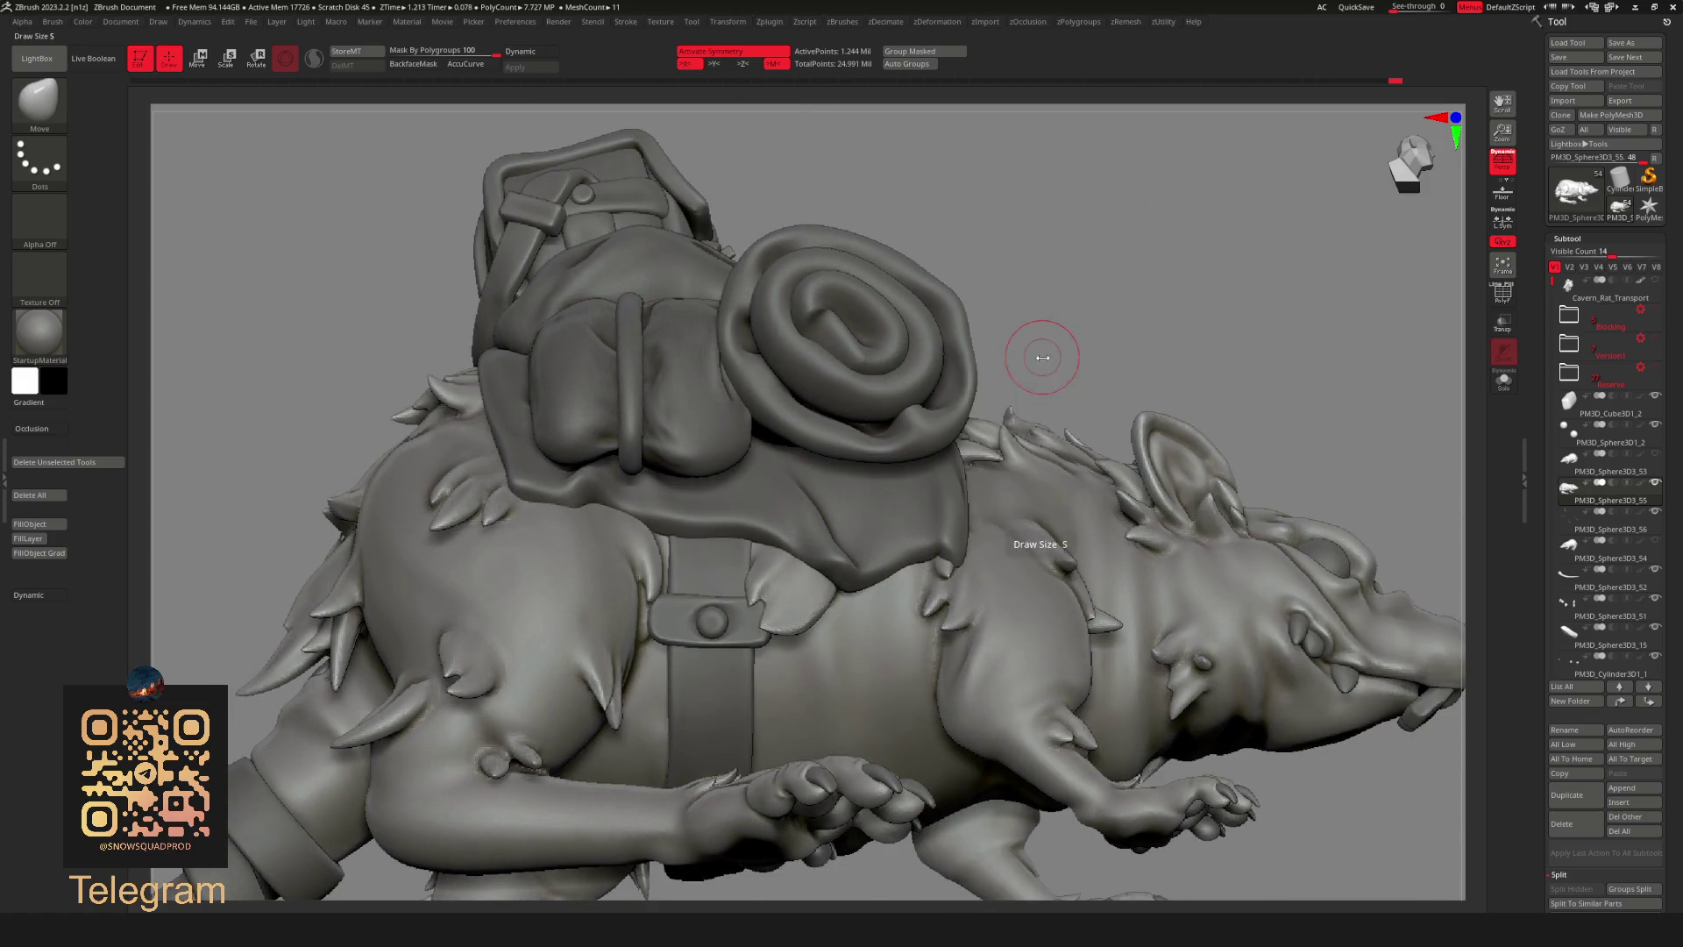
pyautogui.press('b')
pyautogui.press('s')
pyautogui.press('t')
pyautogui.press('space')
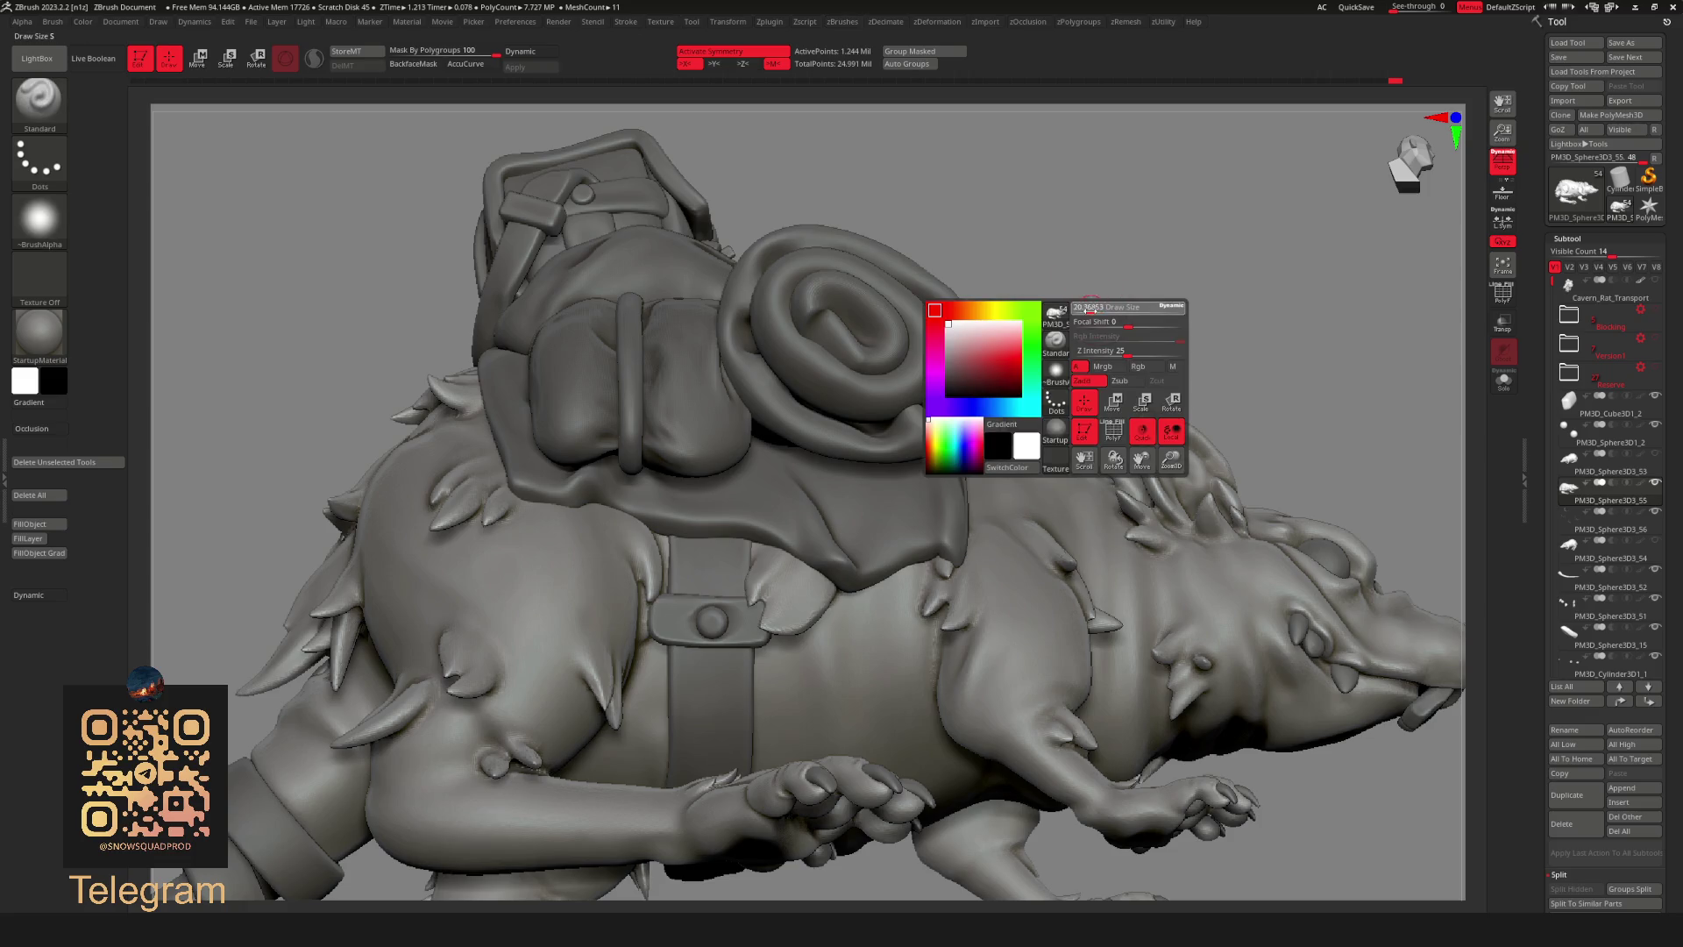
# Shift-smooth the fur spike beside the belt strap, then check the rat from a fuller side view.
pyautogui.moveTo(1070, 311); pyautogui.dragTo(784, 594, button='right')
pyautogui.keyDown('shift'); pyautogui.moveTo(768, 602); pyautogui.dragTo(770, 583); pyautogui.keyUp('shift')
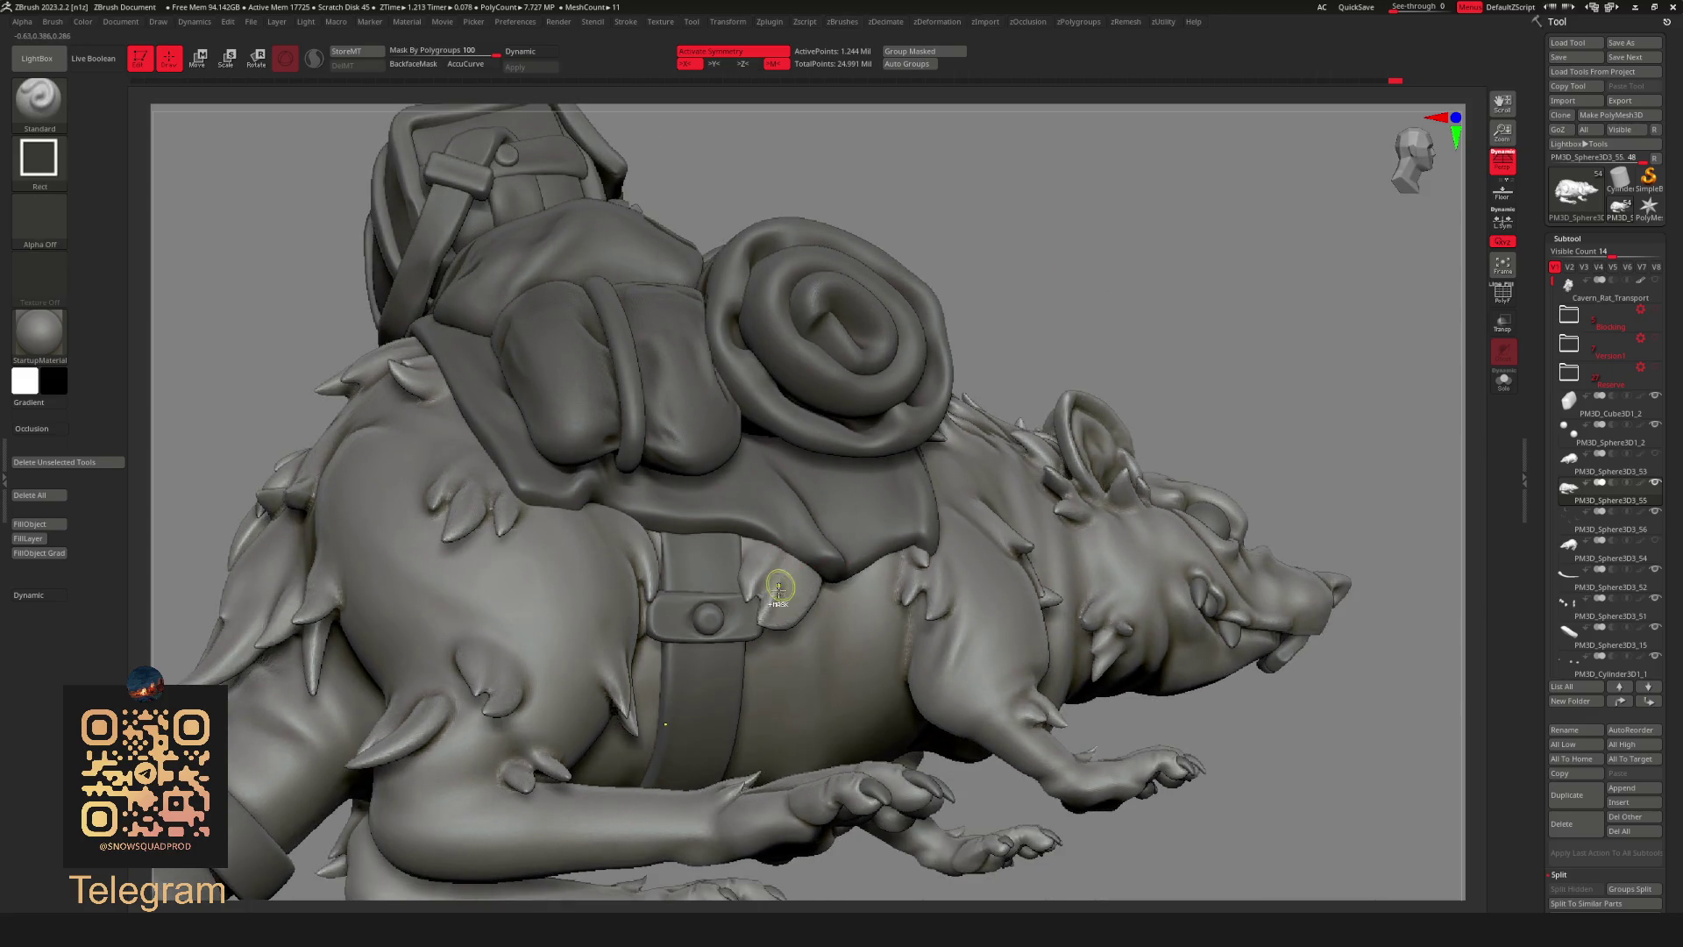
pyautogui.press('space')
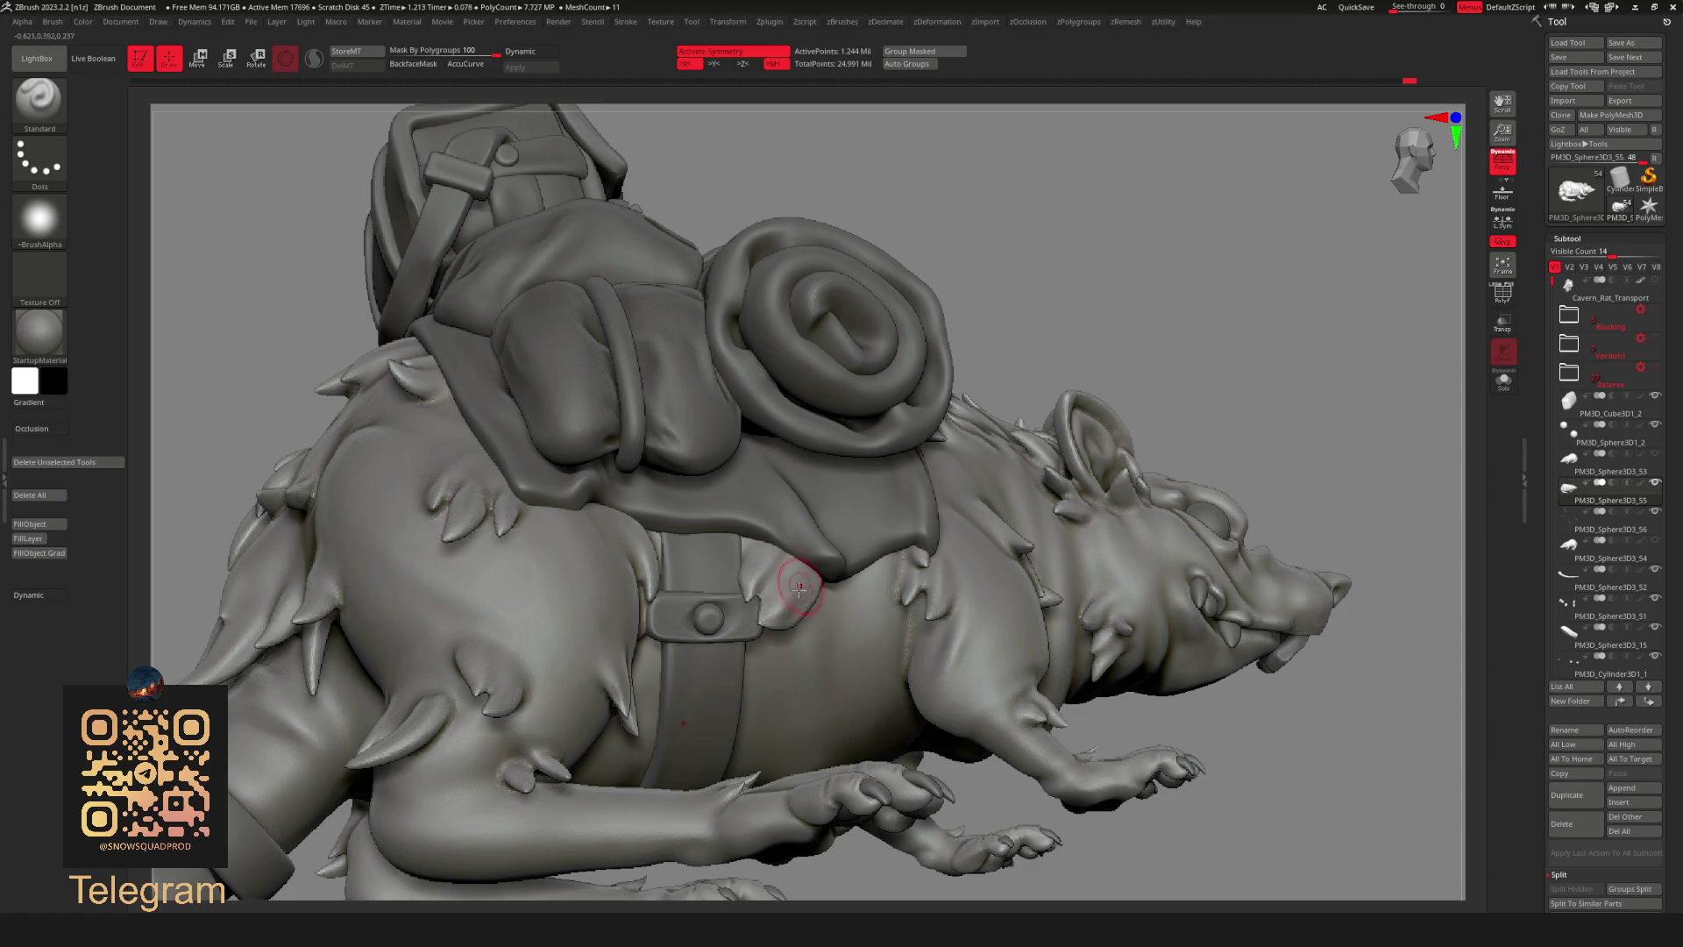
pyautogui.press('shift')
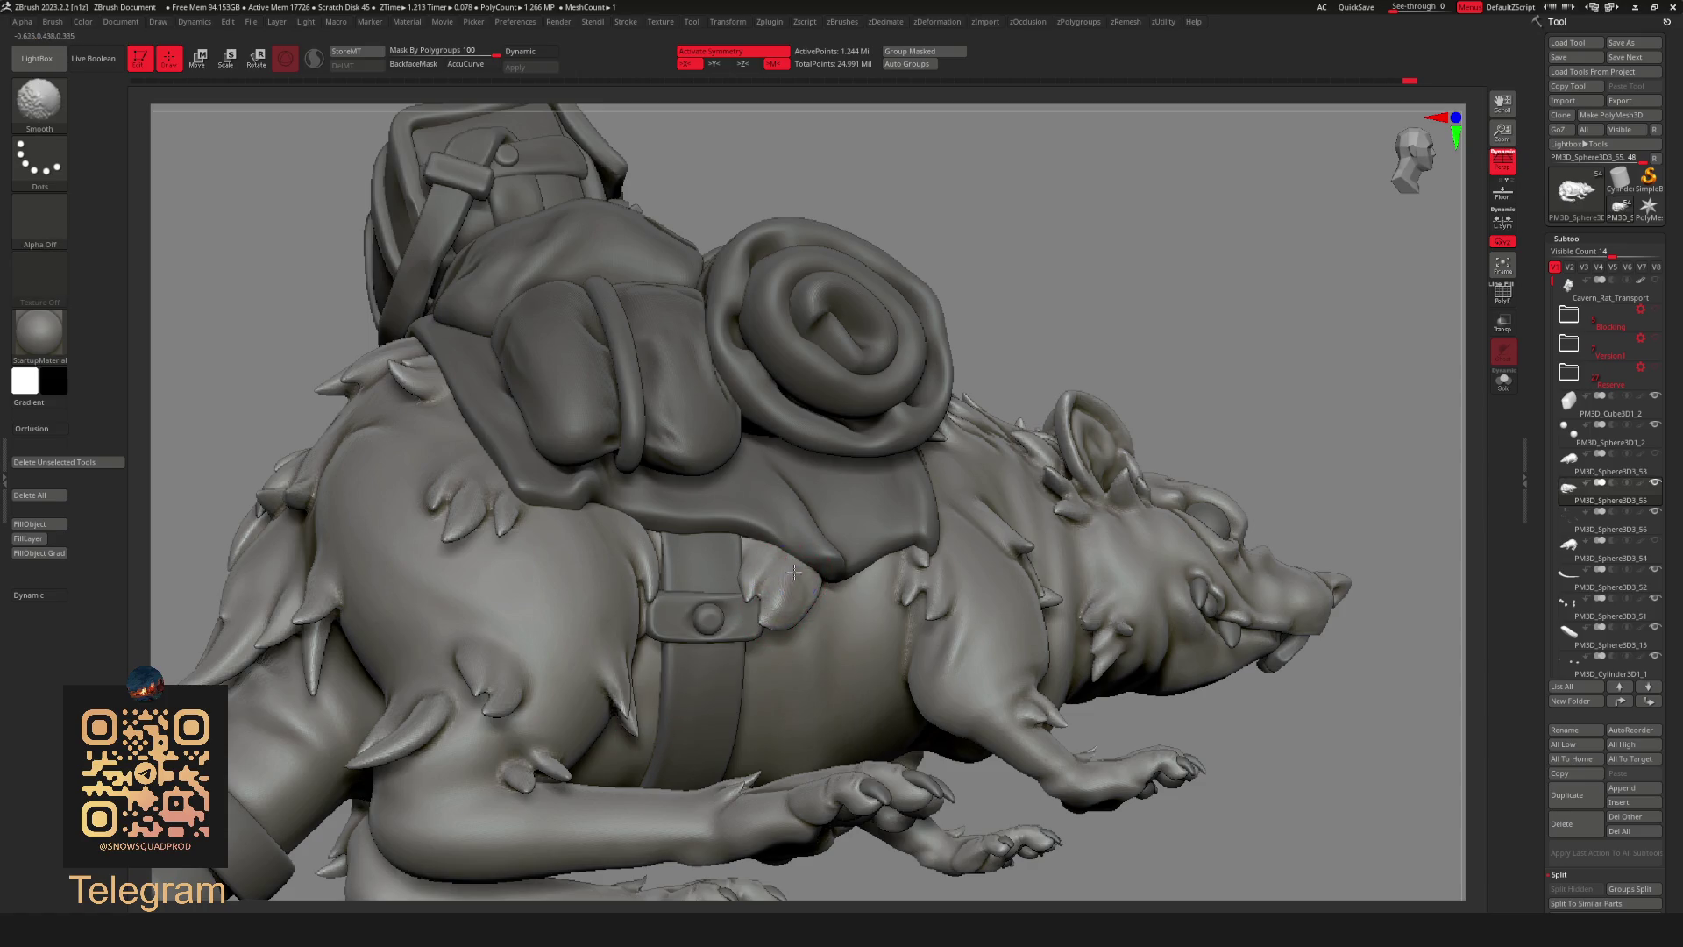
pyautogui.moveTo(814, 601)
pyautogui.keyDown('alt'); pyautogui.mouseDown(button='right')
pyautogui.moveTo(1070, 377)
pyautogui.moveTo(1013, 445)
pyautogui.mouseUp(button='right'); pyautogui.keyUp('alt')
pyautogui.press('shift')
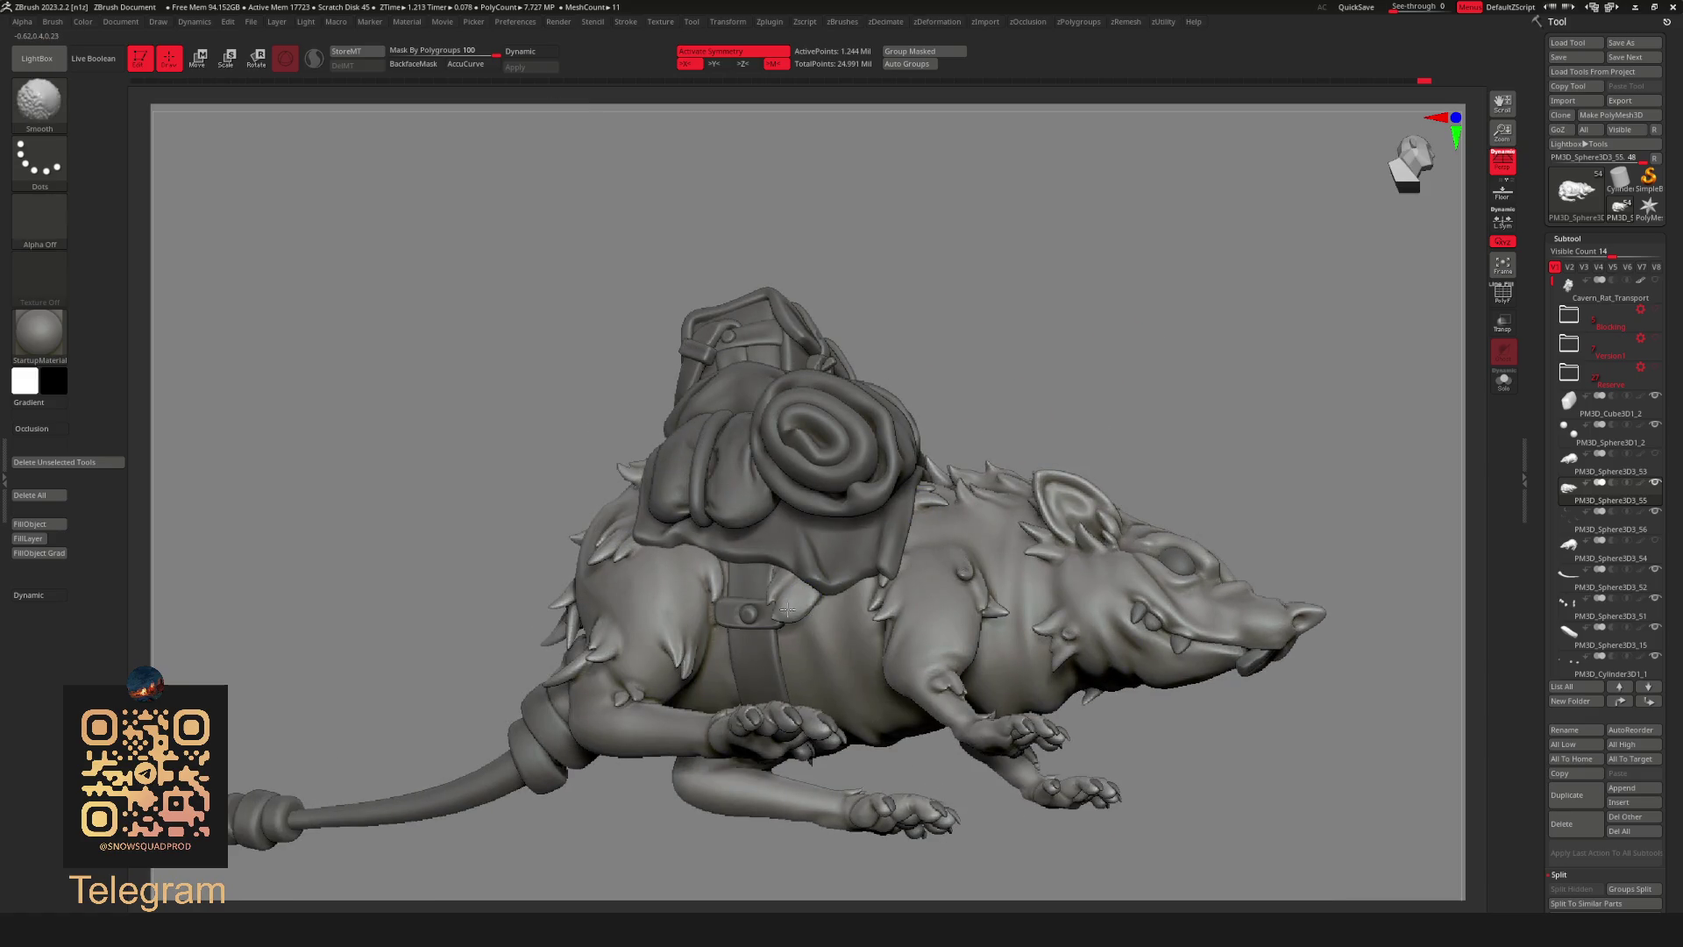
pyautogui.moveTo(789, 607)
pyautogui.keyDown('alt'); pyautogui.mouseDown(button='right')
pyautogui.moveTo(1128, 356)
pyautogui.moveTo(1067, 436)
pyautogui.moveTo(829, 574)
pyautogui.mouseUp(button='right'); pyautogui.keyUp('alt')
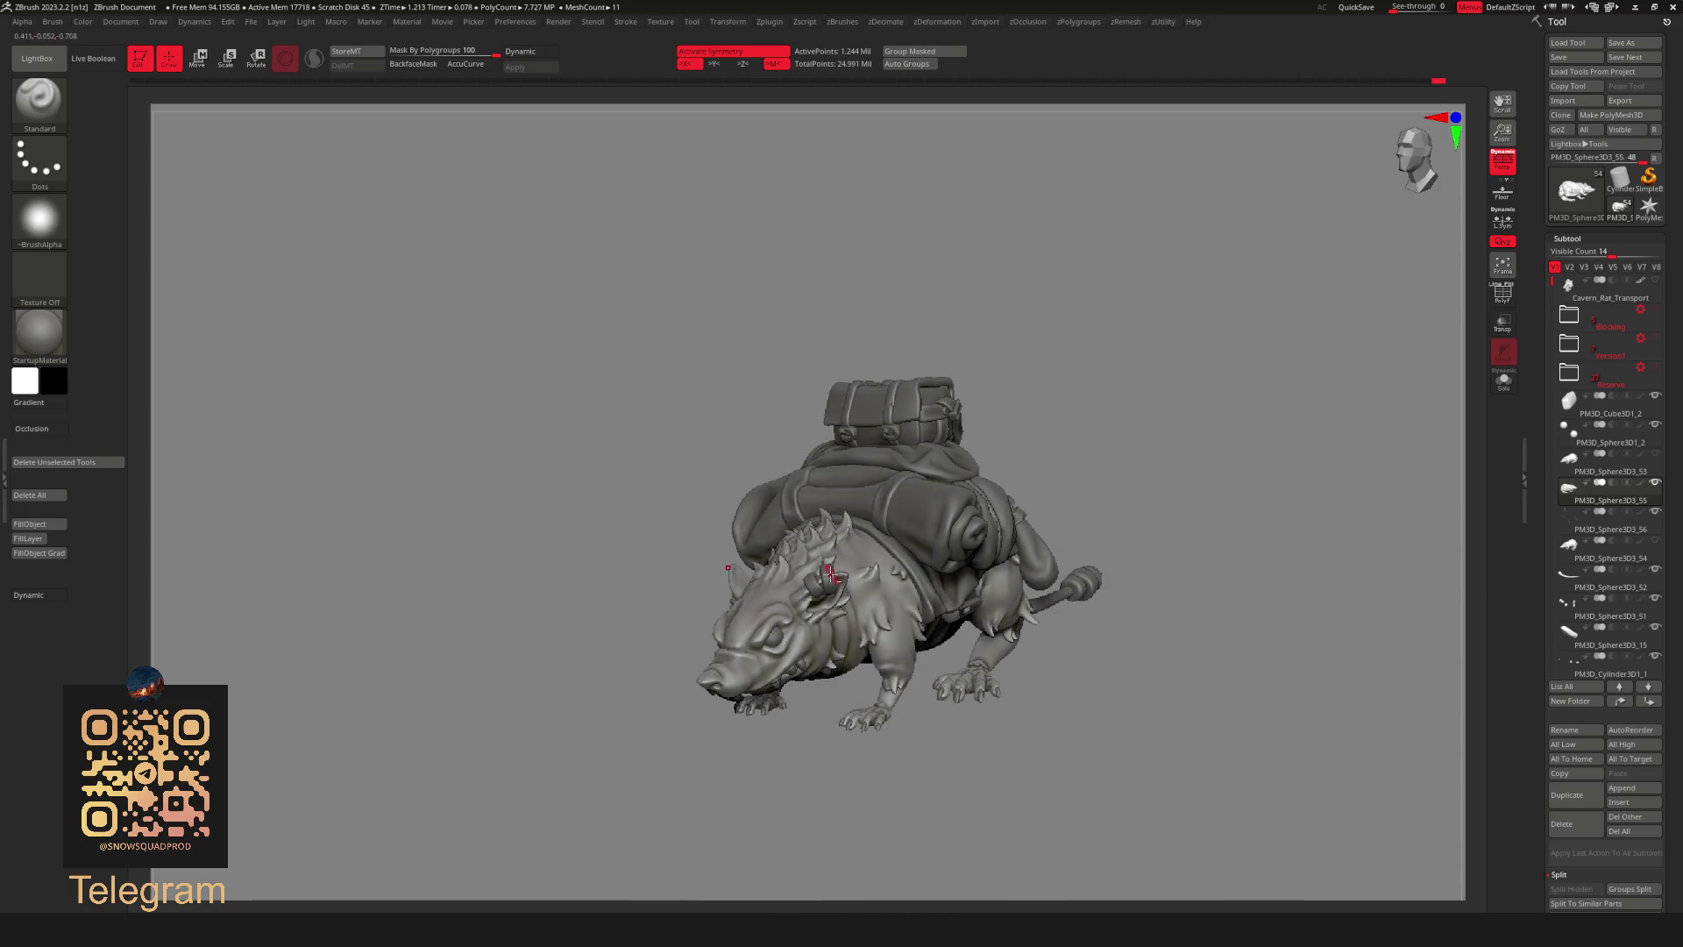
pyautogui.keyDown('alt'); pyautogui.moveTo(1037, 386); pyautogui.dragTo(1252, 305, button='right'); pyautogui.keyUp('alt')
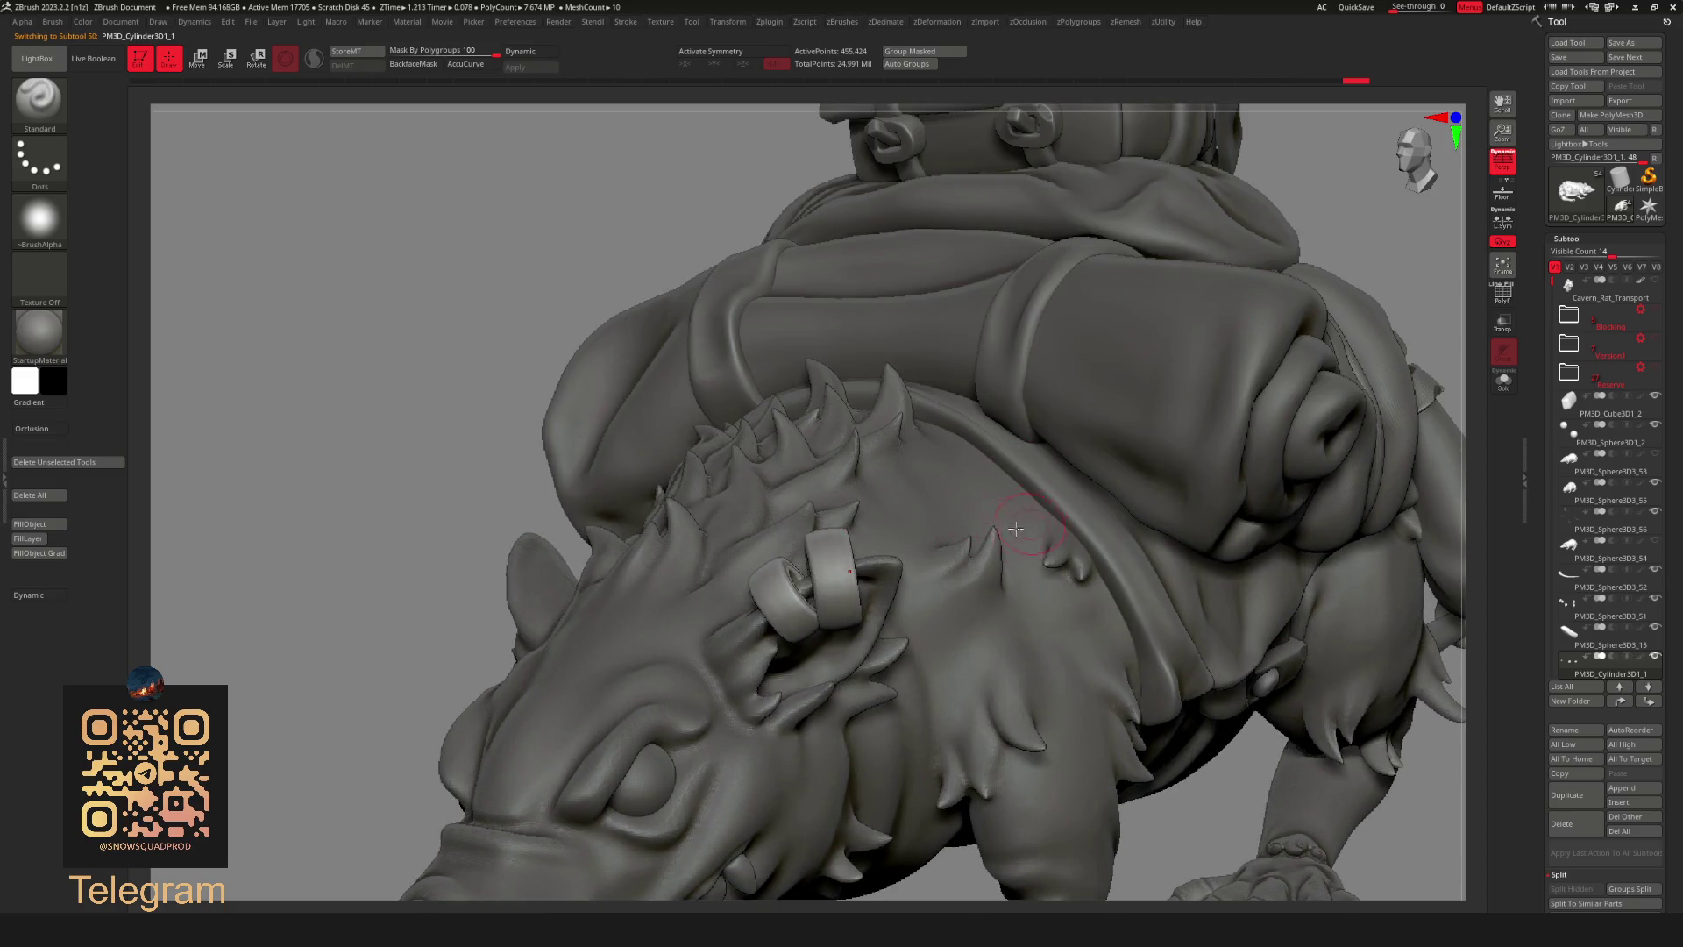
# Flatten the surface of the head ring with the TrimDynamic brush.
pyautogui.press('b')
pyautogui.click(961, 599)
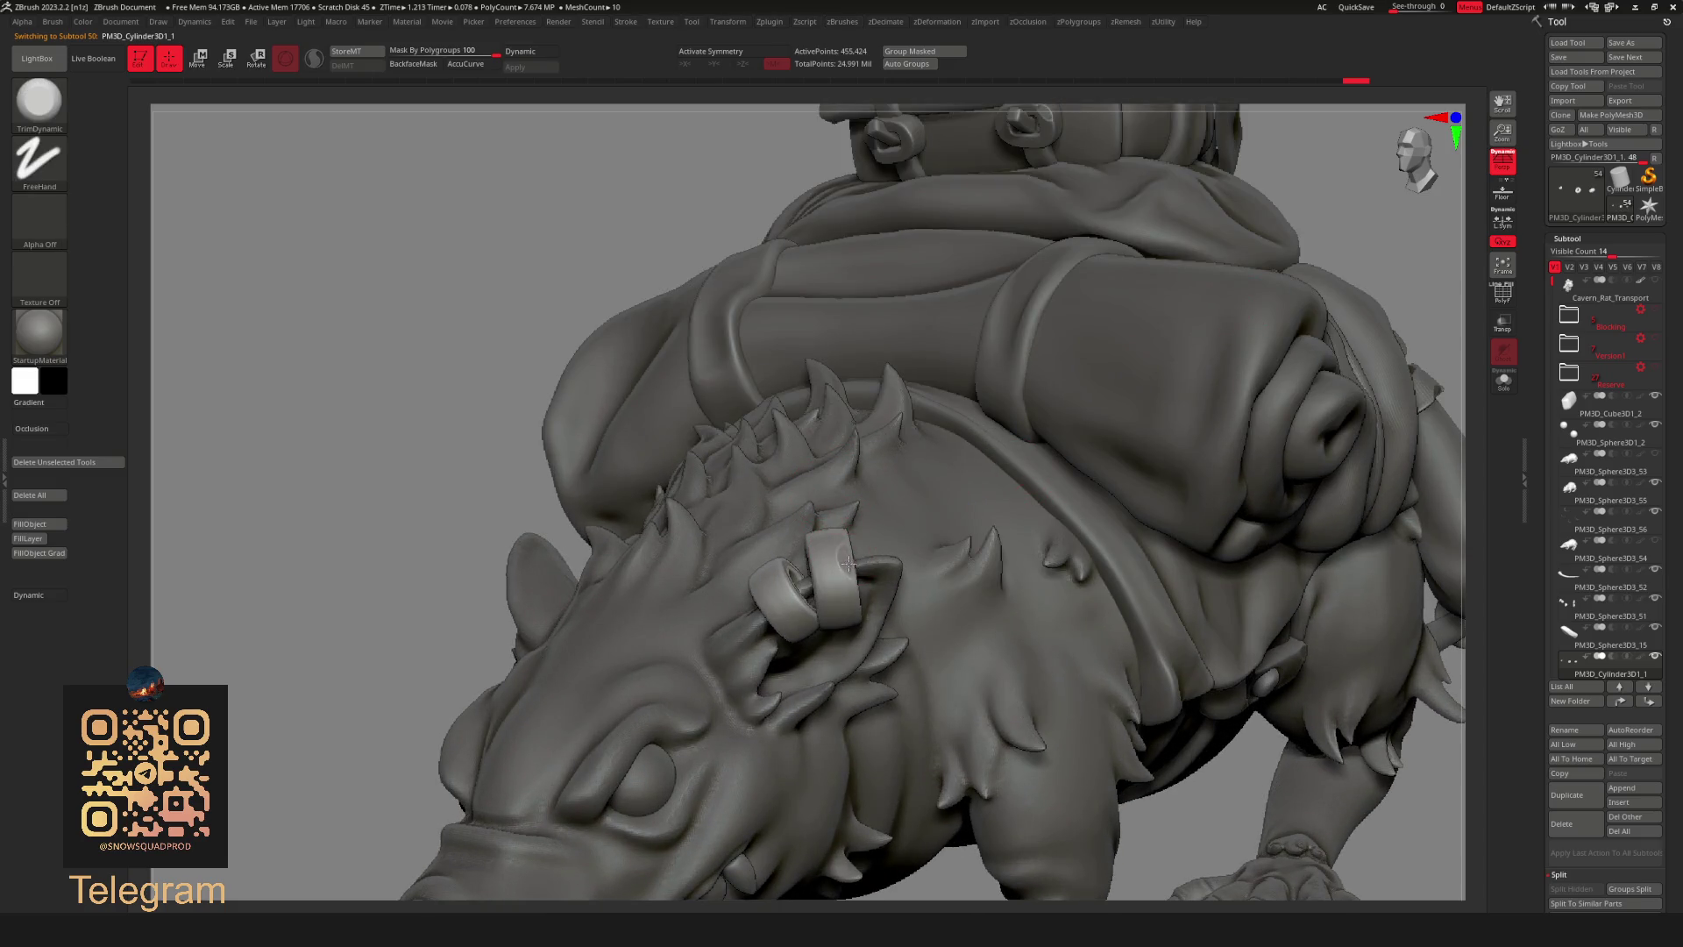
pyautogui.rightClick(842, 563)
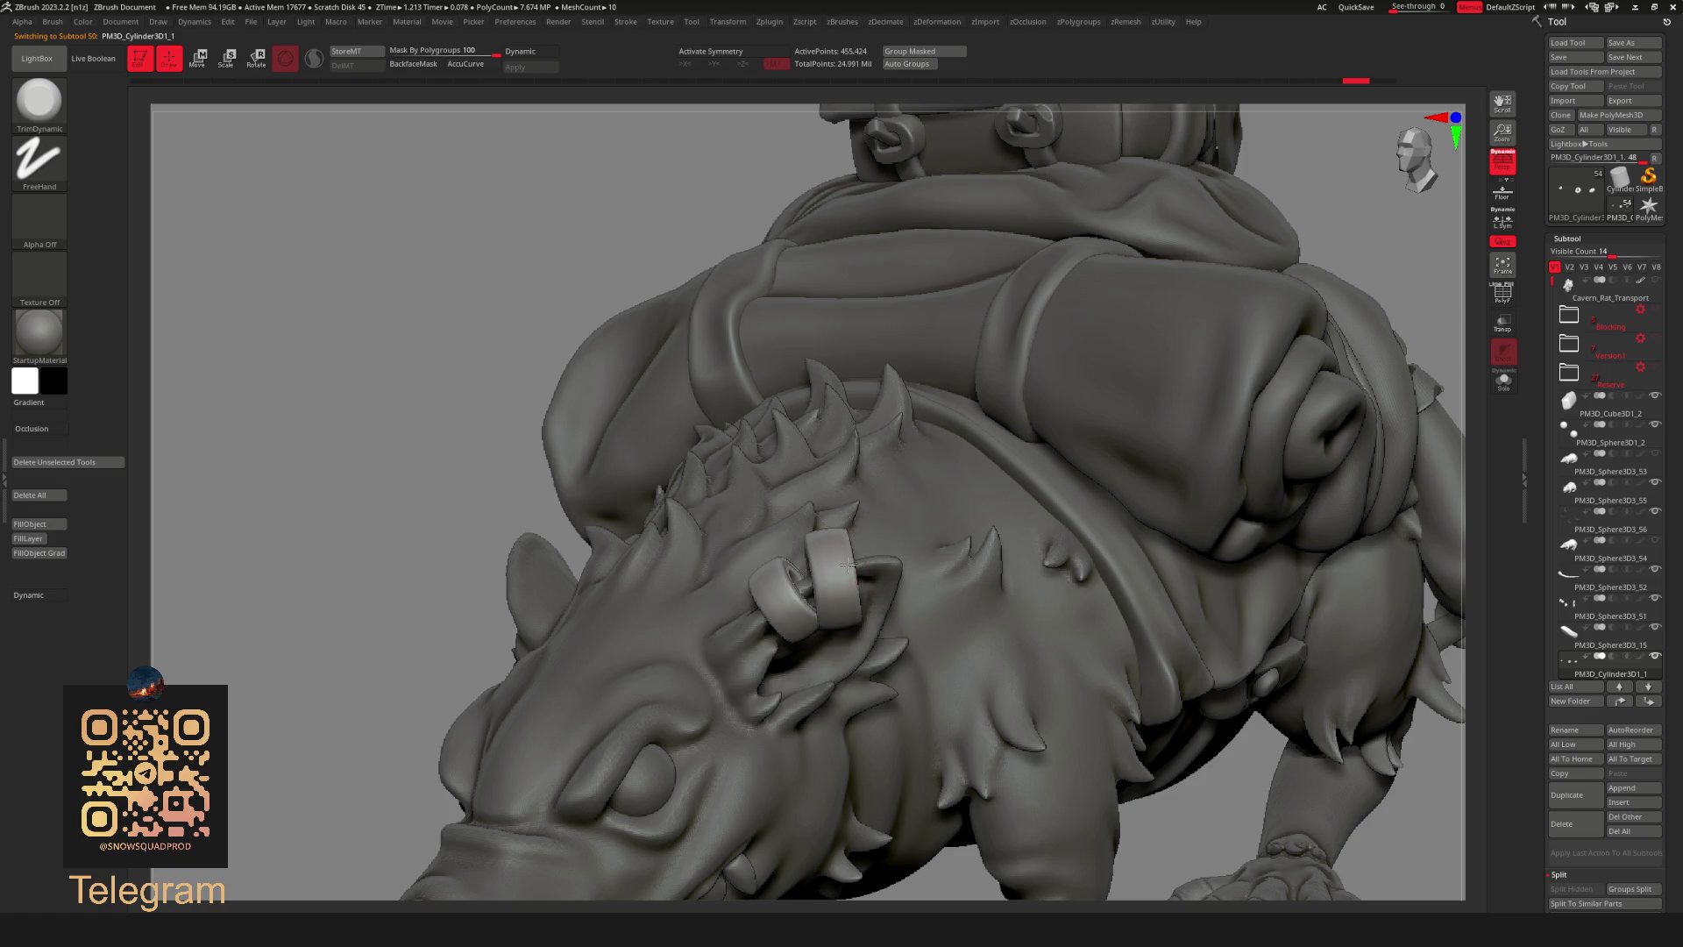
pyautogui.keyDown('ctrl'); pyautogui.keyDown('shift'); pyautogui.moveTo(843, 563); pyautogui.dragTo(852, 518); pyautogui.keyUp('shift'); pyautogui.keyUp('ctrl')
# Frame the whole rat and review it from front, side and rear, ending on the body subtool.
pyautogui.moveTo(320, 761); pyautogui.dragTo(665, 662)
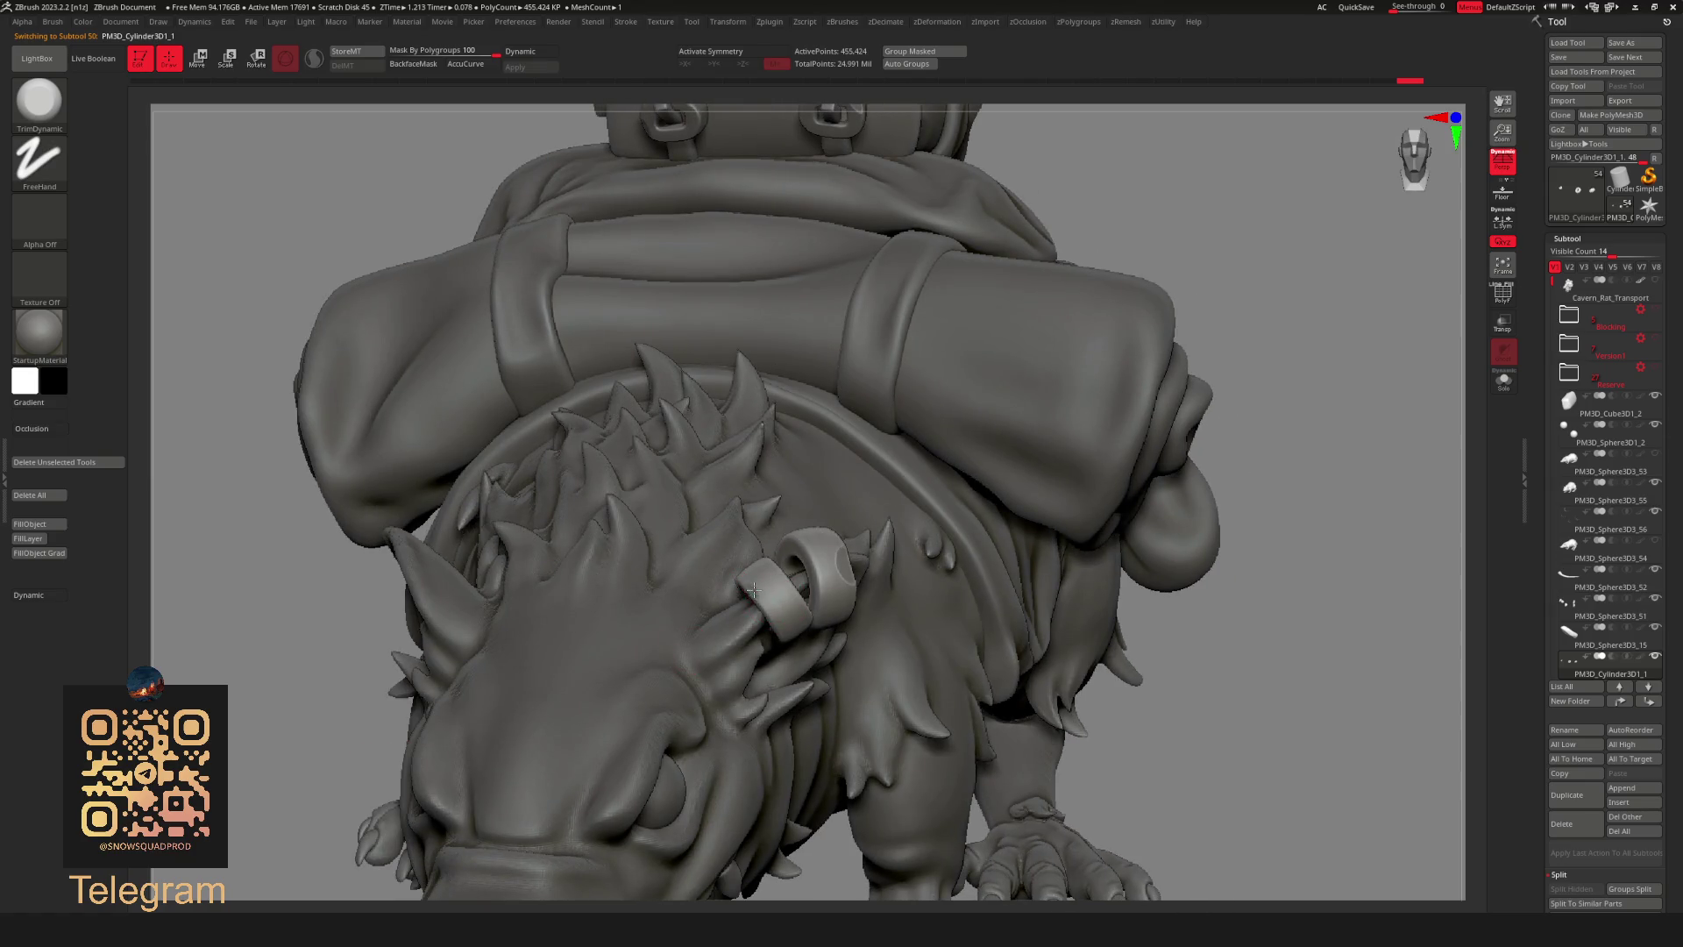
pyautogui.press('f')
pyautogui.moveTo(1131, 335); pyautogui.dragTo(1195, 410)
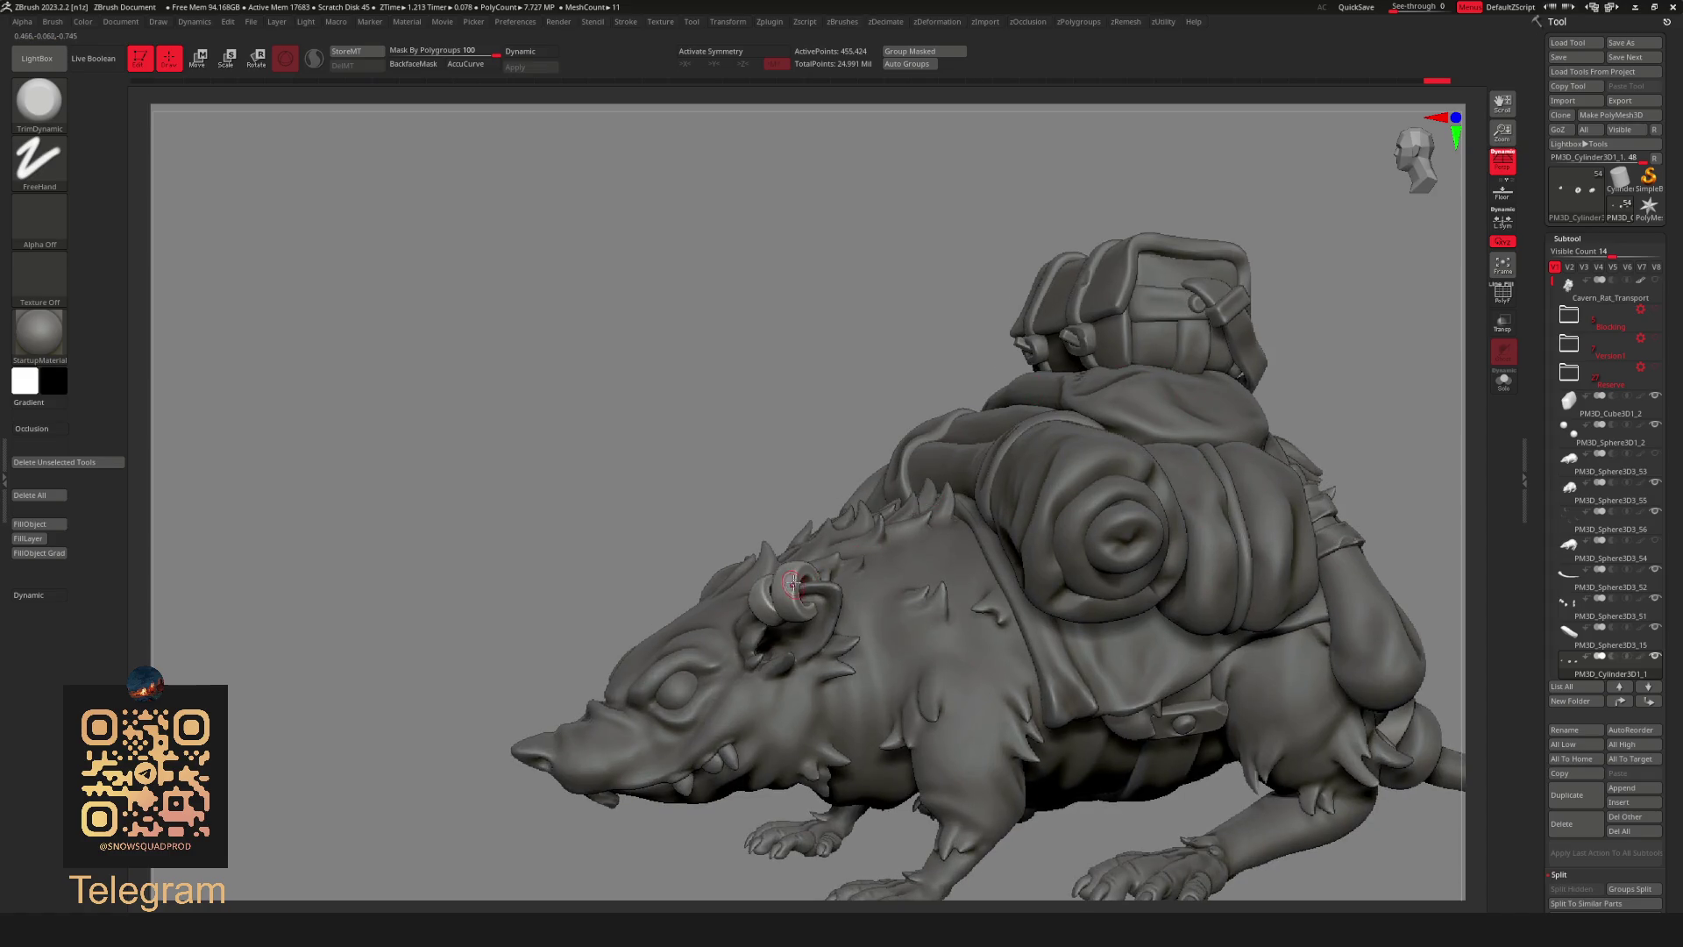
pyautogui.press('f')
pyautogui.moveTo(1311, 291)
pyautogui.mouseDown()
pyautogui.moveTo(1202, 394)
pyautogui.moveTo(1090, 433)
pyautogui.moveTo(1122, 404)
pyautogui.moveTo(1101, 356)
pyautogui.moveTo(1172, 281)
pyautogui.moveTo(1210, 270)
pyautogui.moveTo(1198, 229)
pyautogui.moveTo(1066, 327)
pyautogui.moveTo(1171, 412)
pyautogui.mouseUp()
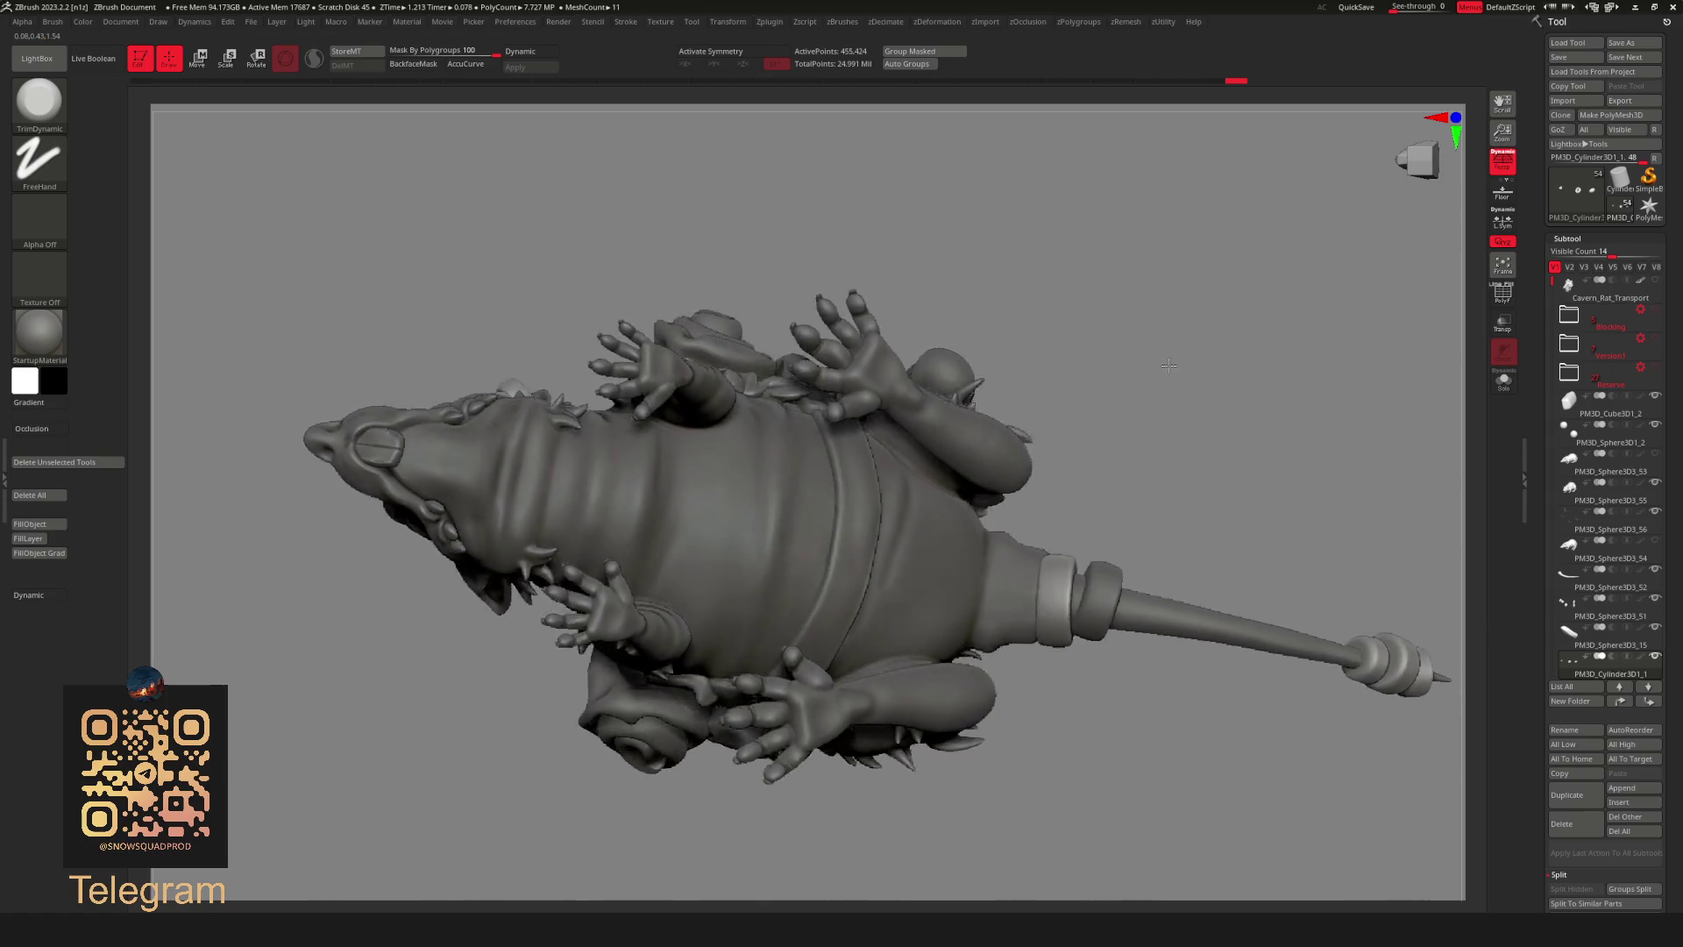
pyautogui.moveTo(1170, 412)
pyautogui.mouseDown()
pyautogui.moveTo(1150, 458)
pyautogui.moveTo(1200, 444)
pyautogui.moveTo(1329, 459)
pyautogui.mouseUp()
pyautogui.moveTo(973, 427); pyautogui.dragTo(1345, 477)
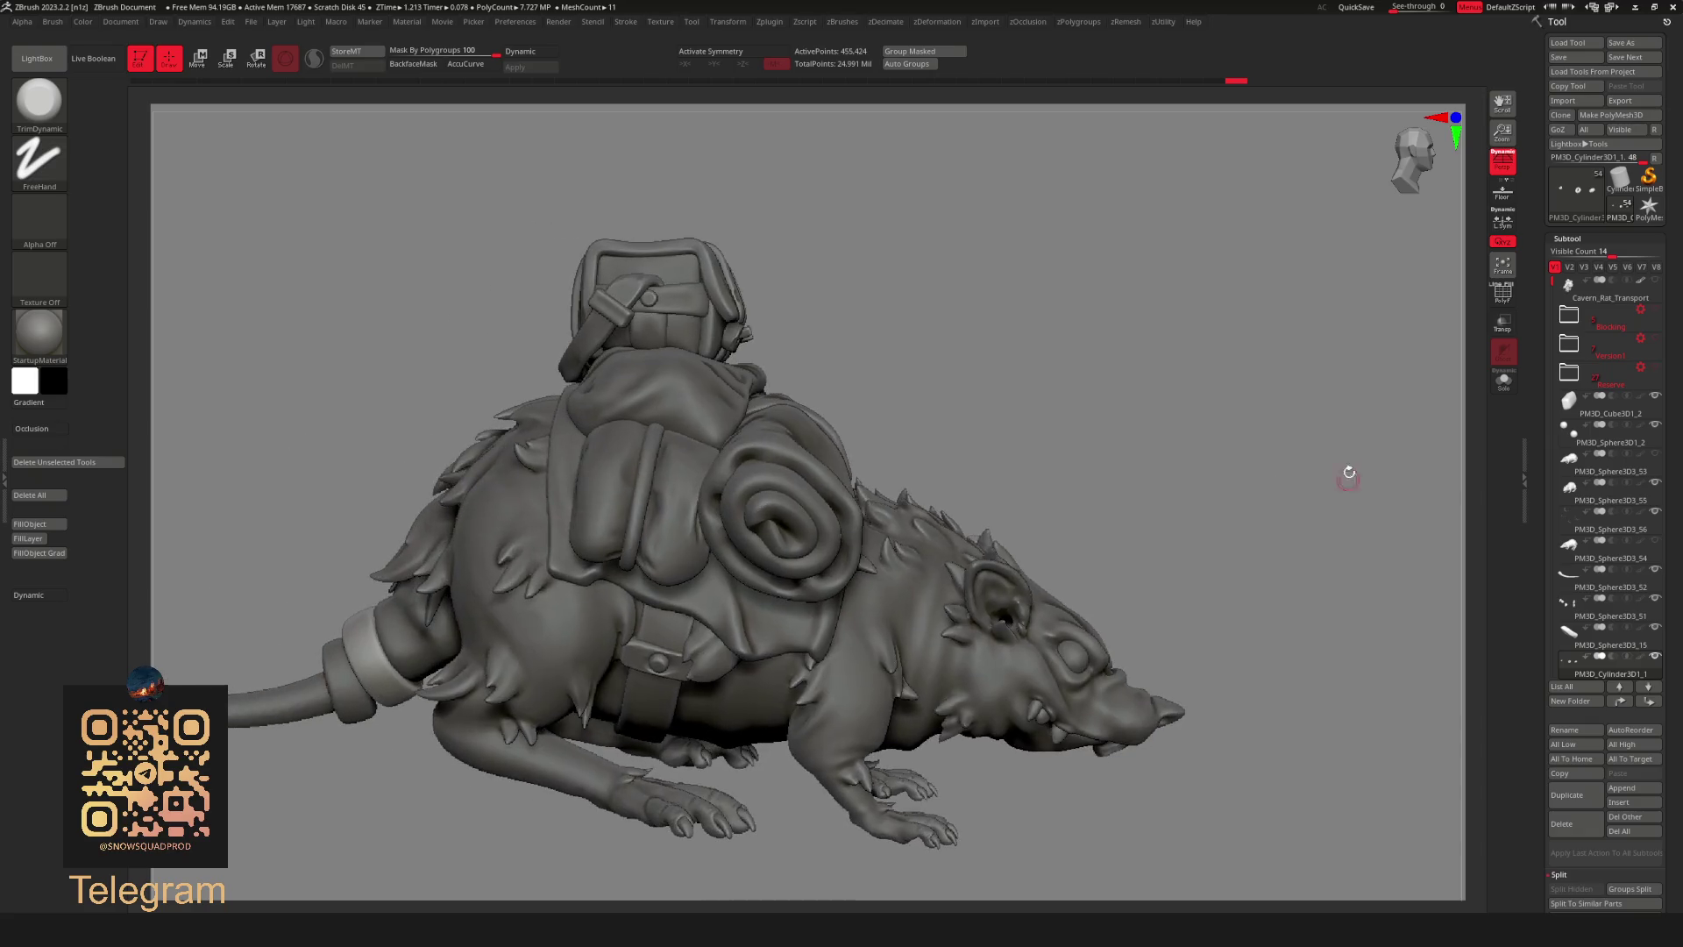
pyautogui.moveTo(1113, 398); pyautogui.dragTo(1188, 337)
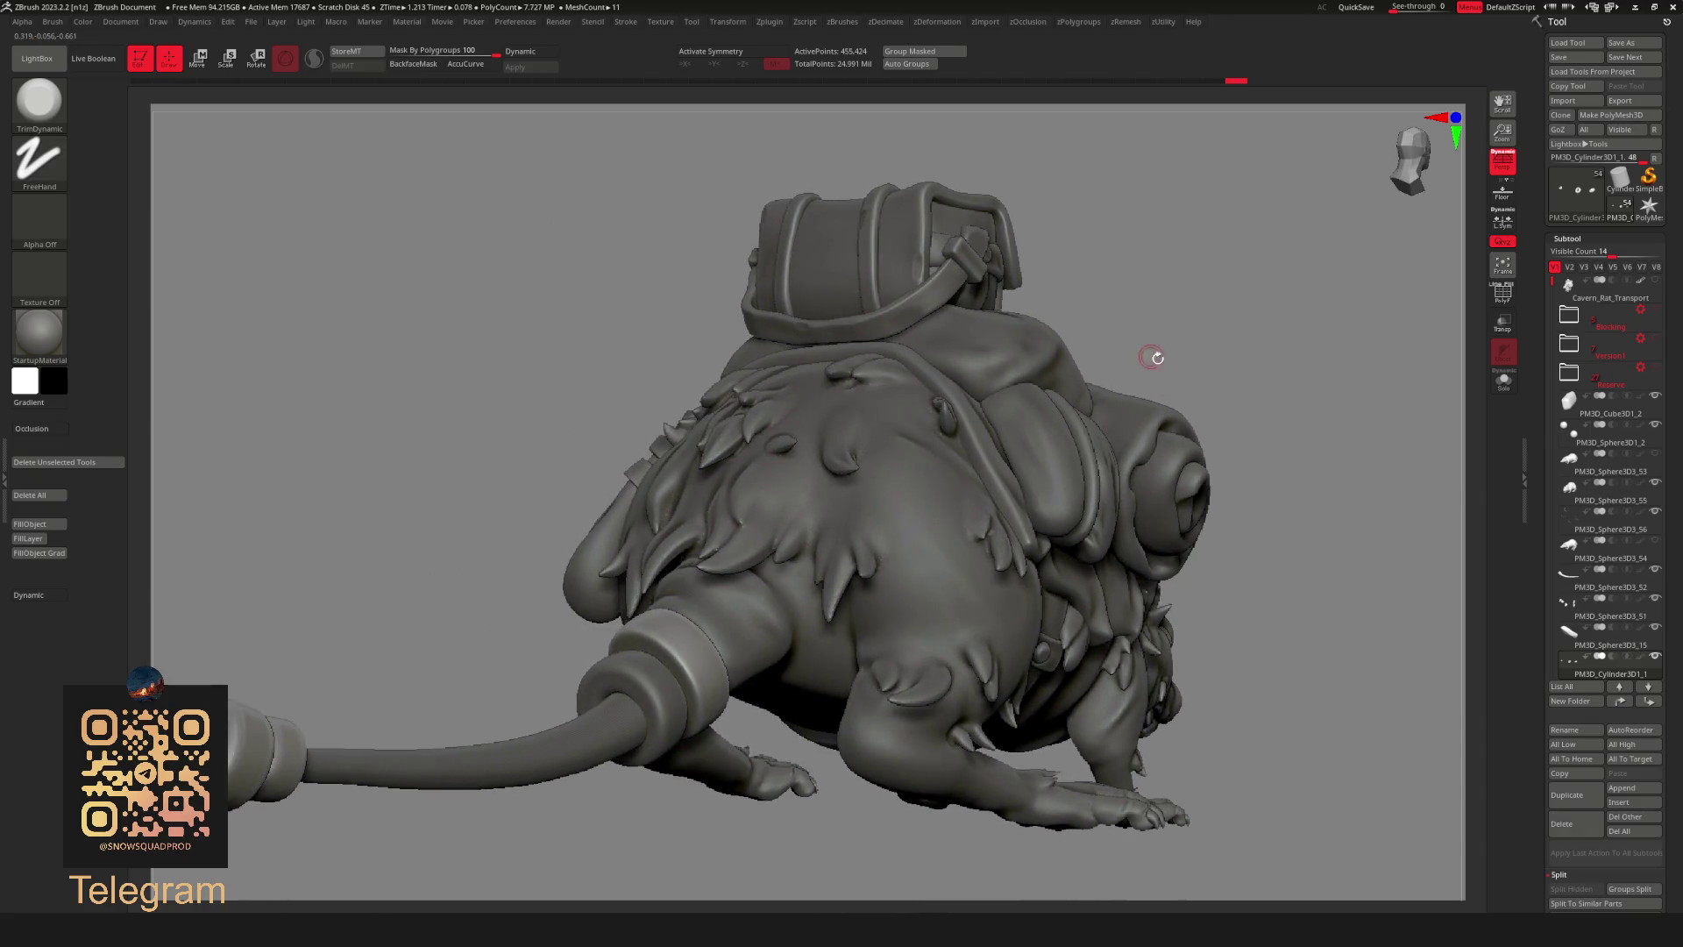
pyautogui.keyDown('alt'); pyautogui.click(908, 542); pyautogui.keyUp('alt')
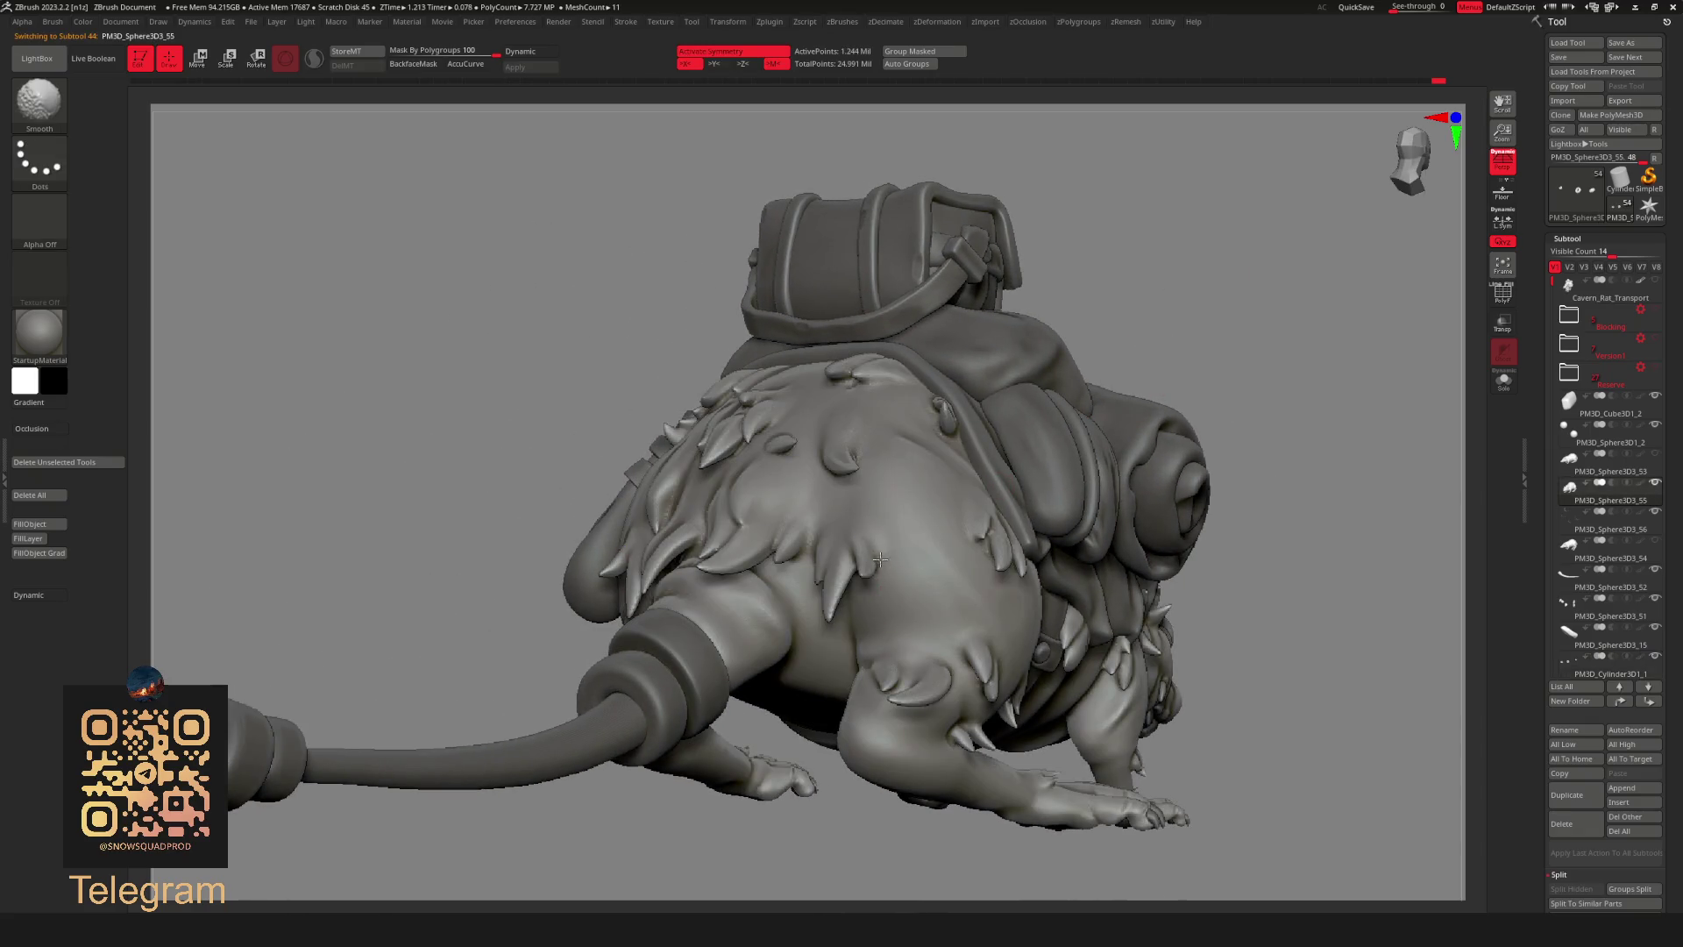
# Check the rat from the rear and side, then make crate piece PM3D_Cube3D1_1 the active subtool.
pyautogui.moveTo(1067, 282); pyautogui.dragTo(1169, 331)
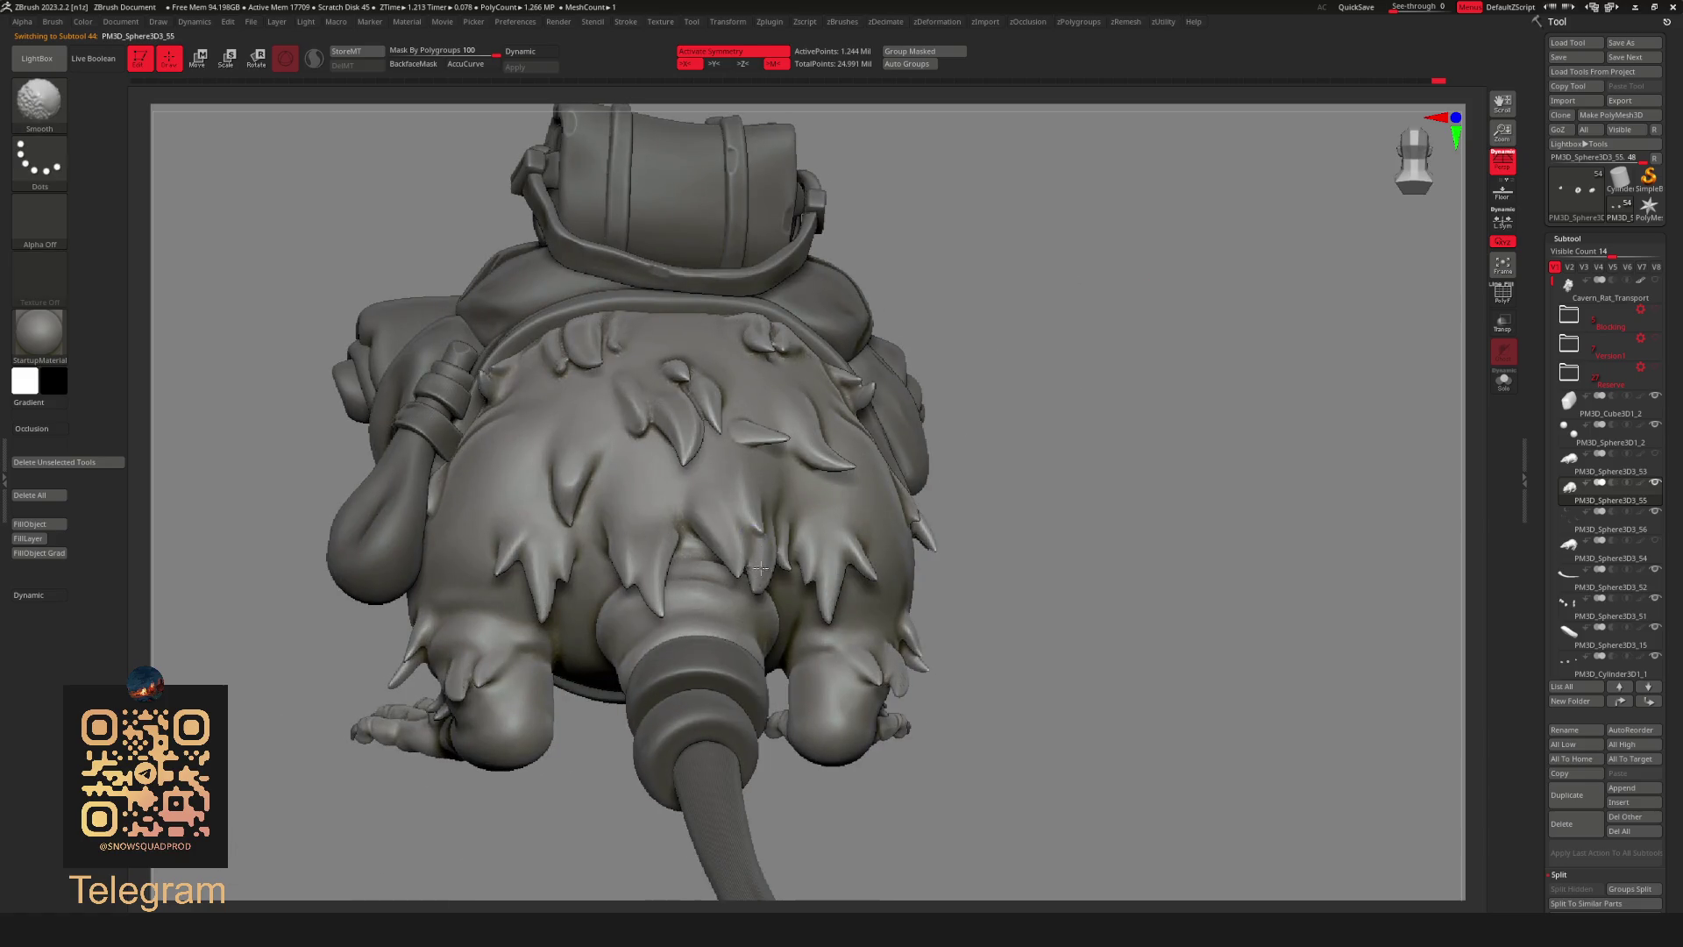
pyautogui.moveTo(1053, 356); pyautogui.dragTo(674, 519)
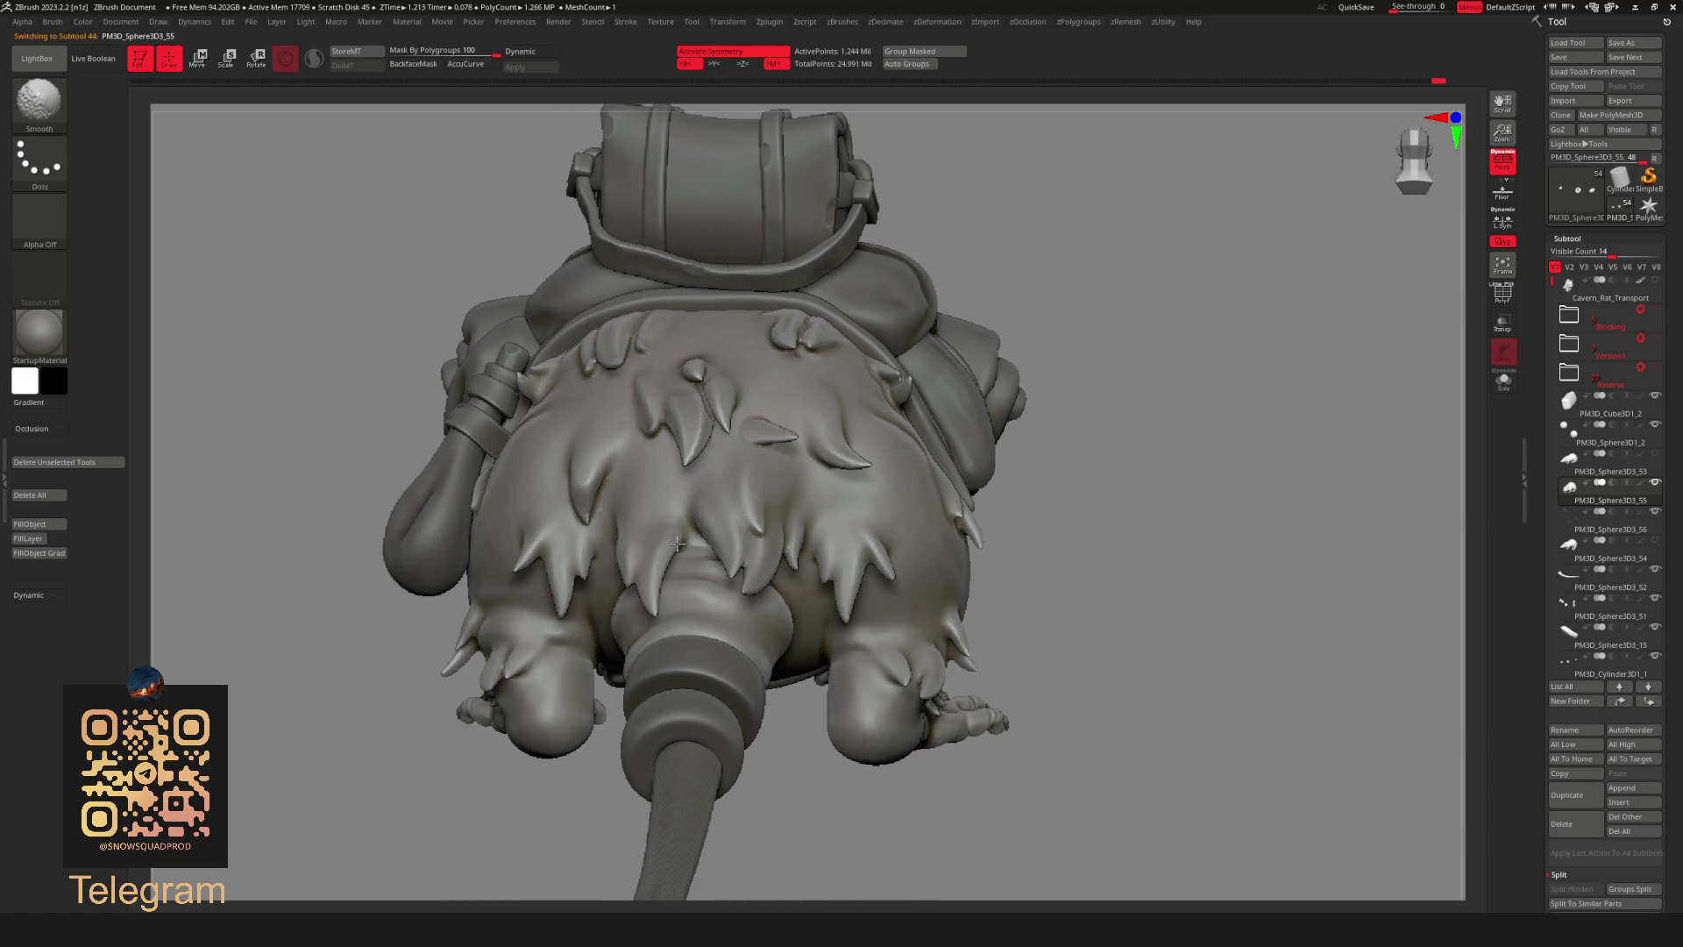
pyautogui.moveTo(801, 425); pyautogui.dragTo(761, 431)
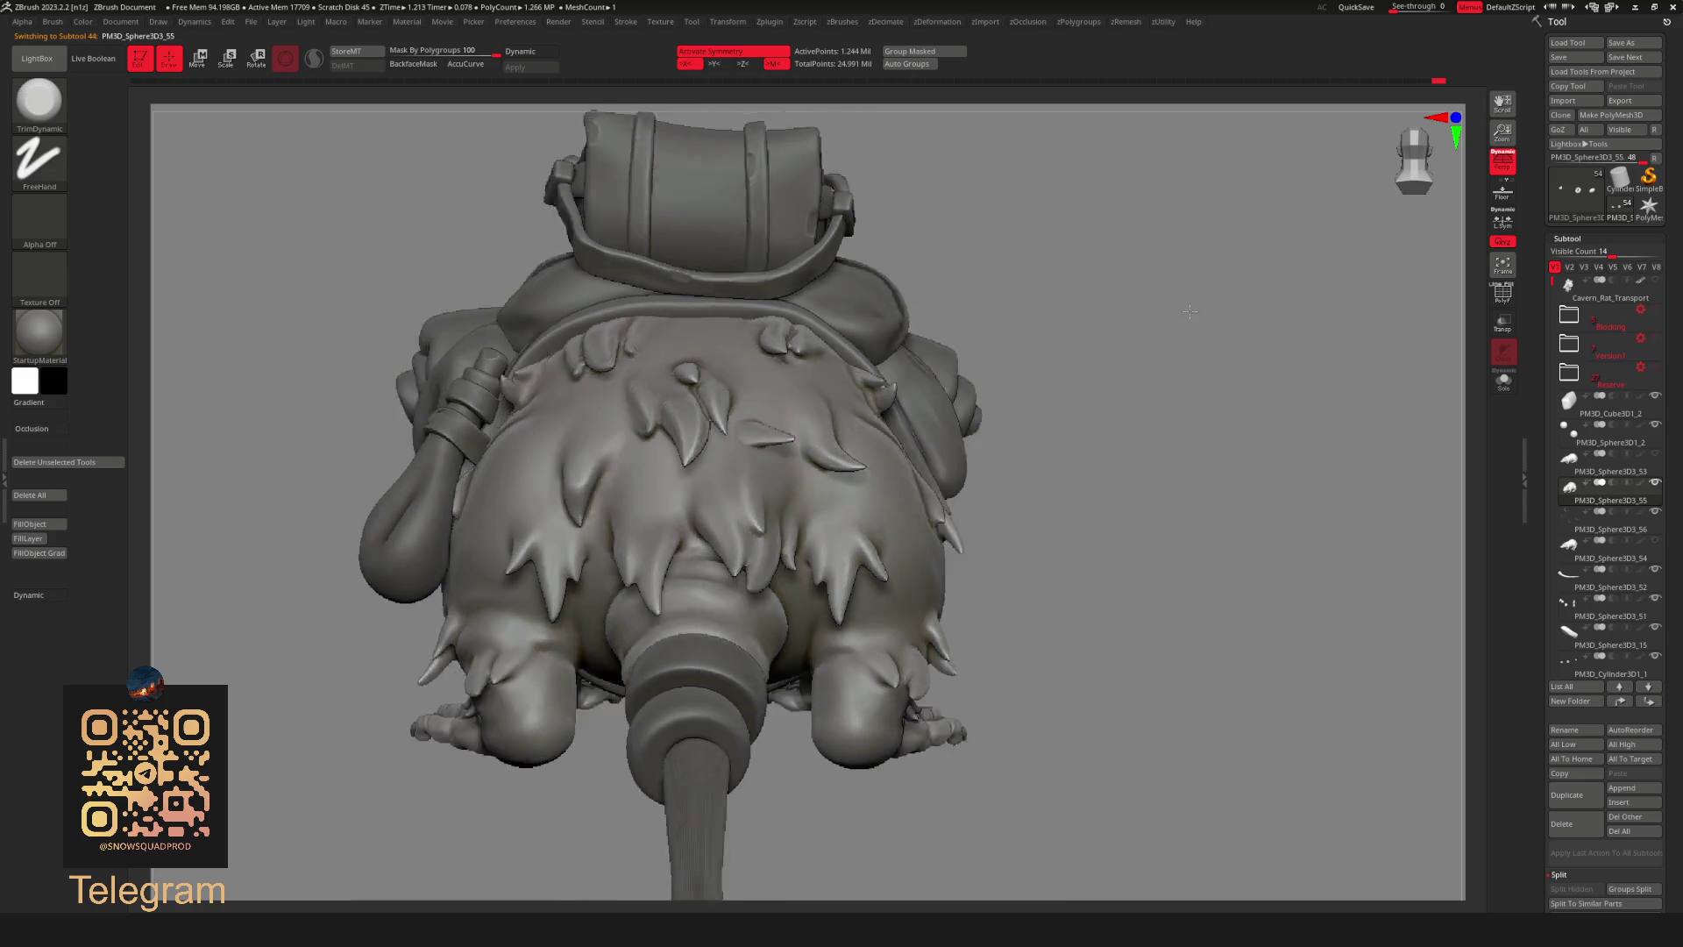
pyautogui.moveTo(810, 330); pyautogui.dragTo(1126, 227)
pyautogui.press('f')
pyautogui.moveTo(1106, 354)
pyautogui.mouseDown()
pyautogui.moveTo(916, 382)
pyautogui.moveTo(1312, 422)
pyautogui.moveTo(1208, 403)
pyautogui.moveTo(1214, 354)
pyautogui.moveTo(1258, 404)
pyautogui.moveTo(1095, 417)
pyautogui.mouseUp()
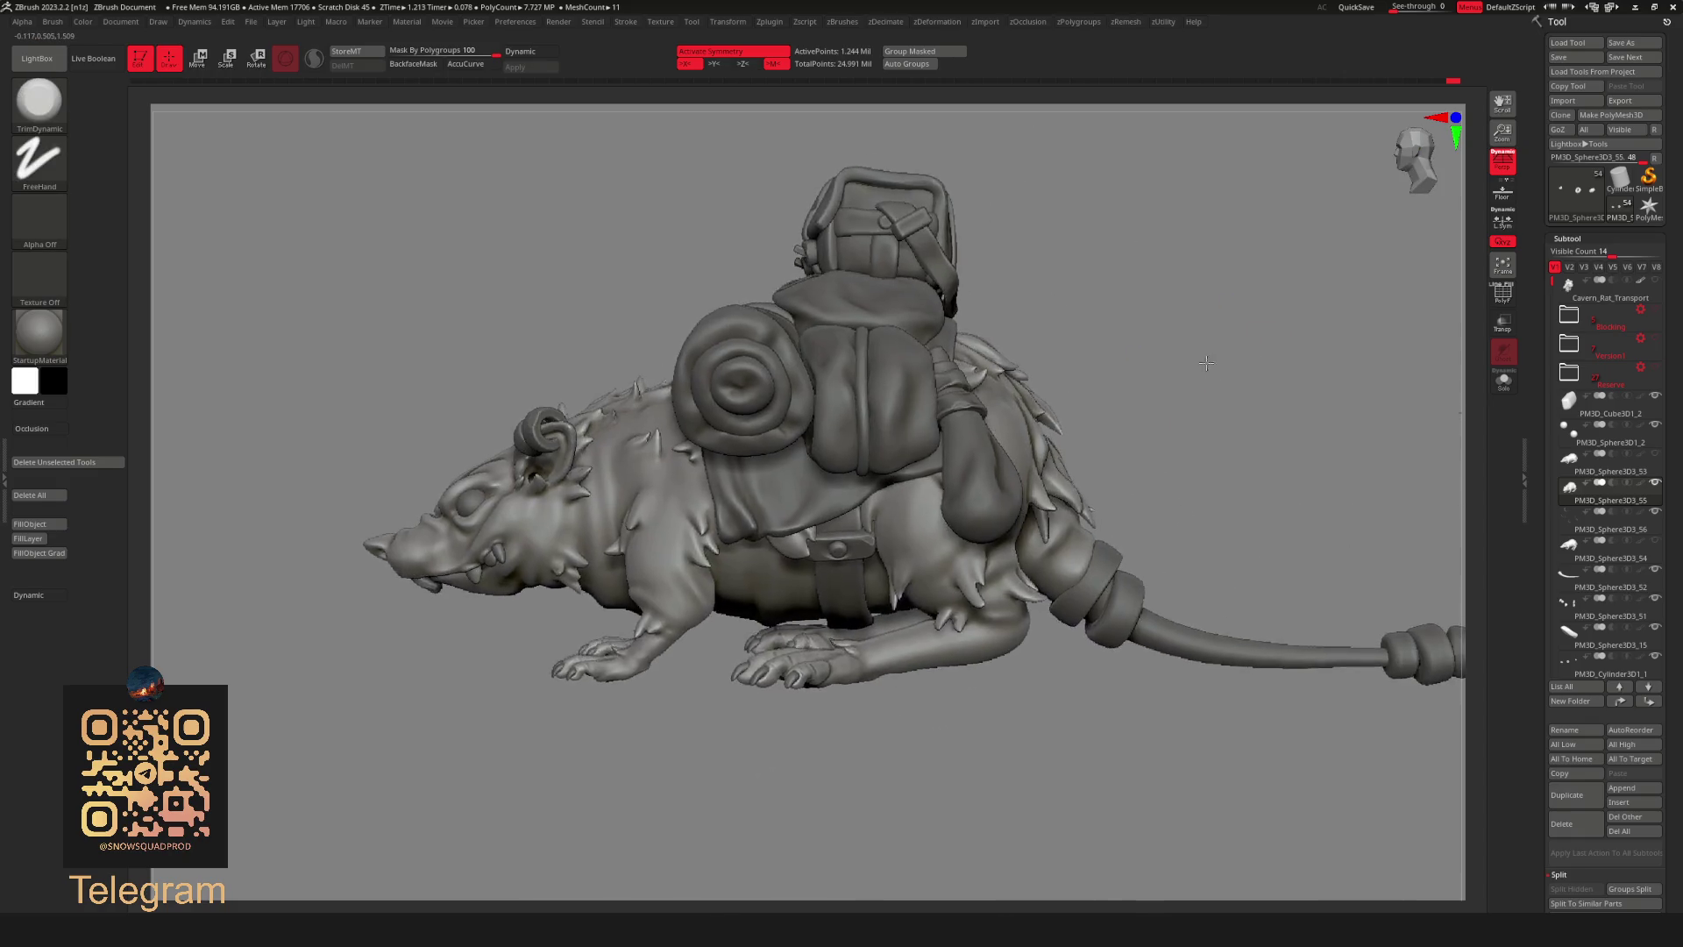
pyautogui.keyDown('alt'); pyautogui.click(872, 405); pyautogui.keyUp('alt')
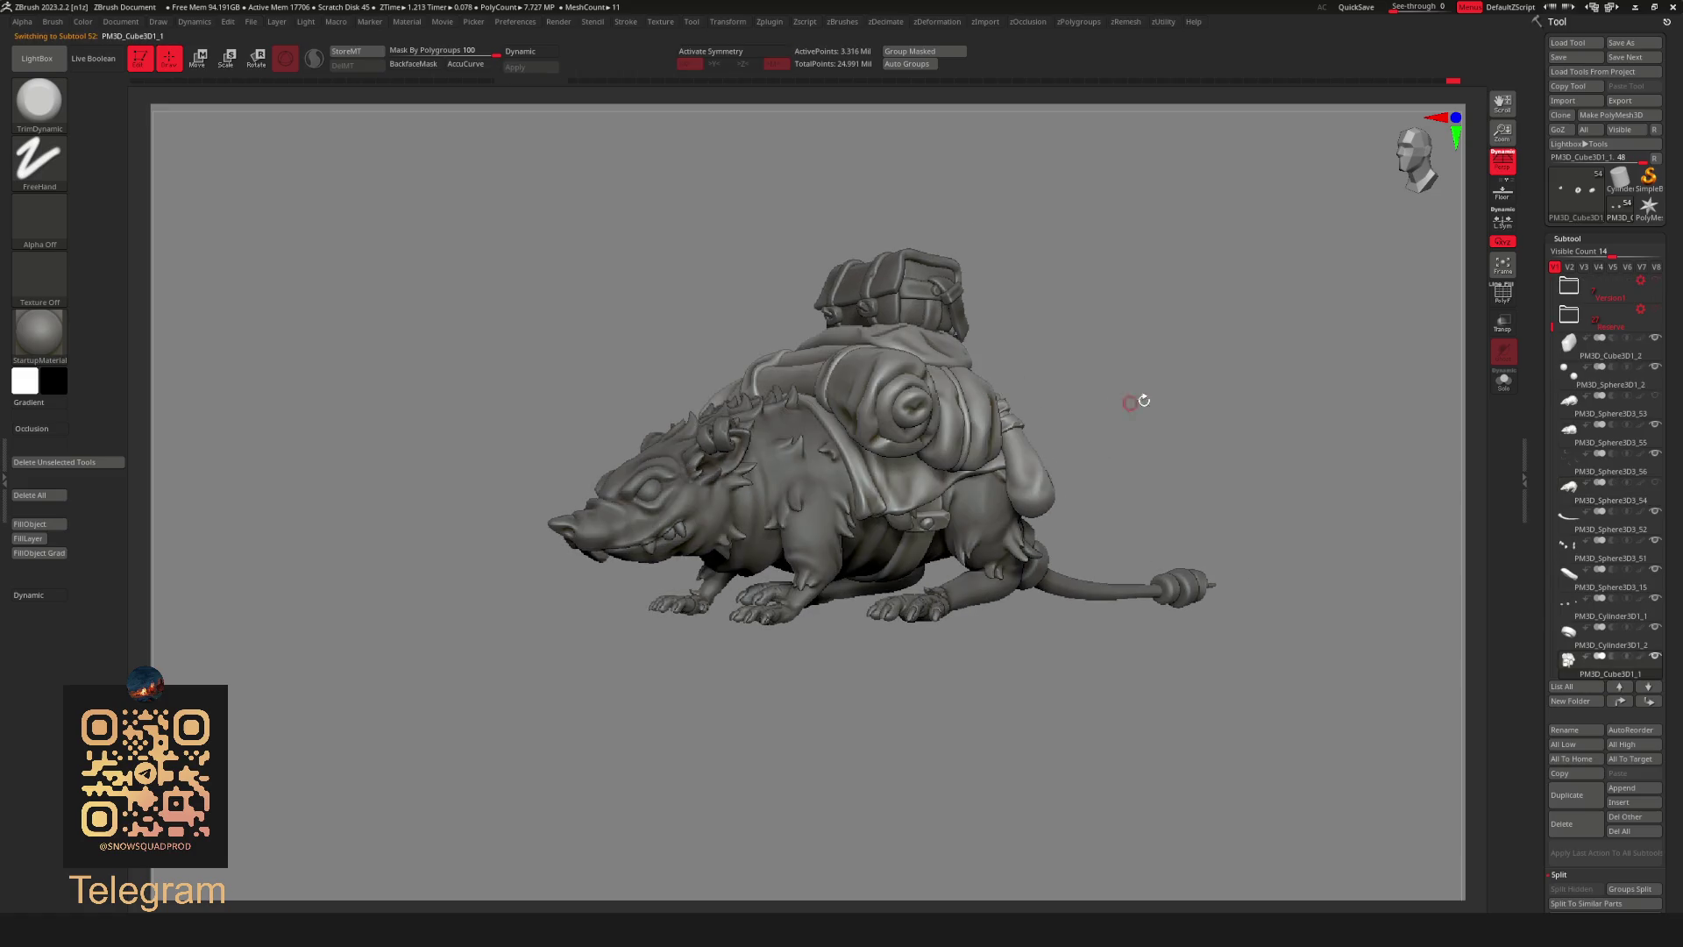
# Select the rat body PM3D_Sphere3D3_55 and turn on X symmetry.
pyautogui.moveTo(1135, 399); pyautogui.dragTo(1128, 317)
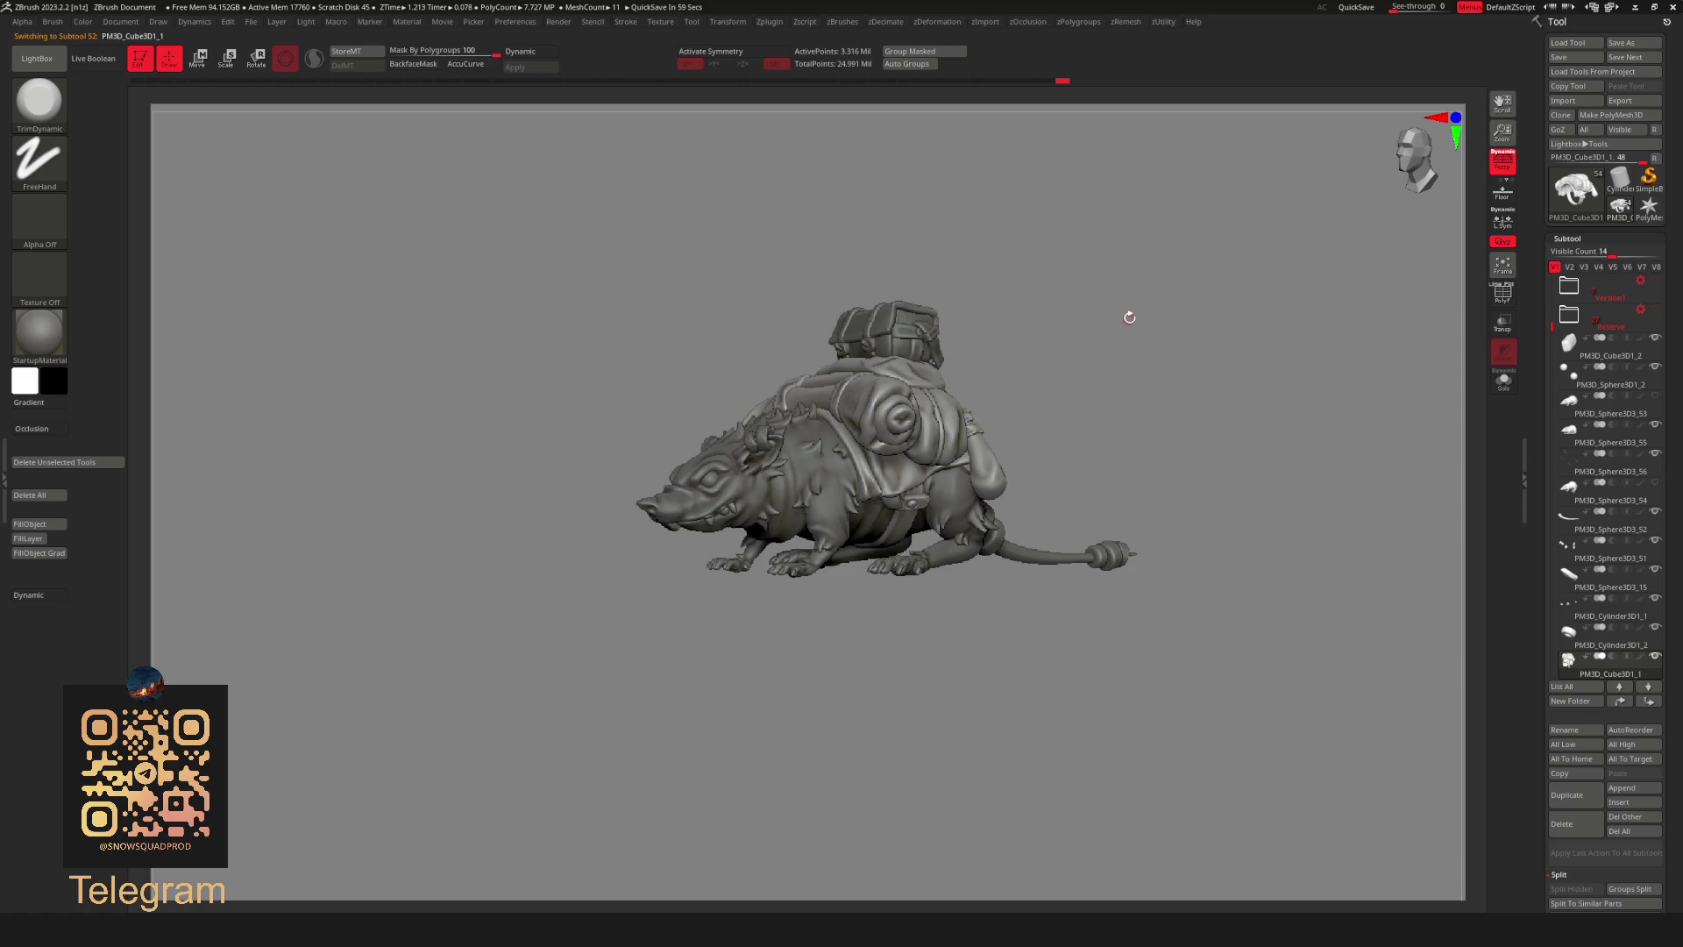
pyautogui.moveTo(1128, 316)
pyautogui.keyDown('alt'); pyautogui.mouseDown()
pyautogui.moveTo(1146, 355)
pyautogui.moveTo(1262, 356)
pyautogui.moveTo(1154, 316)
pyautogui.moveTo(1120, 380)
pyautogui.moveTo(1176, 338)
pyautogui.moveTo(1200, 407)
pyautogui.moveTo(917, 454)
pyautogui.mouseUp(); pyautogui.keyUp('alt')
pyautogui.scroll(-3, 1152, 310)
pyautogui.press('Down')
pyautogui.hotkey('alt', 's')
pyautogui.keyDown('alt'); pyautogui.click(730, 518); pyautogui.keyUp('alt')
pyautogui.press('x')
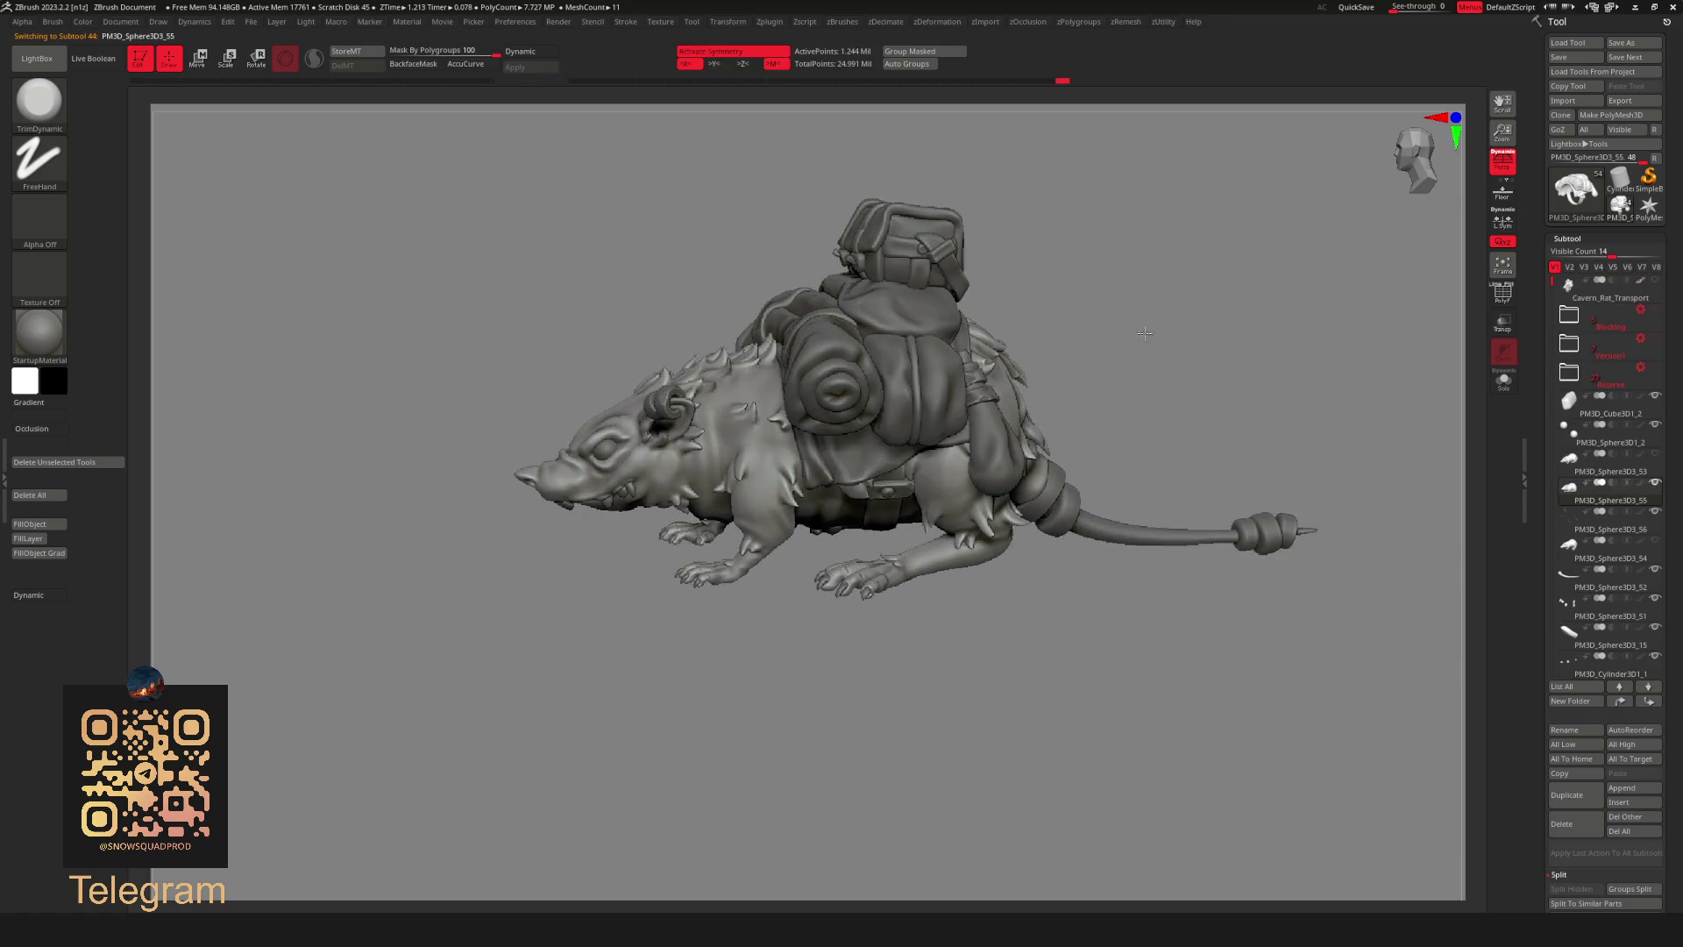
# Solo the rat body so the backpack and gear are hidden, framed in a straight side view.
pyautogui.keyDown('alt'); pyautogui.moveTo(1258, 177); pyautogui.dragTo(1375, 307); pyautogui.keyUp('alt')
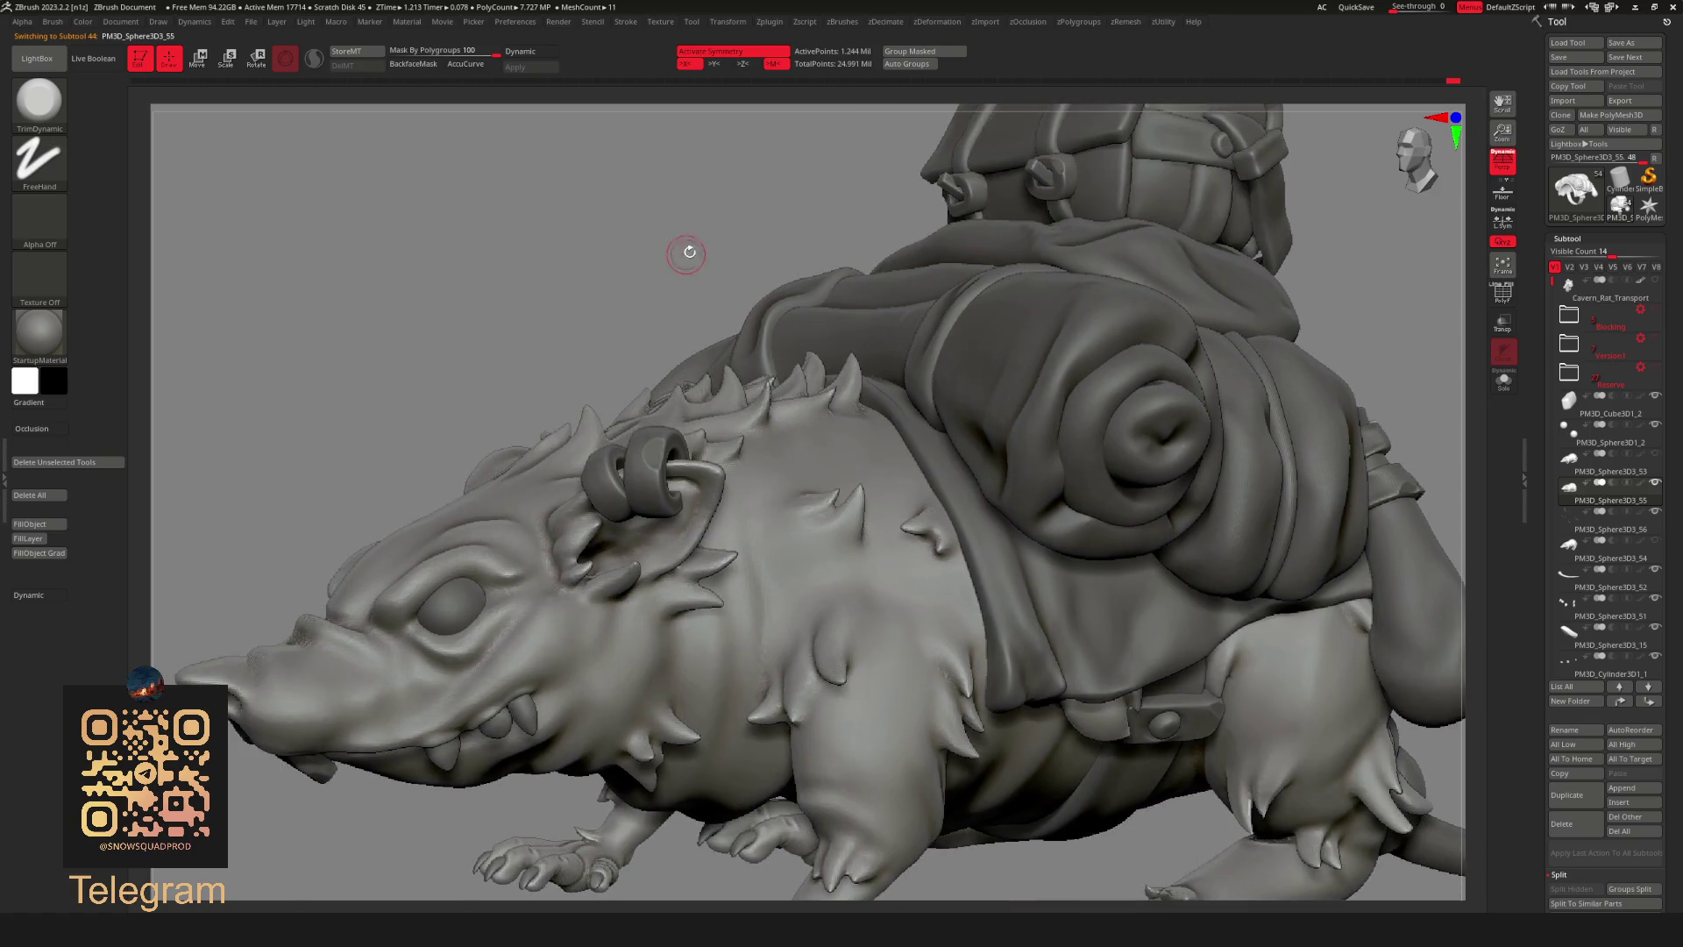
pyautogui.moveTo(683, 256); pyautogui.dragTo(749, 530)
pyautogui.press('ctrl')
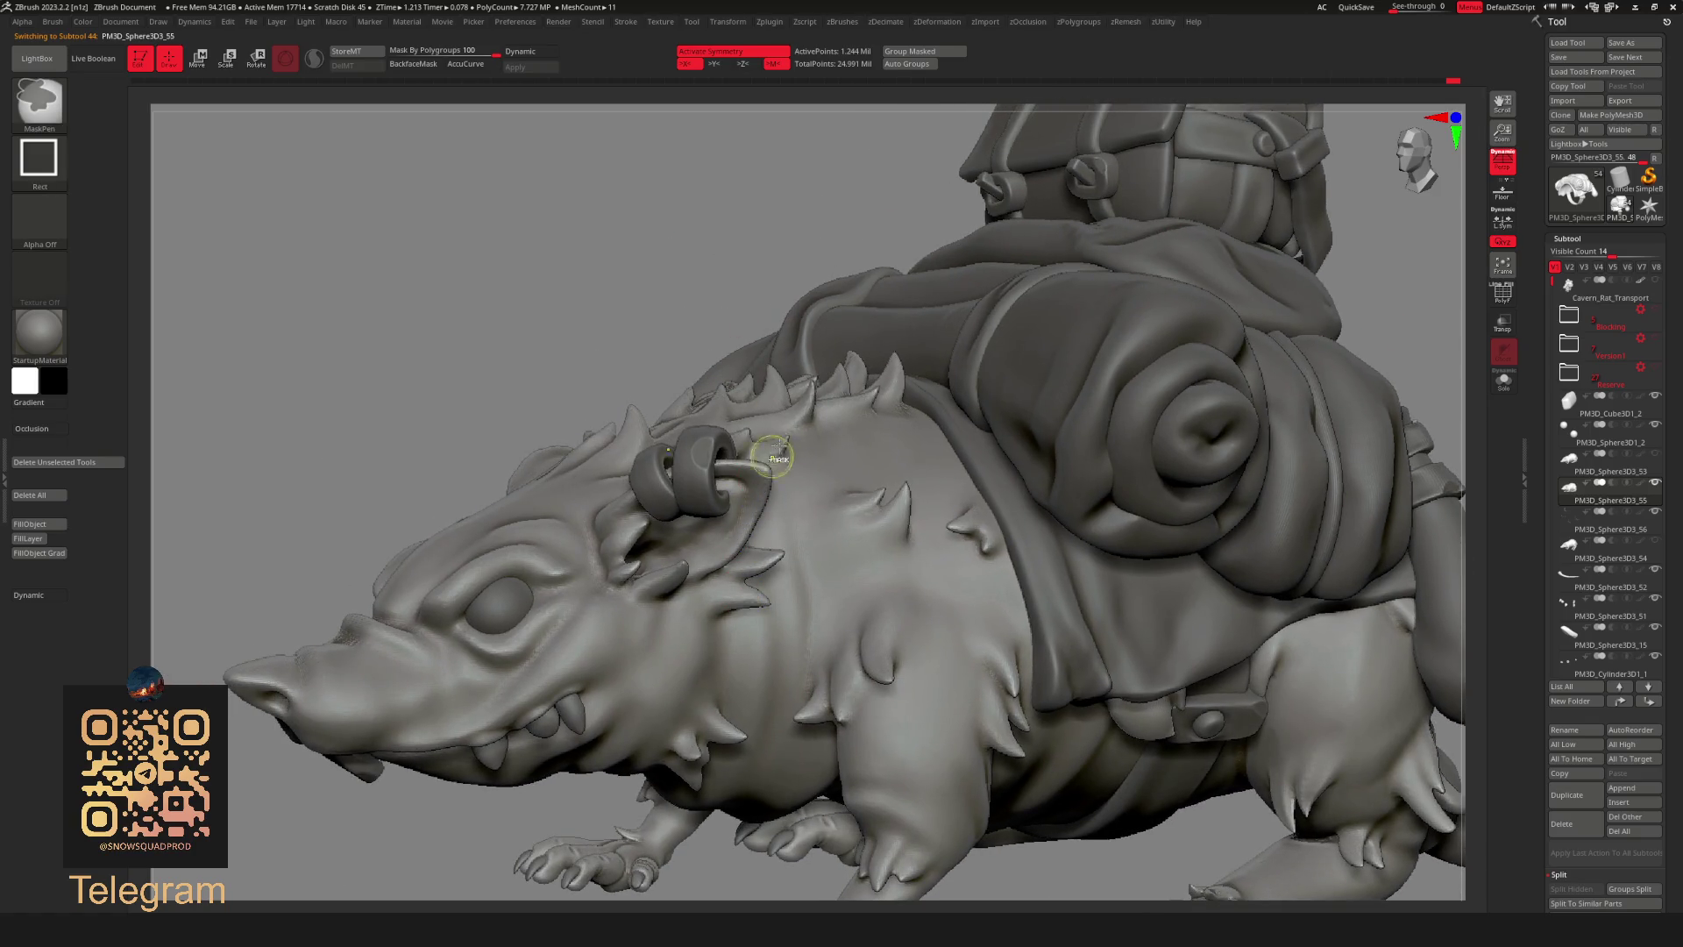
pyautogui.press('b')
pyautogui.press('t')
pyautogui.press('d')
pyautogui.press('f')
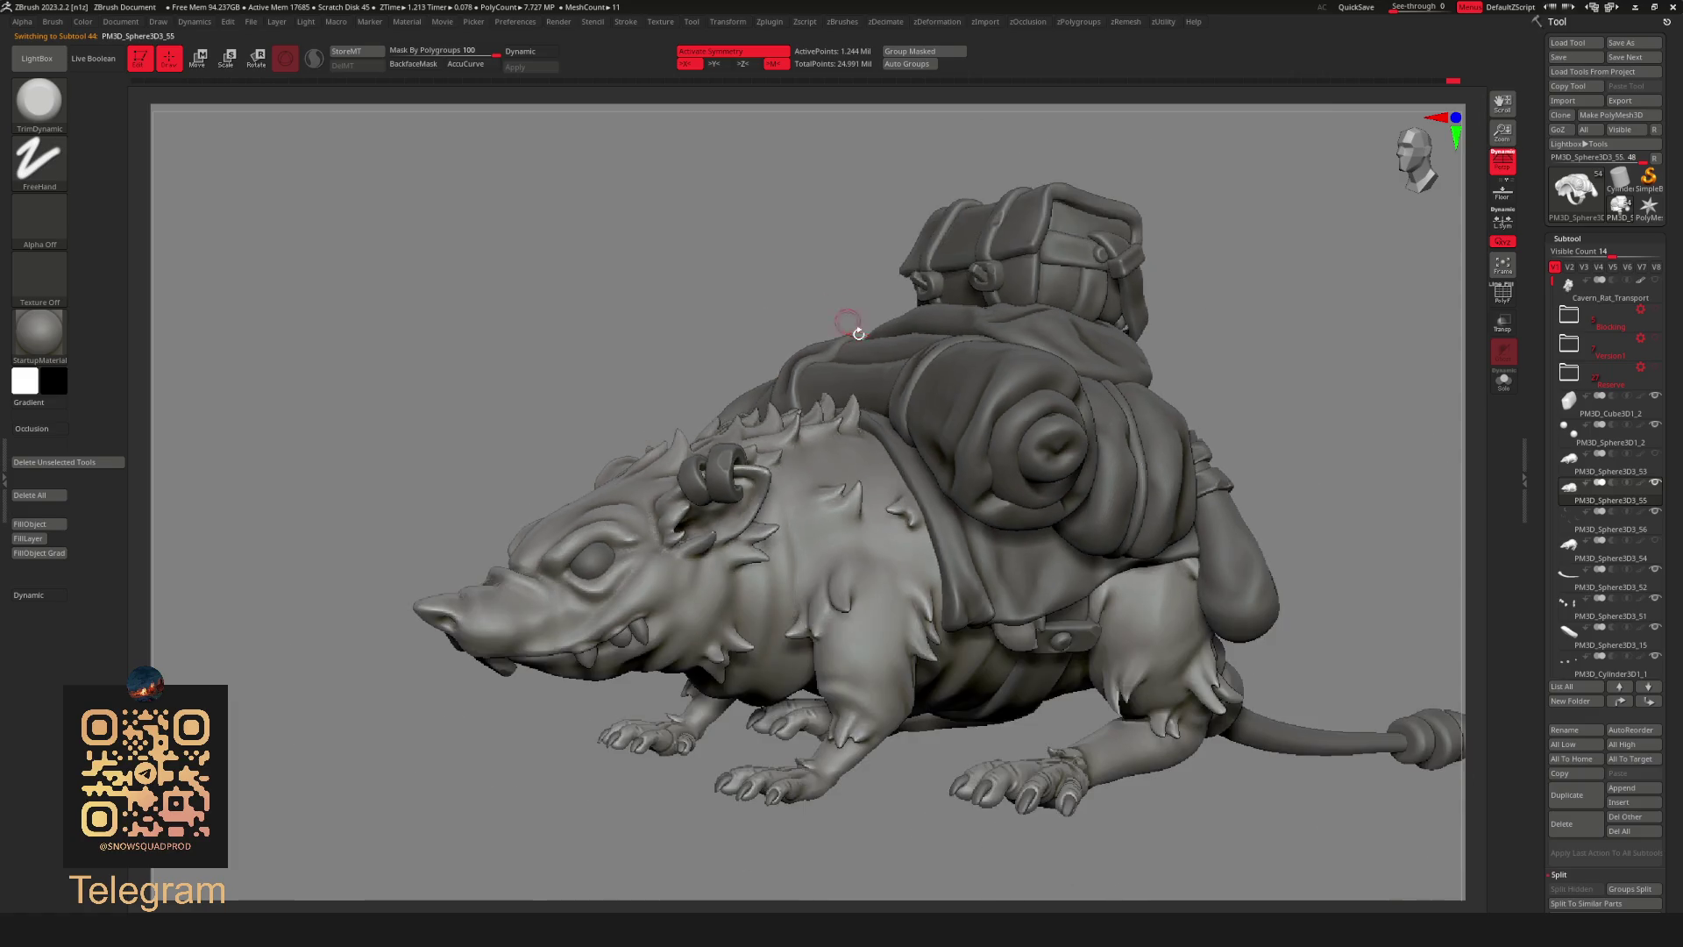
pyautogui.hotkey('alt', 's')
pyautogui.moveTo(1186, 707)
pyautogui.keyDown('shift'); pyautogui.mouseDown()
pyautogui.moveTo(1221, 644)
pyautogui.moveTo(1124, 644)
pyautogui.moveTo(1160, 639)
pyautogui.mouseUp(); pyautogui.keyUp('shift')
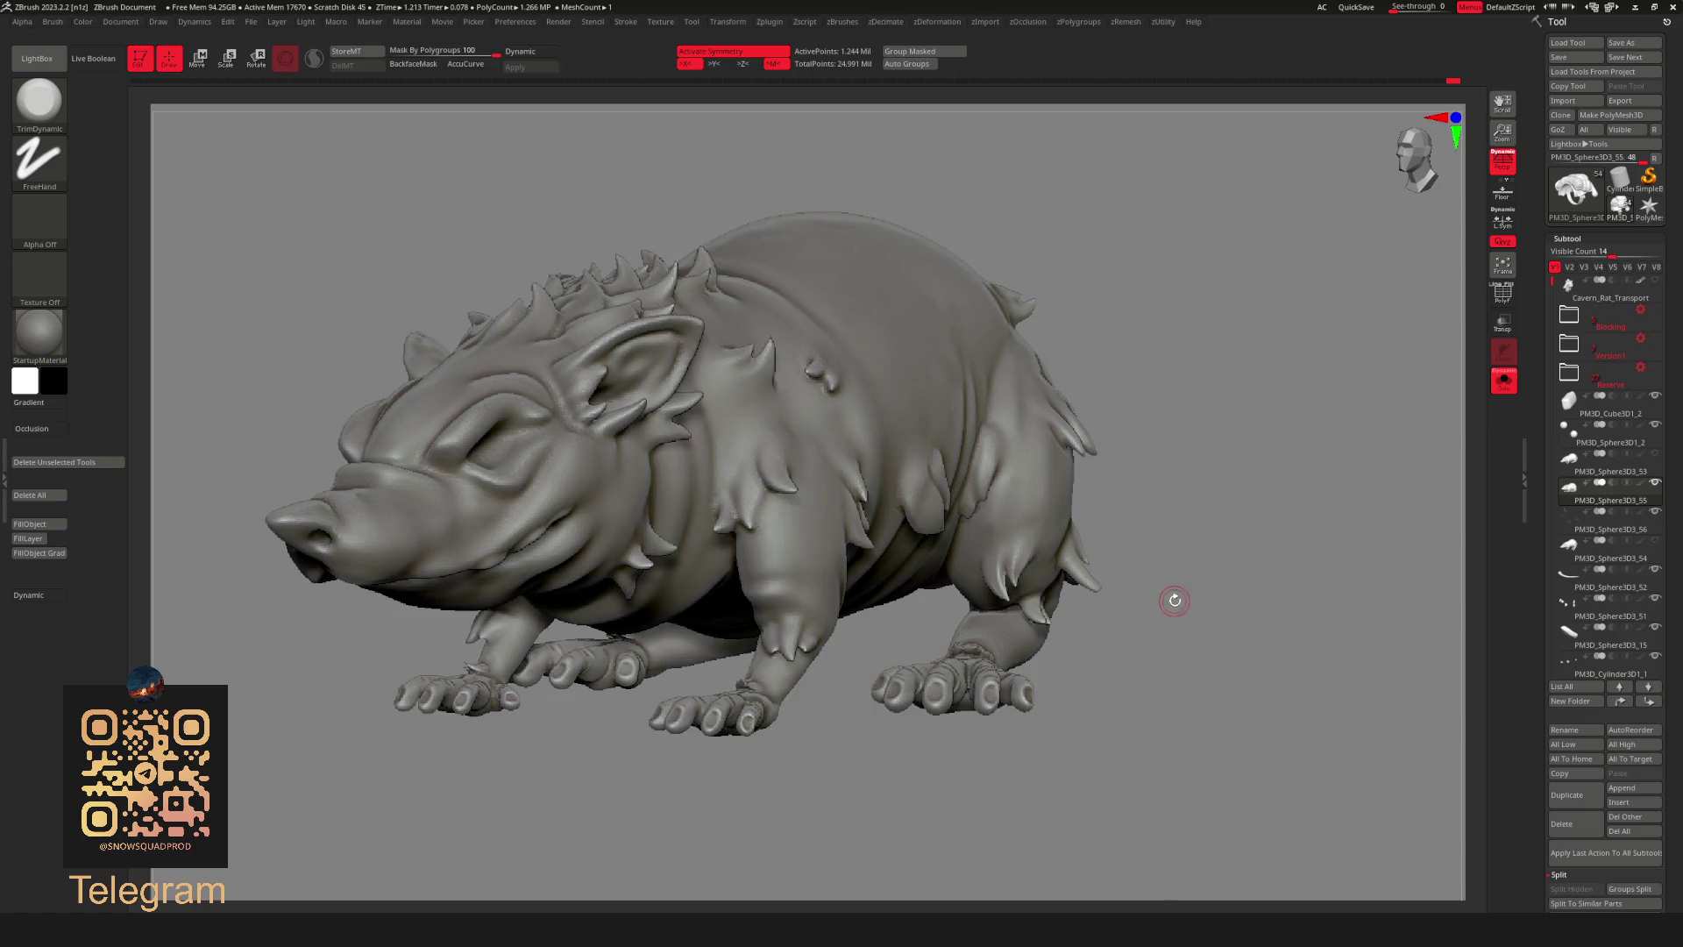
# Duplicate the rat body as new subtool PM3D_Sphere3D3_57 and bring up its Geometry/DynaMesh settings.
pyautogui.keyDown('alt'); pyautogui.moveTo(1171, 598); pyautogui.dragTo(1205, 630); pyautogui.keyUp('alt')
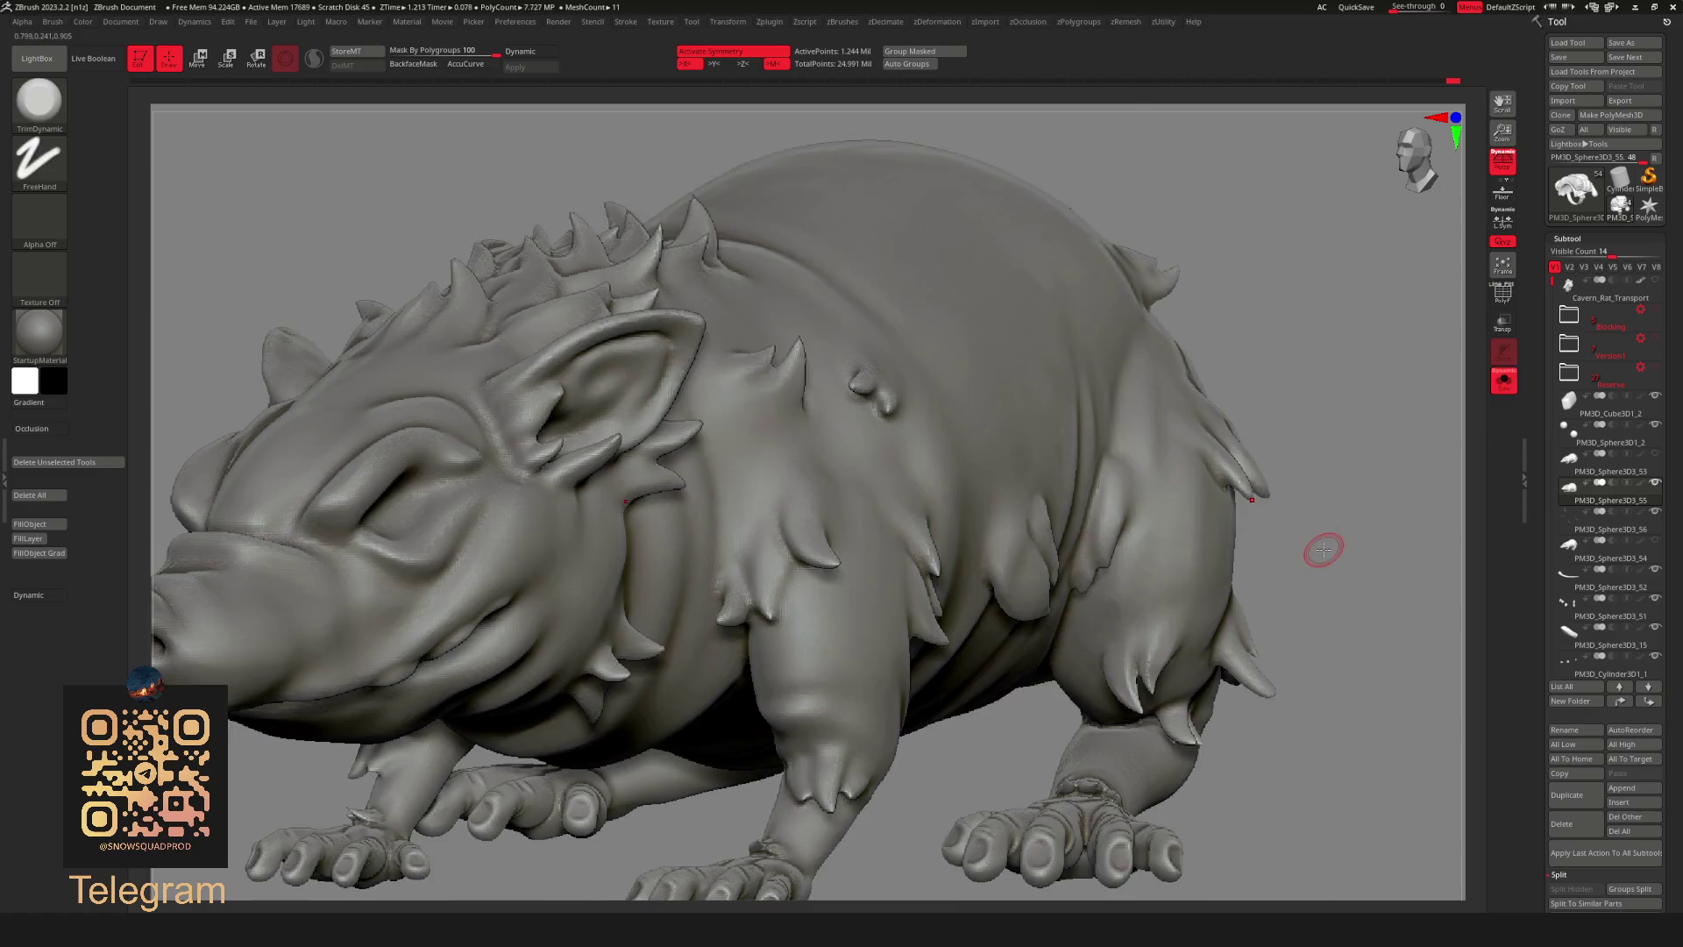
pyautogui.moveTo(1325, 583)
pyautogui.mouseDown()
pyautogui.moveTo(1292, 599)
pyautogui.moveTo(1438, 556)
pyautogui.mouseUp()
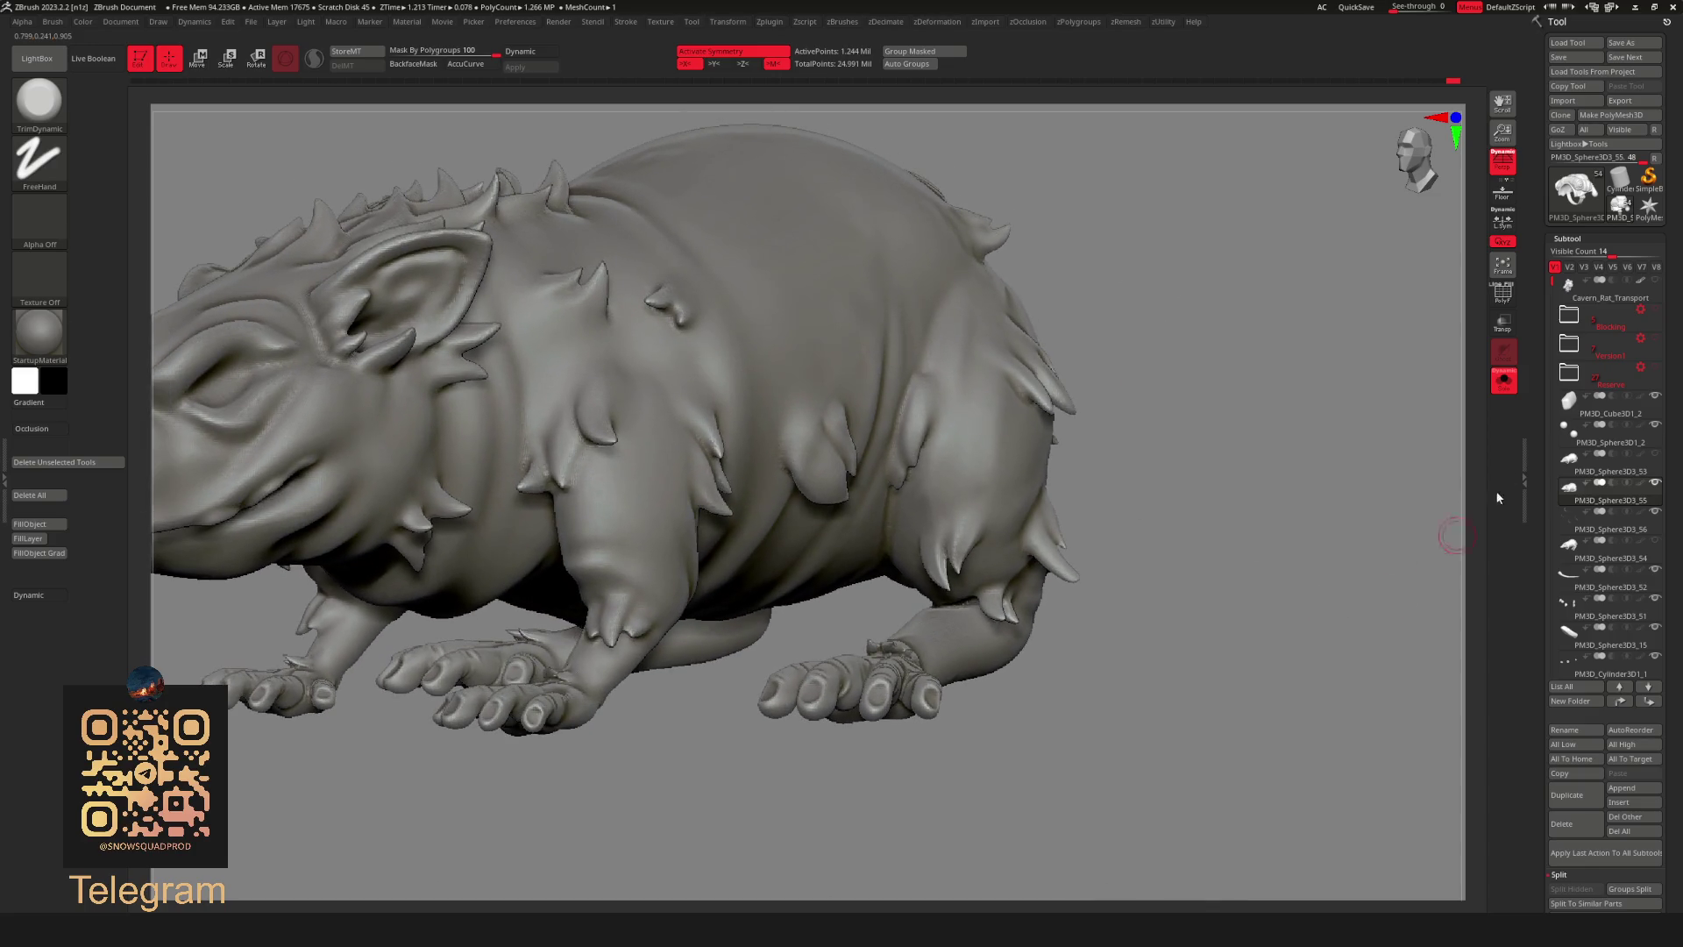
pyautogui.click(1567, 794)
pyautogui.moveTo(1177, 657)
pyautogui.keyDown('alt'); pyautogui.mouseDown()
pyautogui.moveTo(1106, 336)
pyautogui.moveTo(1224, 285)
pyautogui.mouseUp(); pyautogui.keyUp('alt')
pyautogui.press('g')
pyautogui.press('g')
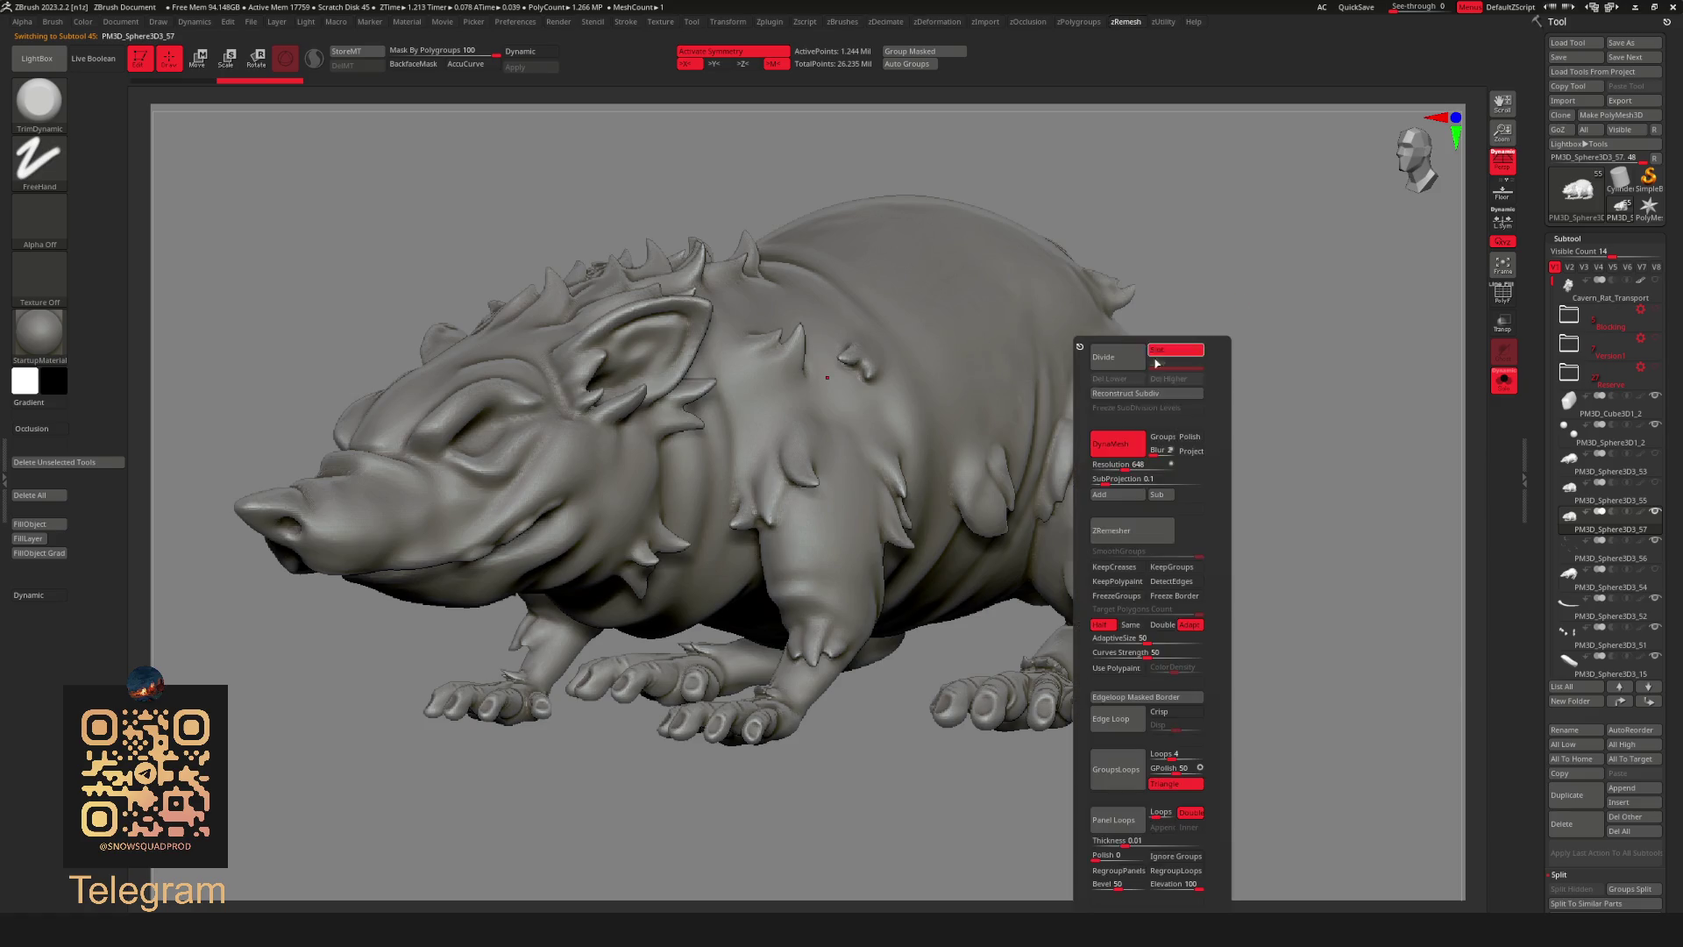
# DynaMesh the duplicate body at resolution 1920 and check its density with PolyFrame.
pyautogui.moveTo(1137, 464); pyautogui.dragTo(1146, 465)
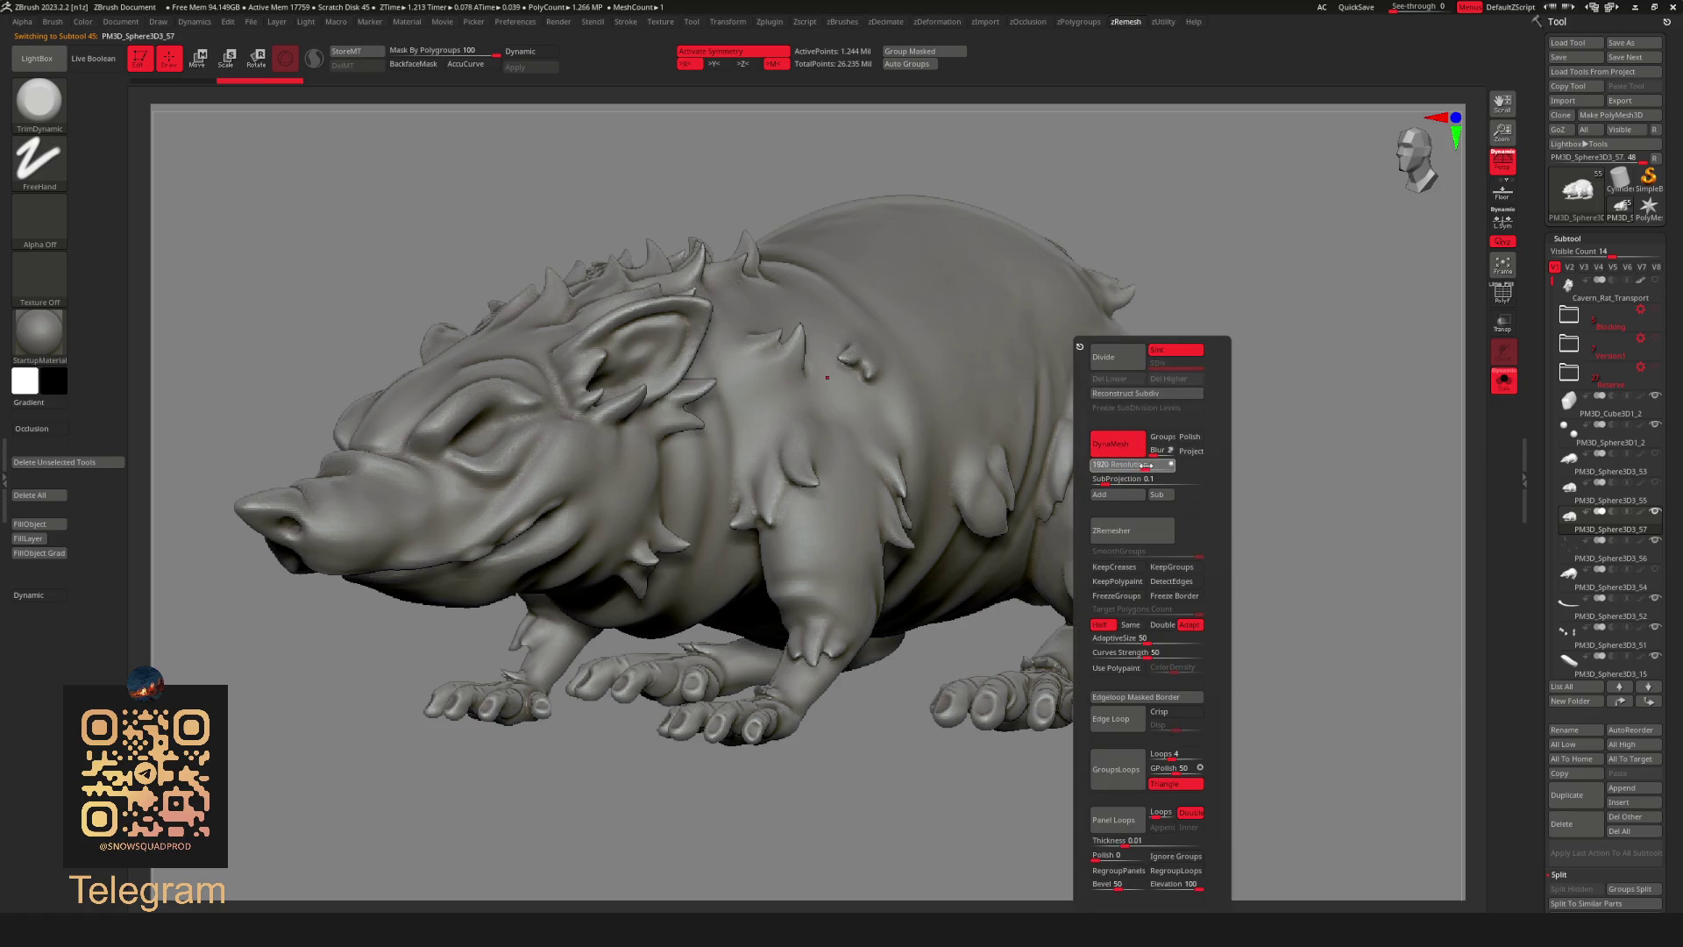
pyautogui.press('g')
pyautogui.click(1050, 542)
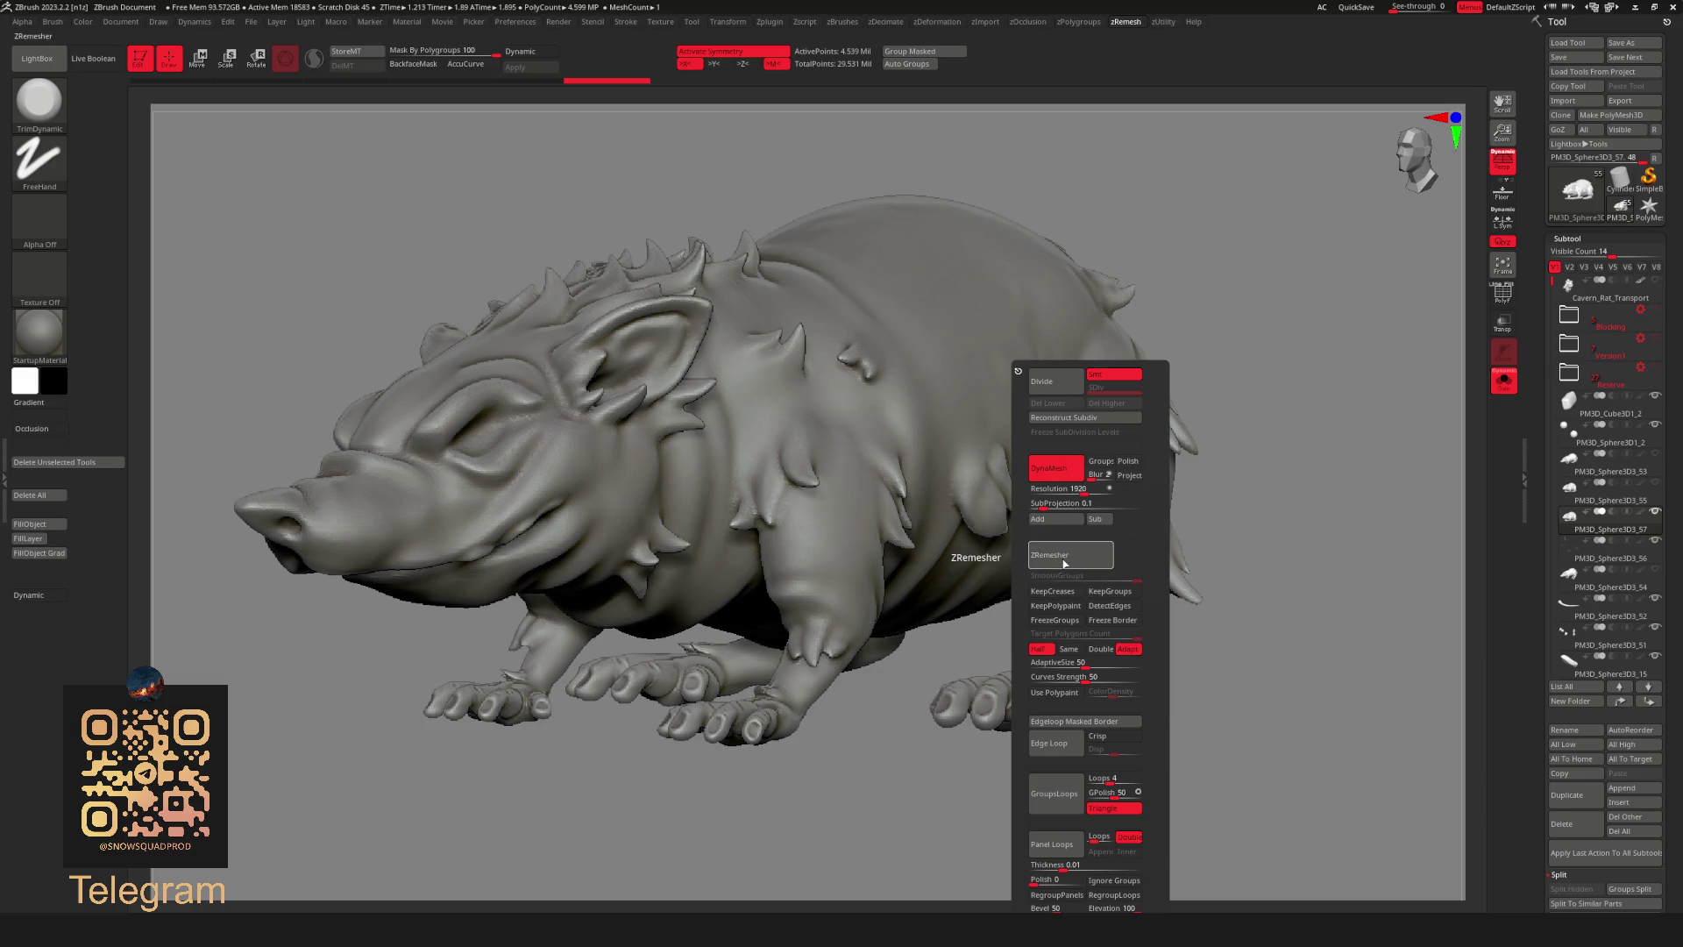
pyautogui.hotkey('shift', 'f')
pyautogui.hotkey('shift', 'f')
pyautogui.keyDown('alt'); pyautogui.moveTo(1278, 352); pyautogui.dragTo(1154, 479); pyautogui.keyUp('alt')
# Run Polish By Groups from Deformation to smooth the remeshed body.
pyautogui.press('space')
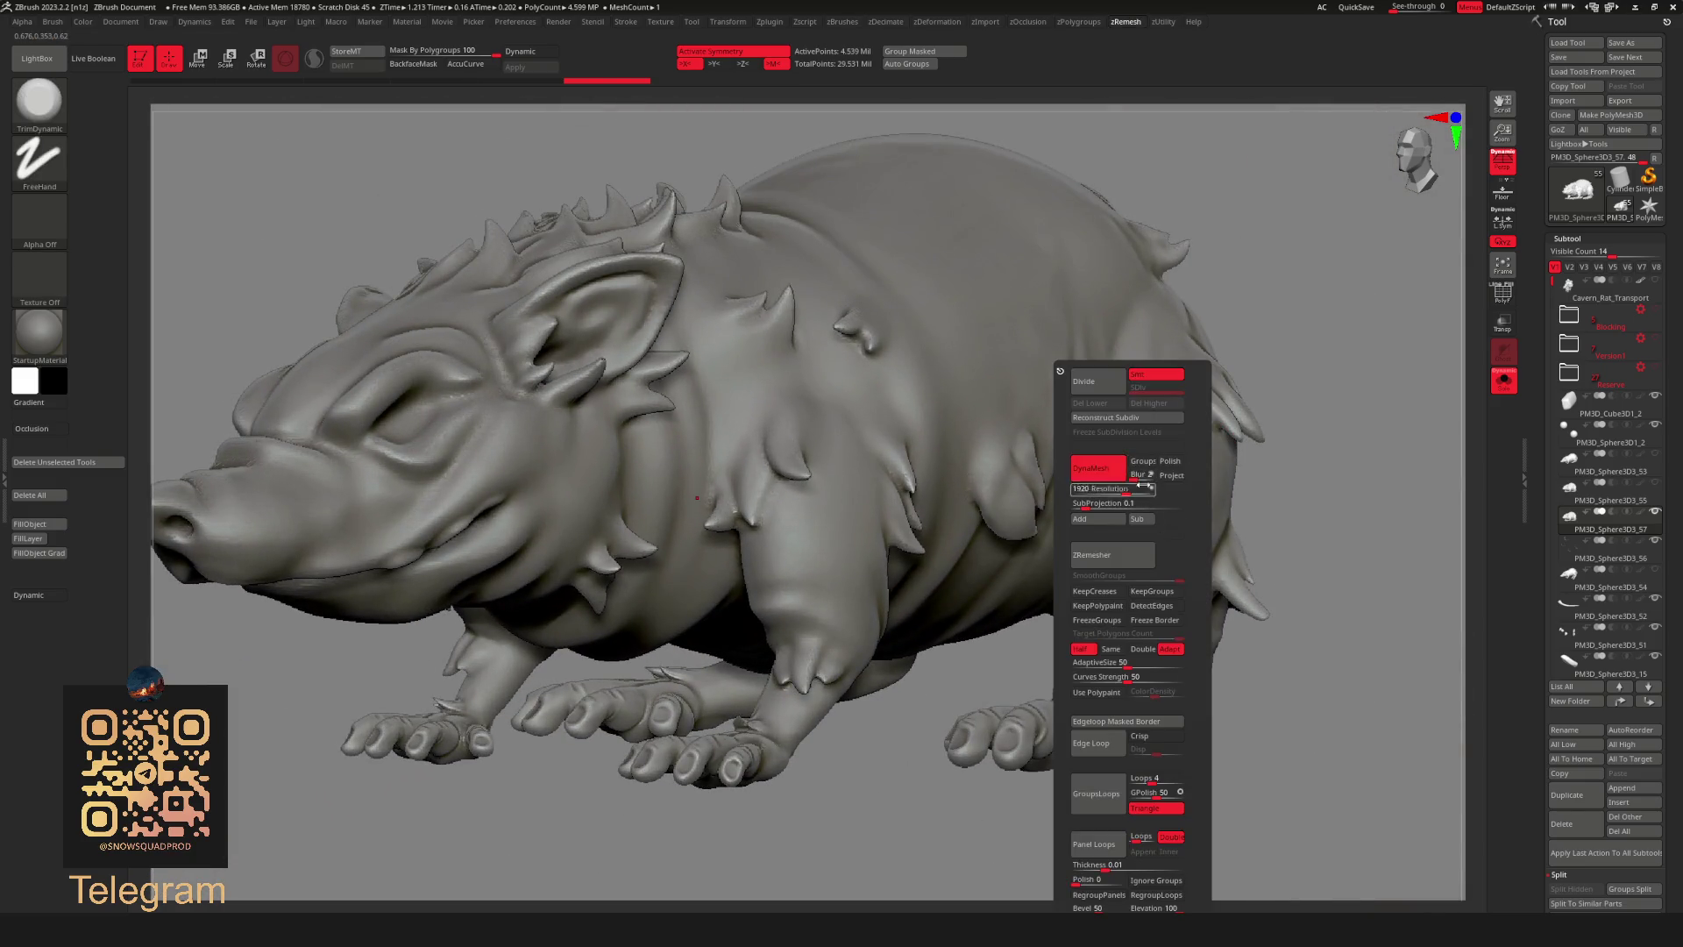
pyautogui.hotkey('shift', 'd')
pyautogui.moveTo(1268, 357); pyautogui.dragTo(1224, 356)
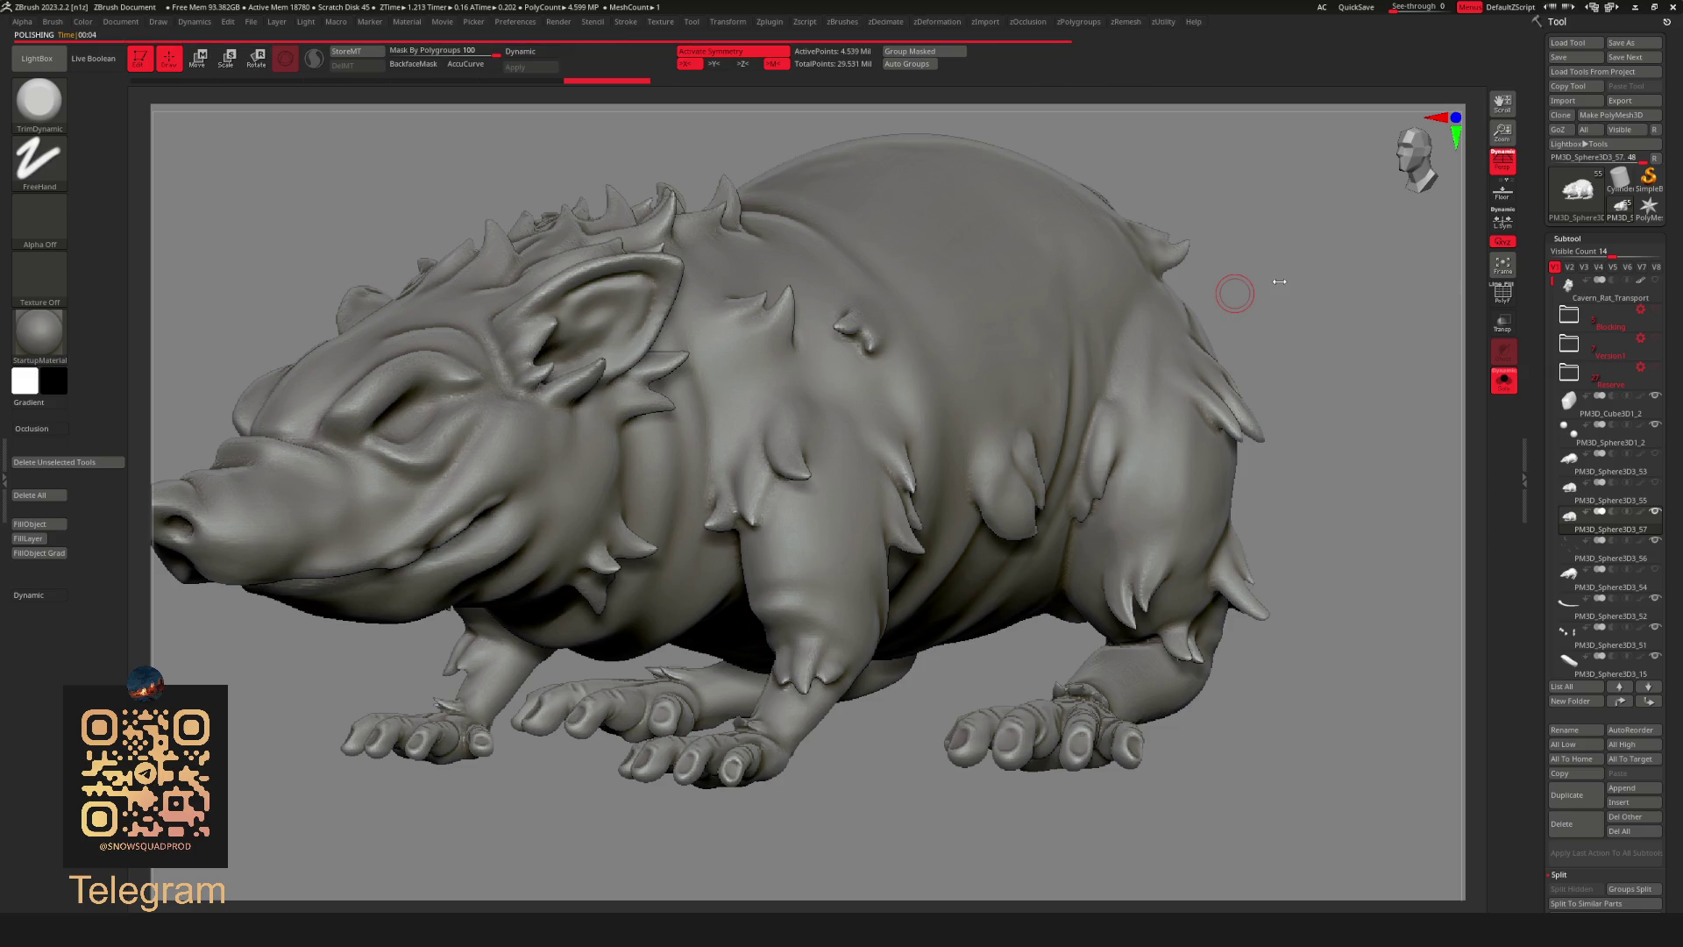
# Inspect the polished body up close, then turn off Solo to show the backpack, tail and gear again.
pyautogui.moveTo(1235, 294)
pyautogui.keyDown('ctrl'); pyautogui.mouseDown(button='right')
pyautogui.moveTo(1338, 302)
pyautogui.moveTo(898, 807)
pyautogui.mouseUp(button='right'); pyautogui.keyUp('ctrl')
pyautogui.moveTo(1240, 499)
pyautogui.mouseDown(button='right')
pyautogui.moveTo(1251, 571)
pyautogui.moveTo(1371, 495)
pyautogui.mouseUp(button='right')
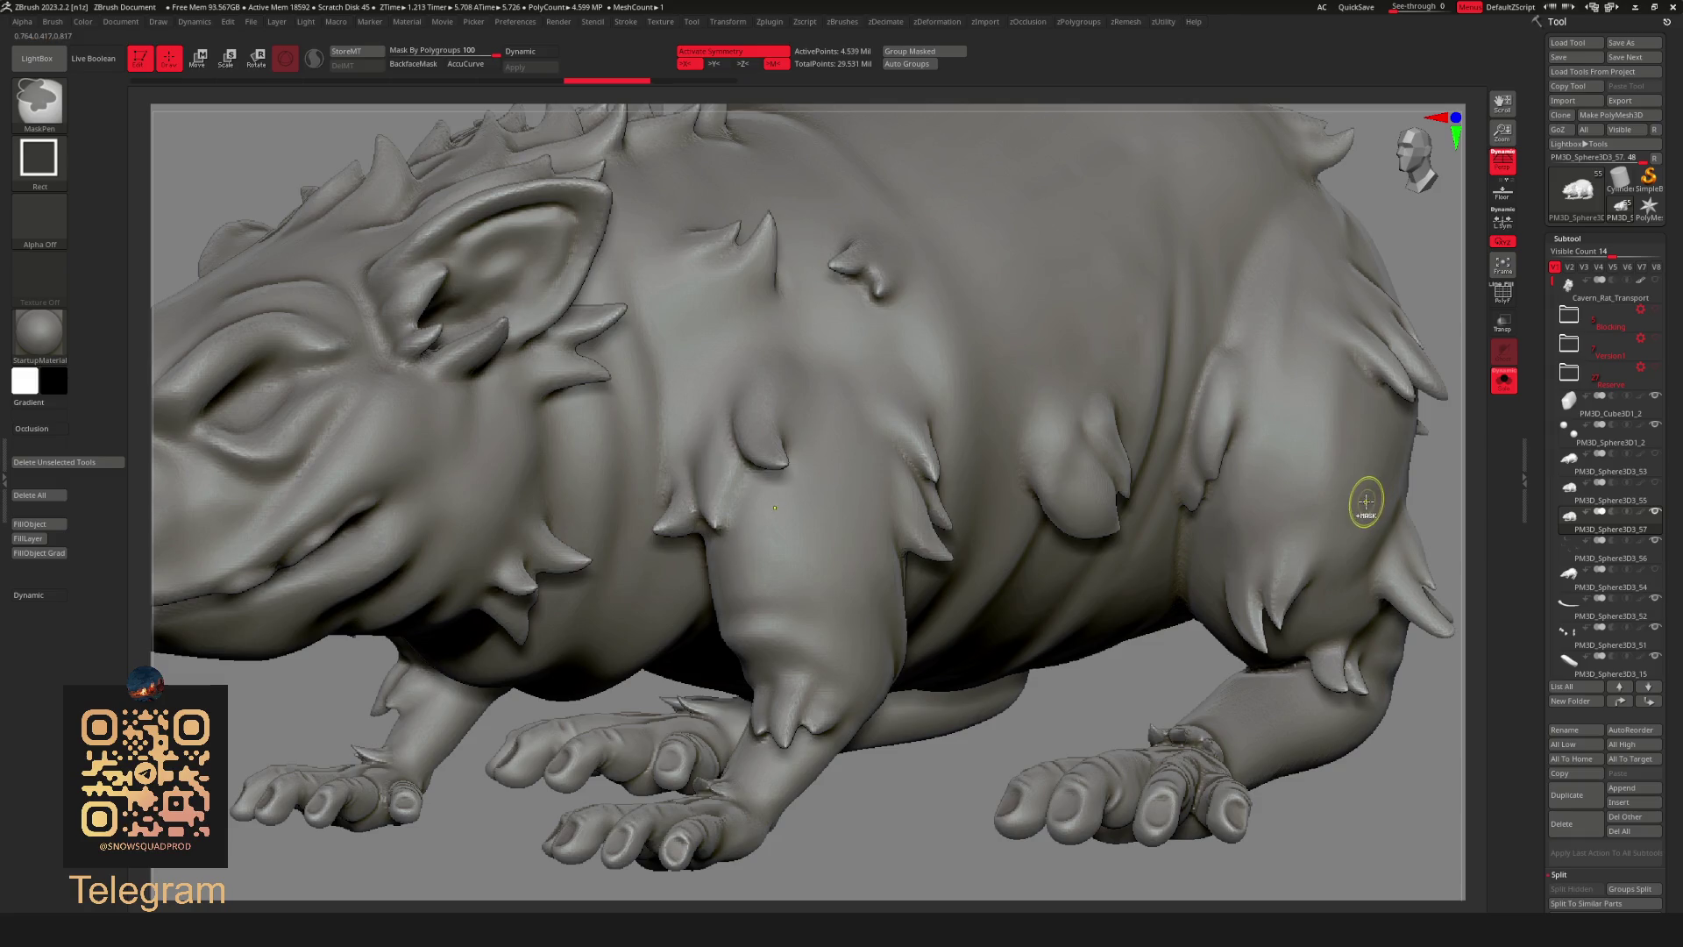
pyautogui.moveTo(1071, 676)
pyautogui.keyDown('ctrl'); pyautogui.mouseDown(button='right')
pyautogui.moveTo(837, 842)
pyautogui.moveTo(889, 828)
pyautogui.moveTo(1093, 582)
pyautogui.moveTo(1170, 564)
pyautogui.moveTo(1206, 600)
pyautogui.moveTo(1224, 519)
pyautogui.mouseUp(button='right'); pyautogui.keyUp('ctrl')
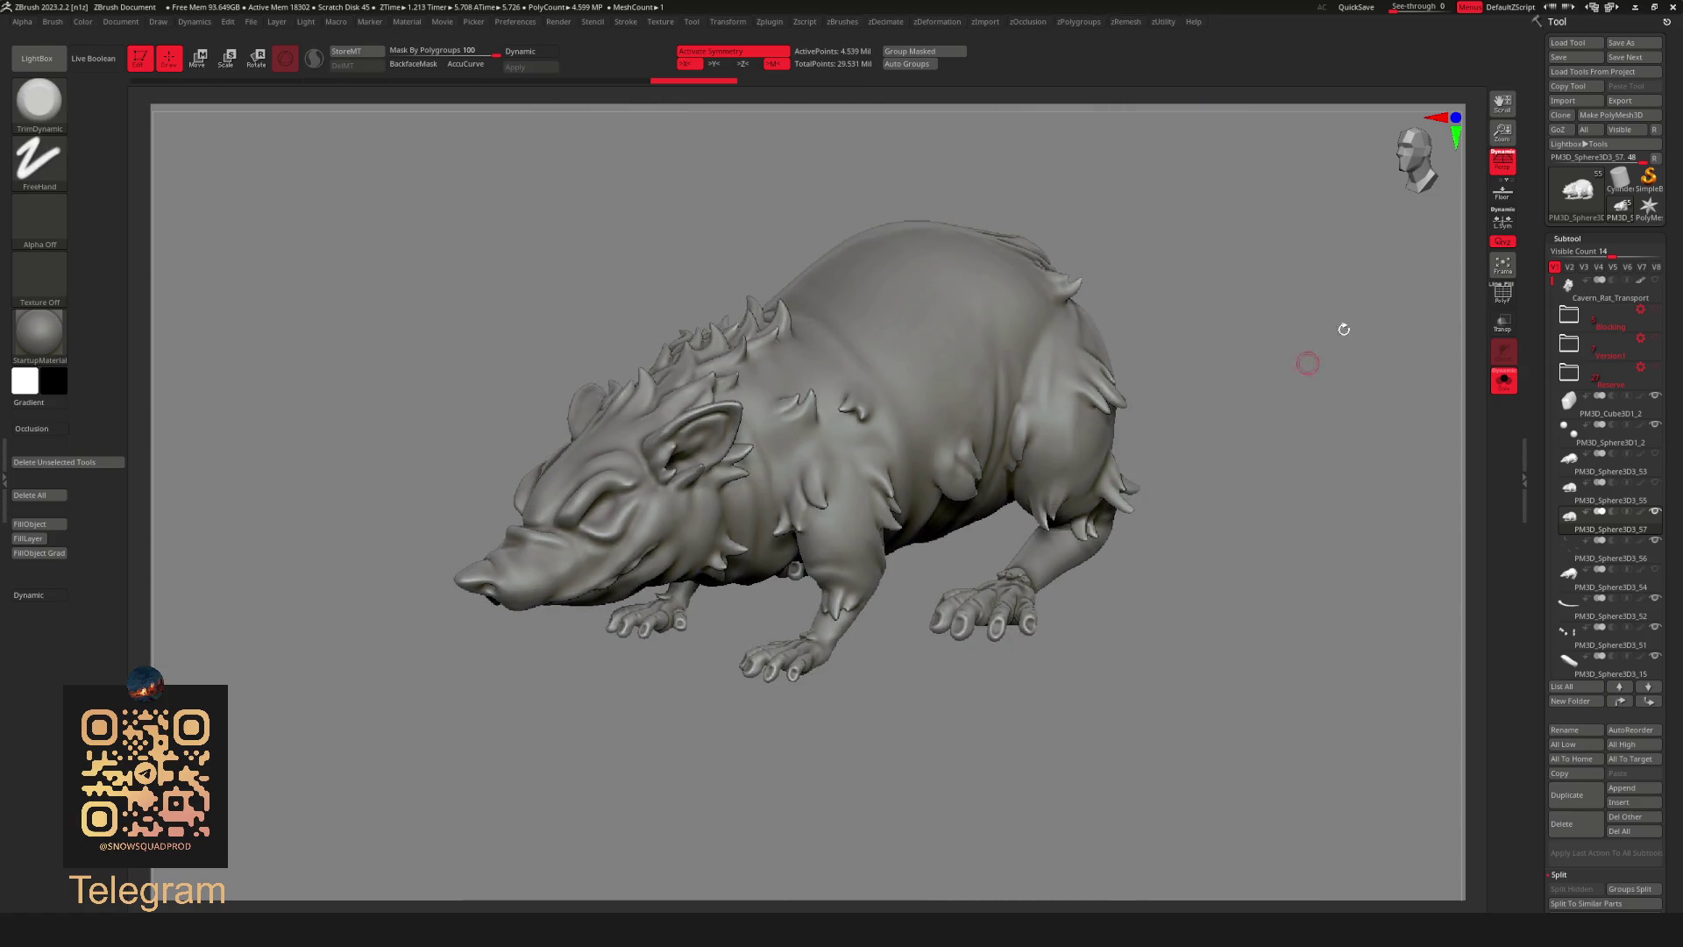
pyautogui.keyDown('ctrl'); pyautogui.keyDown('shift'); pyautogui.click(1229, 459); pyautogui.keyUp('shift'); pyautogui.keyUp('ctrl')
pyautogui.moveTo(1228, 459)
pyautogui.keyDown('ctrl'); pyautogui.mouseDown(button='right')
pyautogui.moveTo(1277, 188)
pyautogui.moveTo(1128, 394)
pyautogui.moveTo(1165, 320)
pyautogui.moveTo(1211, 293)
pyautogui.moveTo(1127, 368)
pyautogui.mouseUp(button='right'); pyautogui.keyUp('ctrl')
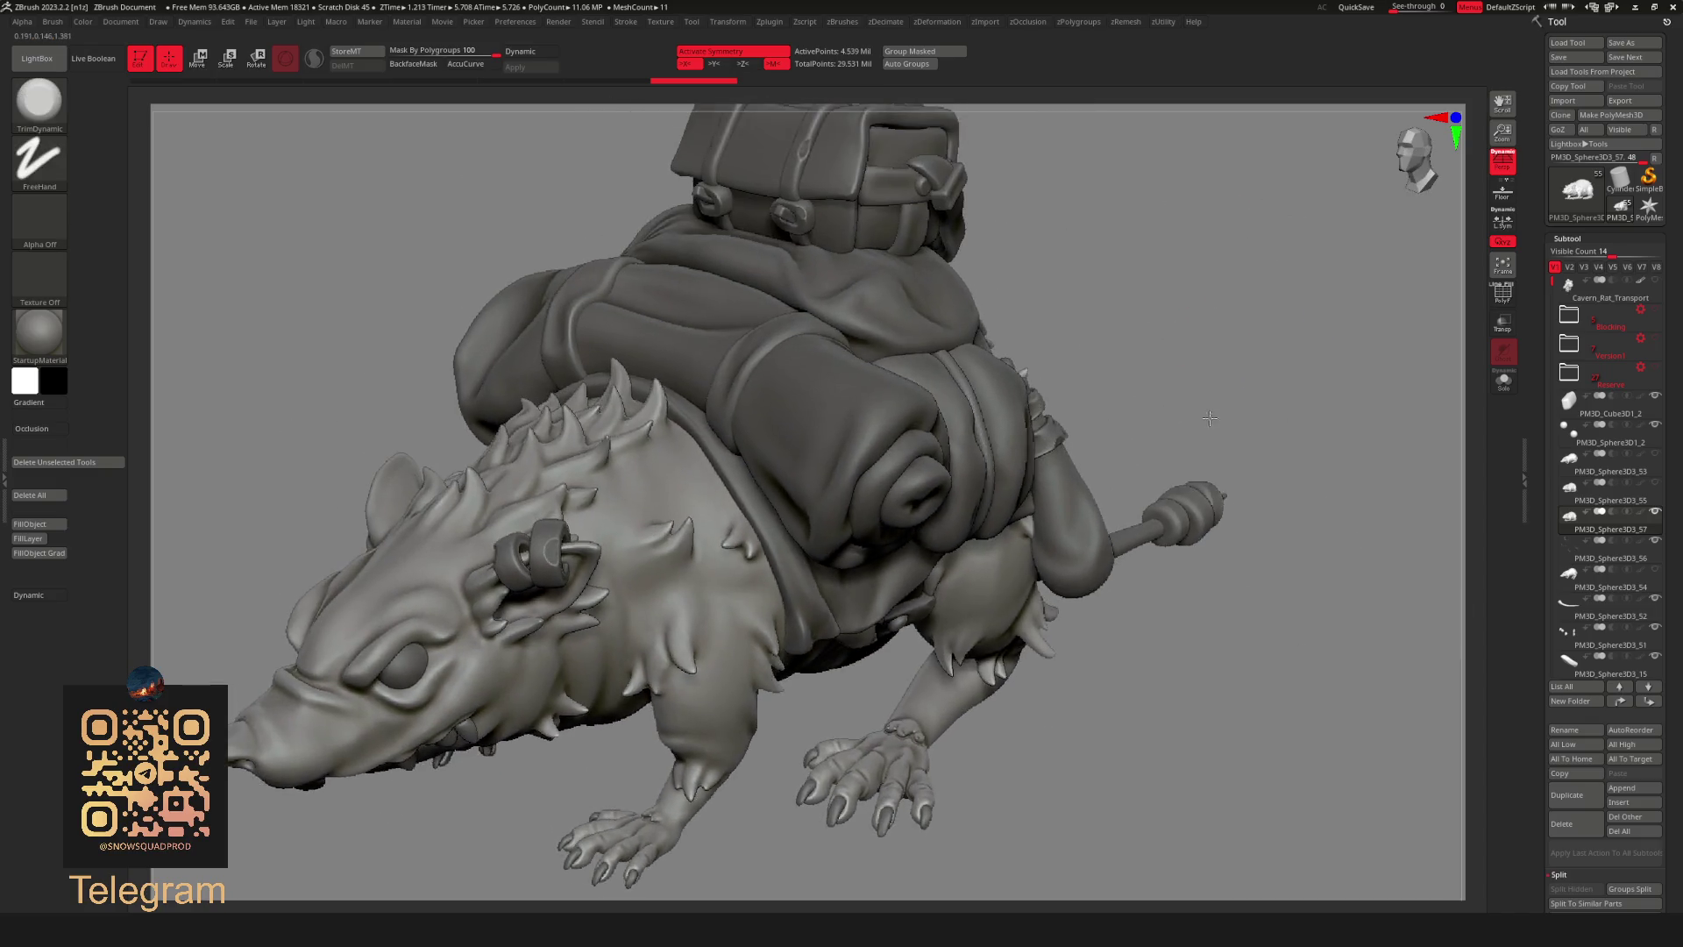
# Make crate piece PM3D_Cube3D1_3 active with symmetry on and review the mount from side and front.
pyautogui.keyDown('alt'); pyautogui.click(860, 512); pyautogui.keyUp('alt')
pyautogui.moveTo(861, 511)
pyautogui.keyDown('ctrl'); pyautogui.mouseDown(button='right')
pyautogui.moveTo(1161, 313)
pyautogui.moveTo(1117, 342)
pyautogui.moveTo(1157, 369)
pyautogui.moveTo(1061, 364)
pyautogui.moveTo(1034, 454)
pyautogui.mouseUp(button='right'); pyautogui.keyUp('ctrl')
pyautogui.moveTo(682, 556)
pyautogui.keyDown('ctrl'); pyautogui.mouseDown(button='right')
pyautogui.moveTo(1096, 307)
pyautogui.moveTo(1150, 364)
pyautogui.moveTo(1117, 378)
pyautogui.moveTo(1158, 433)
pyautogui.moveTo(1237, 342)
pyautogui.moveTo(1168, 387)
pyautogui.moveTo(1091, 388)
pyautogui.moveTo(1092, 506)
pyautogui.moveTo(1183, 408)
pyautogui.moveTo(1250, 392)
pyautogui.moveTo(1203, 376)
pyautogui.moveTo(1085, 711)
pyautogui.moveTo(1064, 670)
pyautogui.moveTo(1082, 808)
pyautogui.mouseUp(button='right'); pyautogui.keyUp('ctrl')
pyautogui.keyDown('alt'); pyautogui.click(979, 296); pyautogui.keyUp('alt')
pyautogui.press('x')
pyautogui.moveTo(1075, 735)
pyautogui.keyDown('ctrl'); pyautogui.mouseDown(button='right')
pyautogui.moveTo(1092, 698)
pyautogui.moveTo(1192, 646)
pyautogui.mouseUp(button='right'); pyautogui.keyUp('ctrl')
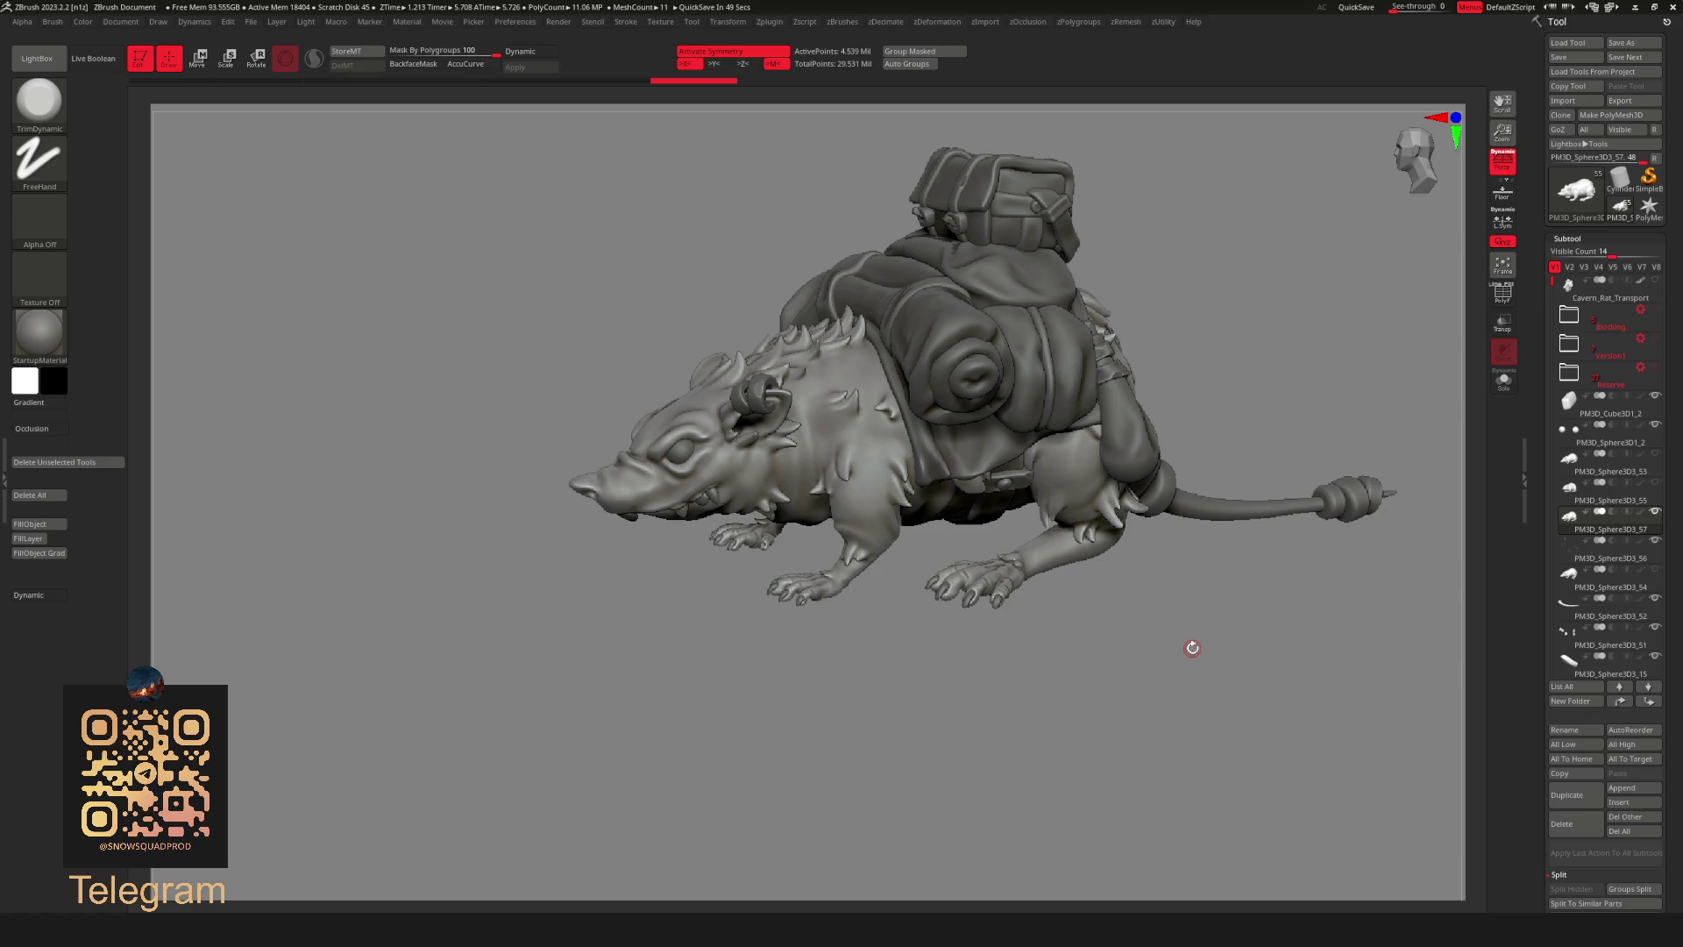
pyautogui.moveTo(1193, 647)
pyautogui.keyDown('shift'); pyautogui.mouseDown()
pyautogui.moveTo(1291, 282)
pyautogui.moveTo(1162, 405)
pyautogui.moveTo(1155, 387)
pyautogui.moveTo(1082, 402)
pyautogui.mouseUp(); pyautogui.keyUp('shift')
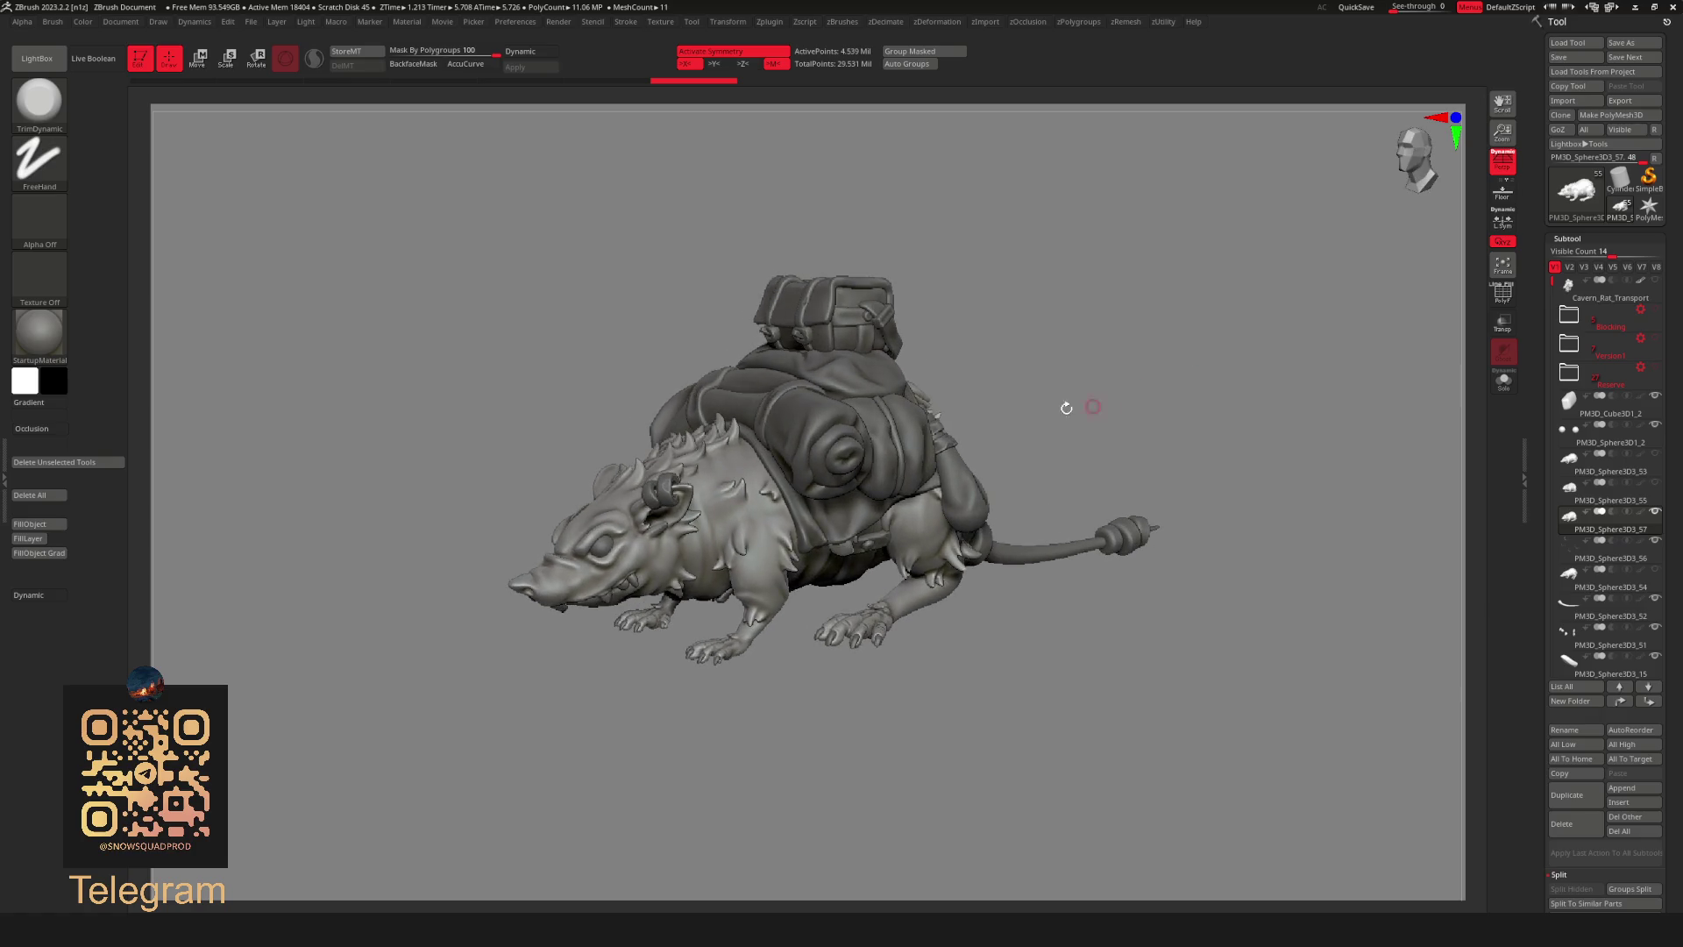
pyautogui.moveTo(1152, 354); pyautogui.dragTo(1078, 376)
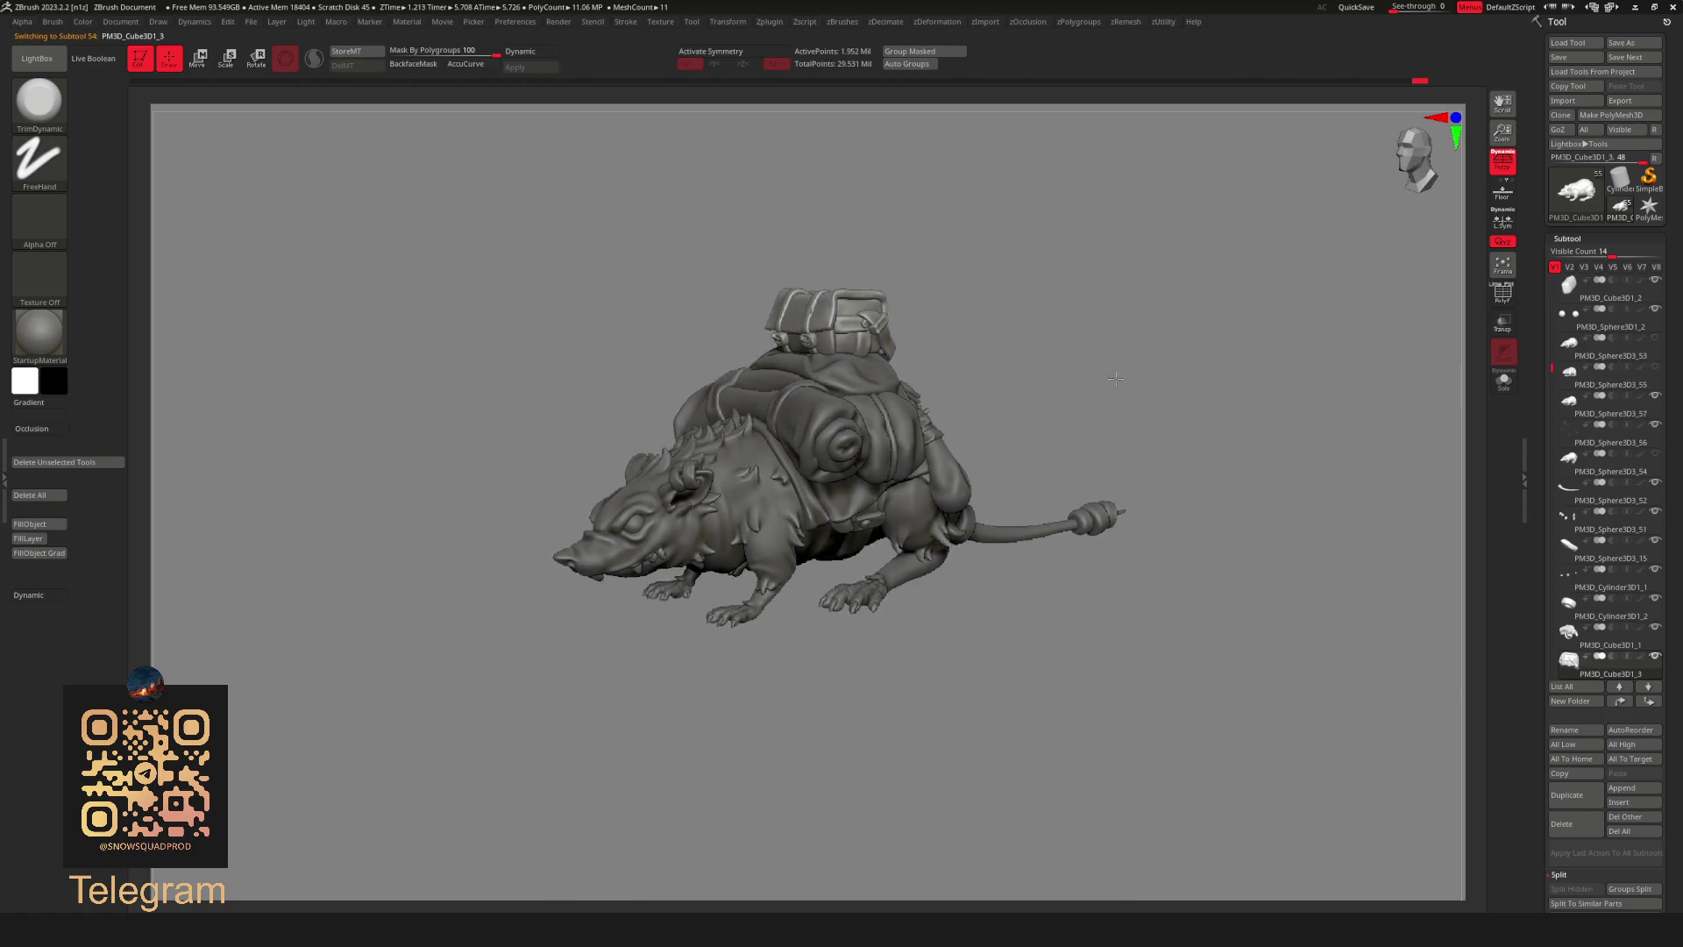